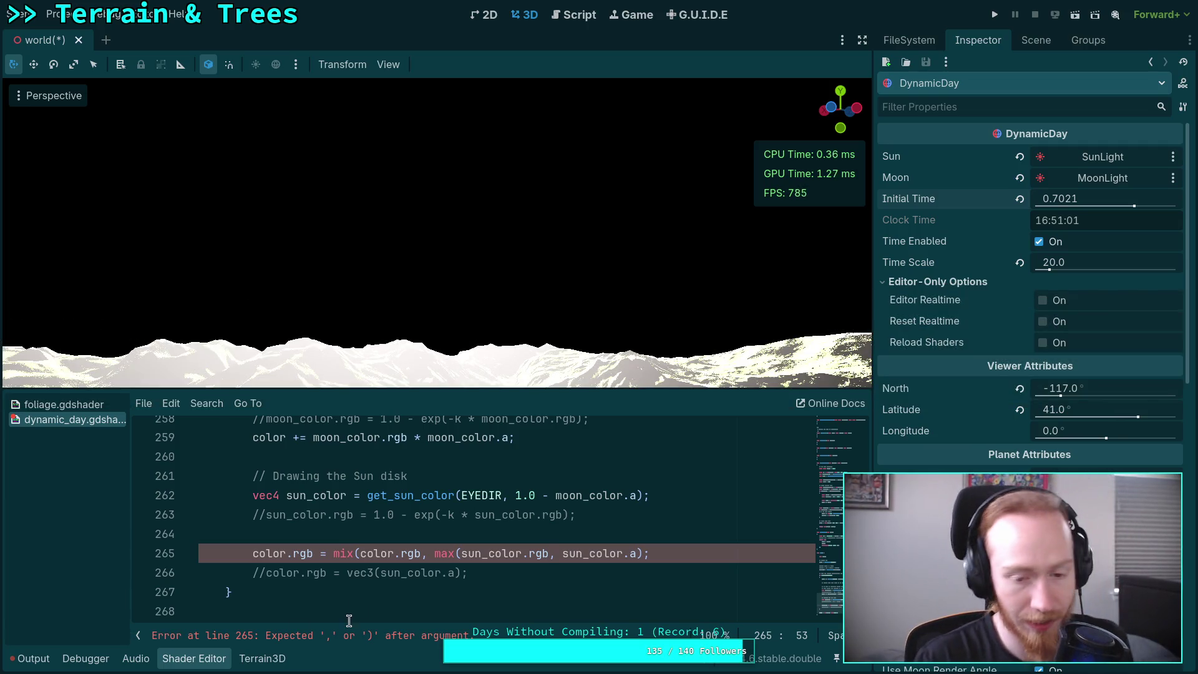
- Undo the broken edit on line 265 to bring back the multi-line mix() sun-disk expression
{"action": "left_click", "coordinate": [679, 557]}
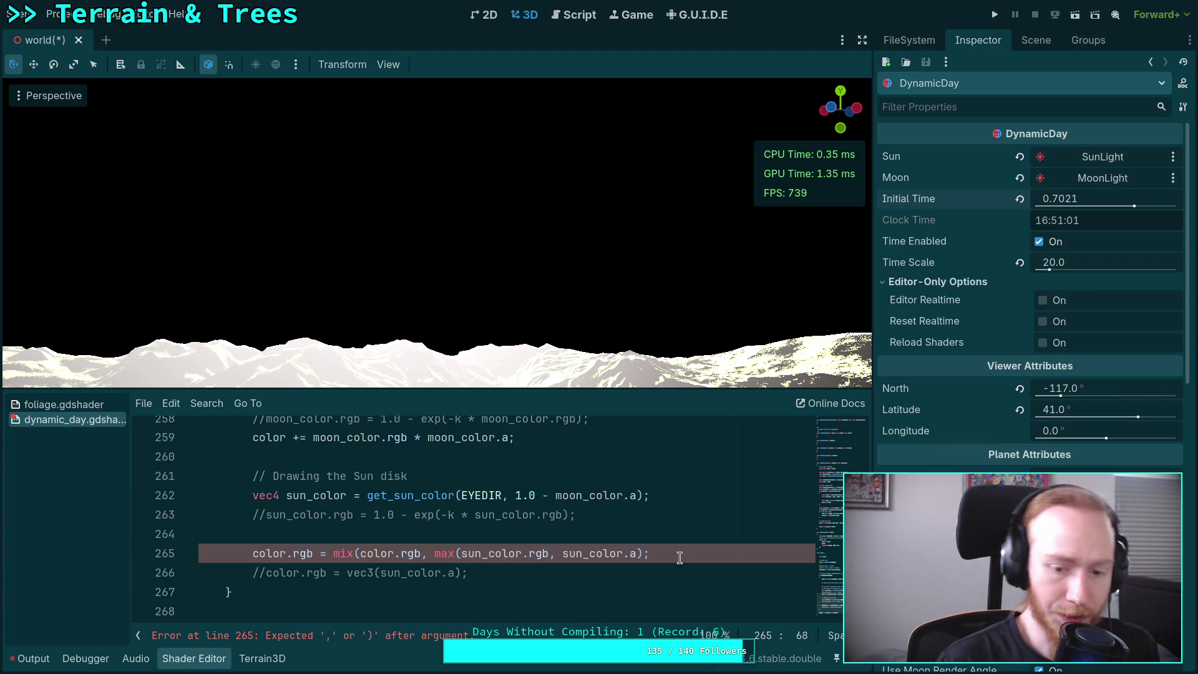
{"action": "key", "text": "ctrl+z"}
{"action": "key", "text": "ctrl+z"}
{"action": "key", "text": "ctrl+z"}
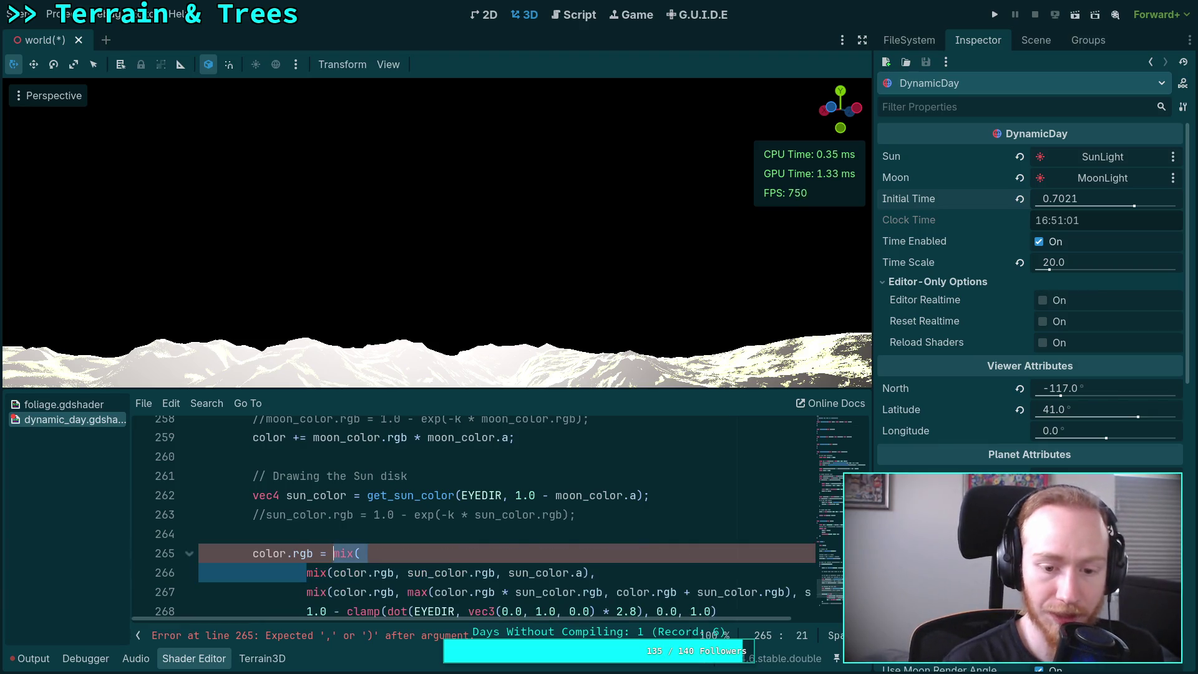
{"action": "scroll", "coordinate": [450, 530], "scroll_direction": "down", "scroll_amount": 1}
{"action": "left_click", "coordinate": [469, 556]}
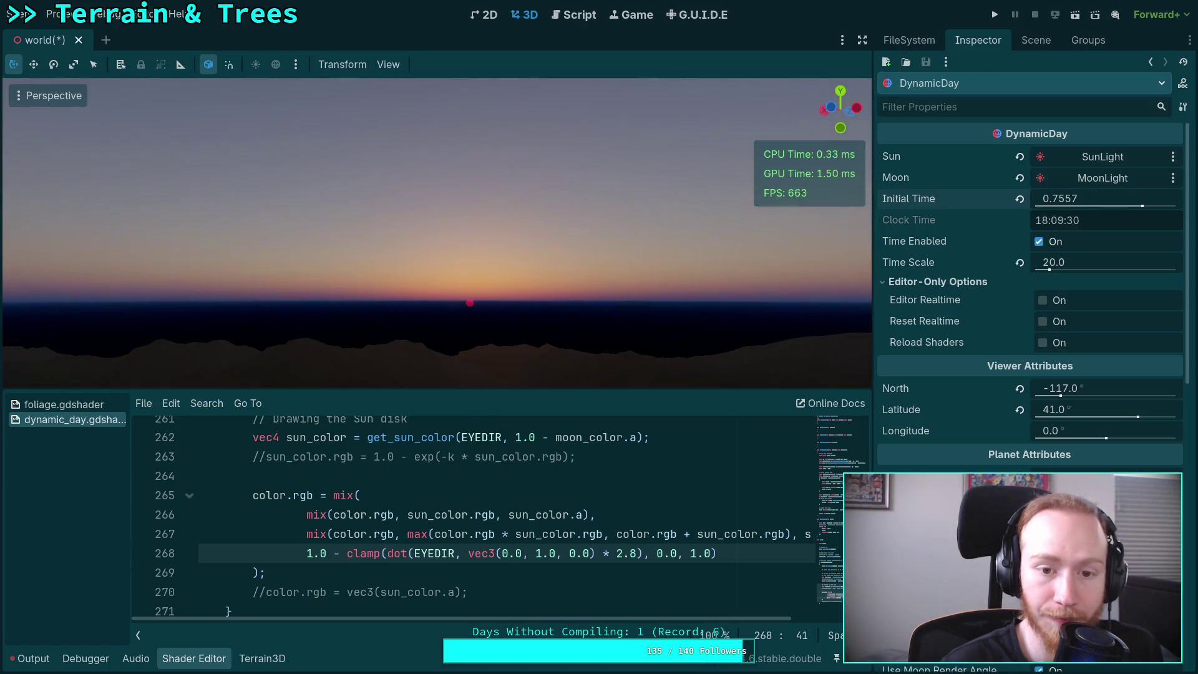
- Delete 'color.rgb + ' from line 267's max and lower Initial Time to 0.75055
{"action": "left_click_drag", "start_coordinate": [1131, 215], "coordinate": [1126, 216]}
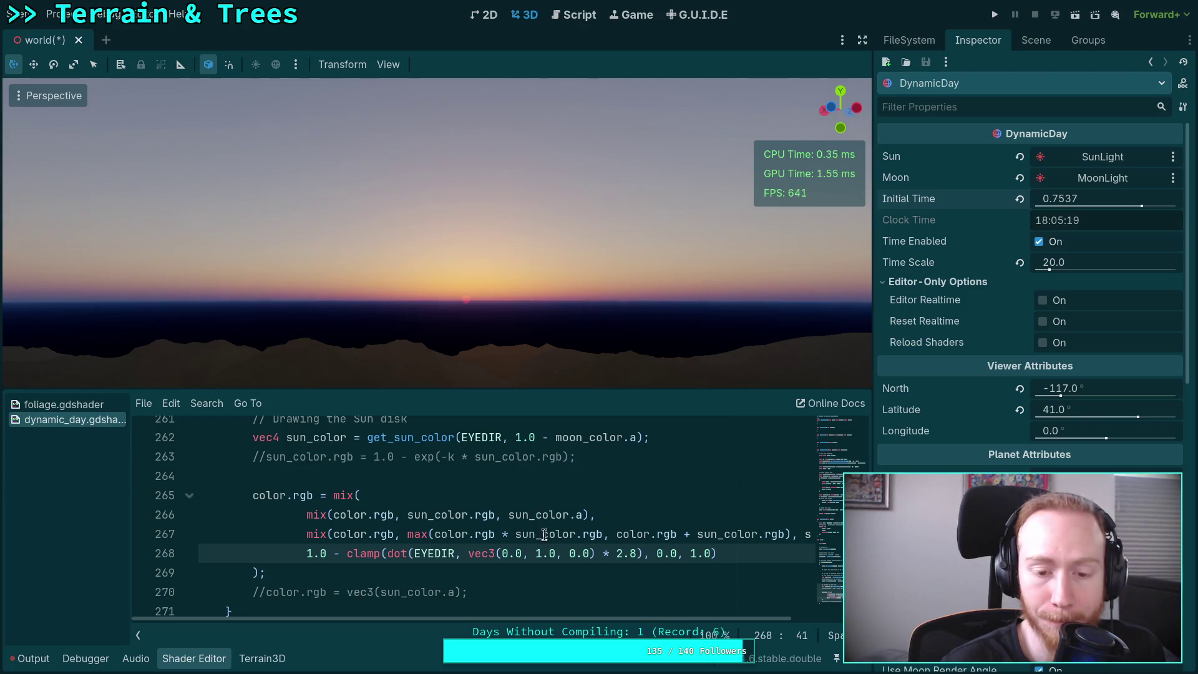
{"action": "left_click_drag", "start_coordinate": [616, 619], "coordinate": [695, 629]}
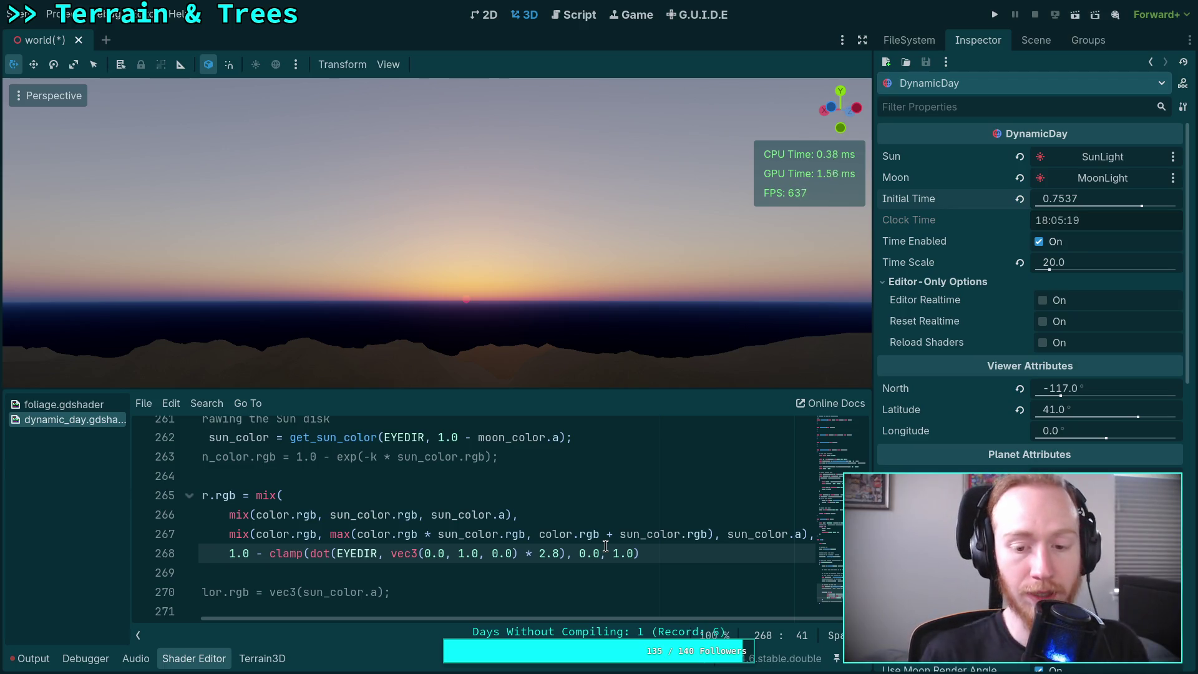
{"action": "left_click_drag", "start_coordinate": [619, 536], "coordinate": [544, 528]}
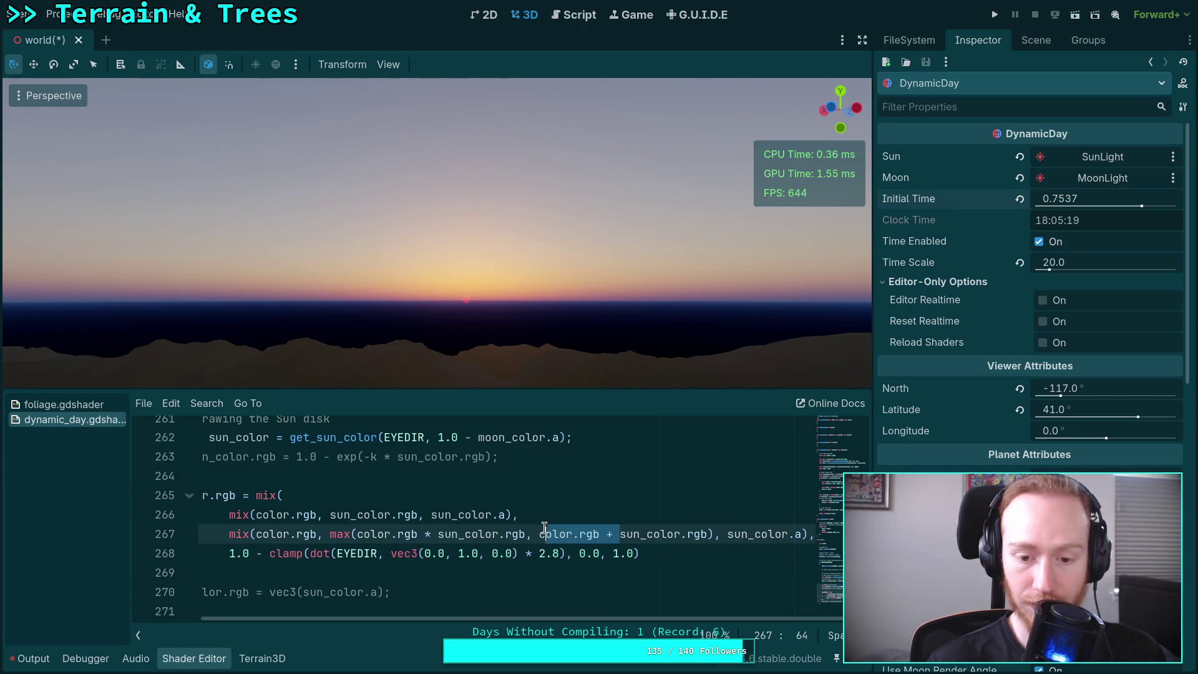
{"action": "key", "text": "BackSpace"}
{"action": "key", "text": "BackSpace"}
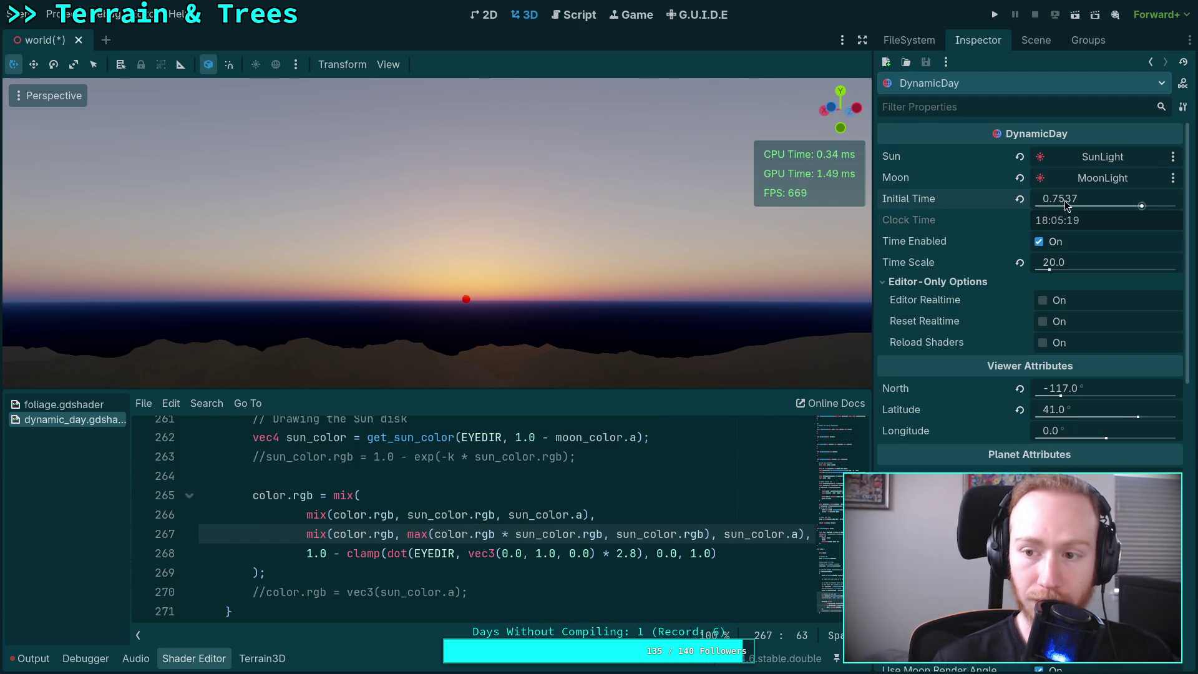
{"action": "left_click_drag", "start_coordinate": [1066, 206], "coordinate": [1048, 206]}
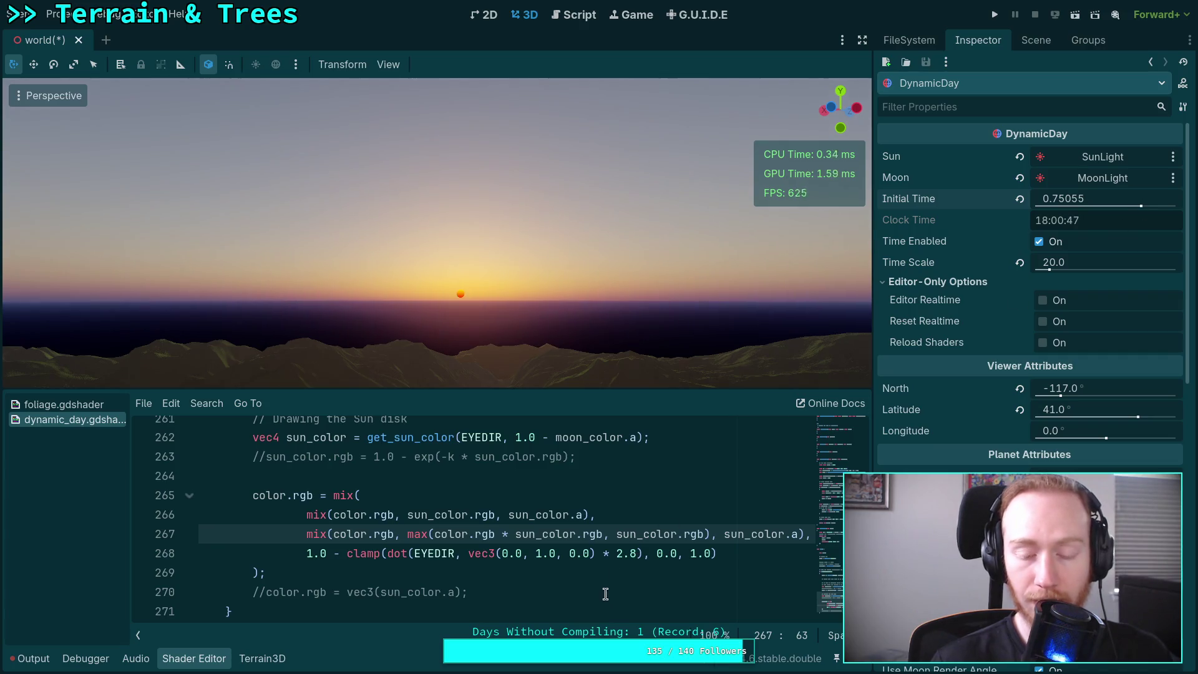
- Open the viewport View menu and close it again without changing anything
{"action": "left_click", "coordinate": [390, 64]}
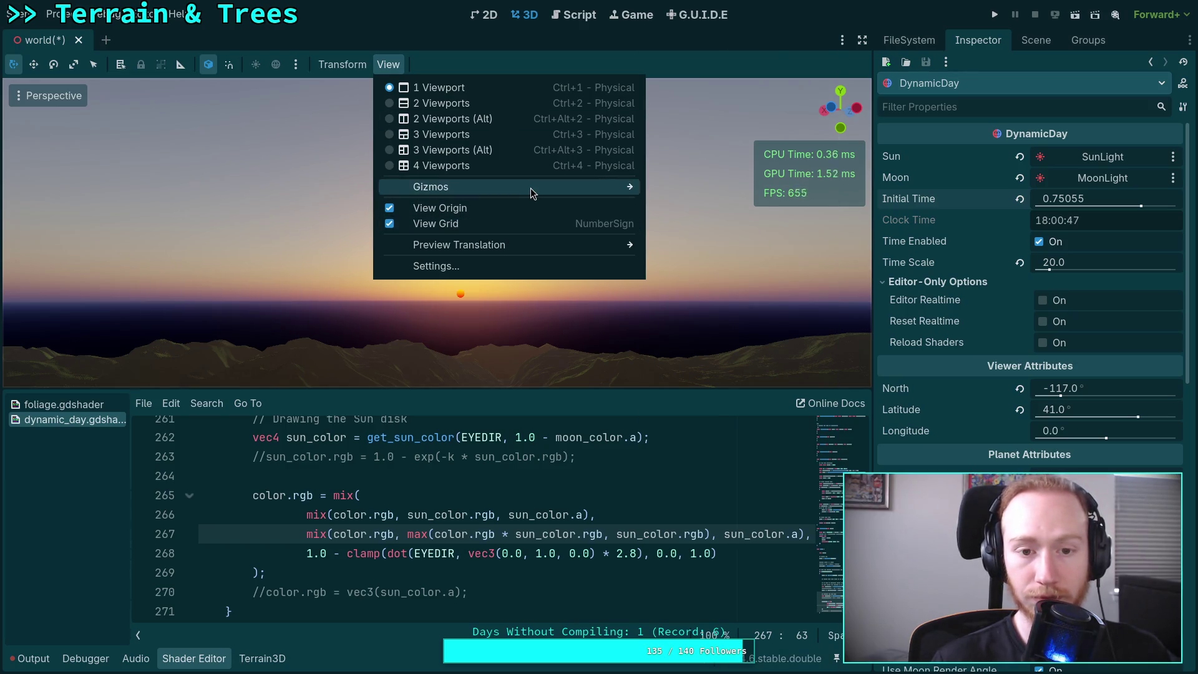
{"action": "mouse_move", "coordinate": [531, 188]}
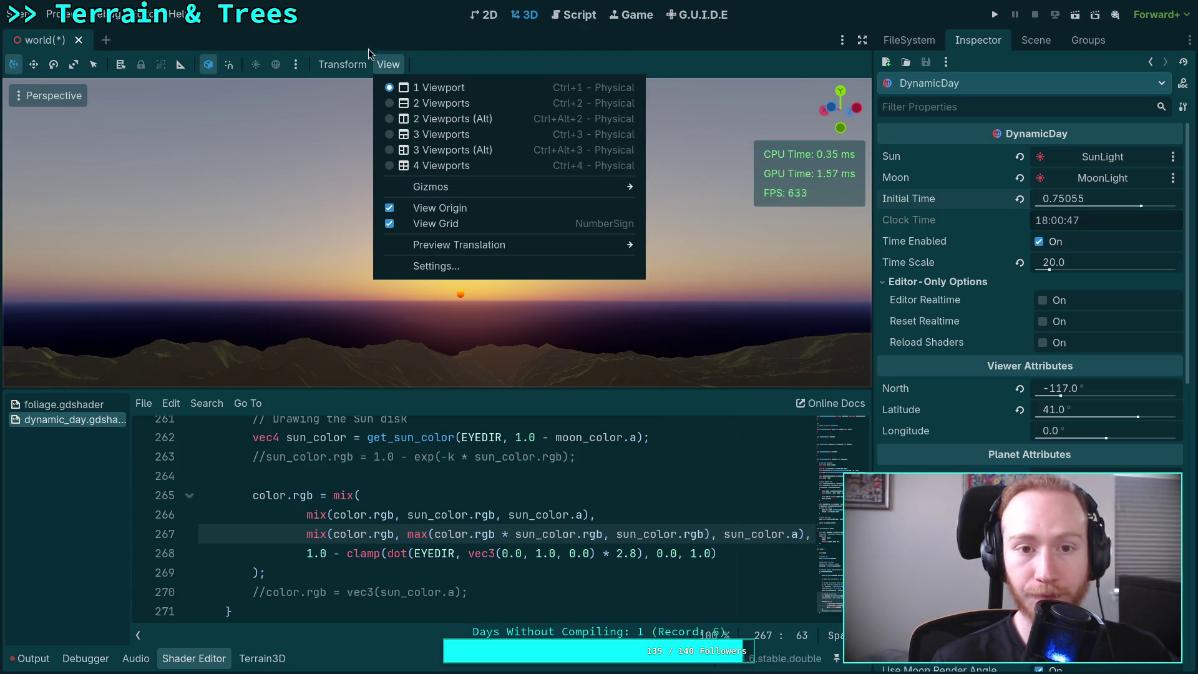
{"action": "left_click", "coordinate": [380, 80]}
{"action": "scroll", "coordinate": [483, 494], "scroll_direction": "up", "scroll_amount": 10}
{"action": "scroll", "coordinate": [483, 494], "scroll_direction": "up", "scroll_amount": 7}
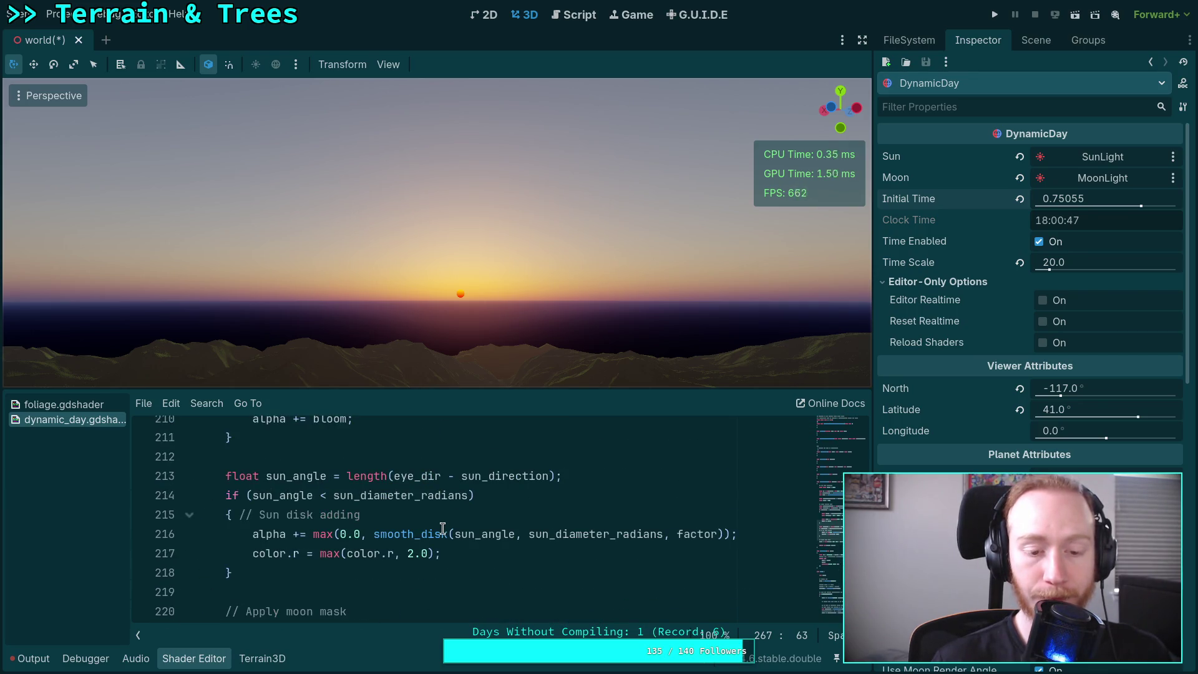
- Try a red floor of 1.0 on line 217 and add 'color *= 2.0;' below the smooth_disk line
{"action": "double_click", "coordinate": [412, 553]}
{"action": "type", "text": "1"}
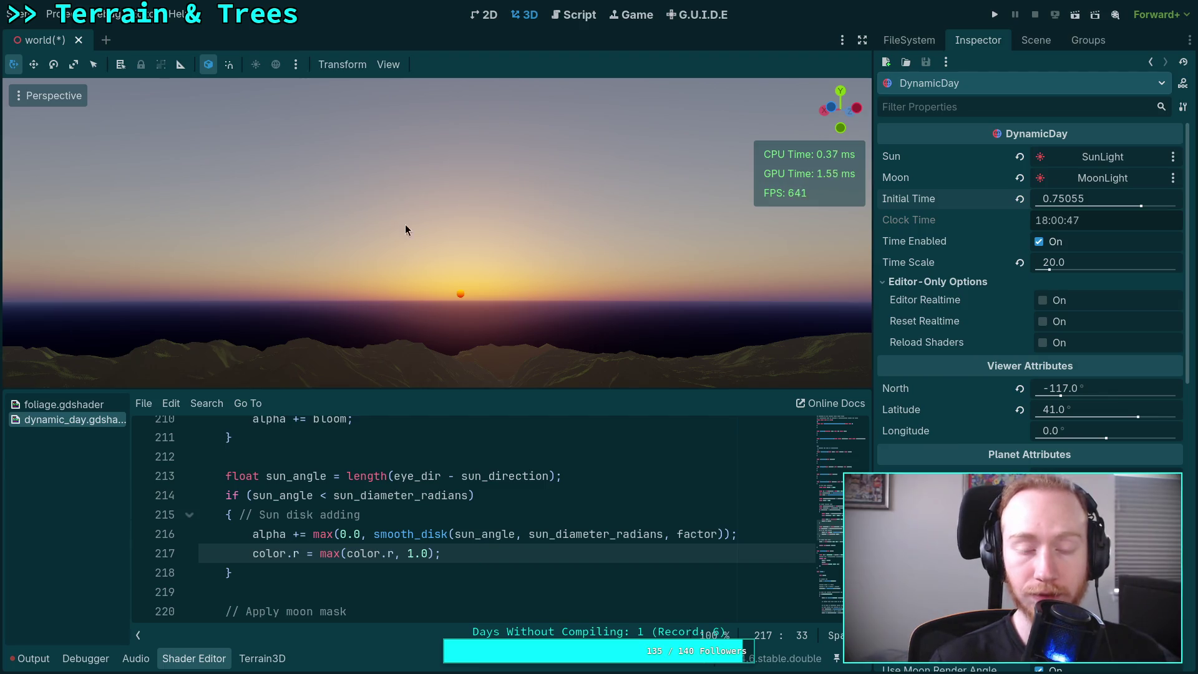
{"action": "left_click", "coordinate": [758, 534]}
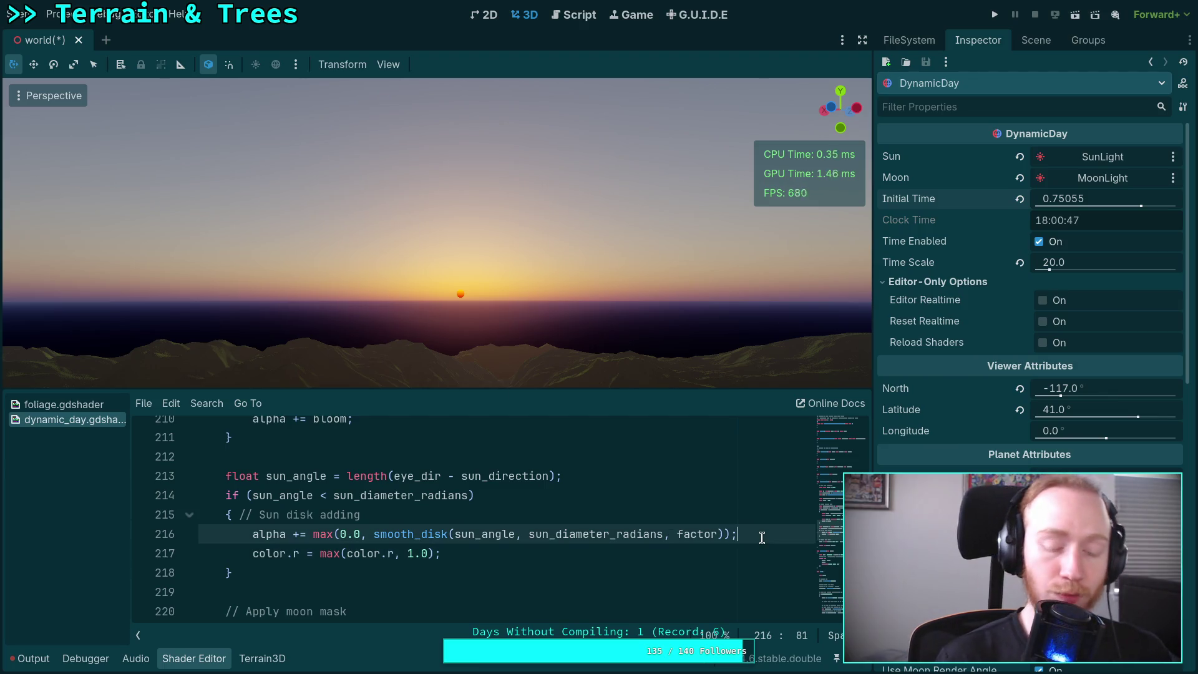
{"action": "key", "text": "Return"}
{"action": "key", "text": "ctrl+z"}
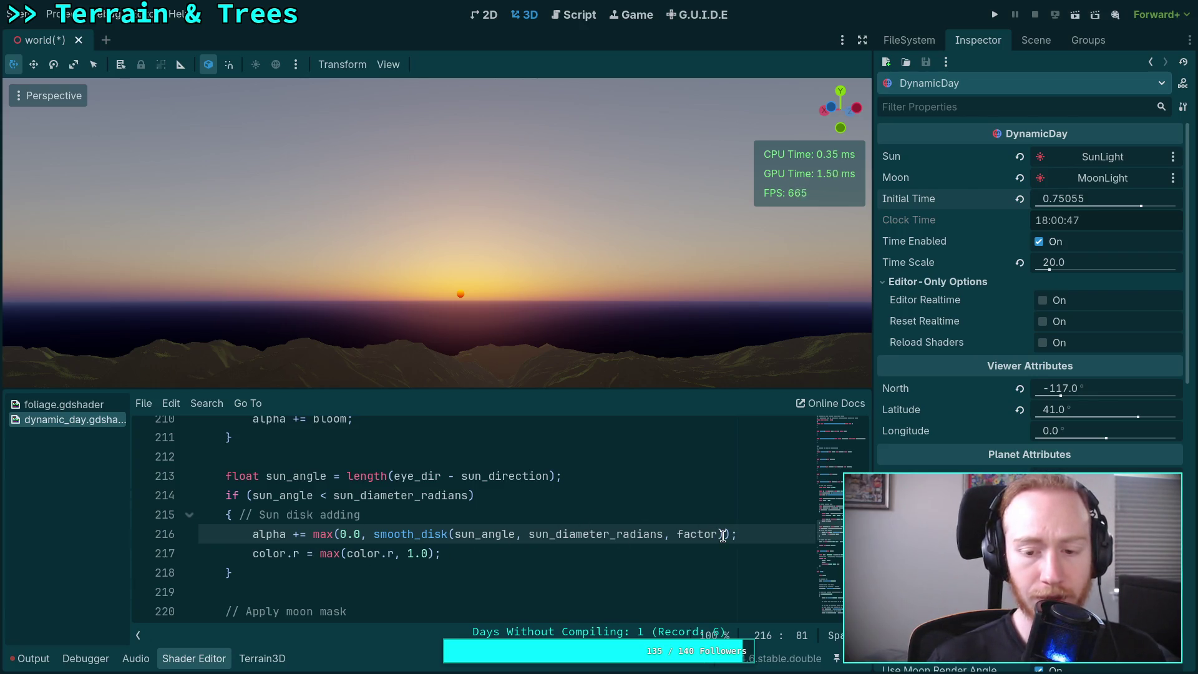
{"action": "key", "text": "Return"}
{"action": "type", "text": "color"}
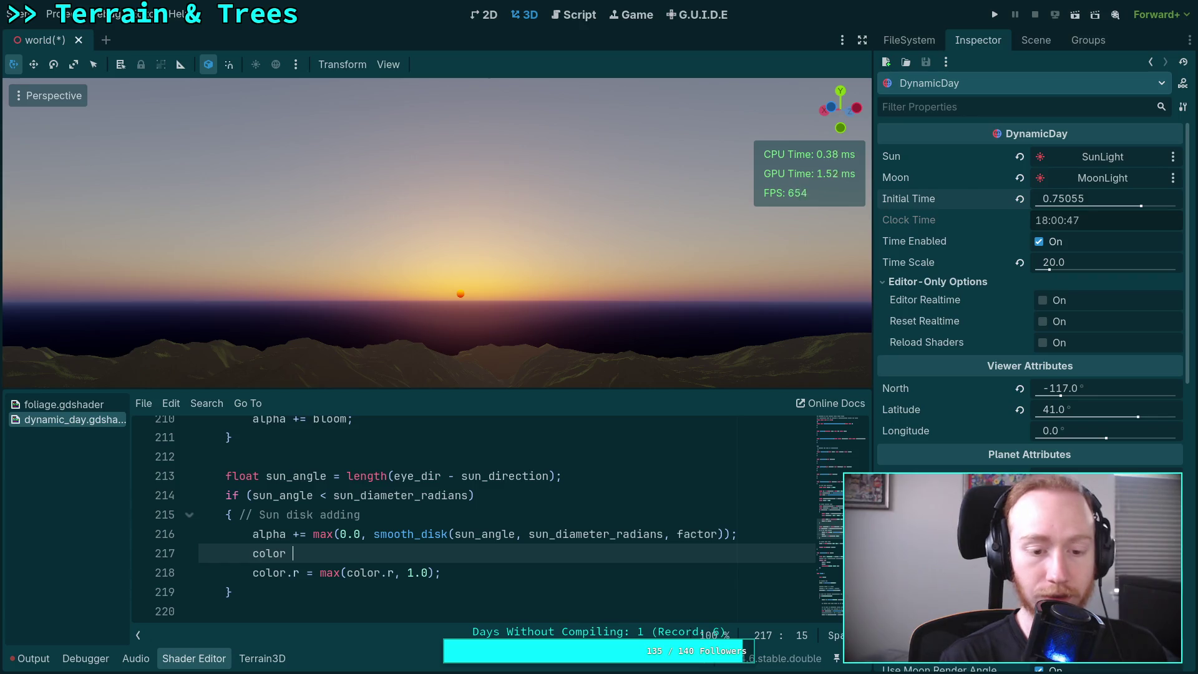
{"action": "type", "text": " *= "}
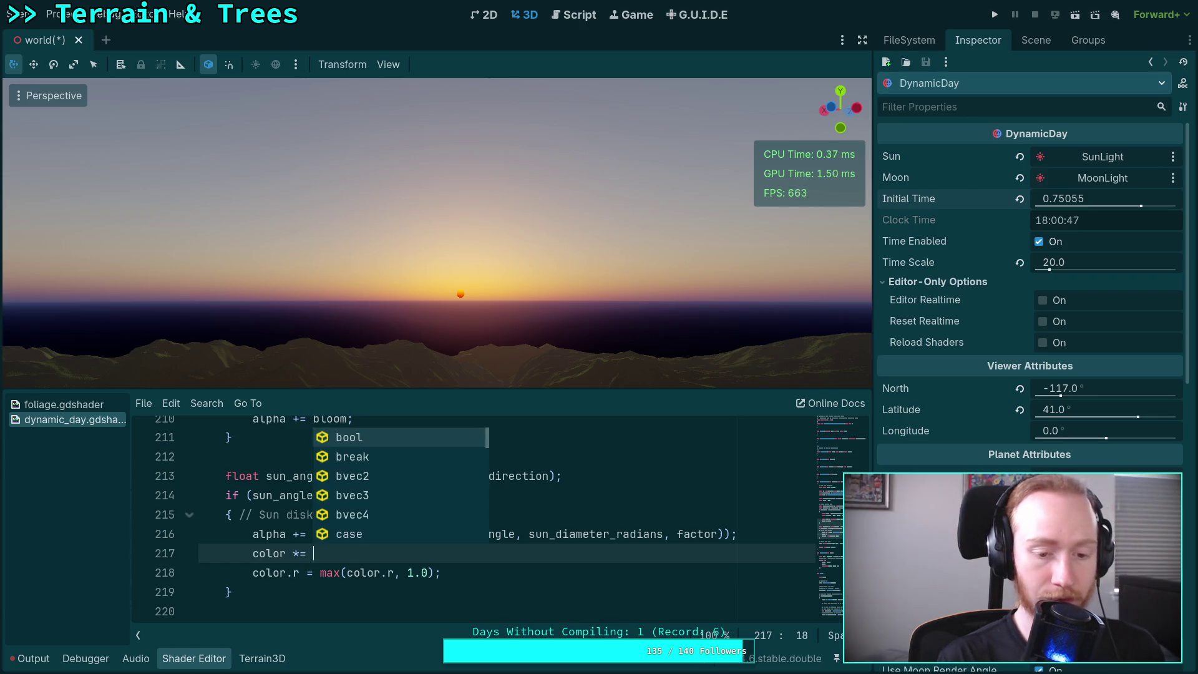
{"action": "type", "text": "2.0;"}
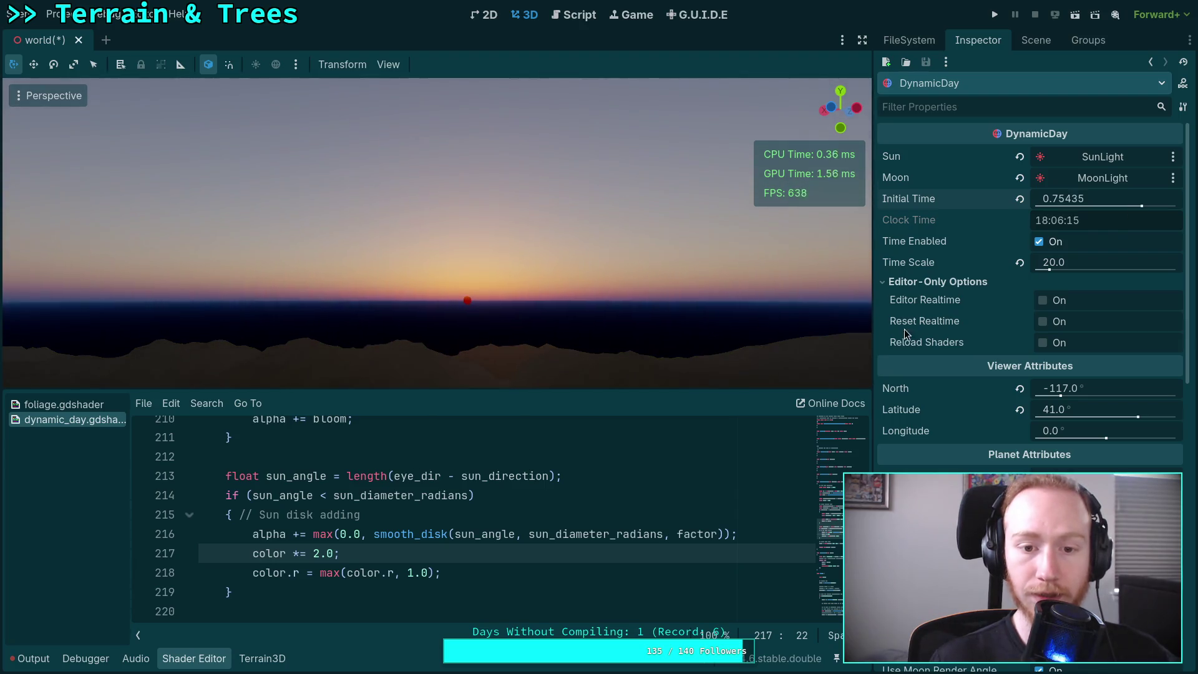
- Put the red floor back to 2.0 and delete the 'color *= 2.0;' line
{"action": "double_click", "coordinate": [412, 571]}
{"action": "type", "text": "2"}
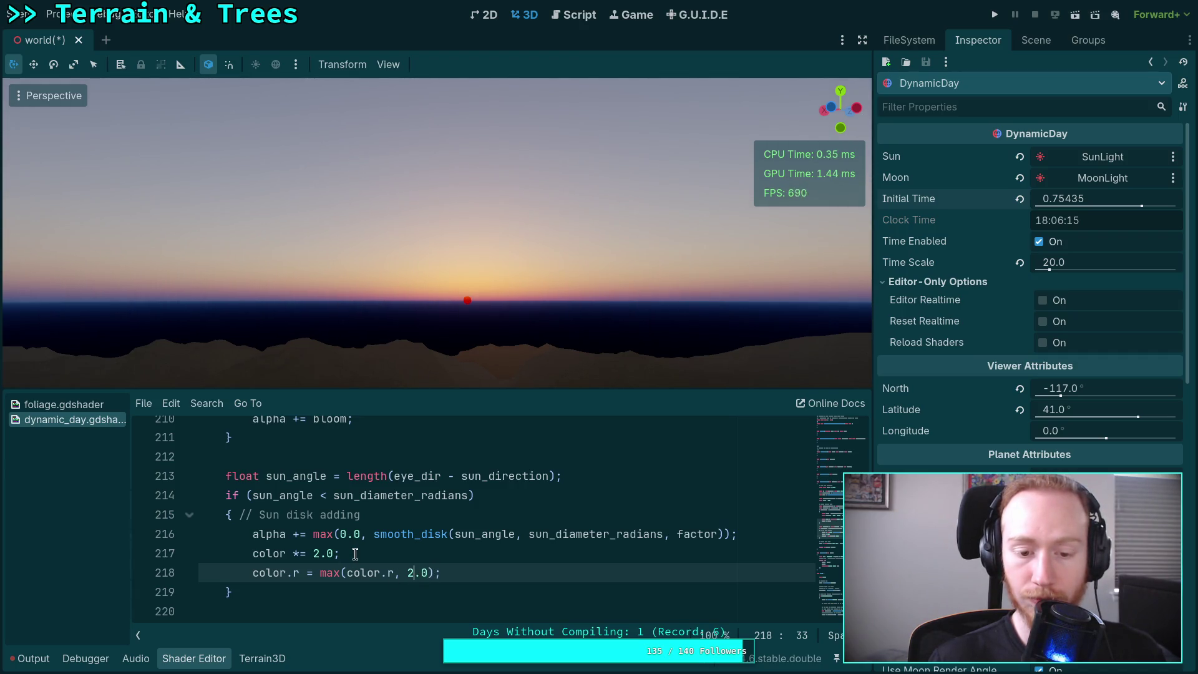
{"action": "left_click_drag", "start_coordinate": [406, 572], "coordinate": [426, 572]}
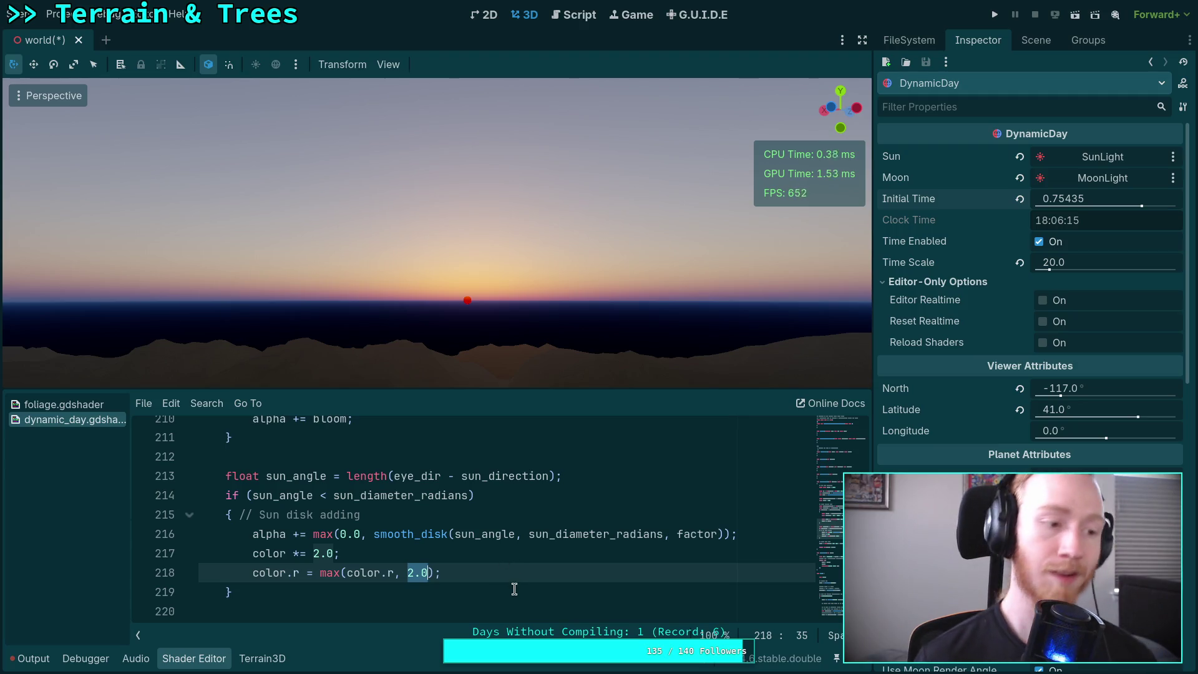
{"action": "left_click_drag", "start_coordinate": [351, 550], "coordinate": [153, 557]}
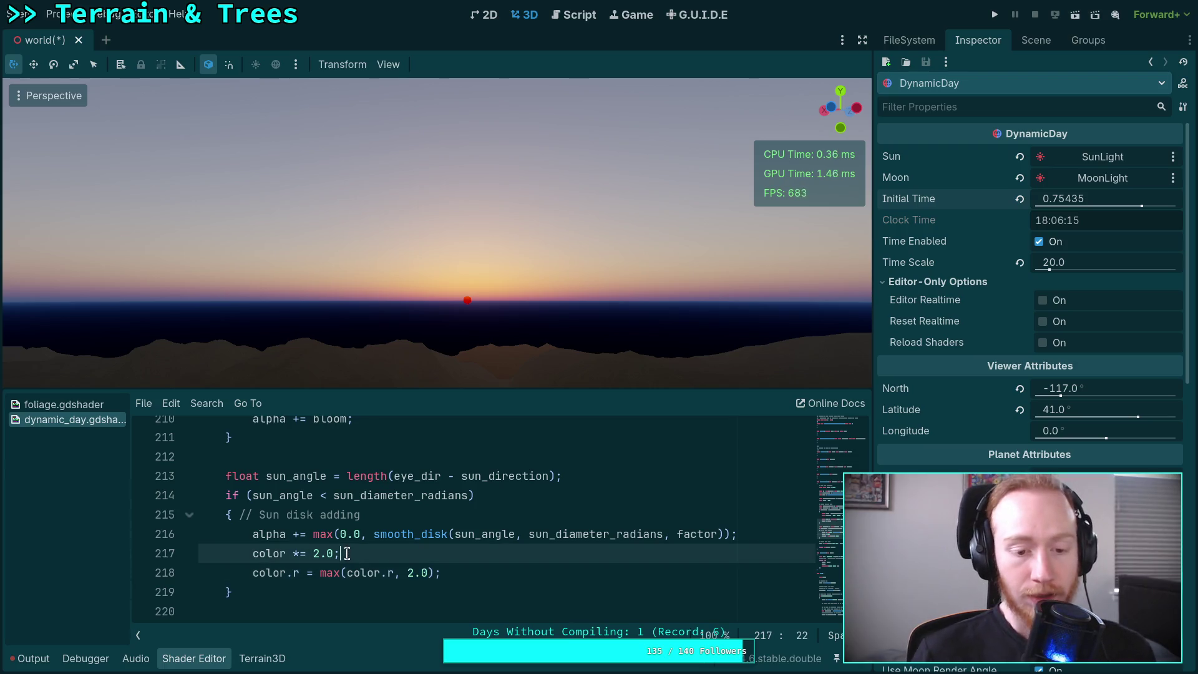
{"action": "key", "text": "BackSpace"}
{"action": "key", "text": "BackSpace"}
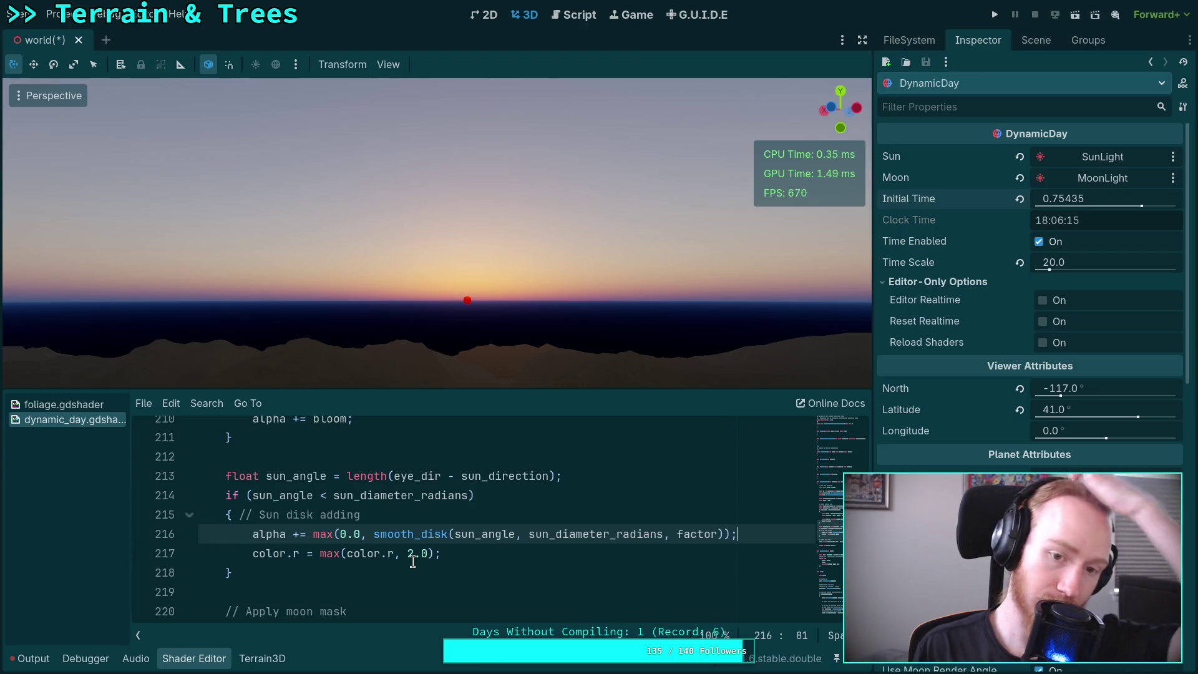
- Select the 1.828 component of SUN_SPECTRAL on line 18 for reference
{"action": "scroll", "coordinate": [415, 556], "scroll_direction": "up", "scroll_amount": 10}
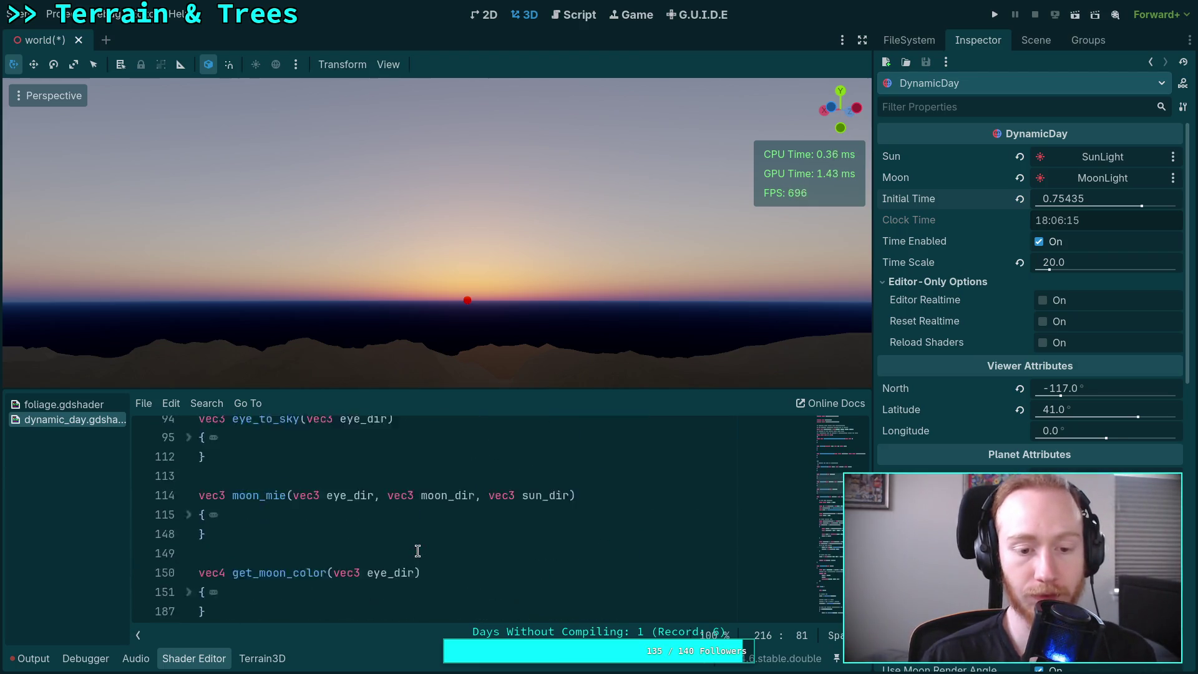
{"action": "scroll", "coordinate": [418, 550], "scroll_direction": "up", "scroll_amount": 15}
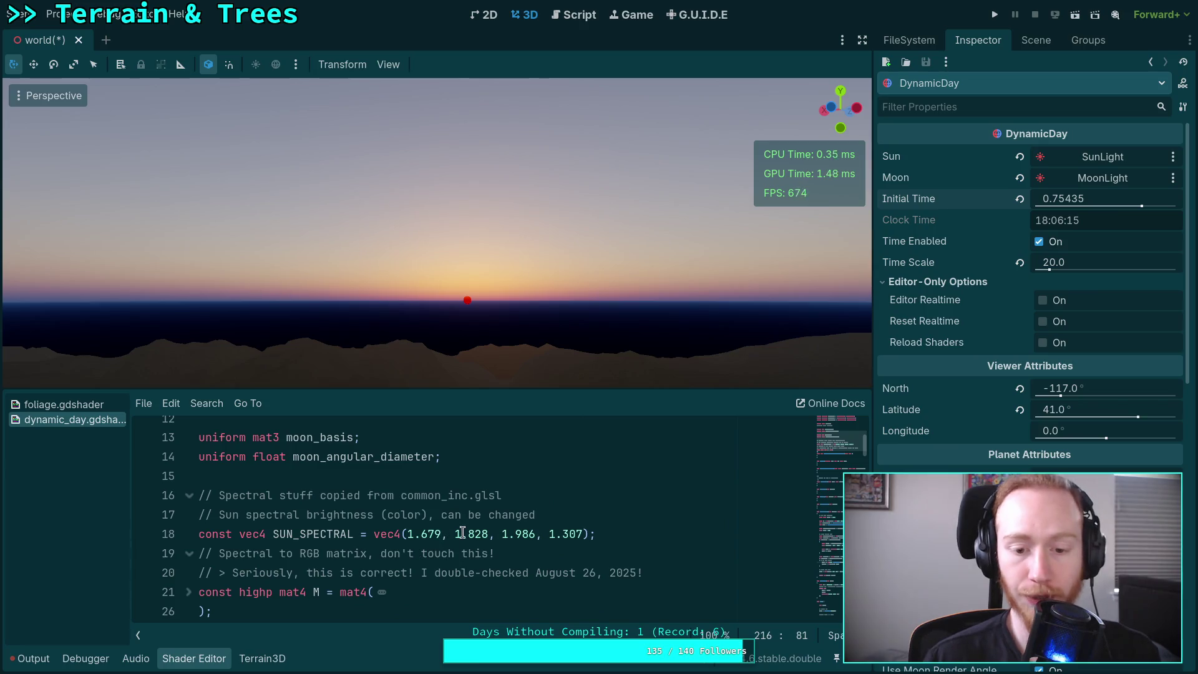
{"action": "left_click", "coordinate": [425, 538]}
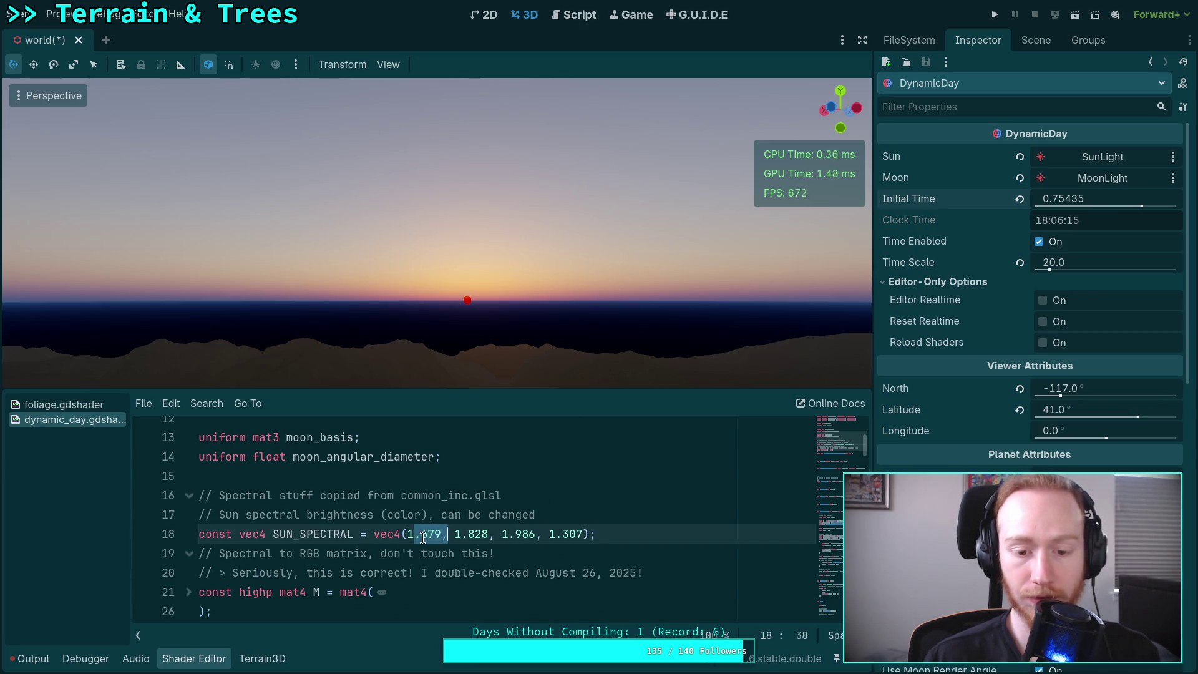
{"action": "left_click_drag", "start_coordinate": [454, 534], "coordinate": [501, 535]}
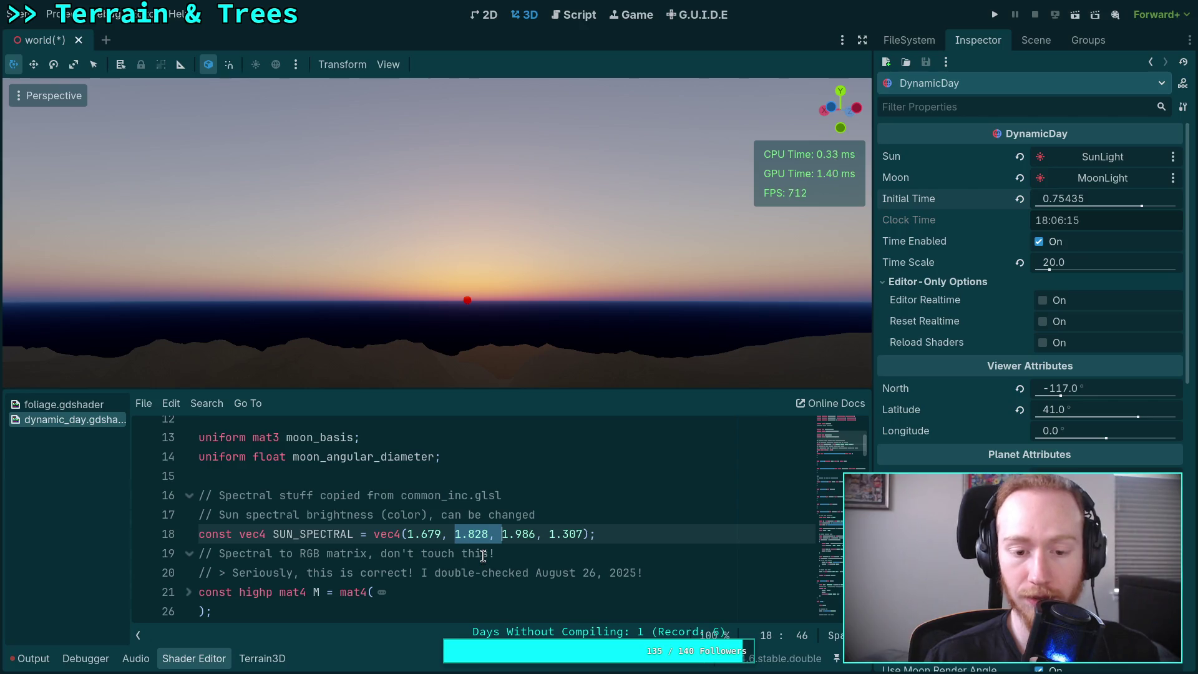
- Change line 217's red minimum in color.r = max(color.r, 2.0) from 2.0 to 1.8
{"action": "scroll", "coordinate": [493, 552], "scroll_direction": "down", "scroll_amount": 20}
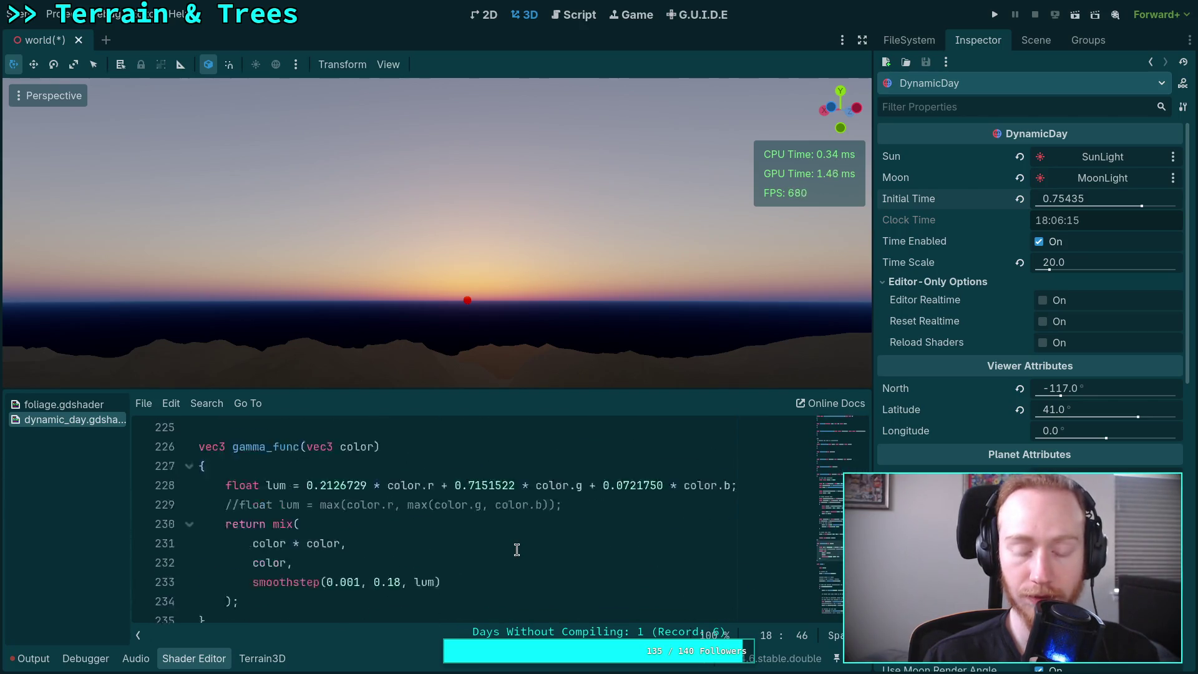
{"action": "scroll", "coordinate": [516, 549], "scroll_direction": "down", "scroll_amount": 12}
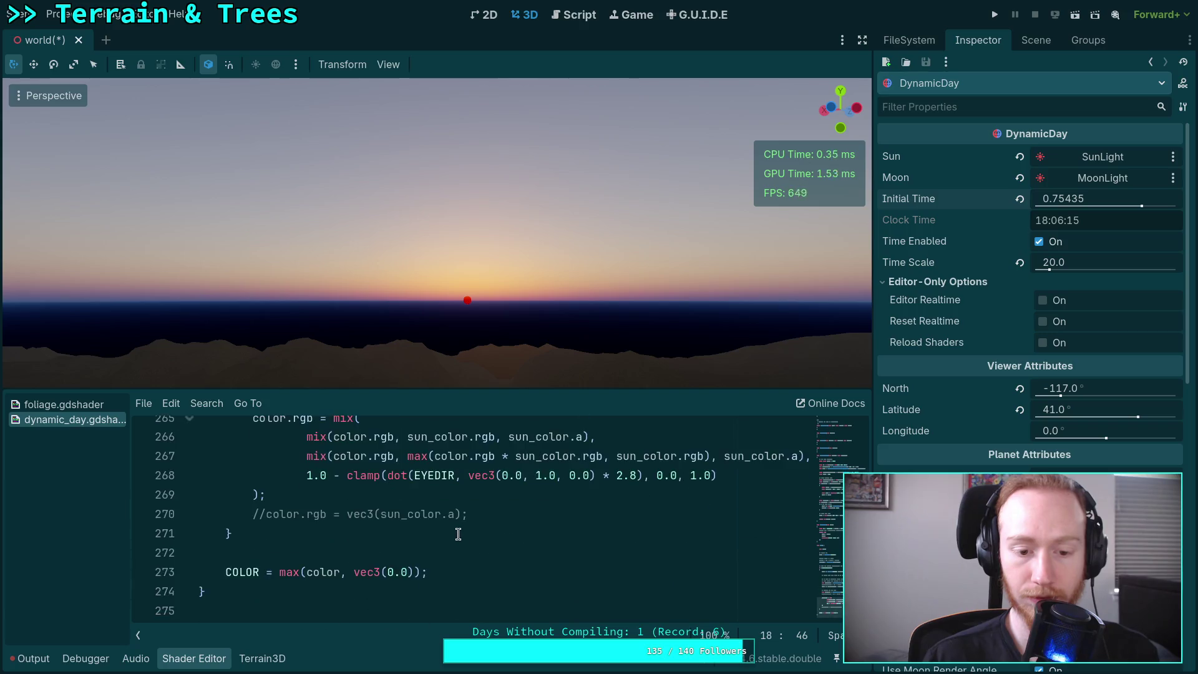
{"action": "scroll", "coordinate": [458, 534], "scroll_direction": "up", "scroll_amount": 15}
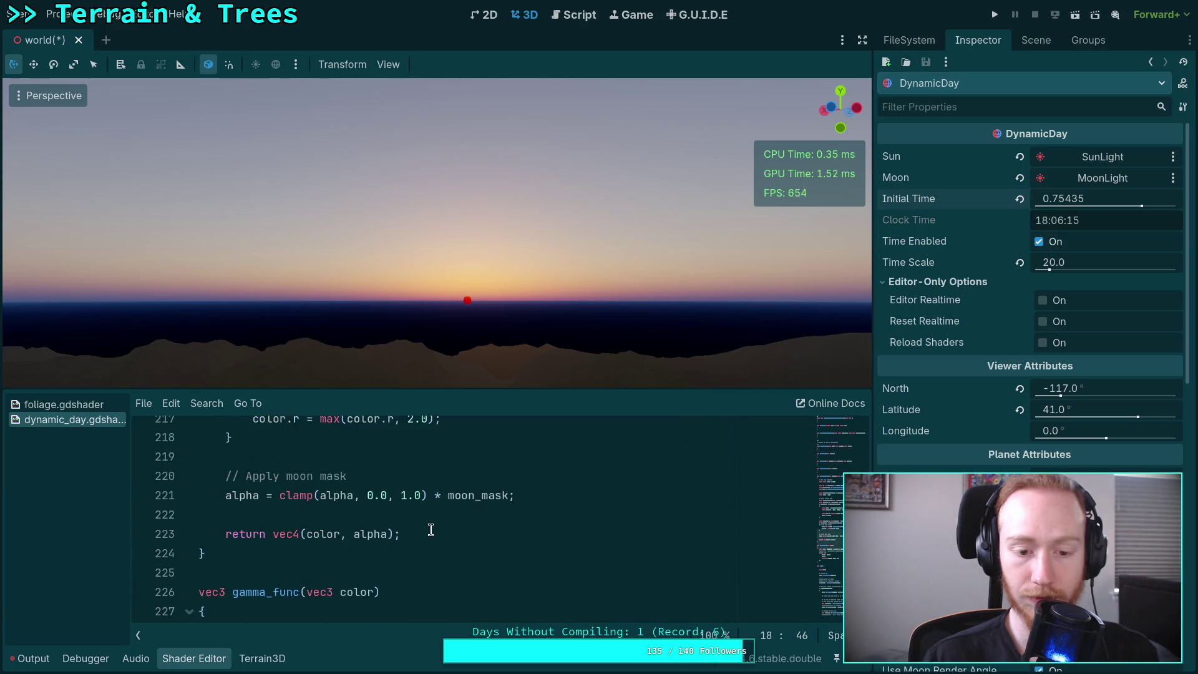
{"action": "scroll", "coordinate": [430, 530], "scroll_direction": "up", "scroll_amount": 2}
{"action": "left_click_drag", "start_coordinate": [408, 536], "coordinate": [425, 536]}
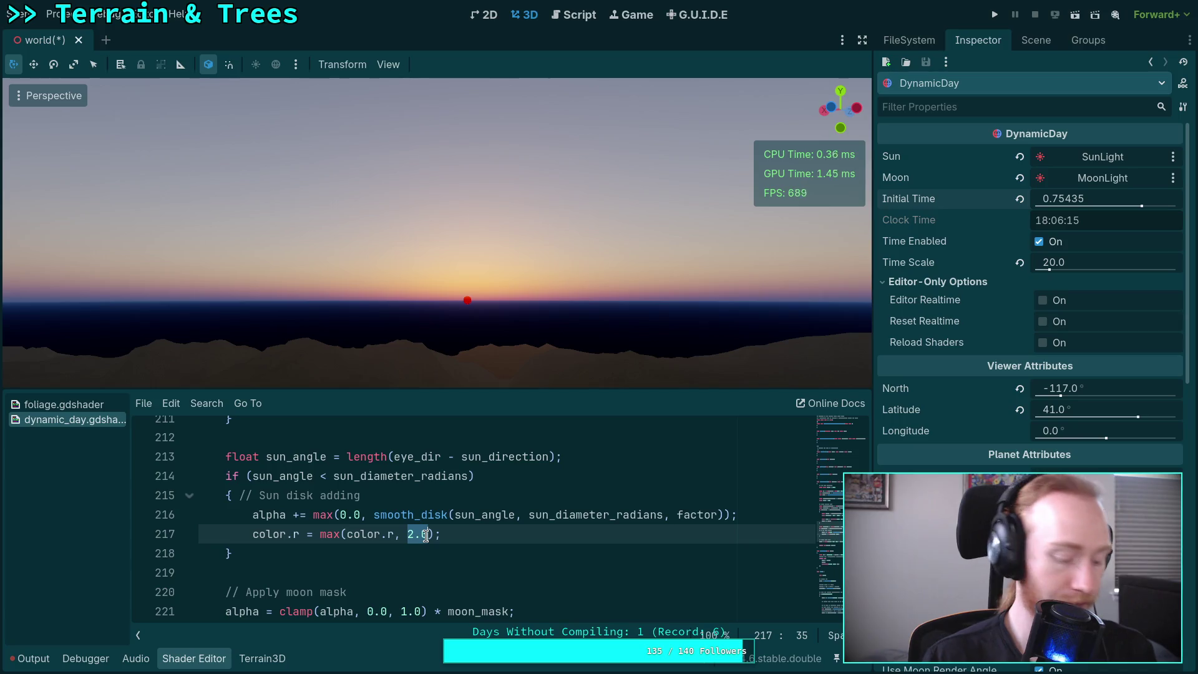
{"action": "type", "text": "1.6"}
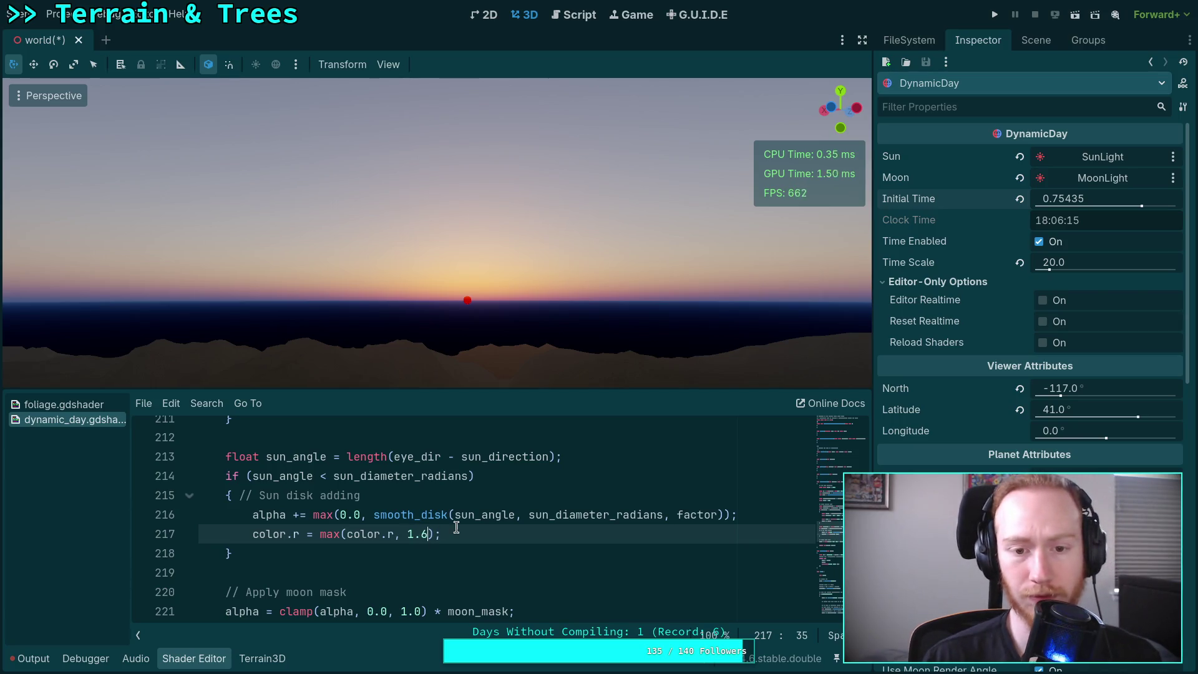
{"action": "key", "text": "BackSpace"}
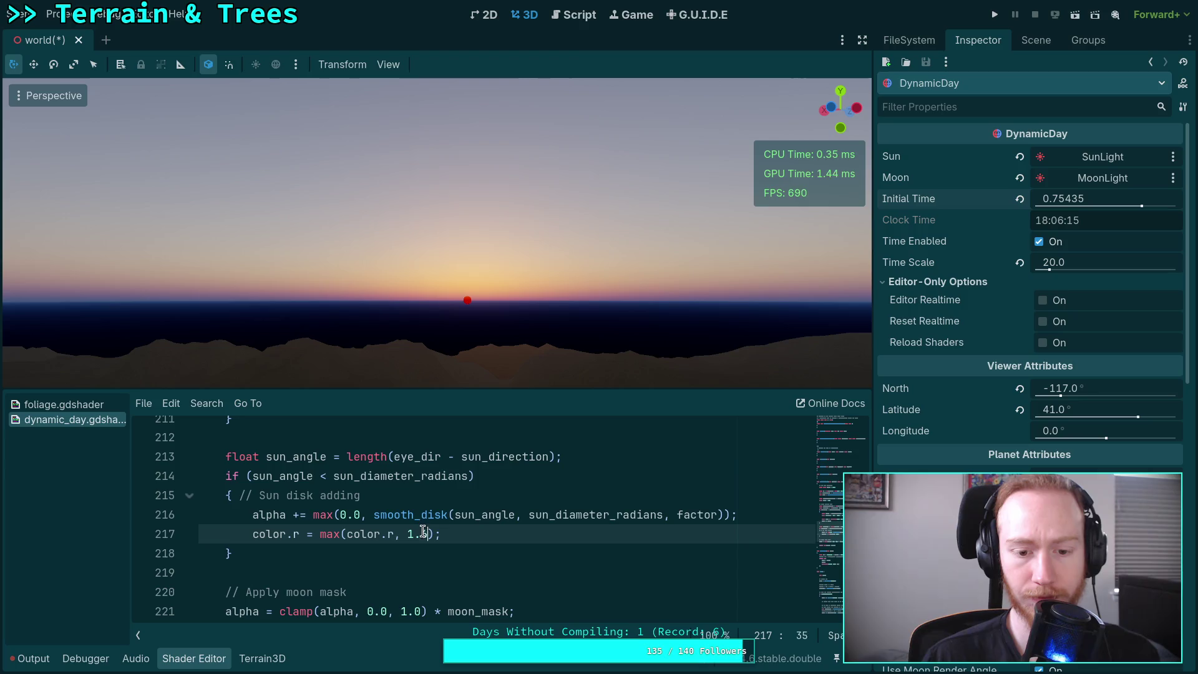
{"action": "type", "text": "8"}
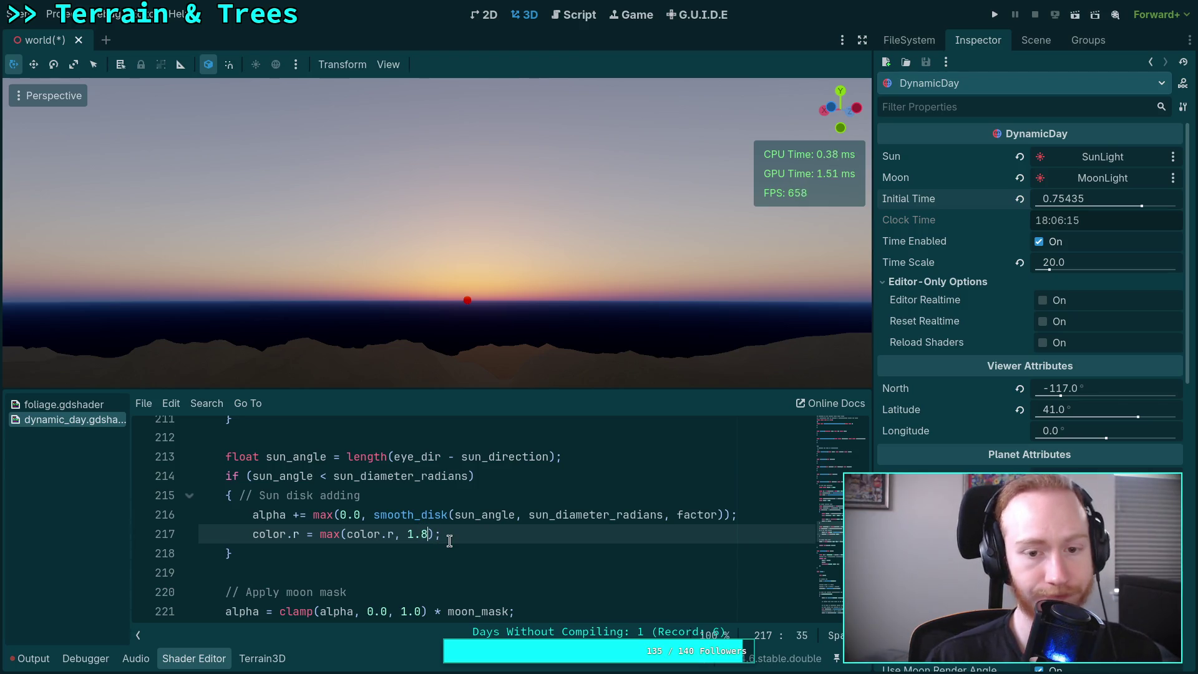
- Set the 3D viewport's Perspective VFOV to 10.0 in View > Settings
{"action": "left_click", "coordinate": [382, 64]}
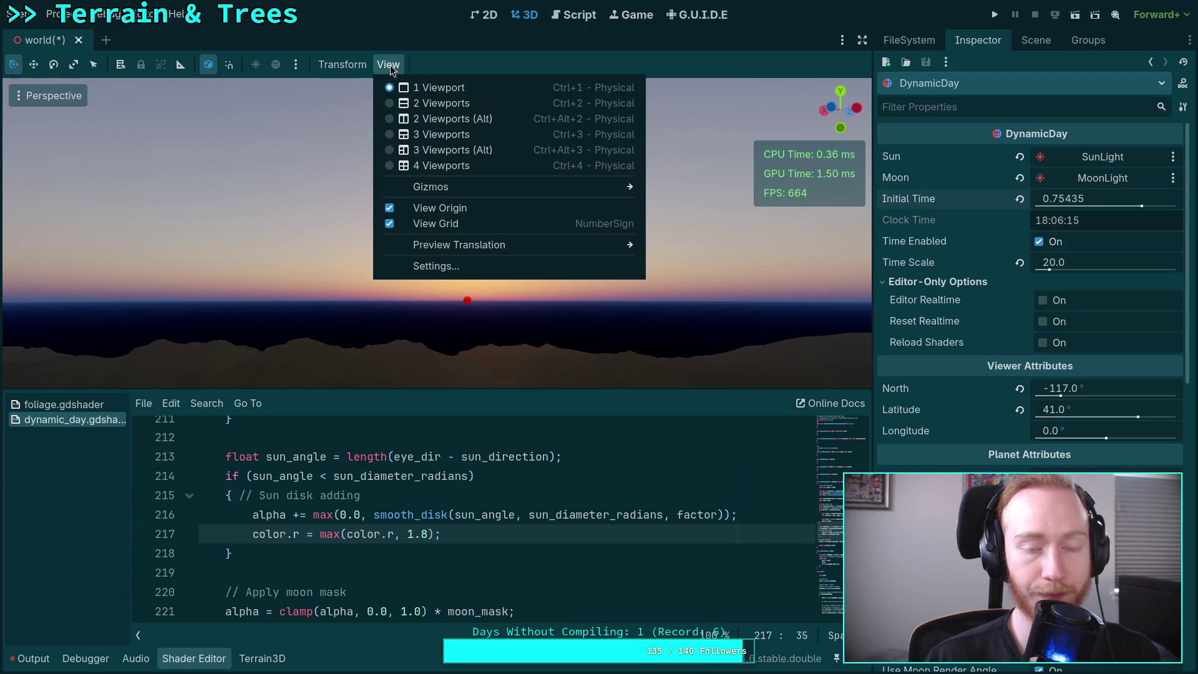
{"action": "left_click", "coordinate": [512, 265]}
{"action": "left_click_drag", "start_coordinate": [534, 289], "coordinate": [523, 289]}
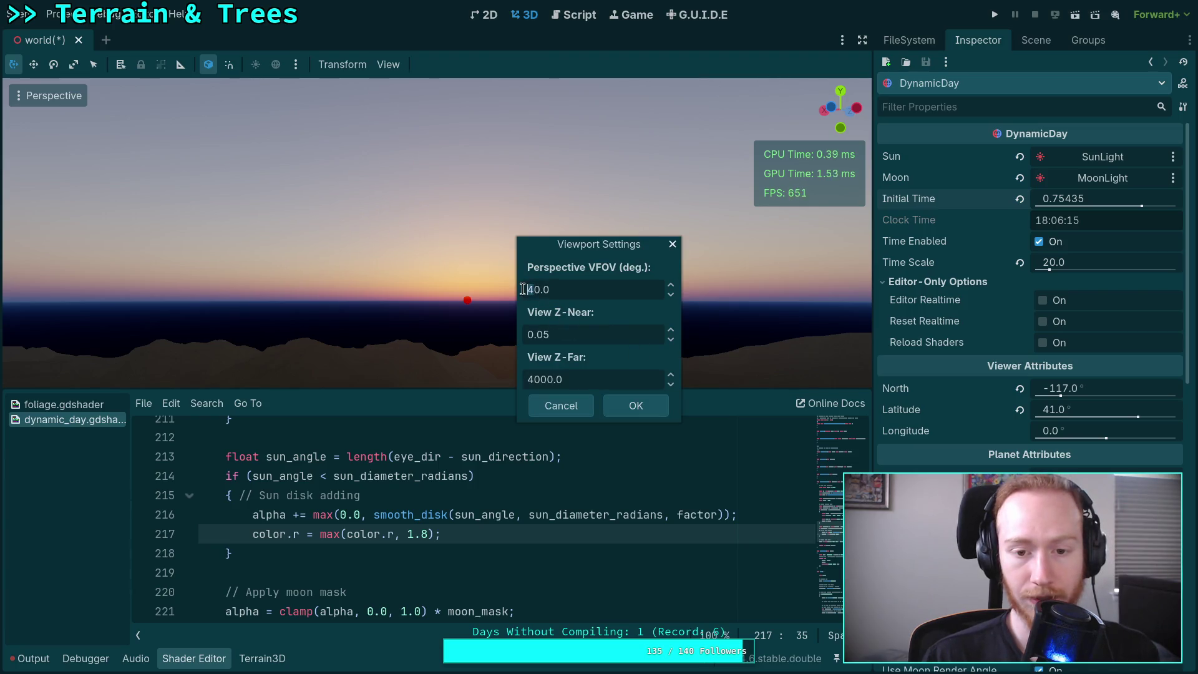
{"action": "type", "text": "1"}
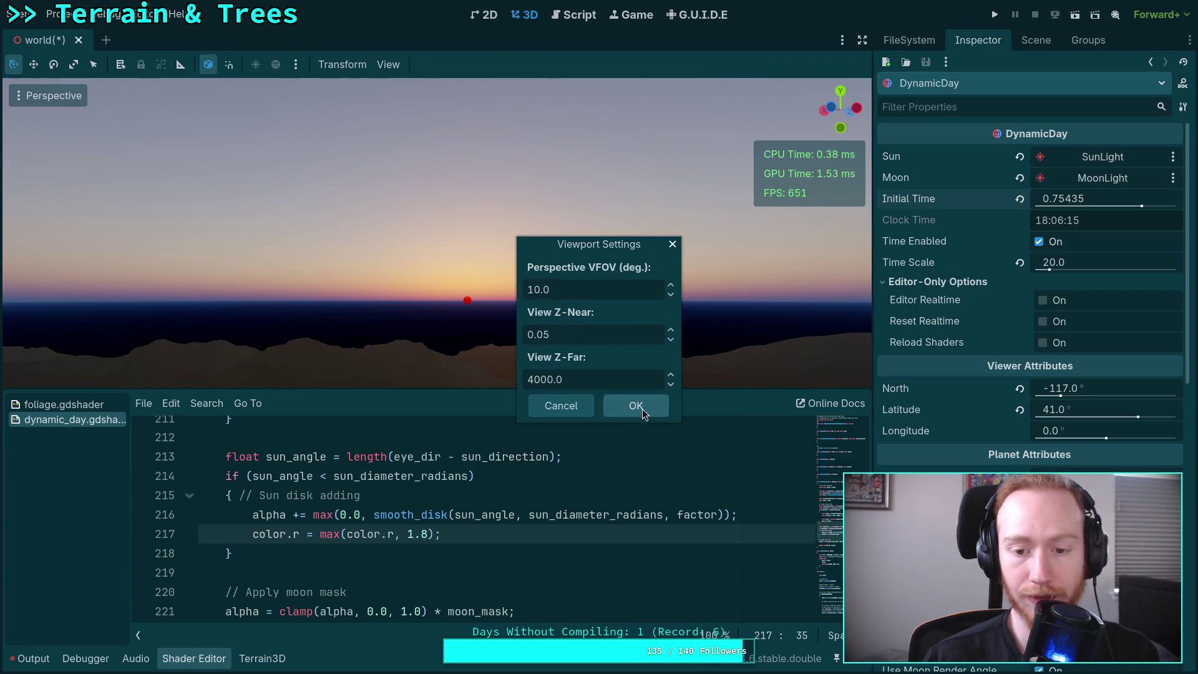
{"action": "left_click", "coordinate": [642, 409]}
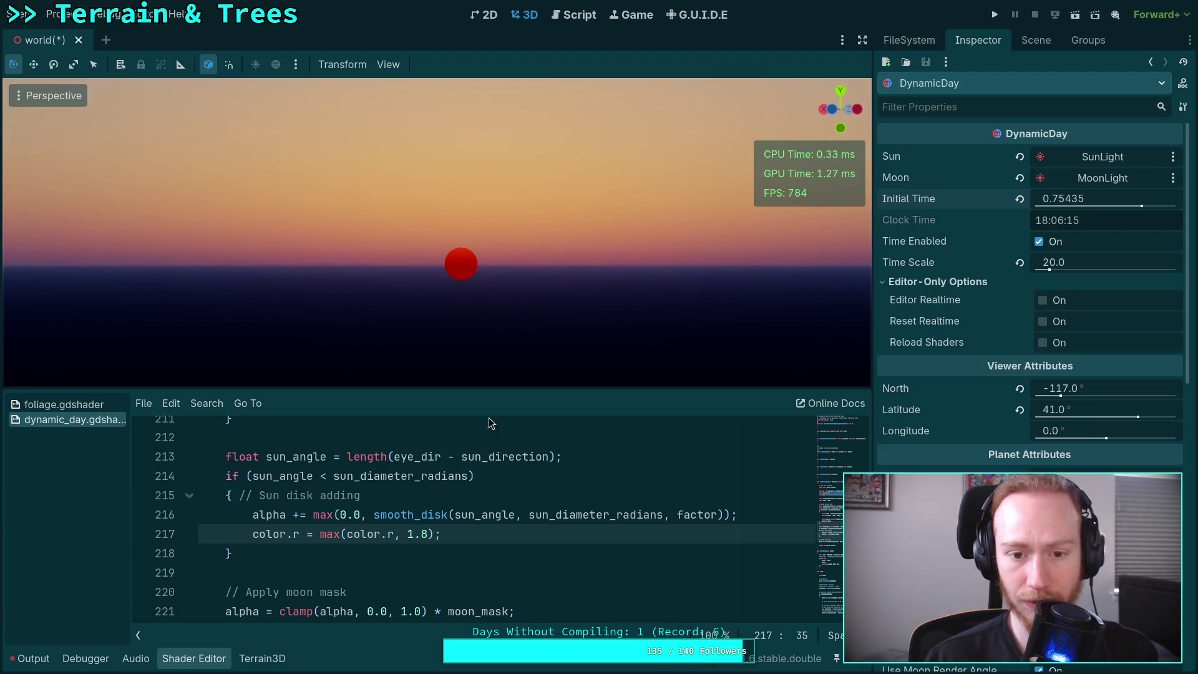
{"action": "scroll", "coordinate": [550, 518], "scroll_direction": "down", "scroll_amount": 10}
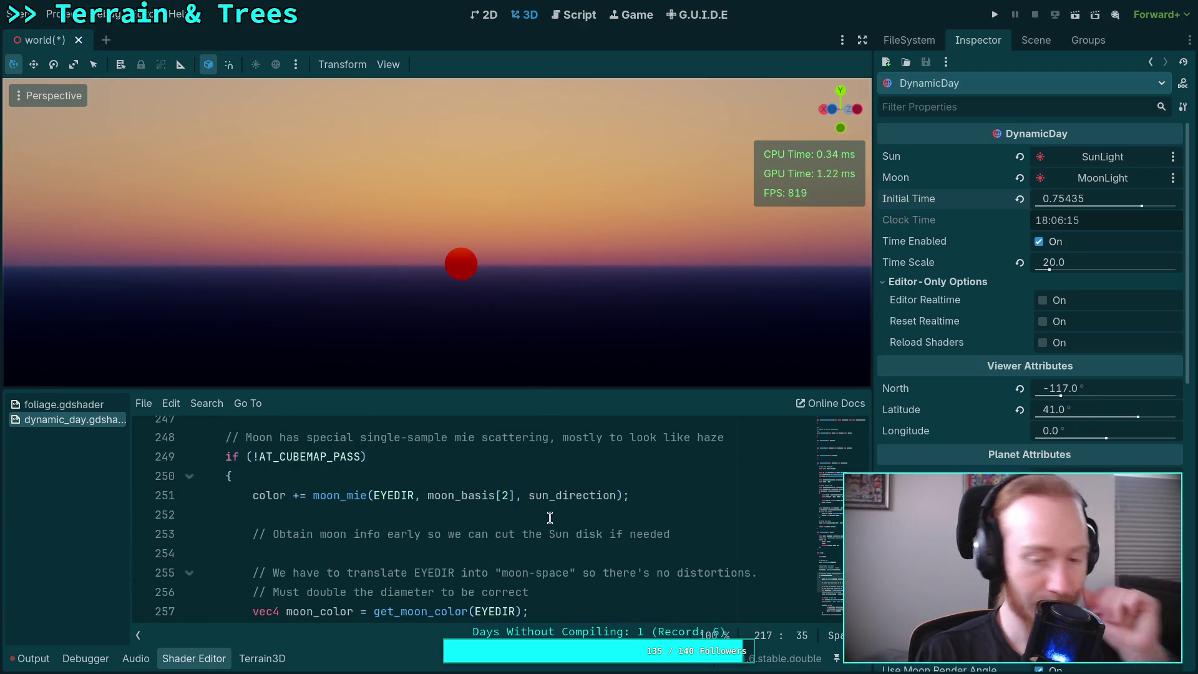
{"action": "scroll", "coordinate": [546, 517], "scroll_direction": "down", "scroll_amount": 6}
{"action": "scroll", "coordinate": [543, 516], "scroll_direction": "up", "scroll_amount": 1}
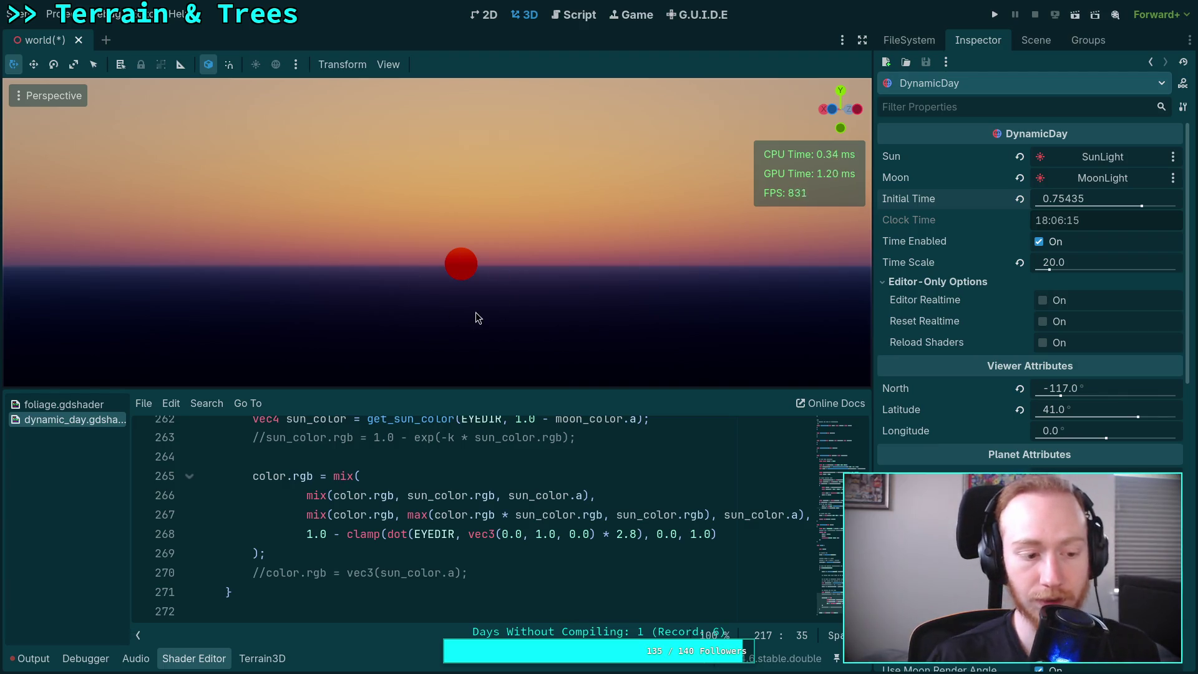
{"action": "scroll", "coordinate": [566, 486], "scroll_direction": "up", "scroll_amount": 10}
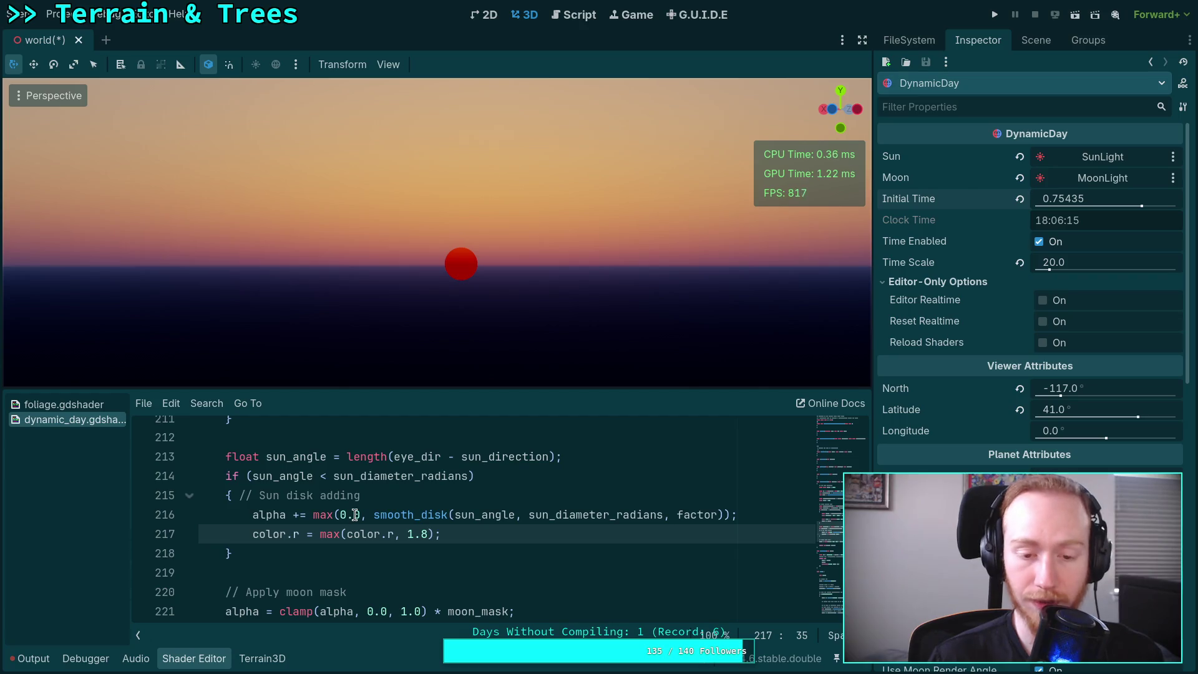
{"action": "scroll", "coordinate": [354, 514], "scroll_direction": "up", "scroll_amount": 3}
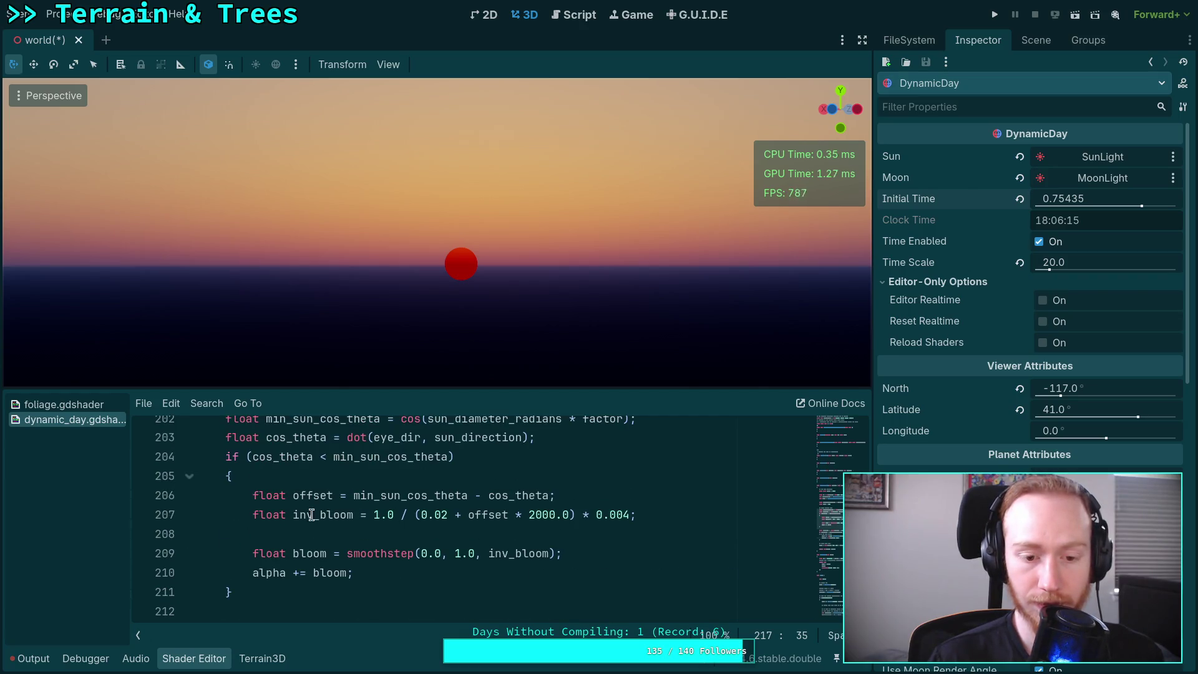
{"action": "scroll", "coordinate": [311, 515], "scroll_direction": "down", "scroll_amount": 3}
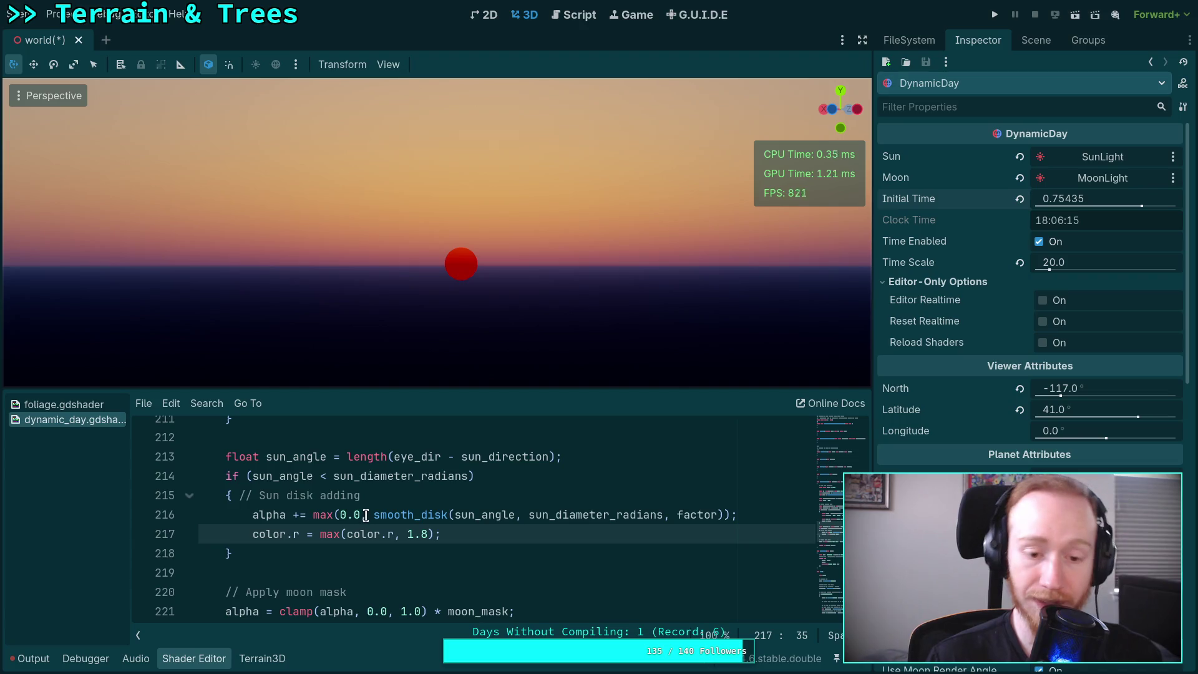
{"action": "scroll", "coordinate": [484, 537], "scroll_direction": "down", "scroll_amount": 7}
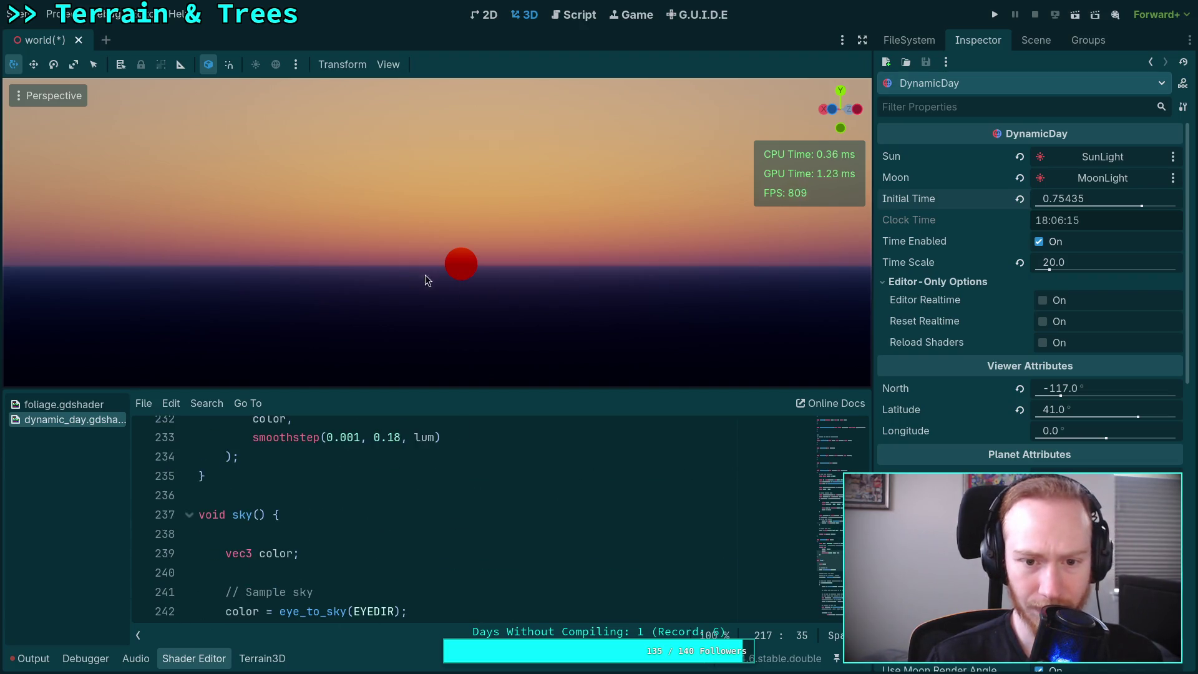
{"action": "scroll", "coordinate": [527, 524], "scroll_direction": "down", "scroll_amount": 10}
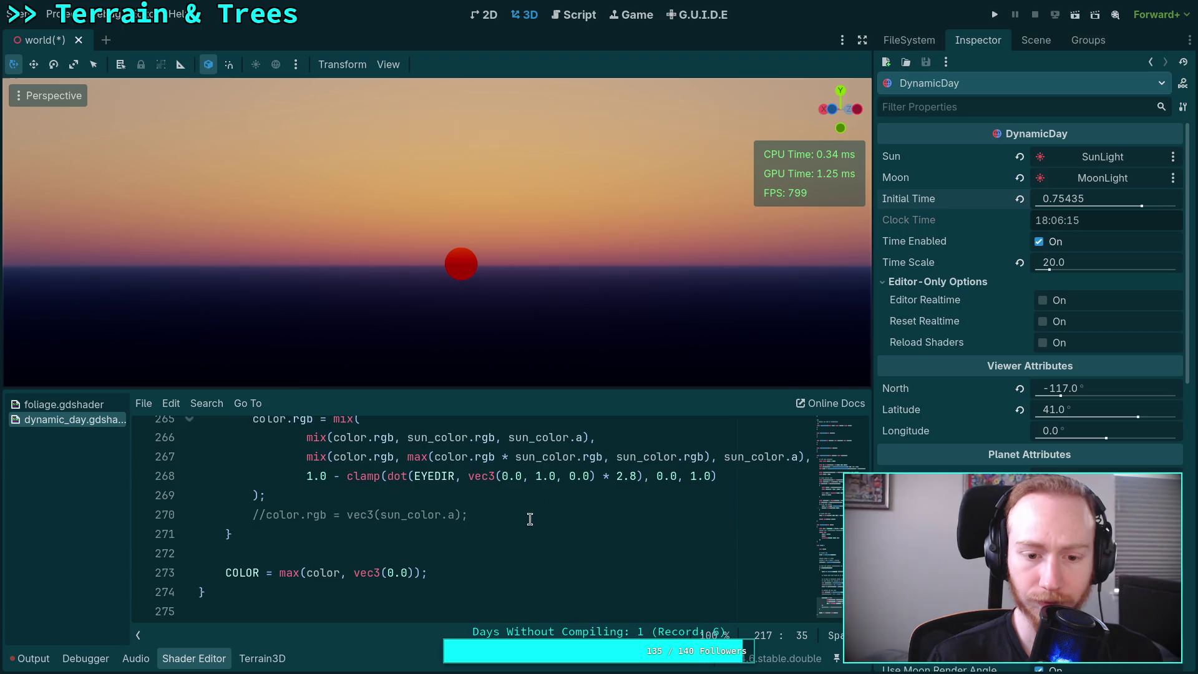
{"action": "left_click", "coordinate": [305, 515]}
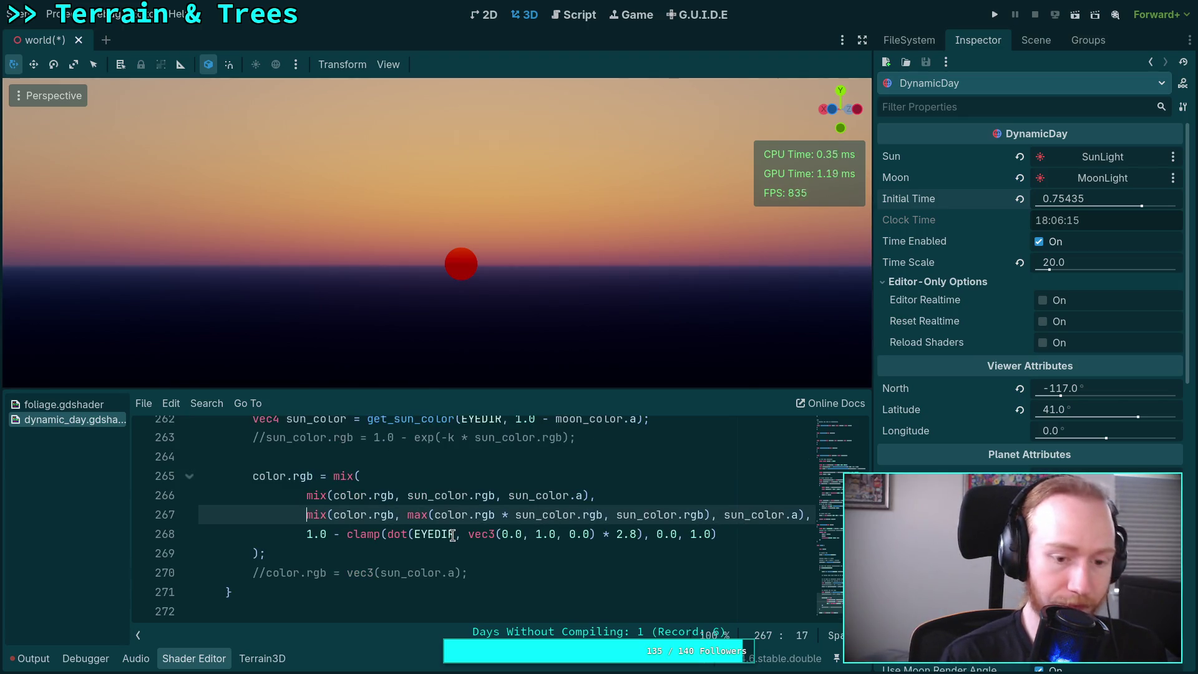
{"action": "type", "text": "vec3(0.0"}
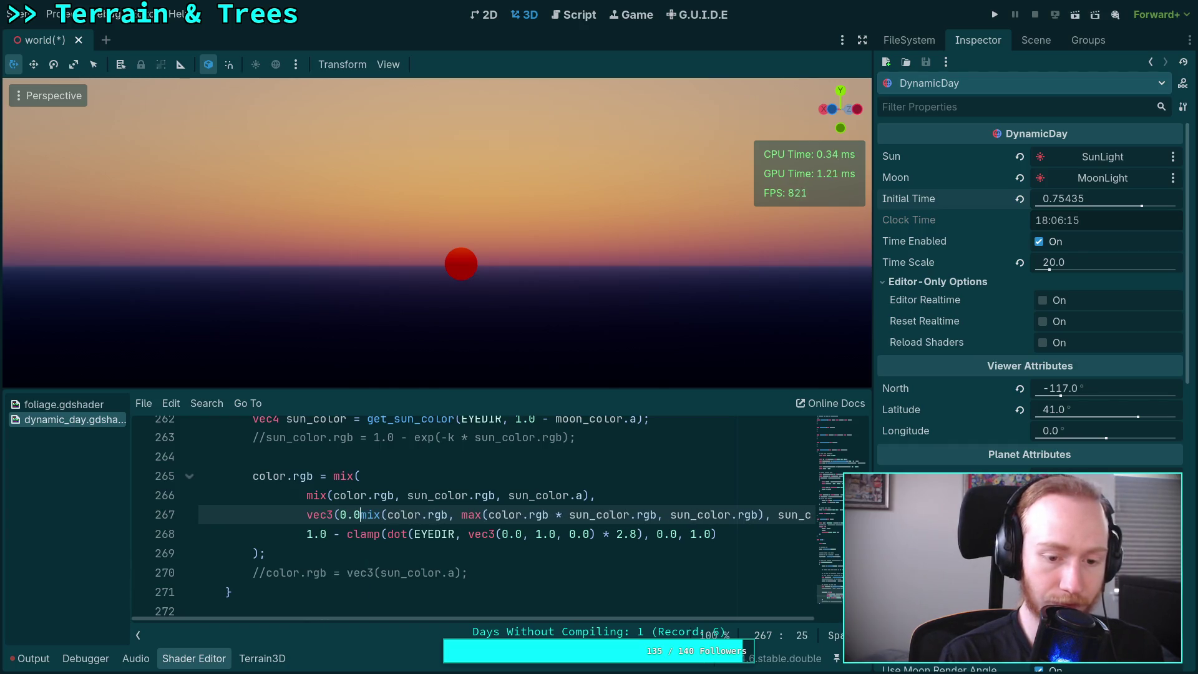
{"action": "type", "text": "), //"}
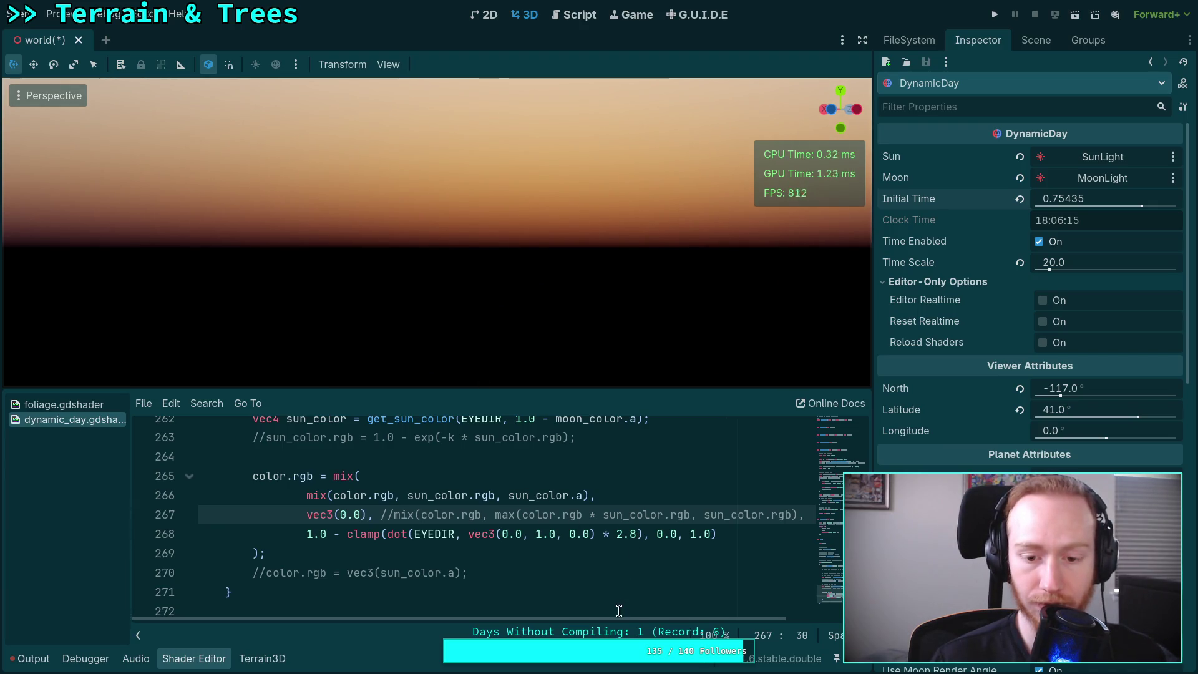
{"action": "left_click_drag", "start_coordinate": [619, 617], "coordinate": [667, 623]}
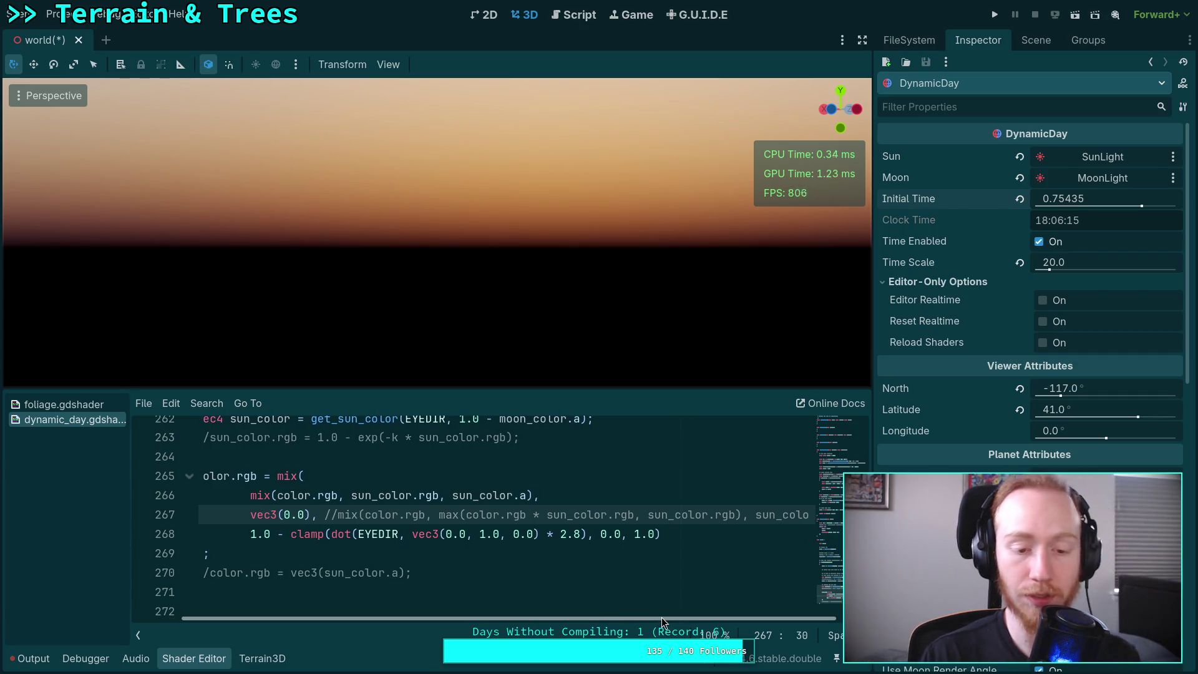
{"action": "mouse_move", "coordinate": [662, 616]}
{"action": "left_mouse_down"}
{"action": "mouse_move", "coordinate": [711, 617]}
{"action": "mouse_move", "coordinate": [623, 622]}
{"action": "mouse_move", "coordinate": [749, 632]}
{"action": "mouse_move", "coordinate": [548, 631]}
{"action": "left_mouse_up"}
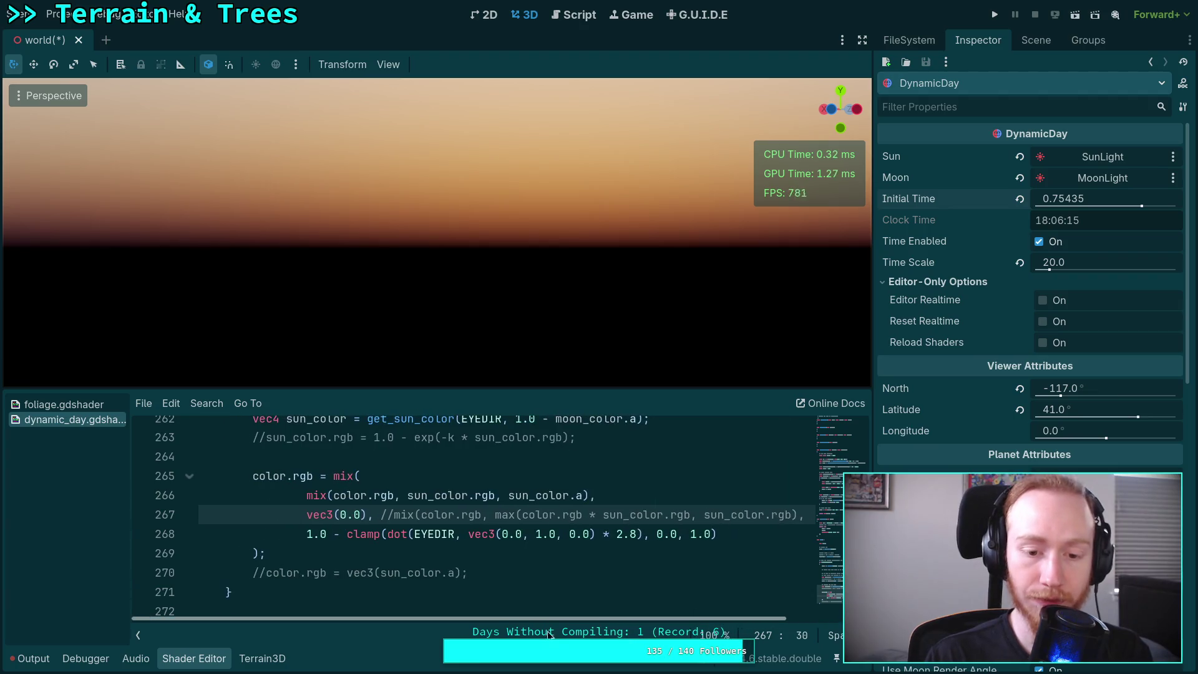
{"action": "left_click", "coordinate": [306, 514]}
{"action": "left_click_drag", "start_coordinate": [305, 514], "coordinate": [711, 508]}
{"action": "key", "text": "BackSpace"}
- Try sun_color.rgb in place of vec3(0.0) on line 267 while nudging the time of day
{"action": "type", "text": "vec3("}
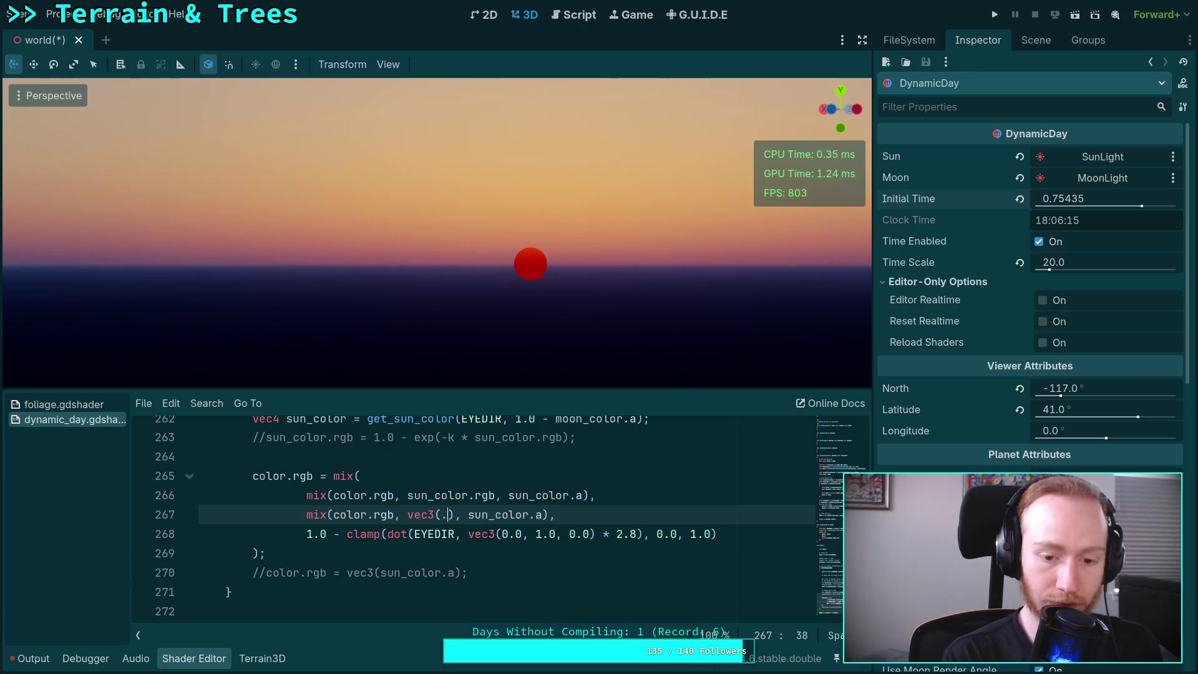
{"action": "type", "text": "0.0"}
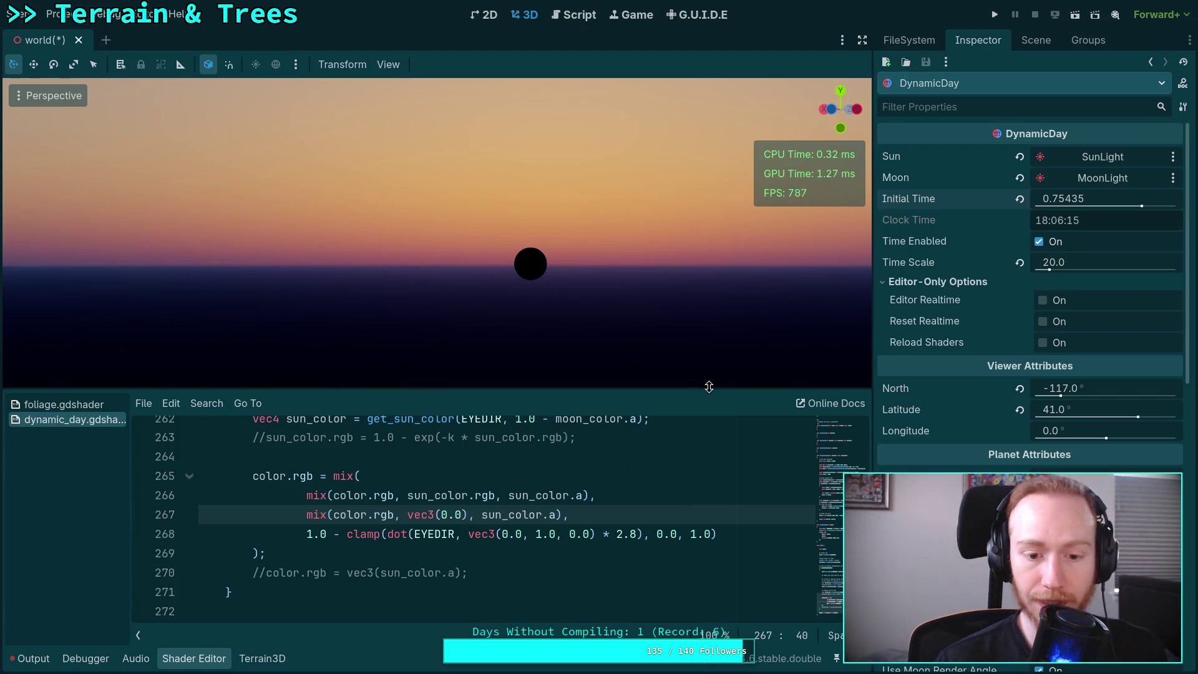
{"action": "mouse_move", "coordinate": [1097, 202]}
{"action": "left_mouse_down"}
{"action": "mouse_move", "coordinate": [1061, 203]}
{"action": "mouse_move", "coordinate": [1092, 202]}
{"action": "left_mouse_up"}
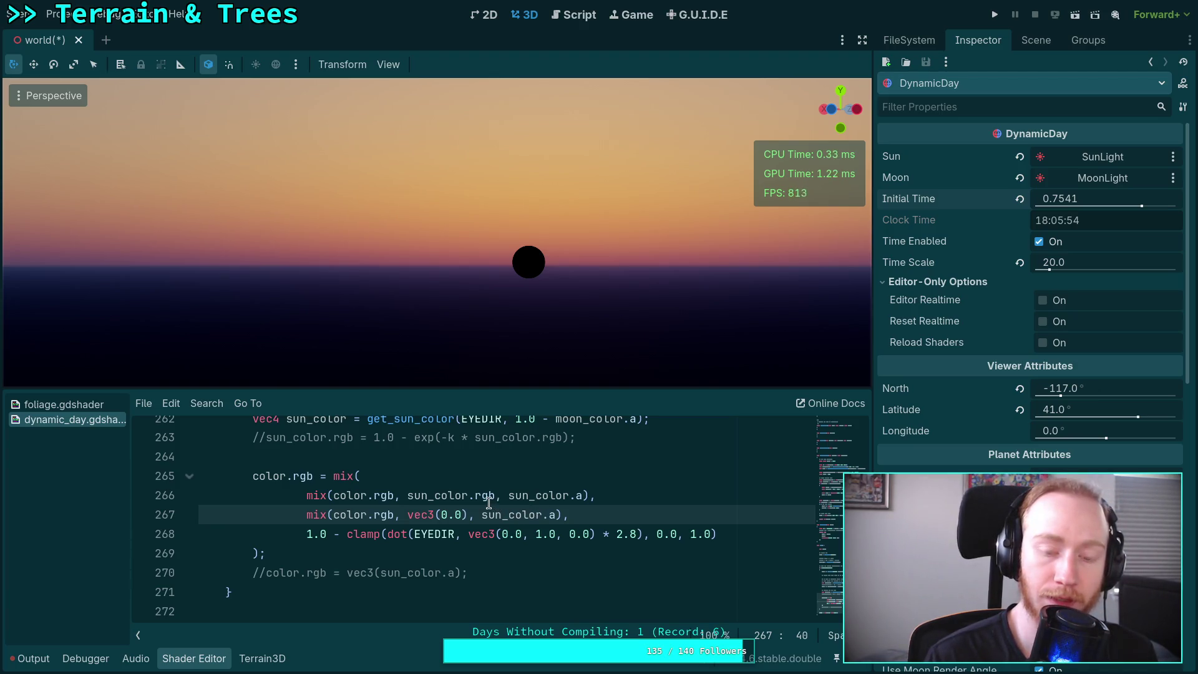
{"action": "left_click_drag", "start_coordinate": [409, 513], "coordinate": [464, 513]}
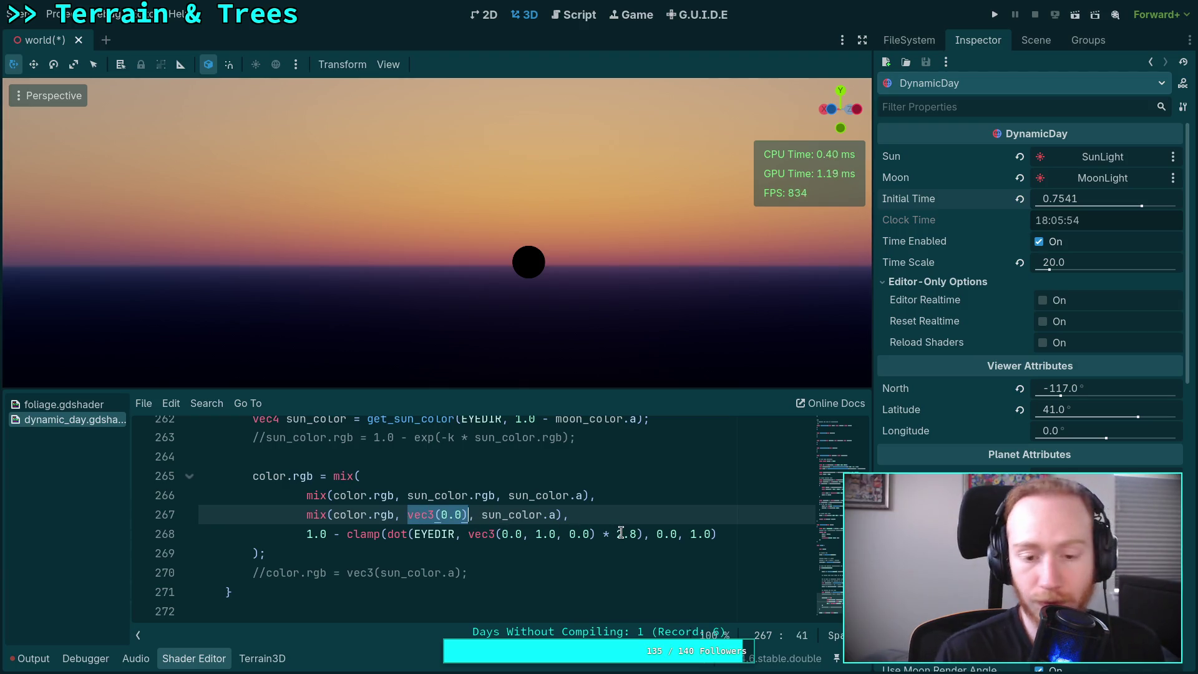
{"action": "type", "text": "sun_color"}
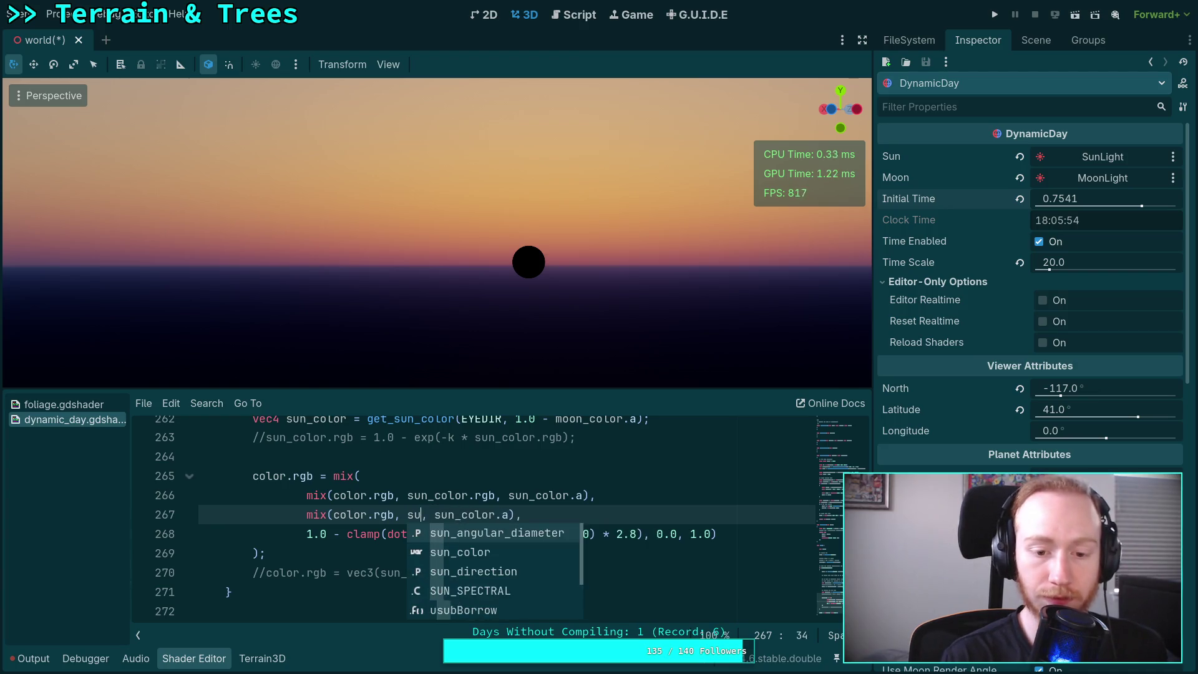
{"action": "type", "text": ".rgb"}
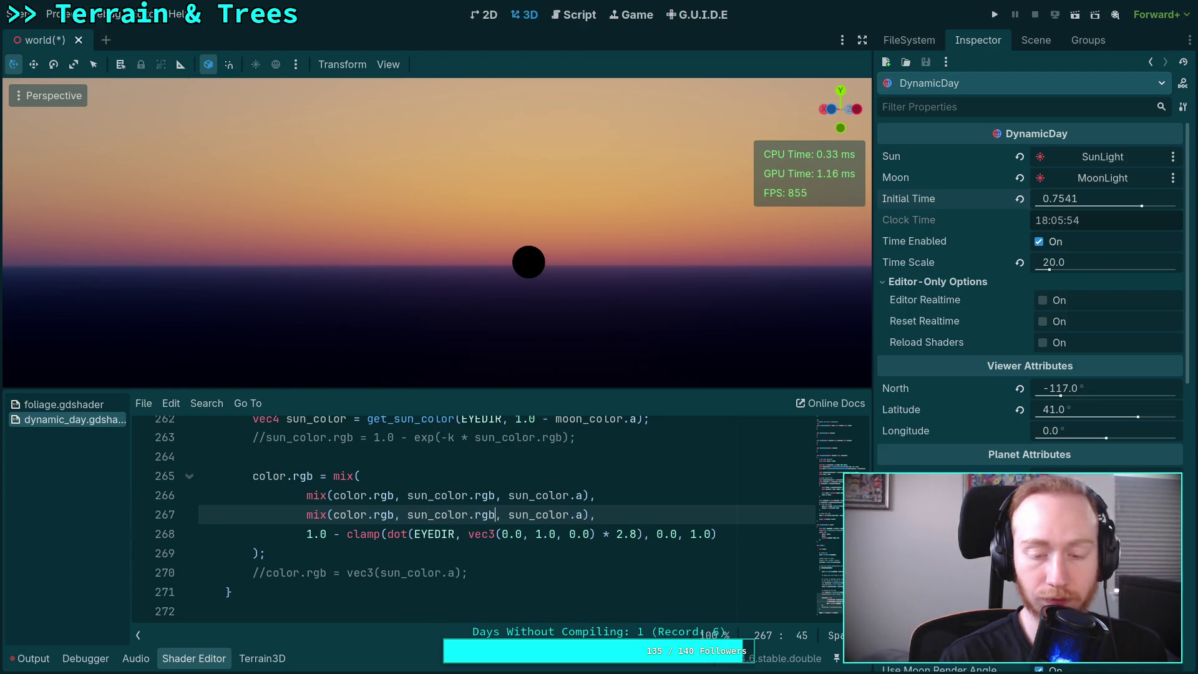
{"action": "left_click", "coordinate": [659, 521]}
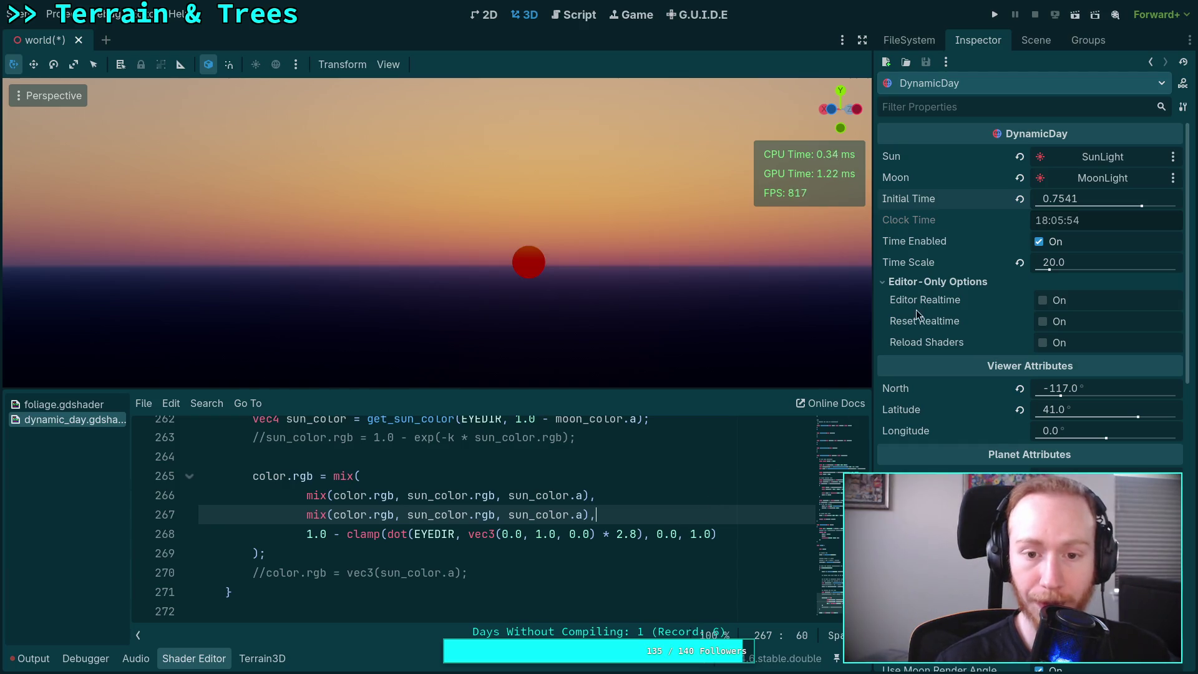
- Put vec3(0.0) back as the second mix colour on line 267 and select it
{"action": "left_click_drag", "start_coordinate": [1069, 205], "coordinate": [1055, 204]}
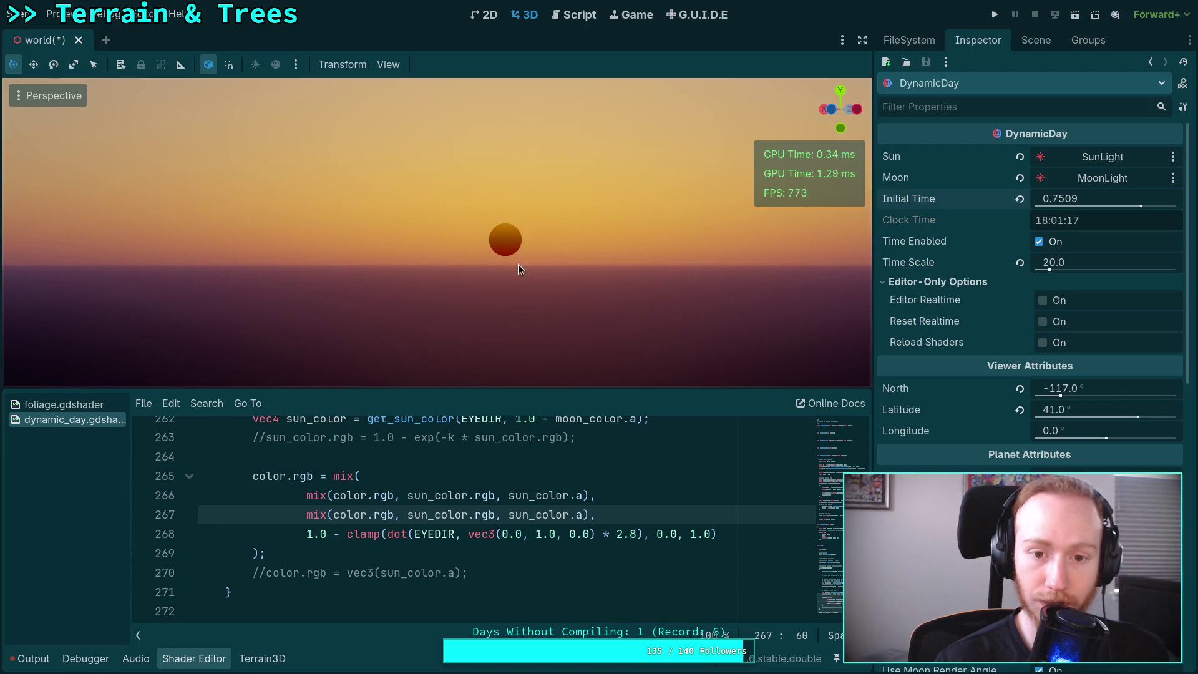
{"action": "left_click", "coordinate": [521, 513]}
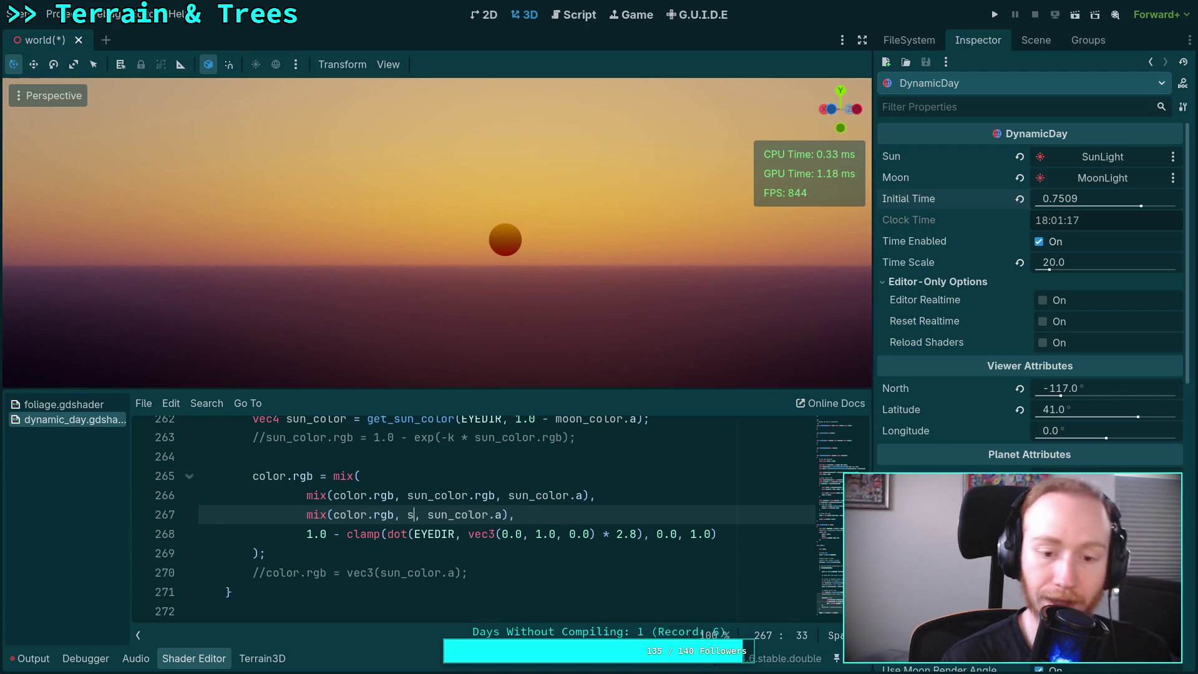
{"action": "type", "text": "vec3(0.0)"}
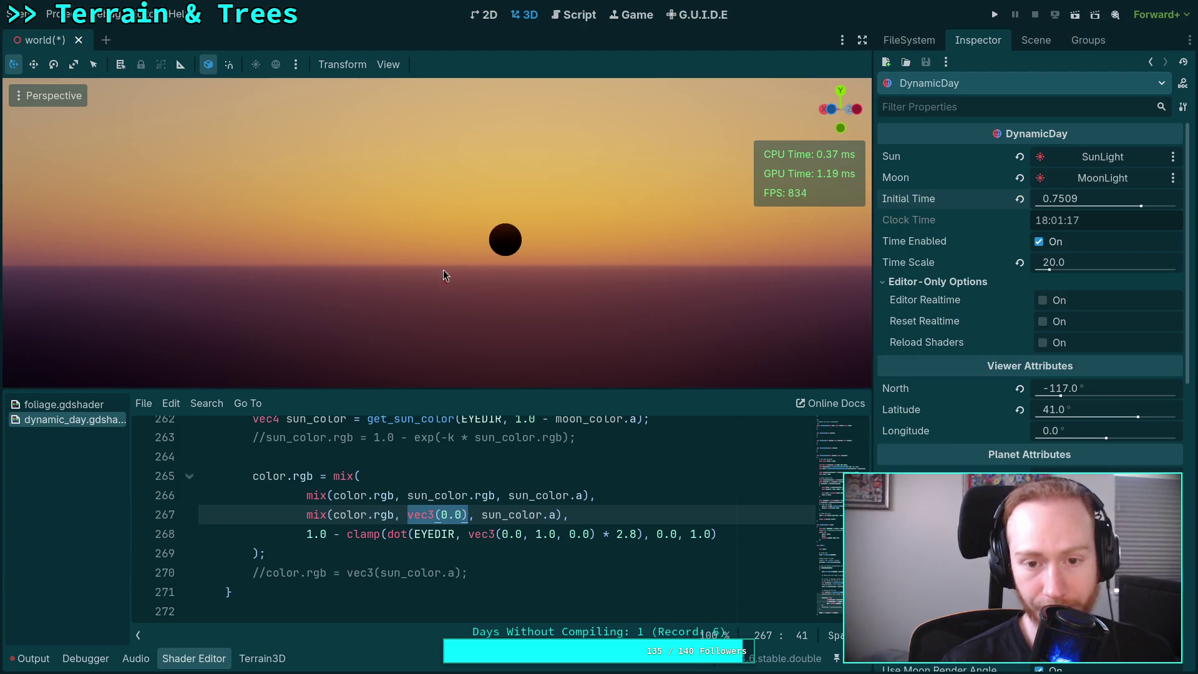
{"action": "left_click", "coordinate": [428, 535]}
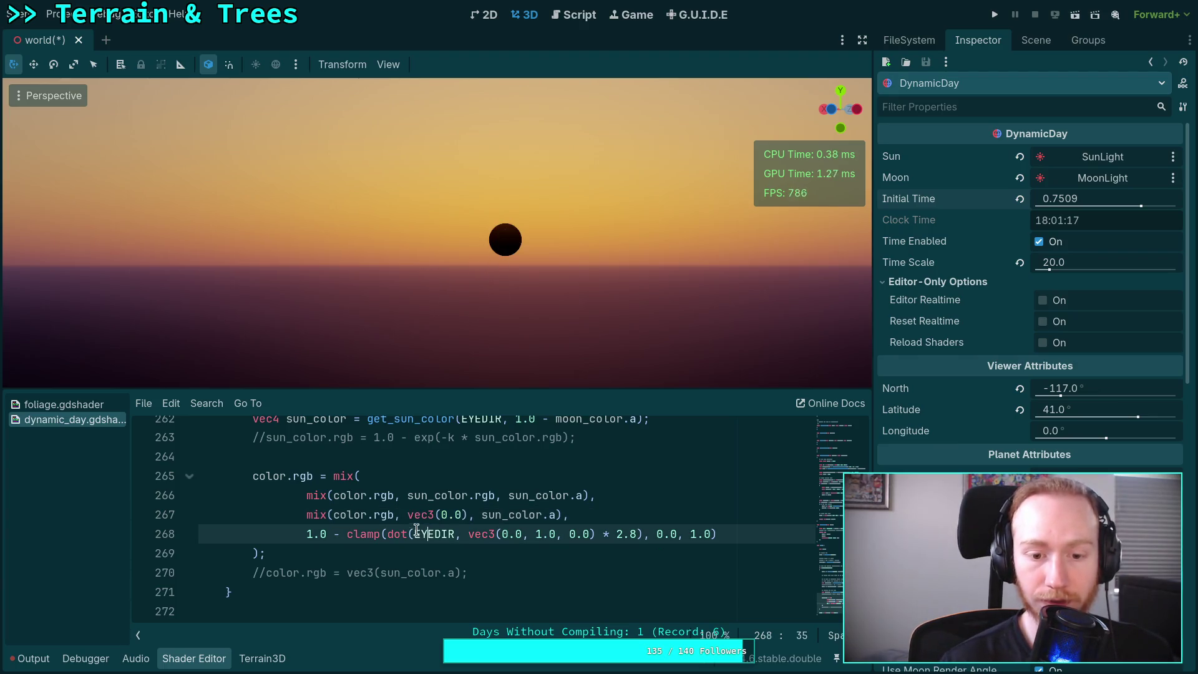
{"action": "left_click_drag", "start_coordinate": [410, 519], "coordinate": [465, 520]}
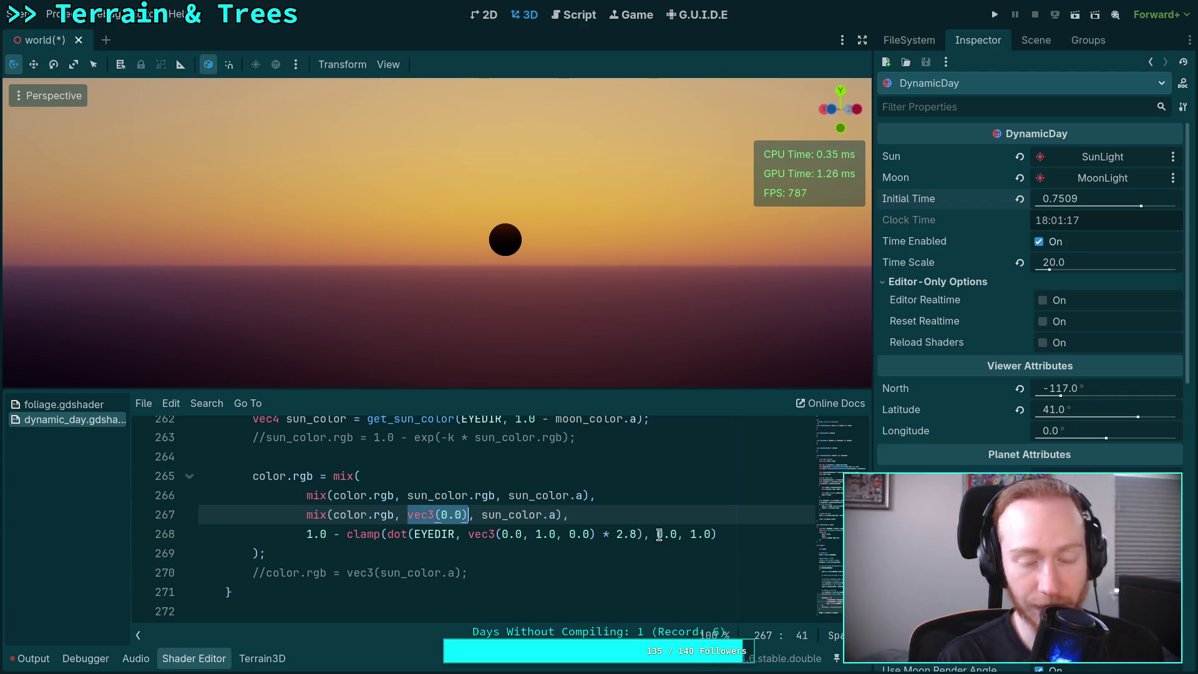
- Replace line 267's sun term with max(color.rgb, vec3(1.0)) * sun_color.rgb, removing the stray parenthesis
{"action": "type", "text": "(co"}
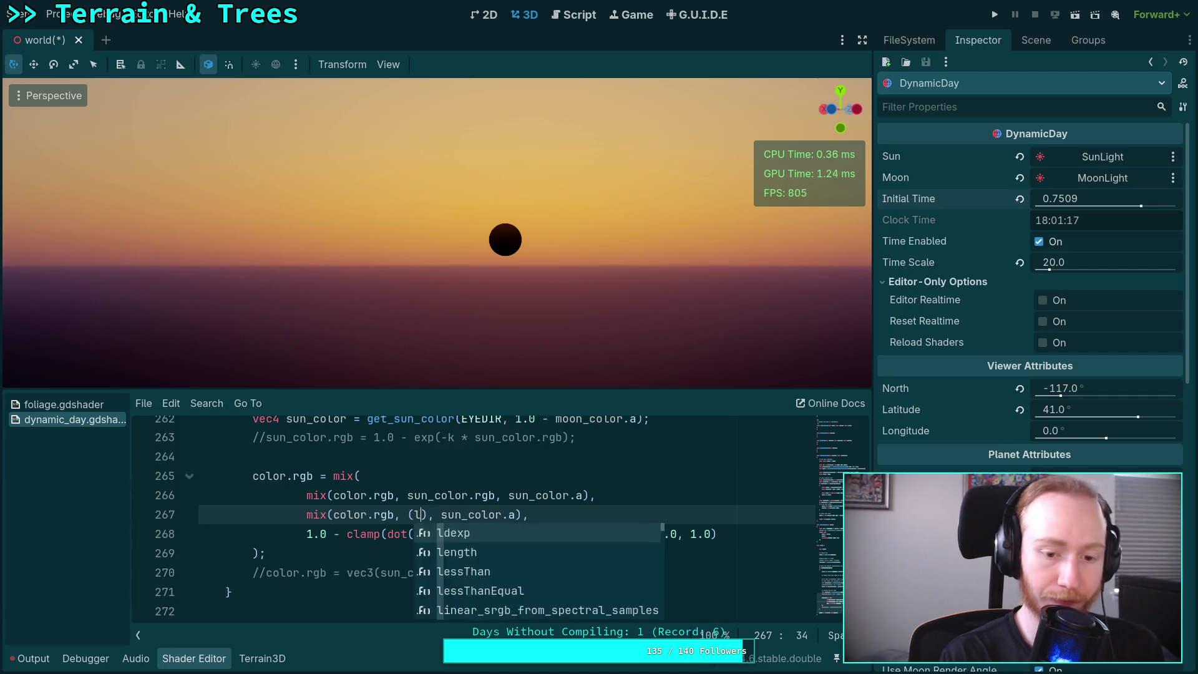
{"action": "type", "text": "lor.rgb + 0"}
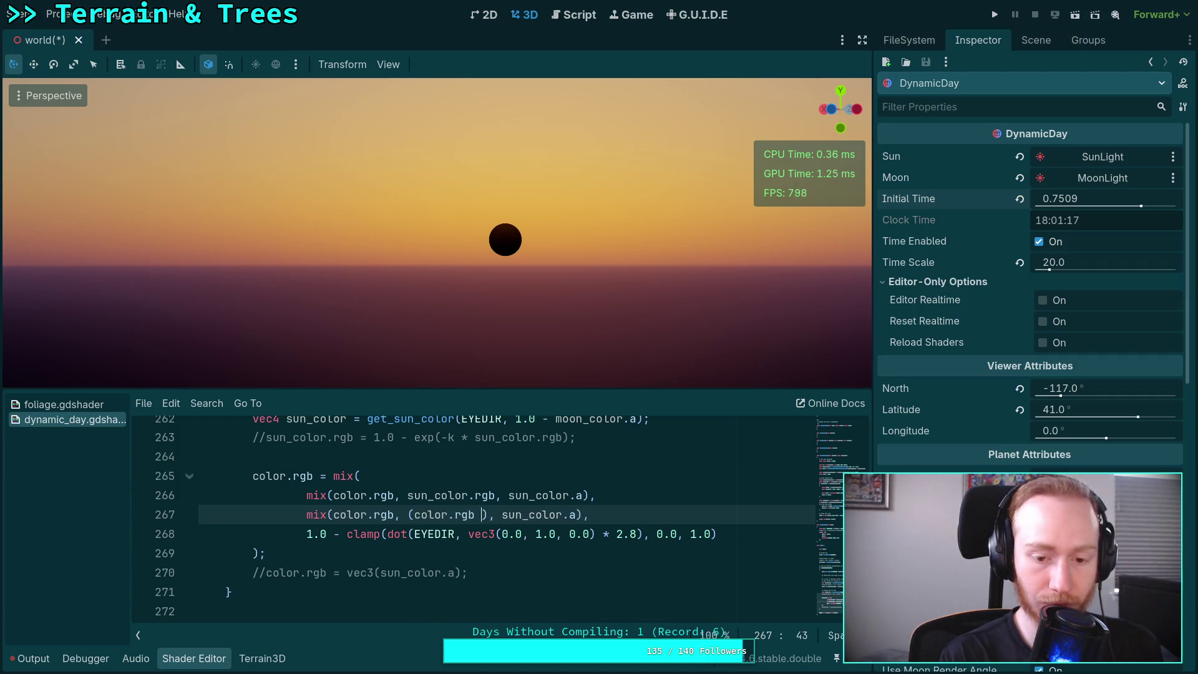
{"action": "type", "text": ".5) * sun"}
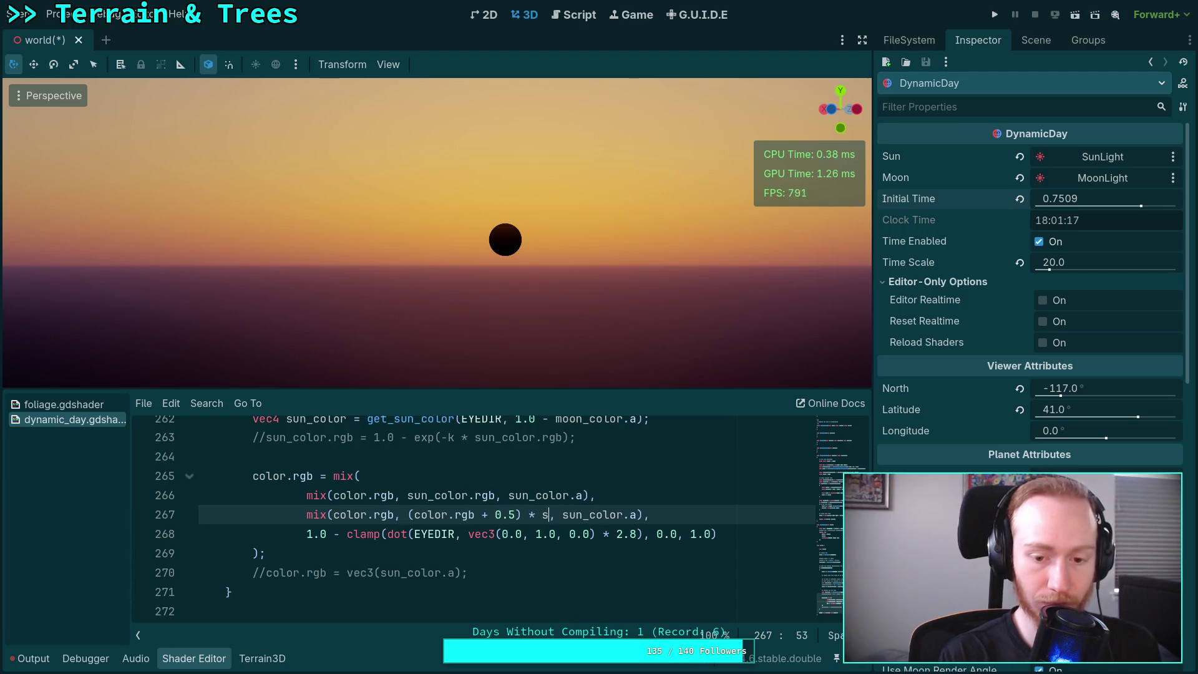
{"action": "type", "text": "_color.rgb"}
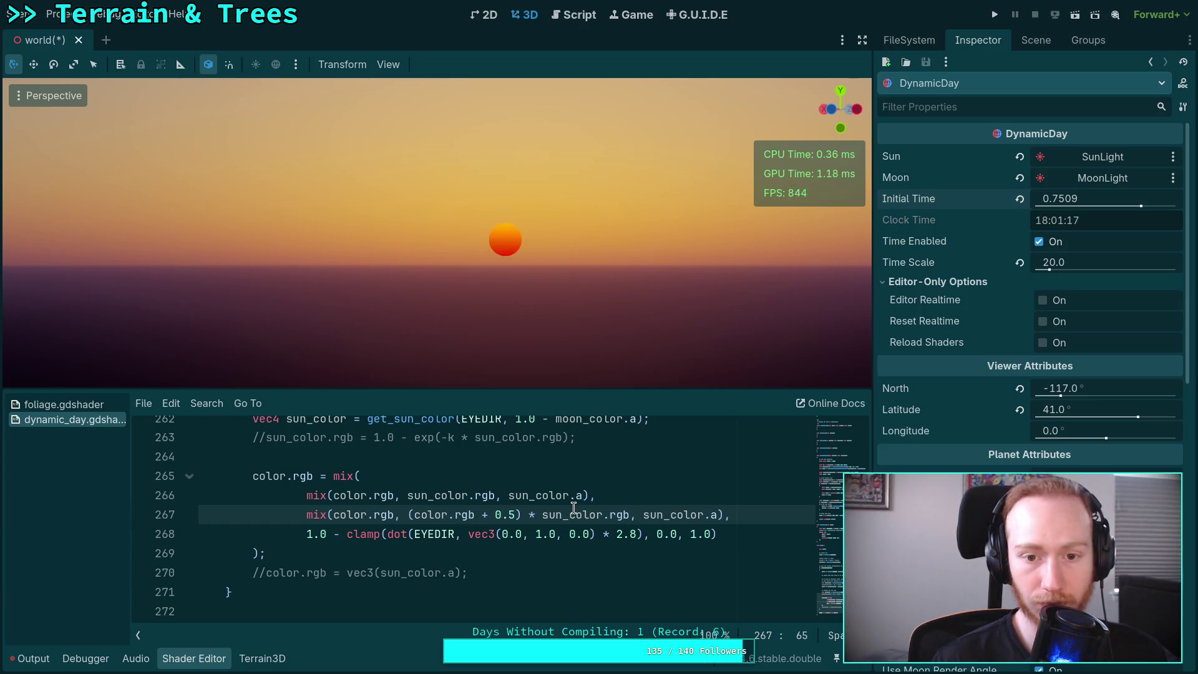
{"action": "mouse_move", "coordinate": [1052, 200]}
{"action": "left_mouse_down"}
{"action": "mouse_move", "coordinate": [1120, 200]}
{"action": "mouse_move", "coordinate": [1077, 200]}
{"action": "left_mouse_up"}
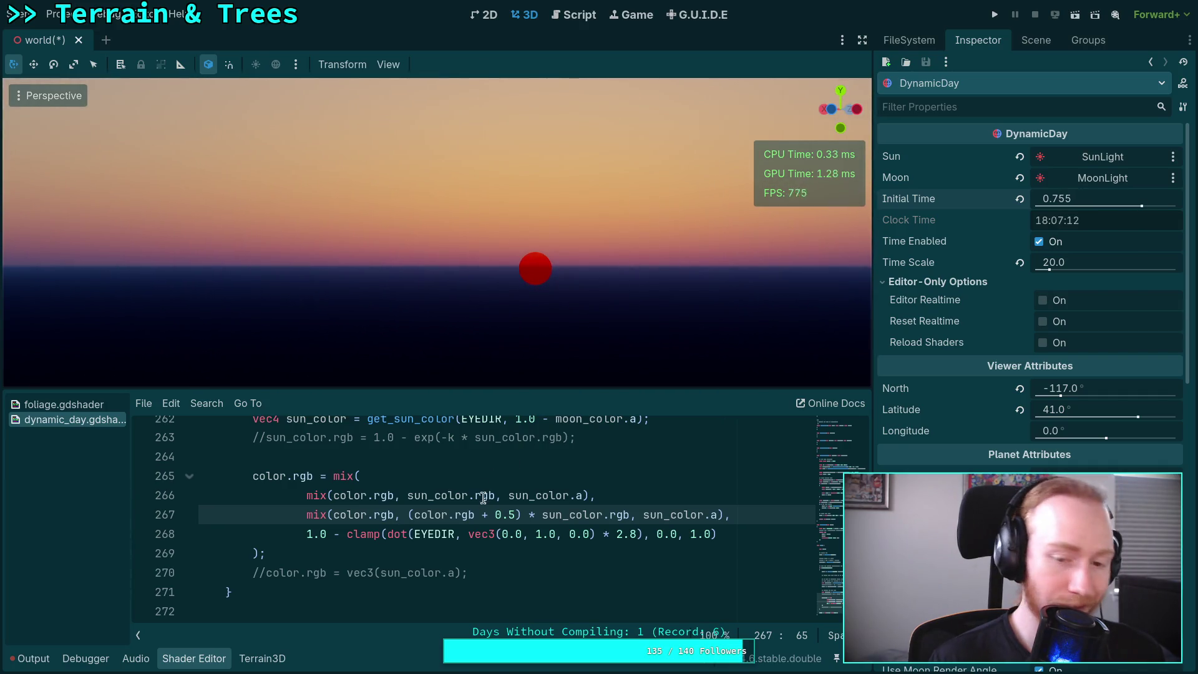
{"action": "left_click", "coordinate": [414, 515]}
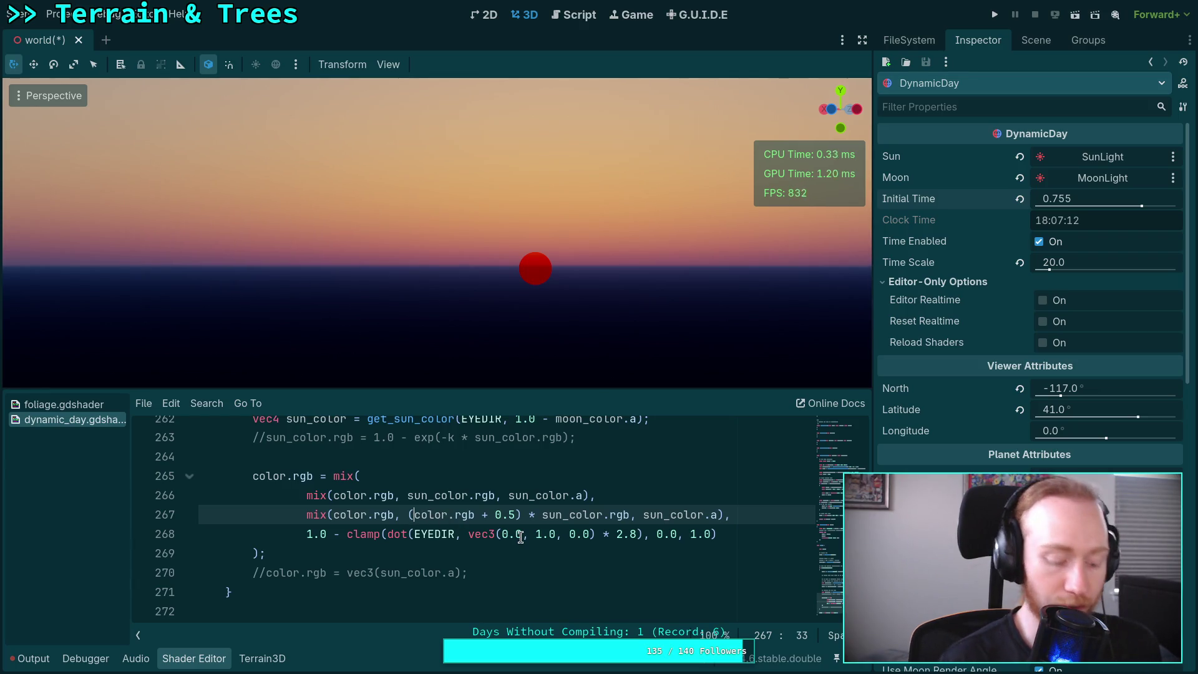
{"action": "type", "text": "max"}
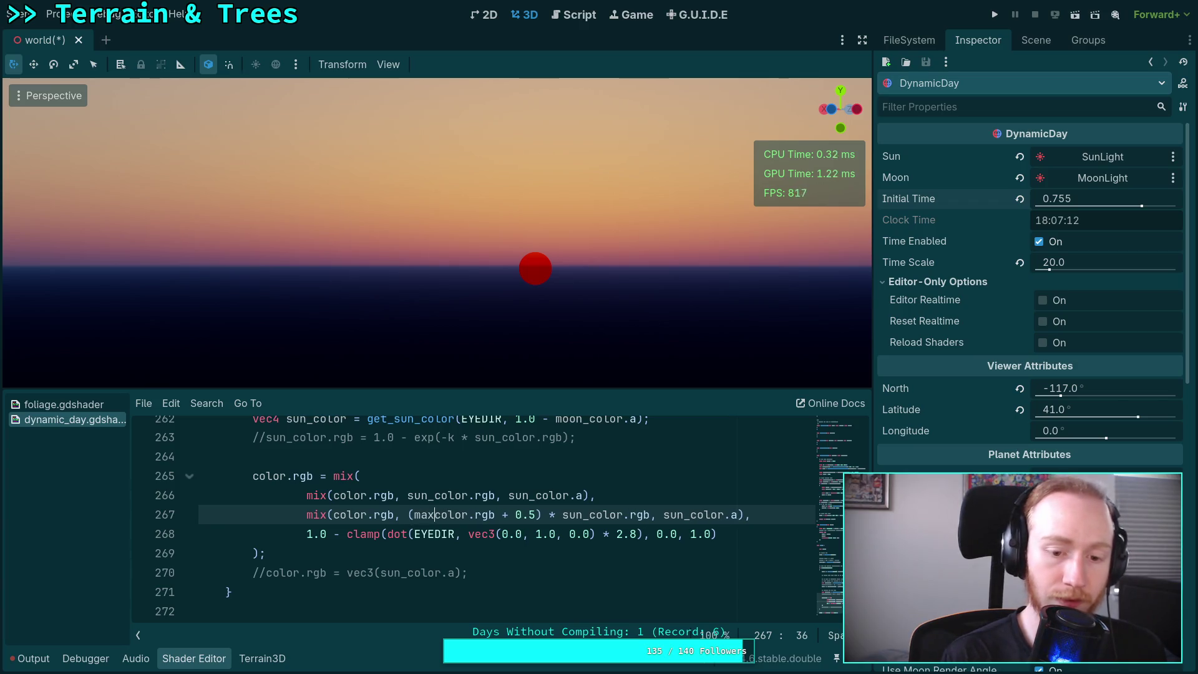
{"action": "type", "text": "(color.rgb"}
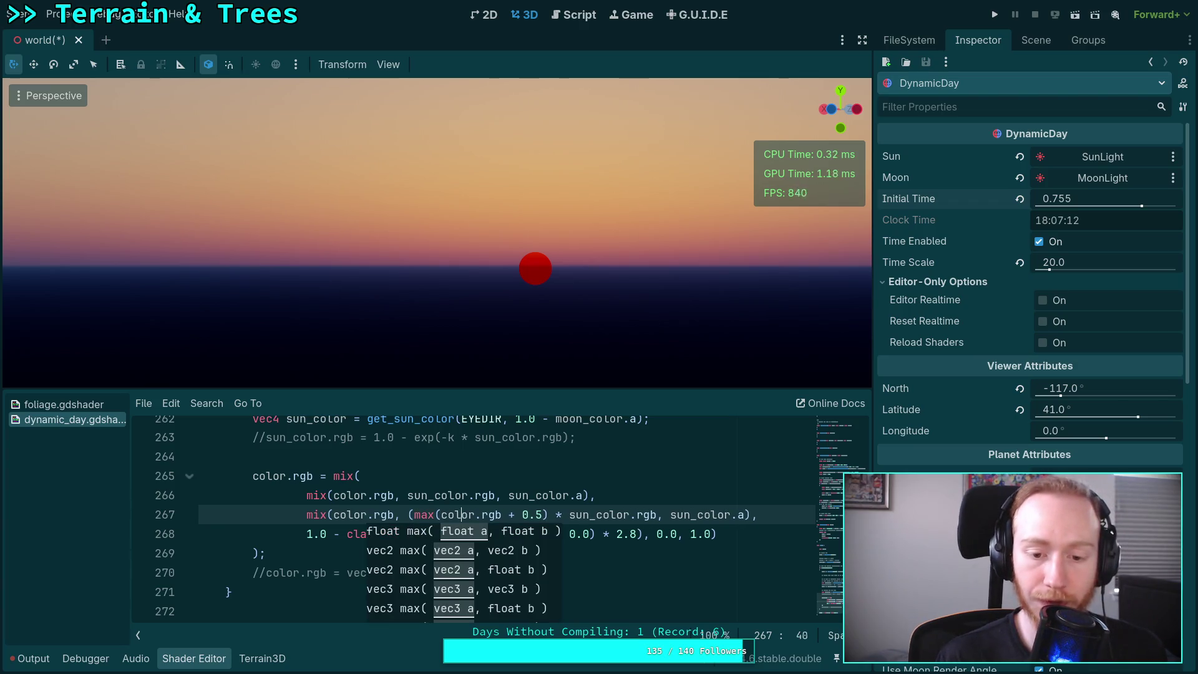
{"action": "type", "text": ","}
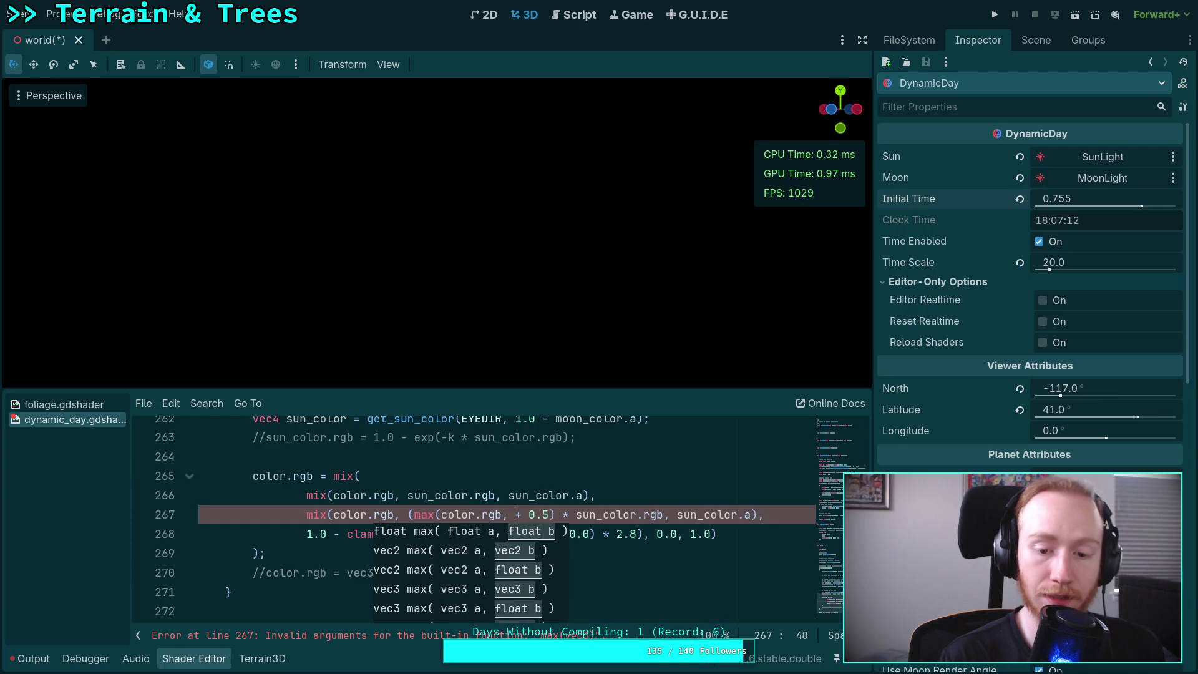
{"action": "type", "text": " vec3(0.5"}
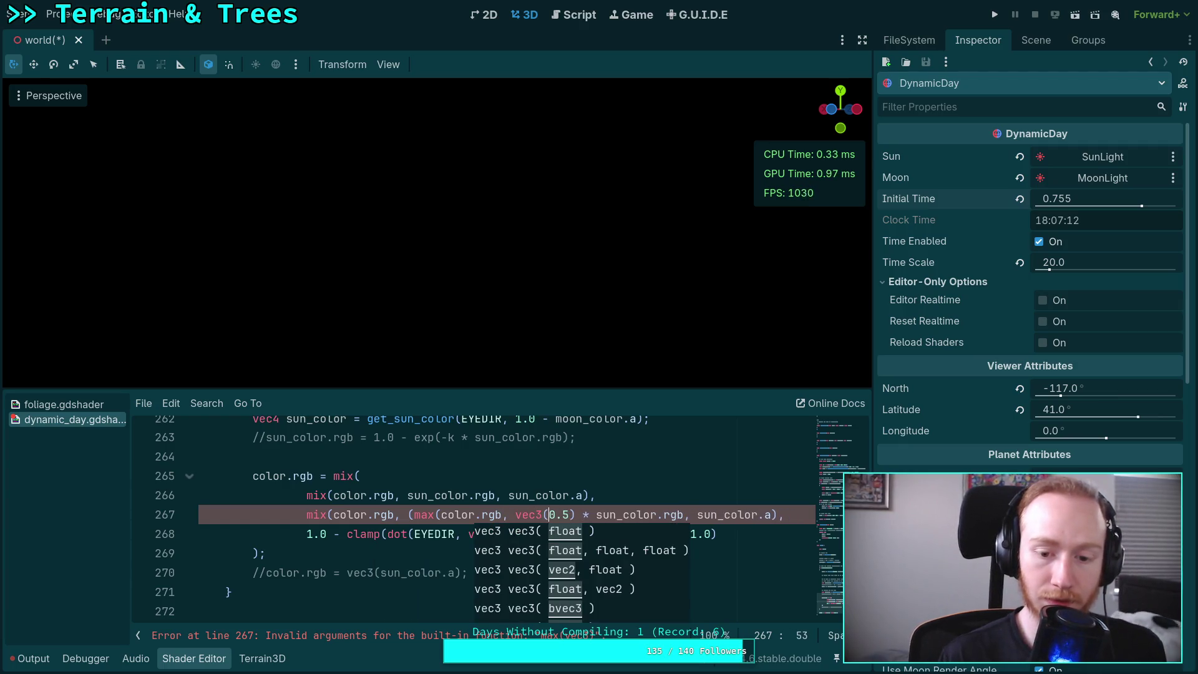
{"action": "type", "text": ")"}
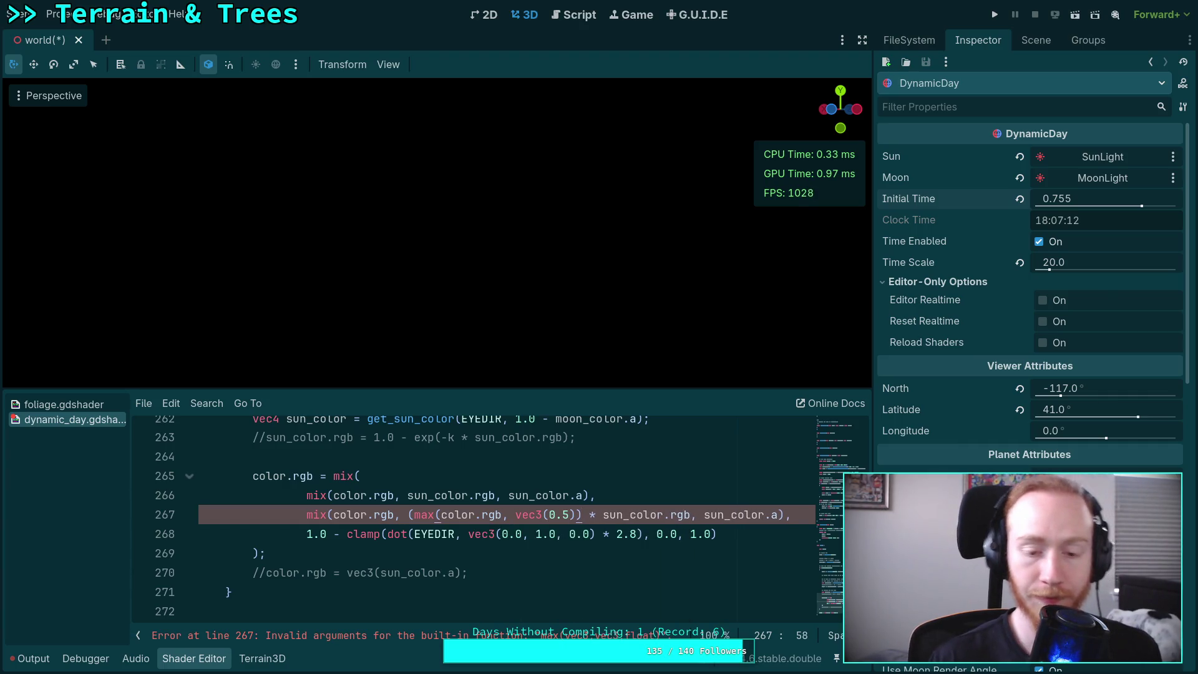
{"action": "left_click_drag", "start_coordinate": [549, 514], "coordinate": [566, 515]}
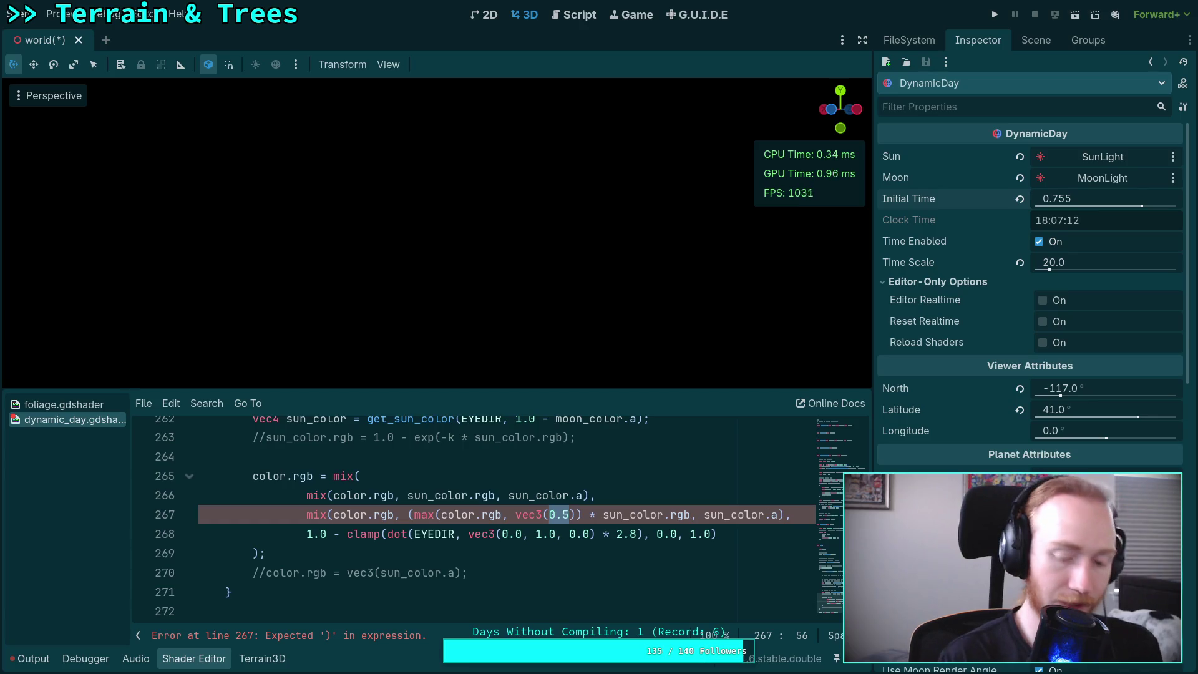
{"action": "type", "text": "1.0"}
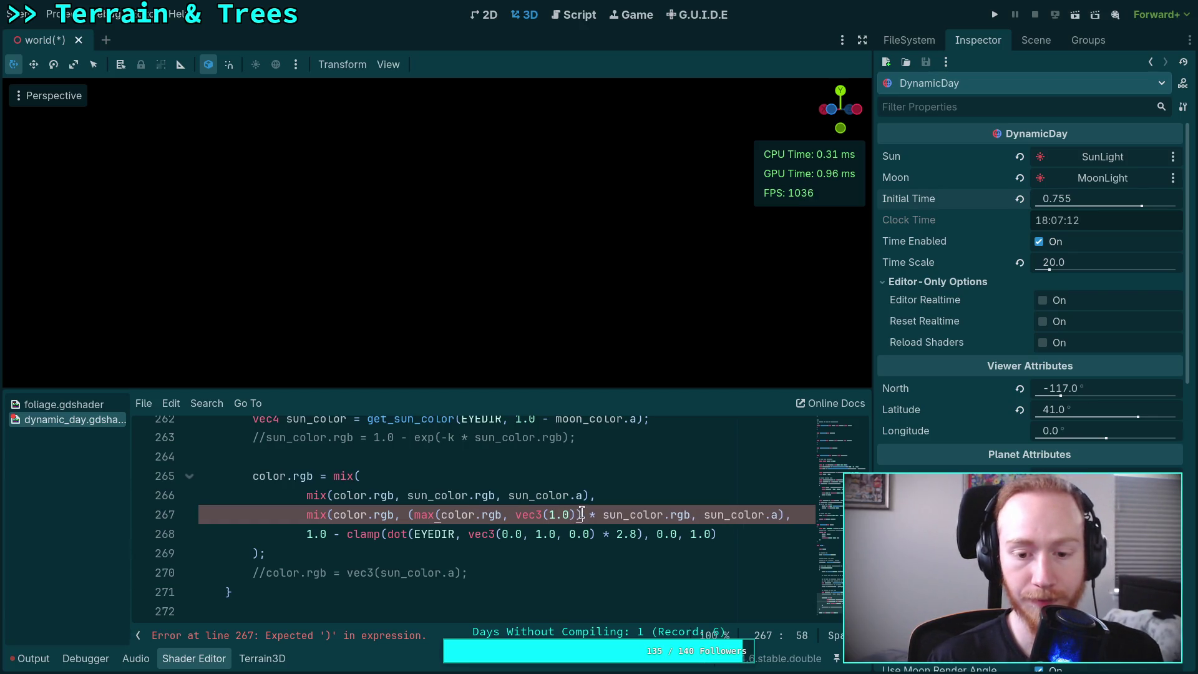
{"action": "left_click", "coordinate": [412, 514]}
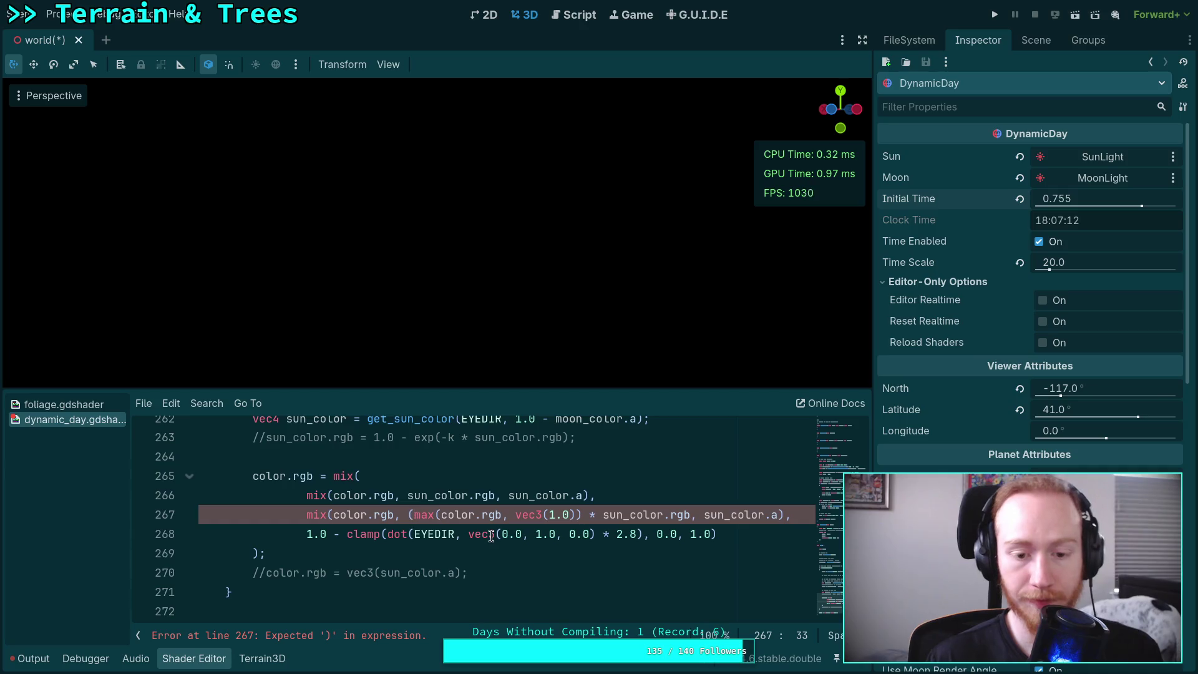
{"action": "key", "text": "BackSpace"}
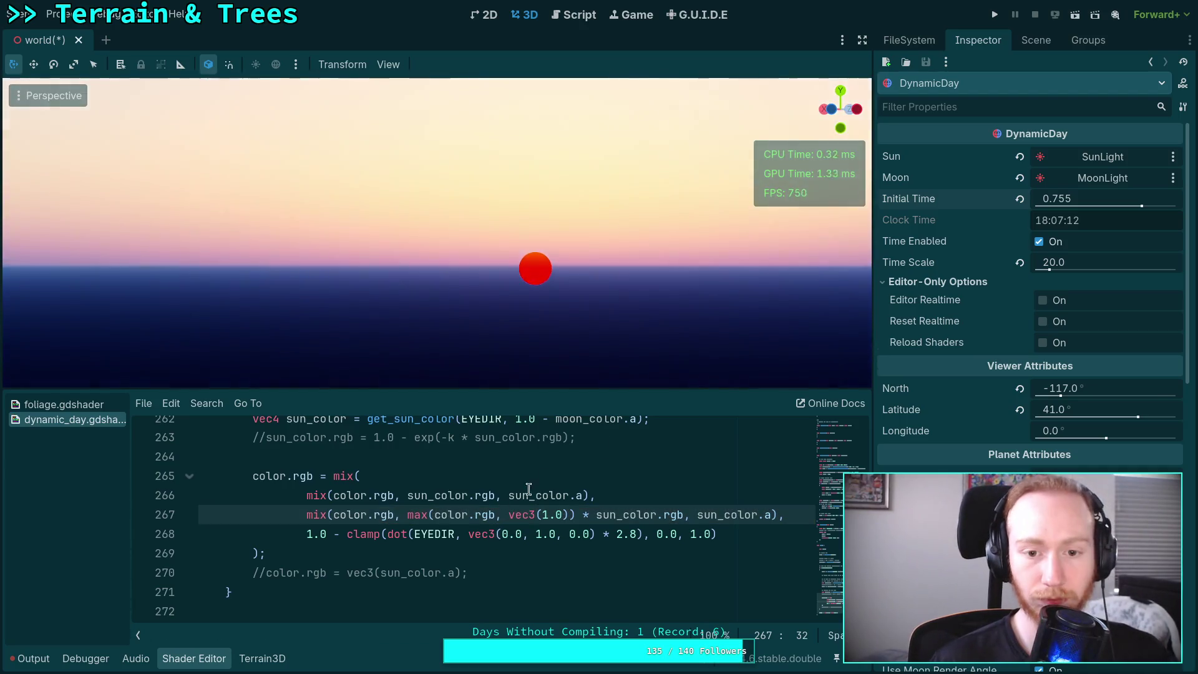
- Scrub Initial Time to preview the sunset, then change vec3(1.0) on line 267 to vec3(1.6
{"action": "left_click_drag", "start_coordinate": [1057, 201], "coordinate": [1037, 201]}
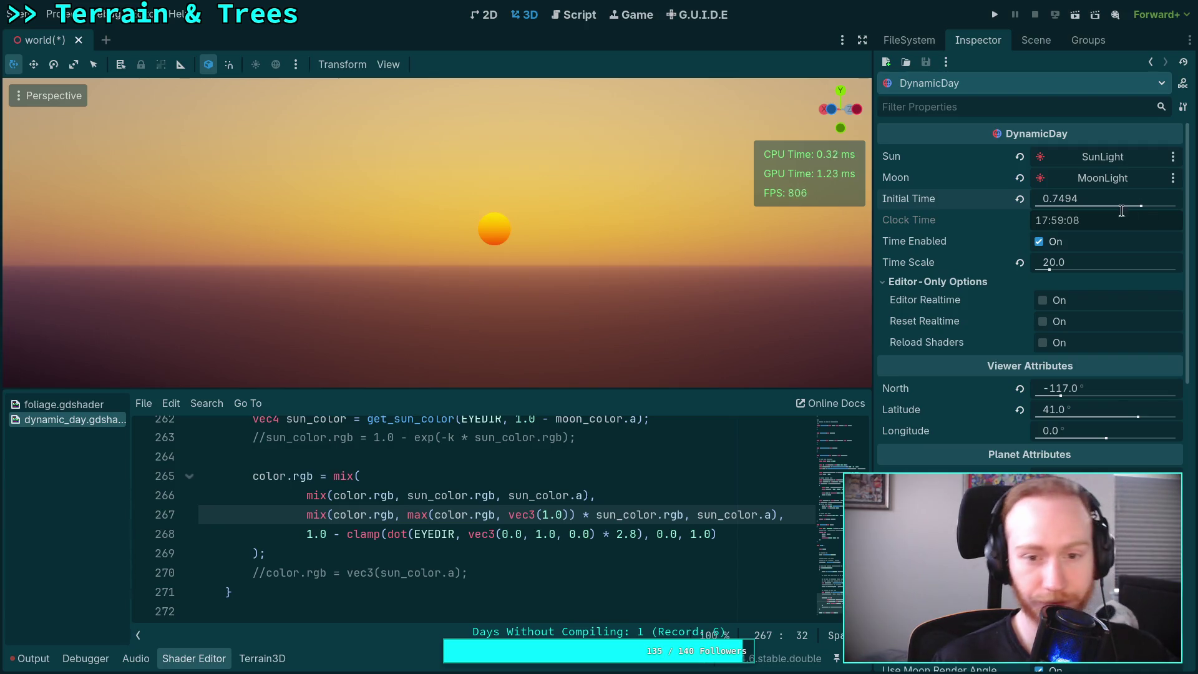
{"action": "left_click_drag", "start_coordinate": [1062, 198], "coordinate": [1141, 209]}
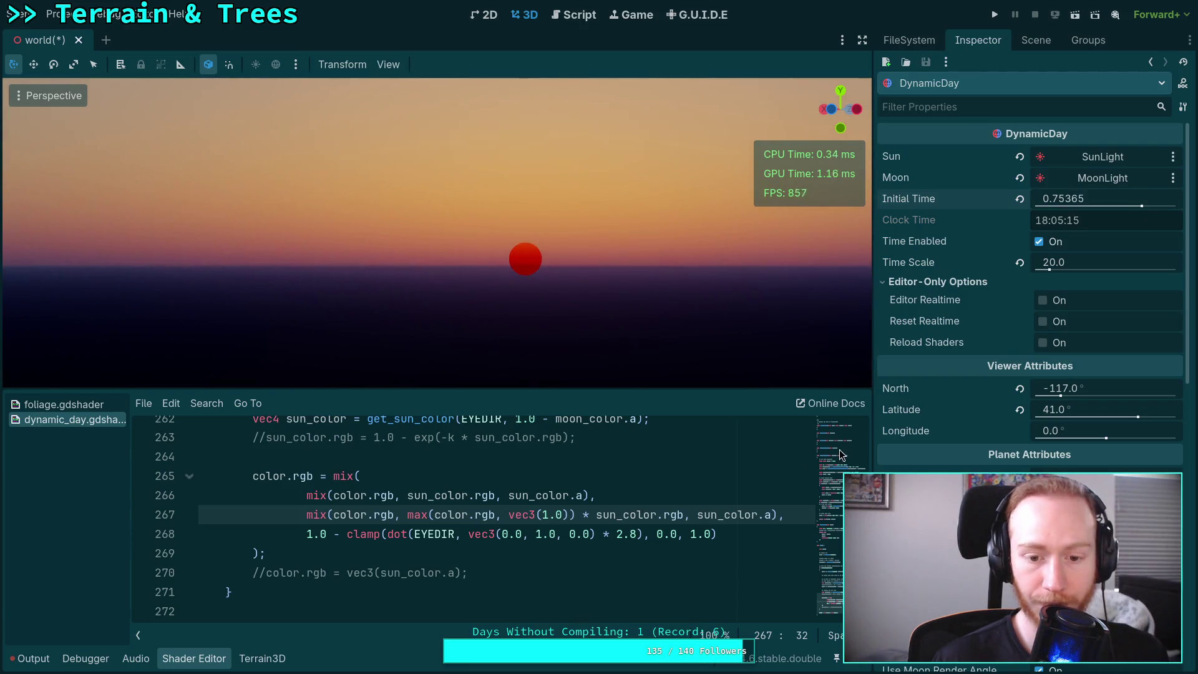
{"action": "double_click", "coordinate": [557, 514]}
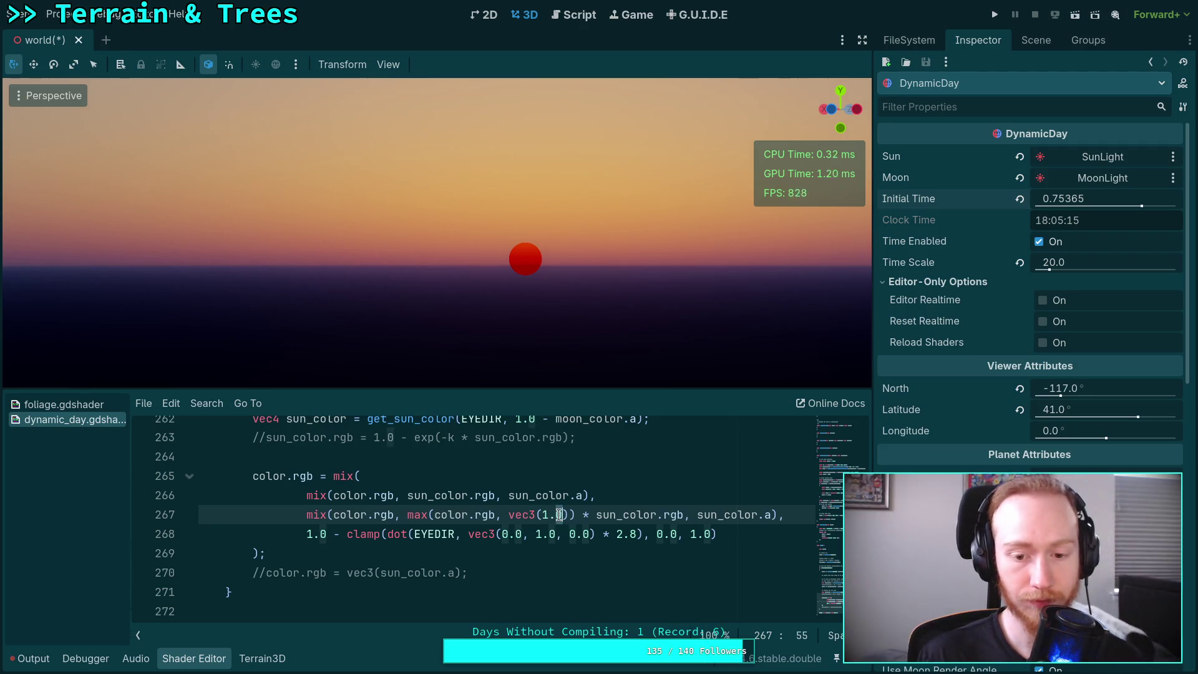
{"action": "type", "text": "6"}
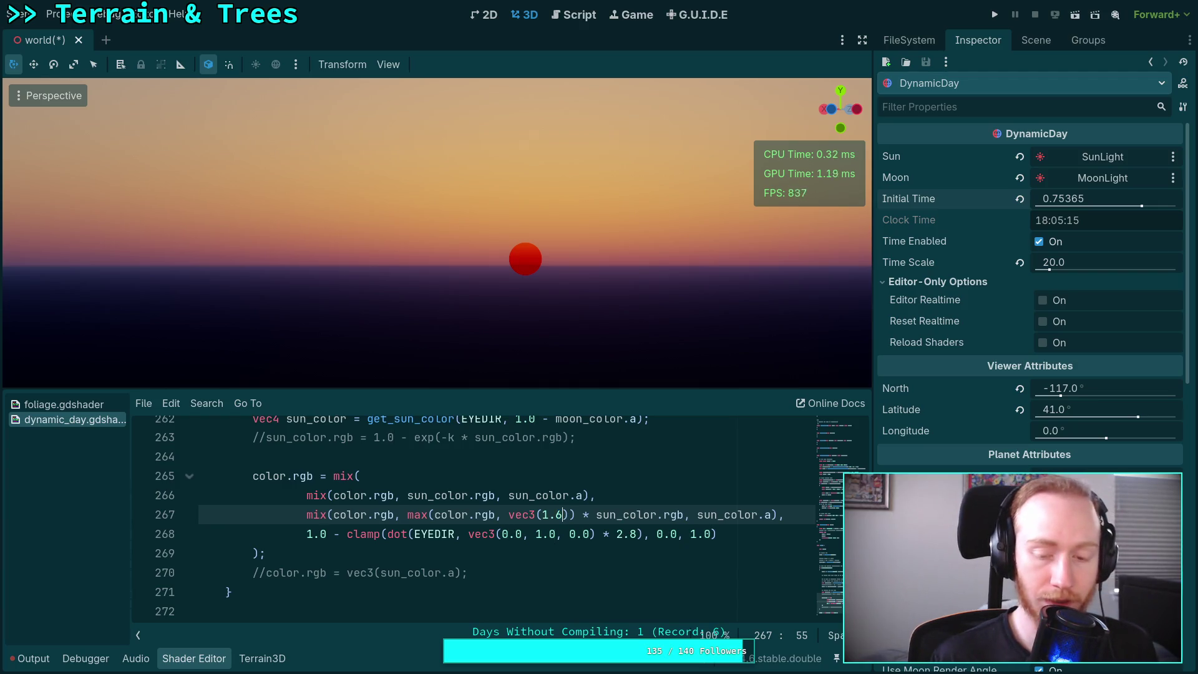
{"action": "left_click_drag", "start_coordinate": [851, 432], "coordinate": [848, 608]}
- Complete line 267's floor as vec3(1.6, 0.0, 0.0), setting Initial Time slightly earlier
{"action": "type", "text": ", "}
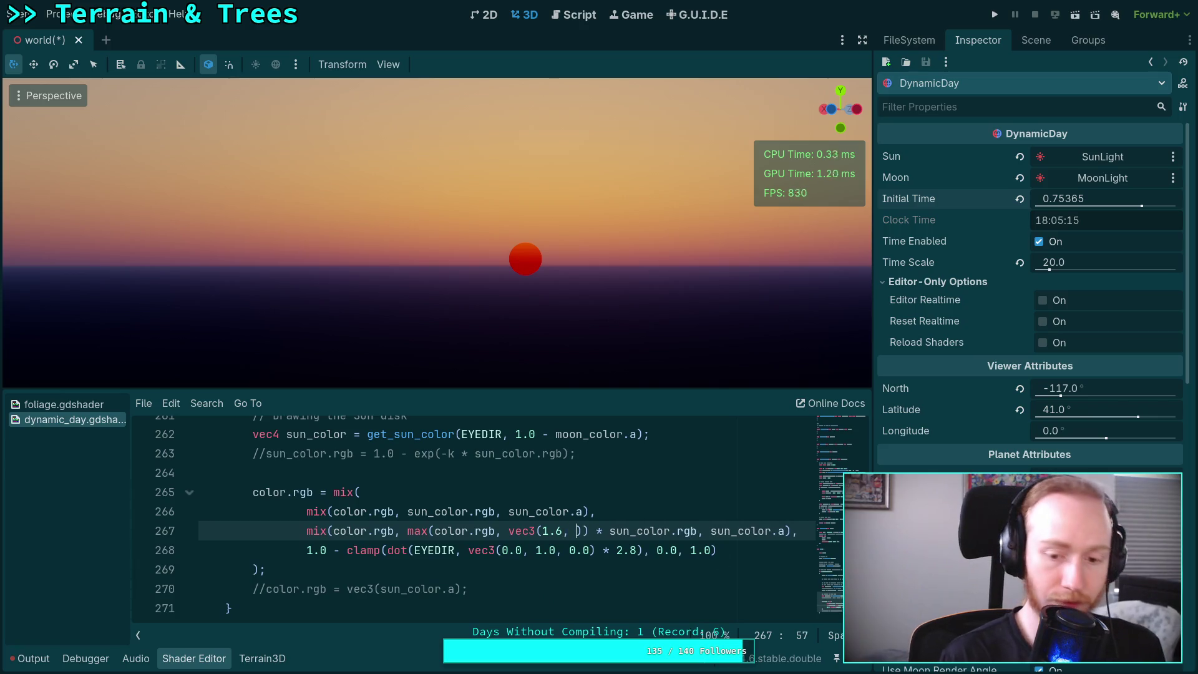
{"action": "type", "text": "0.5, 0.0"}
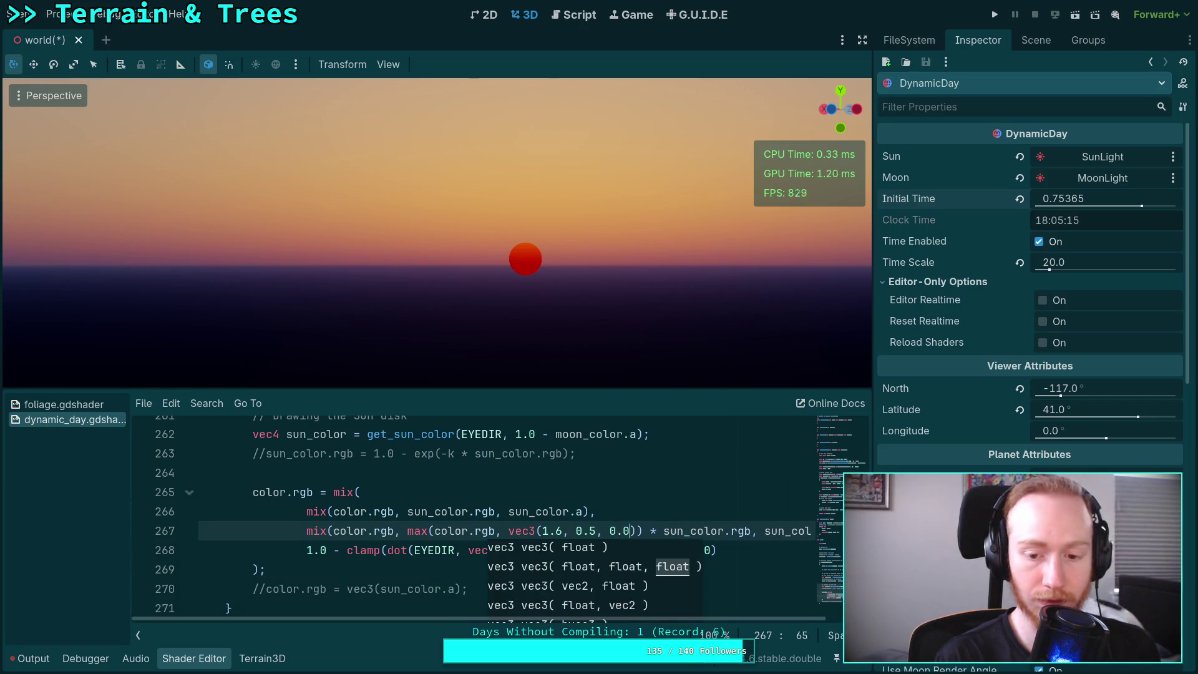
{"action": "left_click", "coordinate": [693, 523]}
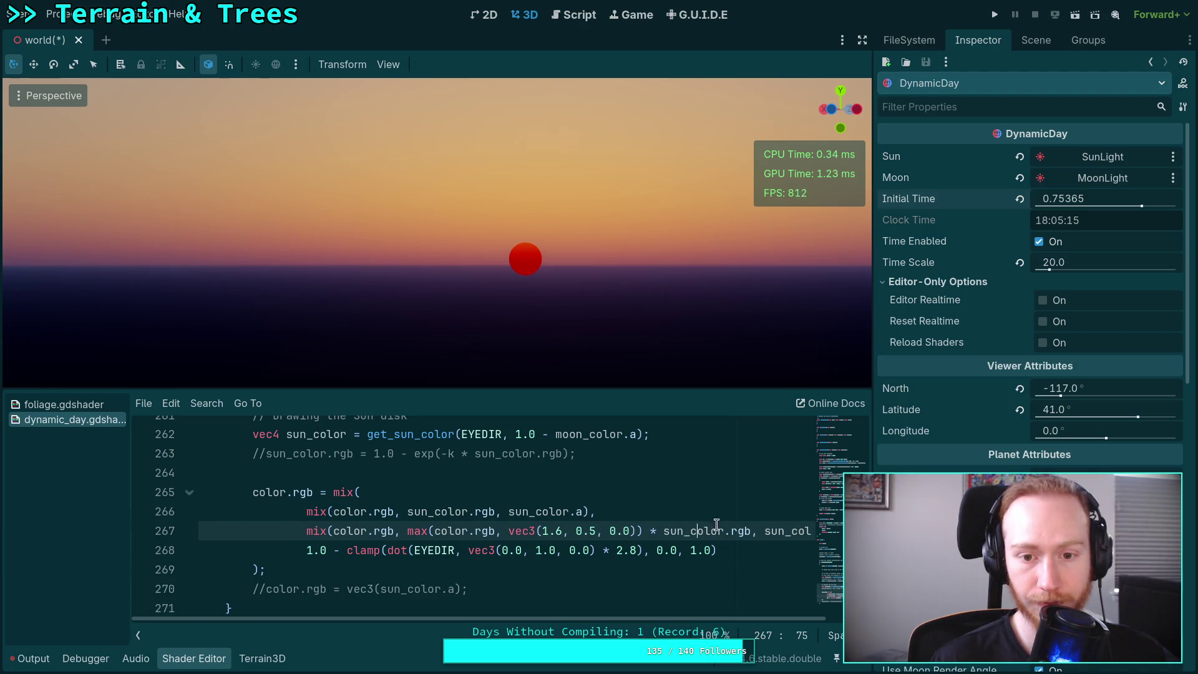
{"action": "left_click_drag", "start_coordinate": [1085, 200], "coordinate": [1053, 200]}
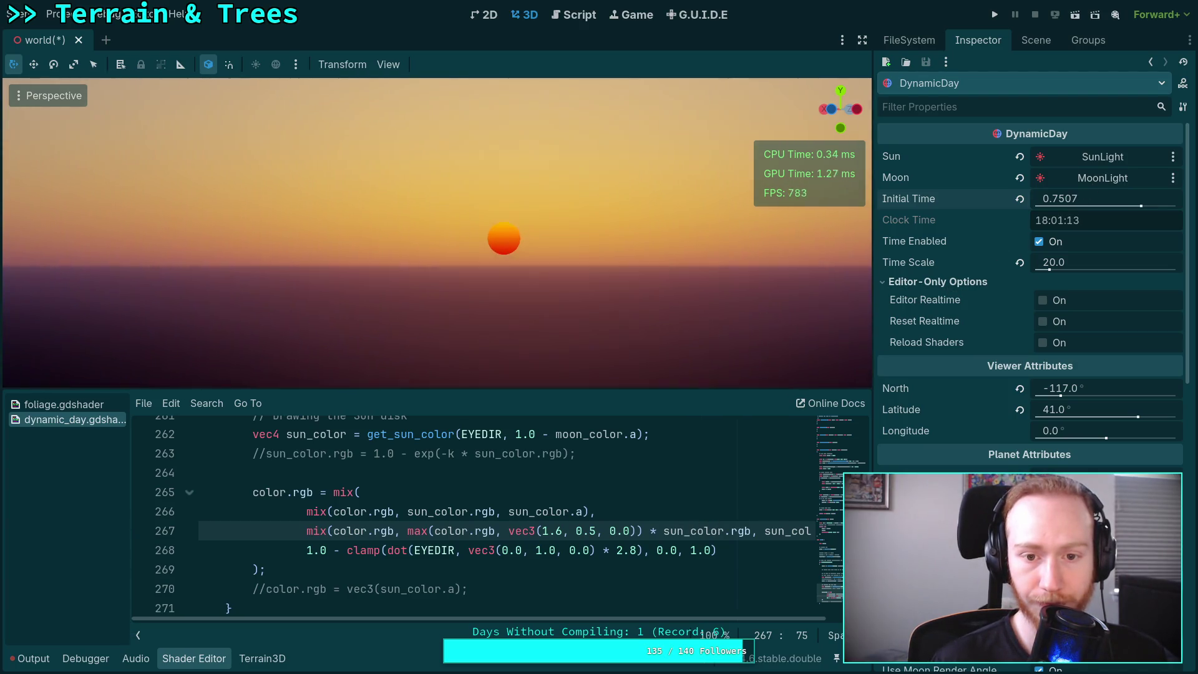
{"action": "left_click", "coordinate": [591, 530]}
{"action": "key", "text": "Delete"}
{"action": "type", "text": "0"}
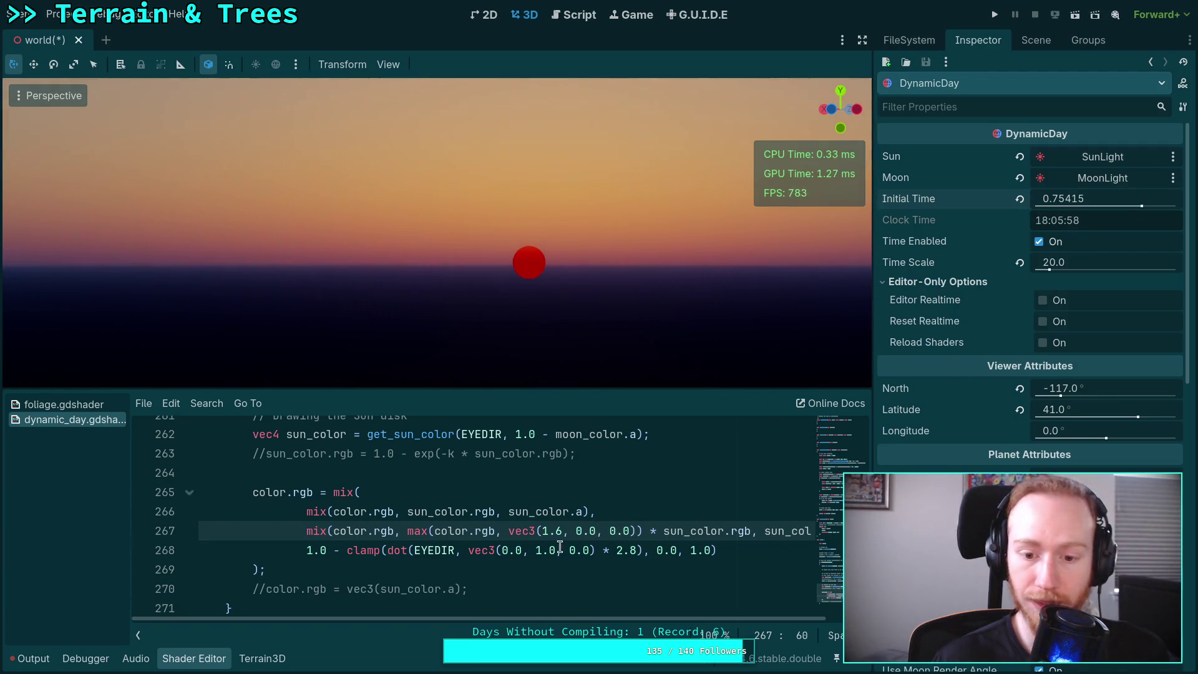
- Try red floor values of 1.6, 1.7 and 1.8 while winding the time of day back
{"action": "left_click", "coordinate": [562, 531]}
{"action": "type", "text": "0"}
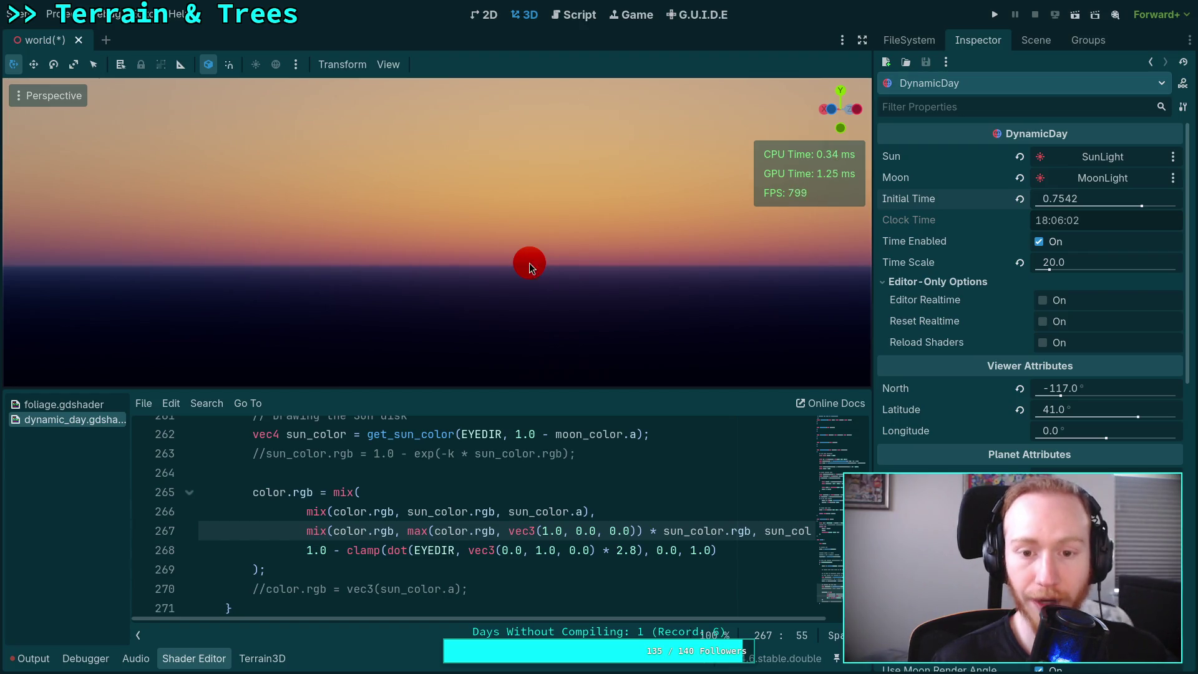
{"action": "left_click", "coordinate": [562, 530]}
{"action": "key", "text": "BackSpace"}
{"action": "type", "text": "6"}
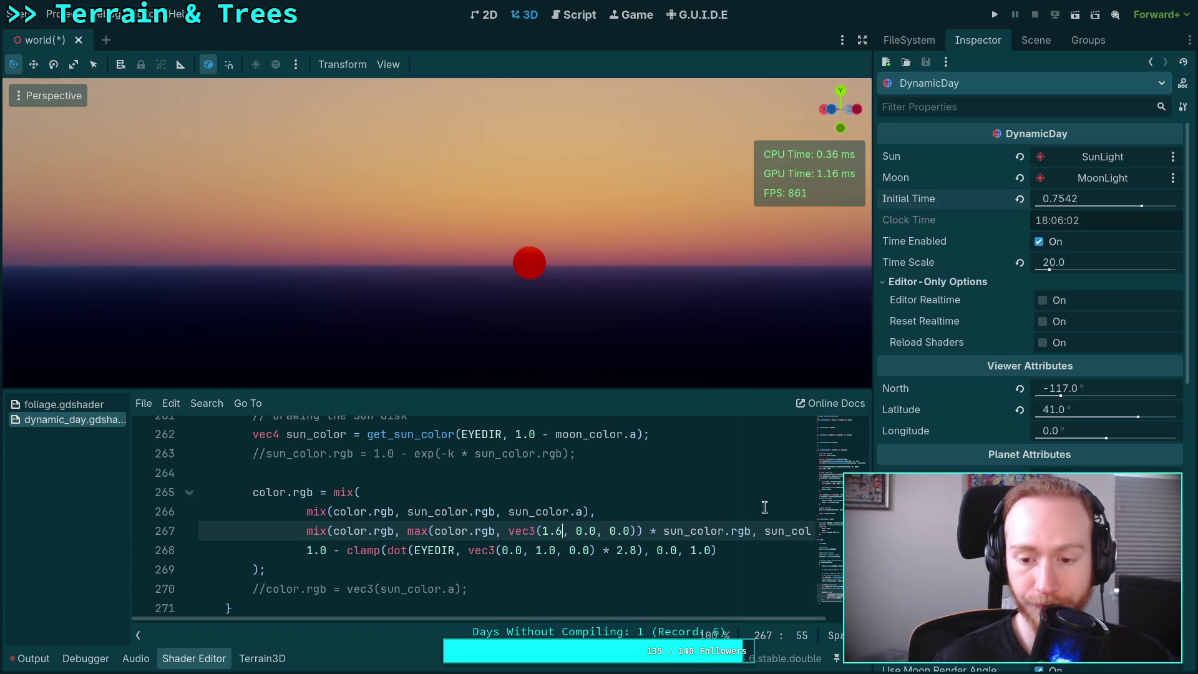
{"action": "left_click_drag", "start_coordinate": [1077, 212], "coordinate": [1061, 212]}
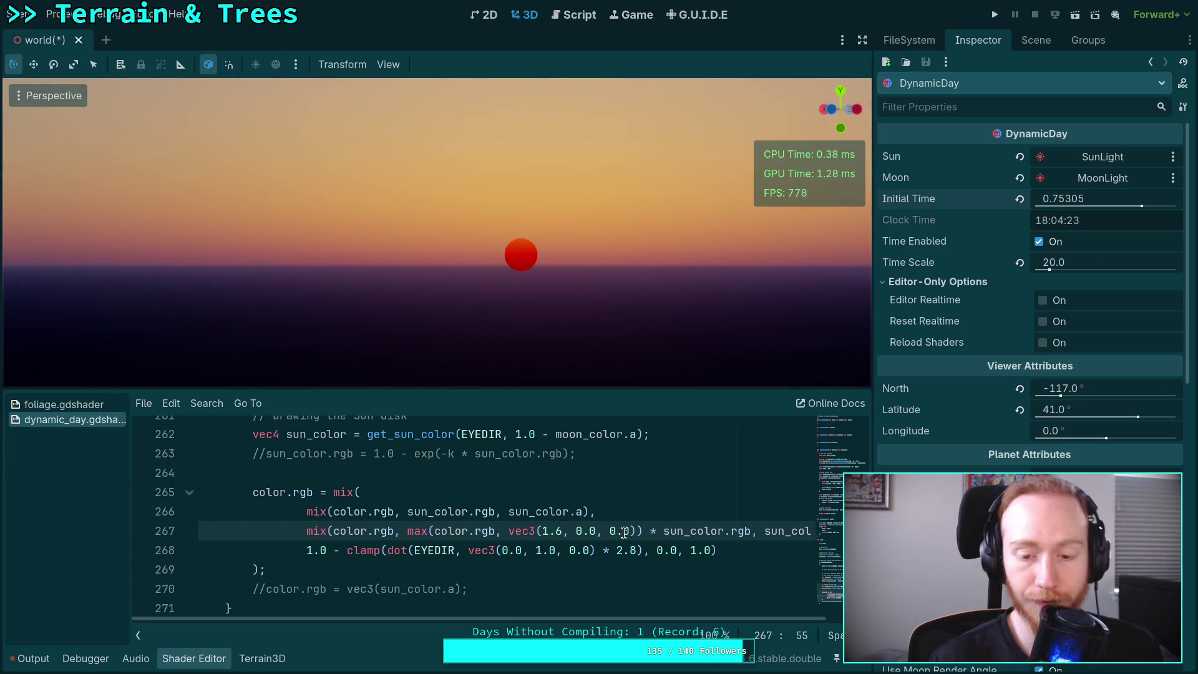
{"action": "key", "text": "BackSpace"}
{"action": "type", "text": "7"}
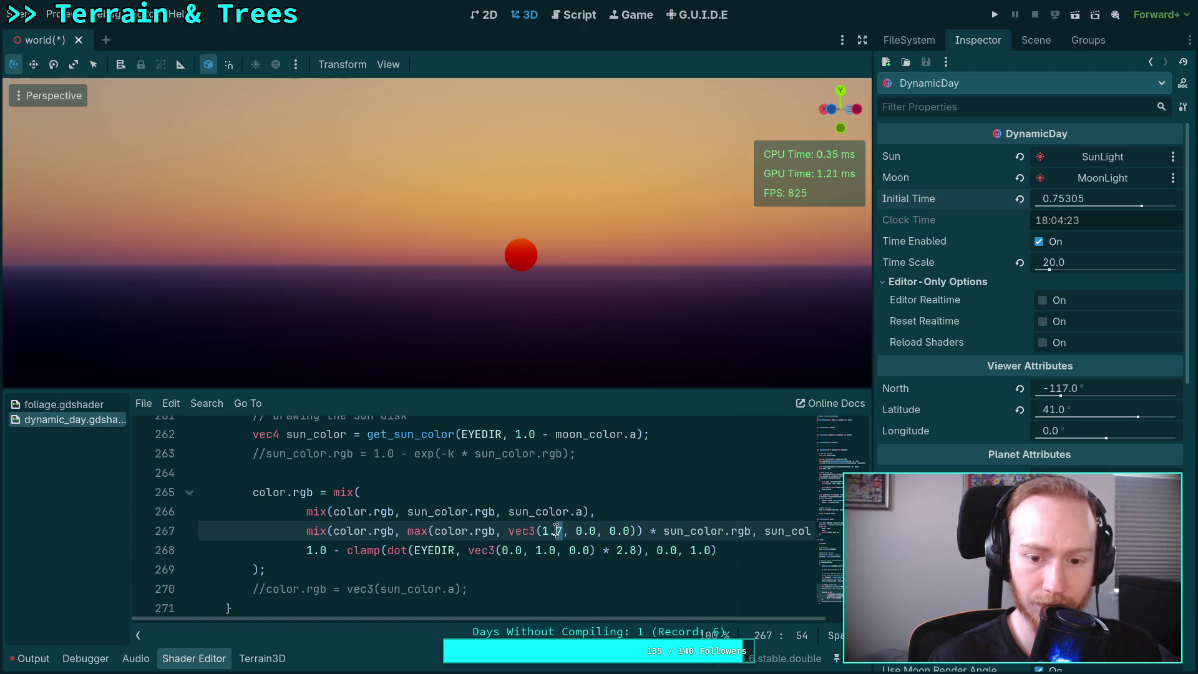
{"action": "key", "text": "BackSpace"}
{"action": "type", "text": "8"}
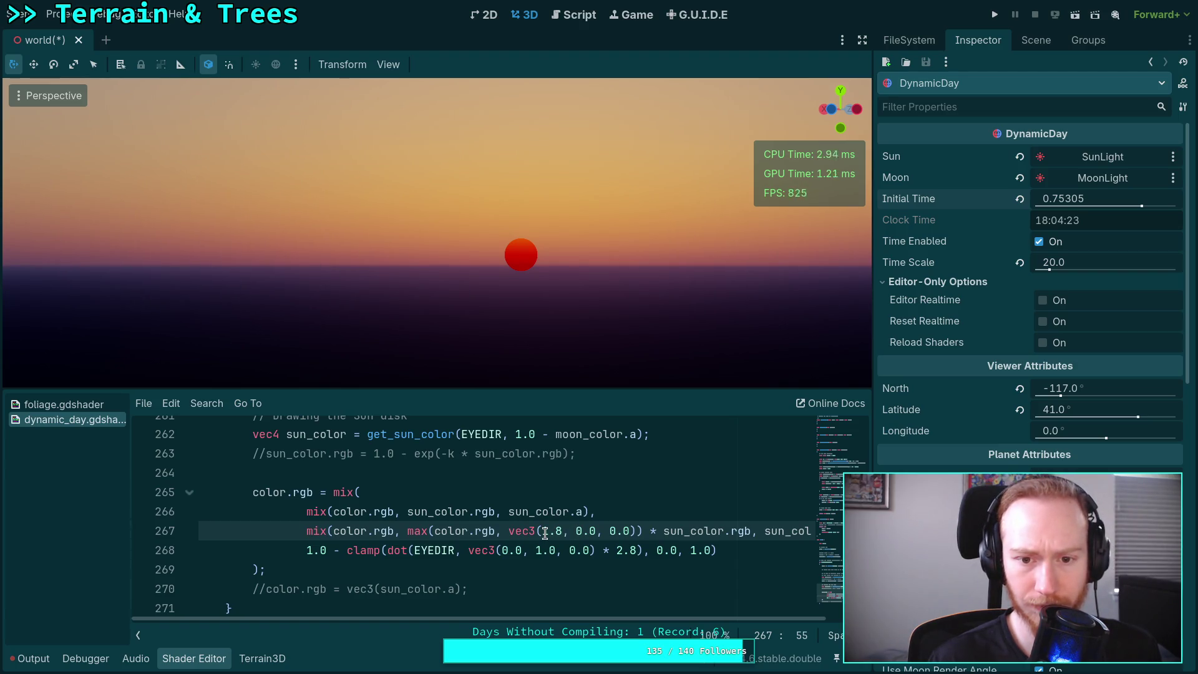
- Try red floor values of 2.0 and 5.0, then scrub Initial Time to about 0.7532
{"action": "double_click", "coordinate": [543, 531]}
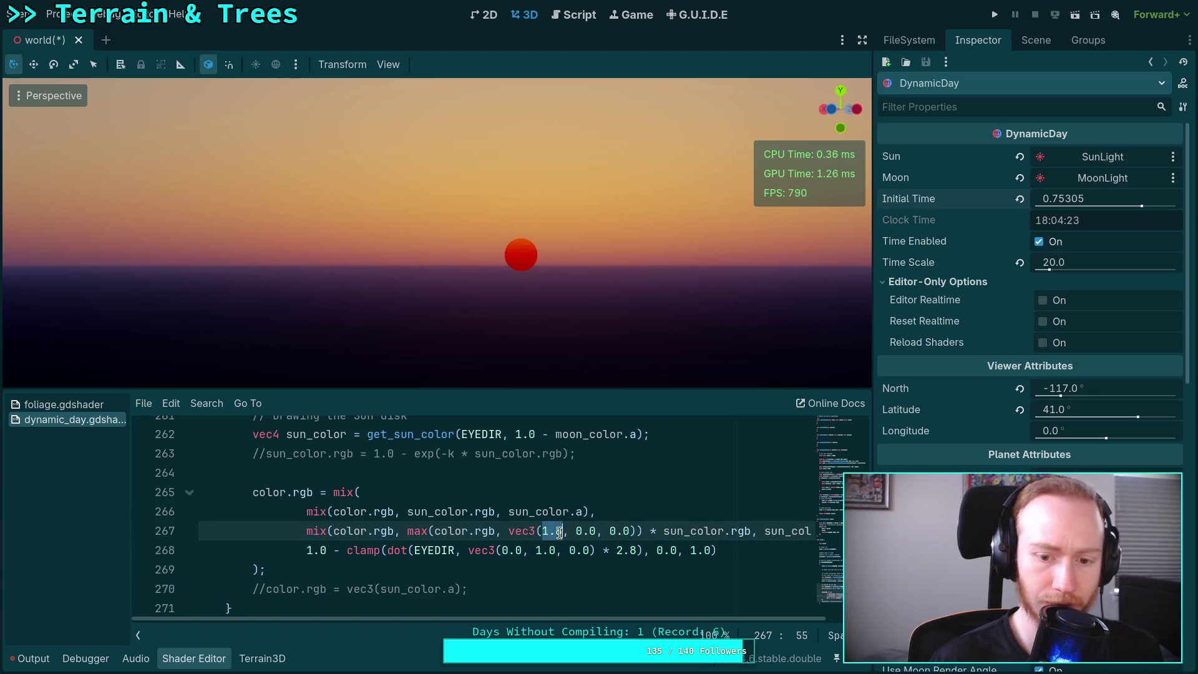
{"action": "type", "text": "2.0"}
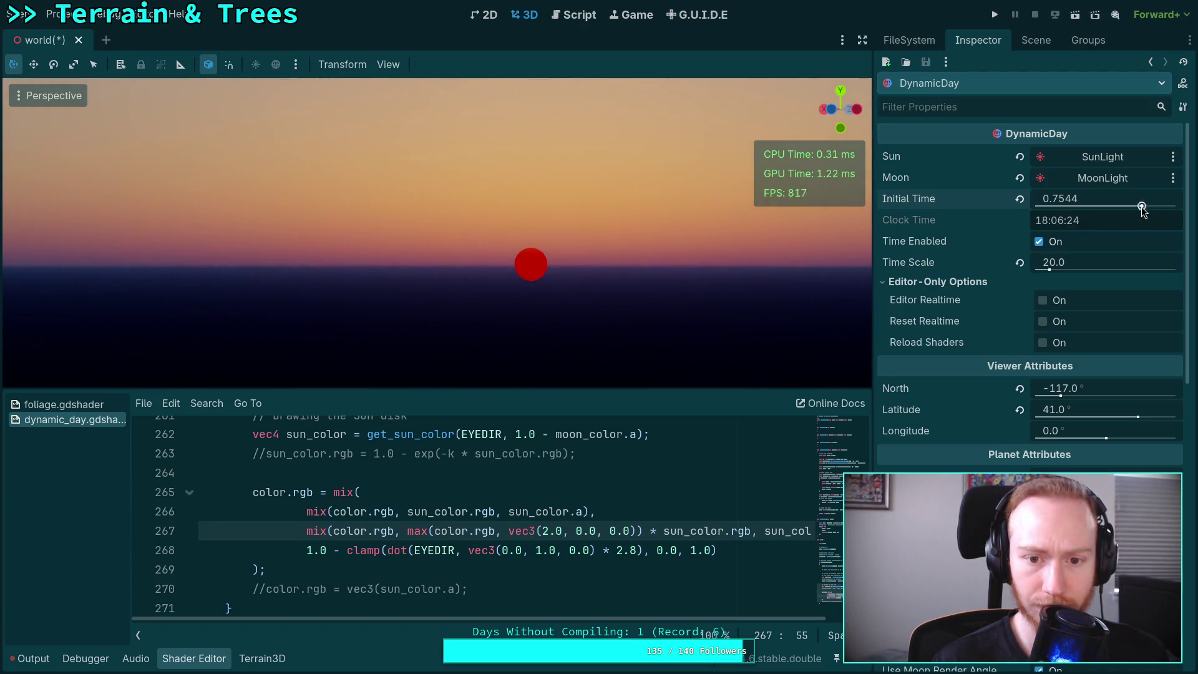
{"action": "key", "text": "BackSpace"}
{"action": "type", "text": "5"}
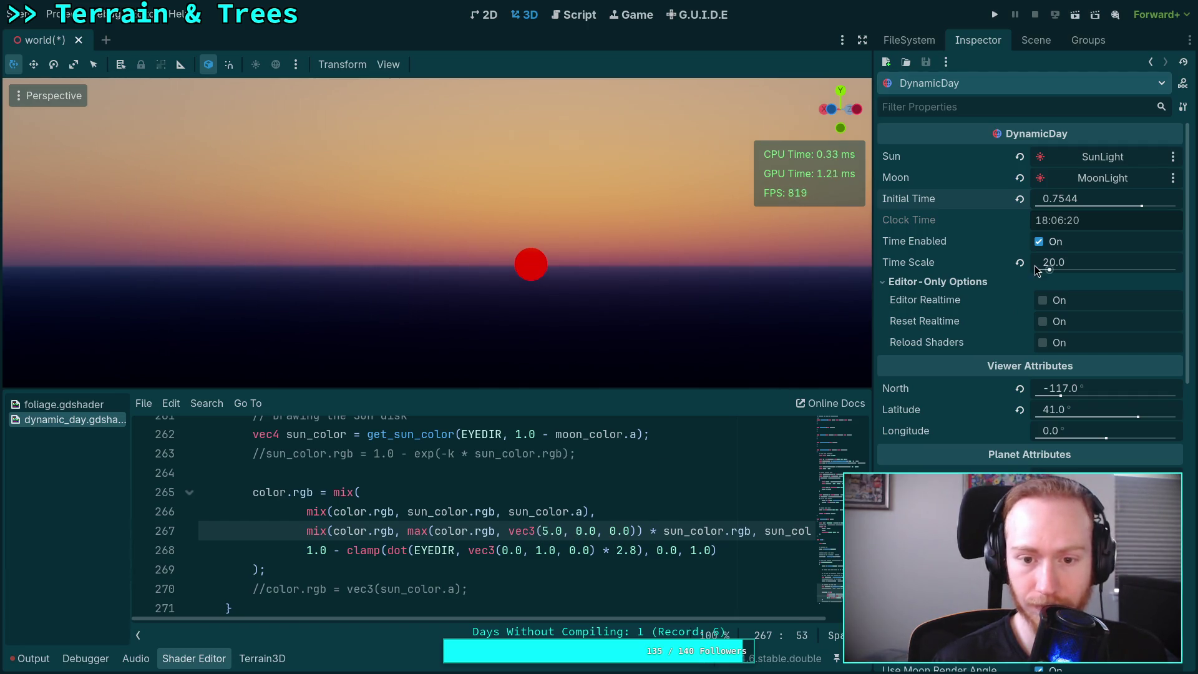
{"action": "left_click_drag", "start_coordinate": [1086, 198], "coordinate": [1061, 199]}
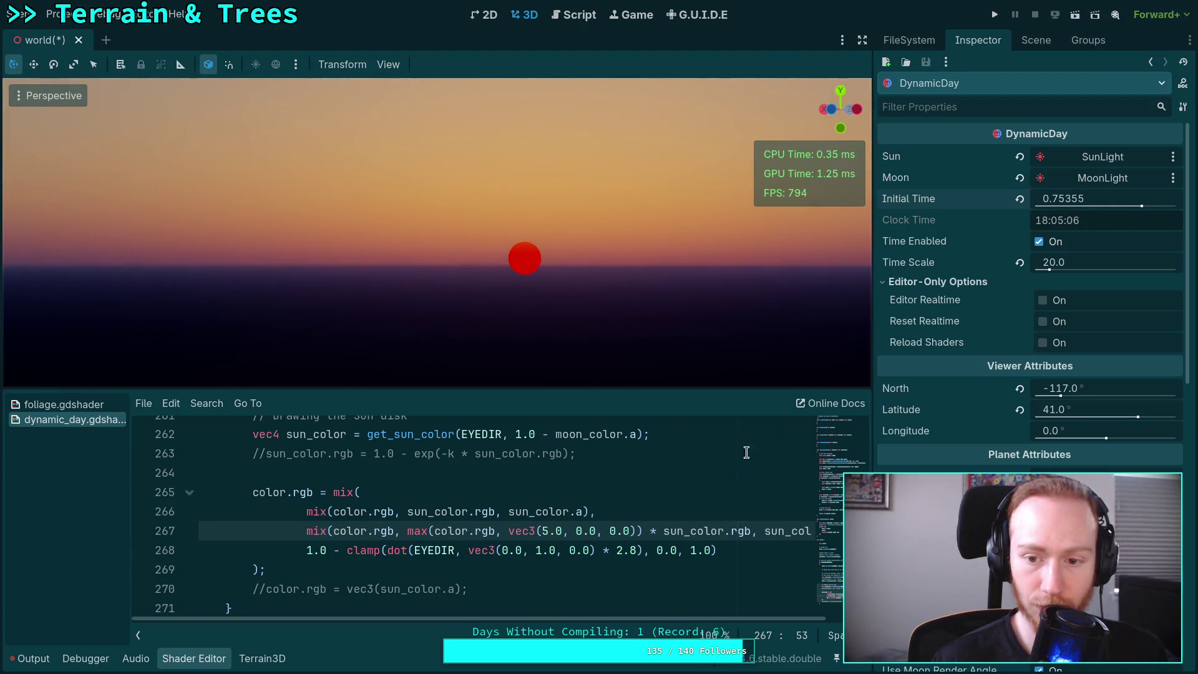
{"action": "type", "text": "5"}
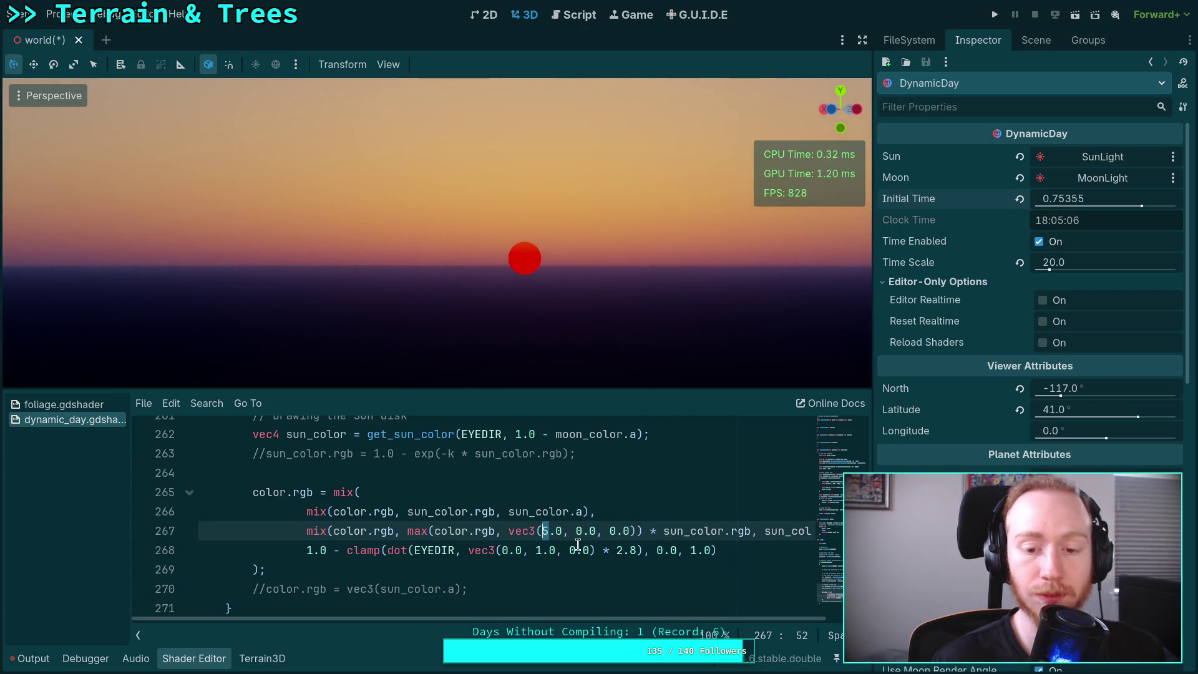
{"action": "type", "text": "1"}
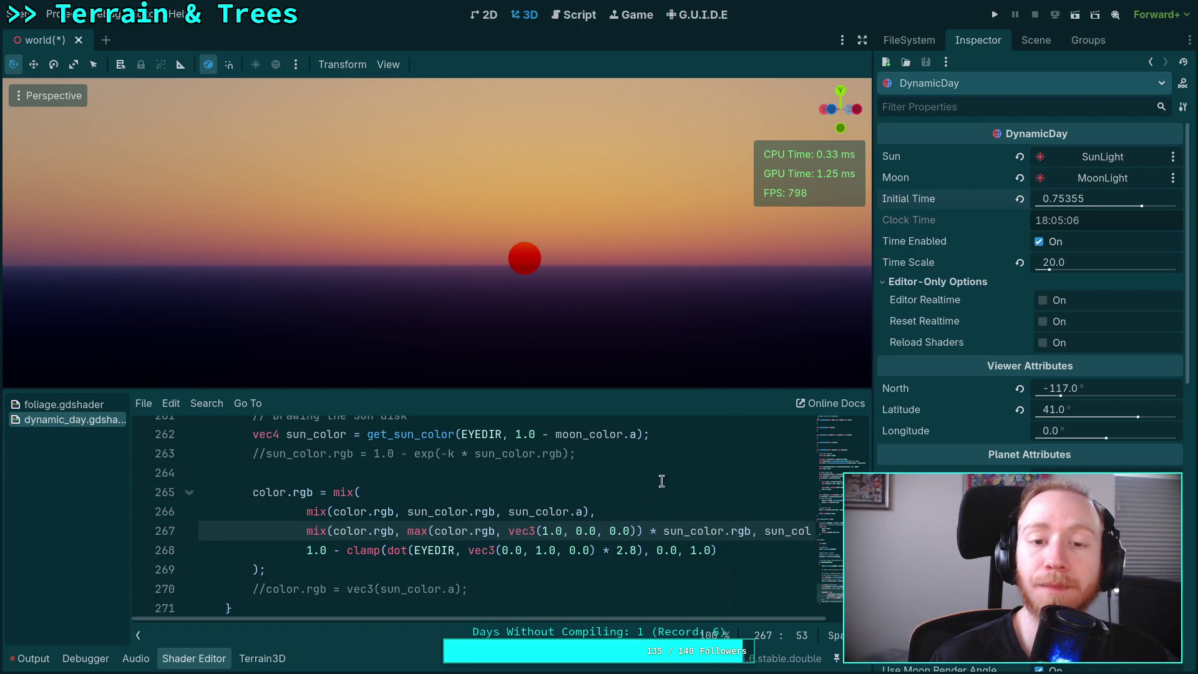
{"action": "left_click_drag", "start_coordinate": [1079, 208], "coordinate": [1143, 211]}
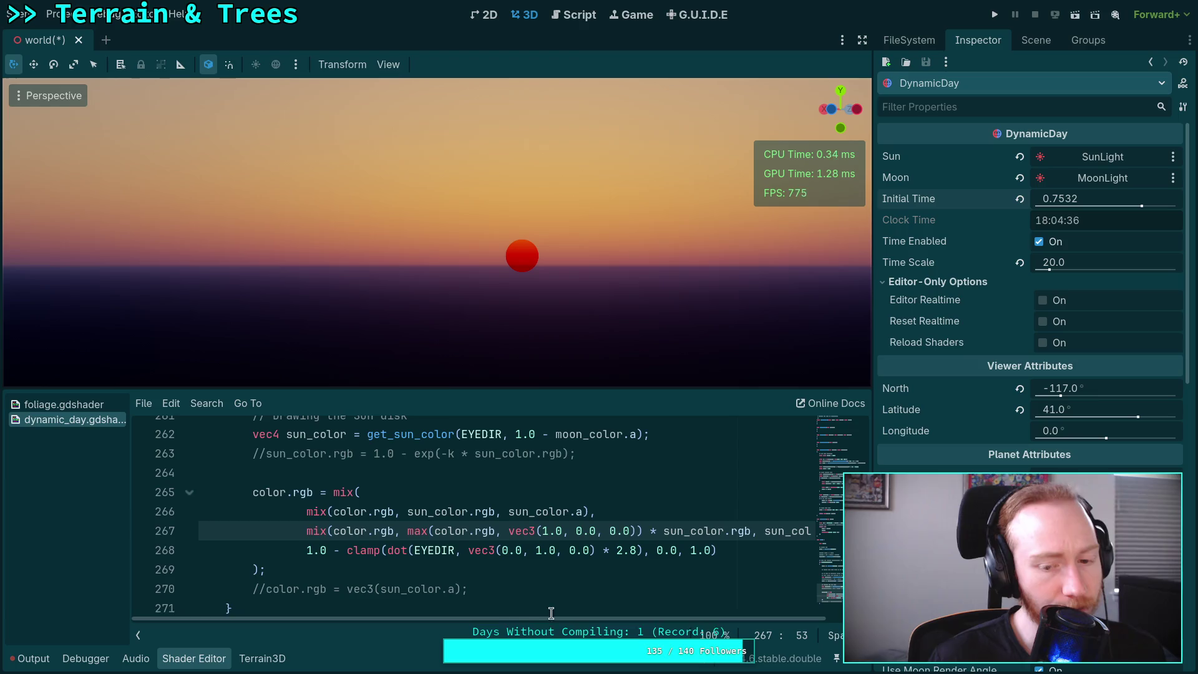
{"action": "scroll", "coordinate": [552, 613], "scroll_direction": "up", "scroll_amount": 9}
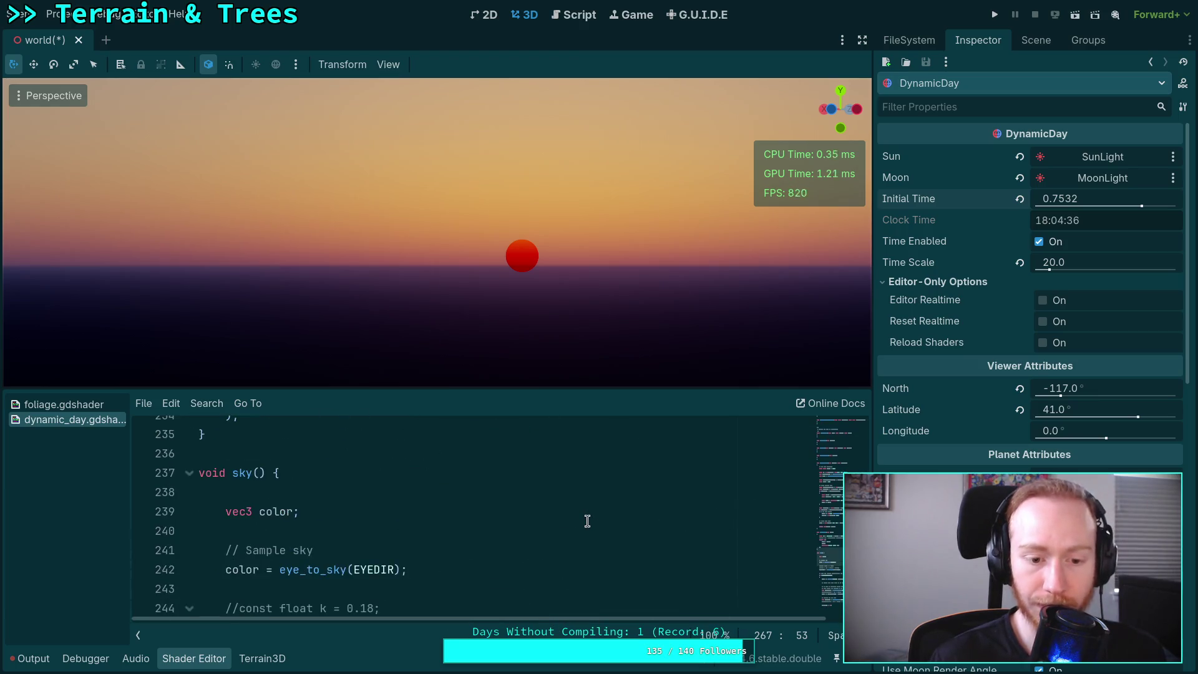
{"action": "scroll", "coordinate": [587, 521], "scroll_direction": "up", "scroll_amount": 8}
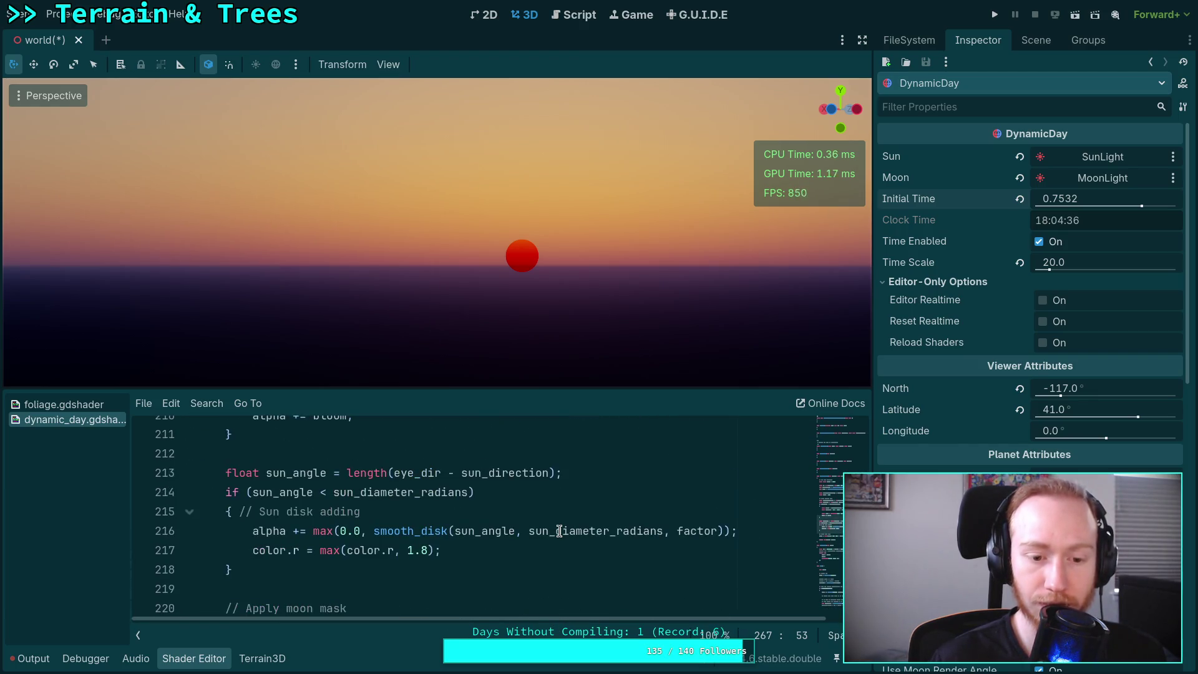
{"action": "scroll", "coordinate": [559, 530], "scroll_direction": "up", "scroll_amount": 1}
{"action": "scroll", "coordinate": [536, 540], "scroll_direction": "down", "scroll_amount": 1}
{"action": "scroll", "coordinate": [459, 559], "scroll_direction": "down", "scroll_amount": 1}
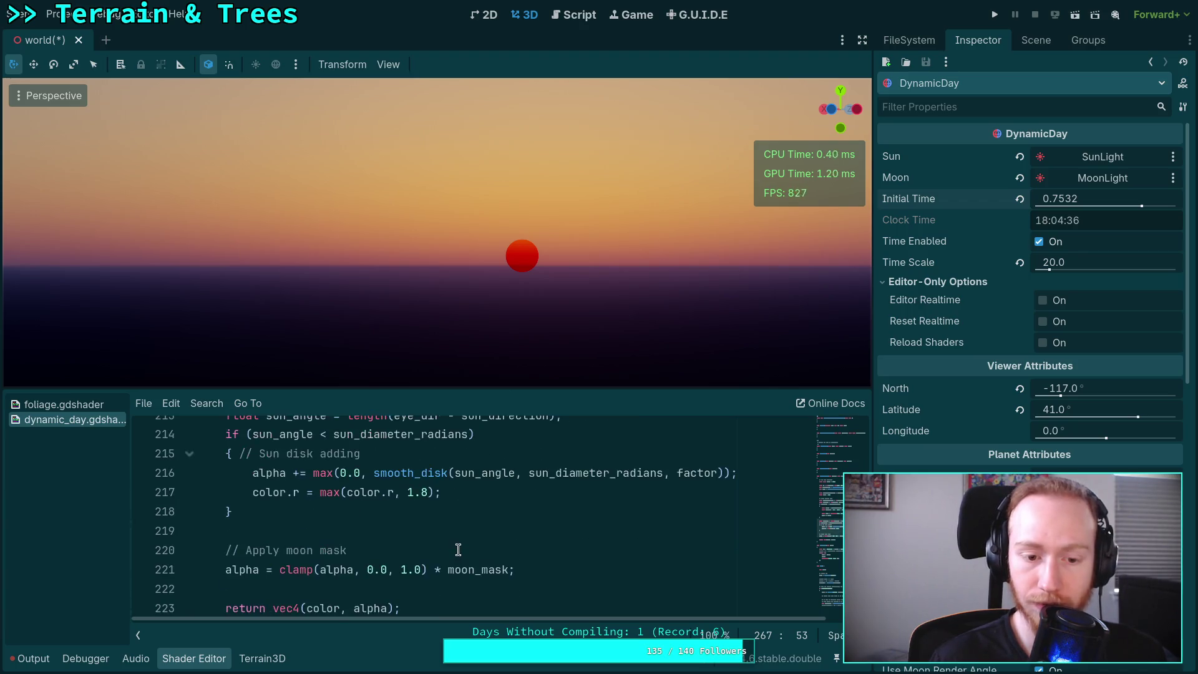
{"action": "scroll", "coordinate": [458, 549], "scroll_direction": "up", "scroll_amount": 2}
{"action": "scroll", "coordinate": [458, 549], "scroll_direction": "down", "scroll_amount": 2}
{"action": "scroll", "coordinate": [458, 549], "scroll_direction": "down", "scroll_amount": 1}
{"action": "scroll", "coordinate": [458, 549], "scroll_direction": "up", "scroll_amount": 2}
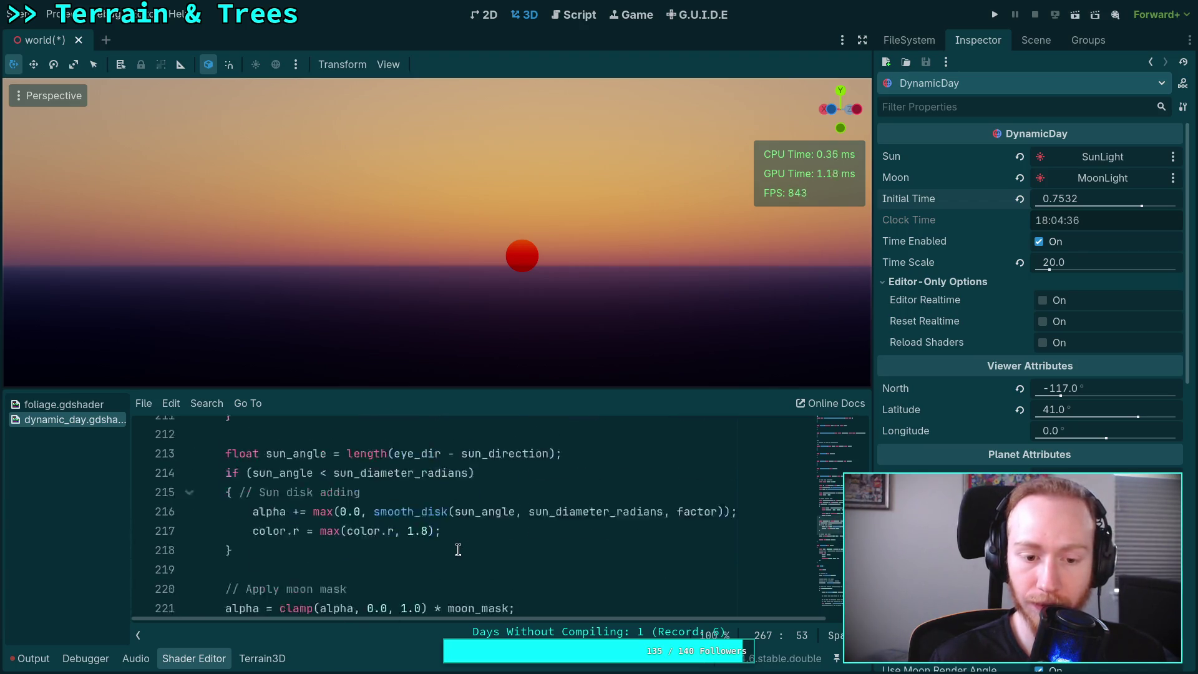
{"action": "scroll", "coordinate": [458, 549], "scroll_direction": "up", "scroll_amount": 2}
{"action": "scroll", "coordinate": [458, 549], "scroll_direction": "up", "scroll_amount": 3}
{"action": "scroll", "coordinate": [457, 549], "scroll_direction": "down", "scroll_amount": 3}
{"action": "scroll", "coordinate": [456, 549], "scroll_direction": "down", "scroll_amount": 2}
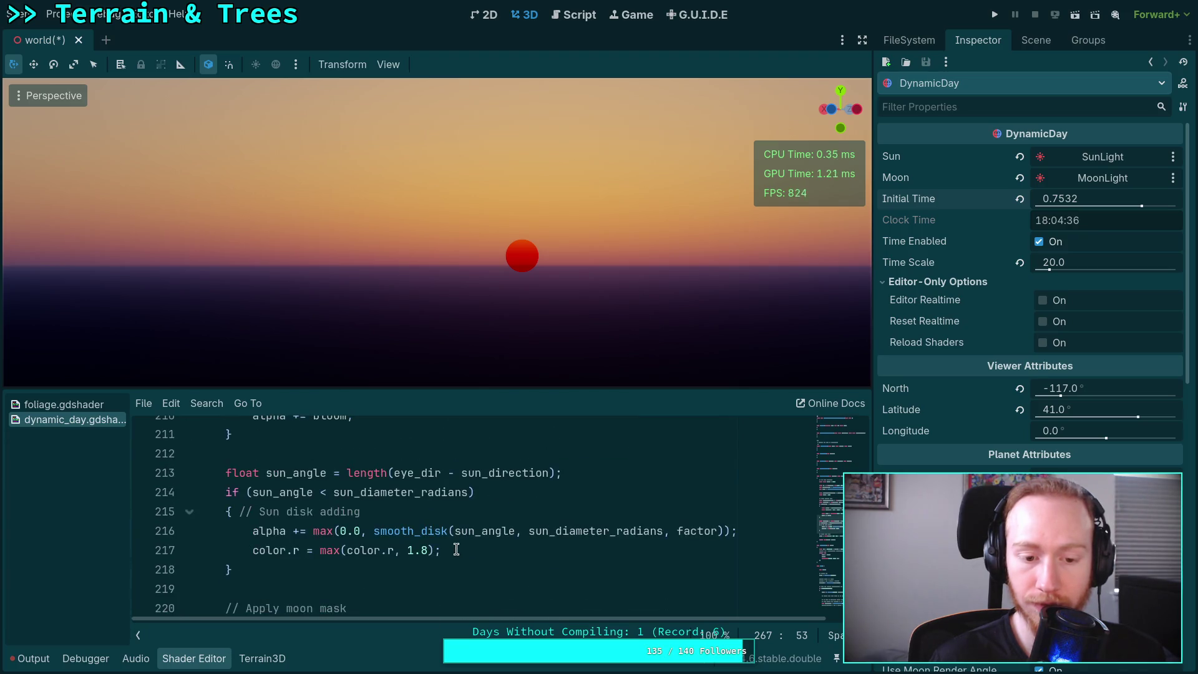
{"action": "scroll", "coordinate": [456, 549], "scroll_direction": "down", "scroll_amount": 12}
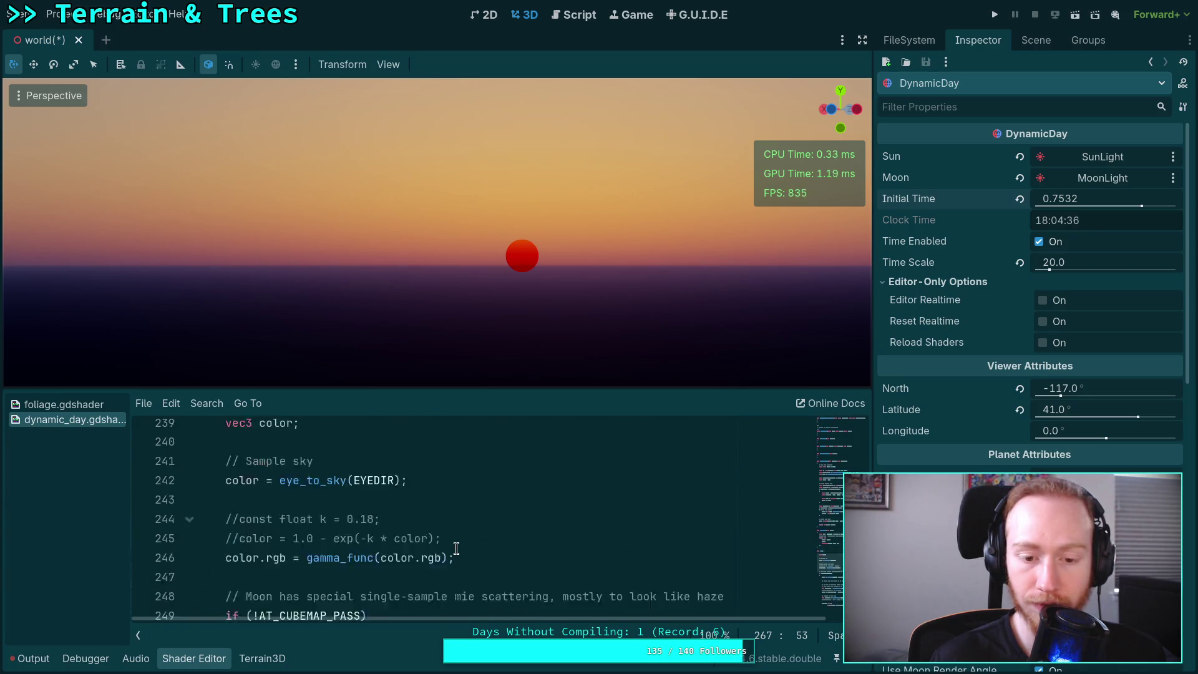
{"action": "scroll", "coordinate": [456, 549], "scroll_direction": "up", "scroll_amount": 6}
{"action": "scroll", "coordinate": [456, 549], "scroll_direction": "up", "scroll_amount": 7}
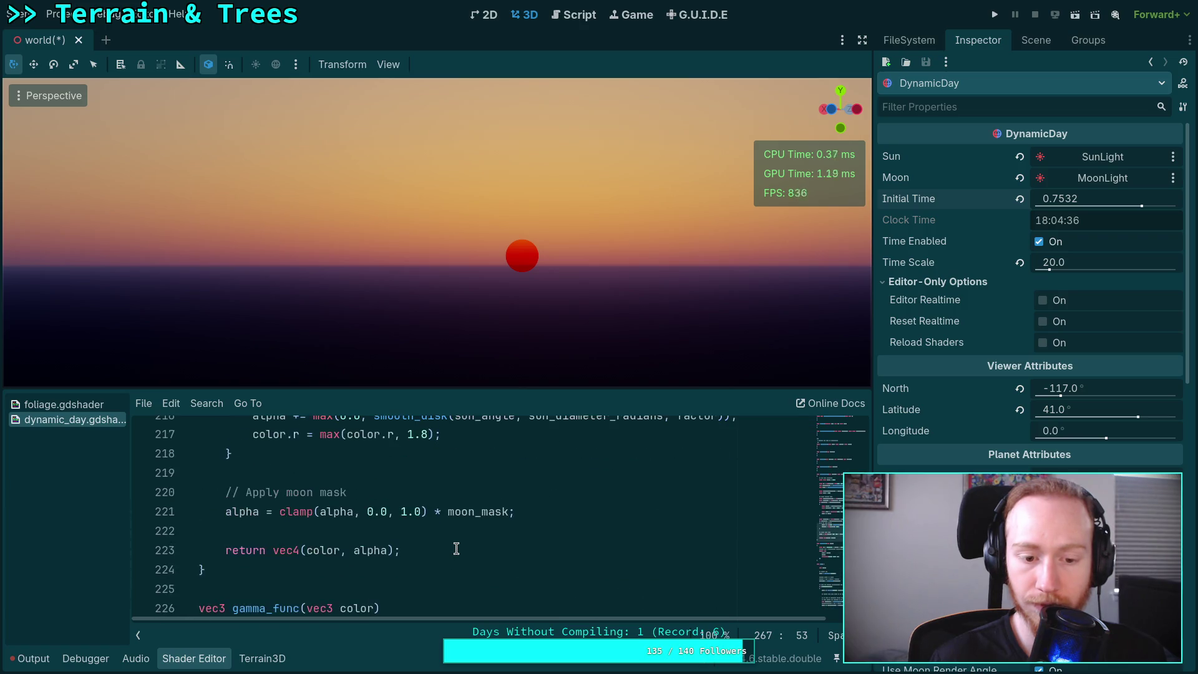
{"action": "scroll", "coordinate": [456, 548], "scroll_direction": "down", "scroll_amount": 1}
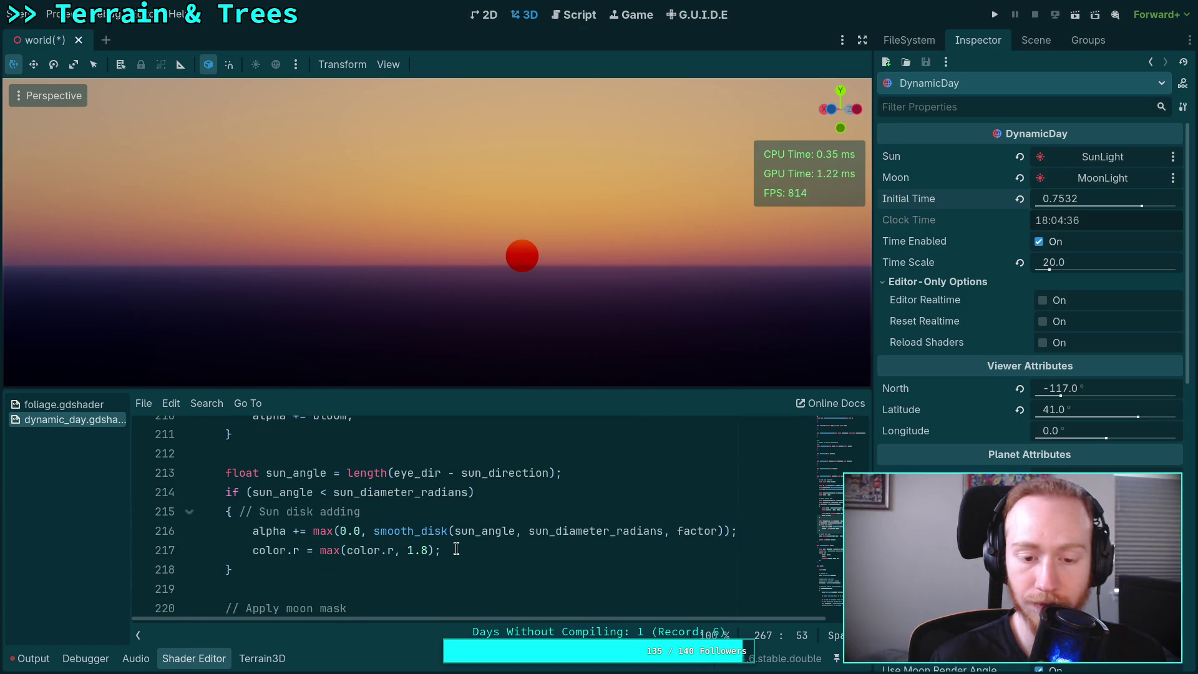
{"action": "scroll", "coordinate": [456, 549], "scroll_direction": "down", "scroll_amount": 8}
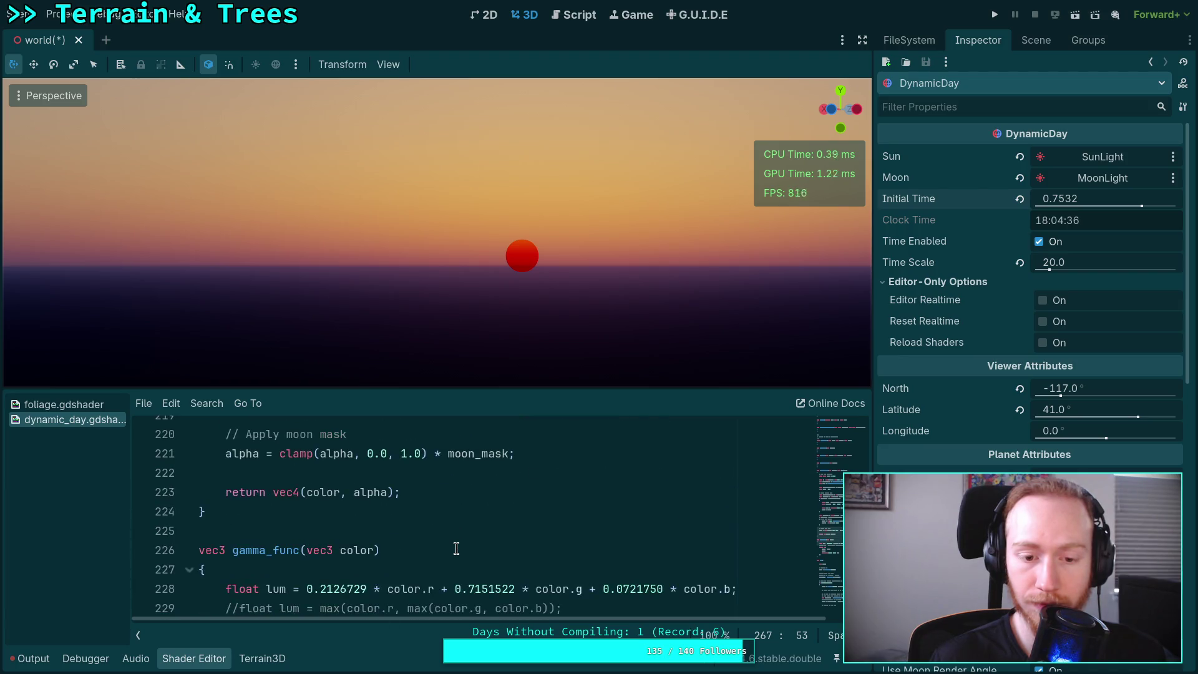
{"action": "scroll", "coordinate": [456, 548], "scroll_direction": "down", "scroll_amount": 8}
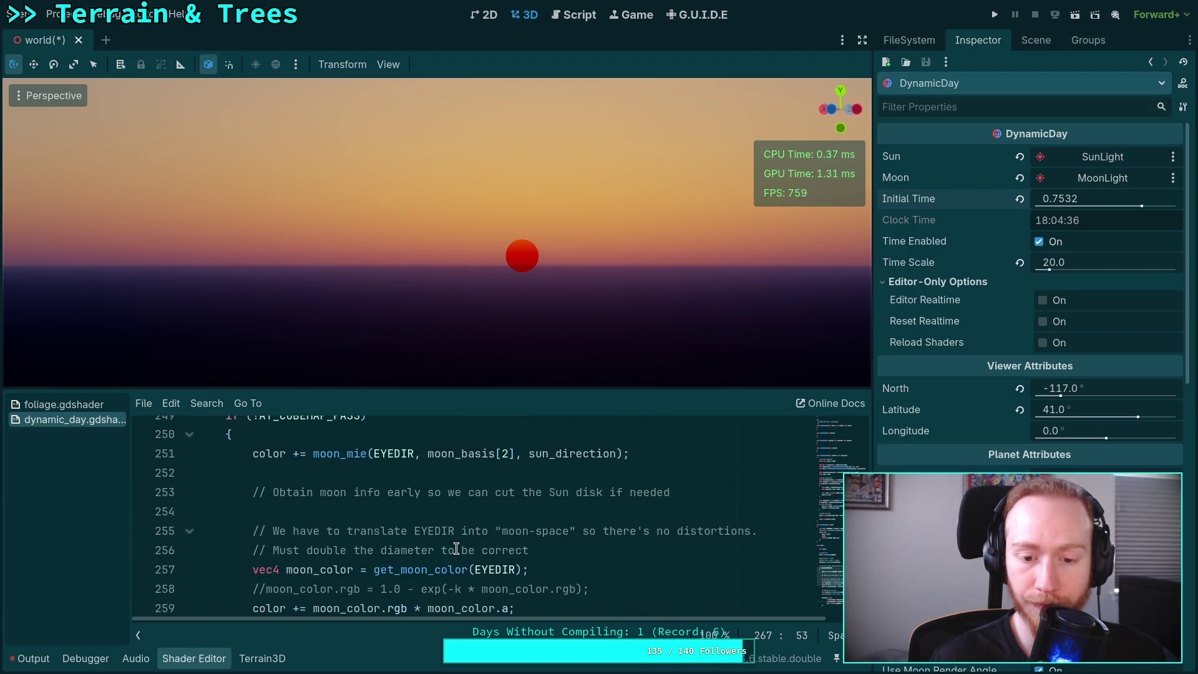
{"action": "scroll", "coordinate": [456, 548], "scroll_direction": "down", "scroll_amount": 1}
{"action": "left_click_drag", "start_coordinate": [540, 619], "coordinate": [623, 620]}
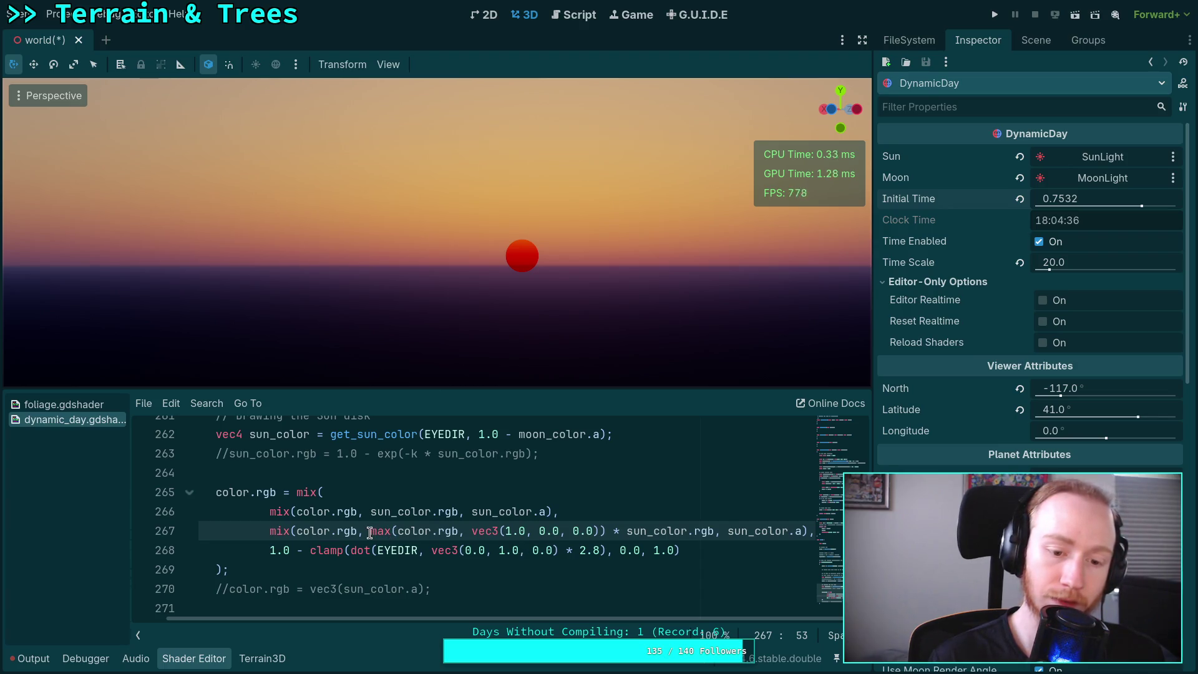
- Review the sun blend on lines 267–268 by selecting its max and mix parts
{"action": "left_click_drag", "start_coordinate": [370, 532], "coordinate": [394, 529]}
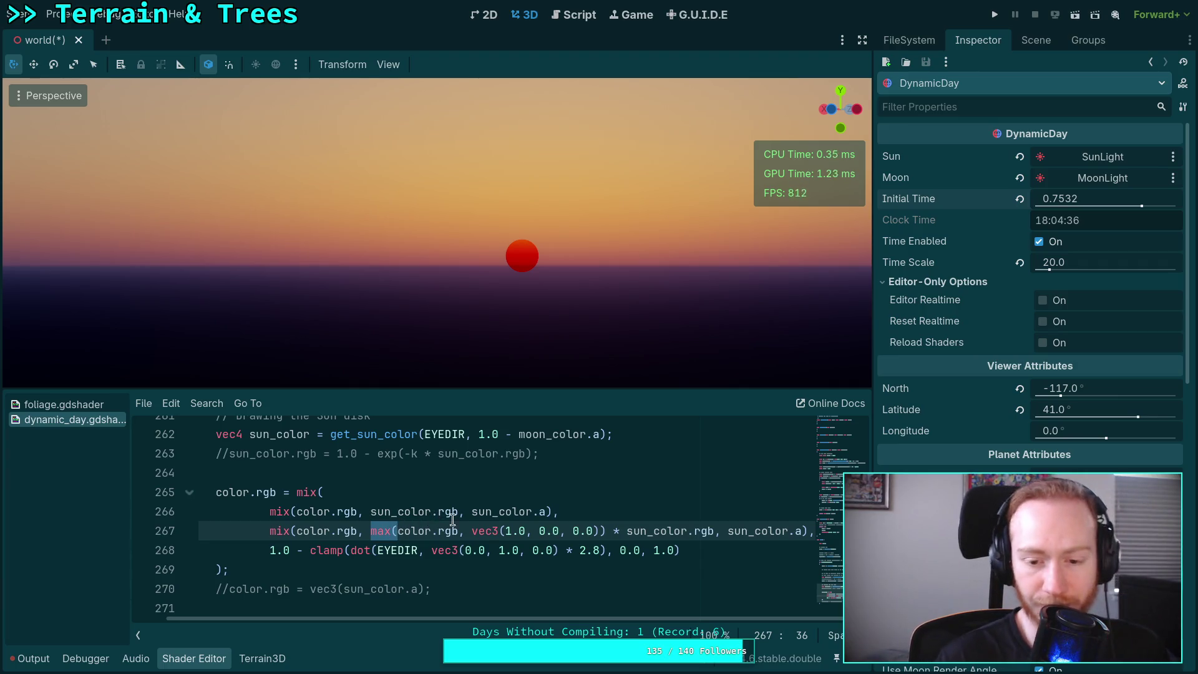
{"action": "left_click_drag", "start_coordinate": [606, 530], "coordinate": [372, 531]}
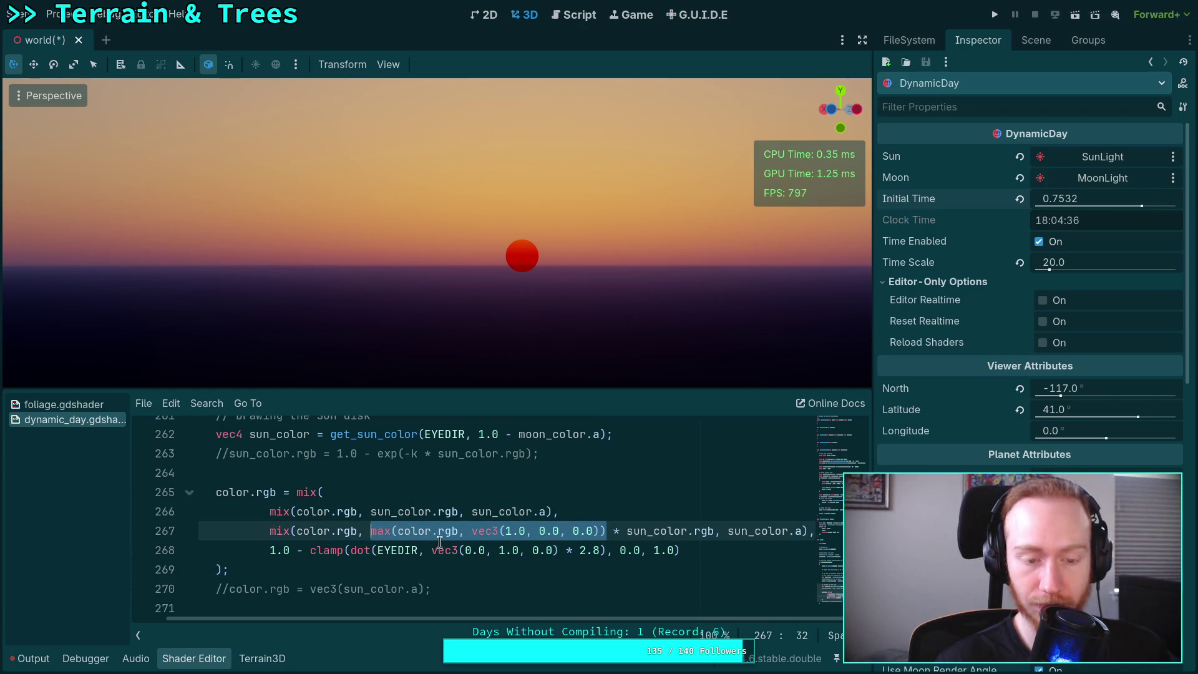
{"action": "left_click_drag", "start_coordinate": [291, 531], "coordinate": [616, 543]}
{"action": "left_click", "coordinate": [808, 530]}
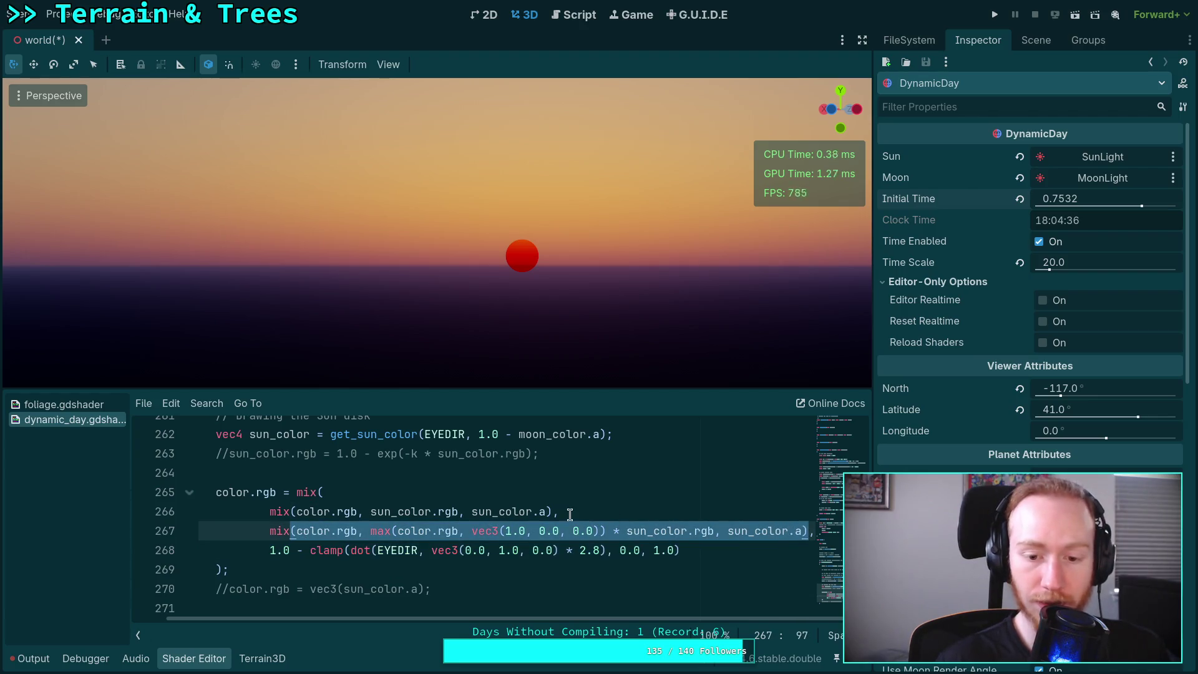
{"action": "mouse_move", "coordinate": [565, 512]}
{"action": "left_mouse_down"}
{"action": "mouse_move", "coordinate": [260, 511]}
{"action": "mouse_move", "coordinate": [277, 531]}
{"action": "mouse_move", "coordinate": [810, 535]}
{"action": "left_mouse_up"}
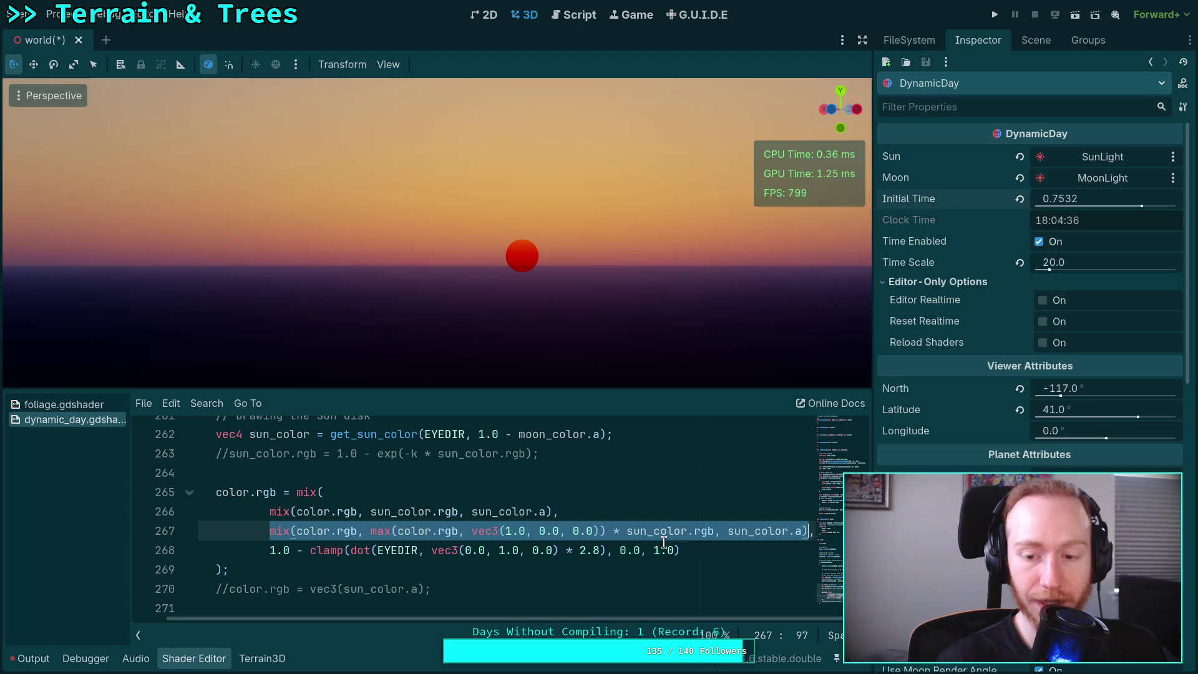
- Move to the sun-disk alpha line 216 and save the world scene with Ctrl+S
{"action": "scroll", "coordinate": [649, 541], "scroll_direction": "up", "scroll_amount": 14}
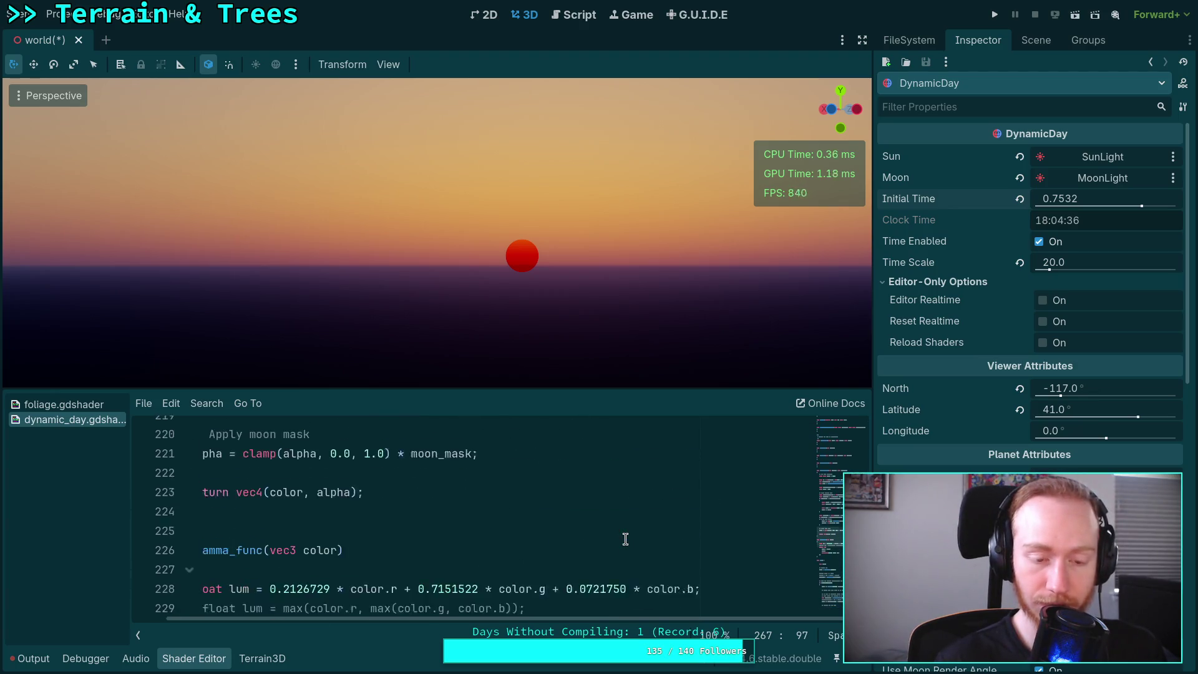
{"action": "scroll", "coordinate": [625, 538], "scroll_direction": "up", "scroll_amount": 4}
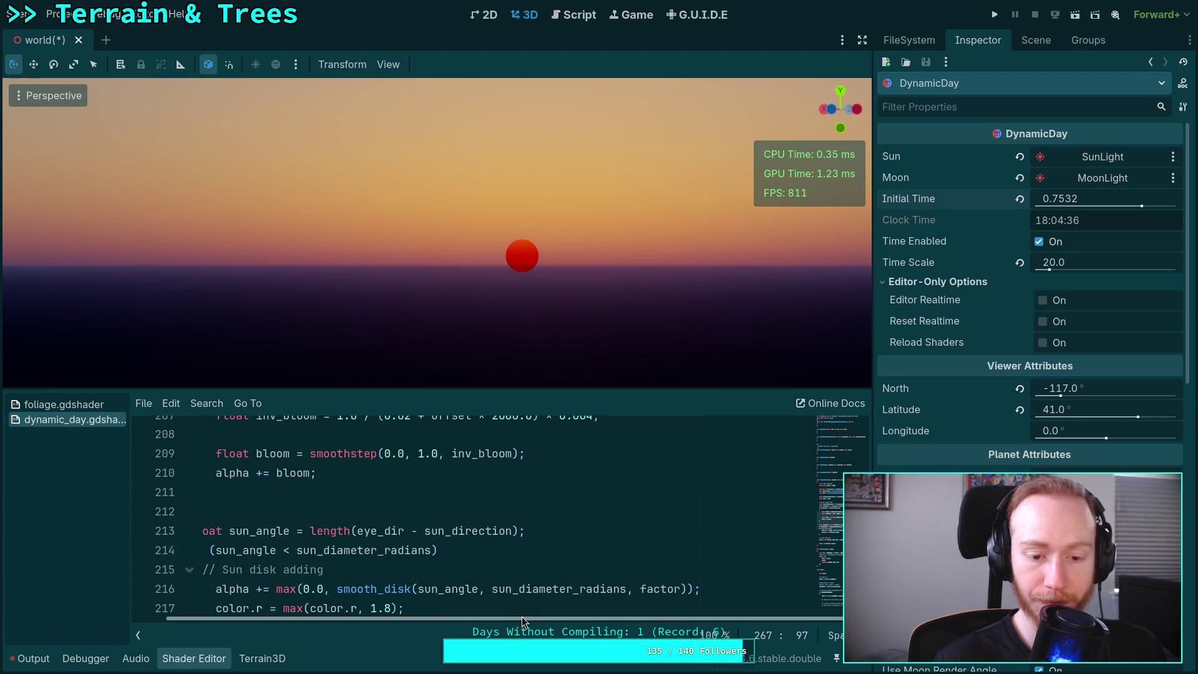
{"action": "scroll", "coordinate": [521, 616], "scroll_direction": "left", "scroll_amount": 2}
{"action": "scroll", "coordinate": [437, 530], "scroll_direction": "down", "scroll_amount": 1}
{"action": "left_click", "coordinate": [301, 531]}
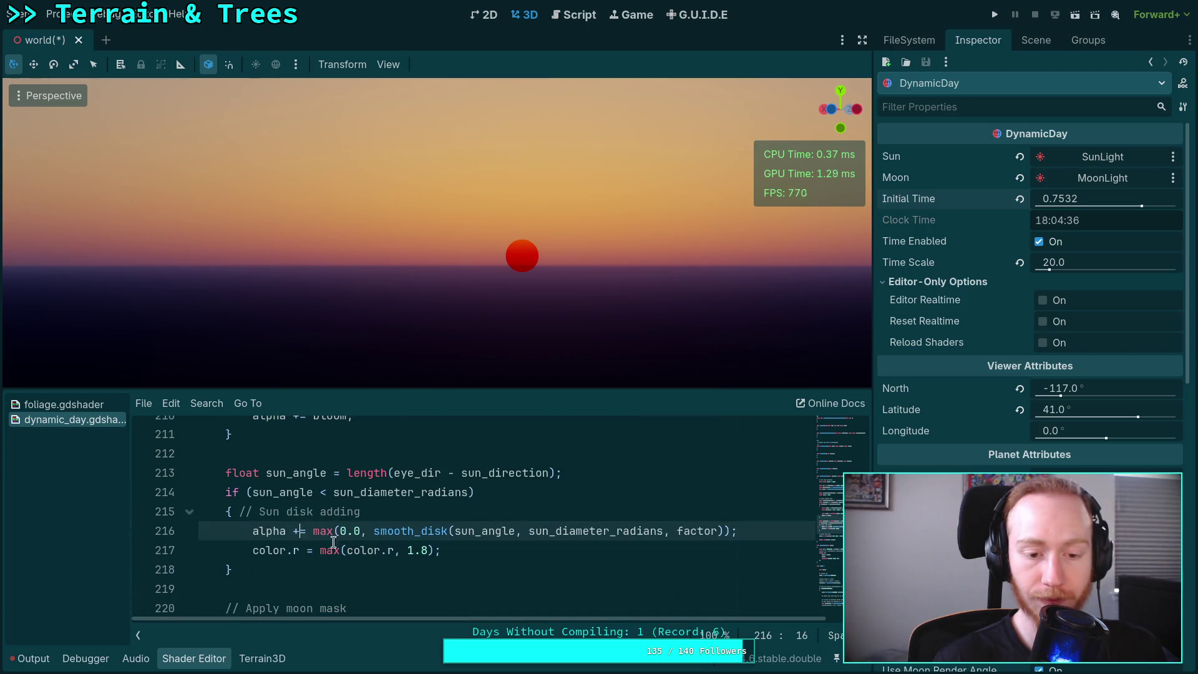
{"action": "left_click", "coordinate": [304, 530]}
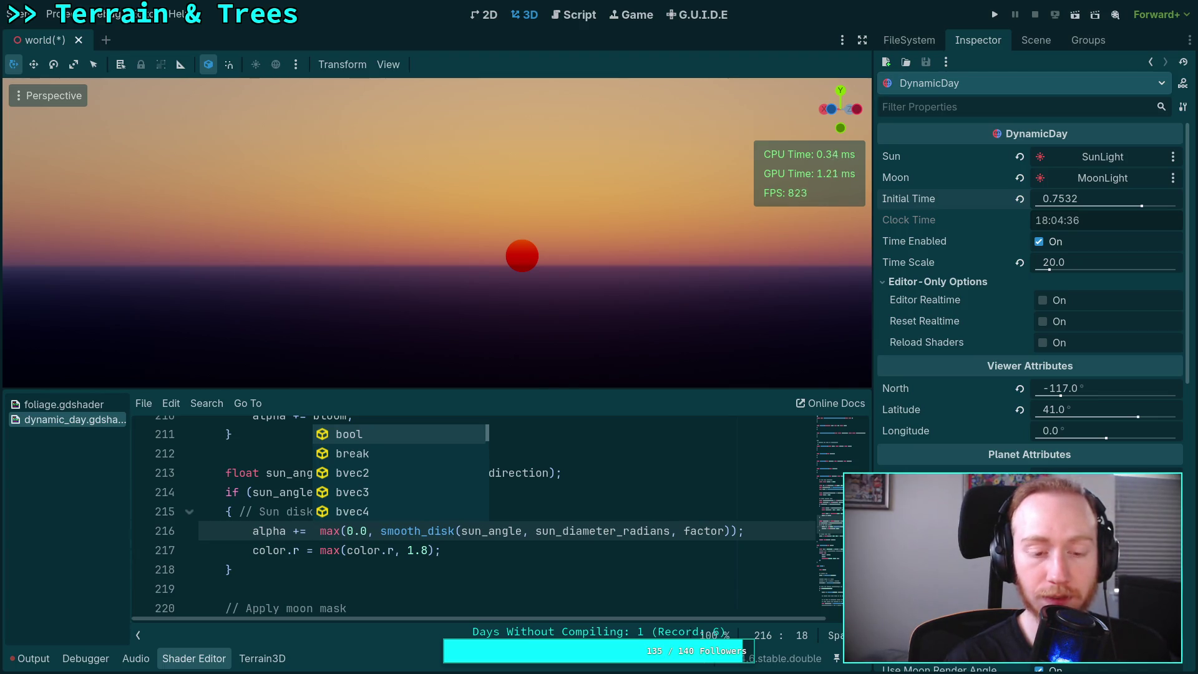
{"action": "scroll", "coordinate": [449, 559], "scroll_direction": "up", "scroll_amount": 5}
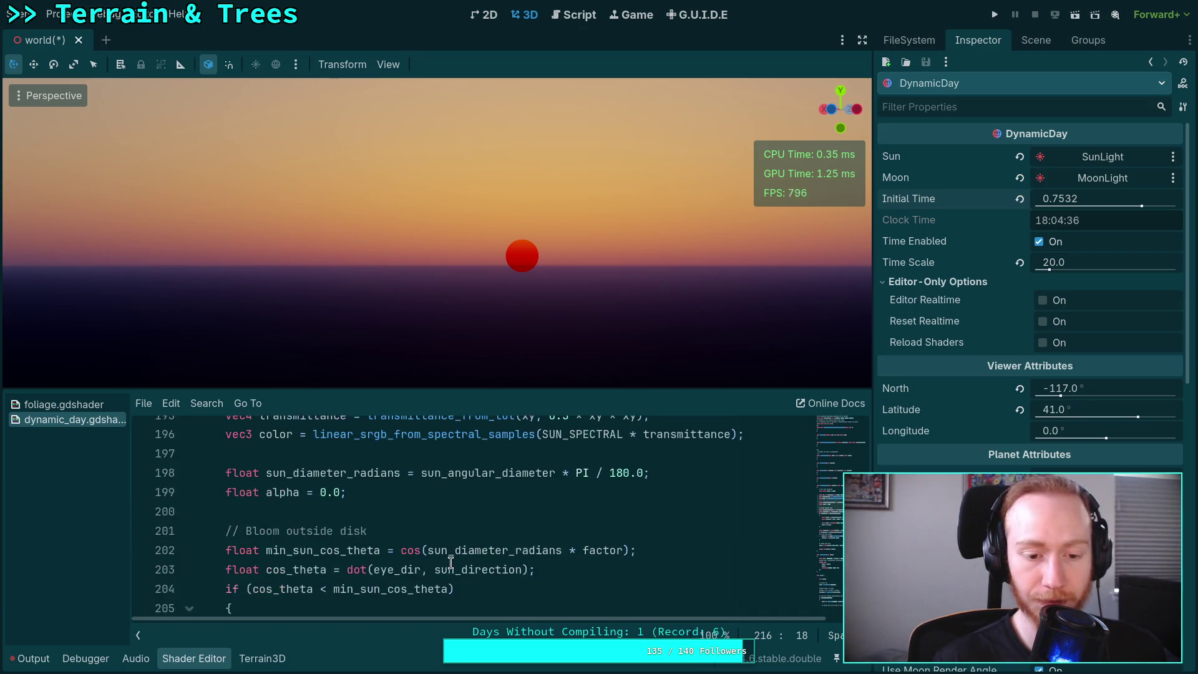
{"action": "scroll", "coordinate": [450, 562], "scroll_direction": "down", "scroll_amount": 3}
{"action": "key", "text": "ctrl+s"}
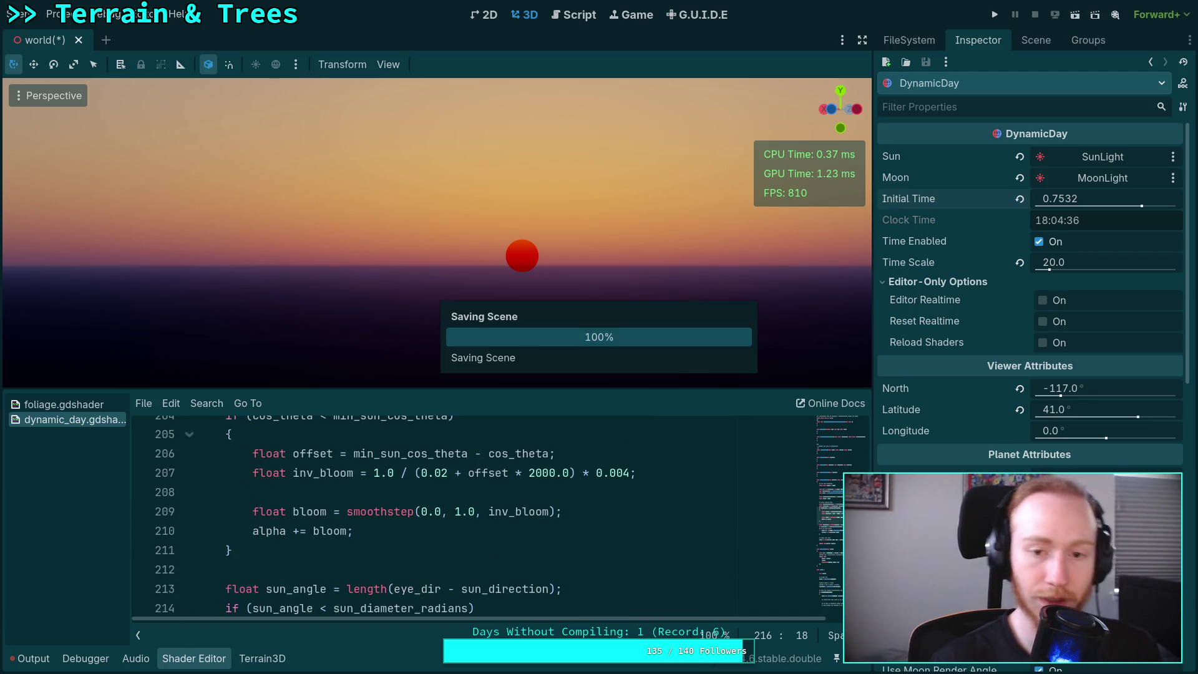
{"action": "scroll", "coordinate": [496, 534], "scroll_direction": "down", "scroll_amount": 2}
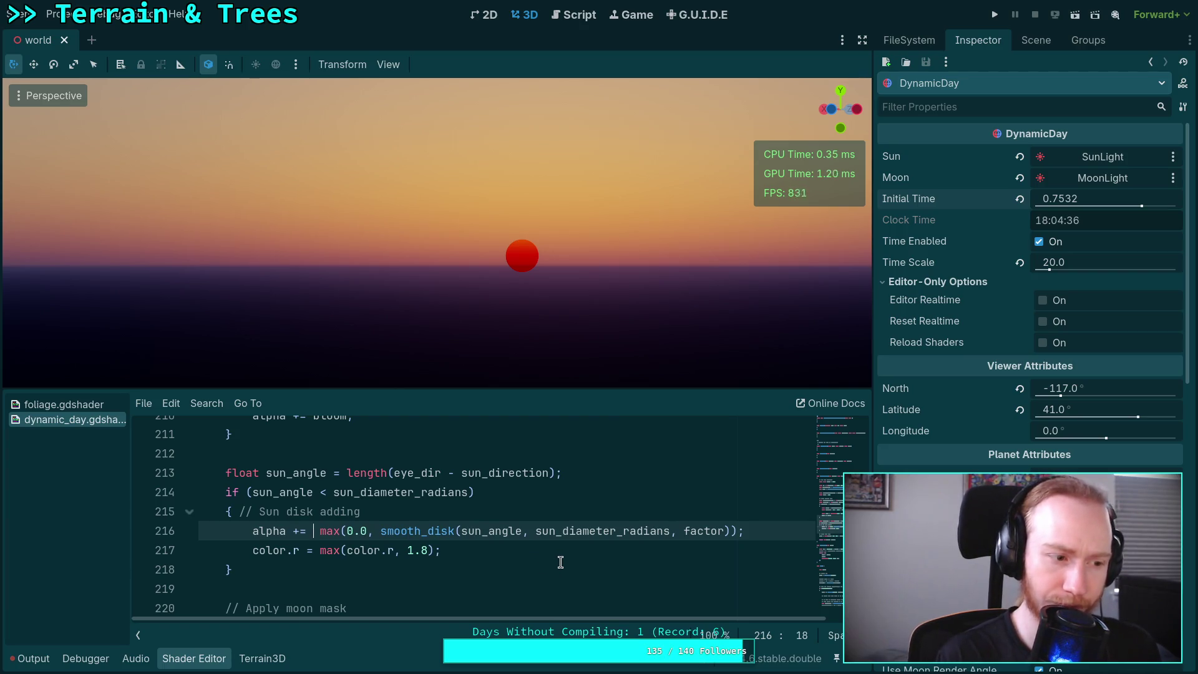
{"action": "type", "text": "leng"}
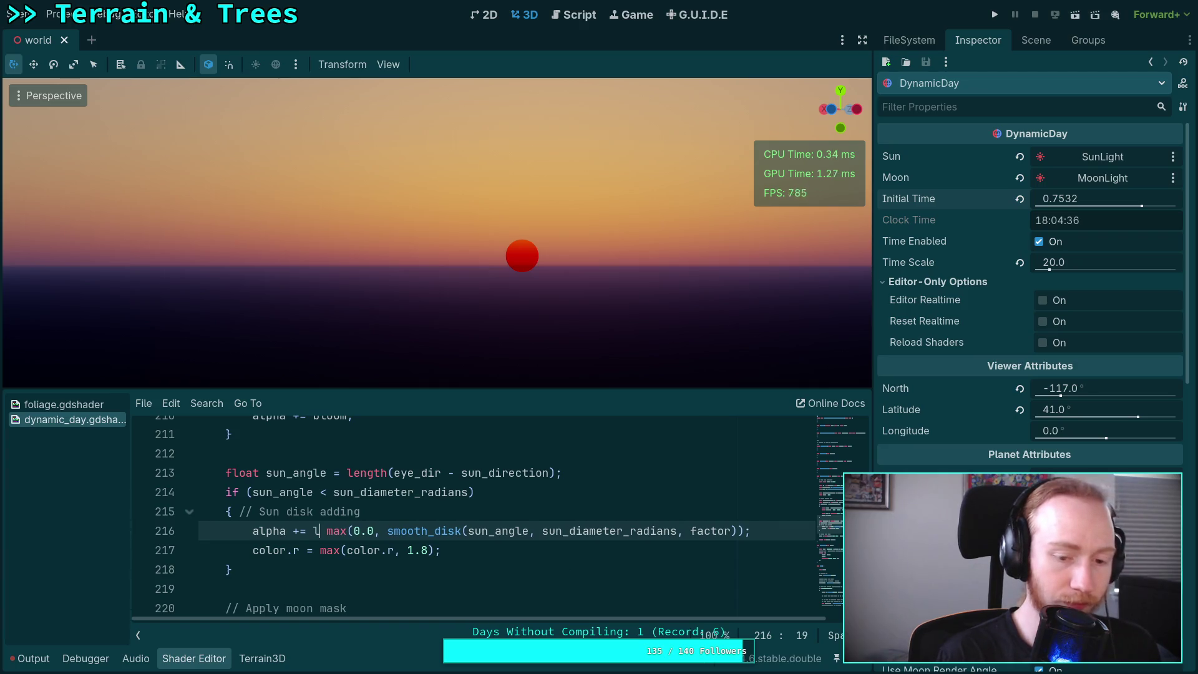
{"action": "type", "text": "th(transmittanc"}
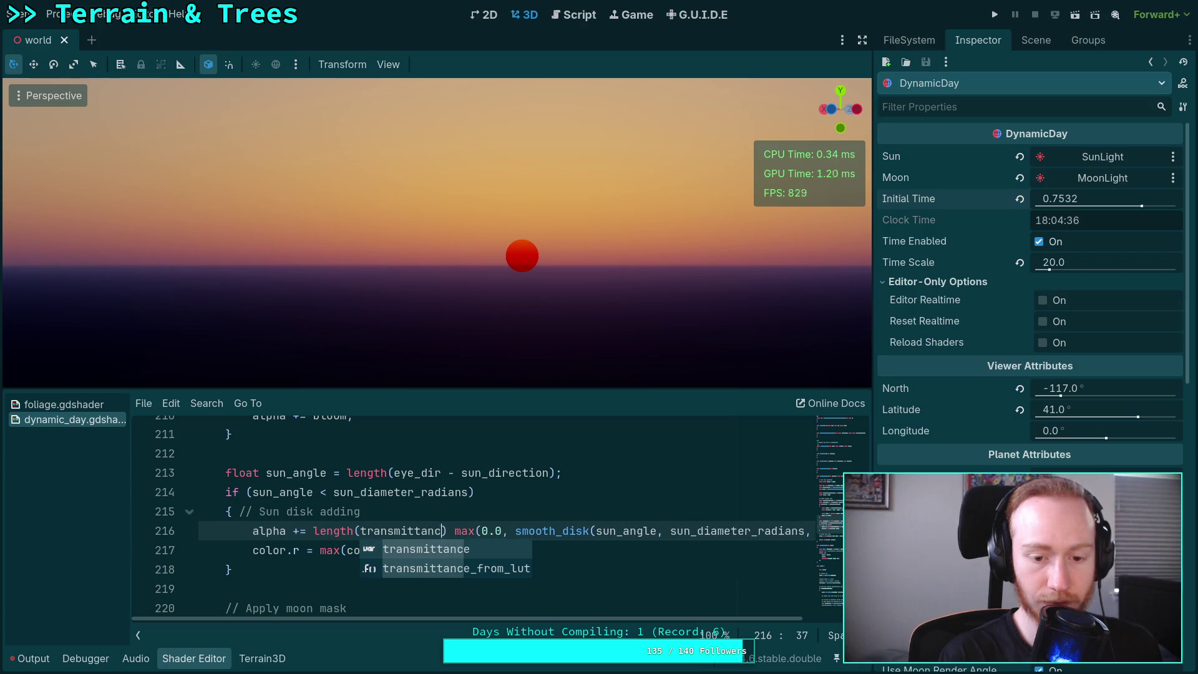
{"action": "key", "text": "Return"}
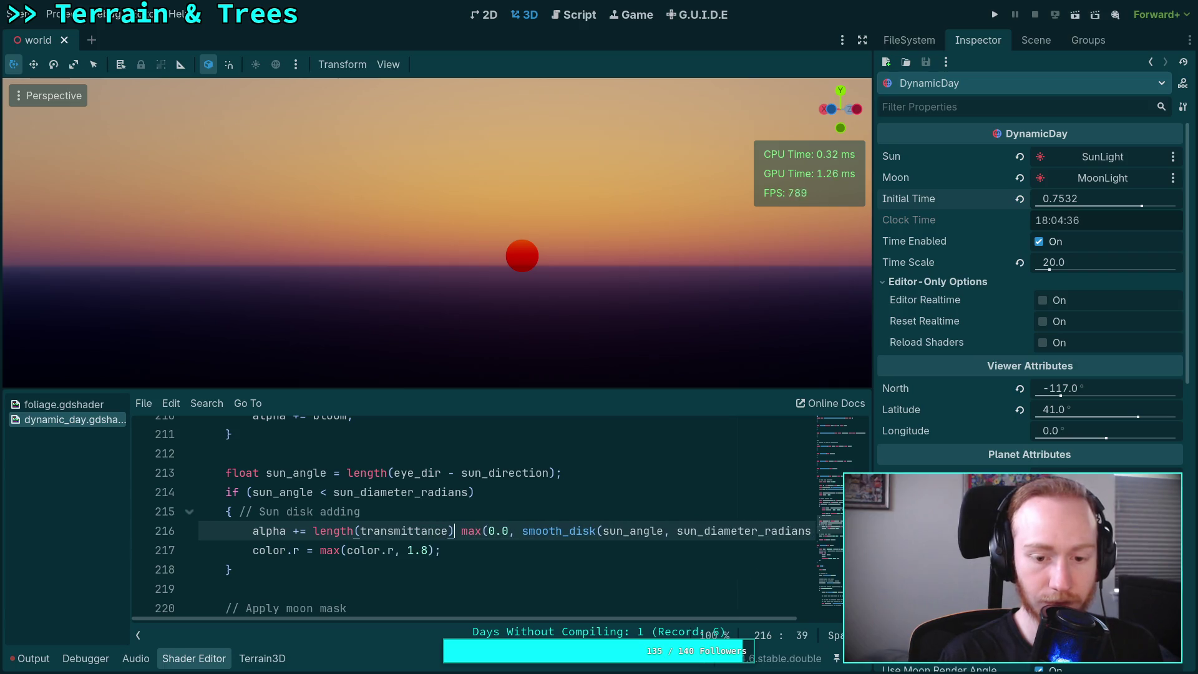
{"action": "key", "text": "Right"}
{"action": "key", "text": "Right"}
{"action": "type", "text": "*"}
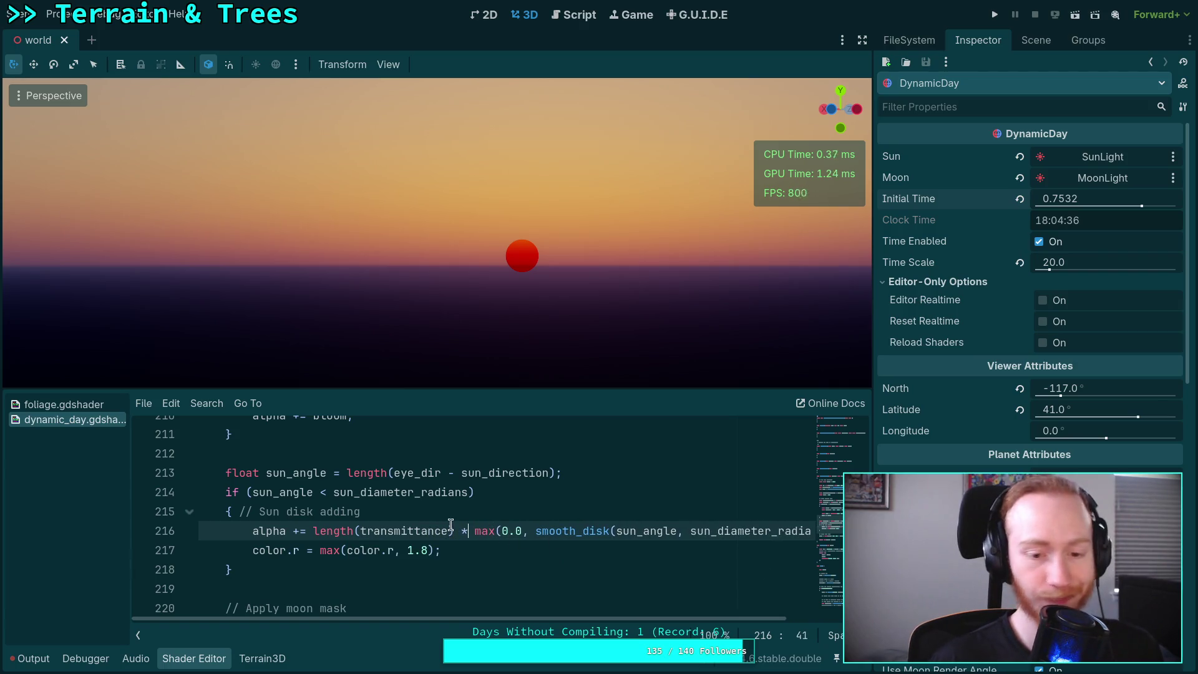
{"action": "left_click", "coordinate": [447, 530]}
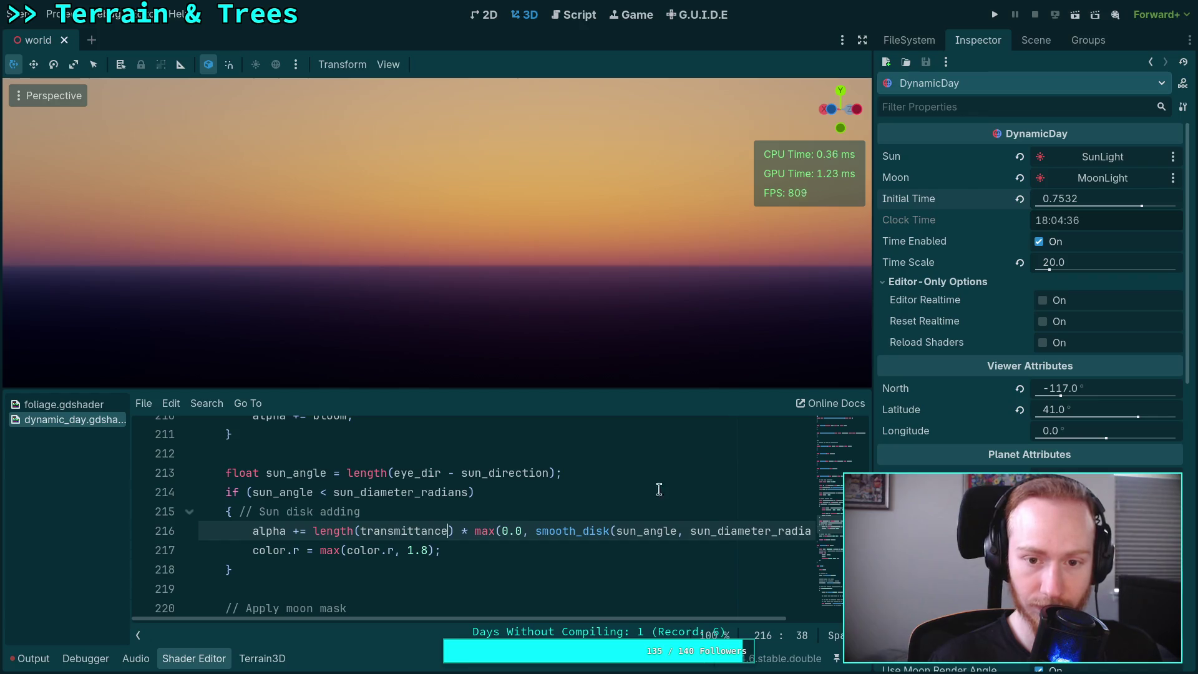
{"action": "left_click_drag", "start_coordinate": [474, 530], "coordinate": [312, 531]}
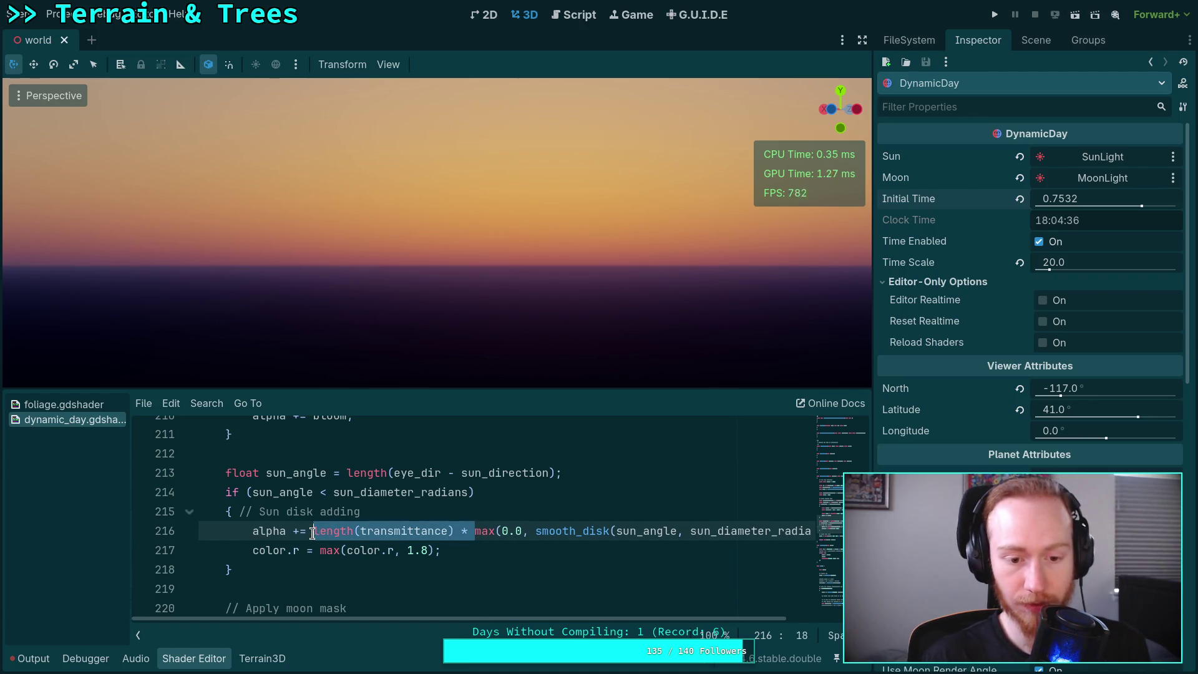
{"action": "key", "text": "BackSpace"}
{"action": "scroll", "coordinate": [423, 563], "scroll_direction": "down", "scroll_amount": 1}
- Multiply the clamped alpha on line 221 by length(transmittance) and scrub Initial Time to preview
{"action": "scroll", "coordinate": [423, 563], "scroll_direction": "down", "scroll_amount": 1}
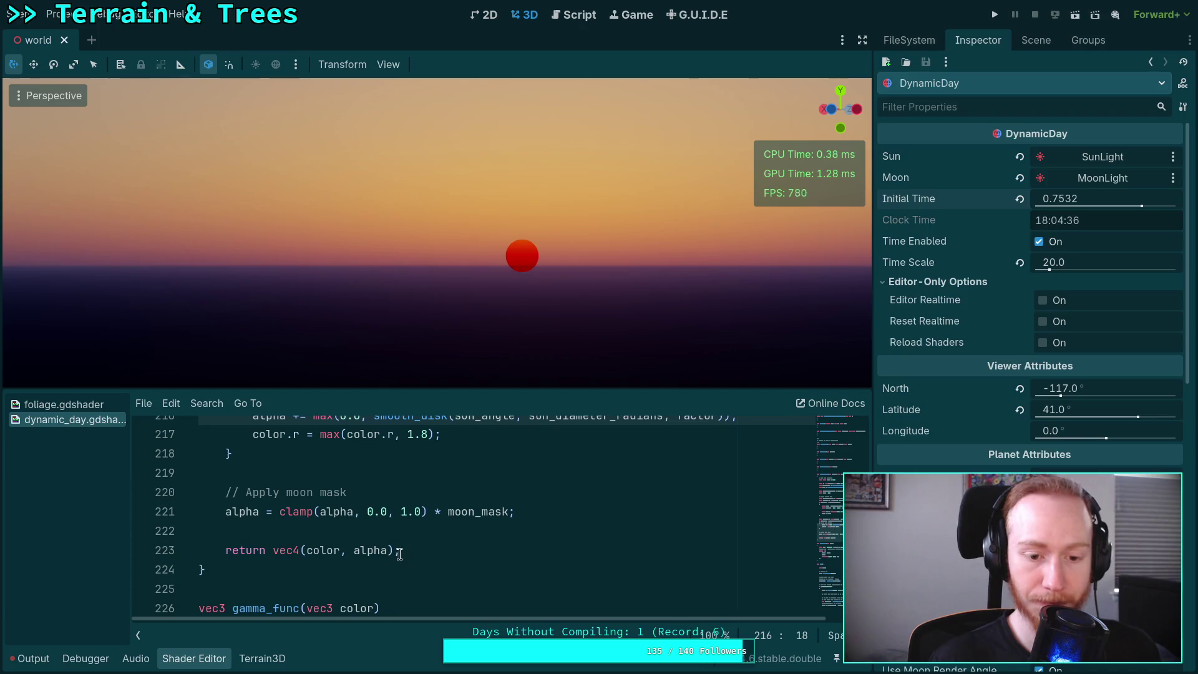
{"action": "left_click", "coordinate": [505, 512]}
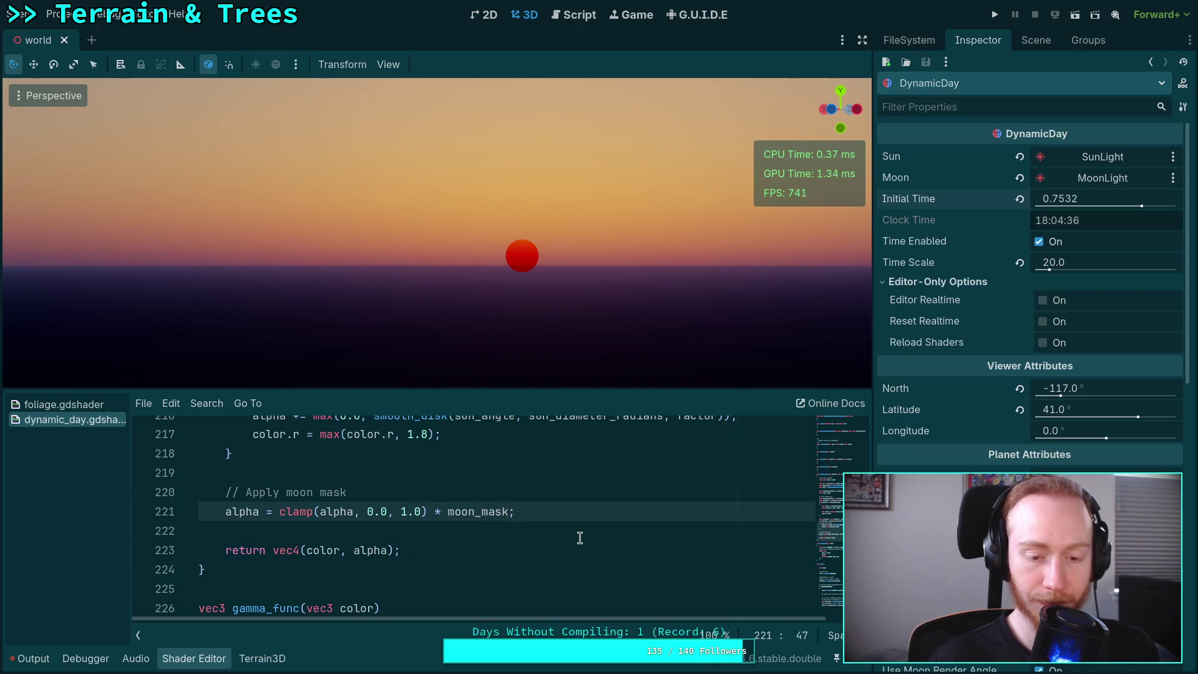
{"action": "left_click", "coordinate": [355, 512]}
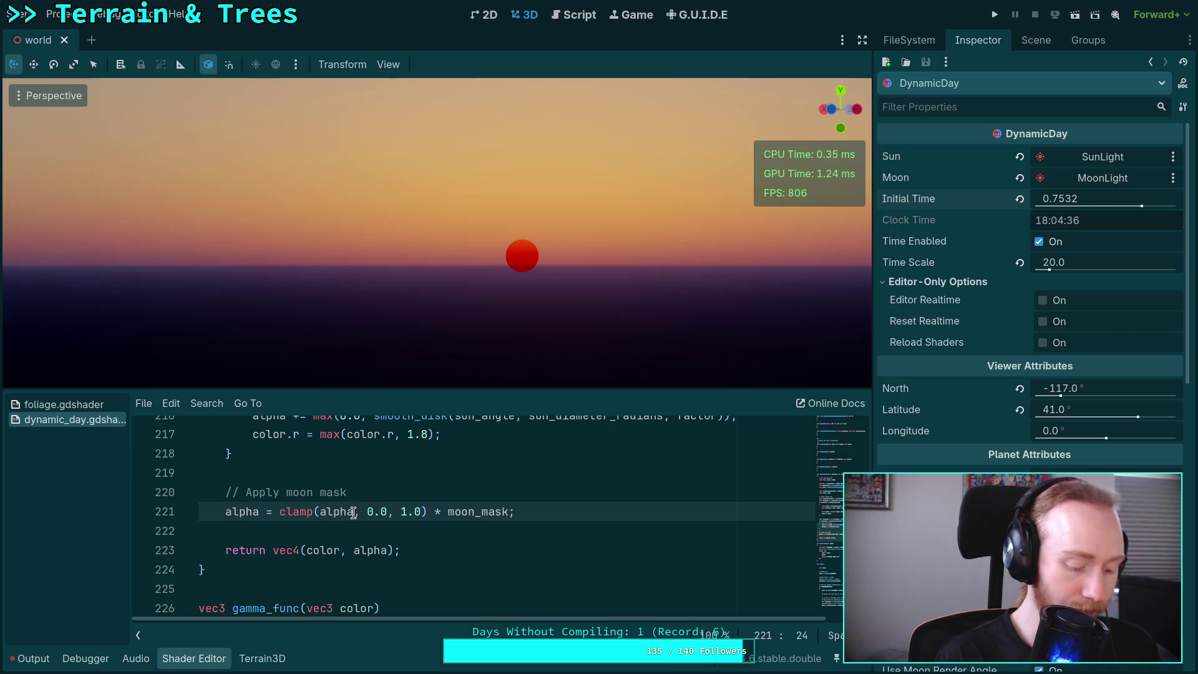
{"action": "type", "text": "* "}
{"action": "type", "text": "length(color"}
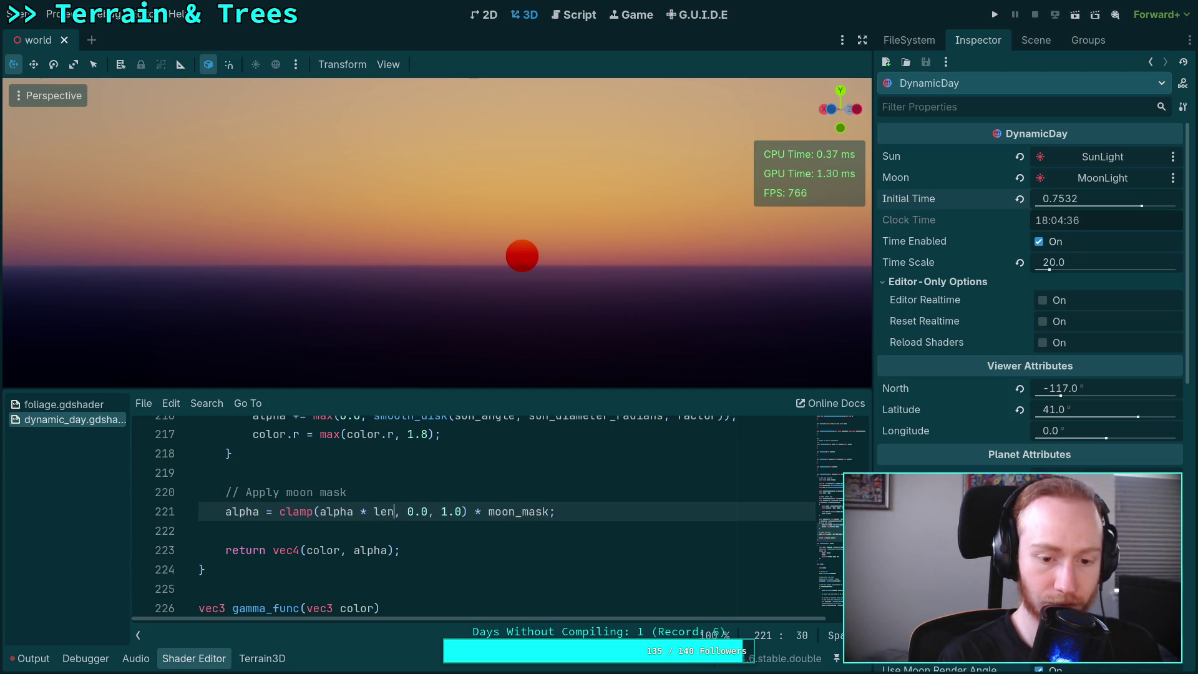
{"action": "type", "text": ")"}
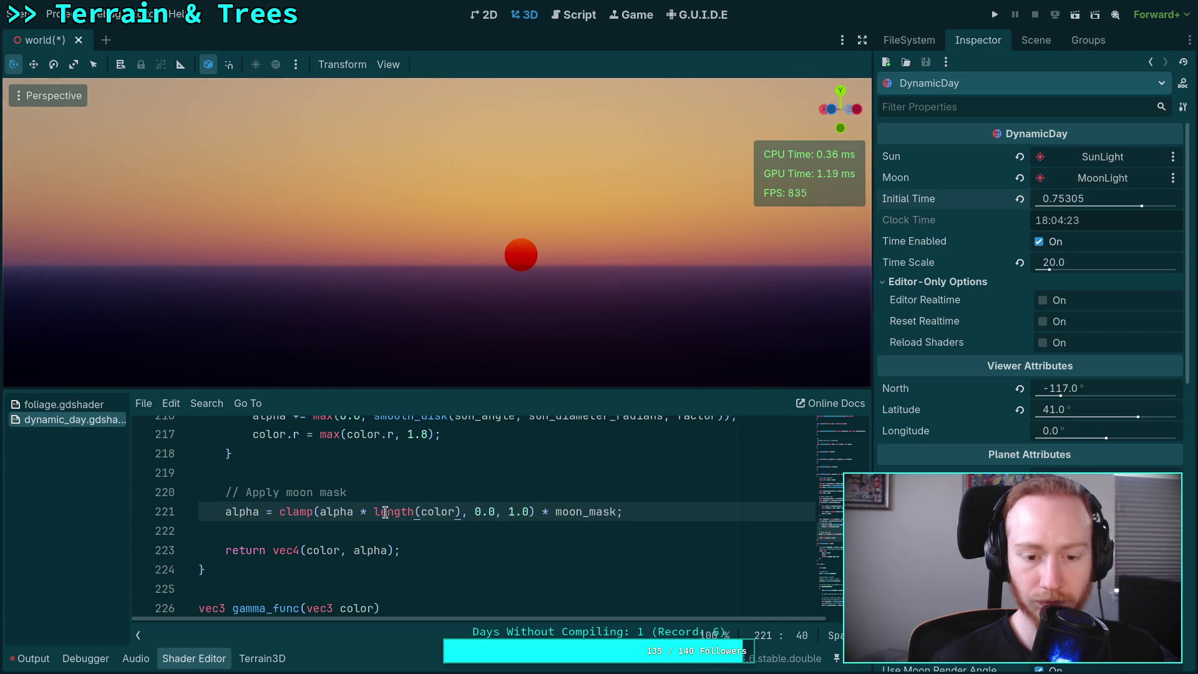
{"action": "double_click", "coordinate": [434, 512]}
{"action": "type", "text": "transmittane"}
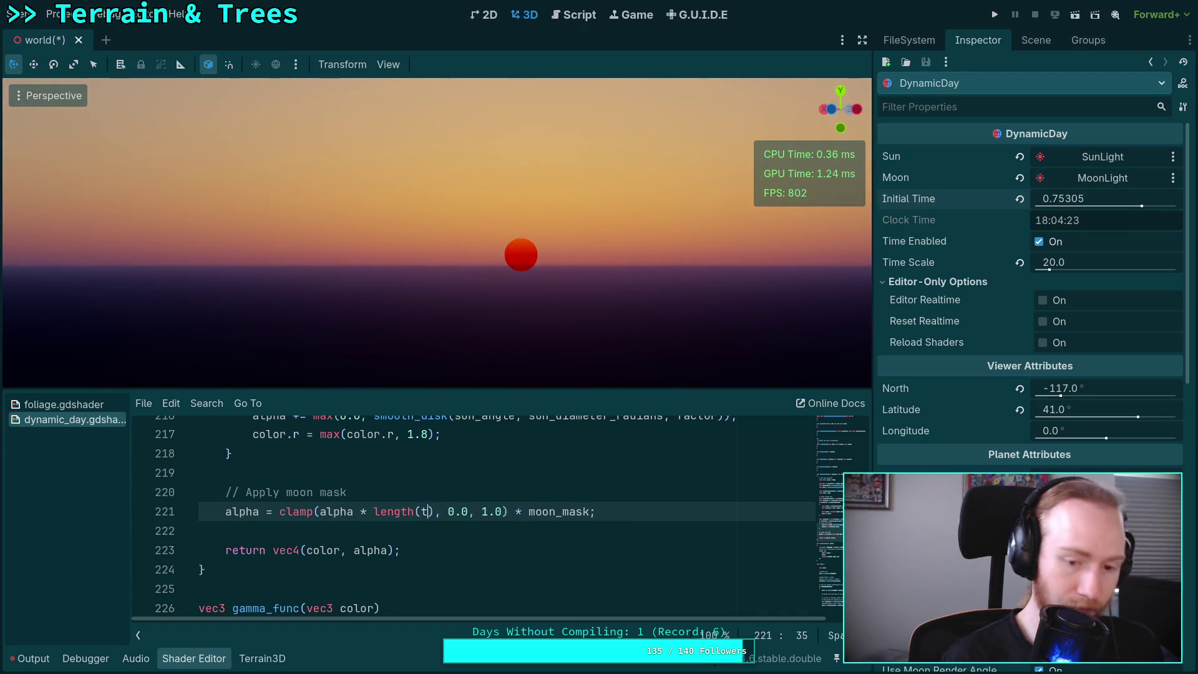
{"action": "key", "text": "BackSpace"}
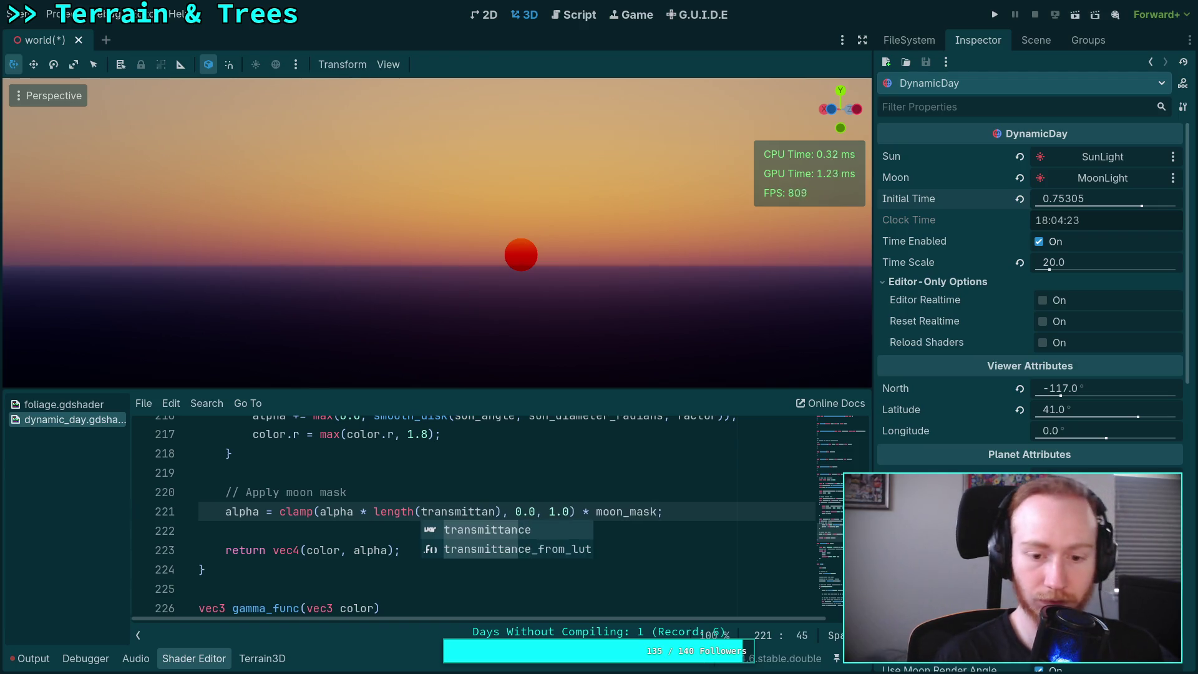
{"action": "type", "text": "ce"}
{"action": "left_click", "coordinate": [447, 490]}
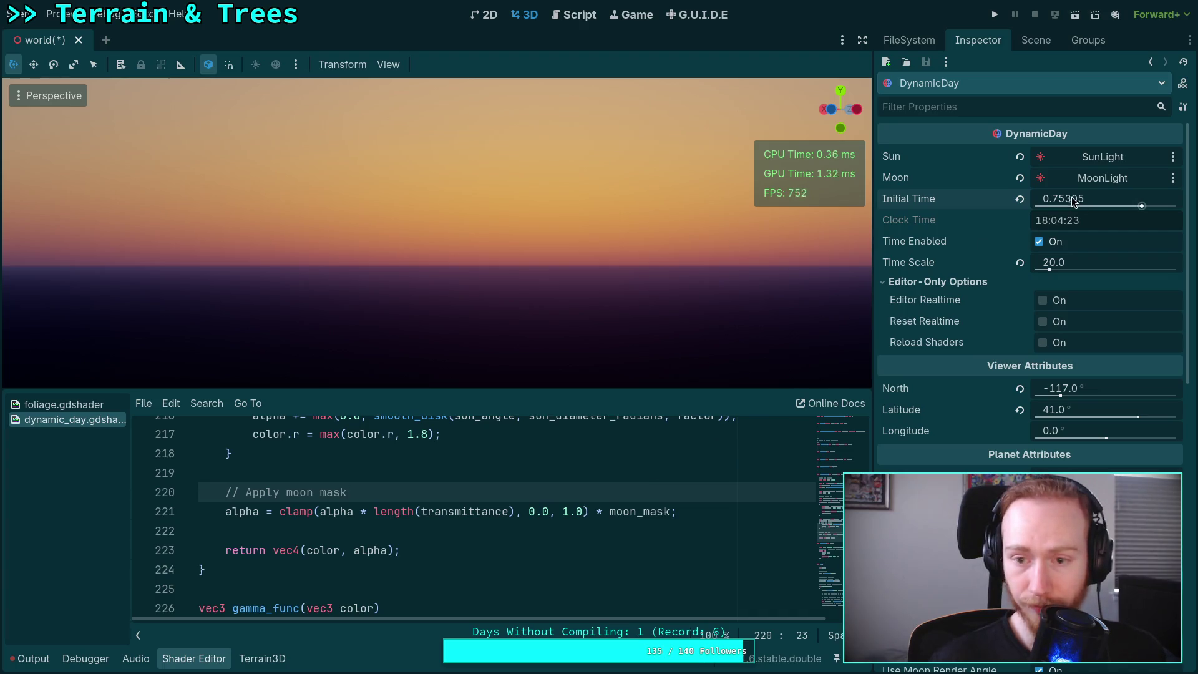
{"action": "mouse_move", "coordinate": [1073, 201]}
{"action": "left_mouse_down"}
{"action": "mouse_move", "coordinate": [1048, 200]}
{"action": "mouse_move", "coordinate": [1076, 201]}
{"action": "left_mouse_up"}
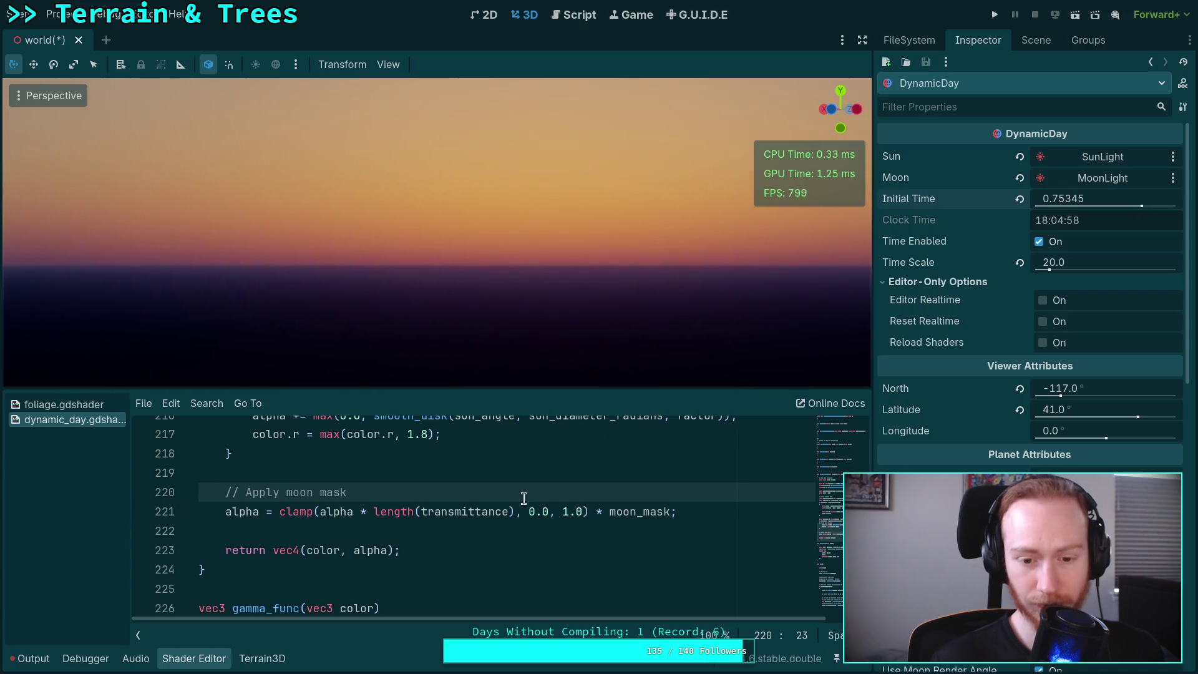
- Scale the transmittance term by 2.0, then try 1000 and settle on 500
{"action": "left_click", "coordinate": [510, 512]}
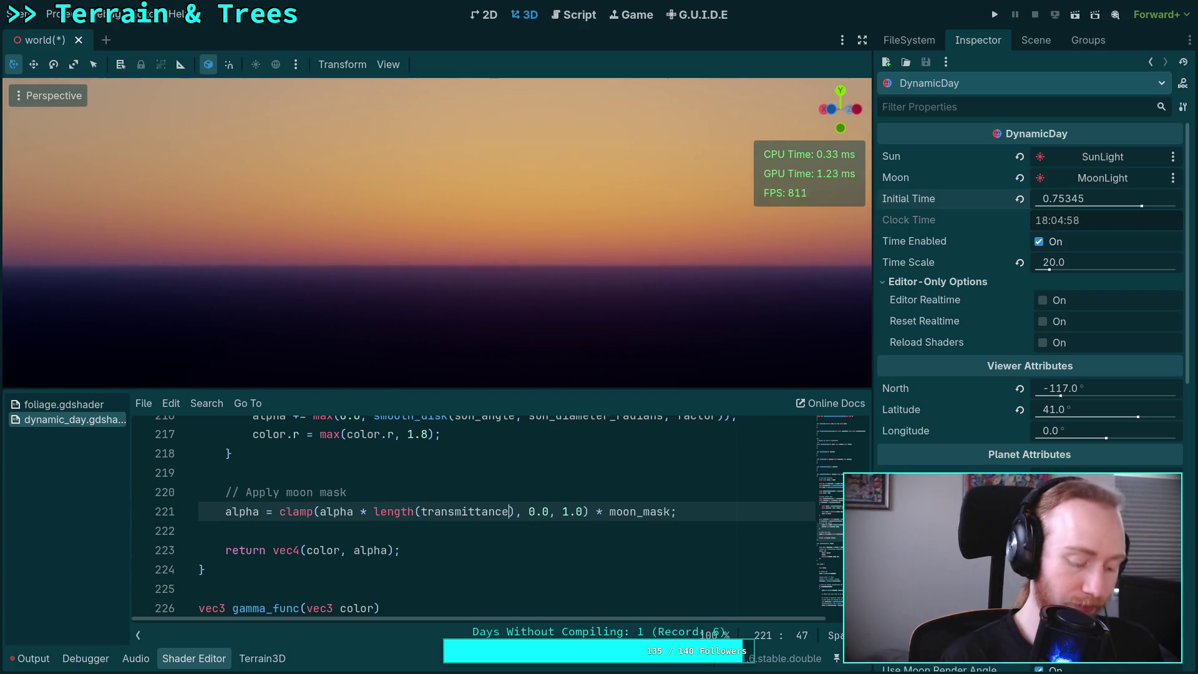
{"action": "type", "text": "* 2.0"}
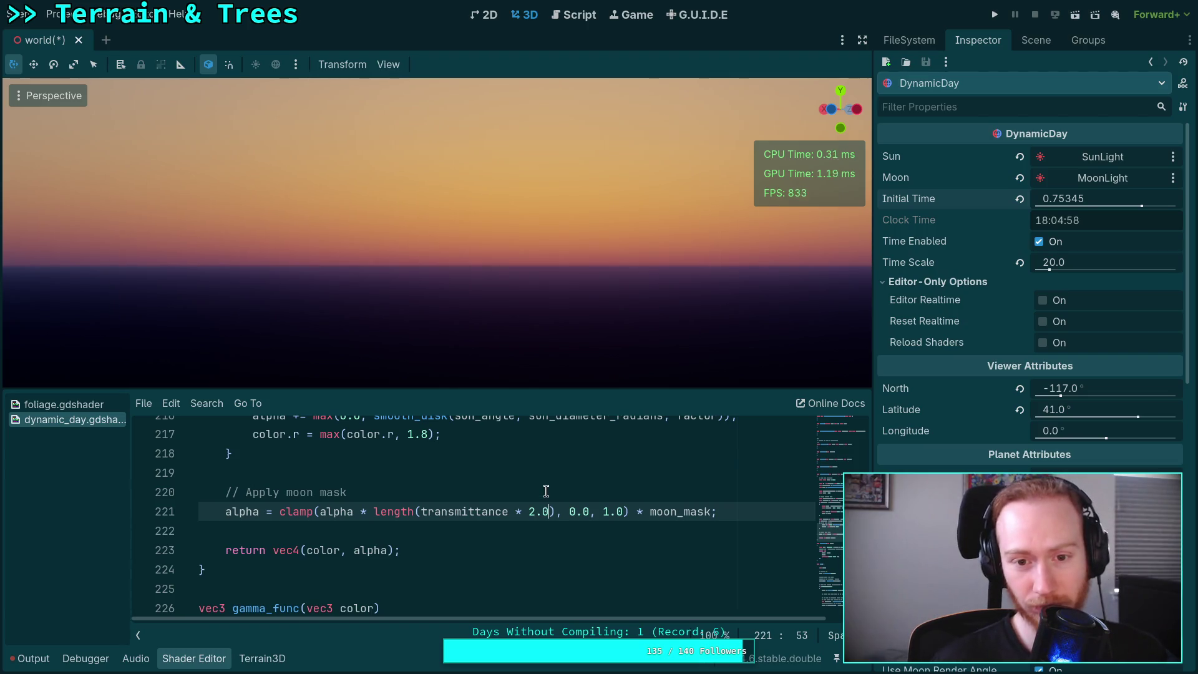
{"action": "left_click", "coordinate": [532, 513]}
{"action": "type", "text": "5"}
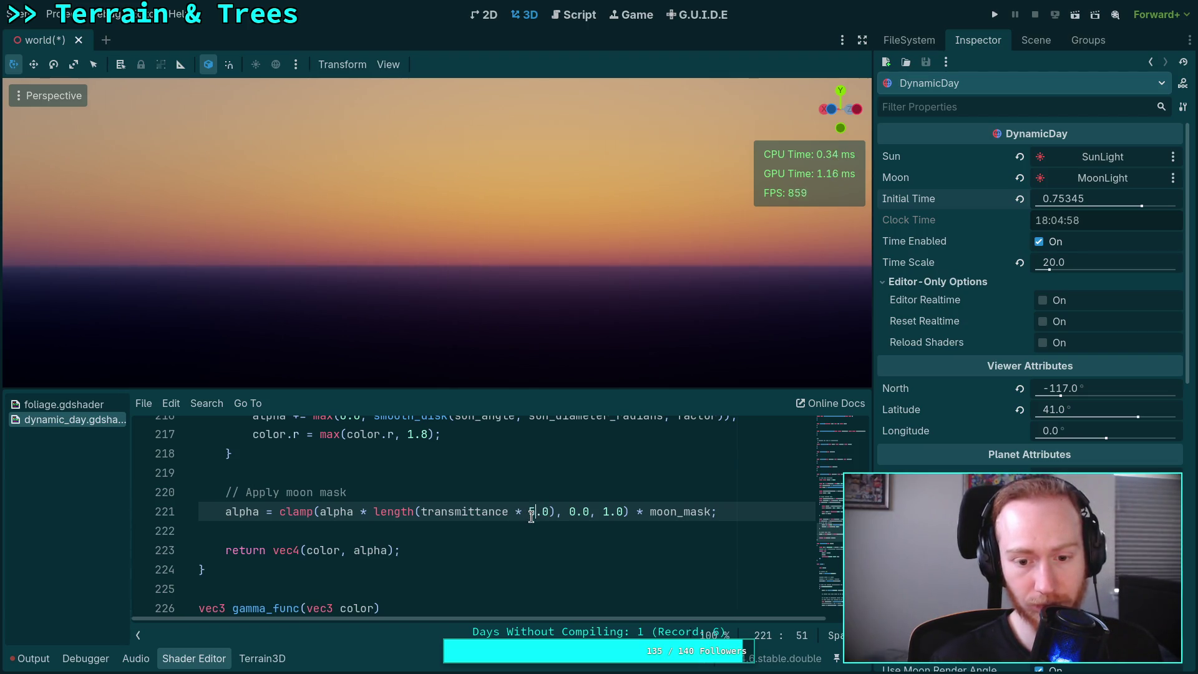
{"action": "double_click", "coordinate": [535, 512]}
{"action": "left_click", "coordinate": [532, 512]}
{"action": "type", "text": "10"}
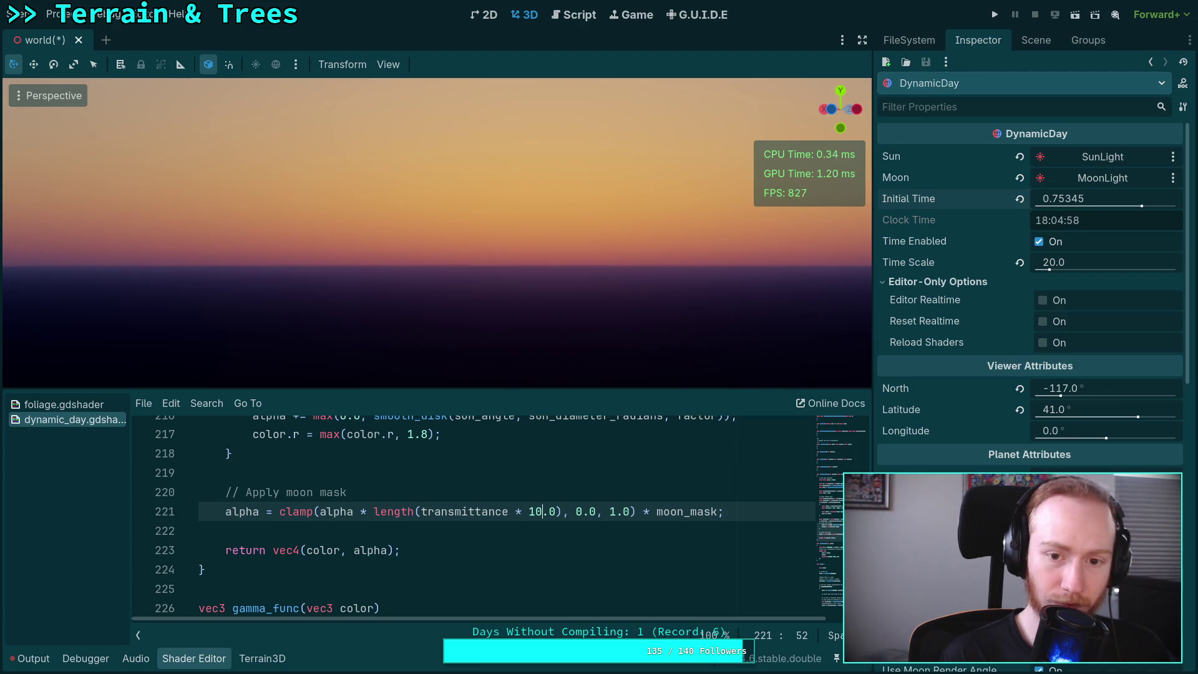
{"action": "type", "text": "0"}
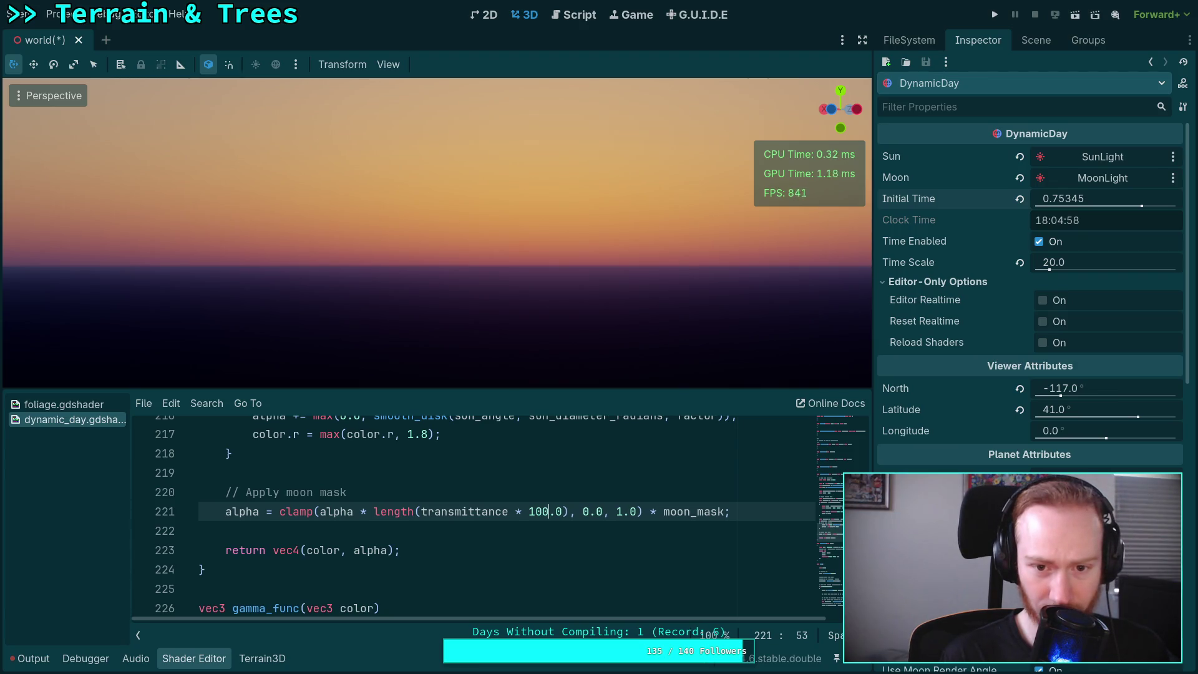
{"action": "type", "text": "0"}
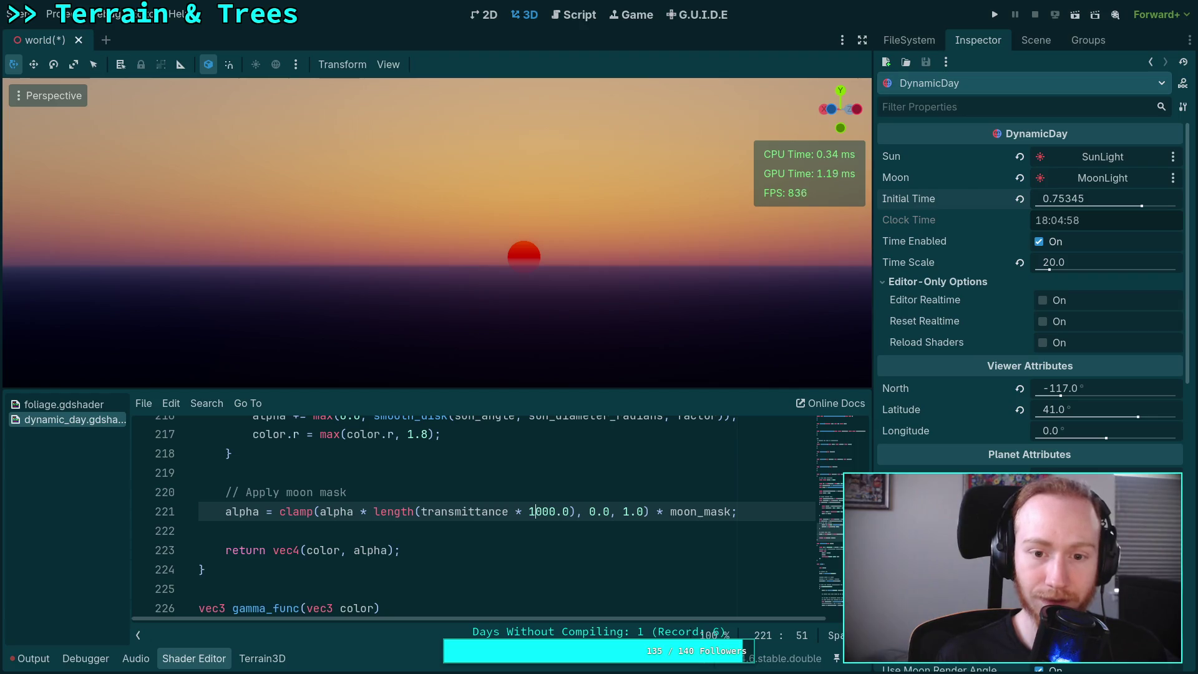
{"action": "key", "text": "BackSpace"}
{"action": "key", "text": "BackSpace"}
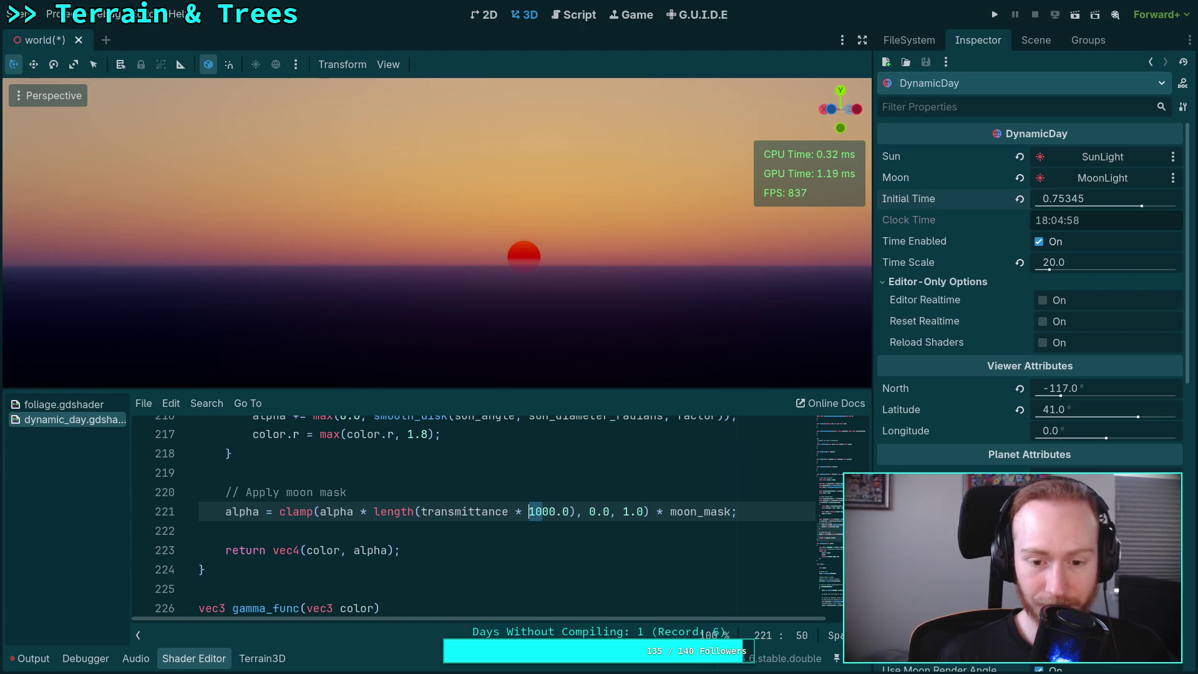
{"action": "type", "text": "5"}
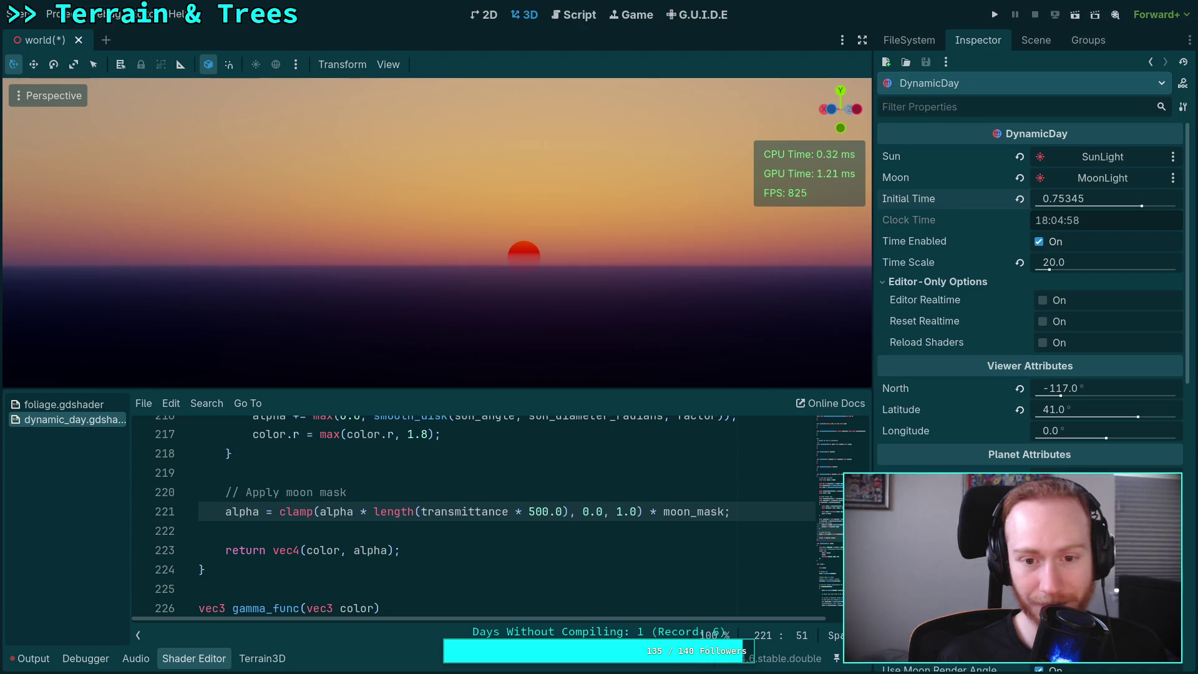
{"action": "left_click", "coordinate": [528, 511]}
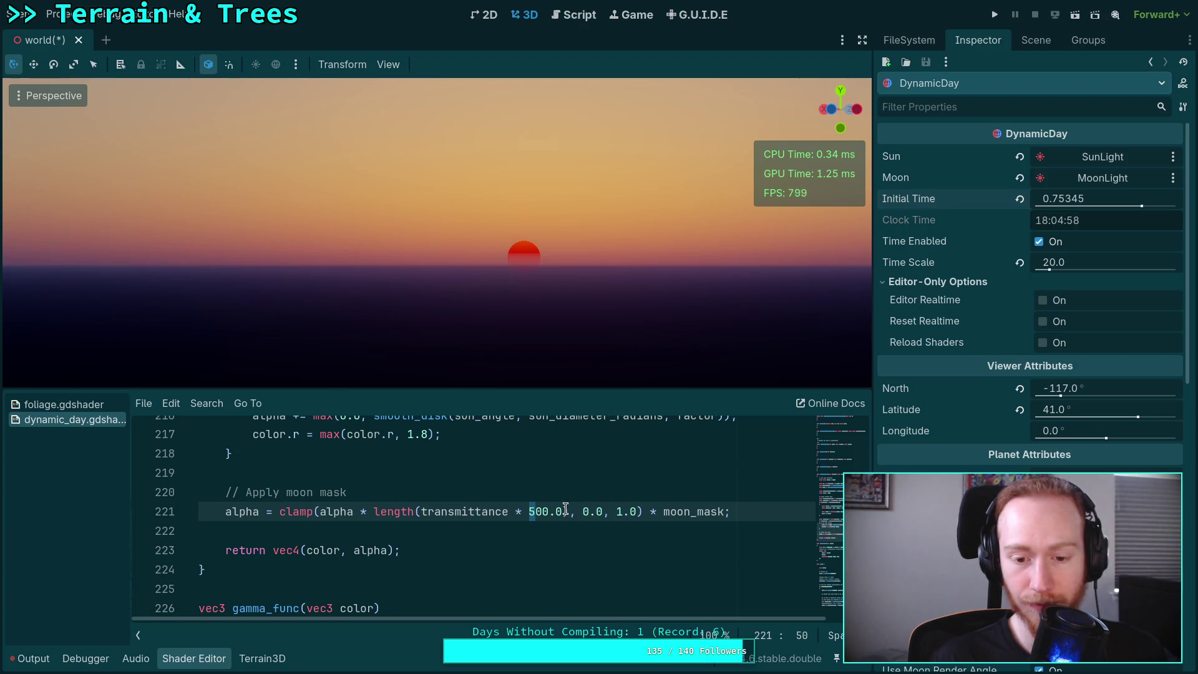
- Replace the 500 multiplier with a + 0.01 offset, trying 0.02, 0.1 and 0.3 before settling on 0.2
{"action": "left_click_drag", "start_coordinate": [516, 512], "coordinate": [559, 512]}
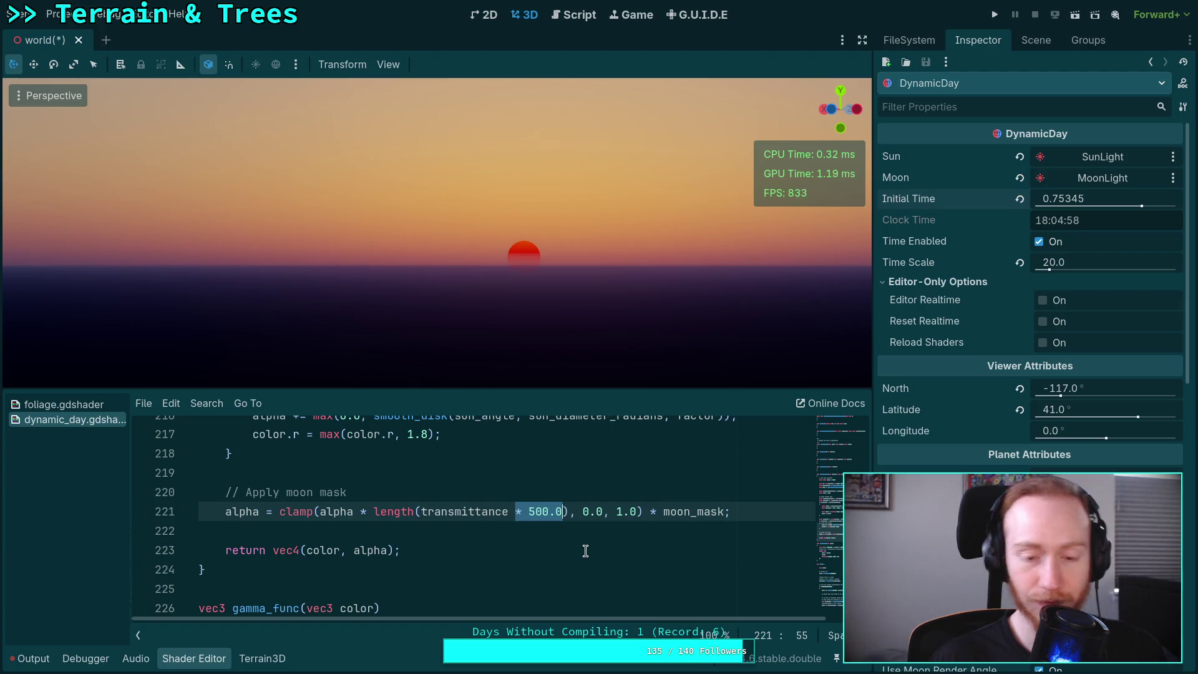
{"action": "type", "text": "+ 0.01"}
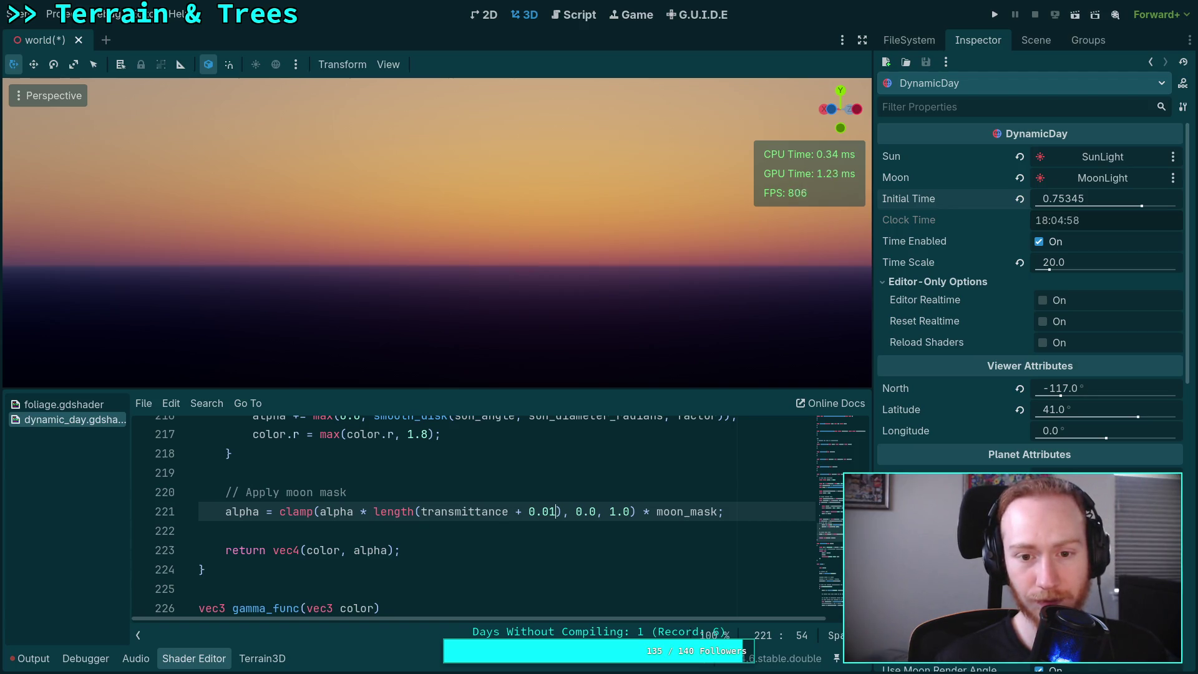
{"action": "key", "text": "BackSpace"}
{"action": "type", "text": "2"}
{"action": "key", "text": "shift+Left"}
{"action": "key", "text": "shift+Left"}
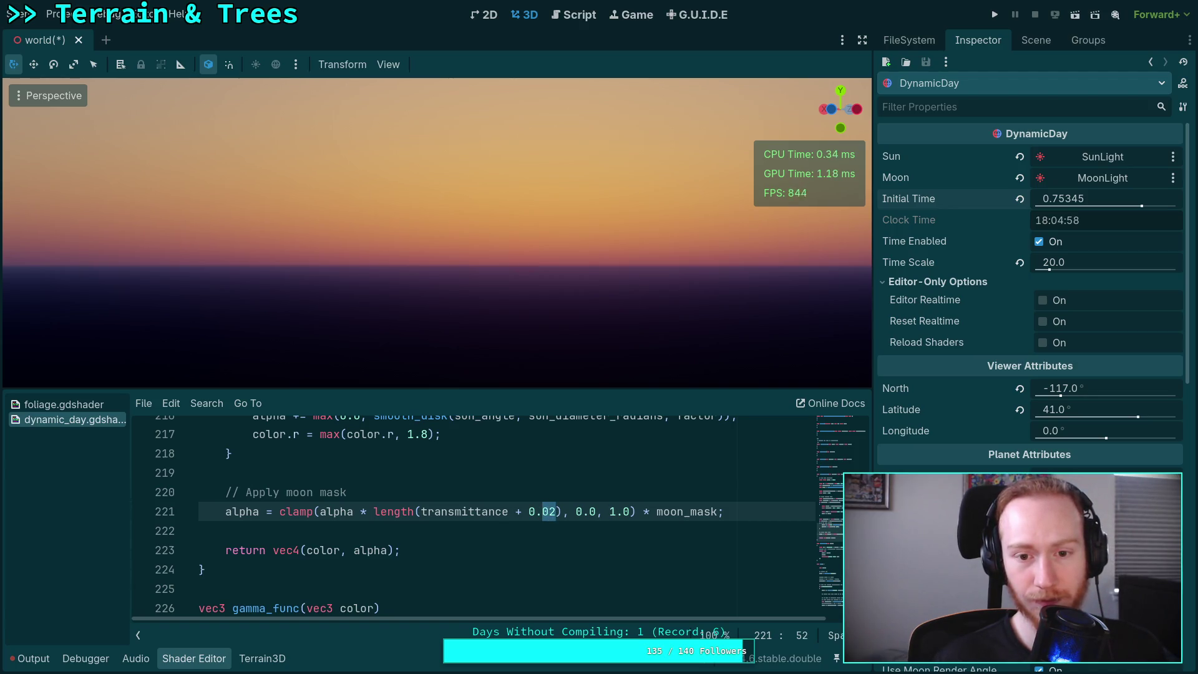
{"action": "type", "text": "1"}
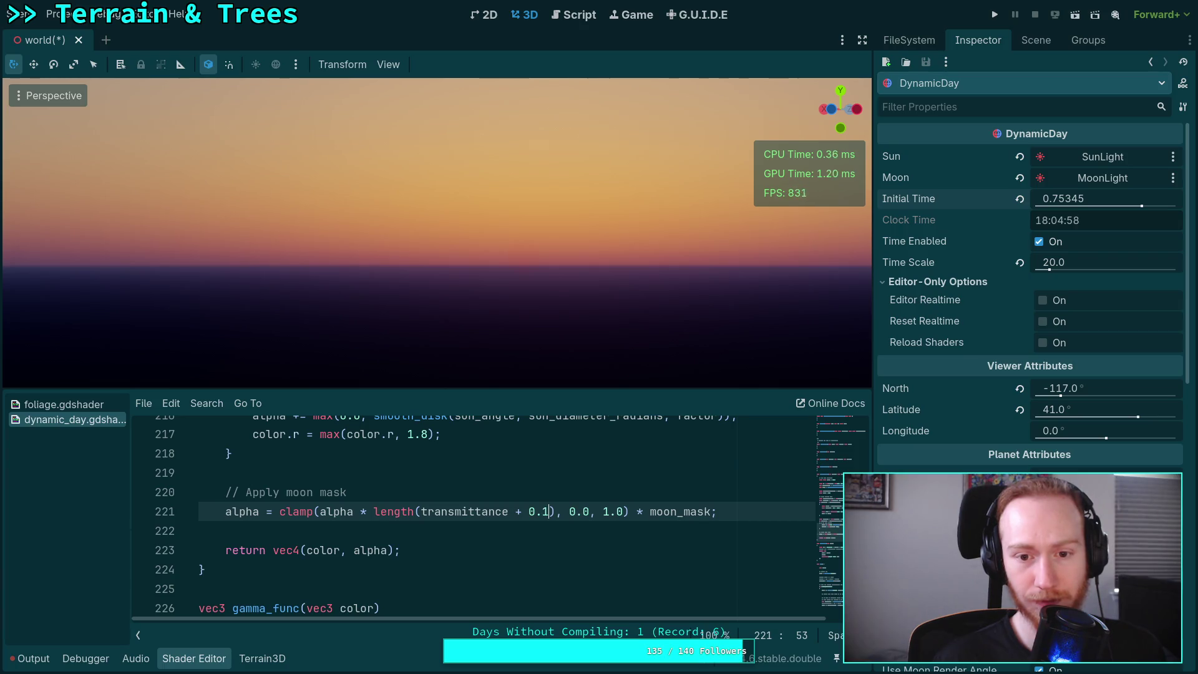
{"action": "key", "text": "BackSpace"}
{"action": "type", "text": "3"}
{"action": "key", "text": "BackSpace"}
{"action": "type", "text": "2"}
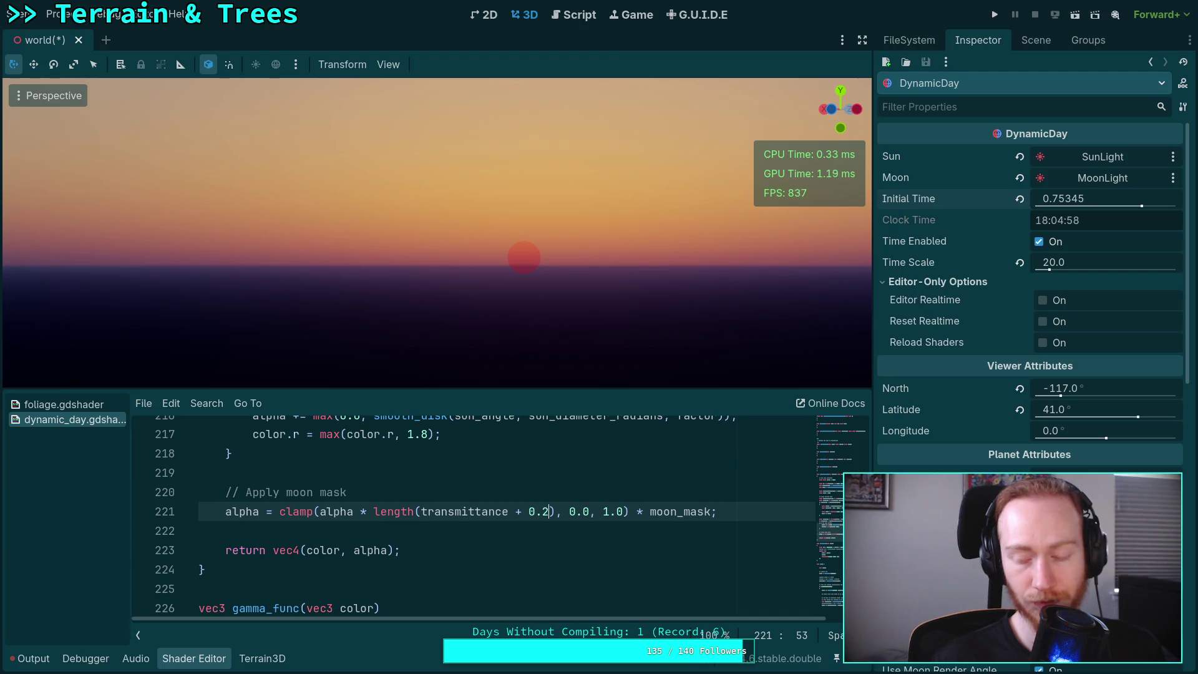
{"action": "left_click_drag", "start_coordinate": [555, 512], "coordinate": [354, 519]}
- Delete the length(transmittance + 0.2) factor from the sun alpha and scrub Initial Time to check the disk
{"action": "key", "text": "BackSpace"}
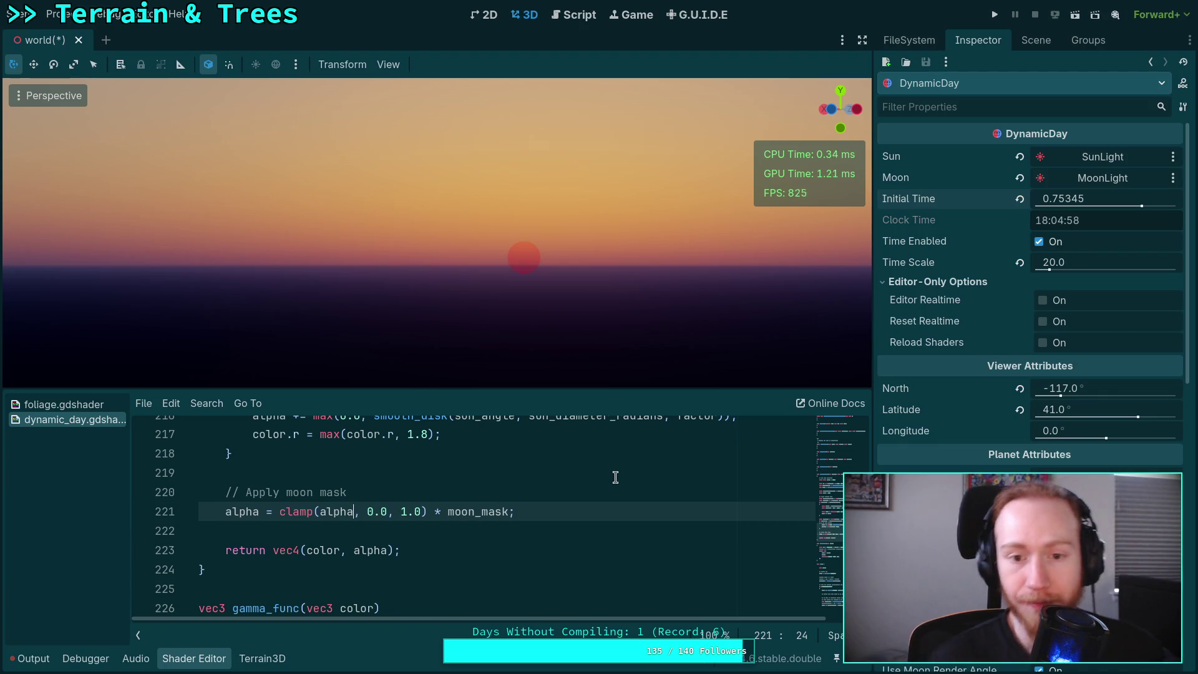
{"action": "mouse_move", "coordinate": [1063, 198]}
{"action": "left_mouse_down"}
{"action": "mouse_move", "coordinate": [1045, 198]}
{"action": "mouse_move", "coordinate": [1111, 199]}
{"action": "mouse_move", "coordinate": [1066, 198]}
{"action": "left_mouse_up"}
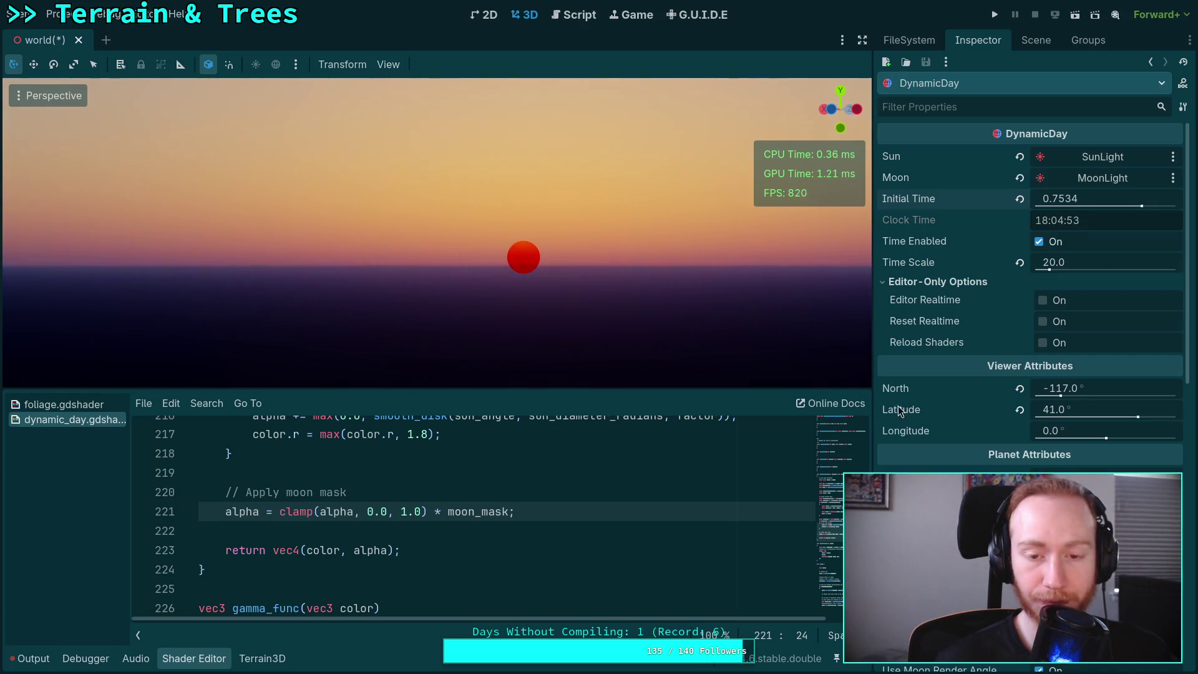
{"action": "scroll", "coordinate": [550, 522], "scroll_direction": "down", "scroll_amount": 3}
{"action": "scroll", "coordinate": [469, 551], "scroll_direction": "up", "scroll_amount": 5}
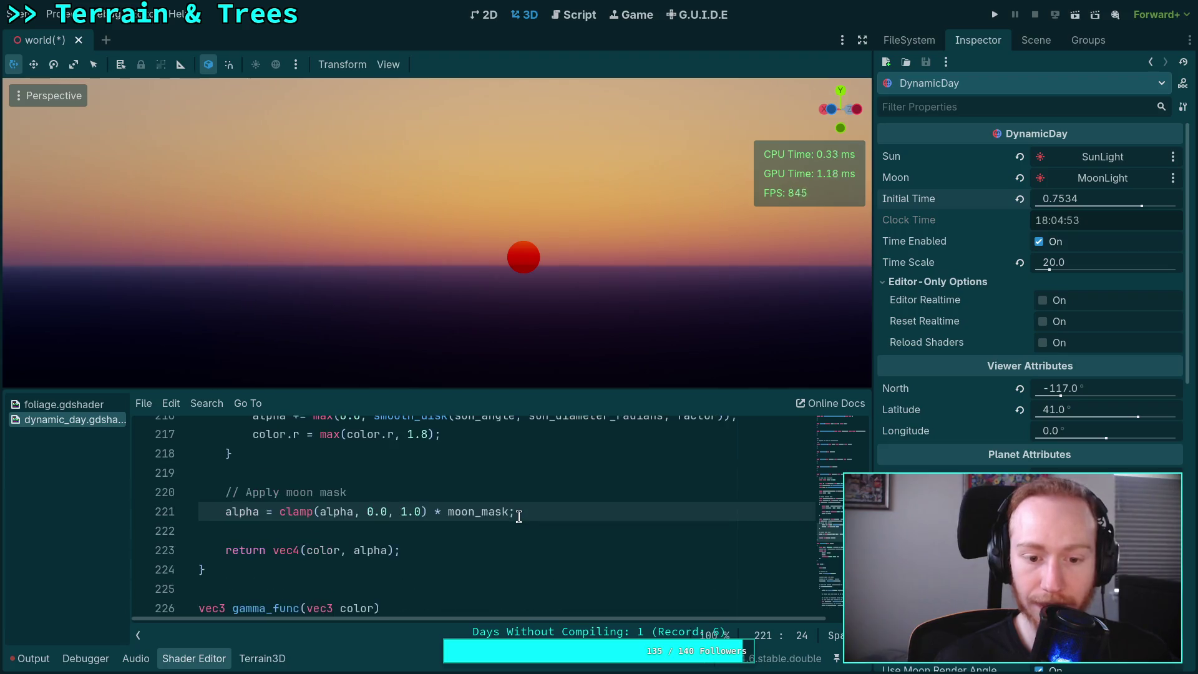
- Raise the red tint in vec3(1.0 on line 267 to 1.8, then 10.0, and preview the sun
{"action": "double_click", "coordinate": [415, 550]}
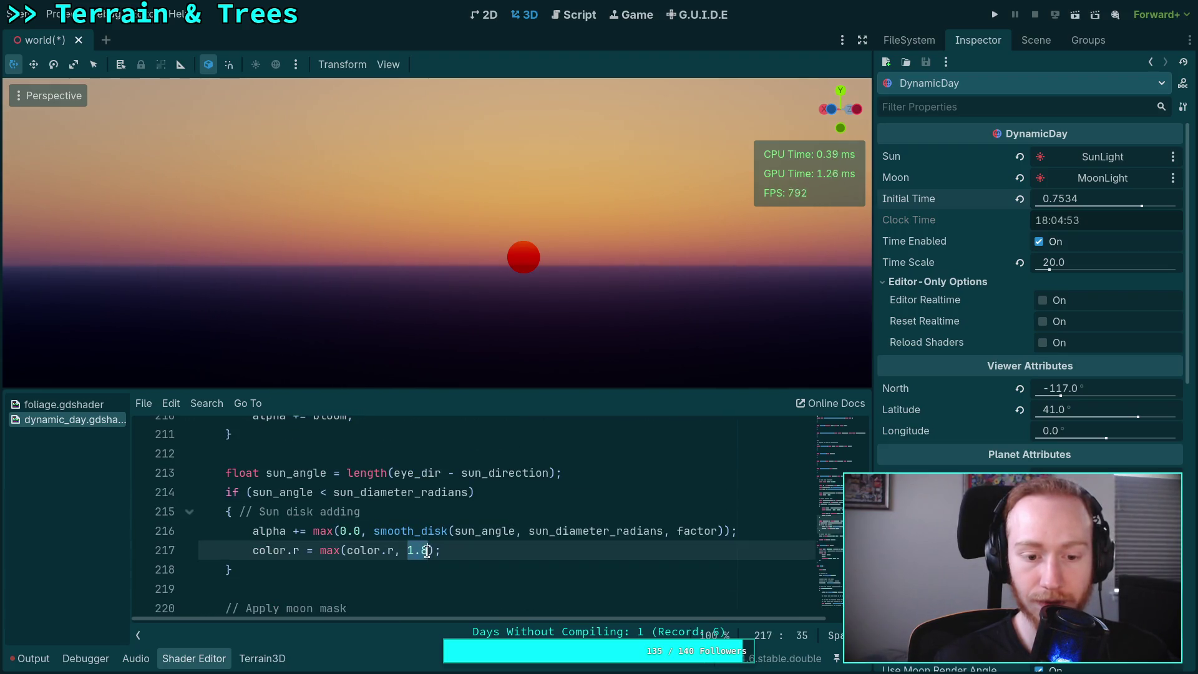
{"action": "scroll", "coordinate": [499, 539], "scroll_direction": "down", "scroll_amount": 5}
{"action": "scroll", "coordinate": [503, 537], "scroll_direction": "down", "scroll_amount": 8}
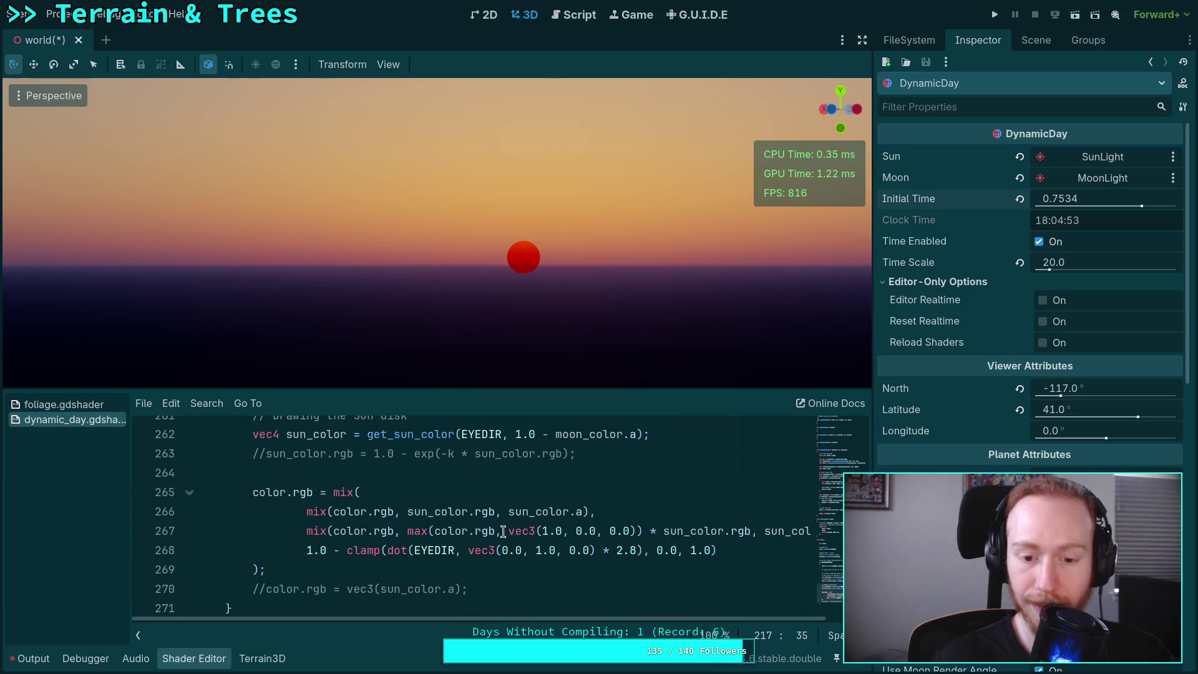
{"action": "scroll", "coordinate": [503, 531], "scroll_direction": "down", "scroll_amount": 1}
{"action": "scroll", "coordinate": [518, 574], "scroll_direction": "up", "scroll_amount": 1}
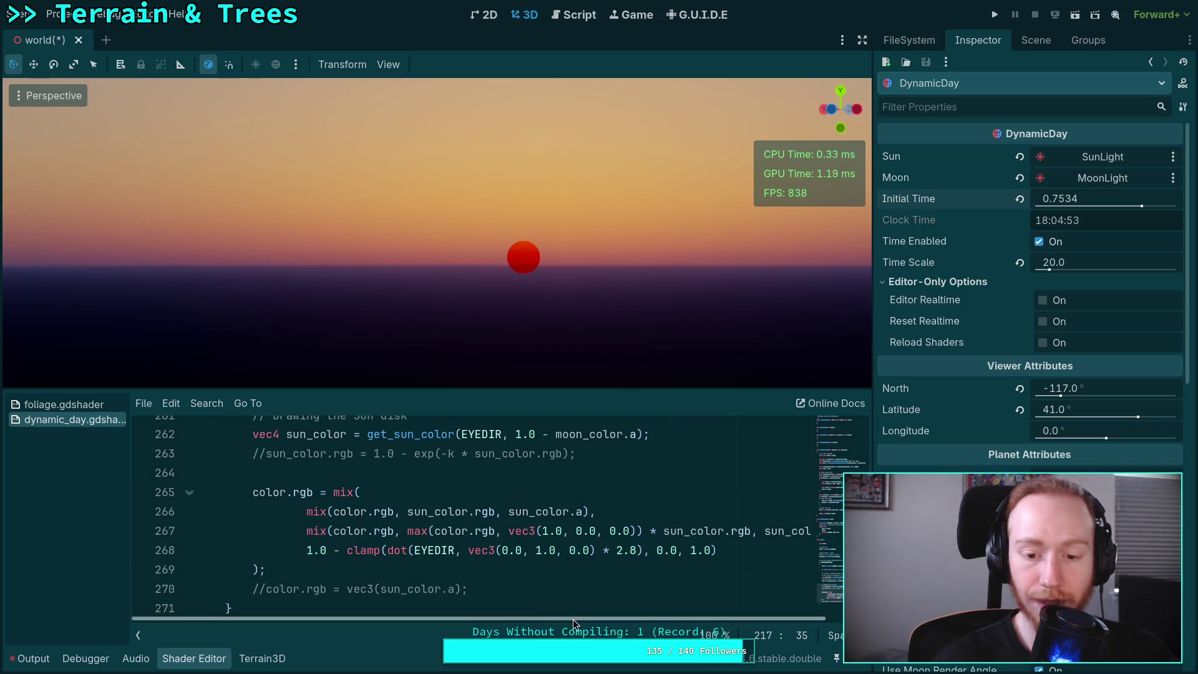
{"action": "left_click_drag", "start_coordinate": [572, 619], "coordinate": [611, 609]}
{"action": "left_click", "coordinate": [506, 532]}
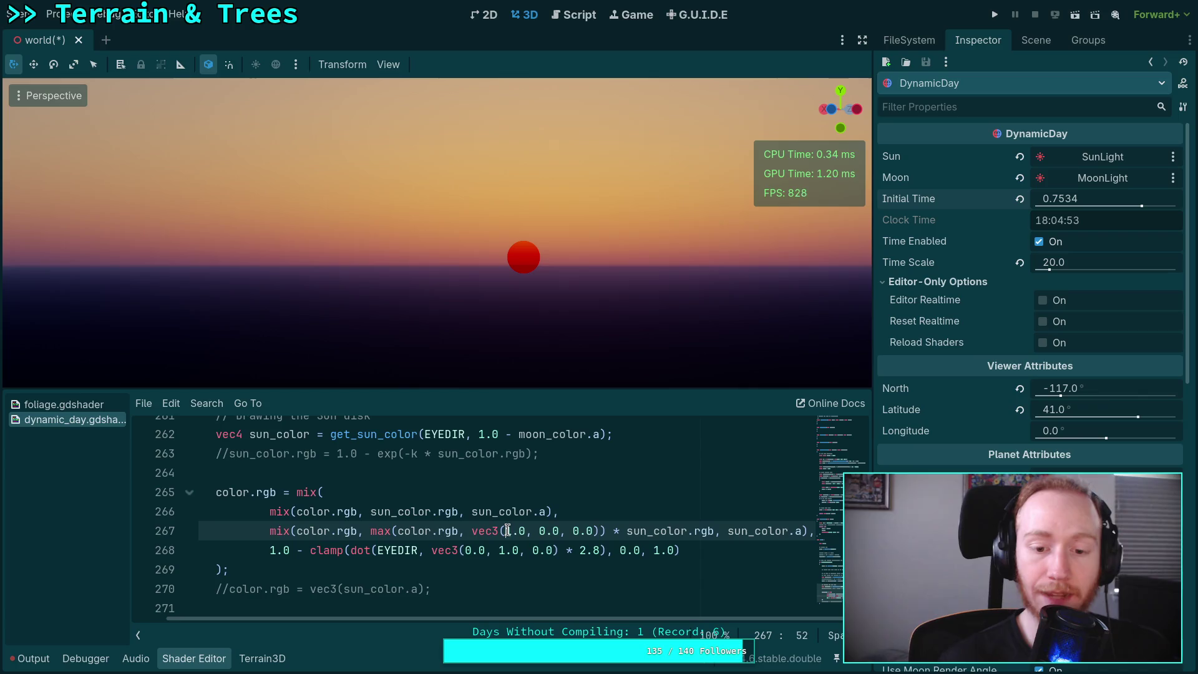
{"action": "double_click", "coordinate": [521, 531]}
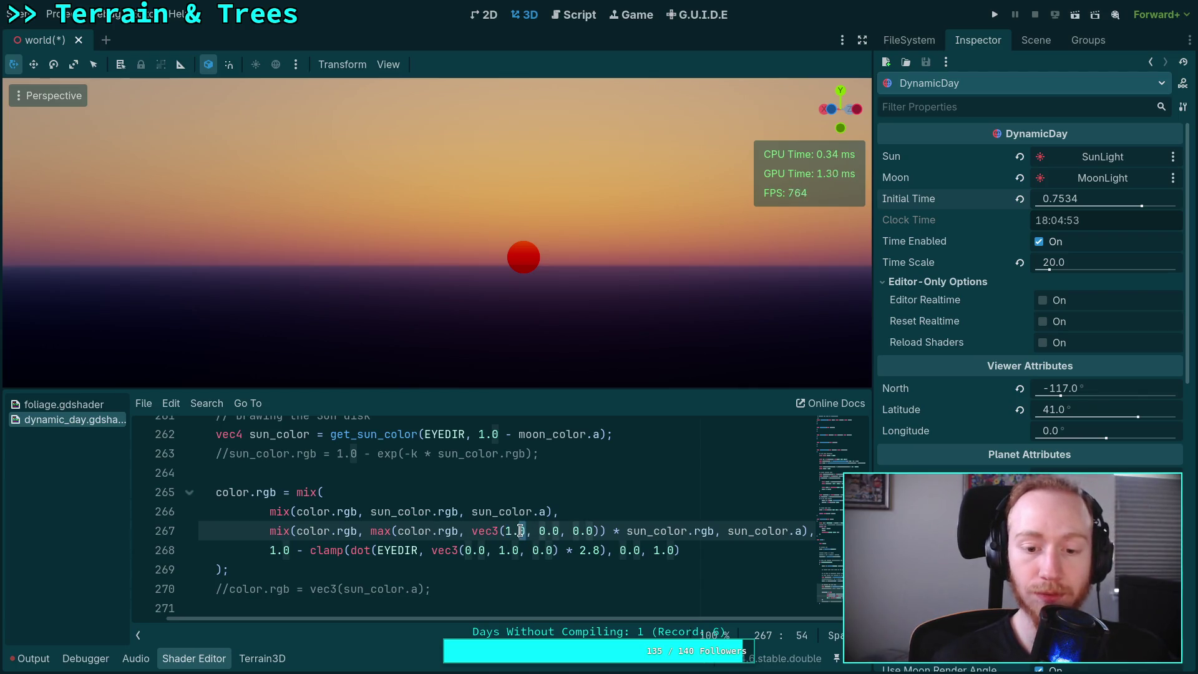
{"action": "type", "text": "8"}
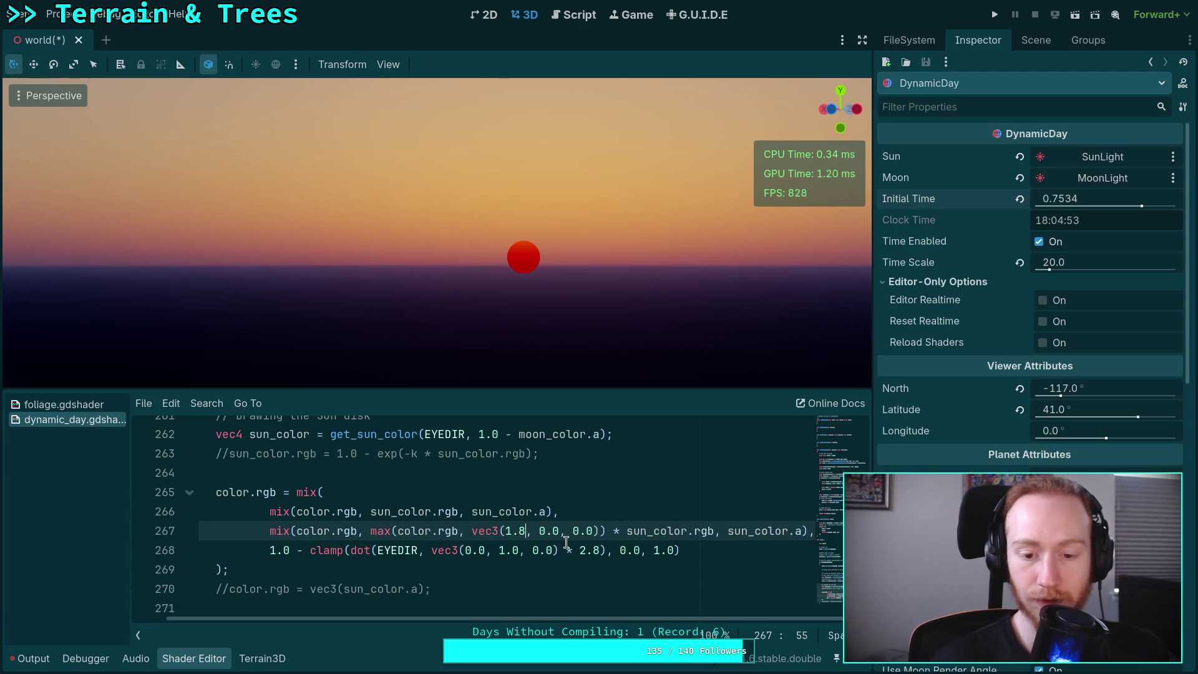
{"action": "double_click", "coordinate": [522, 531]}
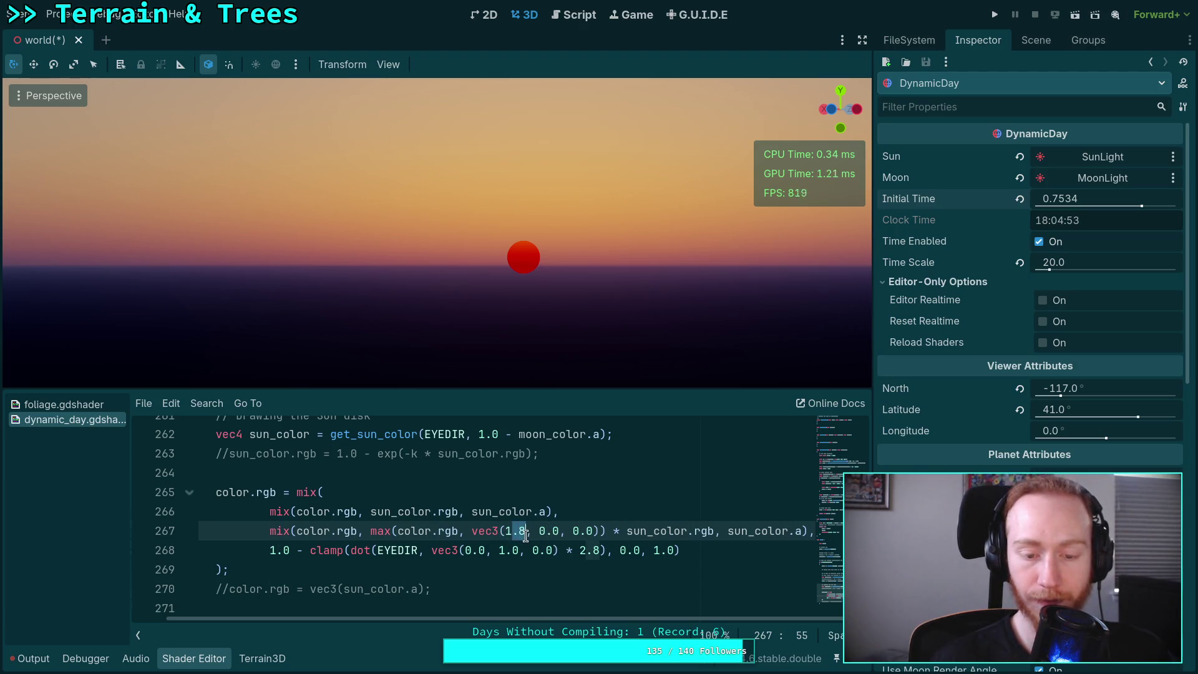
{"action": "type", "text": "0.0"}
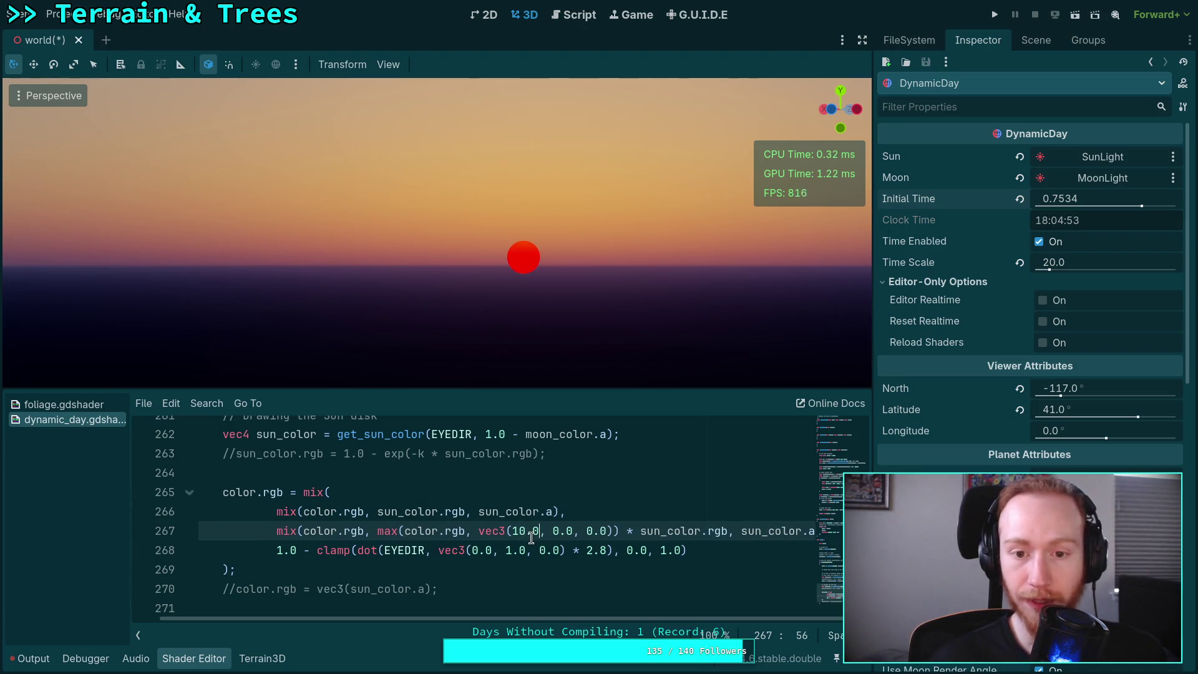
{"action": "mouse_move", "coordinate": [1080, 198]}
{"action": "left_mouse_down"}
{"action": "mouse_move", "coordinate": [1007, 198]}
{"action": "mouse_move", "coordinate": [1124, 212]}
{"action": "left_mouse_up"}
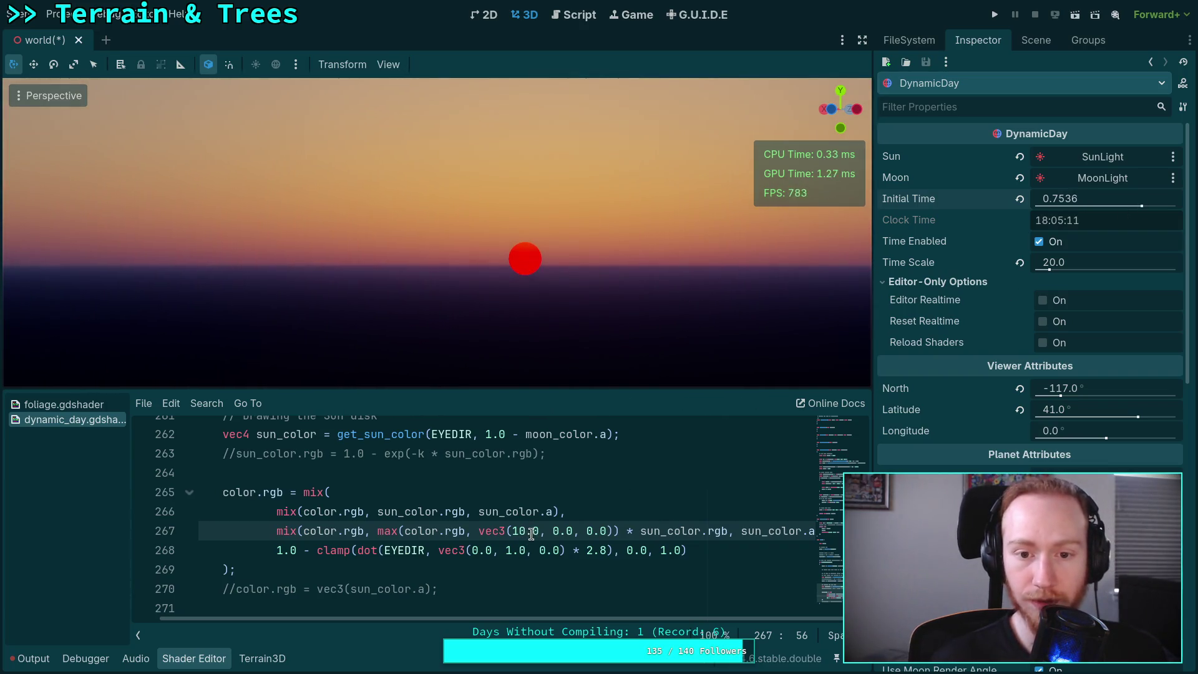
- Replace the 10.0 red tint value with sun_color.r
{"action": "left_click_drag", "start_coordinate": [523, 531], "coordinate": [541, 529]}
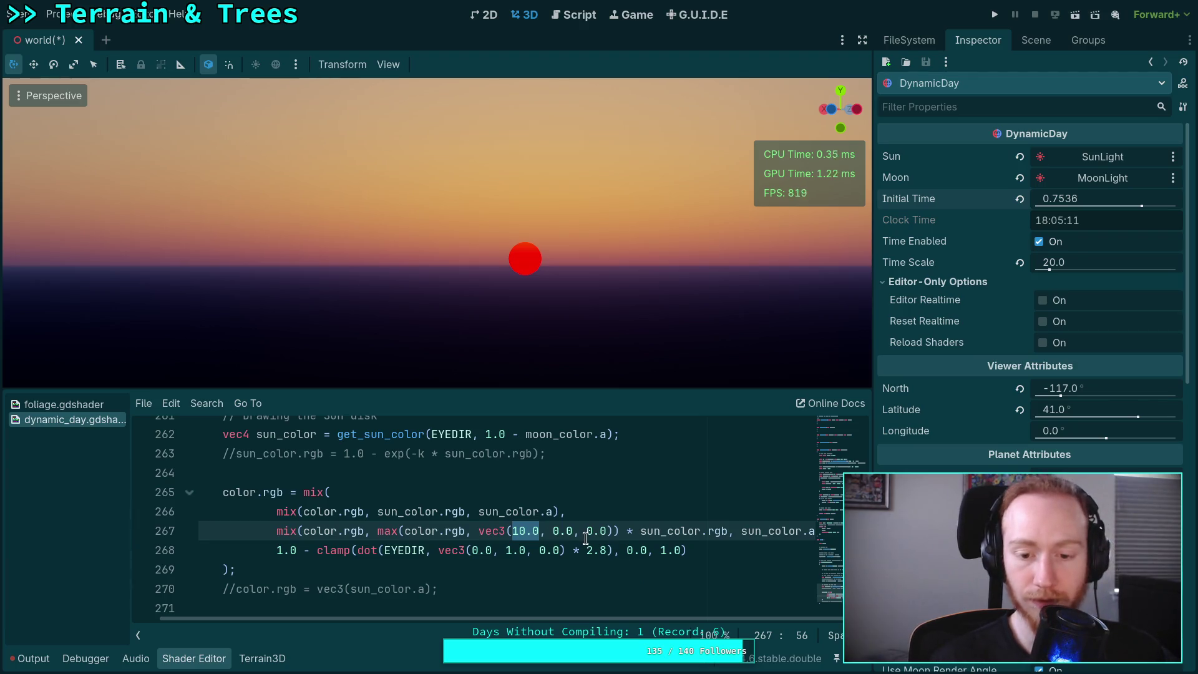
{"action": "type", "text": "sun_color.r"}
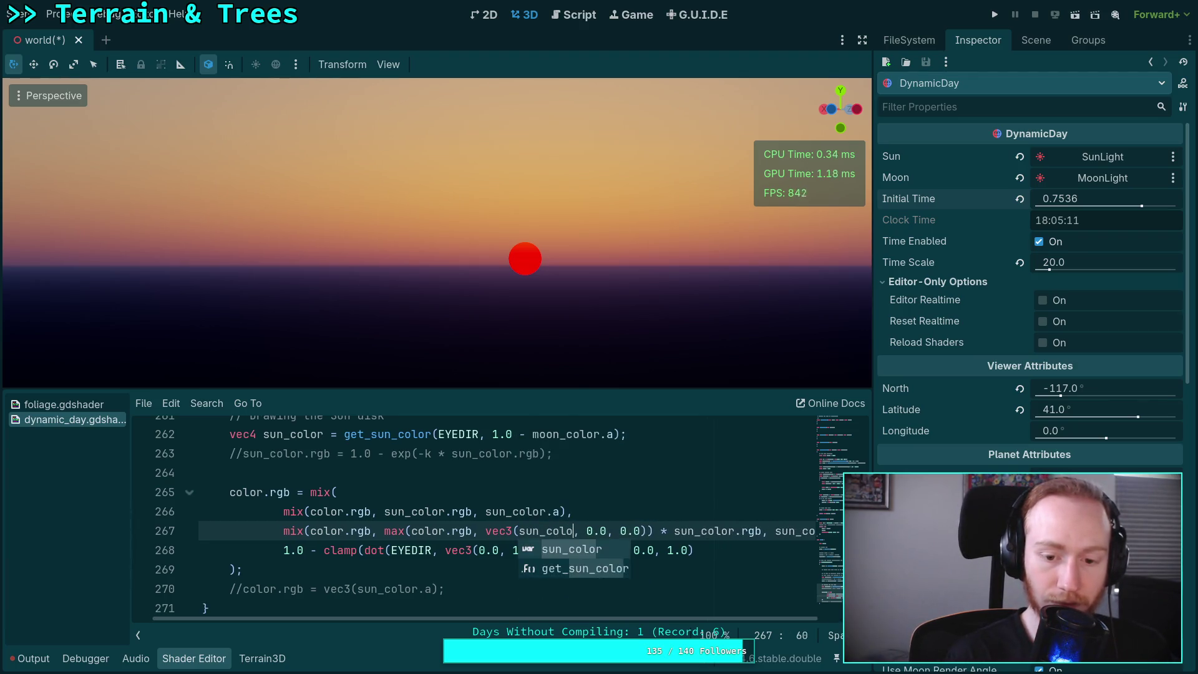
{"action": "left_click", "coordinate": [614, 551]}
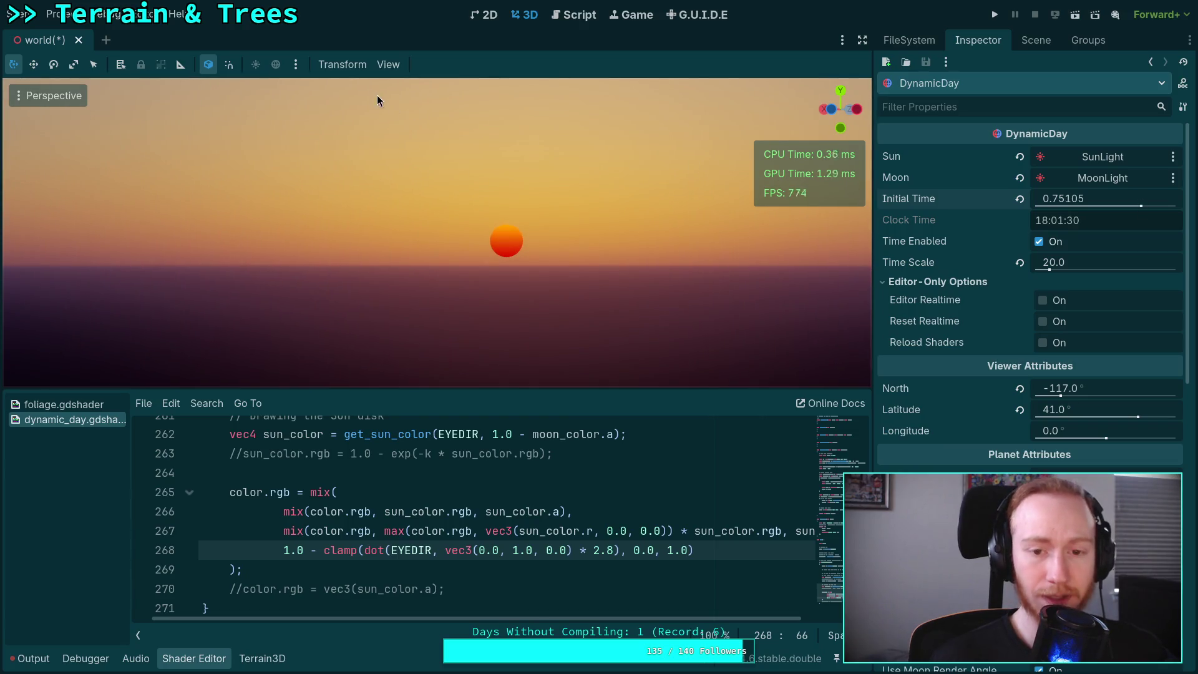
- Set the viewport's Perspective VFOV to 75 in View Settings
{"action": "left_click", "coordinate": [387, 64]}
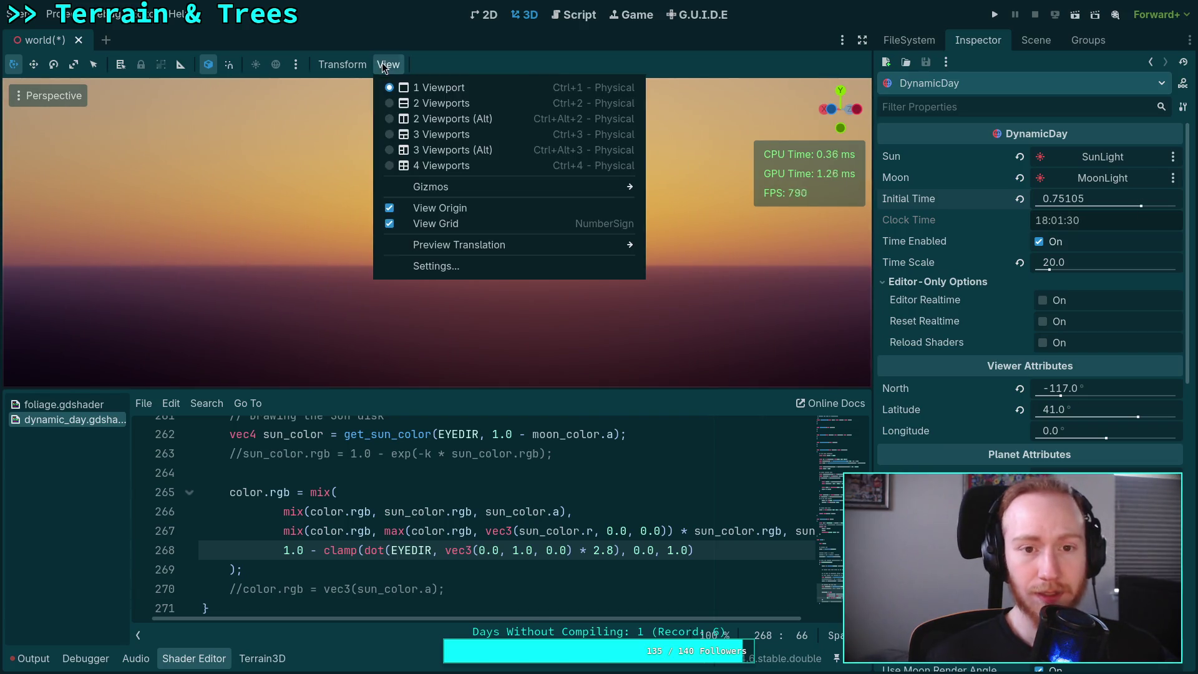
{"action": "left_click", "coordinate": [440, 264]}
{"action": "type", "text": "75"}
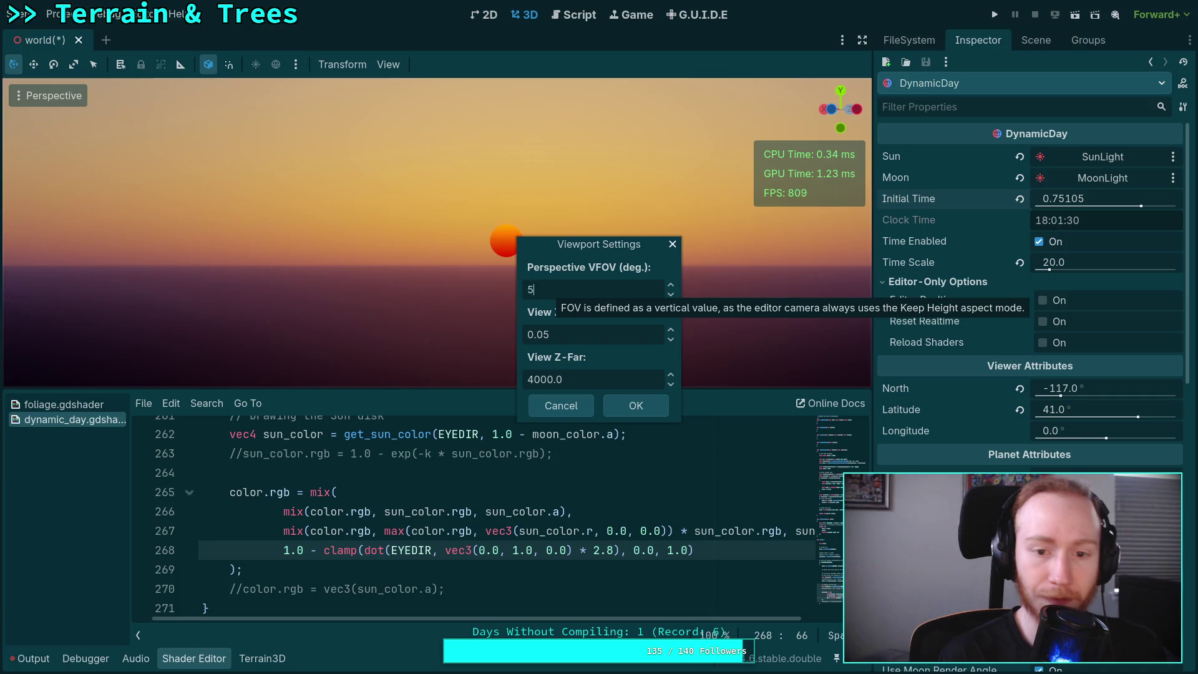
{"action": "left_click", "coordinate": [635, 406]}
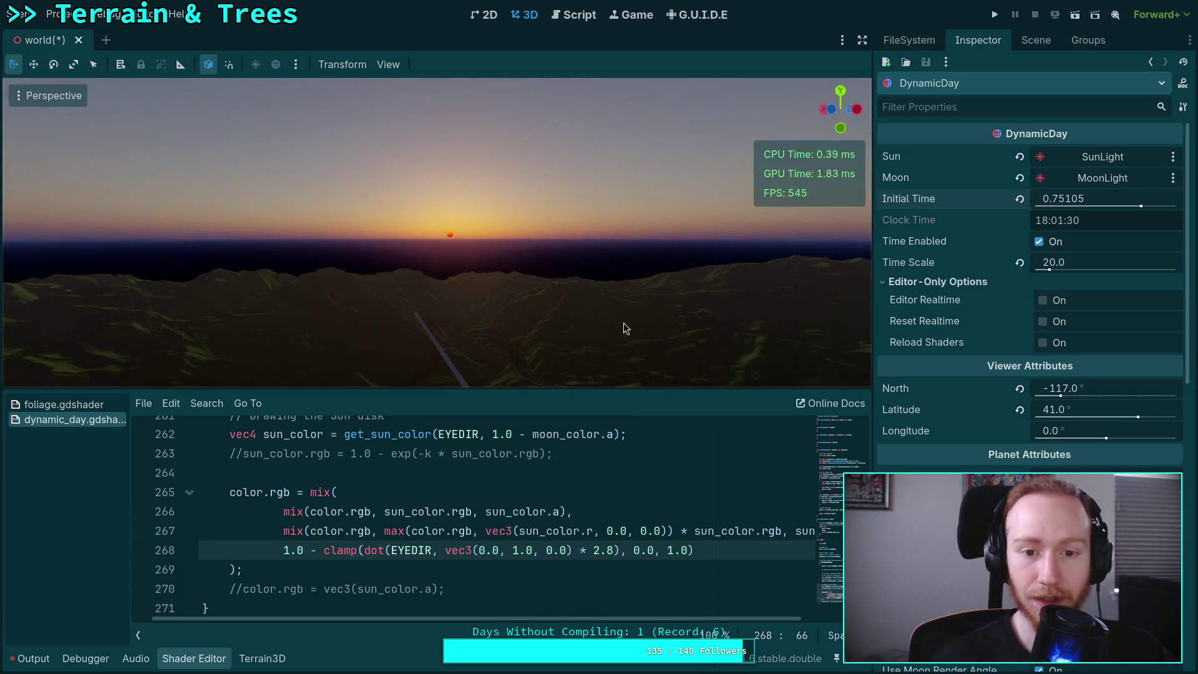
- Fly the editor camera low between the mountains toward the sunset
{"action": "key", "text": "w"}
{"action": "scroll", "coordinate": [611, 305], "scroll_direction": "up", "scroll_amount": 10}
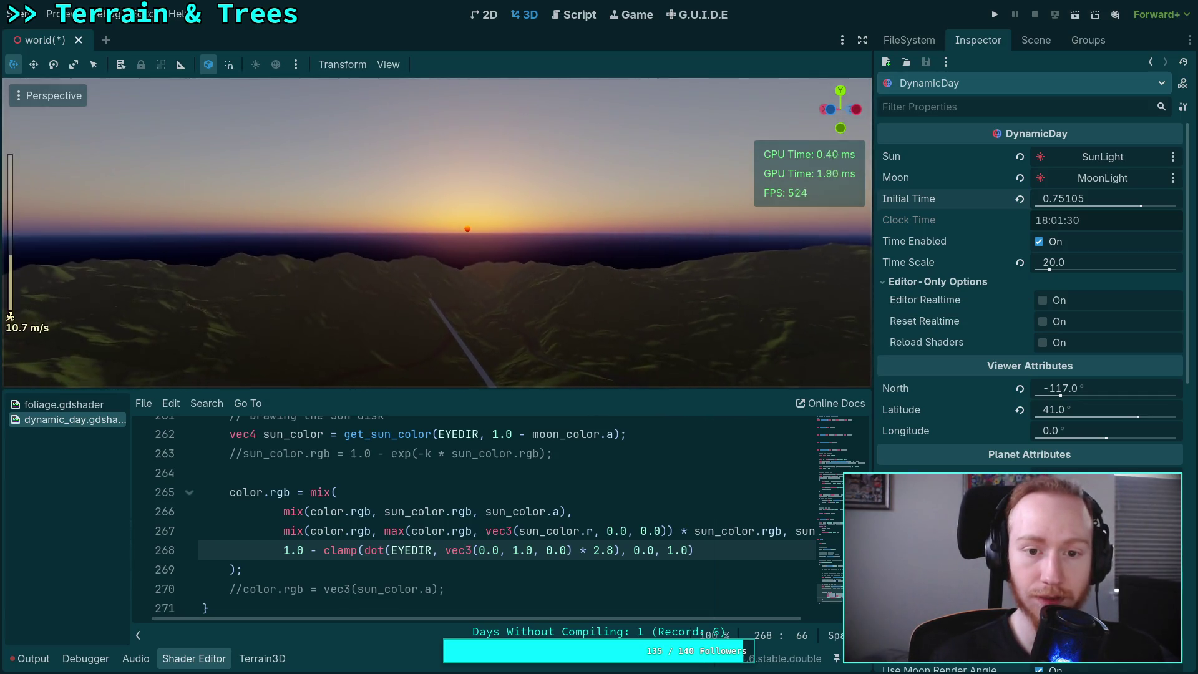
{"action": "key", "text": "w"}
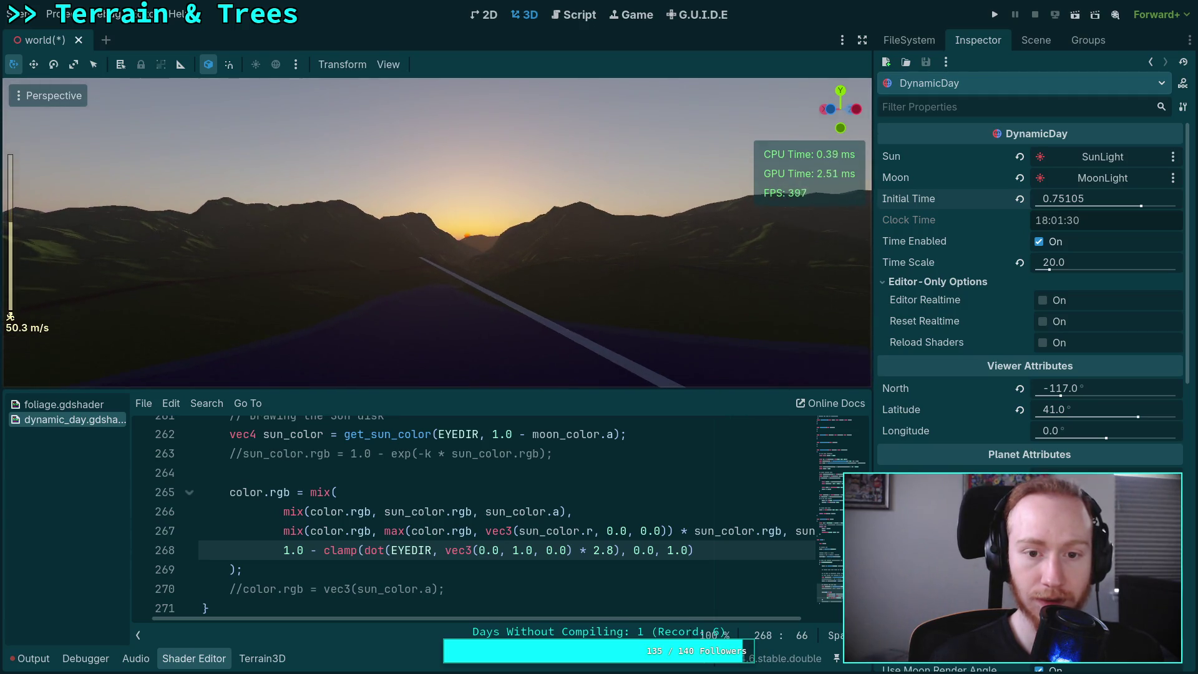
{"action": "key", "text": "w"}
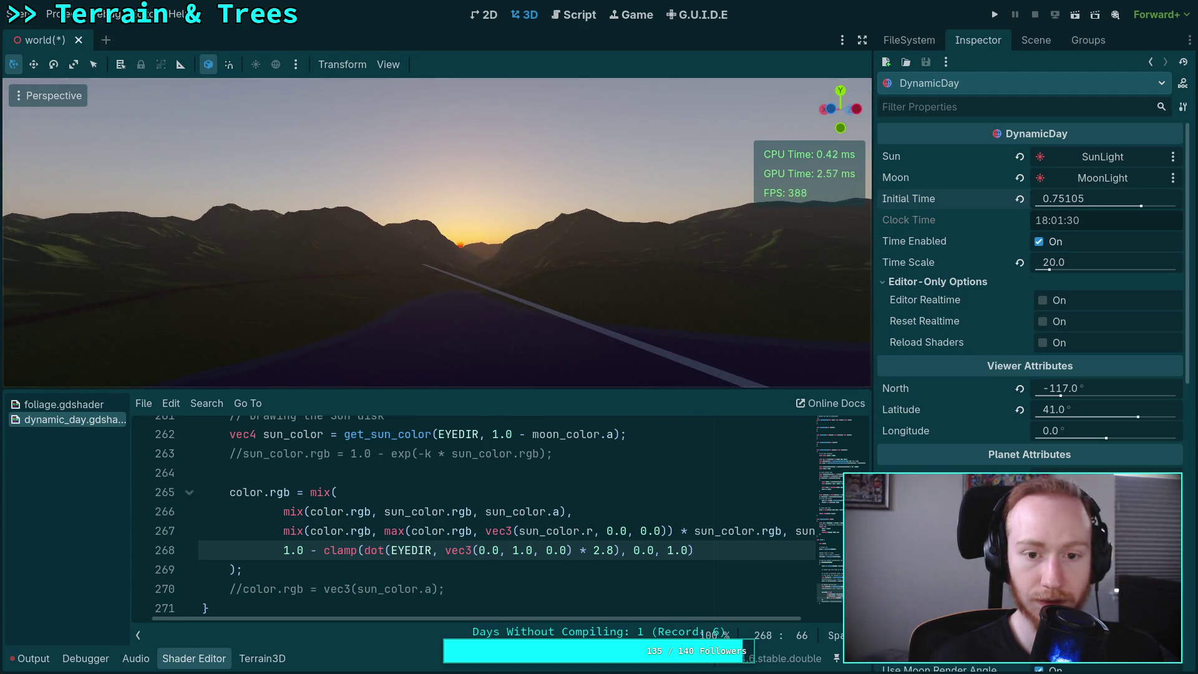
{"action": "key", "text": "w"}
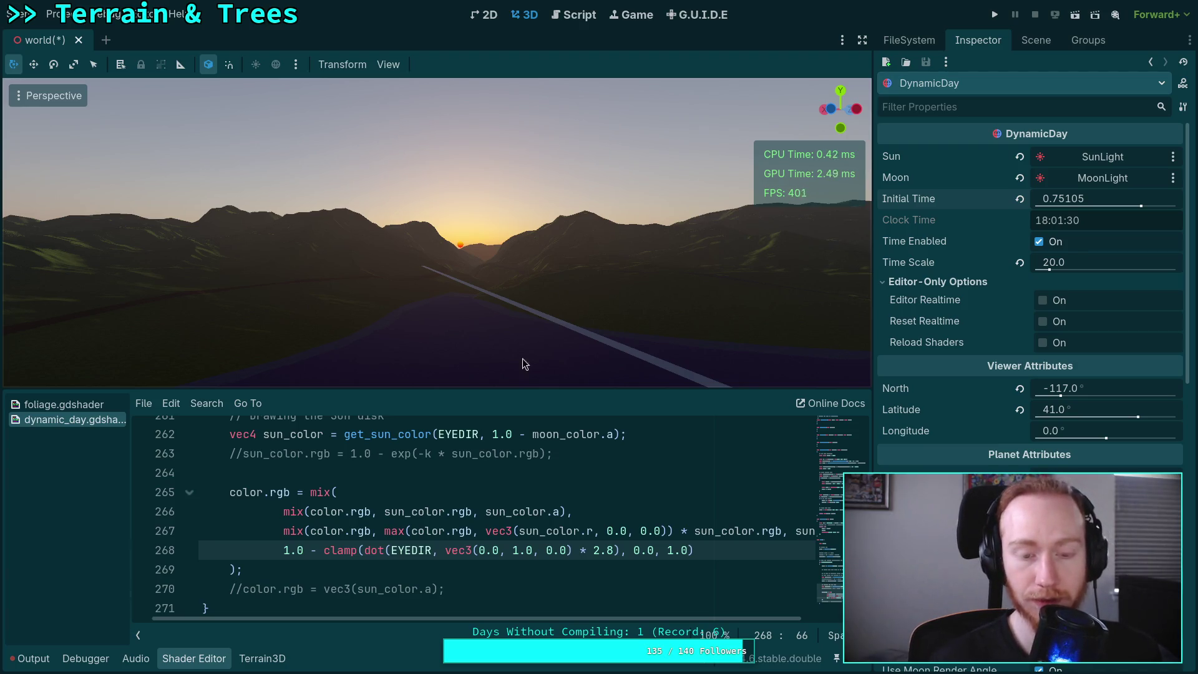
{"action": "scroll", "coordinate": [465, 505], "scroll_direction": "up", "scroll_amount": 12}
{"action": "scroll", "coordinate": [465, 504], "scroll_direction": "up", "scroll_amount": 8}
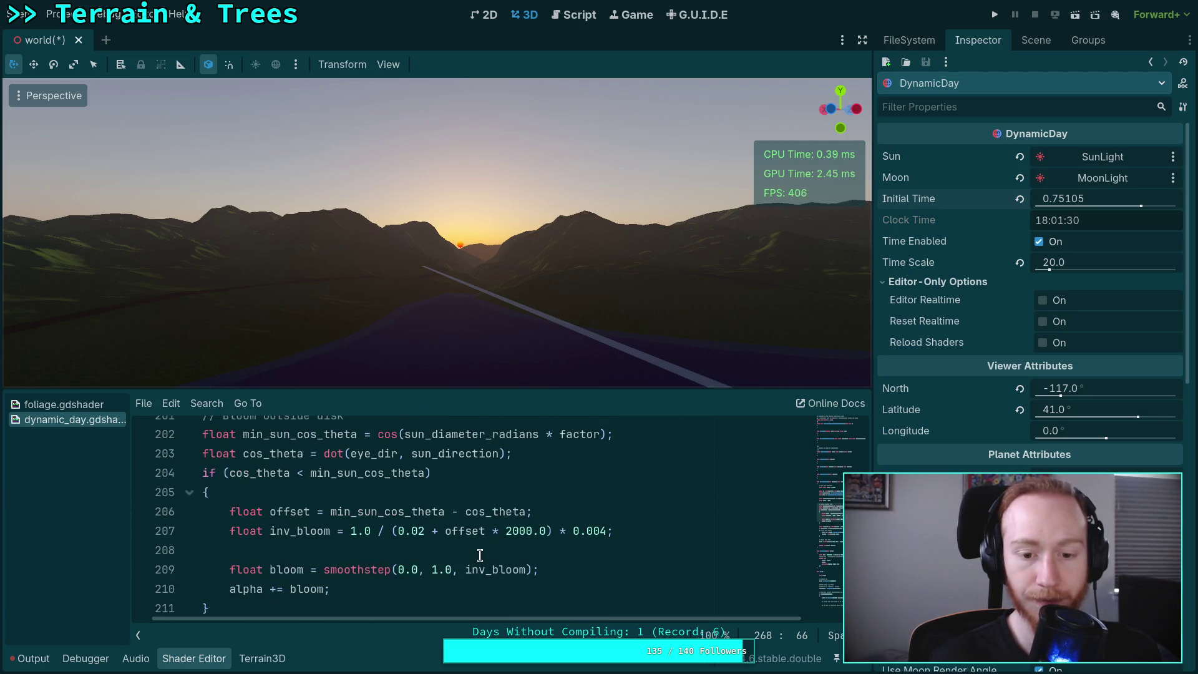
{"action": "scroll", "coordinate": [480, 555], "scroll_direction": "up", "scroll_amount": 1}
{"action": "scroll", "coordinate": [480, 555], "scroll_direction": "down", "scroll_amount": 4}
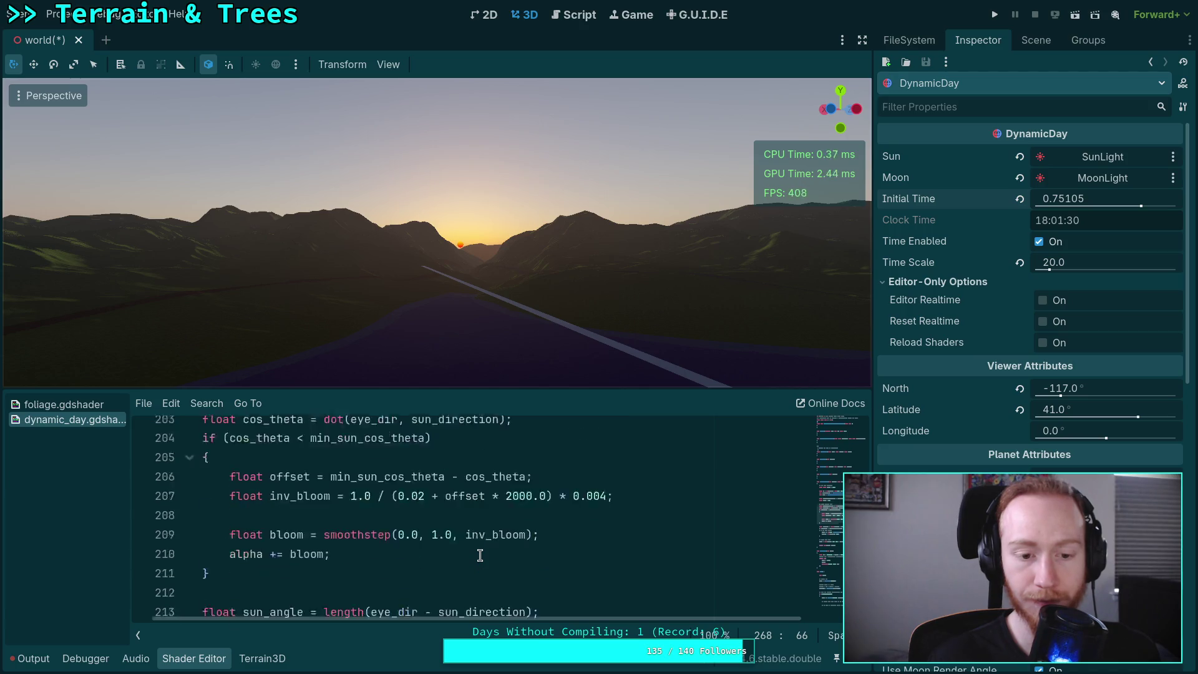
{"action": "scroll", "coordinate": [480, 554], "scroll_direction": "up", "scroll_amount": 2}
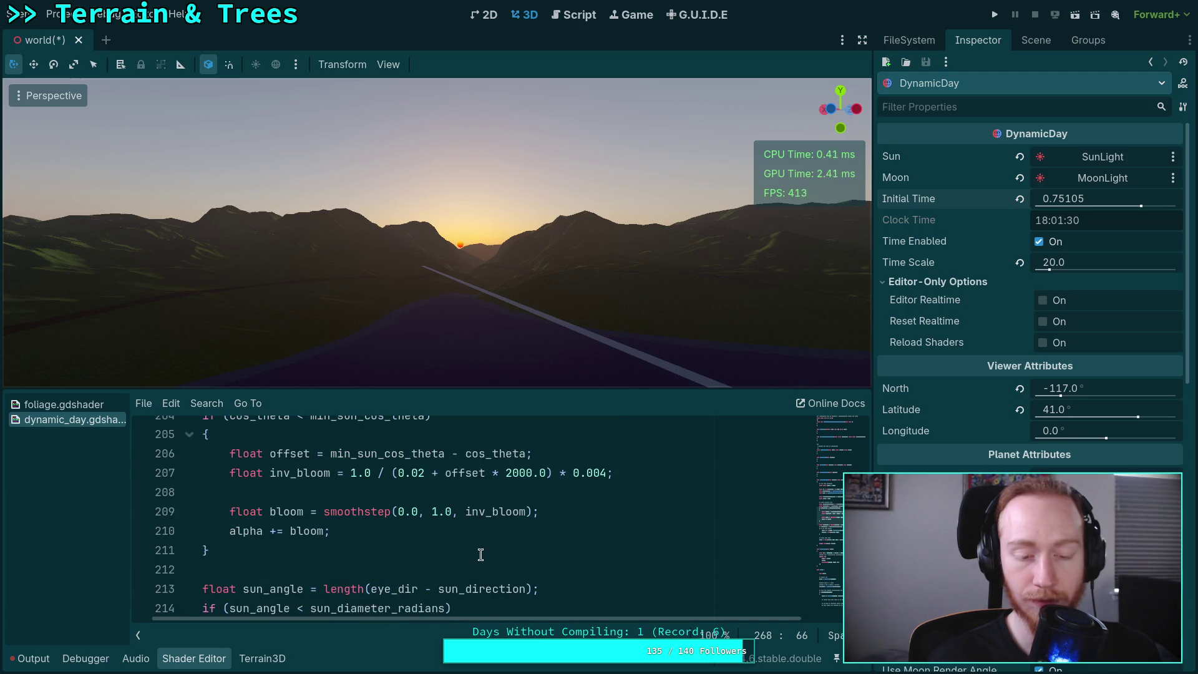
{"action": "scroll", "coordinate": [480, 554], "scroll_direction": "up", "scroll_amount": 1}
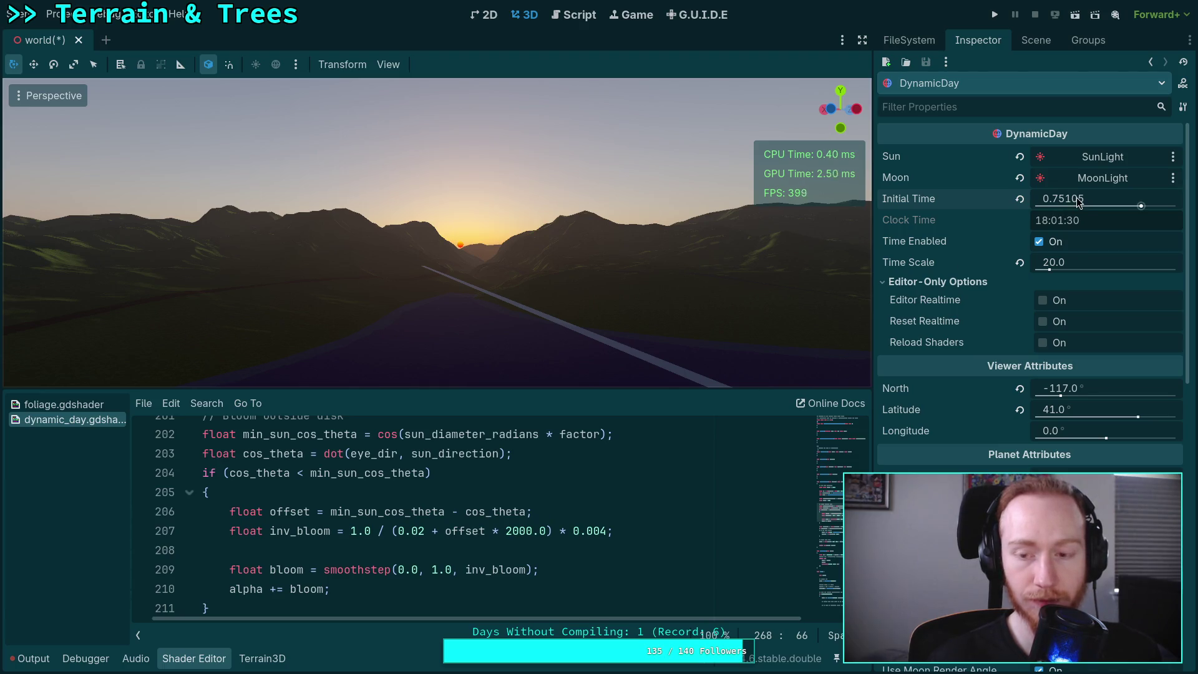
{"action": "mouse_move", "coordinate": [1077, 201]}
{"action": "left_mouse_down"}
{"action": "mouse_move", "coordinate": [1065, 201]}
{"action": "mouse_move", "coordinate": [1076, 201]}
{"action": "left_mouse_up"}
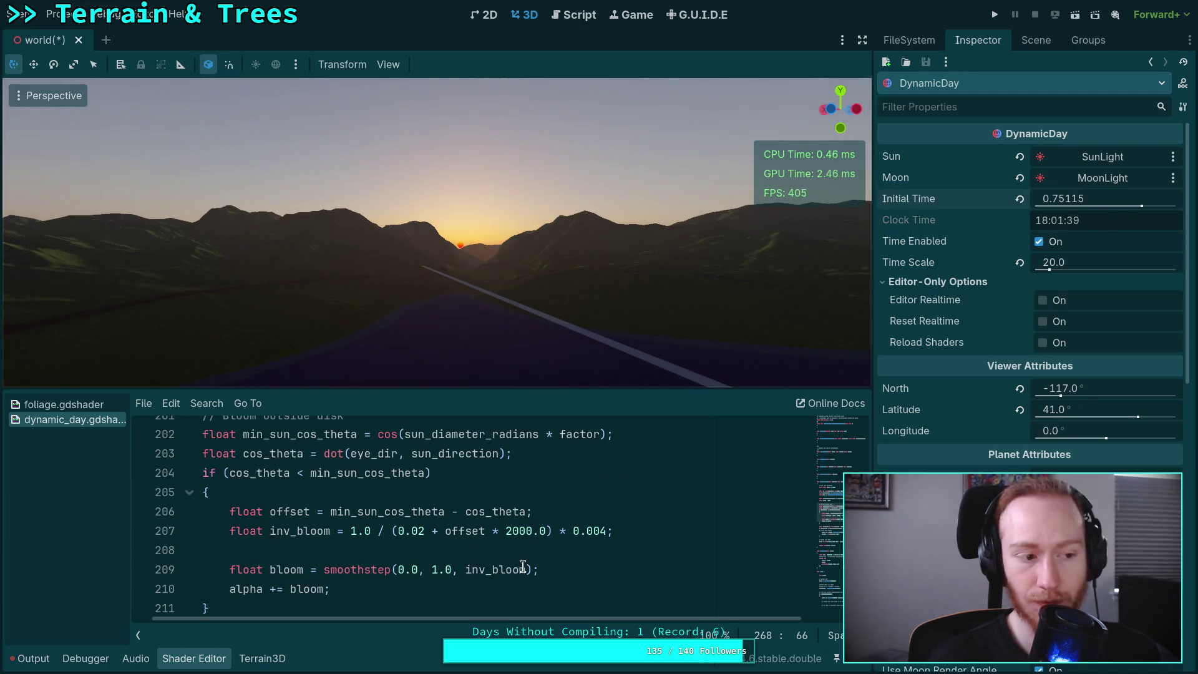
{"action": "scroll", "coordinate": [522, 566], "scroll_direction": "down", "scroll_amount": 6}
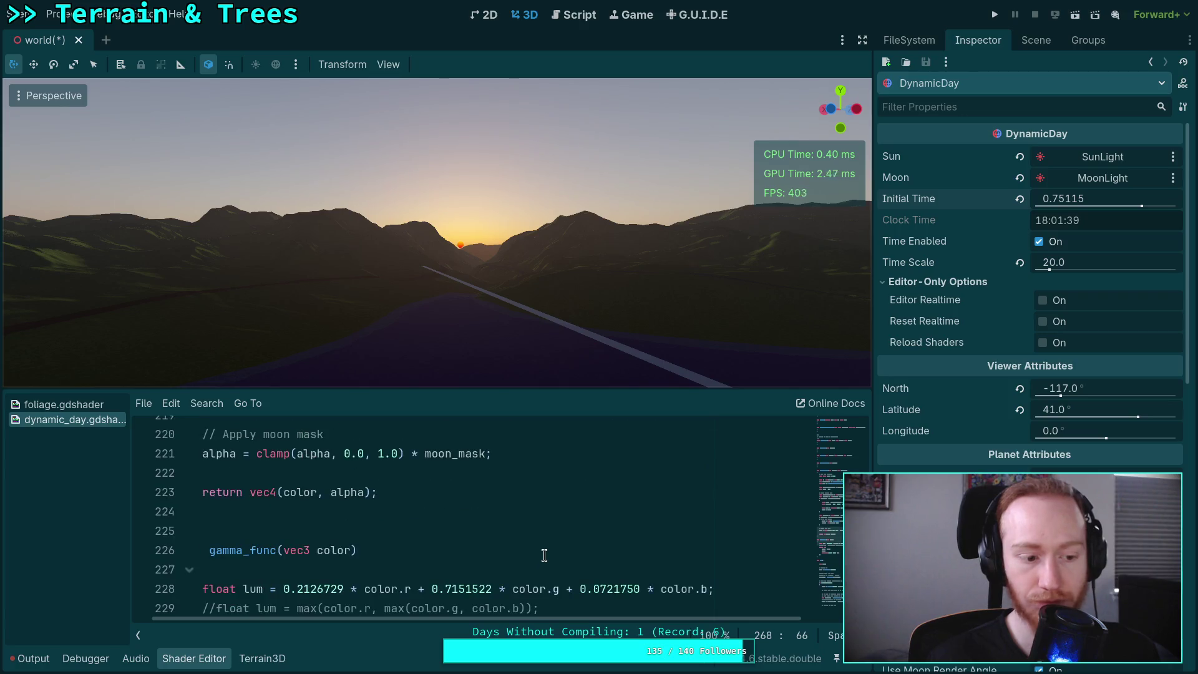
{"action": "scroll", "coordinate": [545, 555], "scroll_direction": "up", "scroll_amount": 3}
{"action": "scroll", "coordinate": [545, 555], "scroll_direction": "down", "scroll_amount": 9}
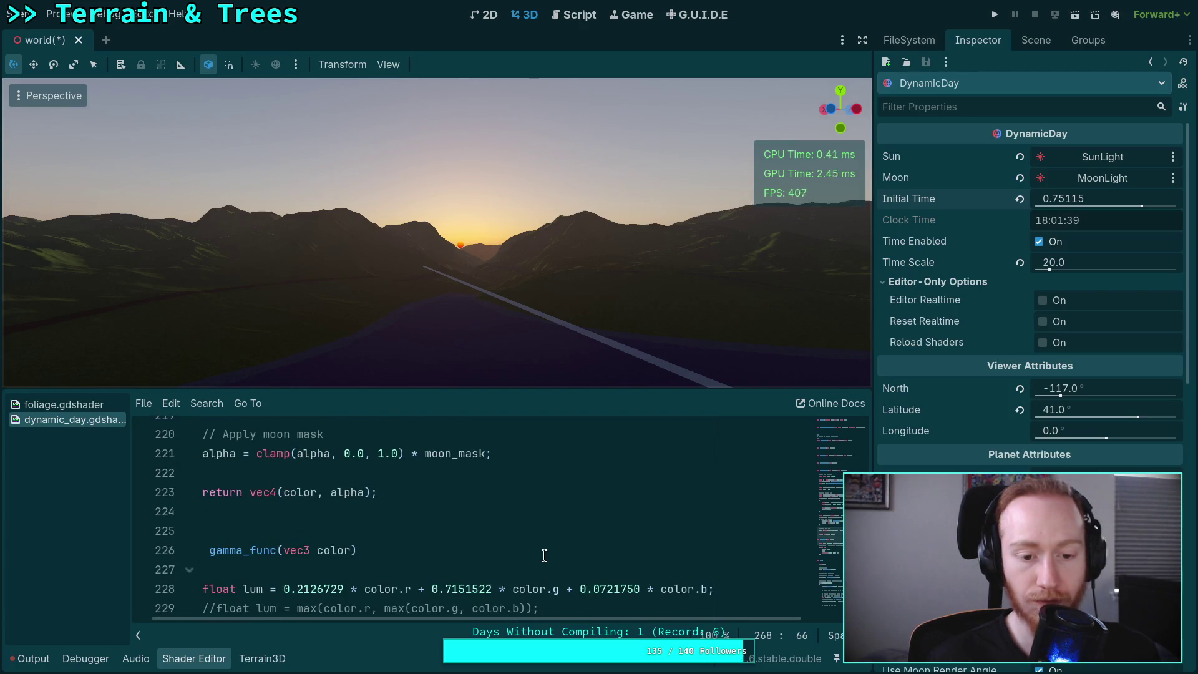
{"action": "scroll", "coordinate": [544, 556], "scroll_direction": "down", "scroll_amount": 8}
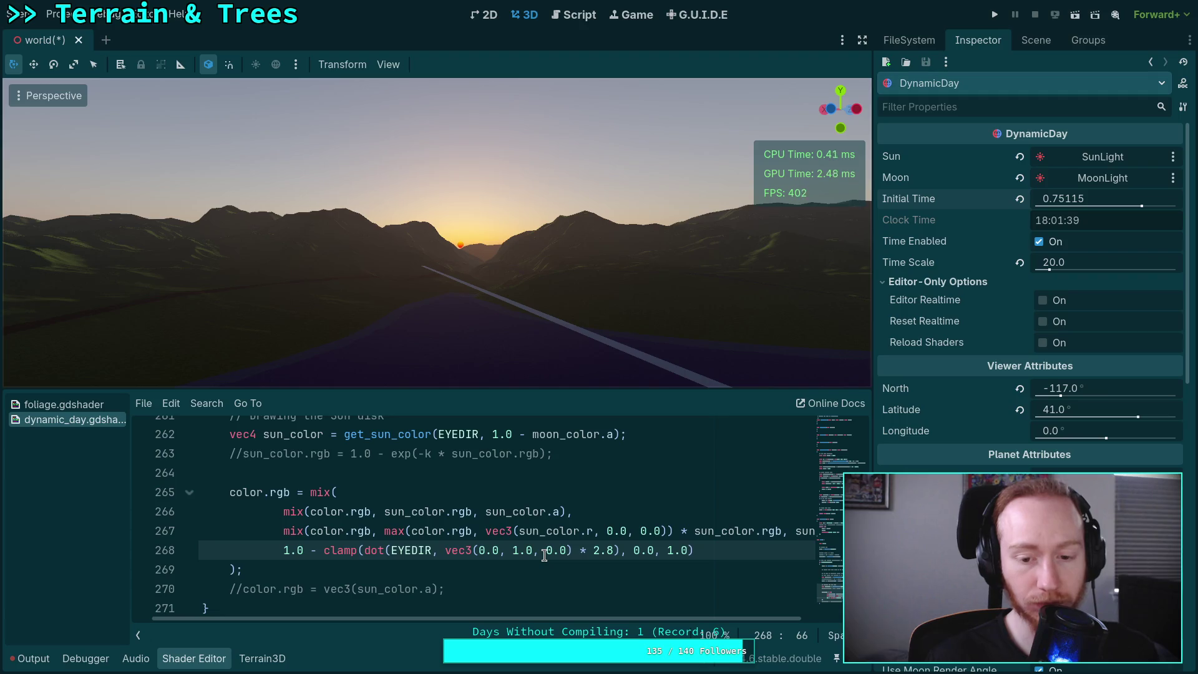
{"action": "scroll", "coordinate": [545, 556], "scroll_direction": "up", "scroll_amount": 17}
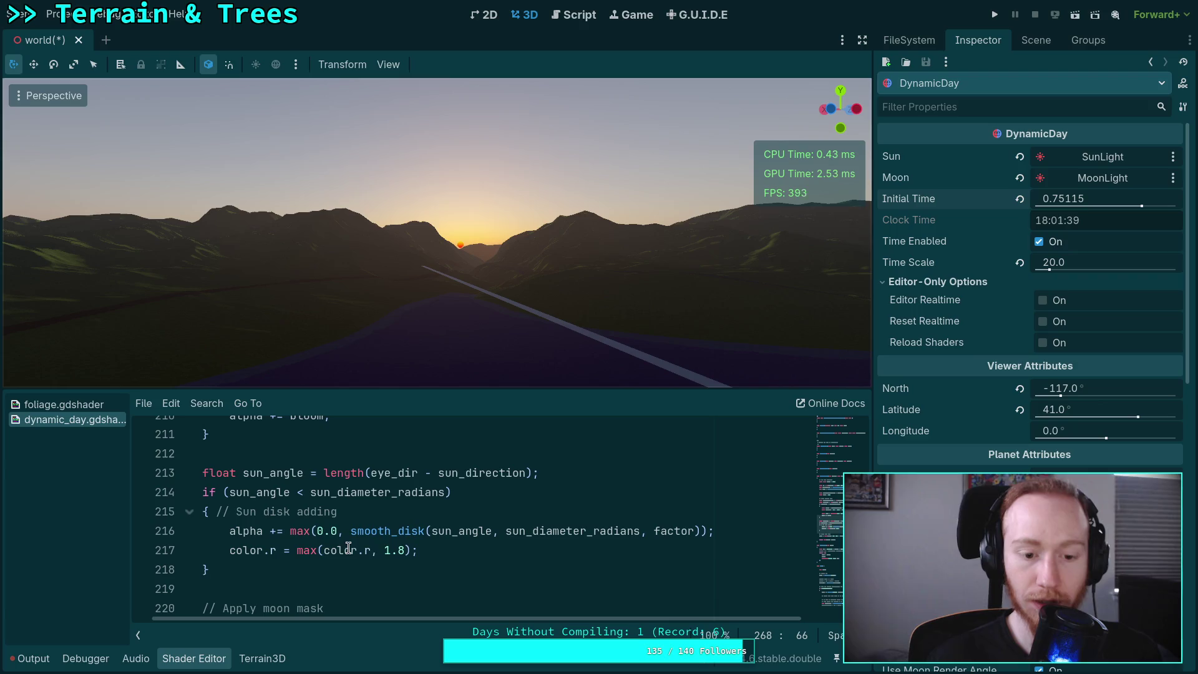
- Add 'color *= 1.5;' on a new line after line 216 in the sun disk block
{"action": "left_click", "coordinate": [762, 535]}
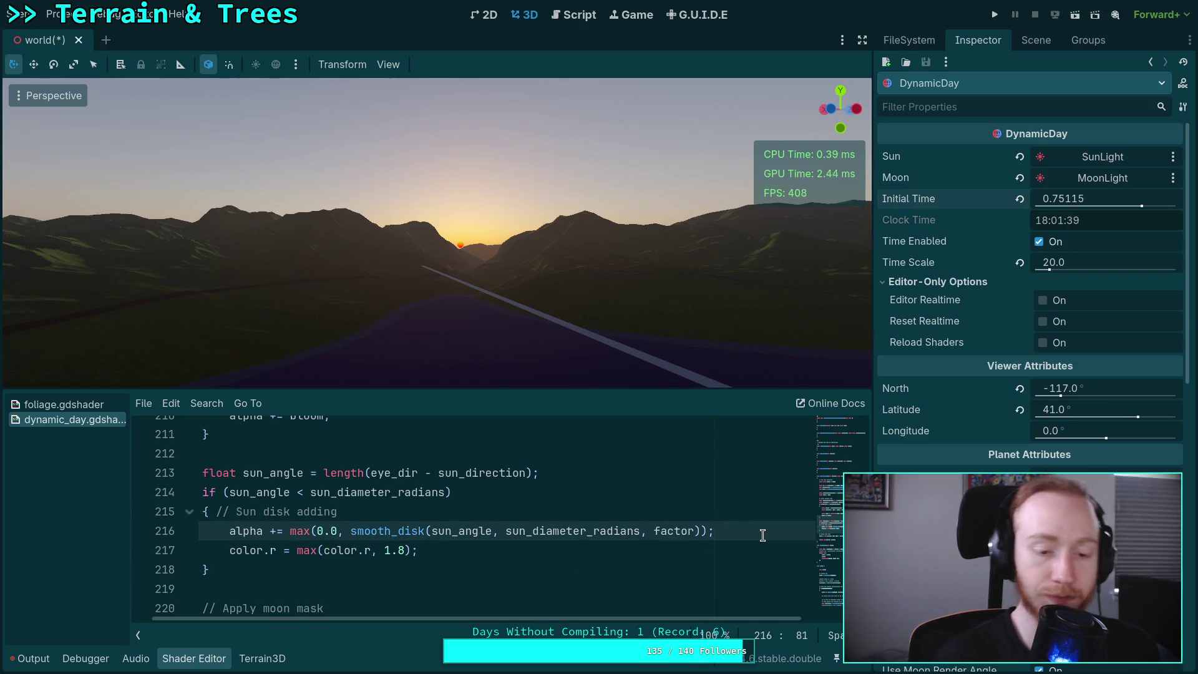
{"action": "key", "text": "Return"}
{"action": "type", "text": "col"}
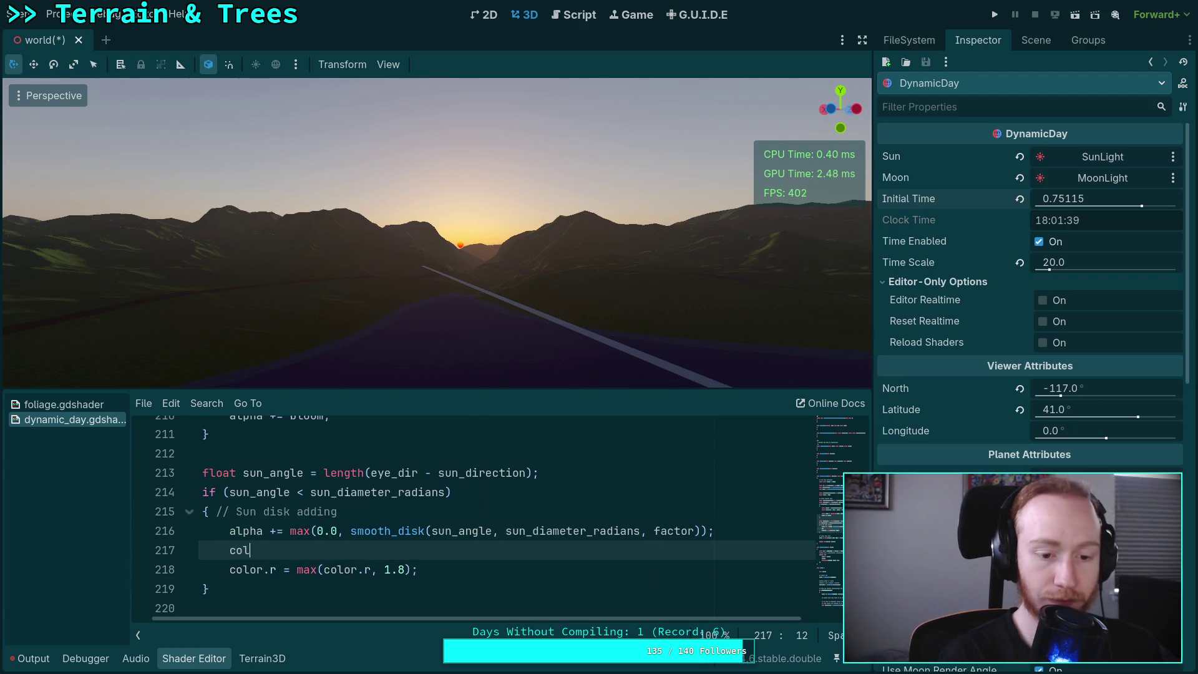
{"action": "type", "text": "or "}
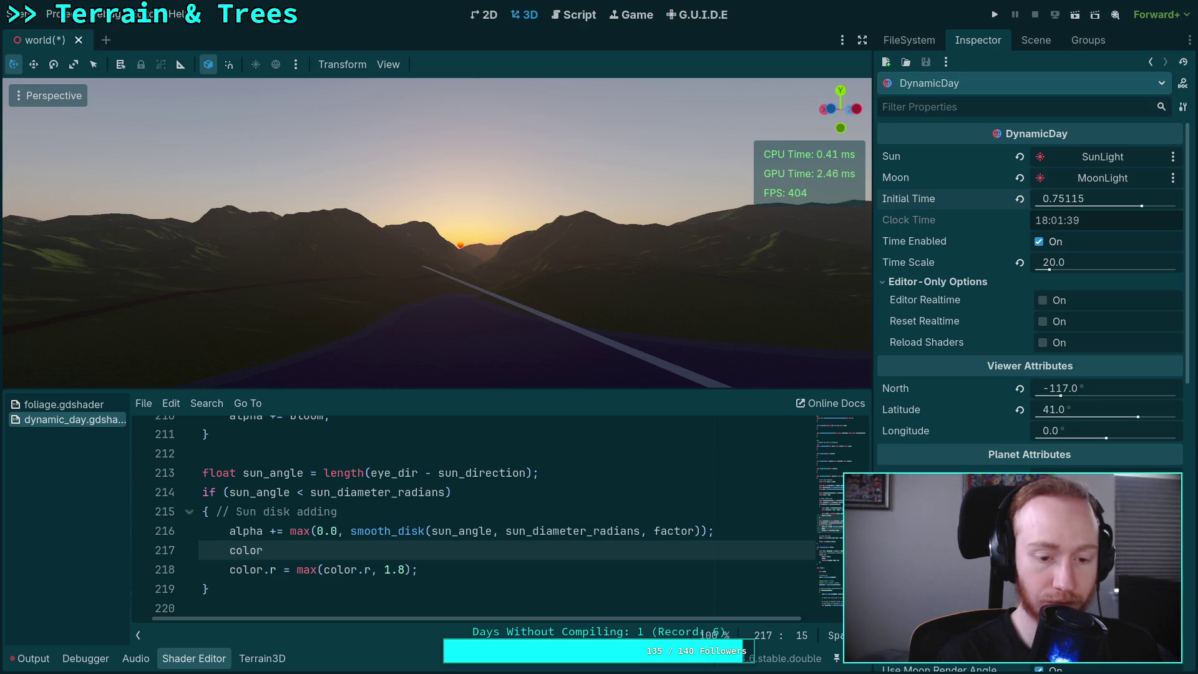
{"action": "type", "text": "*= 1.5;"}
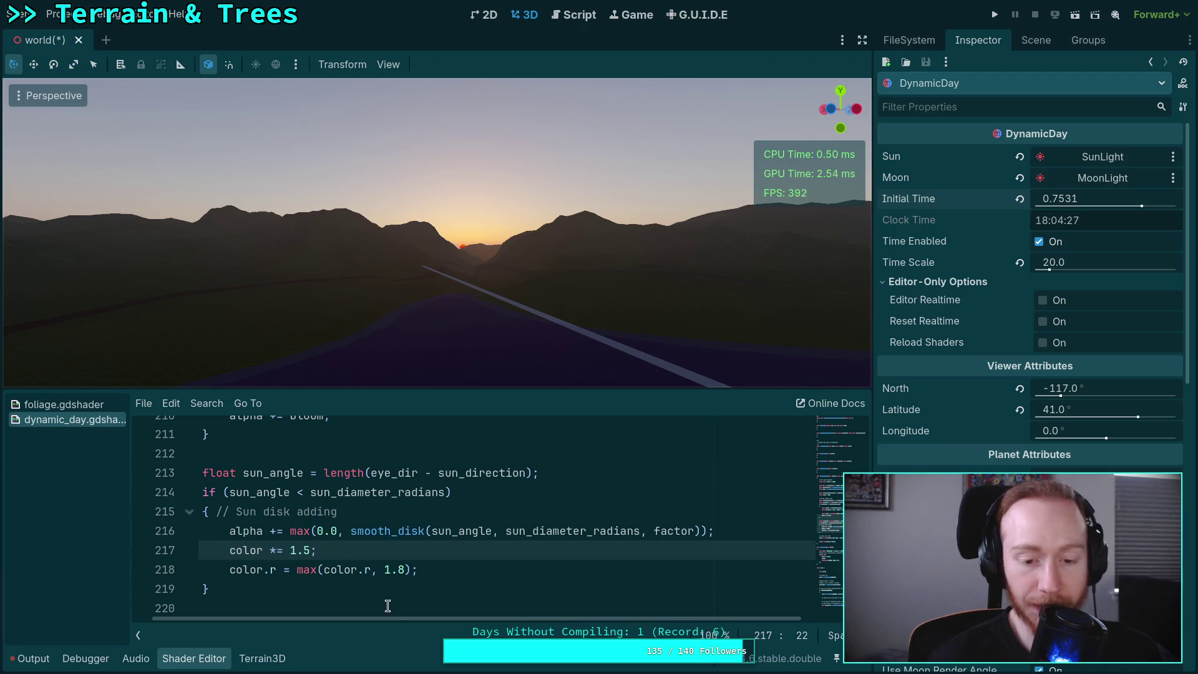
{"action": "scroll", "coordinate": [394, 513], "scroll_direction": "left", "scroll_amount": 1}
{"action": "scroll", "coordinate": [437, 515], "scroll_direction": "down", "scroll_amount": 10}
{"action": "scroll", "coordinate": [511, 517], "scroll_direction": "down", "scroll_amount": 5}
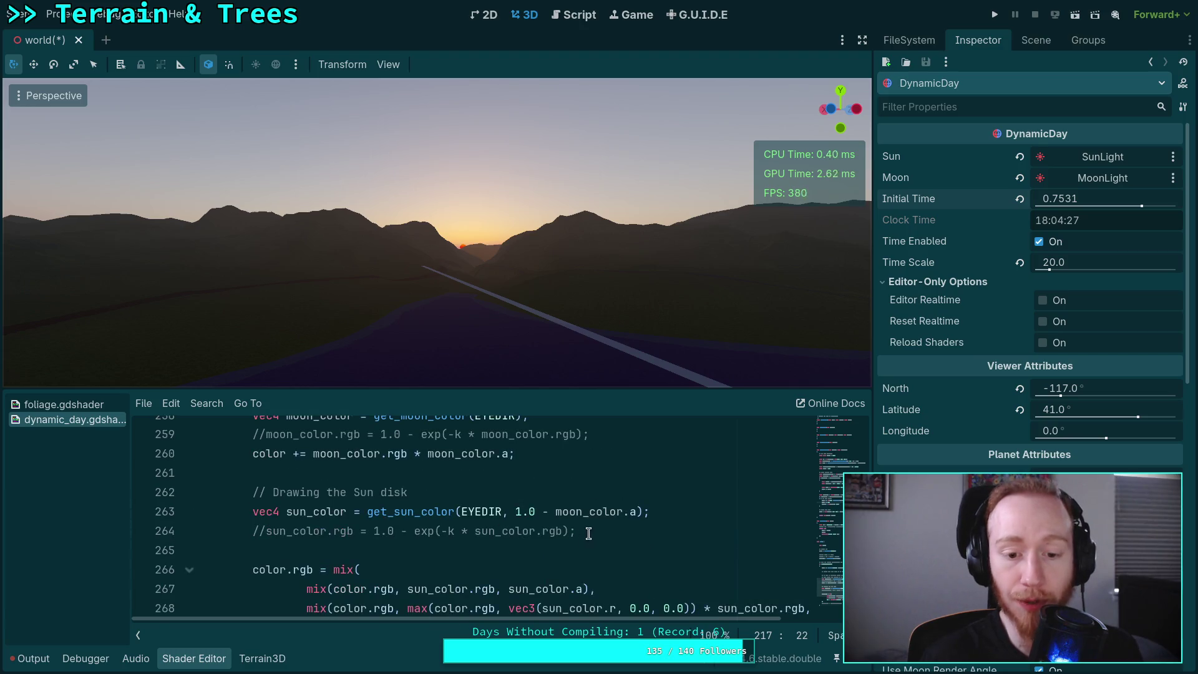
{"action": "left_click_drag", "start_coordinate": [588, 532], "coordinate": [266, 531]}
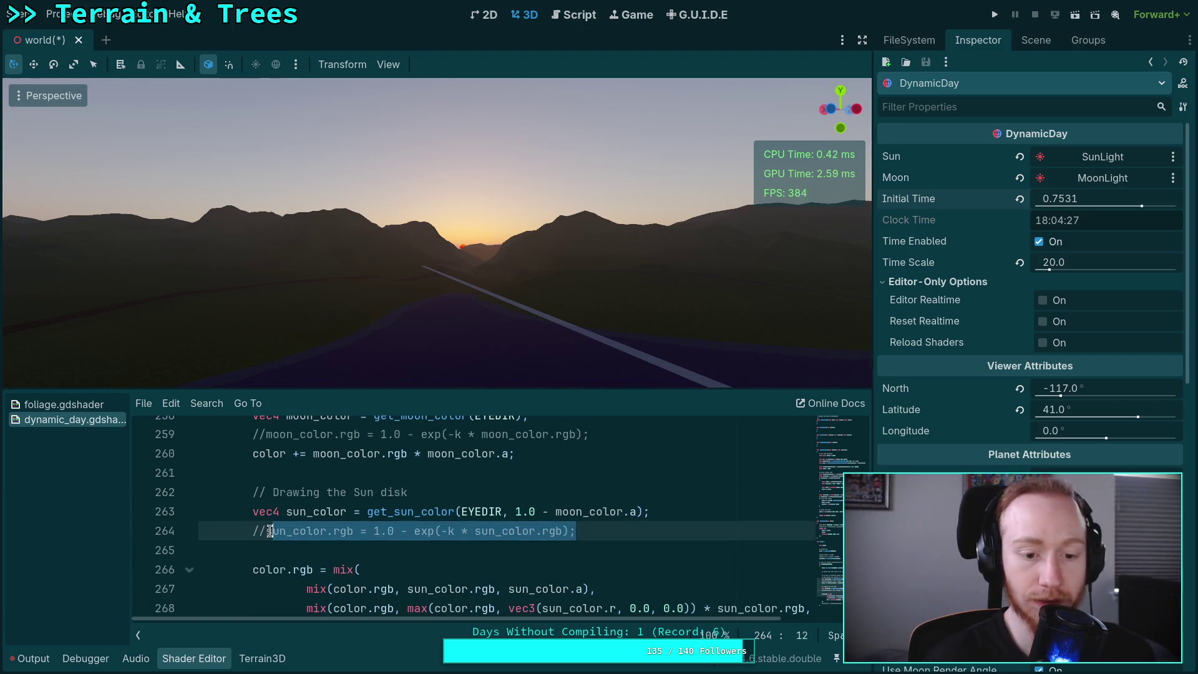
- Copy the sun_color tonemap line into the sun disk block, changing sun_color.rgb to color.rgb
{"action": "right_click", "coordinate": [298, 531]}
{"action": "left_click", "coordinate": [346, 529]}
{"action": "scroll", "coordinate": [398, 551], "scroll_direction": "up", "scroll_amount": 15}
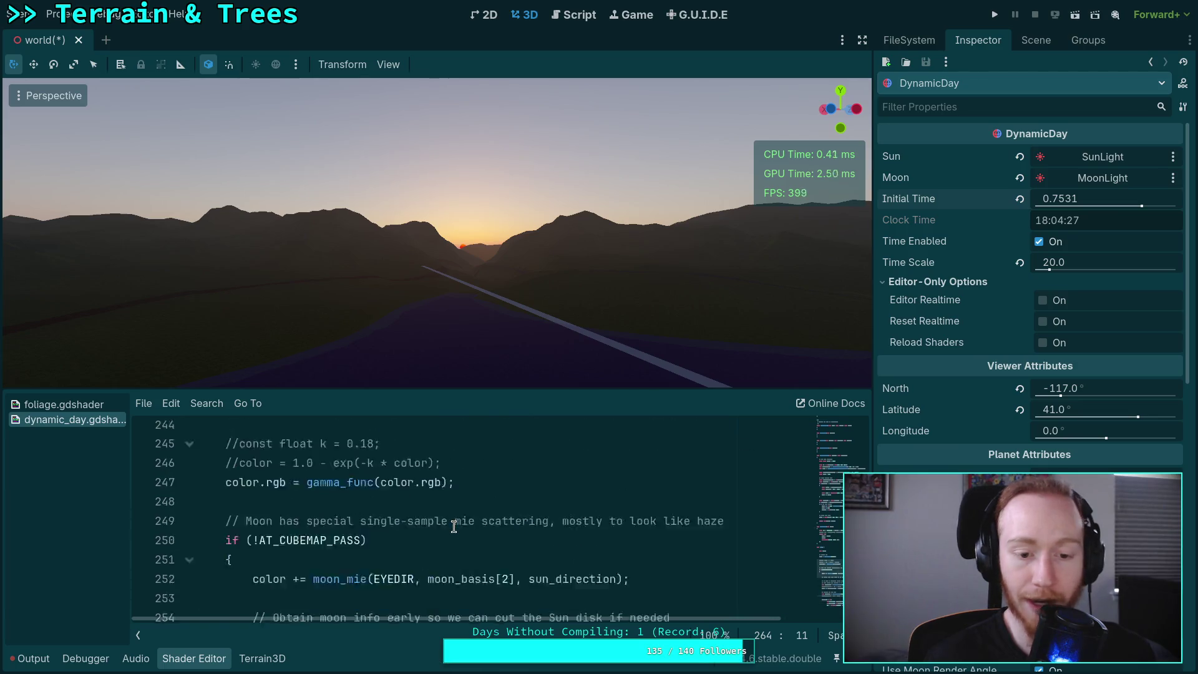
{"action": "left_click", "coordinate": [483, 511]}
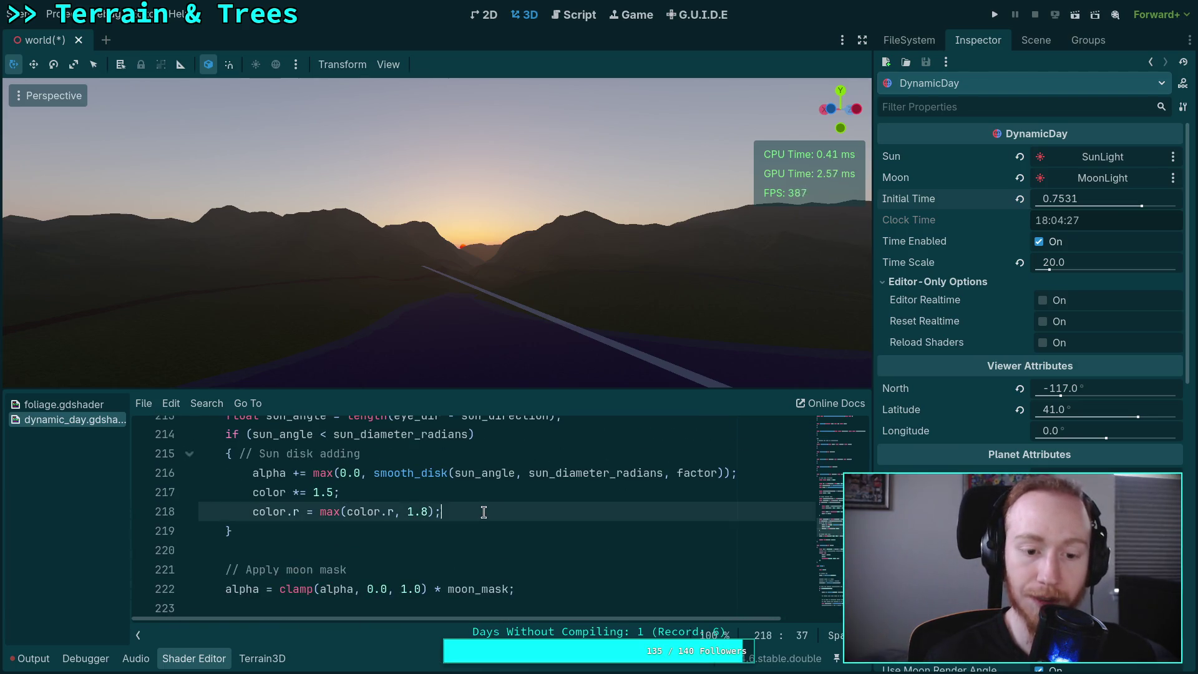
{"action": "key", "text": "Return"}
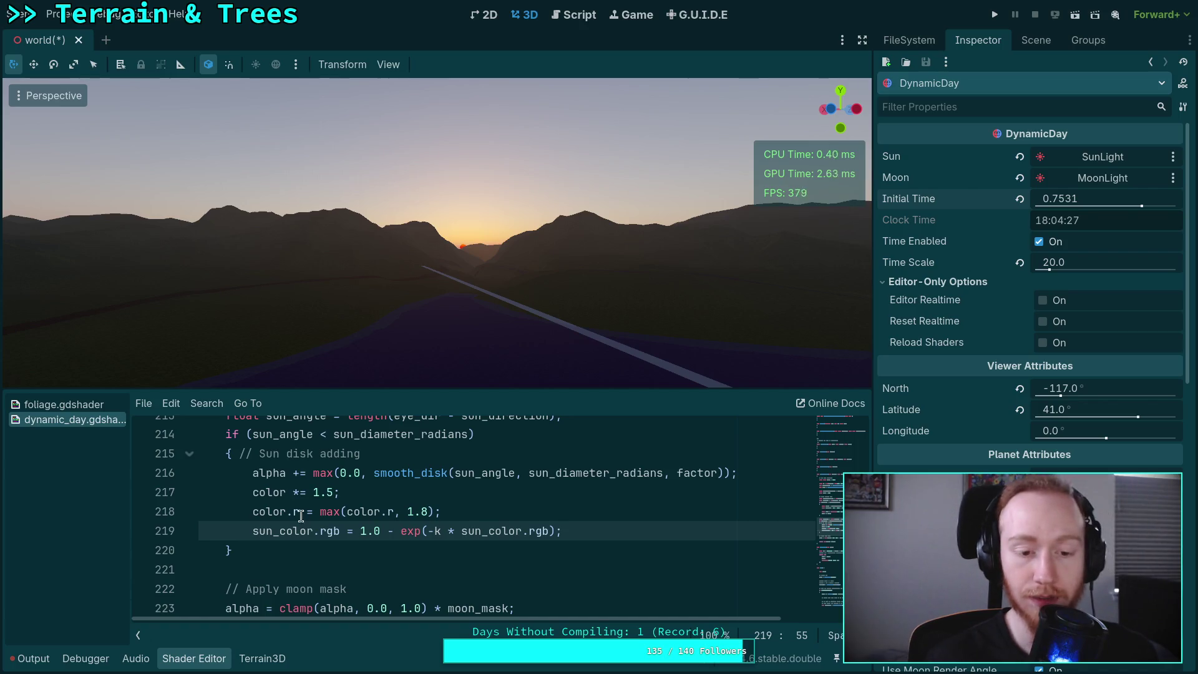
{"action": "left_click_drag", "start_coordinate": [253, 533], "coordinate": [281, 532]}
{"action": "key", "text": "BackSpace"}
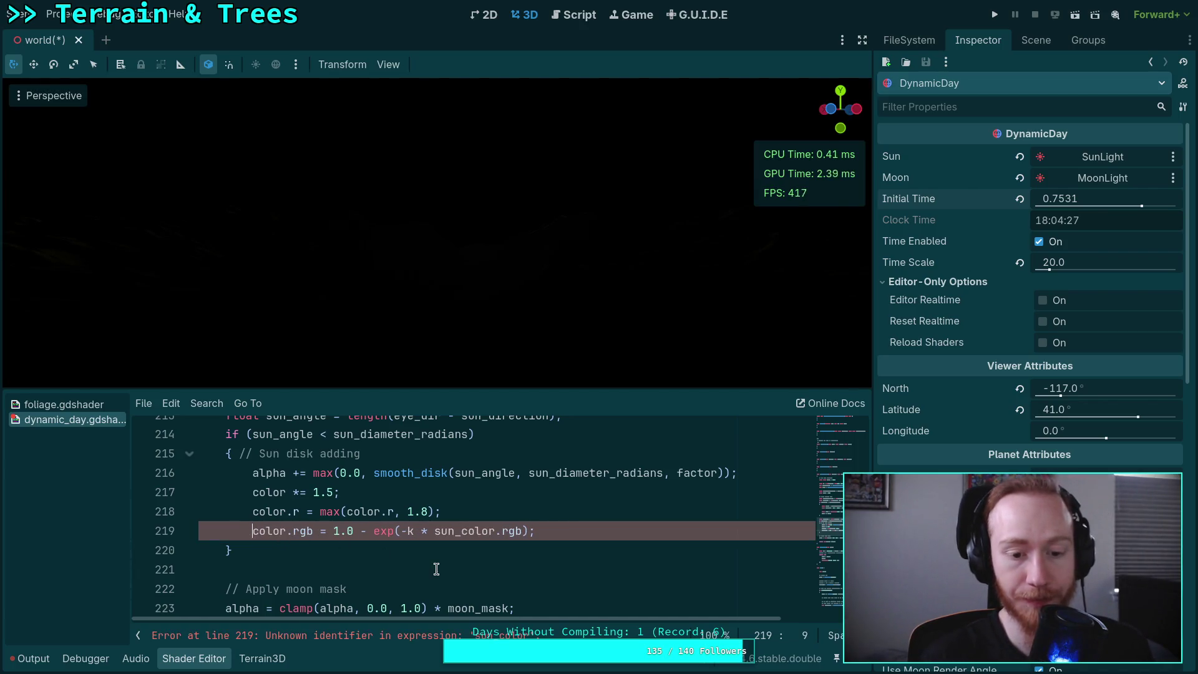
{"action": "left_click_drag", "start_coordinate": [433, 534], "coordinate": [464, 536]}
{"action": "key", "text": "BackSpace"}
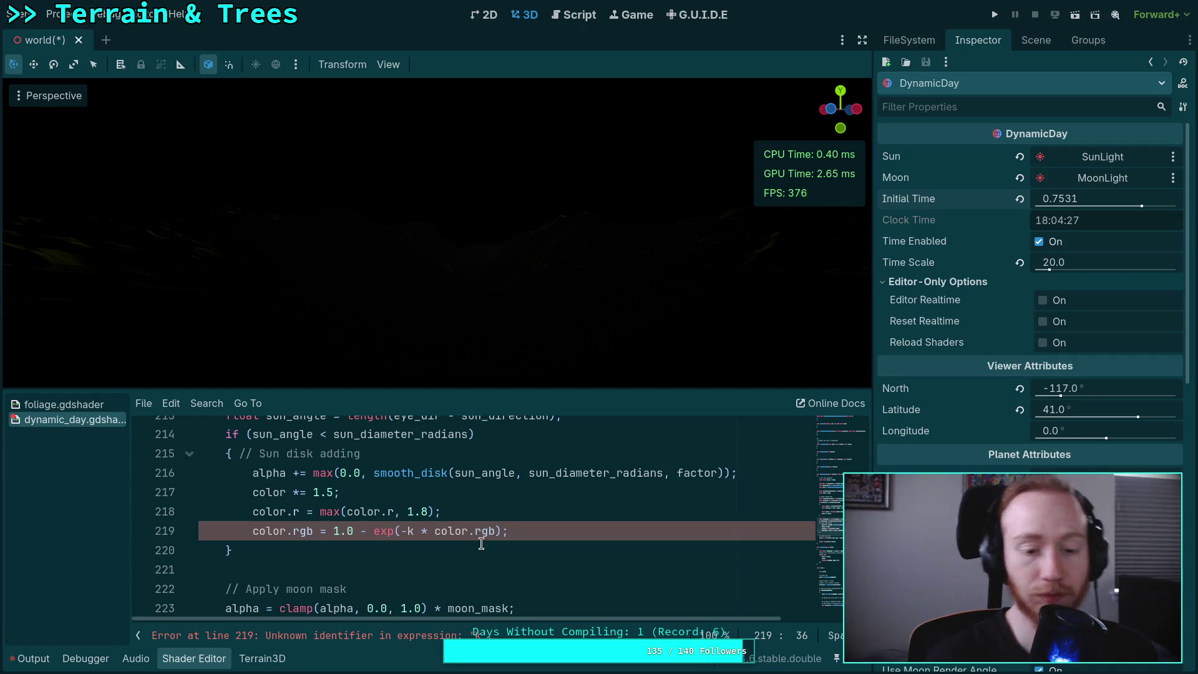
- Paste 'const float k = 0.18;' into the sun disk block and raise the camera above the terrain
{"action": "scroll", "coordinate": [462, 542], "scroll_direction": "down", "scroll_amount": 10}
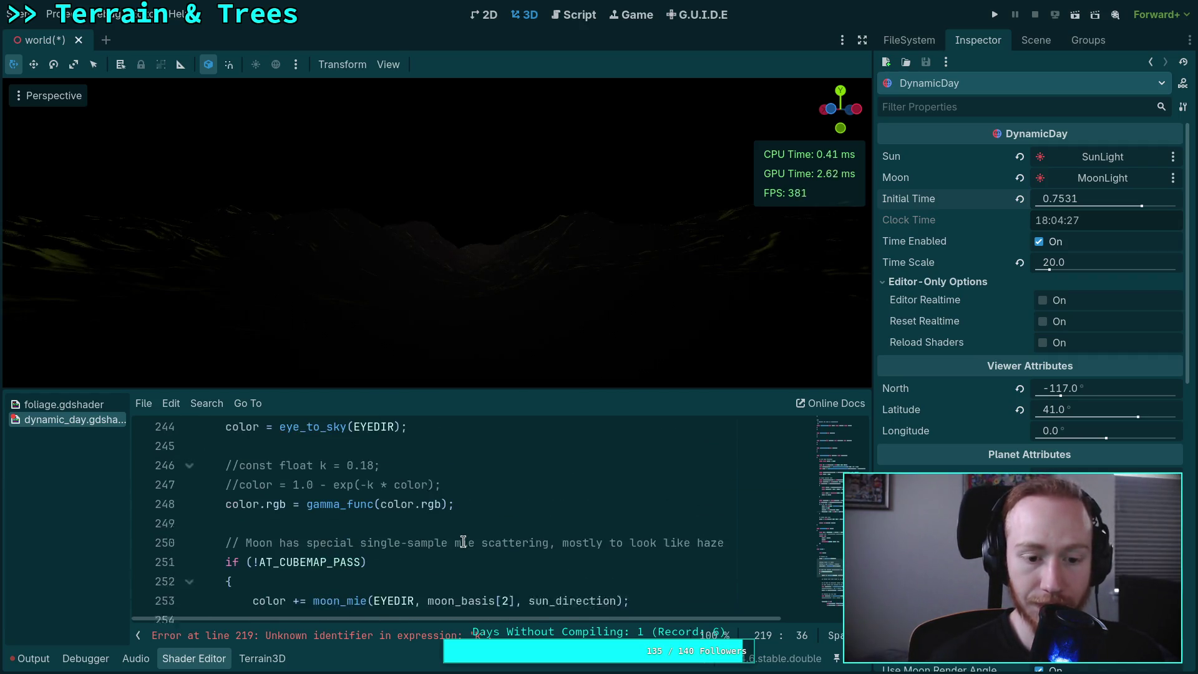
{"action": "left_click_drag", "start_coordinate": [381, 473], "coordinate": [239, 473]}
{"action": "right_click", "coordinate": [240, 475]}
{"action": "left_click", "coordinate": [406, 499]}
{"action": "scroll", "coordinate": [406, 499], "scroll_direction": "up", "scroll_amount": 11}
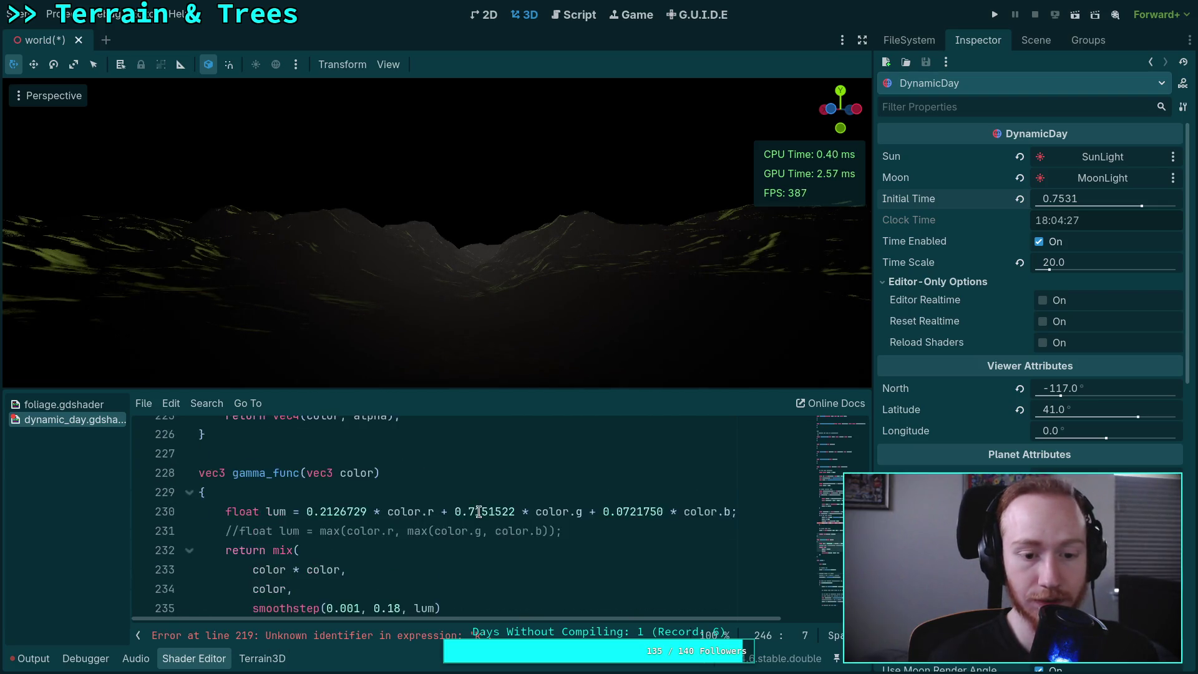
{"action": "left_click", "coordinate": [506, 567]}
{"action": "key", "text": "Return"}
{"action": "key", "text": "ctrl+v"}
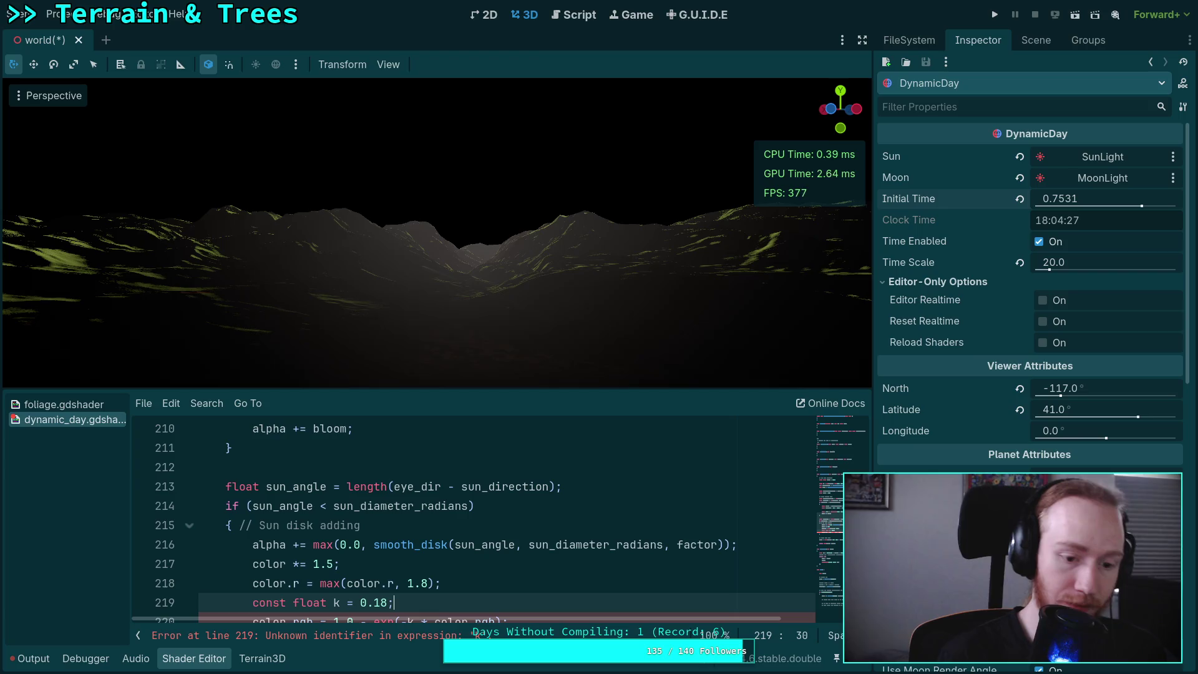
{"action": "scroll", "coordinate": [518, 549], "scroll_direction": "down", "scroll_amount": 2}
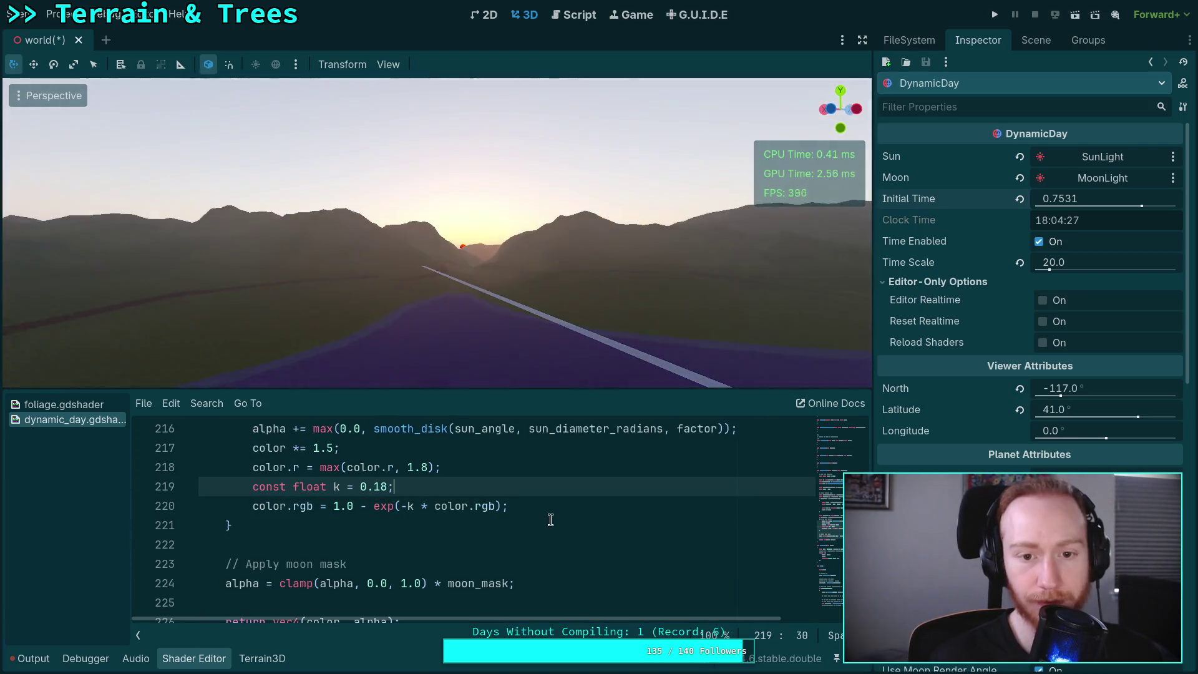
{"action": "key", "text": "e"}
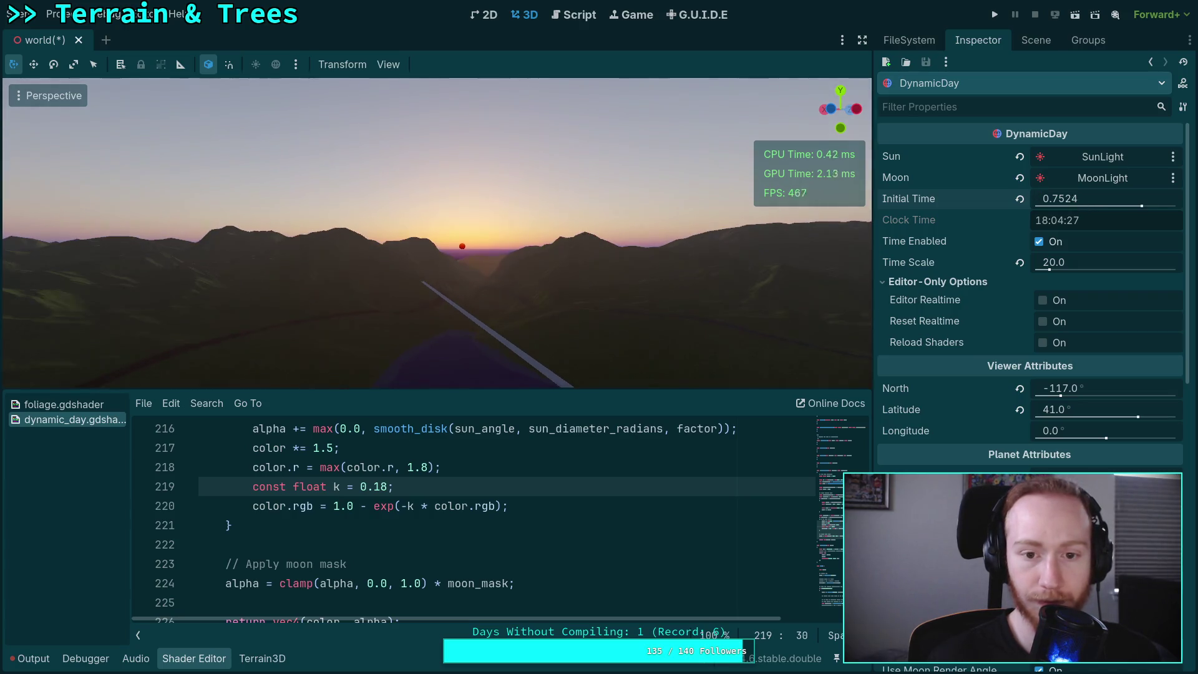
- Shift Initial Time earlier and scroll the shader to review gamma_func
{"action": "mouse_move", "coordinate": [1085, 198]}
{"action": "left_mouse_down"}
{"action": "mouse_move", "coordinate": [1057, 198]}
{"action": "mouse_move", "coordinate": [1096, 198]}
{"action": "left_mouse_up"}
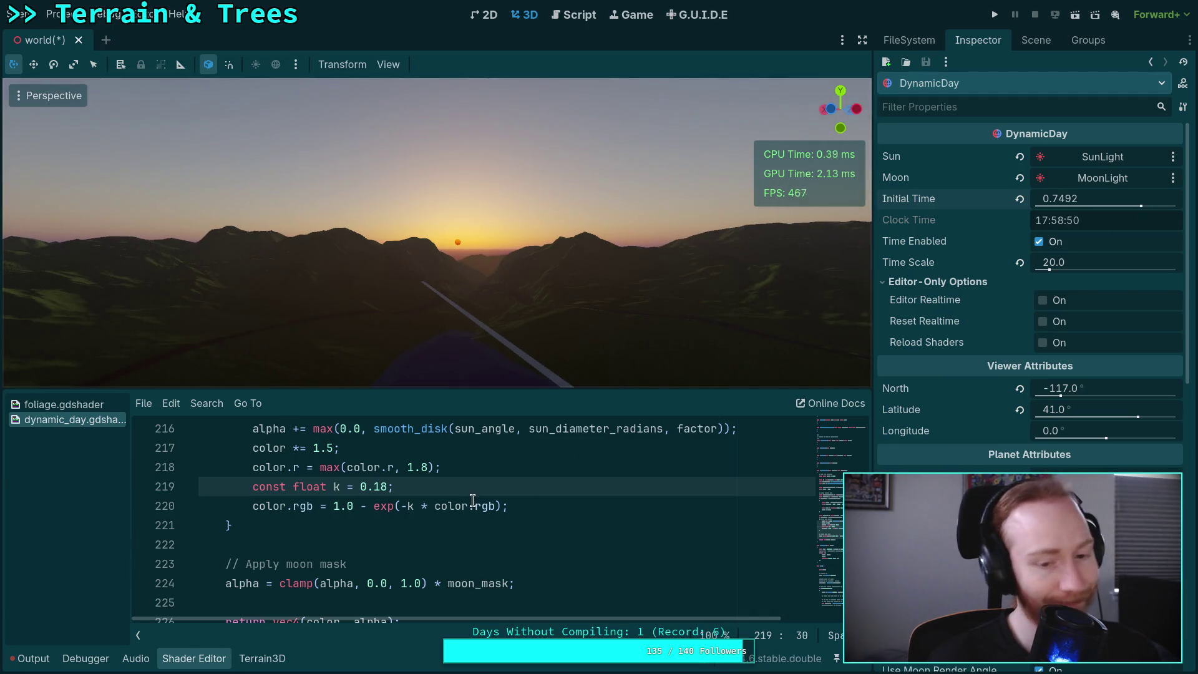
{"action": "scroll", "coordinate": [466, 527], "scroll_direction": "up", "scroll_amount": 1}
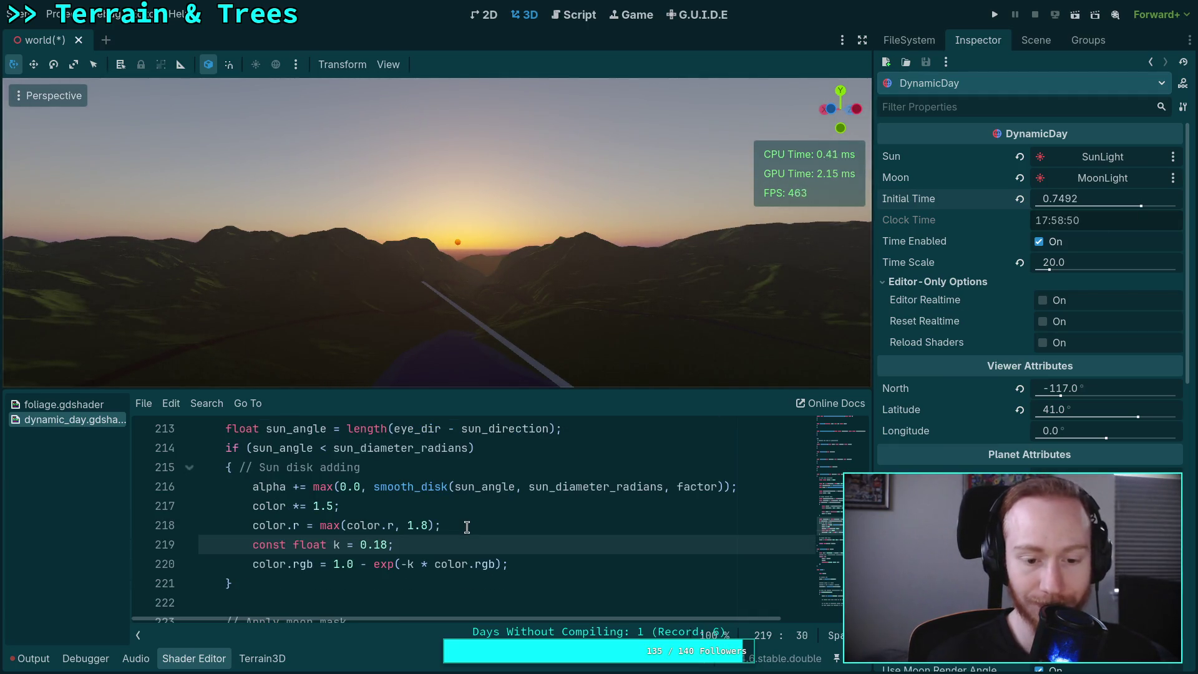
{"action": "scroll", "coordinate": [466, 527], "scroll_direction": "up", "scroll_amount": 1}
{"action": "scroll", "coordinate": [466, 527], "scroll_direction": "up", "scroll_amount": 7}
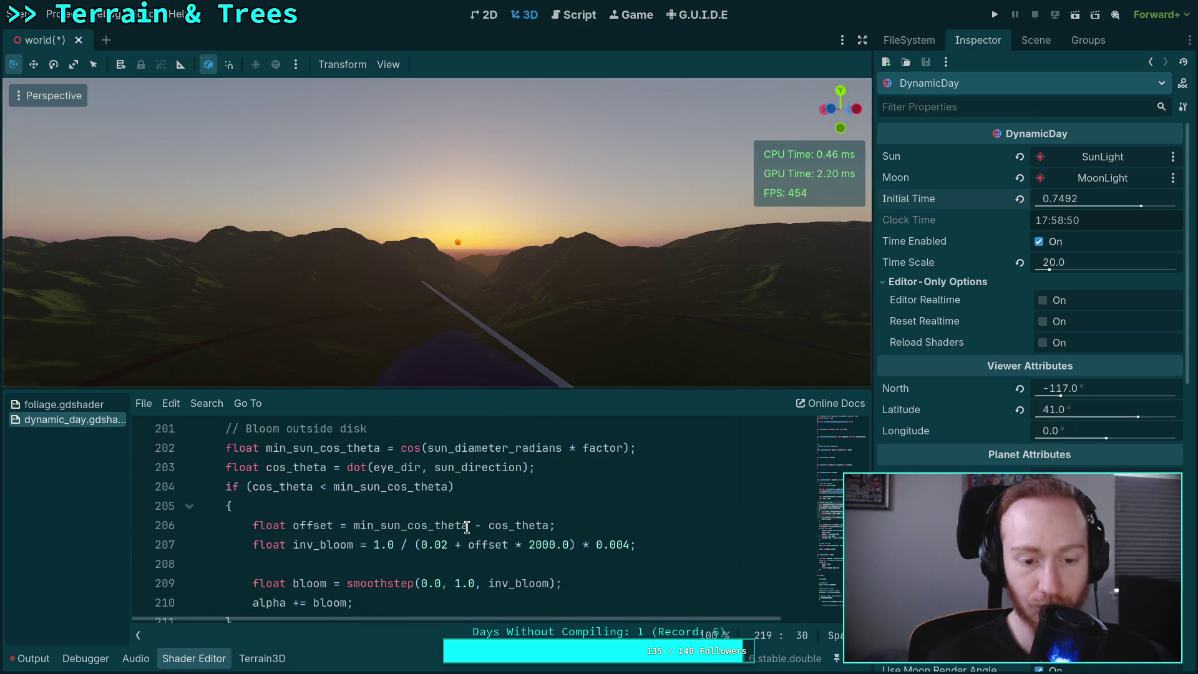
{"action": "scroll", "coordinate": [467, 527], "scroll_direction": "down", "scroll_amount": 3}
{"action": "scroll", "coordinate": [466, 527], "scroll_direction": "down", "scroll_amount": 12}
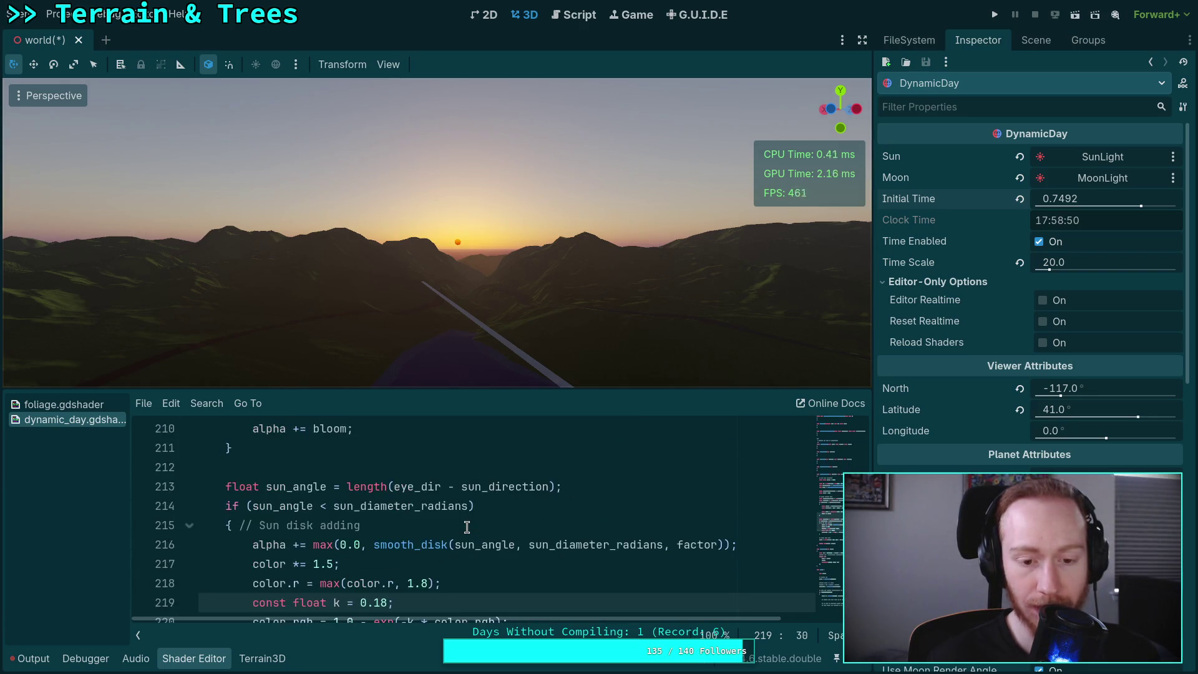
{"action": "scroll", "coordinate": [466, 527], "scroll_direction": "down", "scroll_amount": 10}
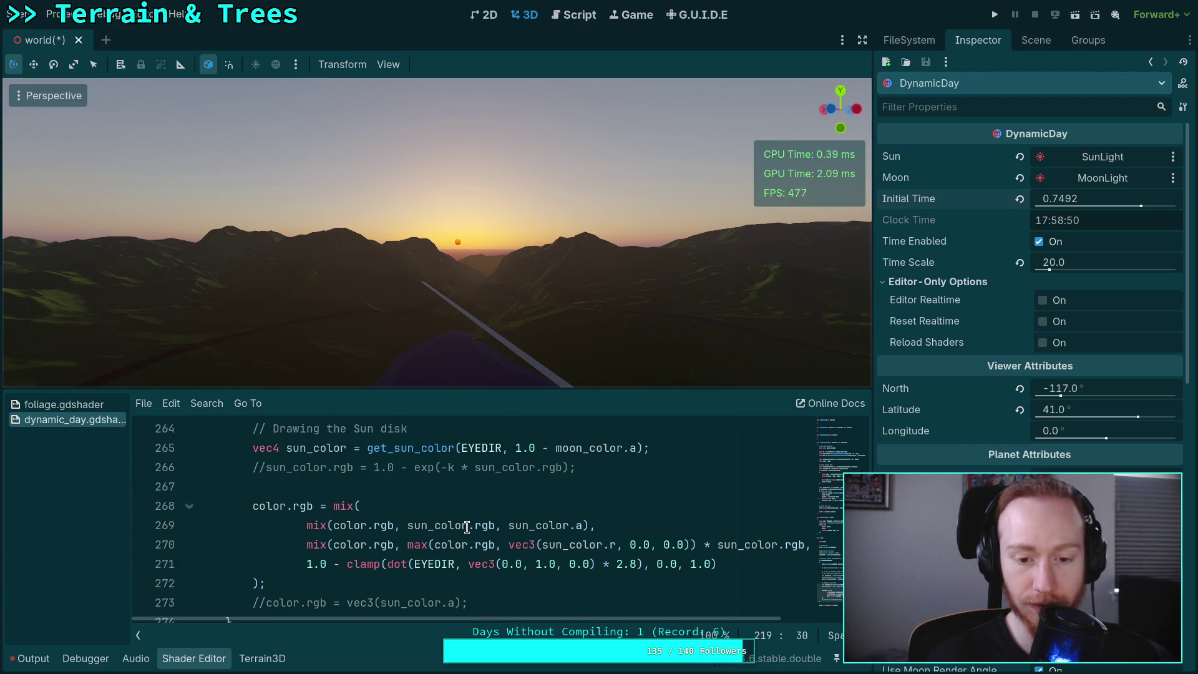
{"action": "scroll", "coordinate": [467, 527], "scroll_direction": "up", "scroll_amount": 12}
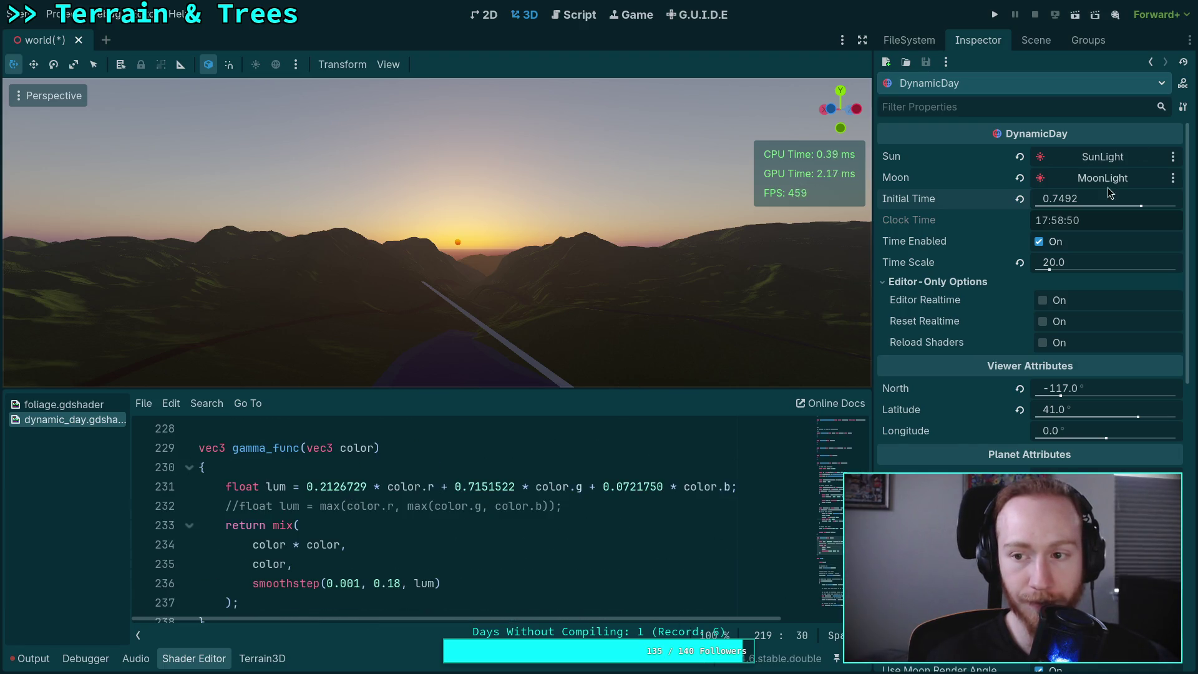
- Move Initial Time toward afternoon (about 0.6624) and tilt the view down onto the terrain
{"action": "mouse_move", "coordinate": [1110, 198]}
{"action": "left_mouse_down"}
{"action": "mouse_move", "coordinate": [1129, 198]}
{"action": "mouse_move", "coordinate": [1086, 199]}
{"action": "left_mouse_up"}
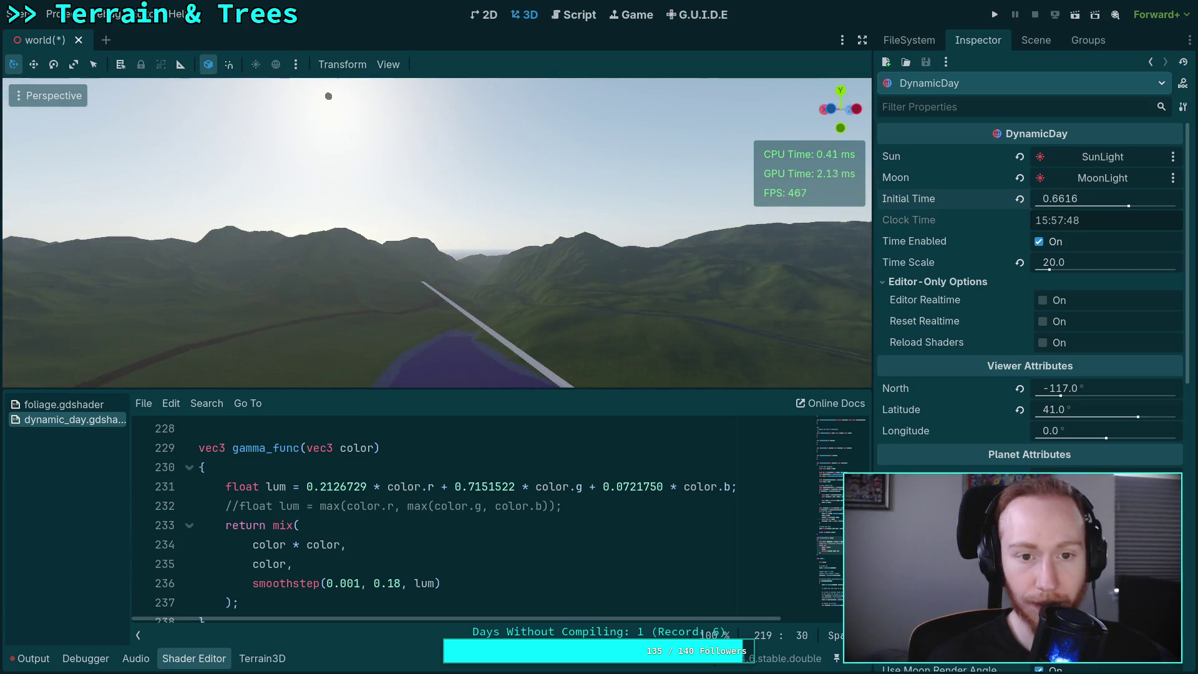
{"action": "left_click_drag", "start_coordinate": [316, 329], "coordinate": [397, 305]}
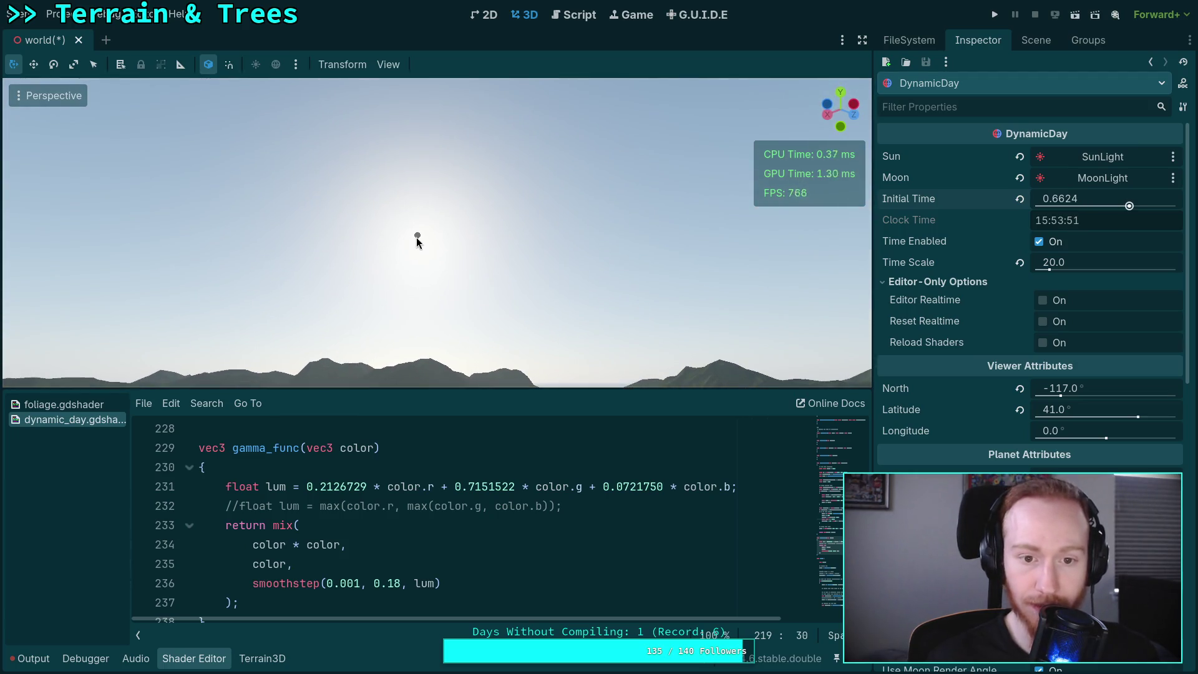
{"action": "mouse_move", "coordinate": [1072, 199]}
{"action": "left_mouse_down"}
{"action": "mouse_move", "coordinate": [1048, 199]}
{"action": "mouse_move", "coordinate": [1112, 198]}
{"action": "left_mouse_up"}
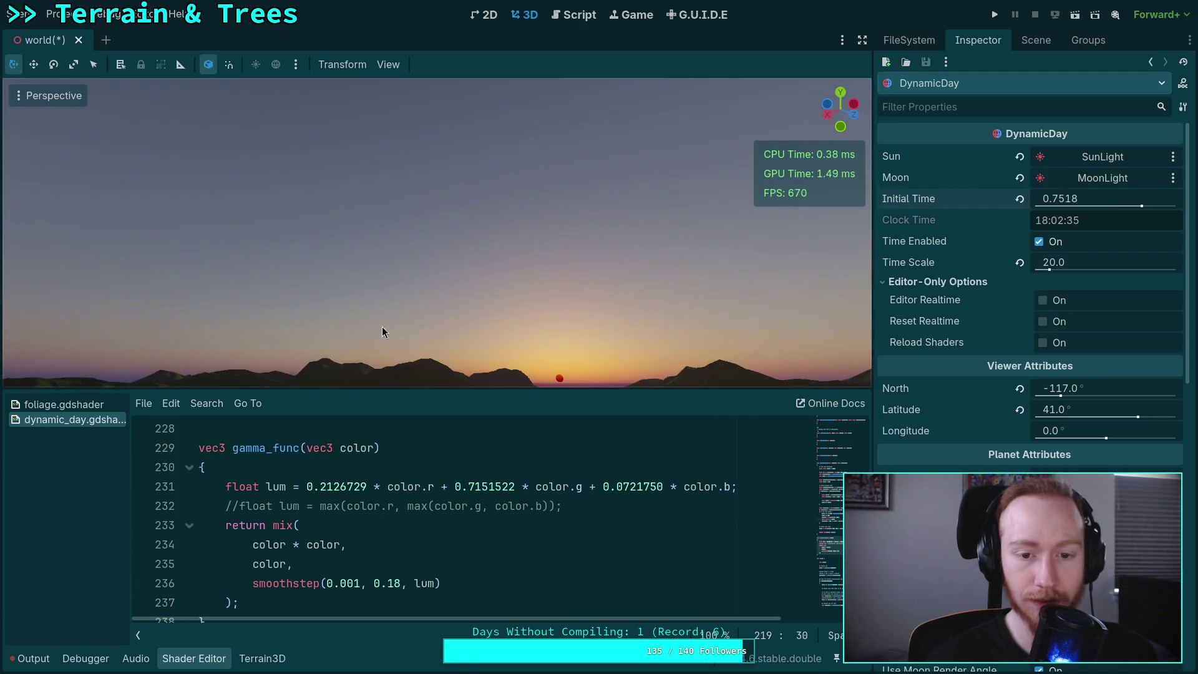
{"action": "mouse_move", "coordinate": [383, 334]}
{"action": "left_mouse_down"}
{"action": "mouse_move", "coordinate": [377, 374]}
{"action": "mouse_move", "coordinate": [374, 333]}
{"action": "mouse_move", "coordinate": [311, 462]}
{"action": "left_mouse_up"}
{"action": "scroll", "coordinate": [430, 556], "scroll_direction": "down", "scroll_amount": 1}
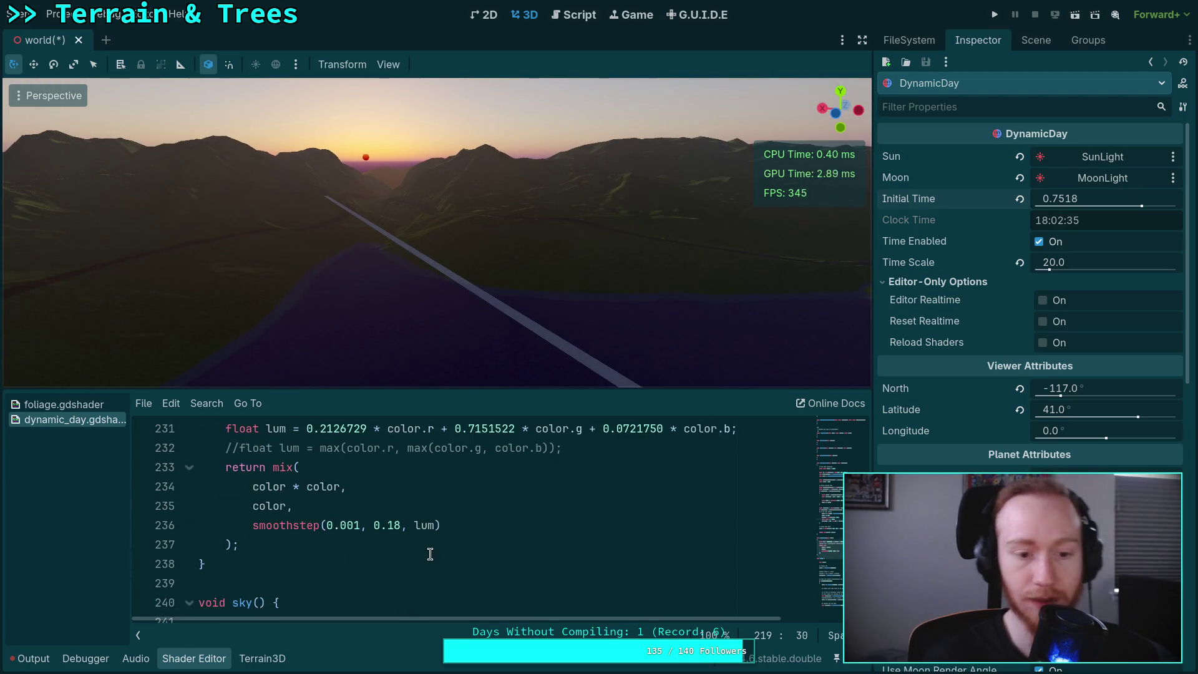
{"action": "scroll", "coordinate": [429, 551], "scroll_direction": "up", "scroll_amount": 6}
- Delete the two k = 0.18 tonemap lines and change the sun multiplier from 1.5 to 1.3
{"action": "mouse_move", "coordinate": [471, 546]}
{"action": "left_mouse_down"}
{"action": "mouse_move", "coordinate": [517, 508]}
{"action": "mouse_move", "coordinate": [518, 526]}
{"action": "left_mouse_up"}
{"action": "key", "text": "BackSpace"}
{"action": "key", "text": "BackSpace"}
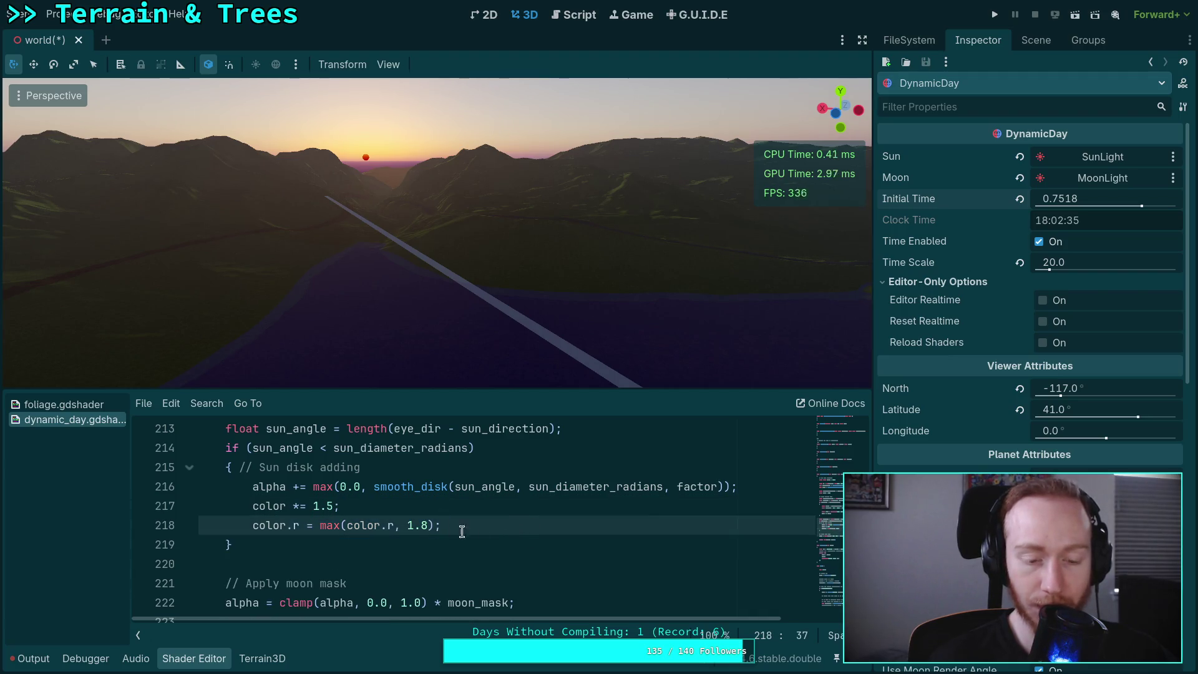
{"action": "left_click", "coordinate": [330, 506]}
{"action": "type", "text": "3"}
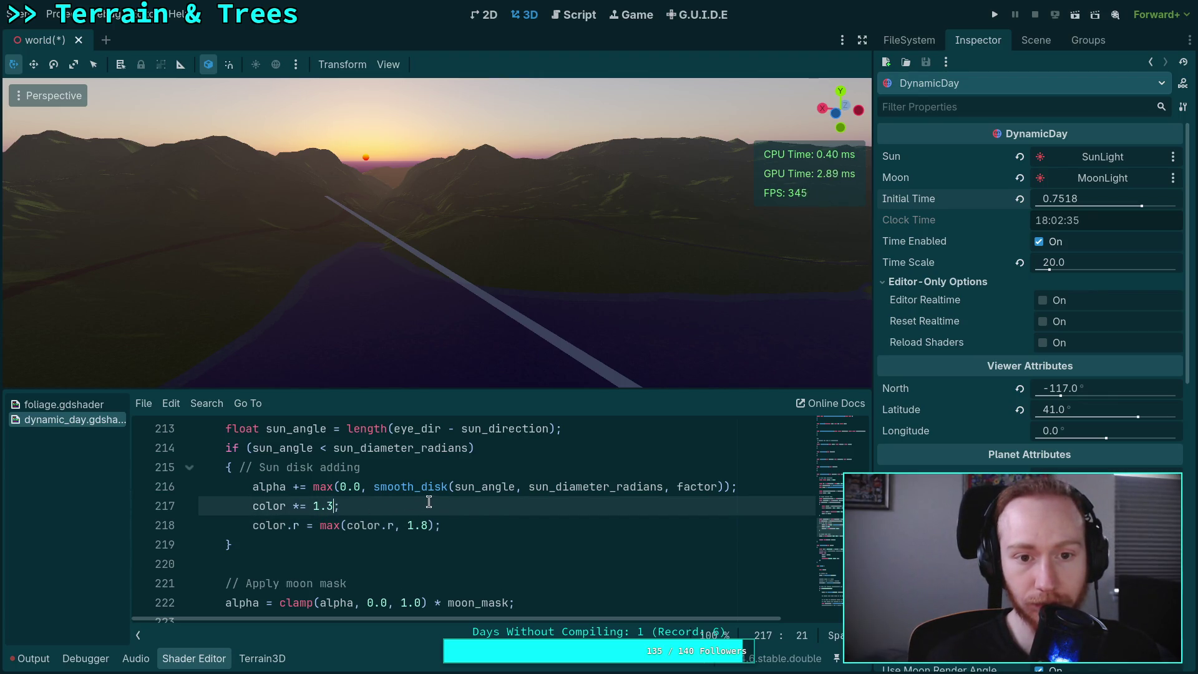
- Turn the view toward the sky and scrub Initial Time to 0.7504 to preview the sunset sun
{"action": "left_click_drag", "start_coordinate": [564, 382], "coordinate": [559, 363]}
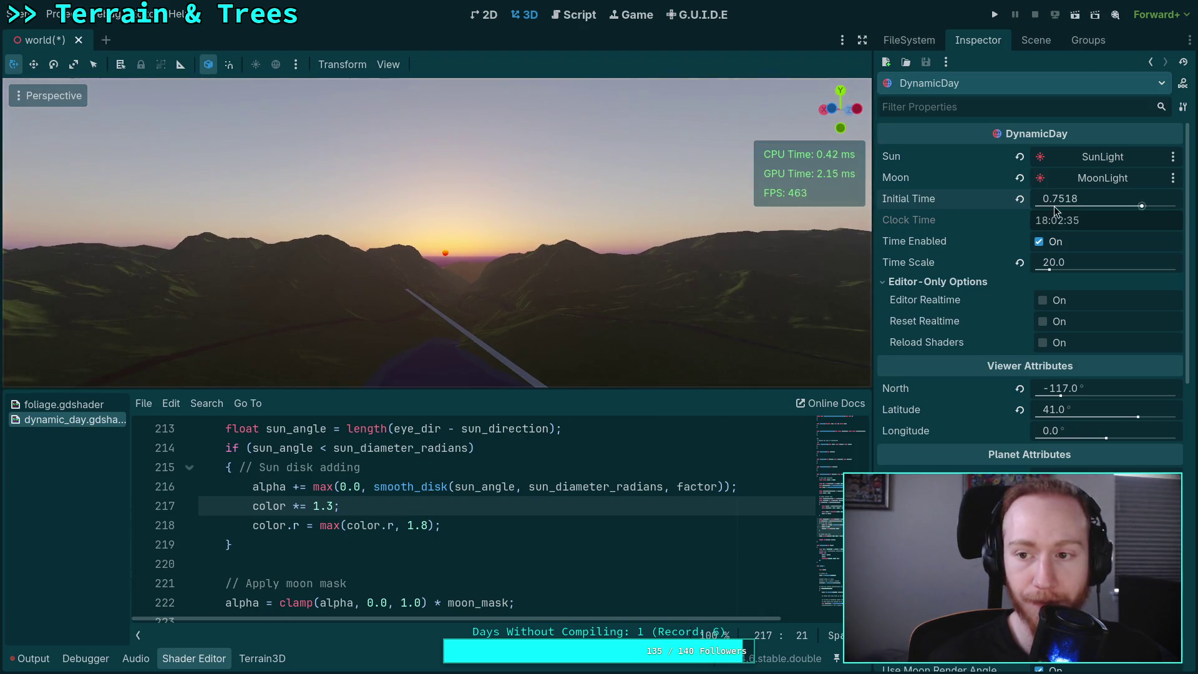
{"action": "left_click_drag", "start_coordinate": [1054, 208], "coordinate": [1064, 208]}
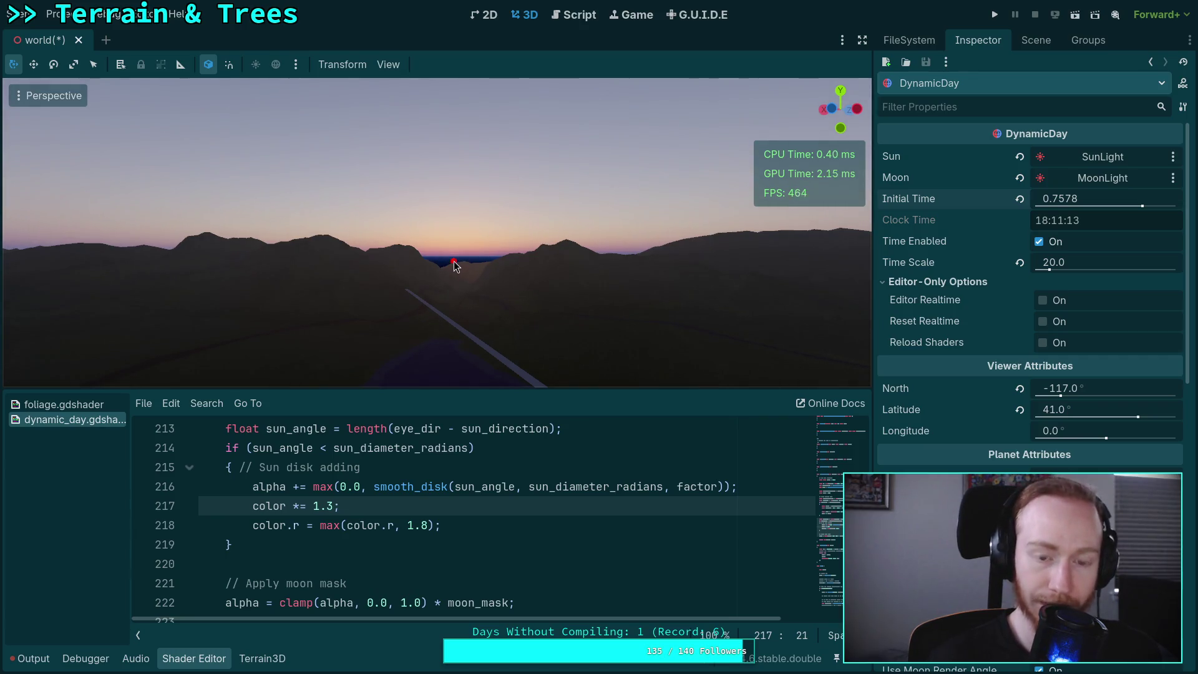
{"action": "left_click_drag", "start_coordinate": [1067, 205], "coordinate": [1054, 205]}
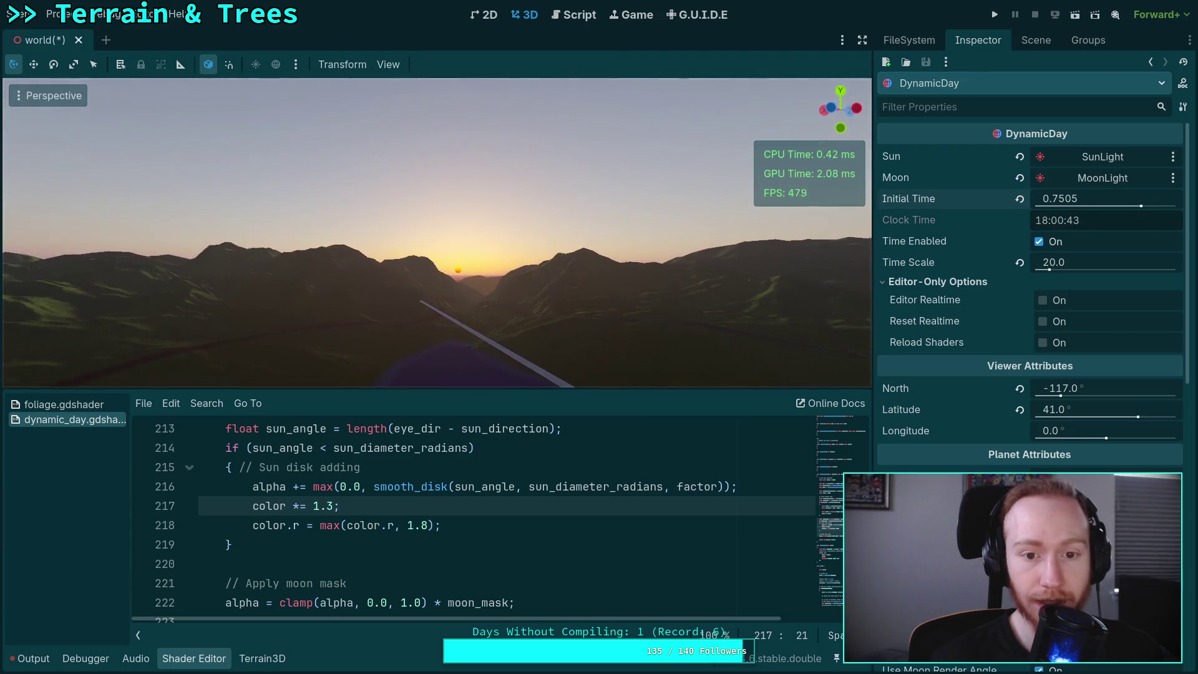
{"action": "left_click_drag", "start_coordinate": [1060, 206], "coordinate": [1063, 205]}
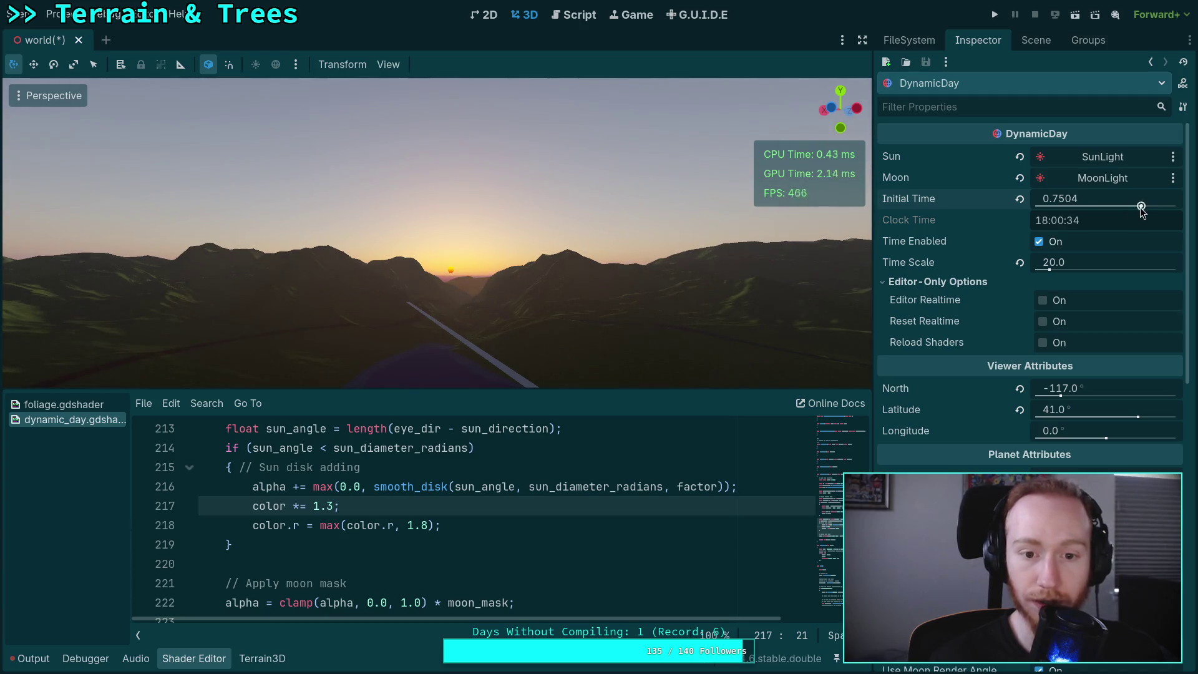
{"action": "scroll", "coordinate": [456, 518], "scroll_direction": "down", "scroll_amount": 18}
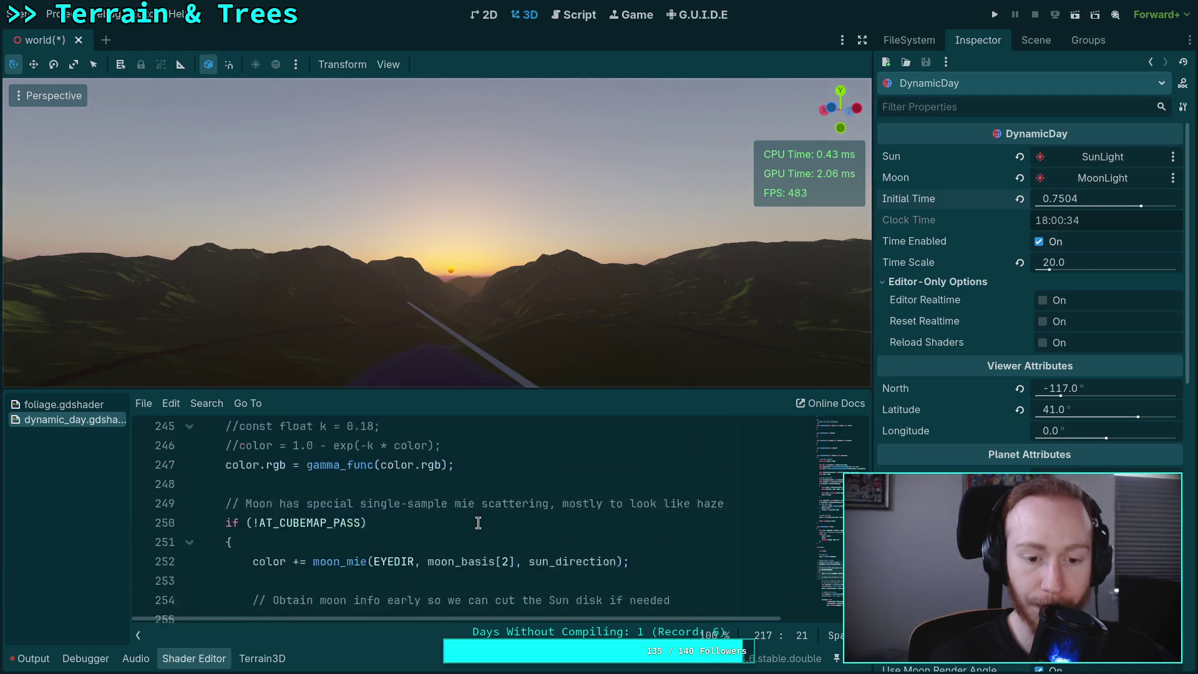
- Wrap the old color.rgb sun mix block in a /* */ block comment
{"action": "scroll", "coordinate": [478, 523], "scroll_direction": "up", "scroll_amount": 2}
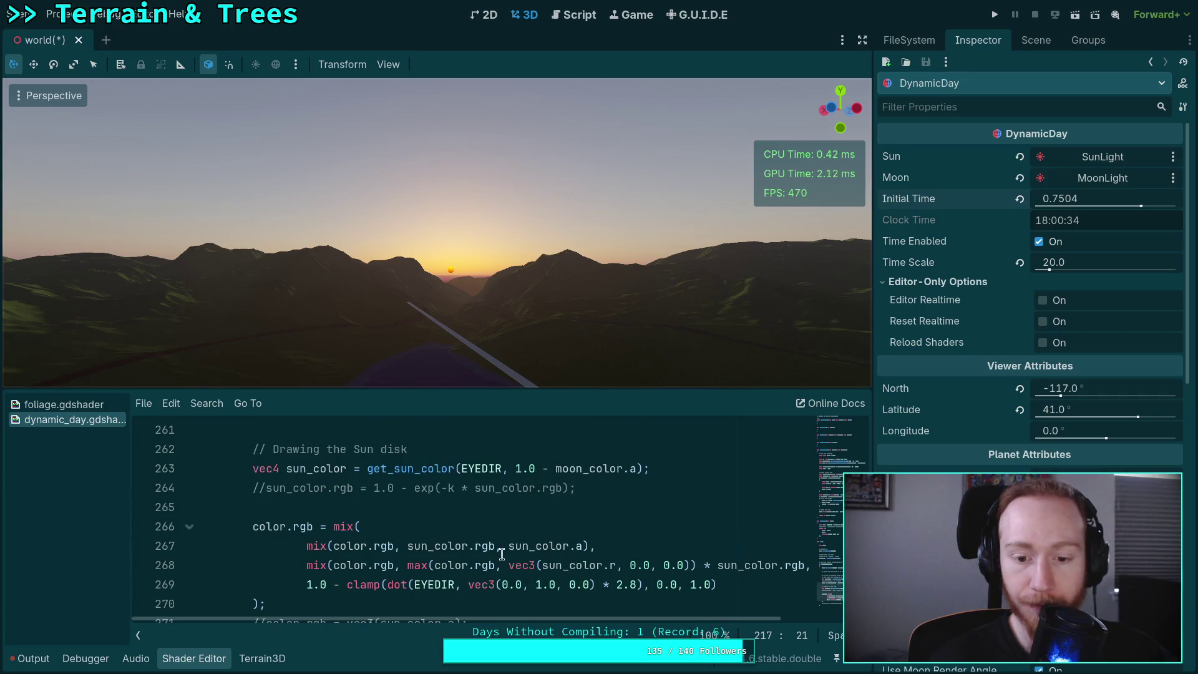
{"action": "mouse_move", "coordinate": [580, 620]}
{"action": "left_mouse_down"}
{"action": "mouse_move", "coordinate": [665, 632]}
{"action": "mouse_move", "coordinate": [593, 623]}
{"action": "left_mouse_up"}
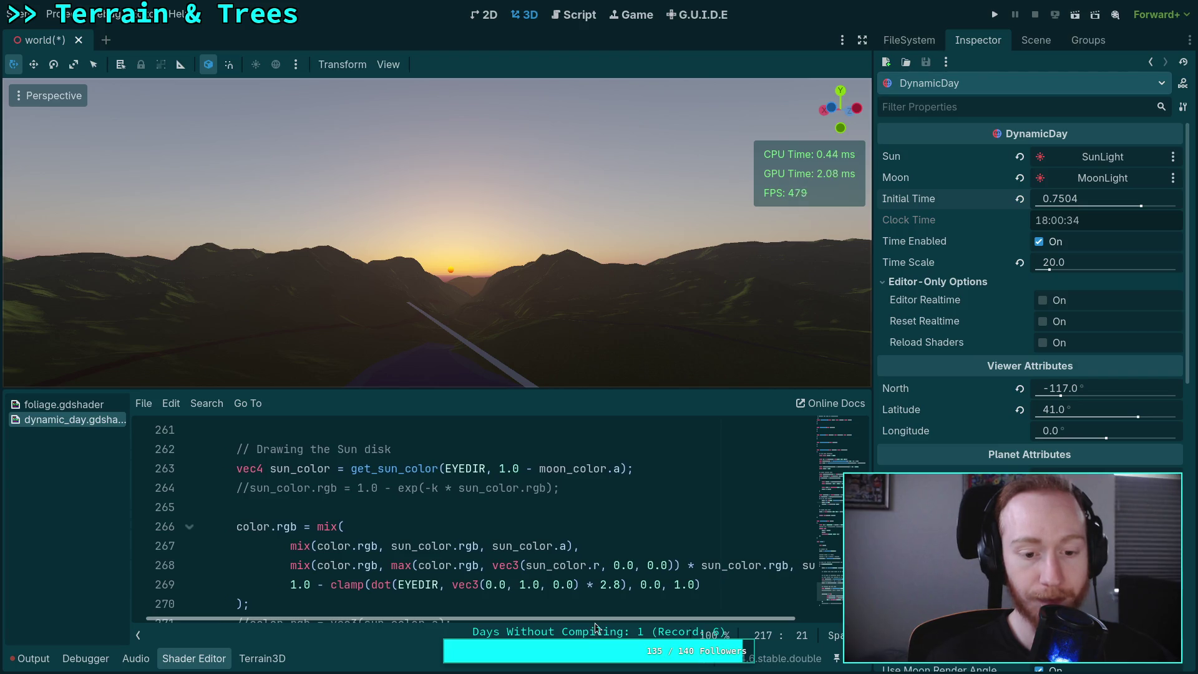
{"action": "scroll", "coordinate": [232, 531], "scroll_direction": "down", "scroll_amount": 1}
{"action": "left_click", "coordinate": [273, 445]}
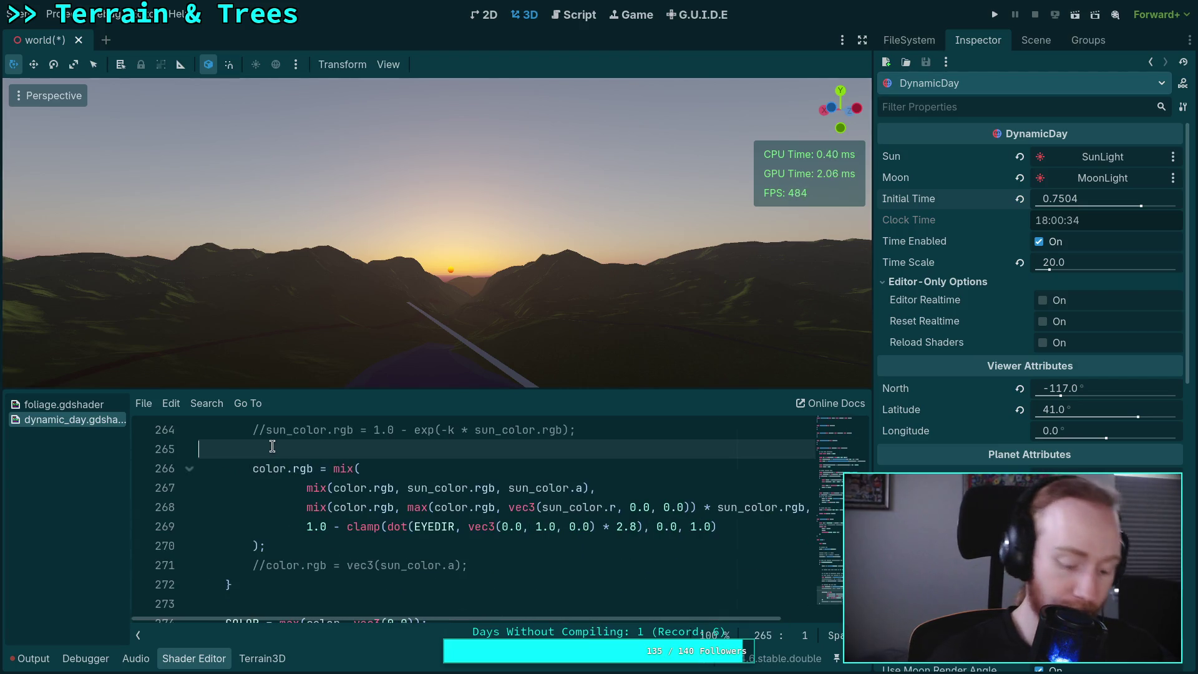
{"action": "key", "text": "Return"}
{"action": "type", "text": "/**/"}
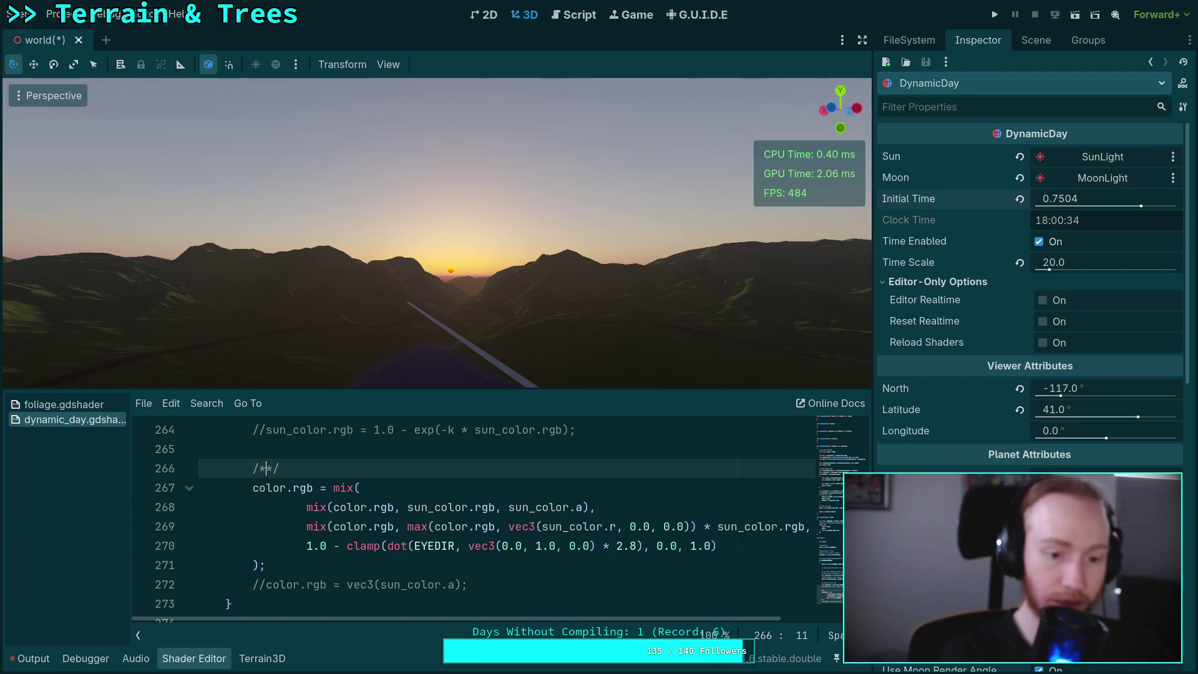
{"action": "key", "text": "Return"}
{"action": "key", "text": "alt+Down"}
{"action": "key", "text": "alt+Down"}
{"action": "key", "text": "alt+Down"}
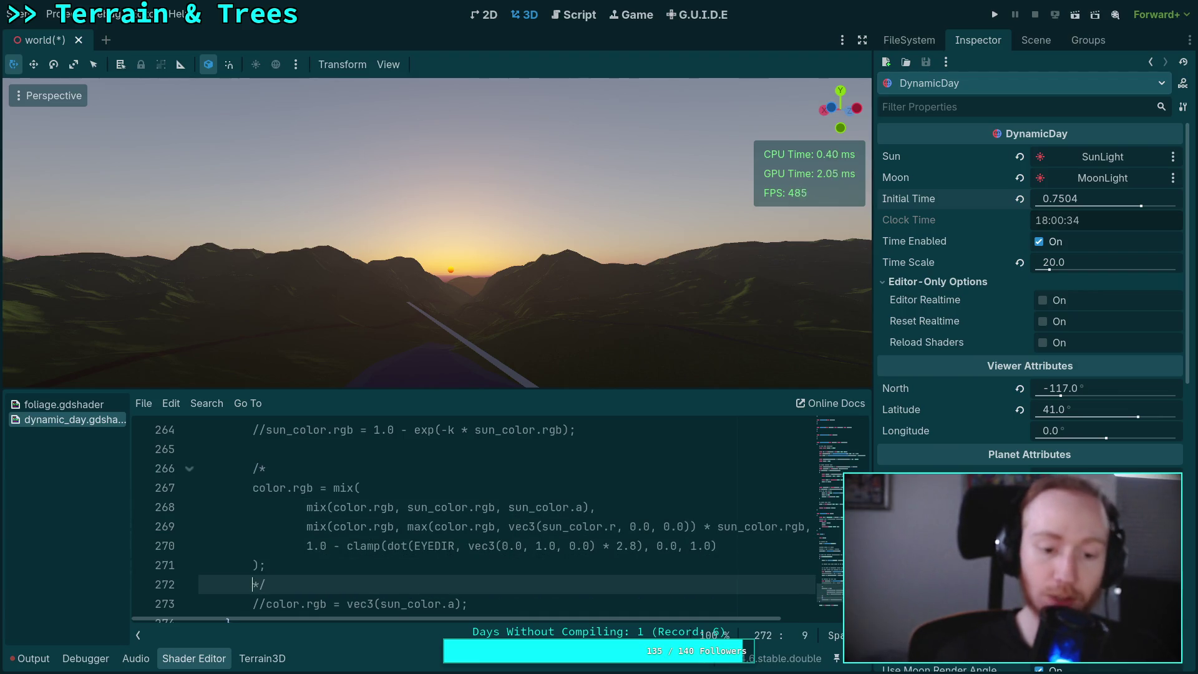
{"action": "key", "text": "Return"}
- Add color.rgb = mix(color.rgb, reddened sun term, sun_color.a); below the comment, closing it with ');'
{"action": "type", "text": "color."}
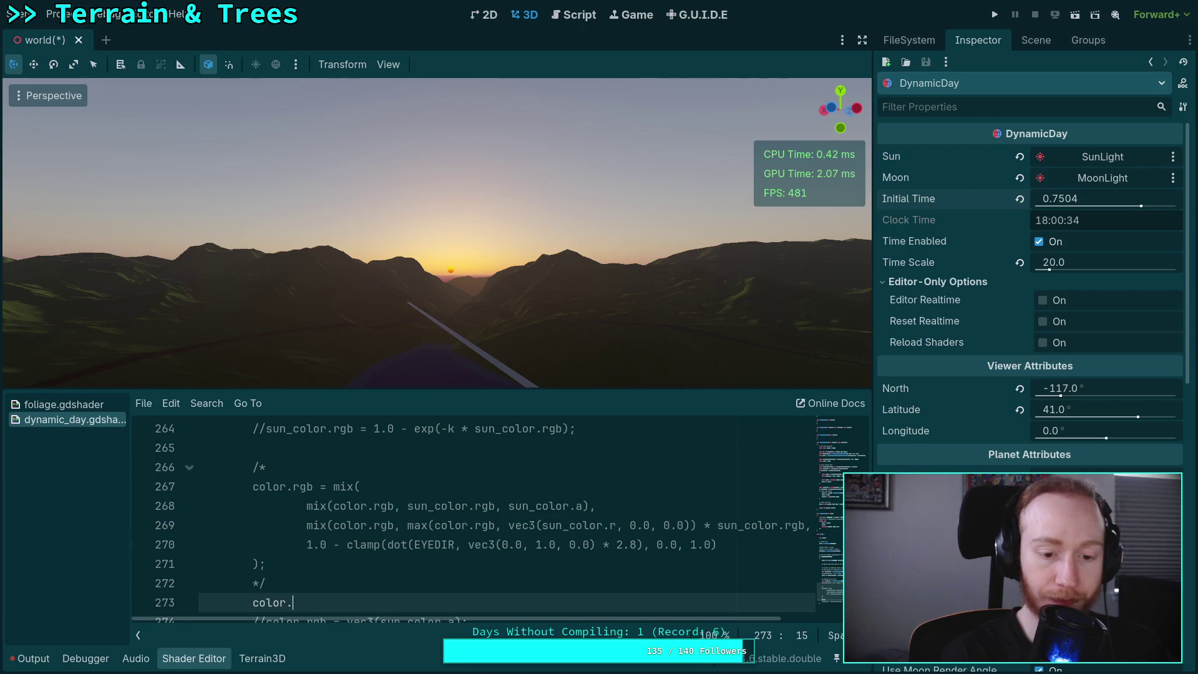
{"action": "type", "text": "rgb = mi"}
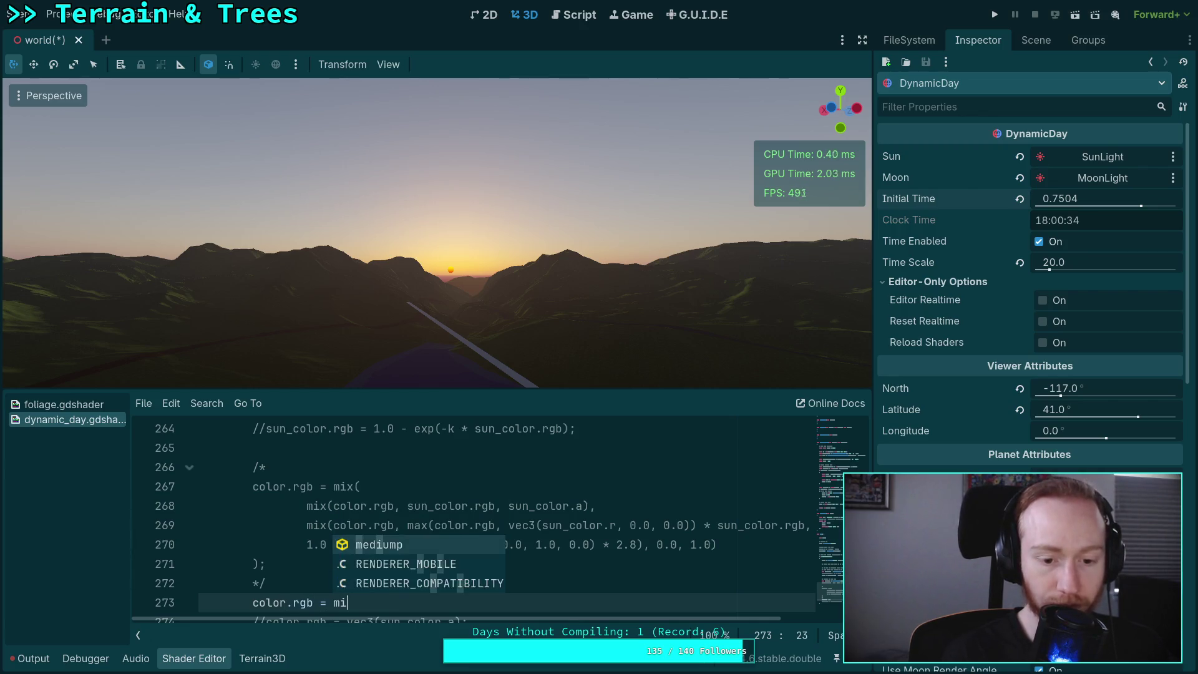
{"action": "type", "text": "x(color.rgb,"}
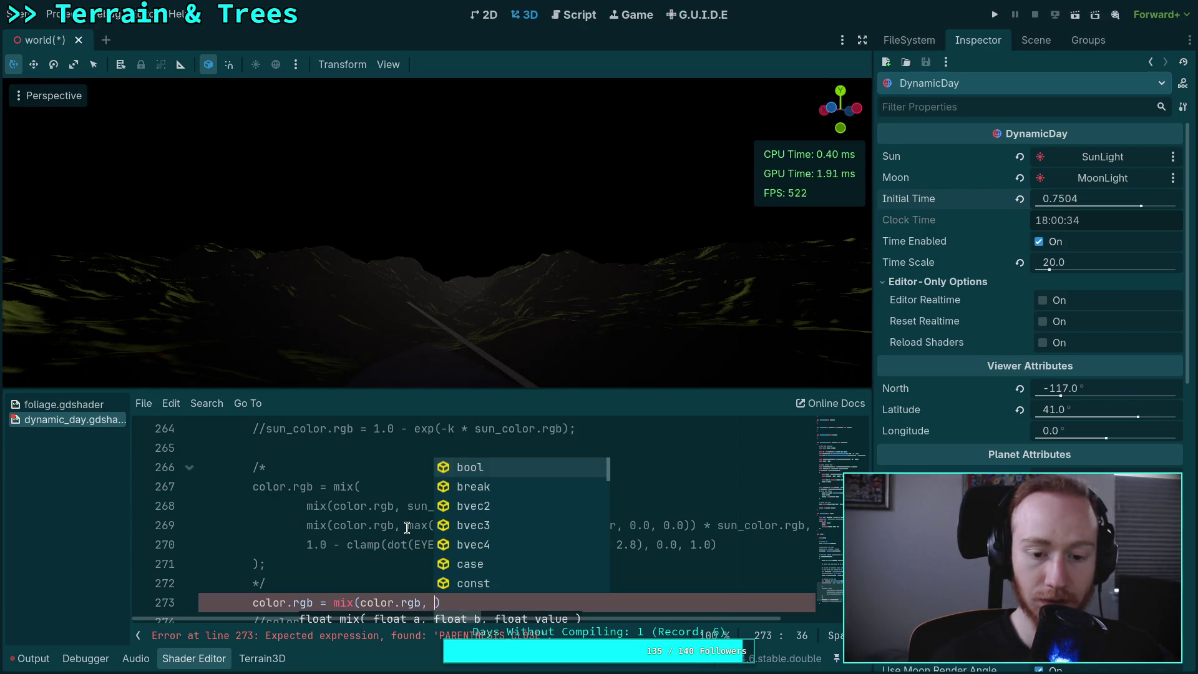
{"action": "mouse_move", "coordinate": [407, 527]}
{"action": "left_mouse_down"}
{"action": "mouse_move", "coordinate": [805, 527]}
{"action": "mouse_move", "coordinate": [780, 527]}
{"action": "left_mouse_up"}
{"action": "right_click", "coordinate": [779, 527]}
{"action": "left_click", "coordinate": [811, 526]}
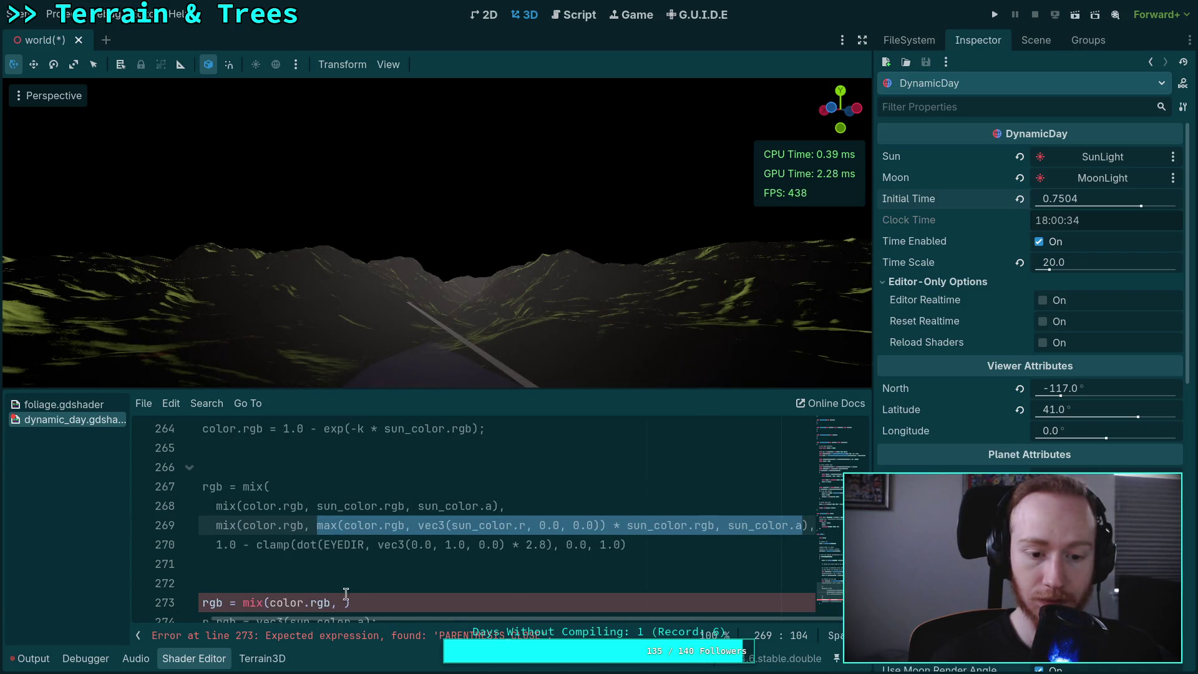
{"action": "left_click", "coordinate": [348, 601]}
{"action": "key", "text": "ctrl+v"}
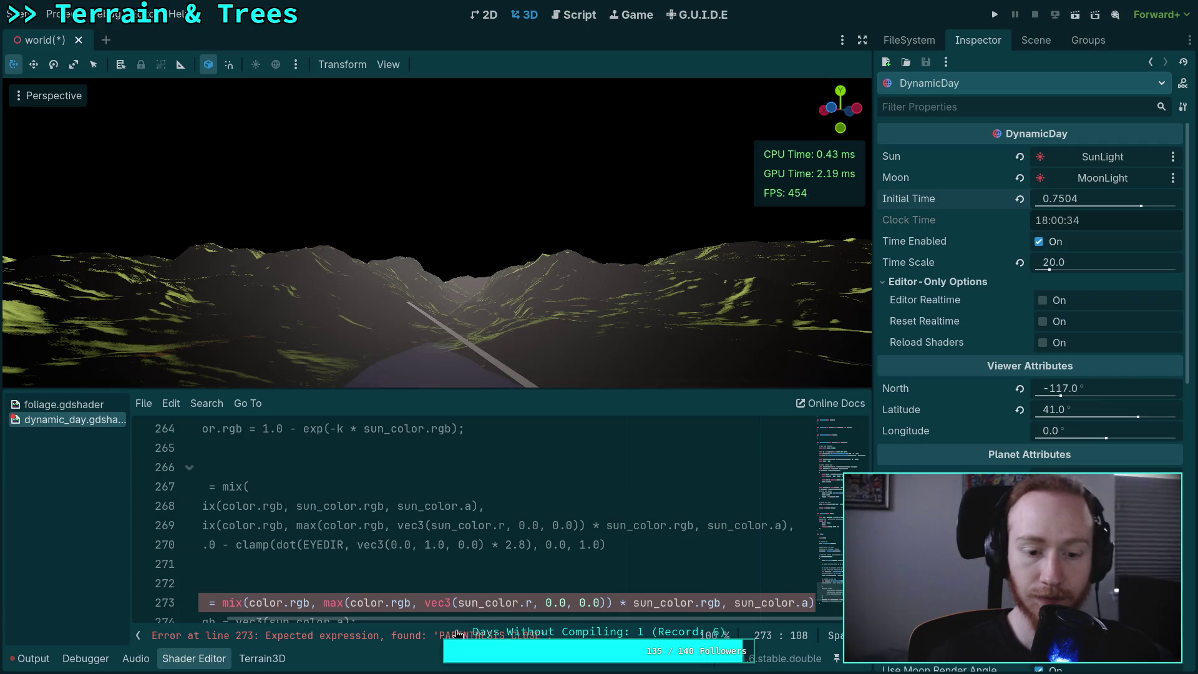
{"action": "left_click", "coordinate": [348, 564]}
{"action": "scroll", "coordinate": [348, 564], "scroll_direction": "down", "scroll_amount": 1}
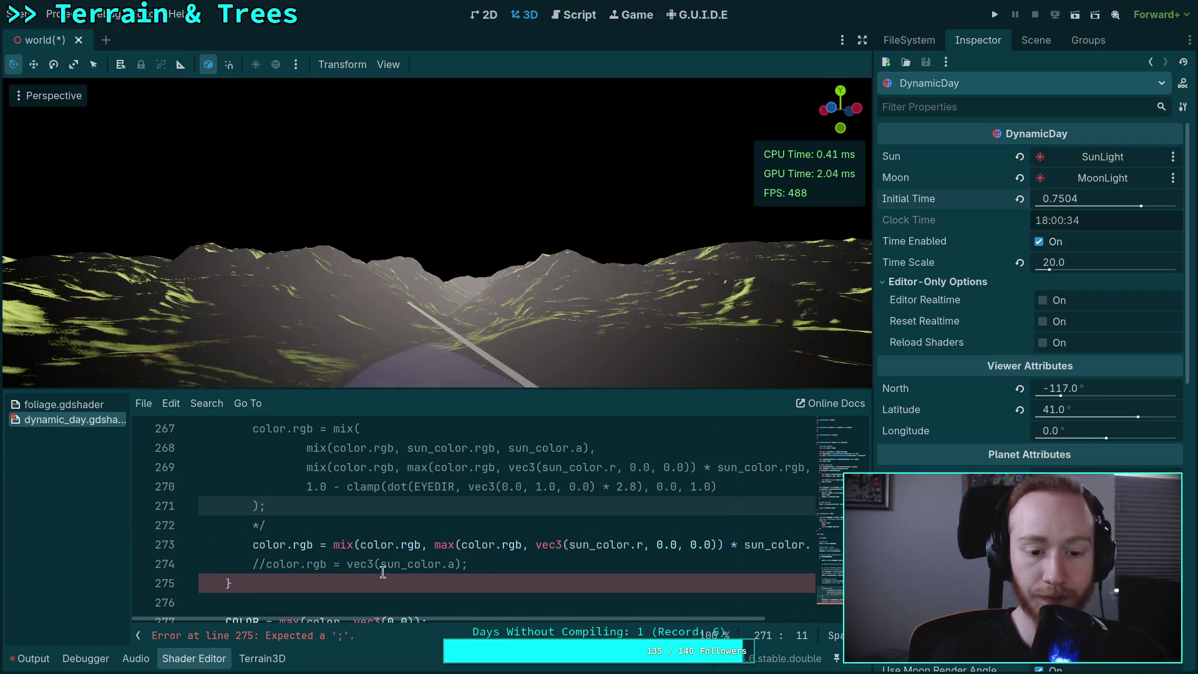
{"action": "left_click_drag", "start_coordinate": [493, 619], "coordinate": [741, 554]}
{"action": "left_click", "coordinate": [810, 544]}
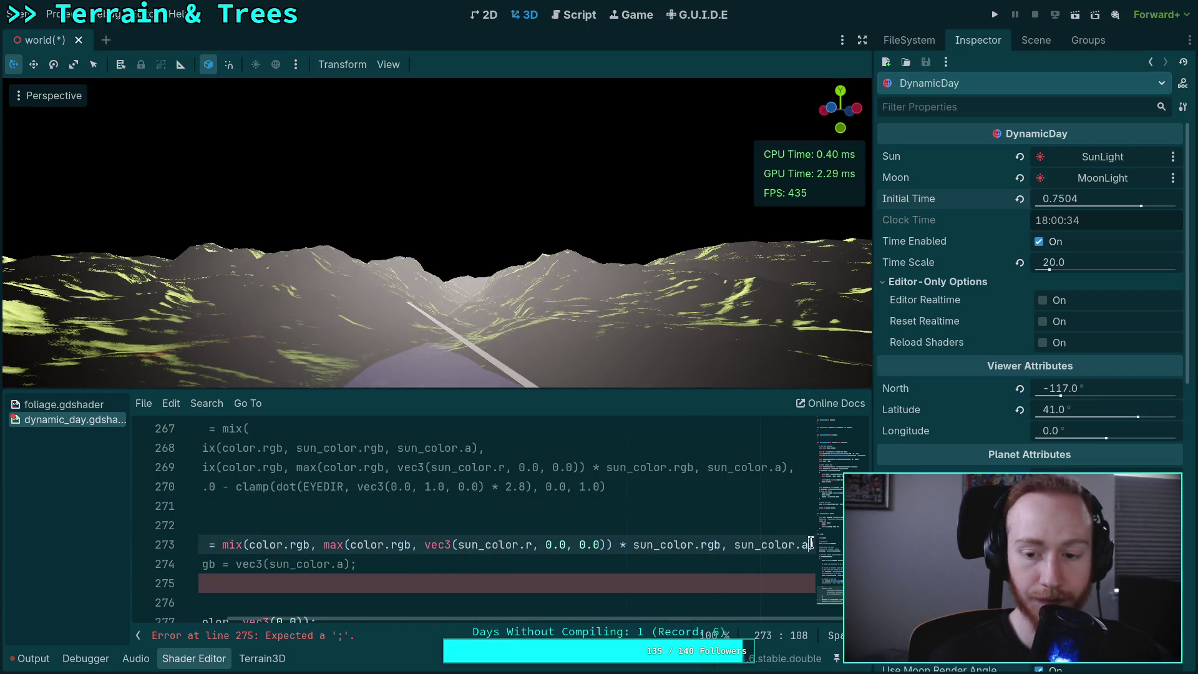
{"action": "type", "text": ");"}
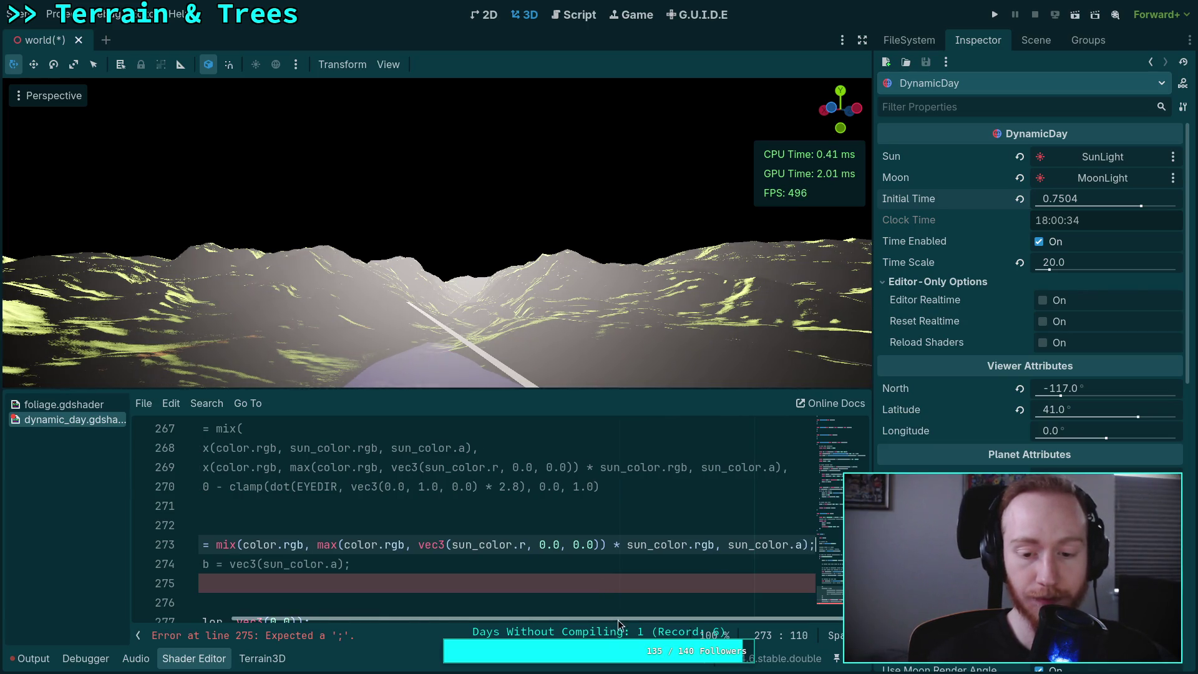
- Scrub Initial Time to 0.7503 to check the sun, then return to the sun_color.rgb multiplier
{"action": "left_click_drag", "start_coordinate": [618, 619], "coordinate": [519, 620]}
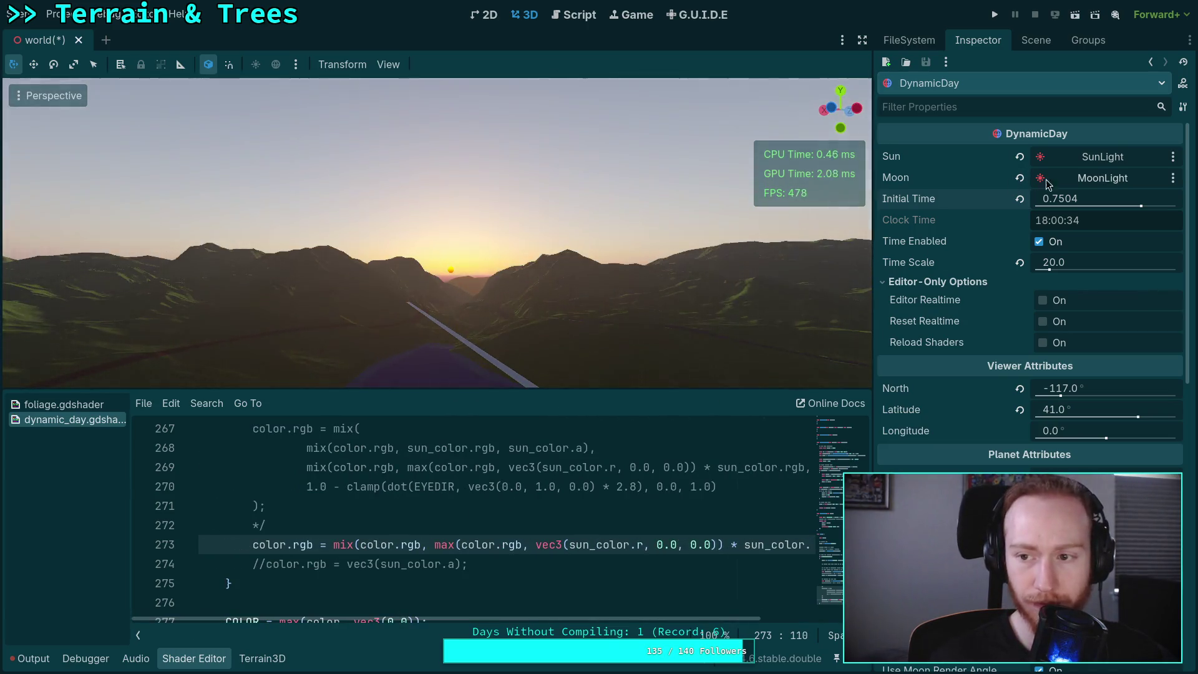
{"action": "left_click_drag", "start_coordinate": [1098, 198], "coordinate": [1082, 198]}
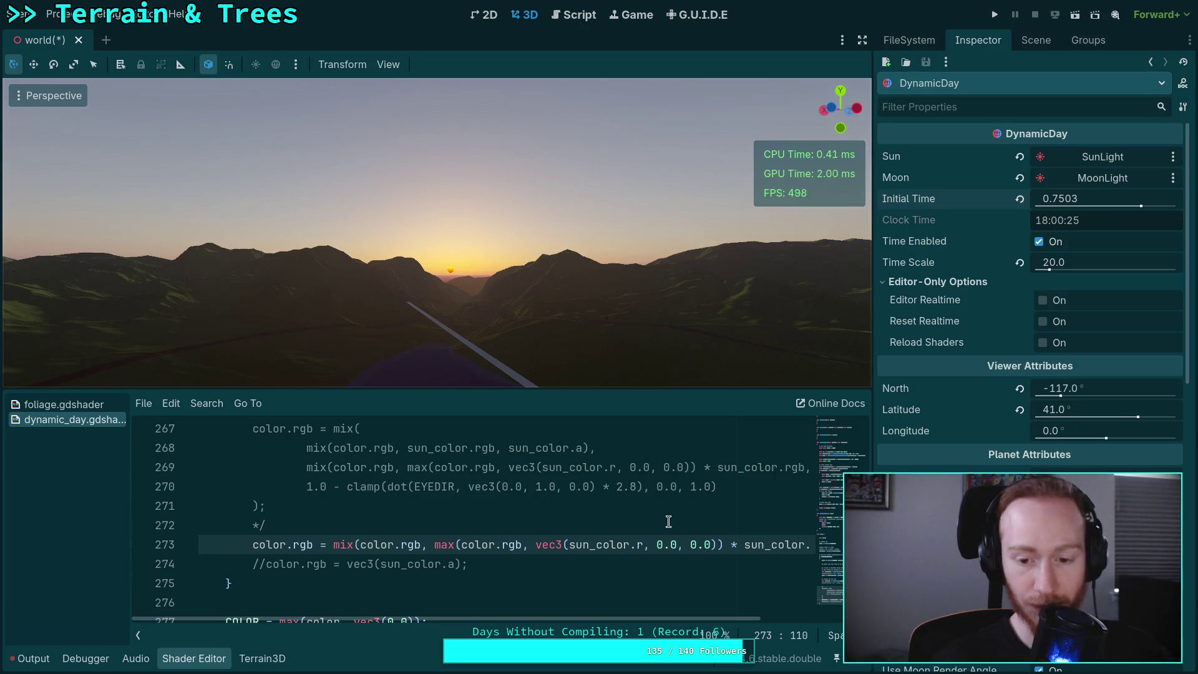
{"action": "left_click_drag", "start_coordinate": [686, 617], "coordinate": [795, 613]}
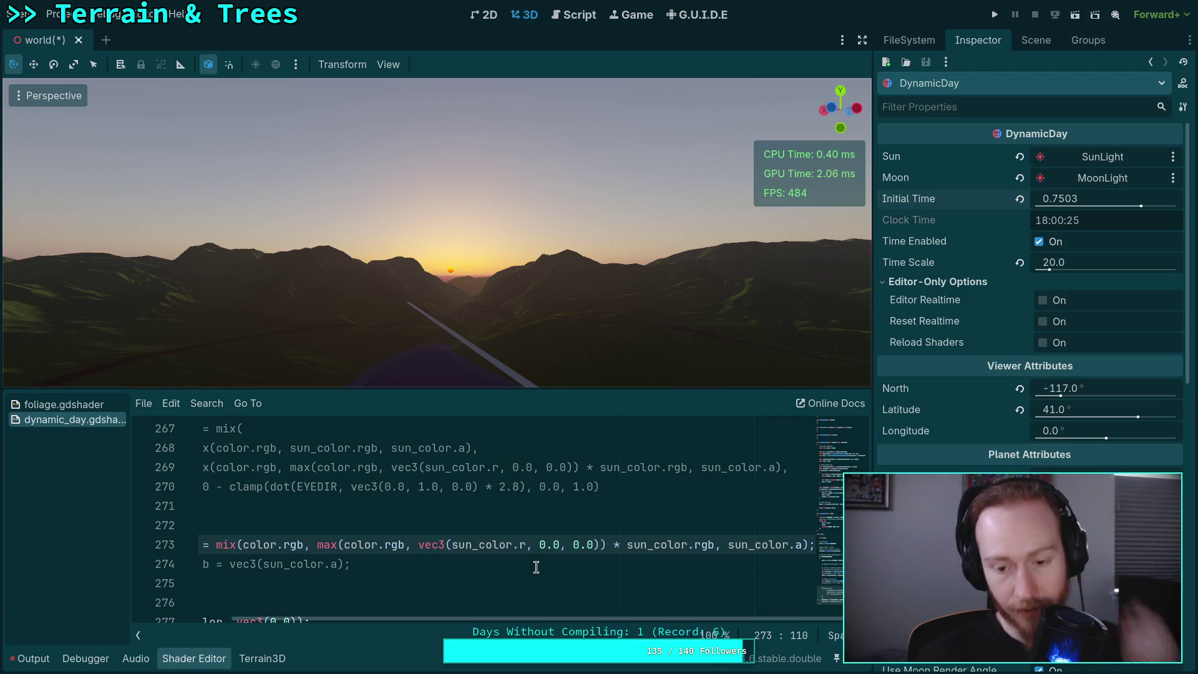
{"action": "left_click", "coordinate": [626, 544]}
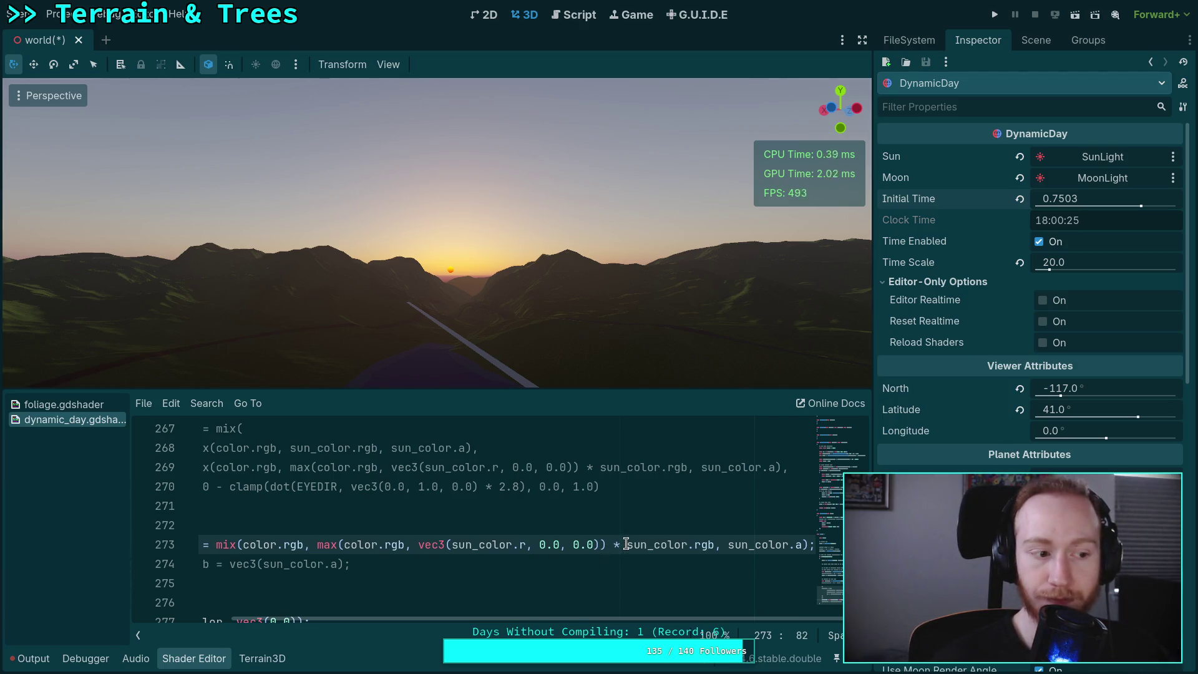
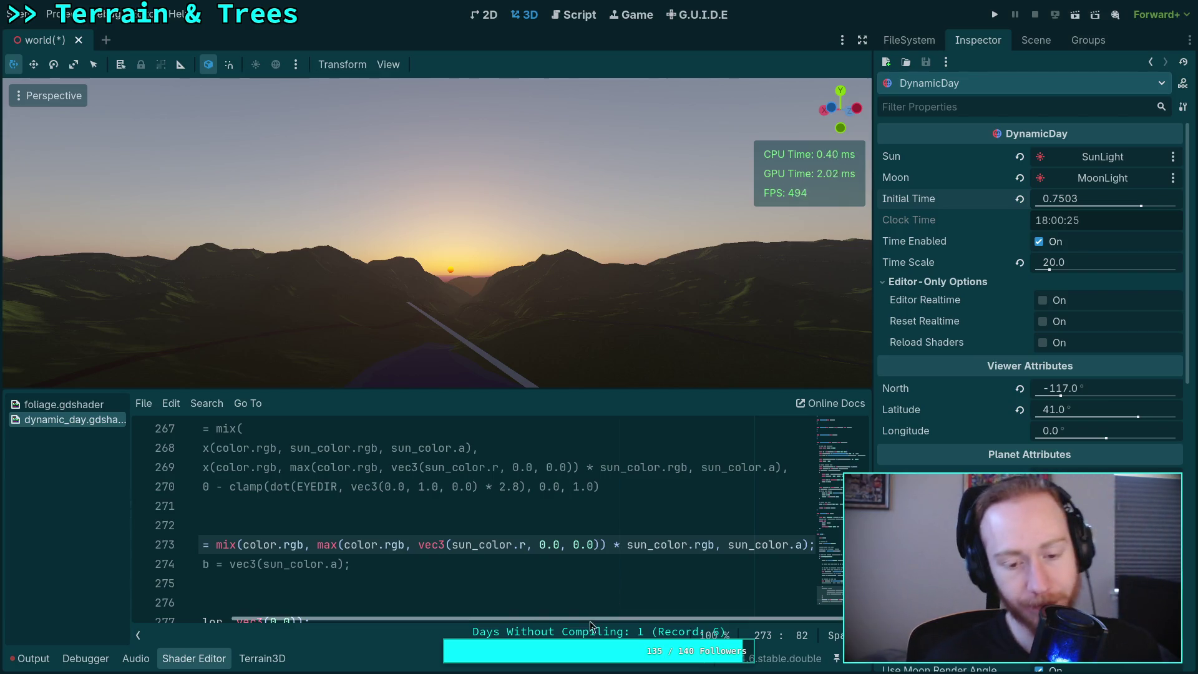
- Lower DynamicDay's Initial Time to 0.74965 so the sun sits just above the mountain ridge
{"action": "mouse_move", "coordinate": [616, 619]}
{"action": "left_mouse_down"}
{"action": "mouse_move", "coordinate": [534, 618]}
{"action": "mouse_move", "coordinate": [606, 616]}
{"action": "left_mouse_up"}
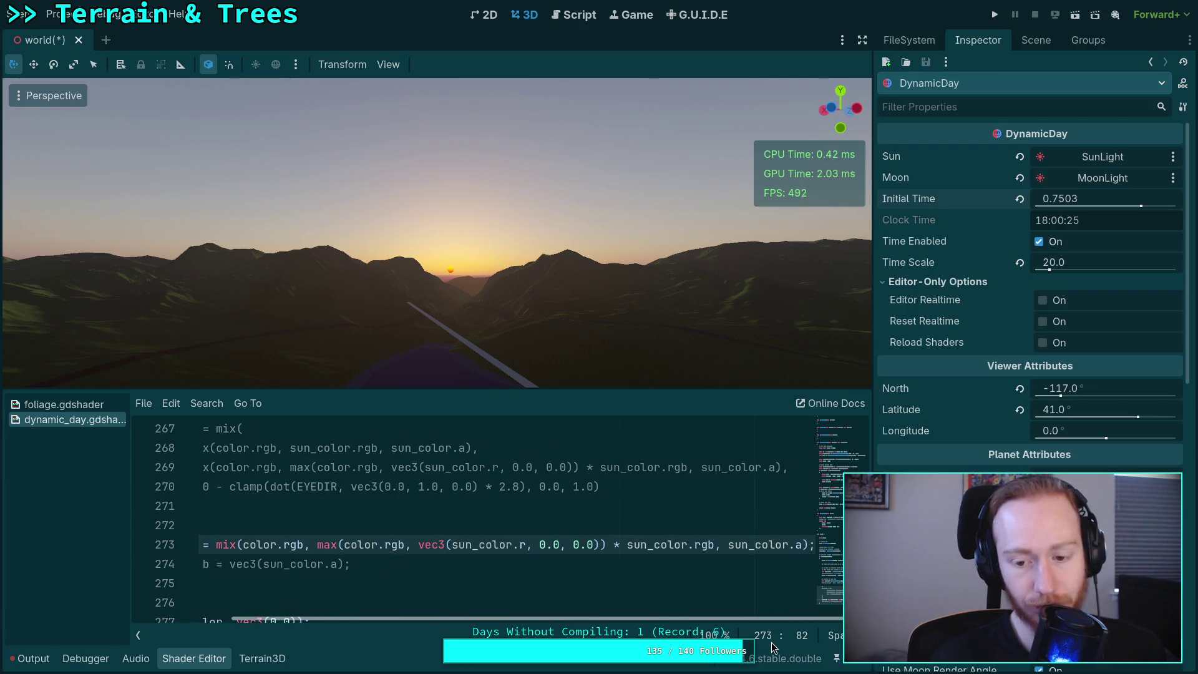
{"action": "mouse_move", "coordinate": [593, 618]}
{"action": "left_mouse_down"}
{"action": "mouse_move", "coordinate": [488, 624]}
{"action": "mouse_move", "coordinate": [588, 625]}
{"action": "left_mouse_up"}
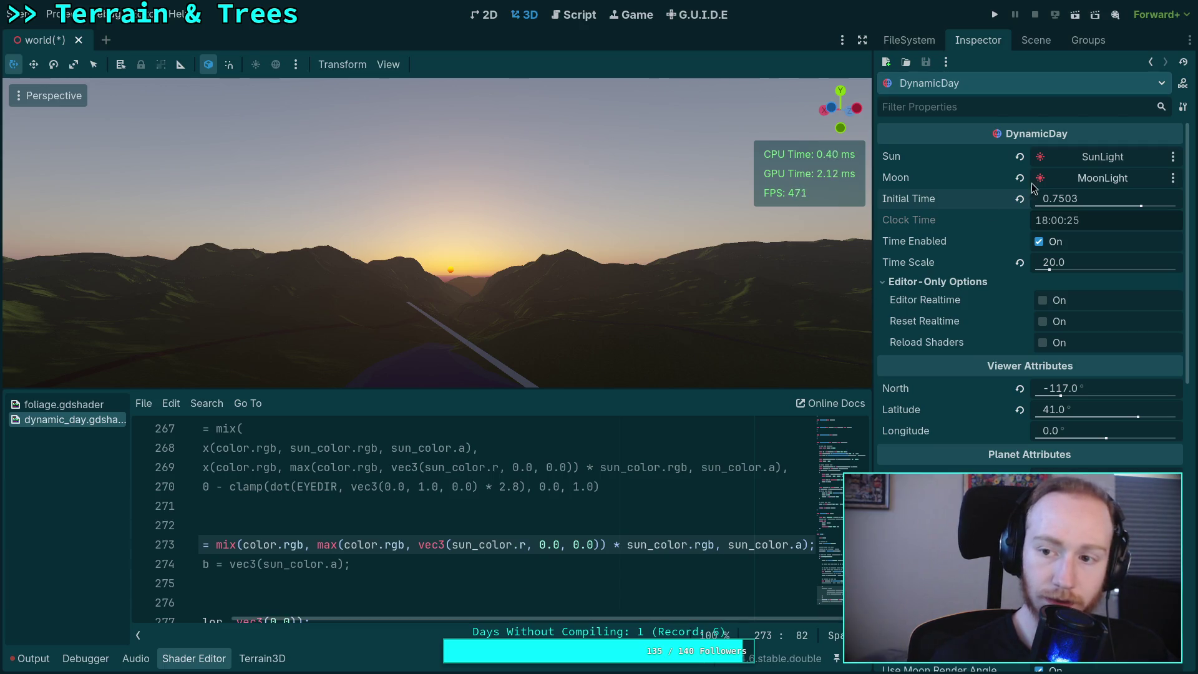
{"action": "mouse_move", "coordinate": [1104, 199]}
{"action": "left_mouse_down"}
{"action": "mouse_move", "coordinate": [1062, 199]}
{"action": "mouse_move", "coordinate": [1101, 199]}
{"action": "left_mouse_up"}
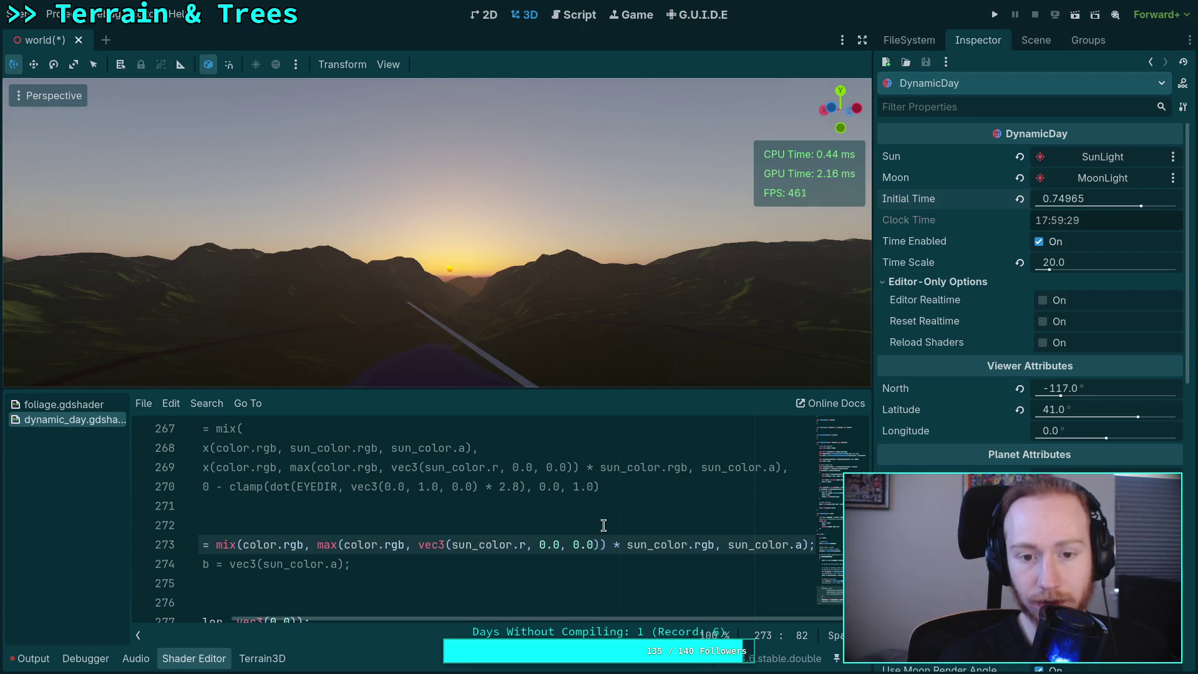
{"action": "mouse_move", "coordinate": [586, 619]}
{"action": "left_mouse_down"}
{"action": "mouse_move", "coordinate": [477, 611]}
{"action": "mouse_move", "coordinate": [639, 624]}
{"action": "left_mouse_up"}
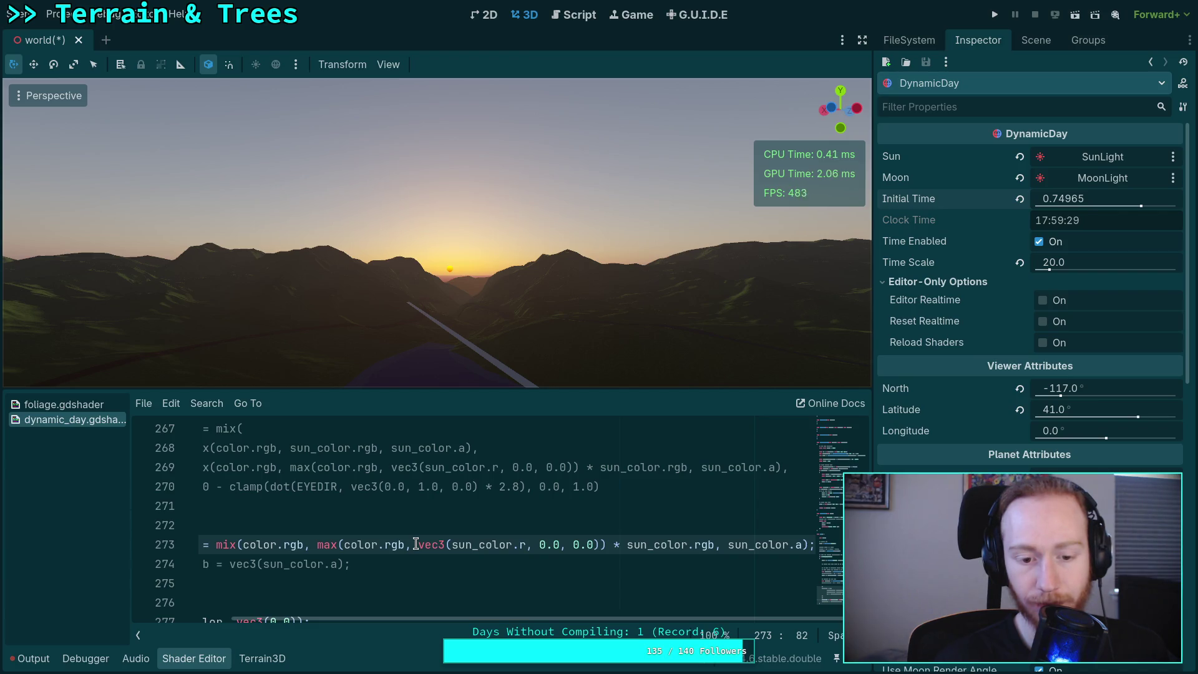
- On line 273, wrap max in pow( and compare color.rgb with sun_color.rgb instead of the vec3
{"action": "left_click", "coordinate": [315, 546]}
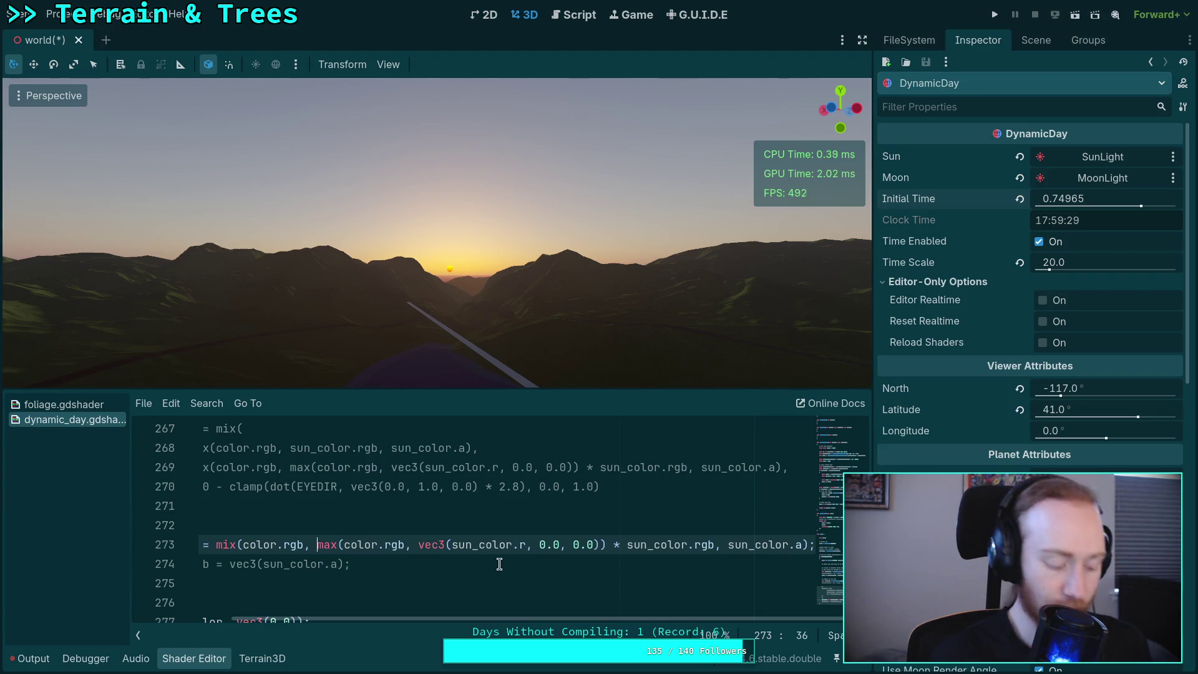
{"action": "type", "text": "pow("}
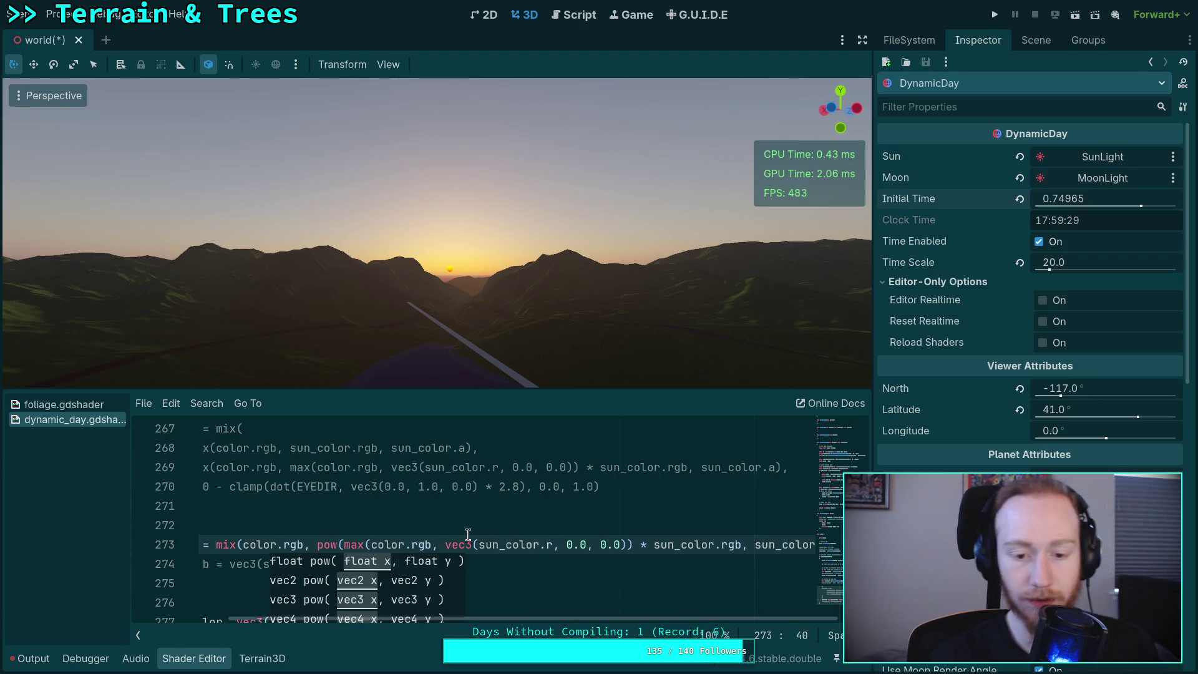
{"action": "double_click", "coordinate": [473, 544]}
{"action": "type", "text": "v"}
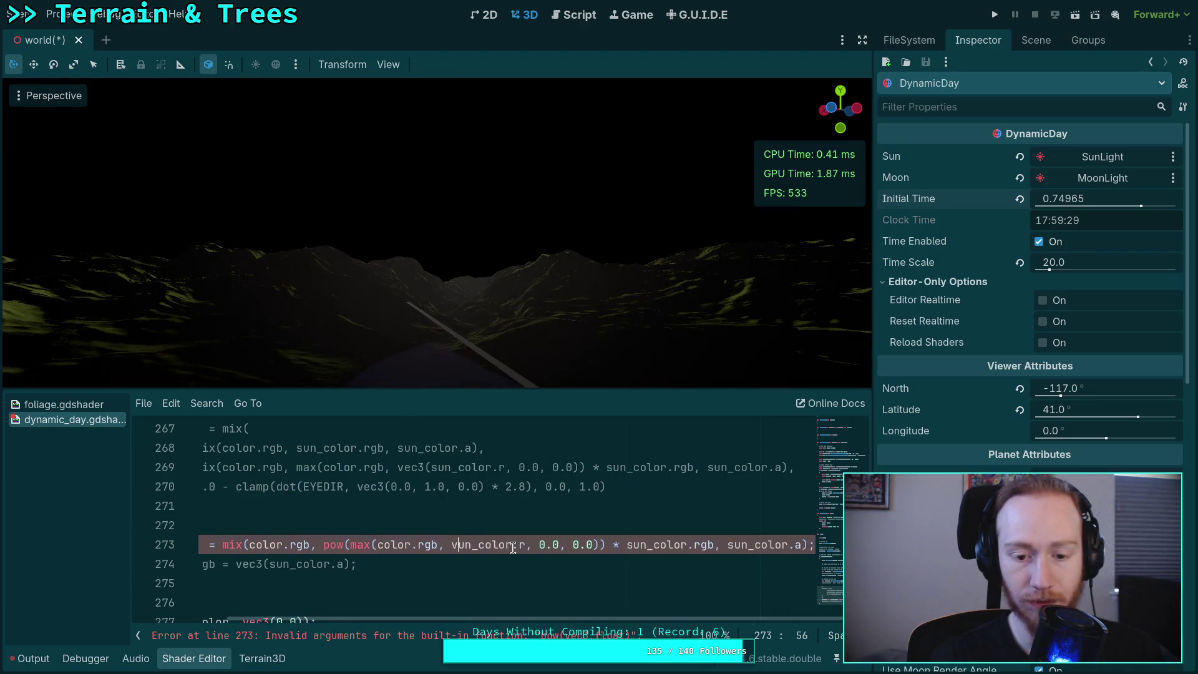
{"action": "left_click_drag", "start_coordinate": [534, 546], "coordinate": [601, 552]}
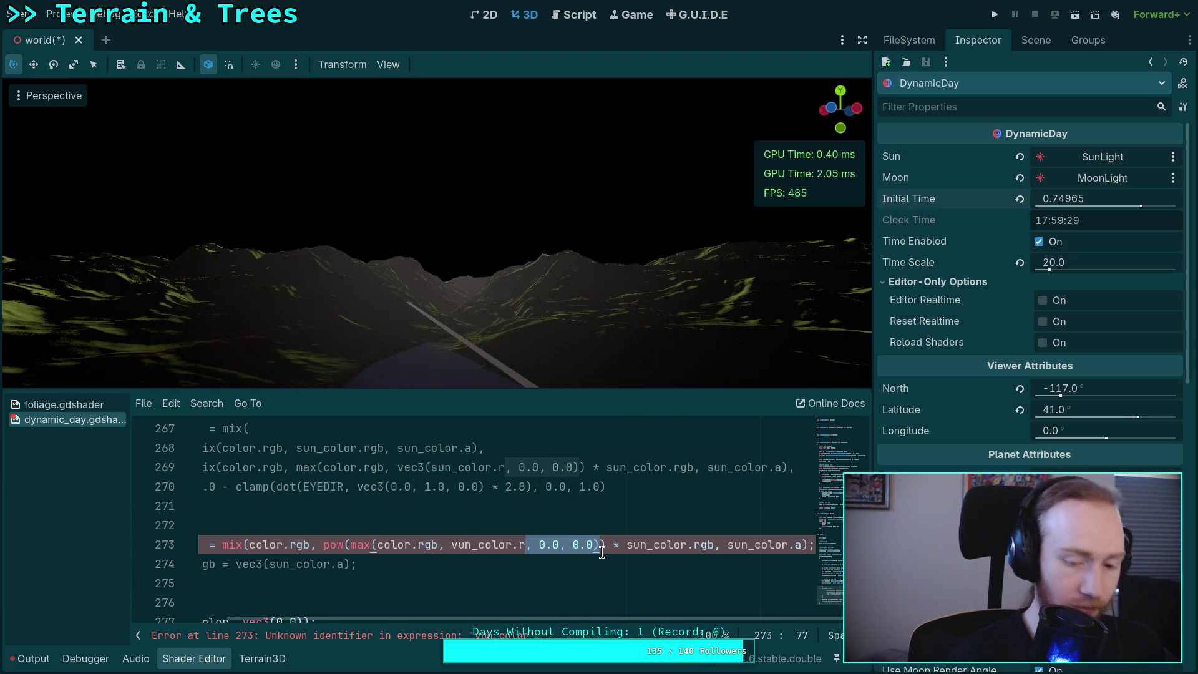
{"action": "type", "text": "gb"}
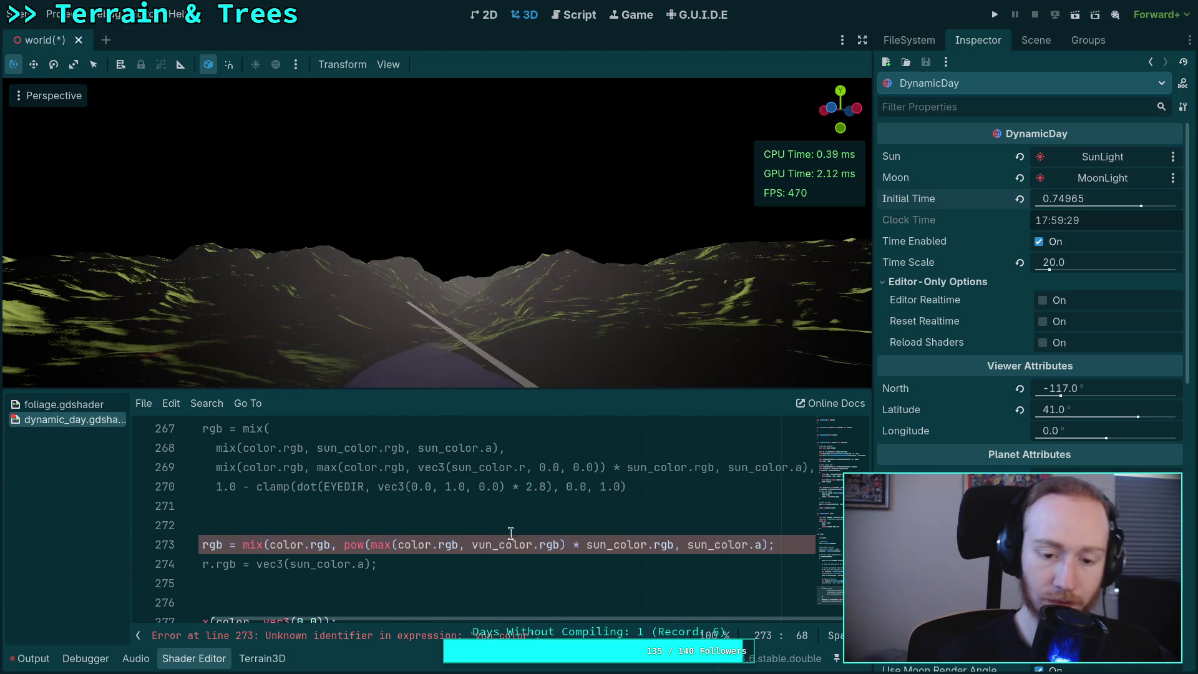
{"action": "left_click", "coordinate": [477, 545]}
{"action": "key", "text": "BackSpace"}
{"action": "type", "text": "s"}
{"action": "type", "text": "s"}
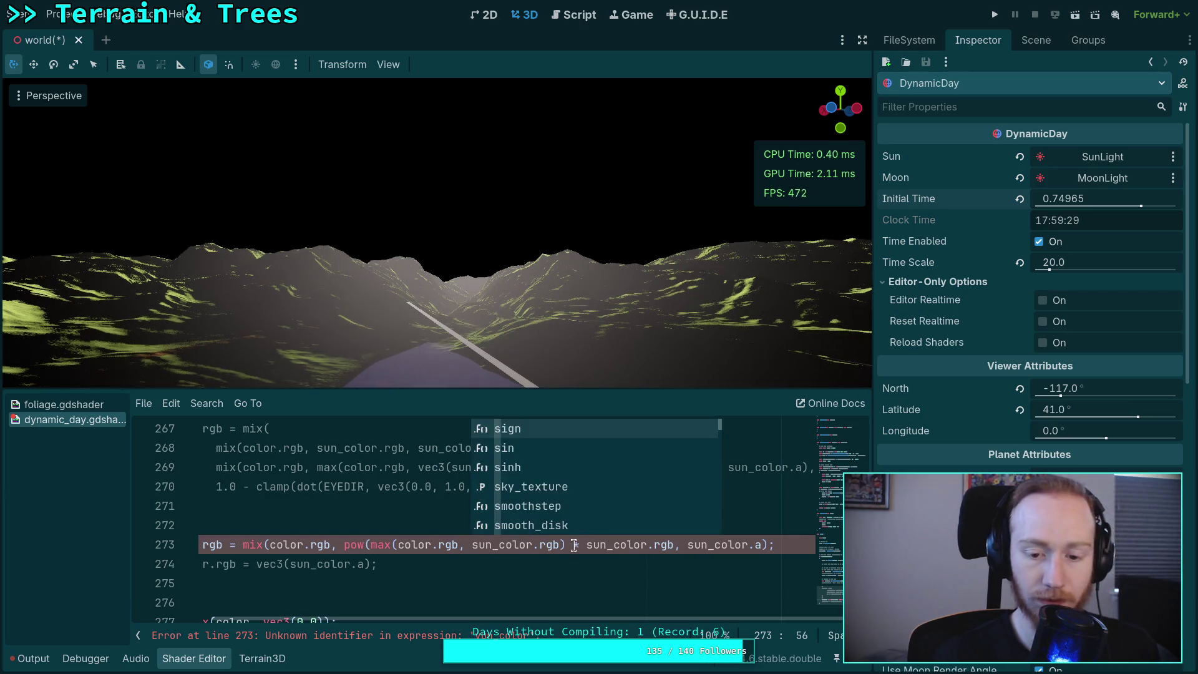
- Give pow a vec3(2.0) exponent and delete the trailing '* sun_color.rgb' multiplication
{"action": "left_click", "coordinate": [573, 545]}
{"action": "type", "text": ", 2"}
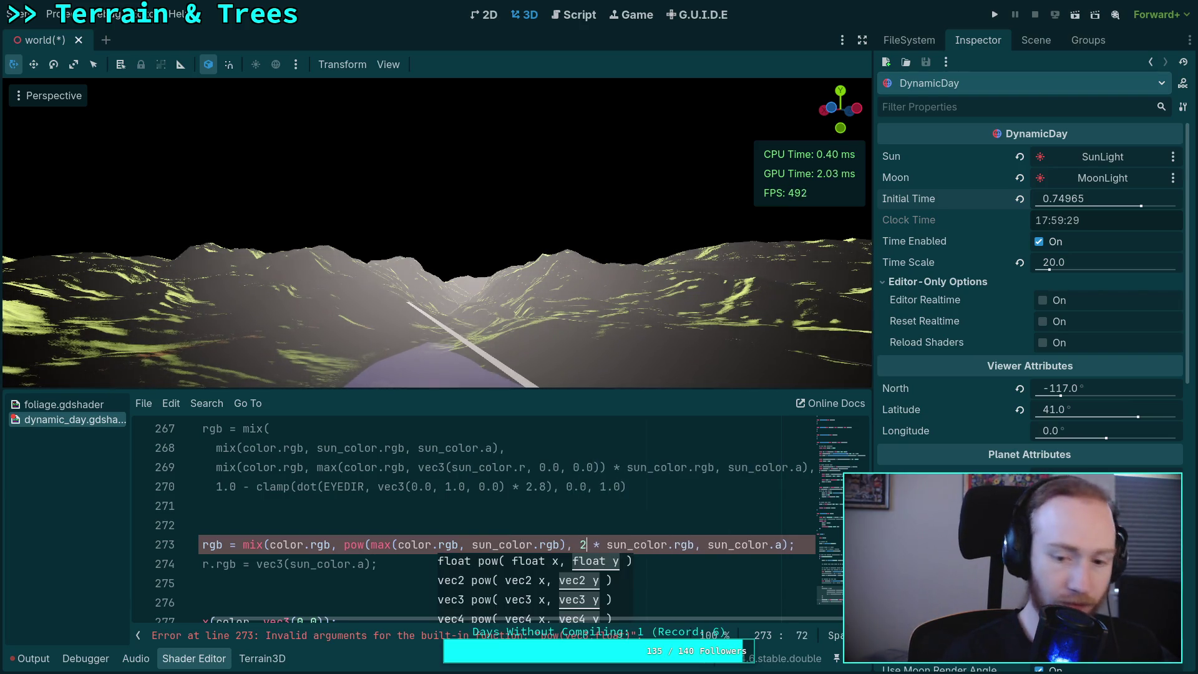
{"action": "type", "text": ".0"}
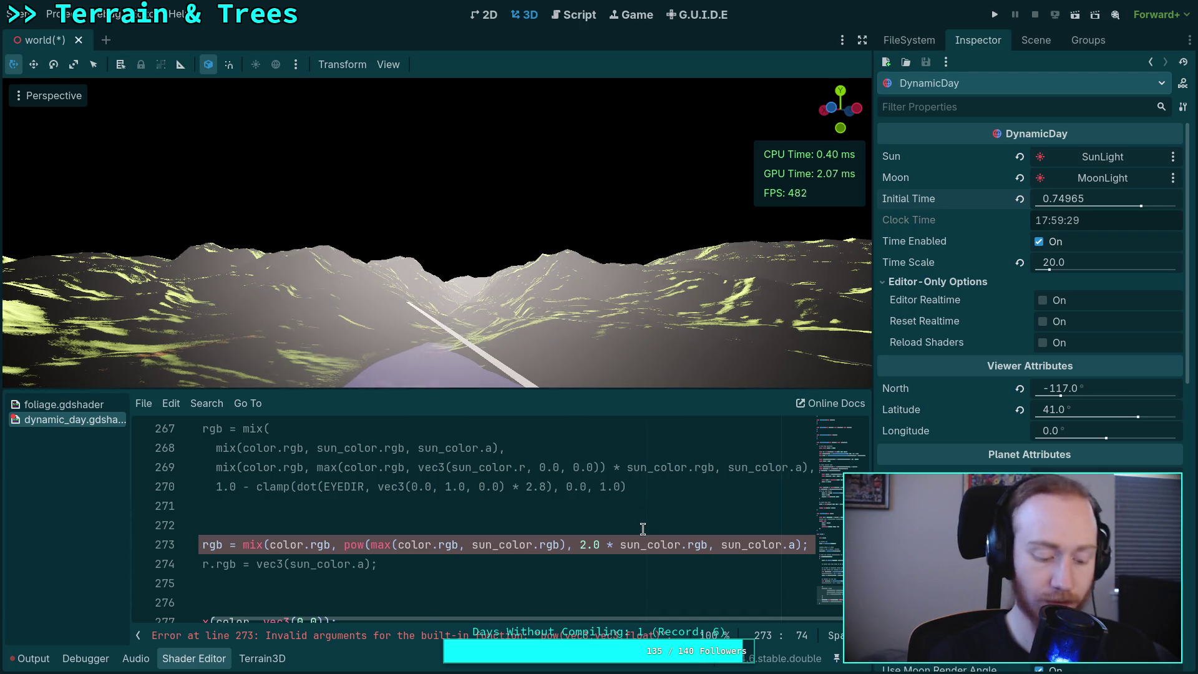
{"action": "type", "text": "("}
{"action": "key", "text": "BackSpace"}
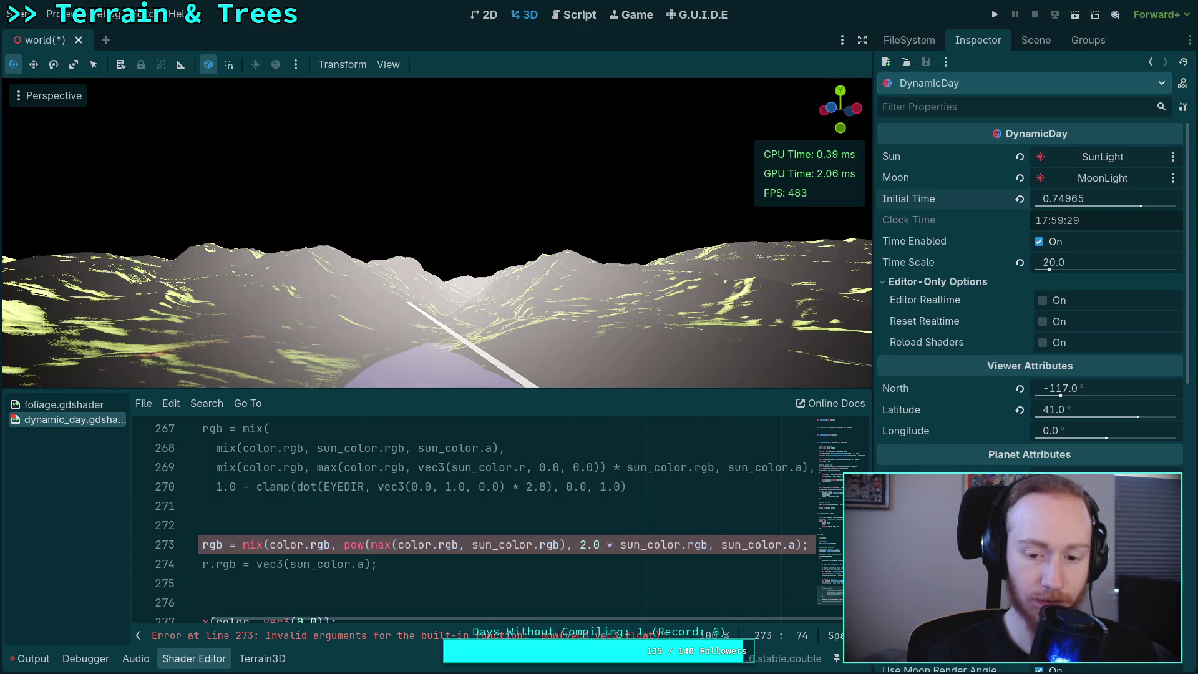
{"action": "type", "text": "("}
{"action": "key", "text": "BackSpace"}
{"action": "type", "text": ")"}
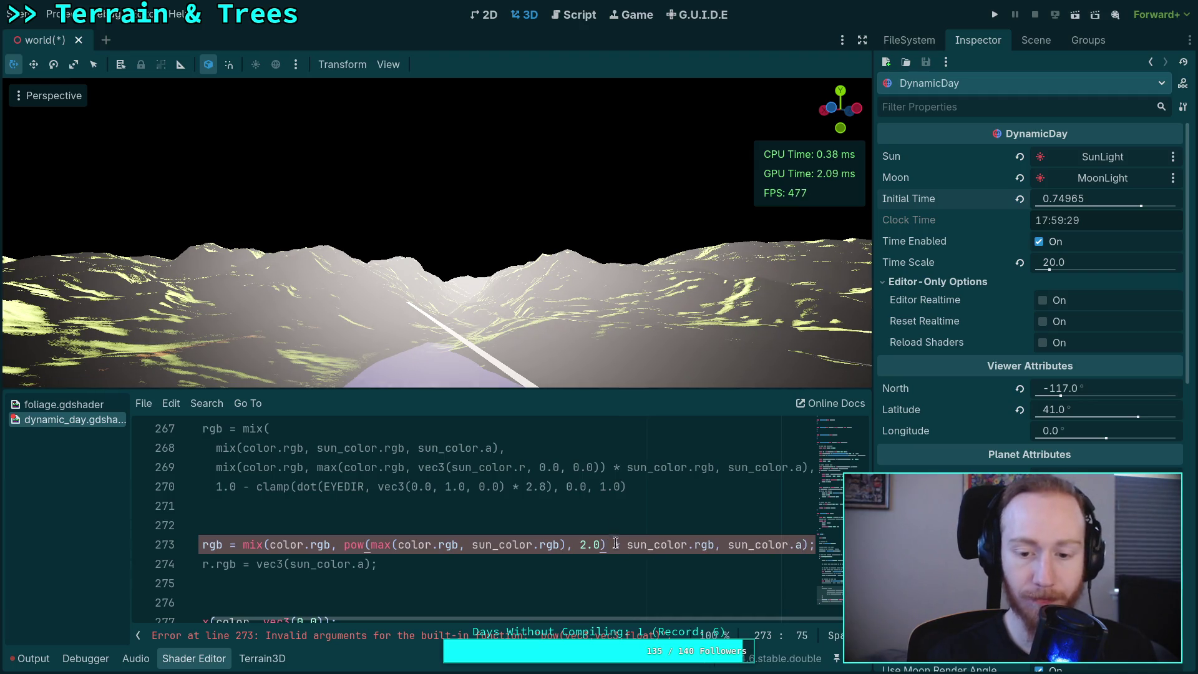
{"action": "left_click_drag", "start_coordinate": [608, 544], "coordinate": [713, 544]}
{"action": "key", "text": "BackSpace"}
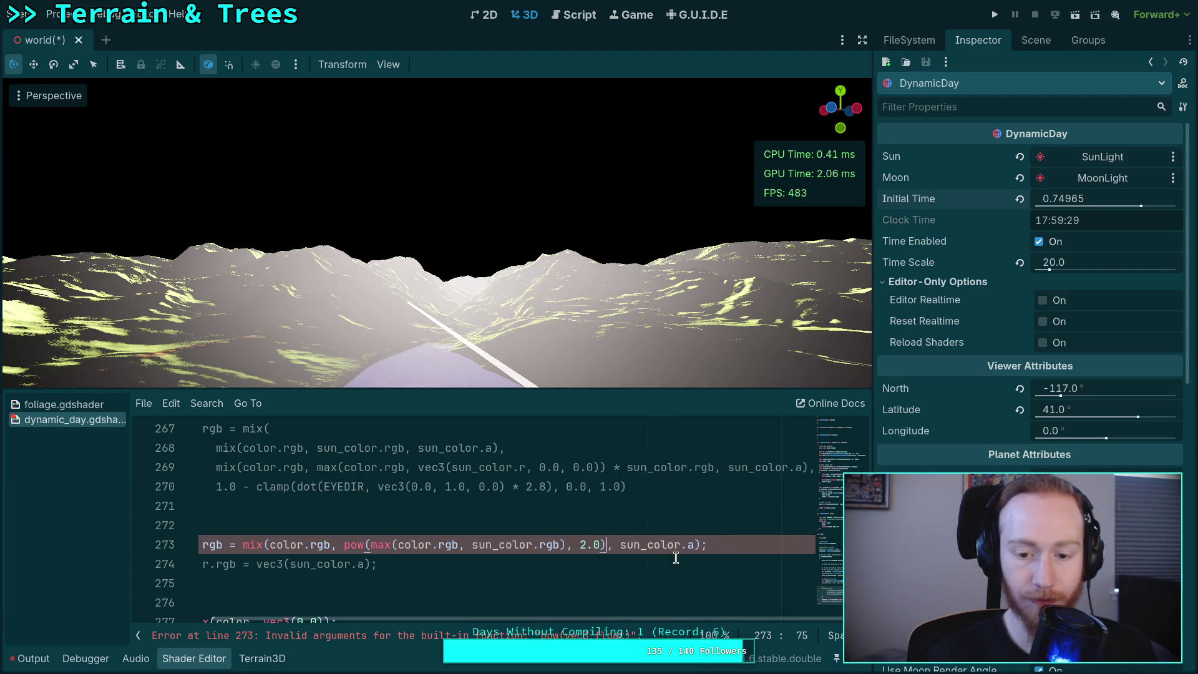
{"action": "left_click_drag", "start_coordinate": [610, 619], "coordinate": [560, 624]}
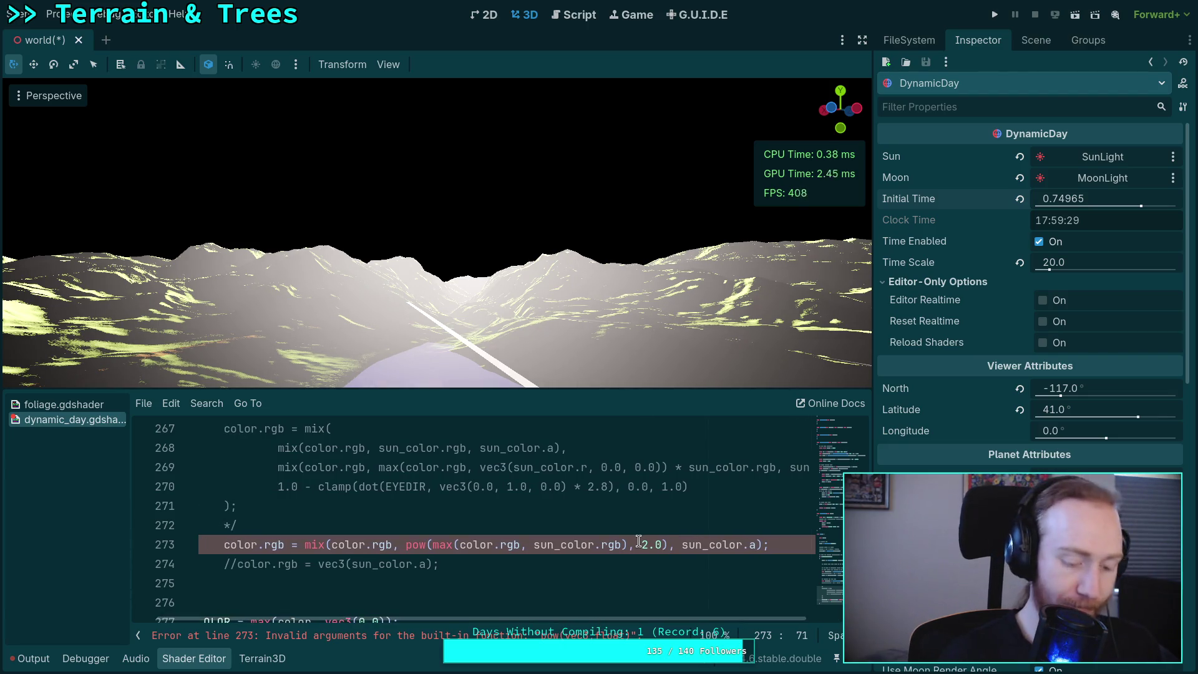
{"action": "type", "text": "vec3("}
{"action": "key", "text": "Right"}
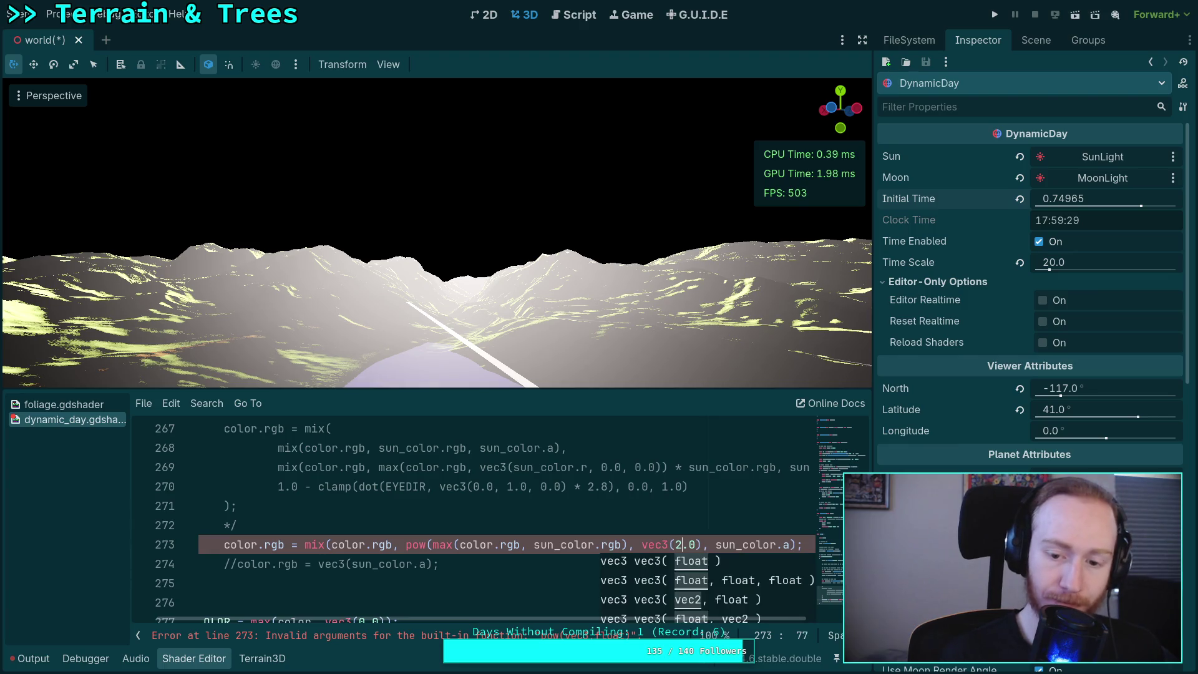
{"action": "type", "text": ")"}
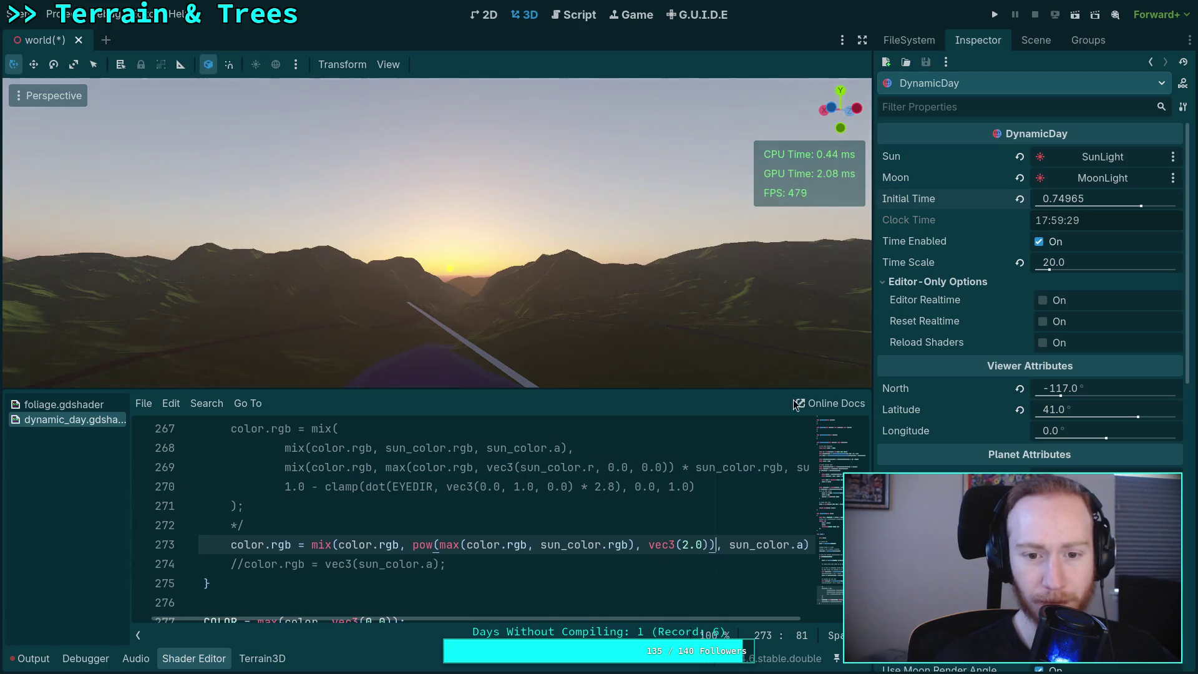
- Raise Initial Time to about 0.75515 and add '+ sun_color.rgb' after the pow term on line 273
{"action": "mouse_move", "coordinate": [1062, 200]}
{"action": "left_mouse_down"}
{"action": "mouse_move", "coordinate": [1077, 200]}
{"action": "mouse_move", "coordinate": [955, 200]}
{"action": "mouse_move", "coordinate": [1063, 200]}
{"action": "left_mouse_up"}
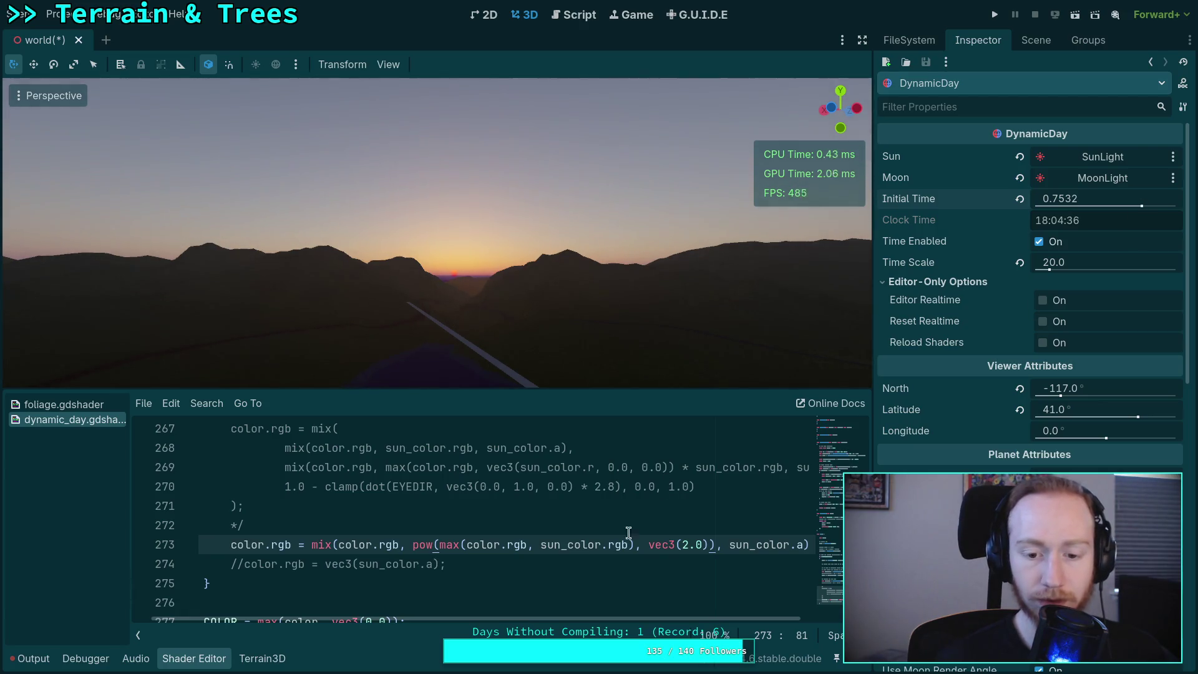
{"action": "left_click_drag", "start_coordinate": [595, 620], "coordinate": [654, 619]}
{"action": "type", "text": "+ sun_color.rgb"}
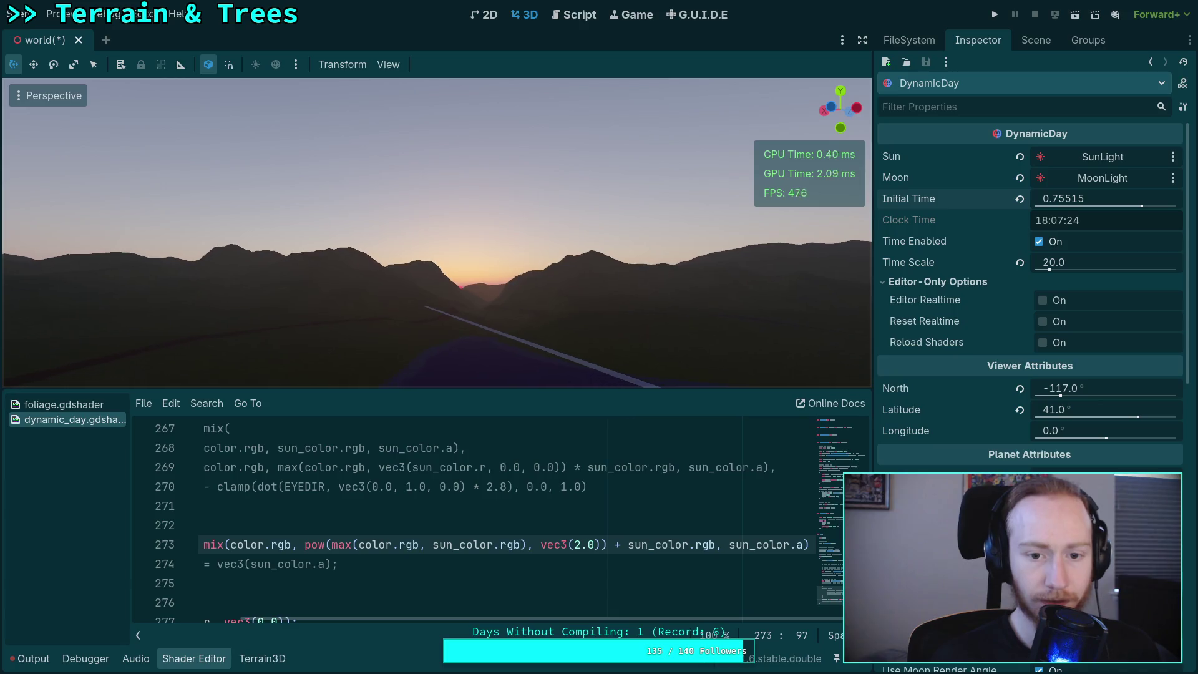
- Narrow the viewport camera's field of view to 10° and tilt it to frame sky and mountains
{"action": "left_click", "coordinate": [392, 63]}
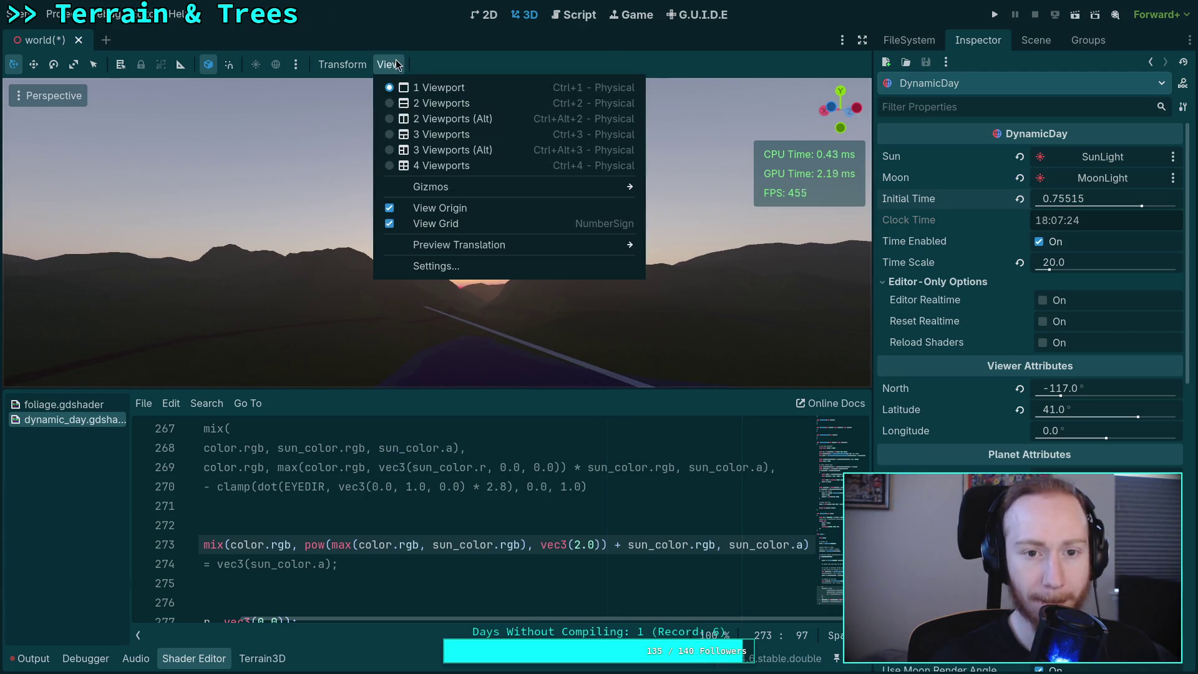
{"action": "left_click", "coordinate": [475, 270]}
{"action": "left_click", "coordinate": [535, 289]}
{"action": "key", "text": "BackSpace"}
{"action": "type", "text": "10.0"}
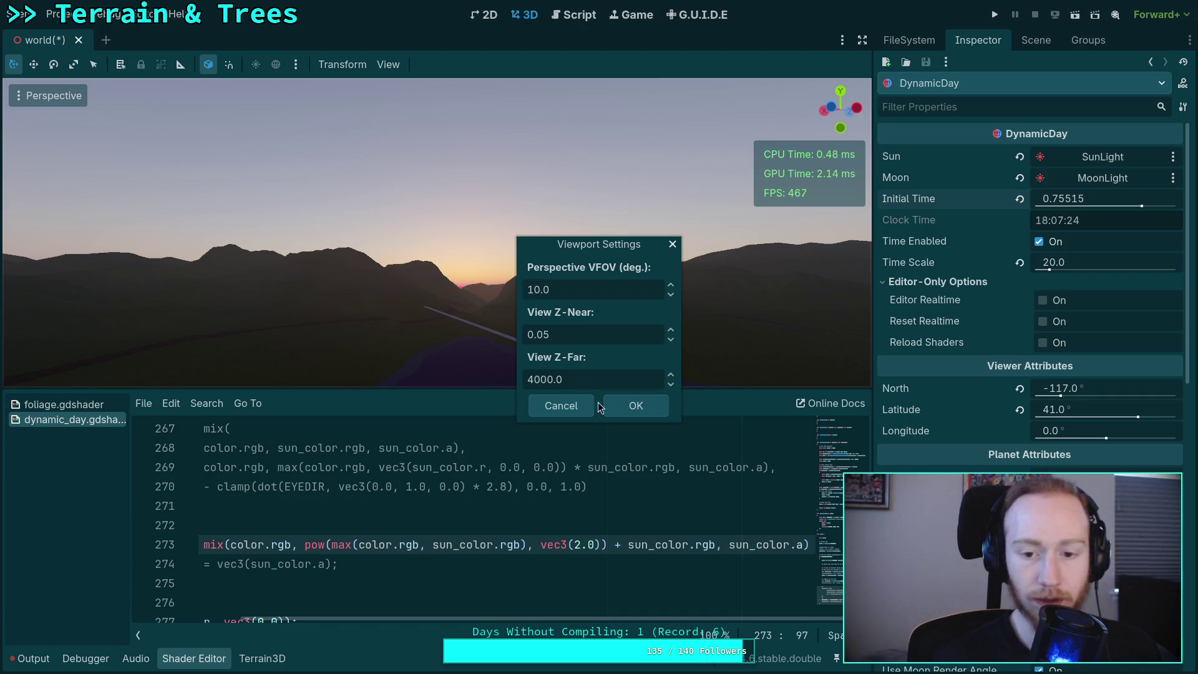
{"action": "left_click", "coordinate": [619, 406]}
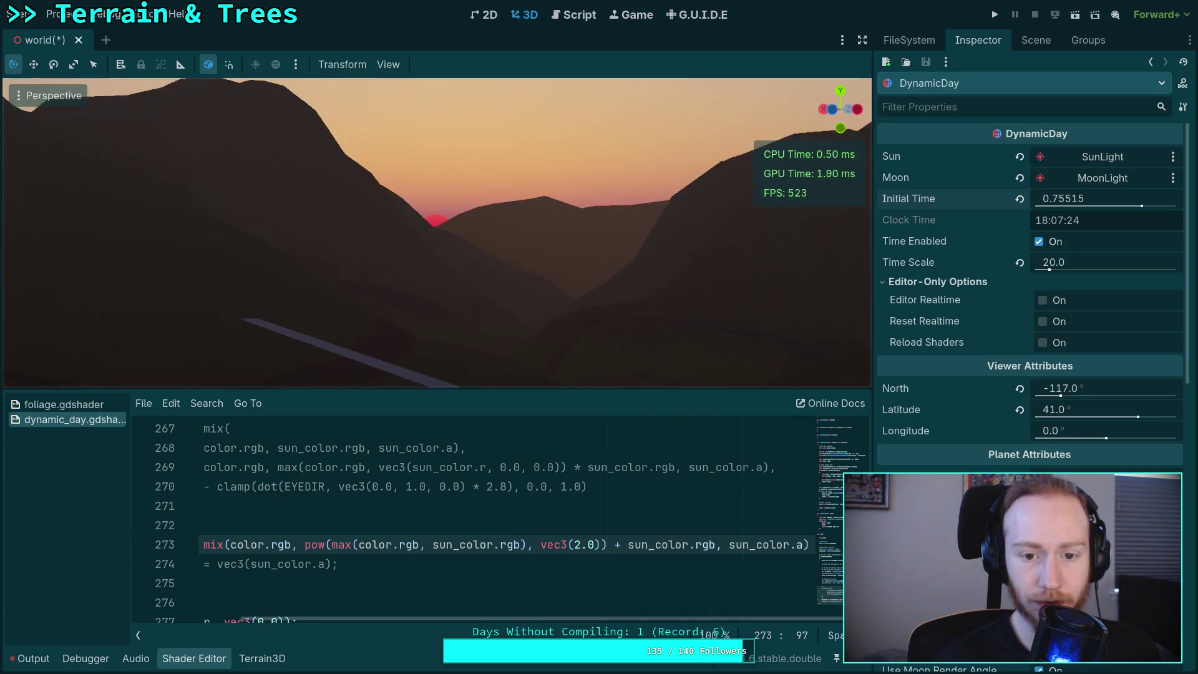
{"action": "mouse_move", "coordinate": [609, 228]}
{"action": "left_mouse_down"}
{"action": "mouse_move", "coordinate": [609, 187]}
{"action": "mouse_move", "coordinate": [609, 229]}
{"action": "left_mouse_up"}
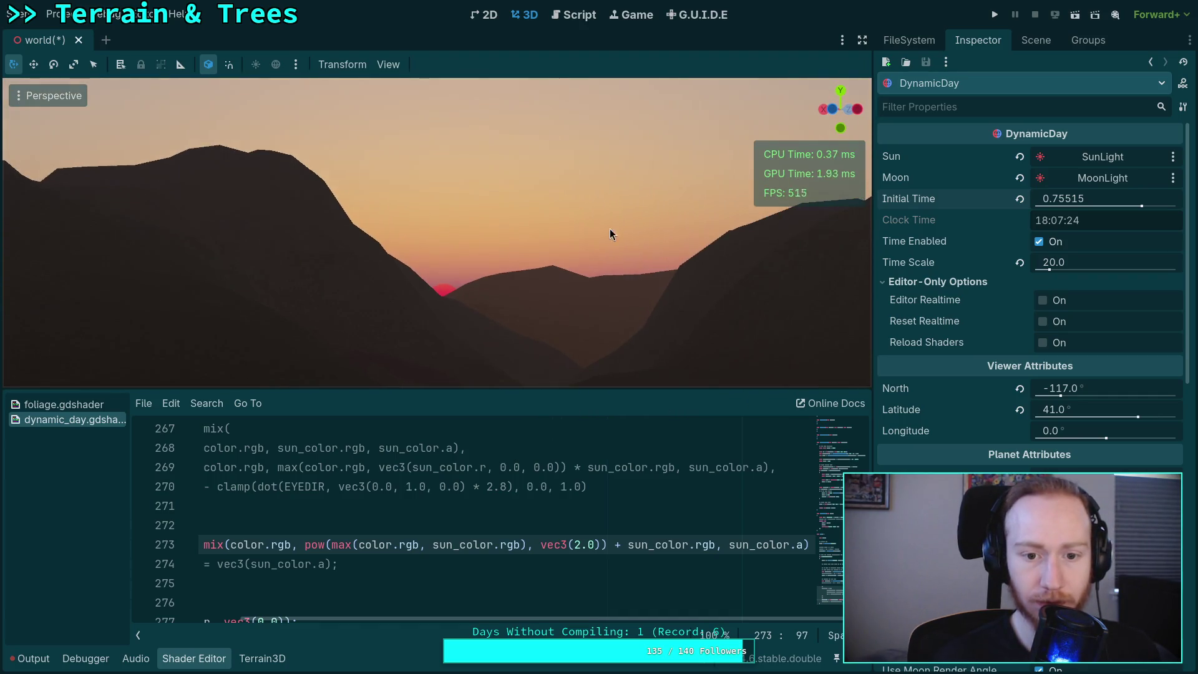
- Set Initial Time to 0.75425 so the sun rests on the ridge, then delete 'pow(' from line 273
{"action": "mouse_move", "coordinate": [1067, 199]}
{"action": "left_mouse_down"}
{"action": "mouse_move", "coordinate": [994, 198]}
{"action": "mouse_move", "coordinate": [1042, 199]}
{"action": "mouse_move", "coordinate": [1119, 232]}
{"action": "left_mouse_up"}
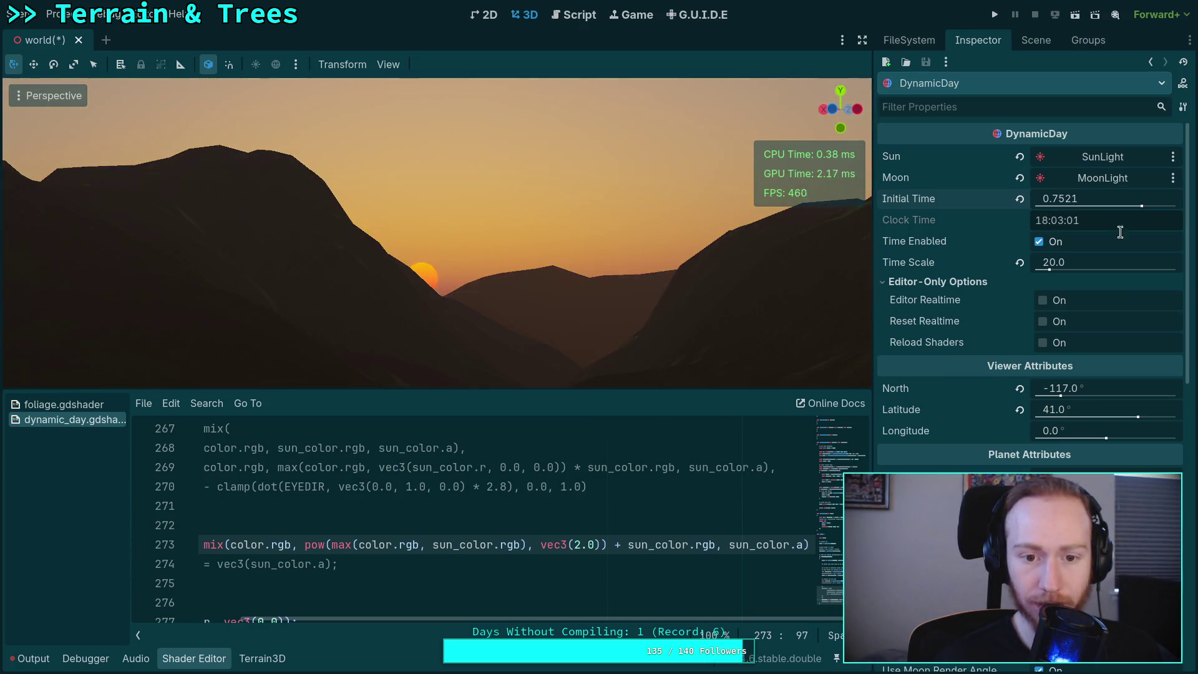
{"action": "left_click_drag", "start_coordinate": [609, 615], "coordinate": [585, 613]}
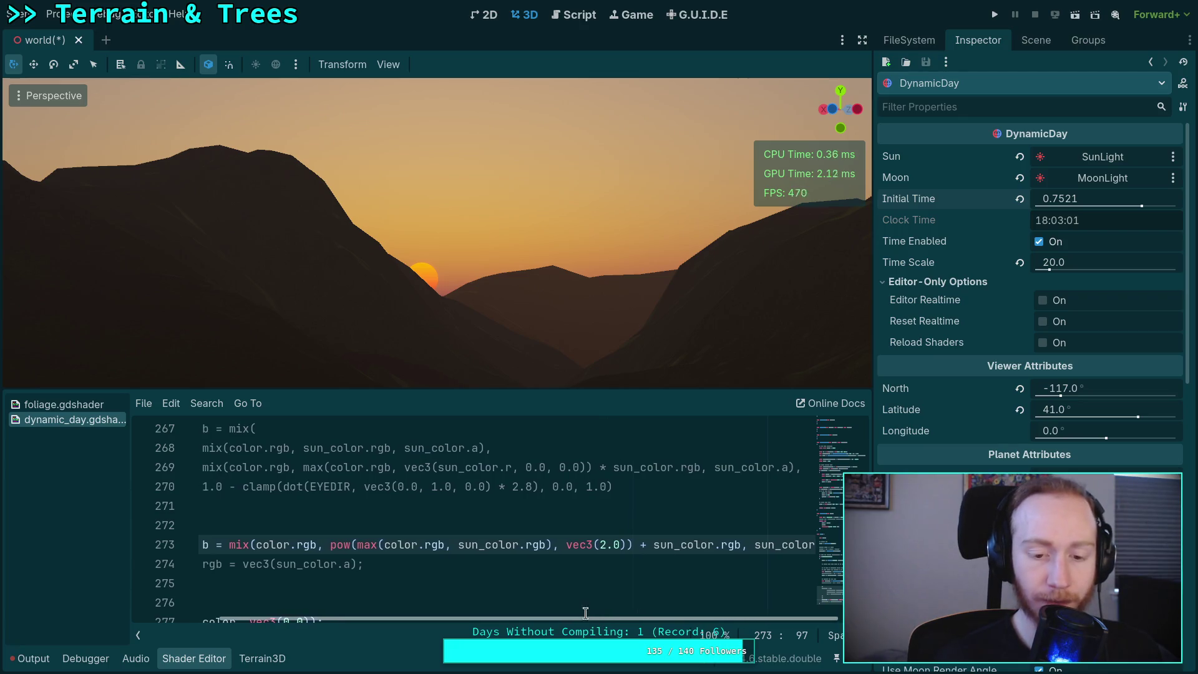
{"action": "left_click_drag", "start_coordinate": [391, 545], "coordinate": [550, 547]}
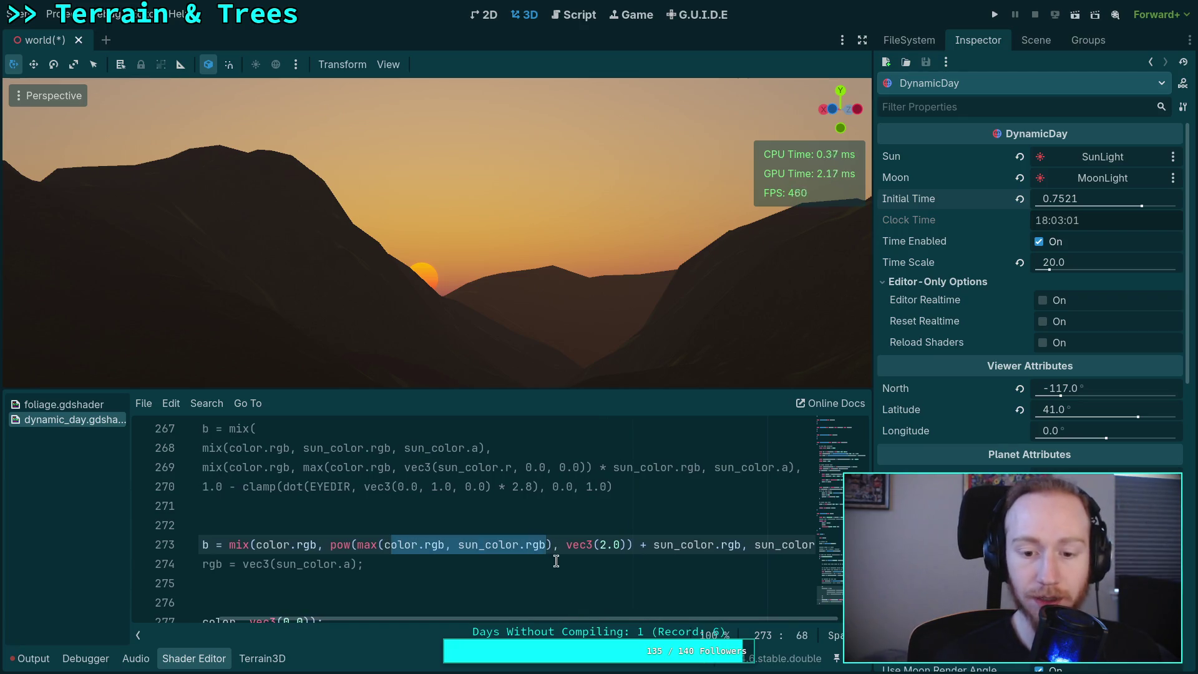
{"action": "left_click", "coordinate": [511, 545]}
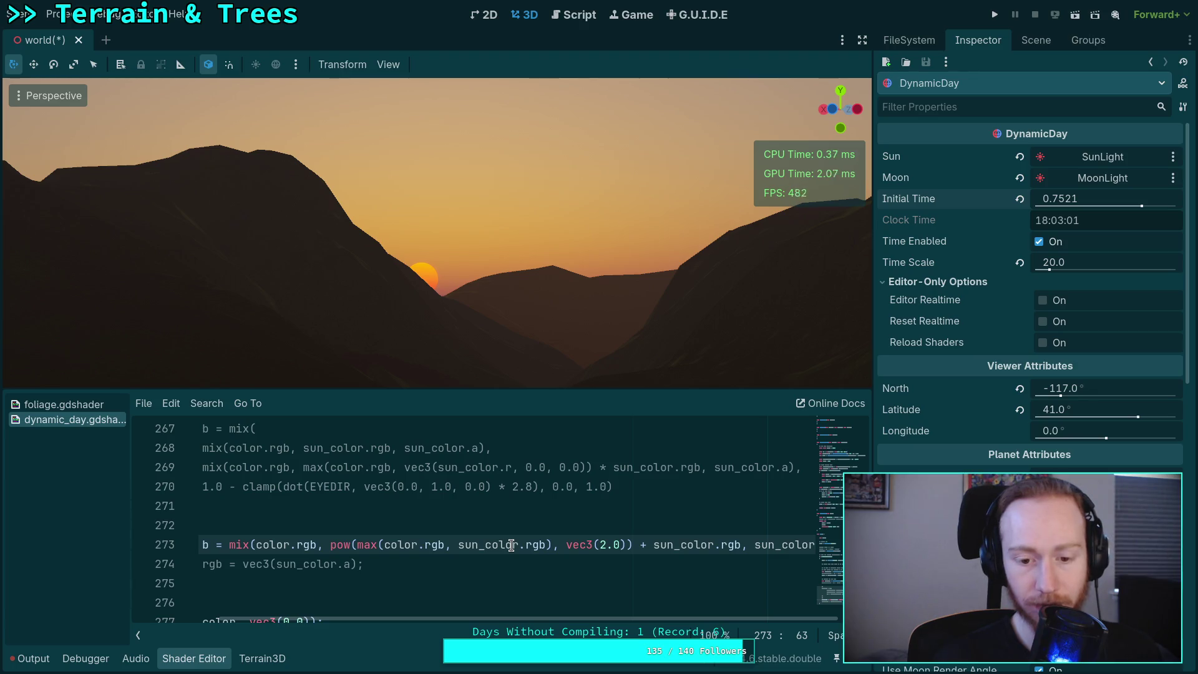
{"action": "key", "text": "d"}
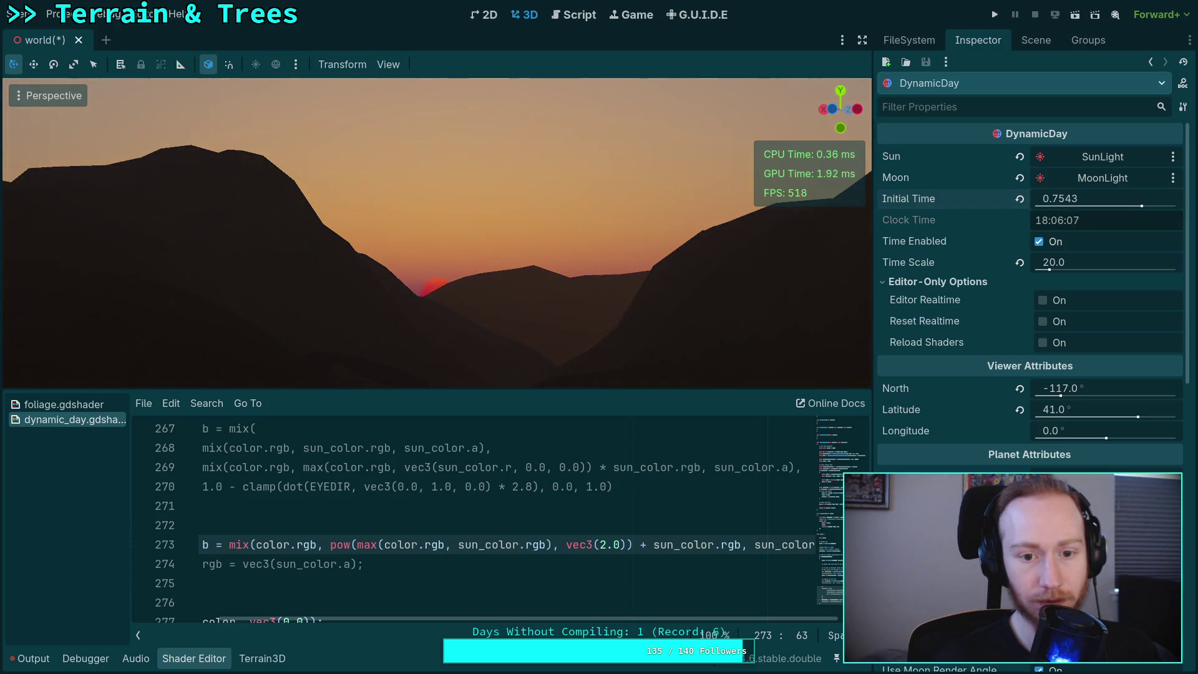
{"action": "key", "text": "s"}
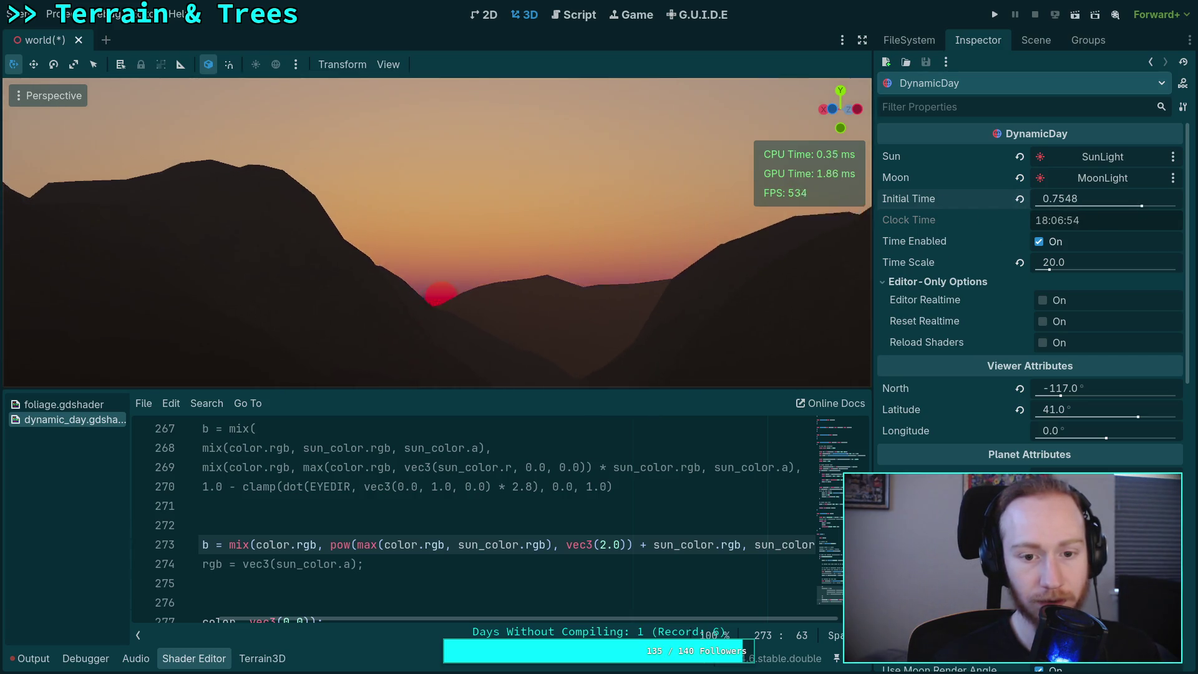
{"action": "key", "text": "w"}
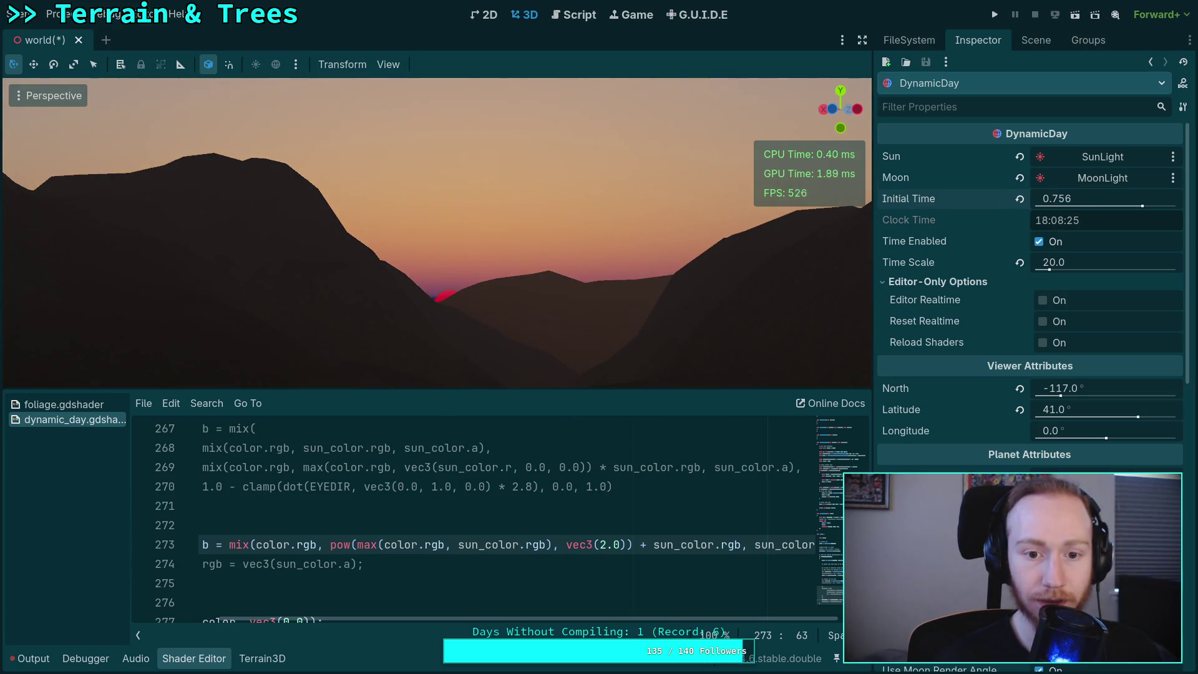
{"action": "left_click_drag", "start_coordinate": [1086, 199], "coordinate": [1061, 198]}
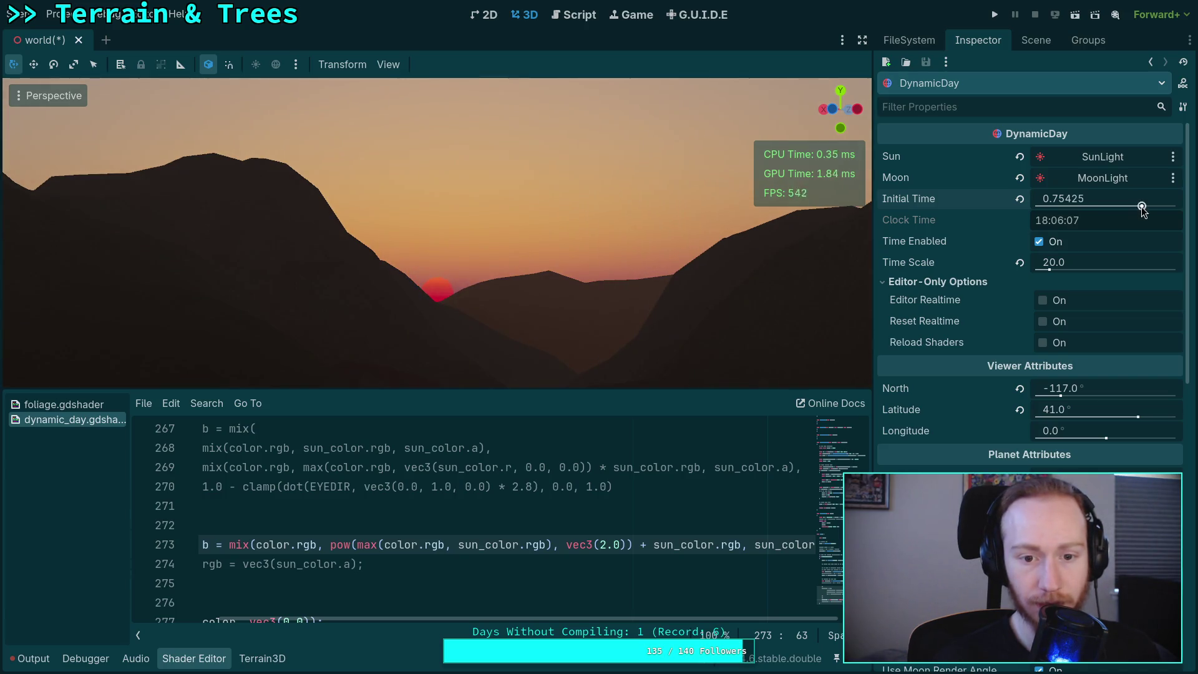
{"action": "mouse_move", "coordinate": [557, 618]}
{"action": "left_mouse_down"}
{"action": "mouse_move", "coordinate": [499, 621]}
{"action": "mouse_move", "coordinate": [462, 546]}
{"action": "left_mouse_up"}
{"action": "key", "text": "BackSpace"}
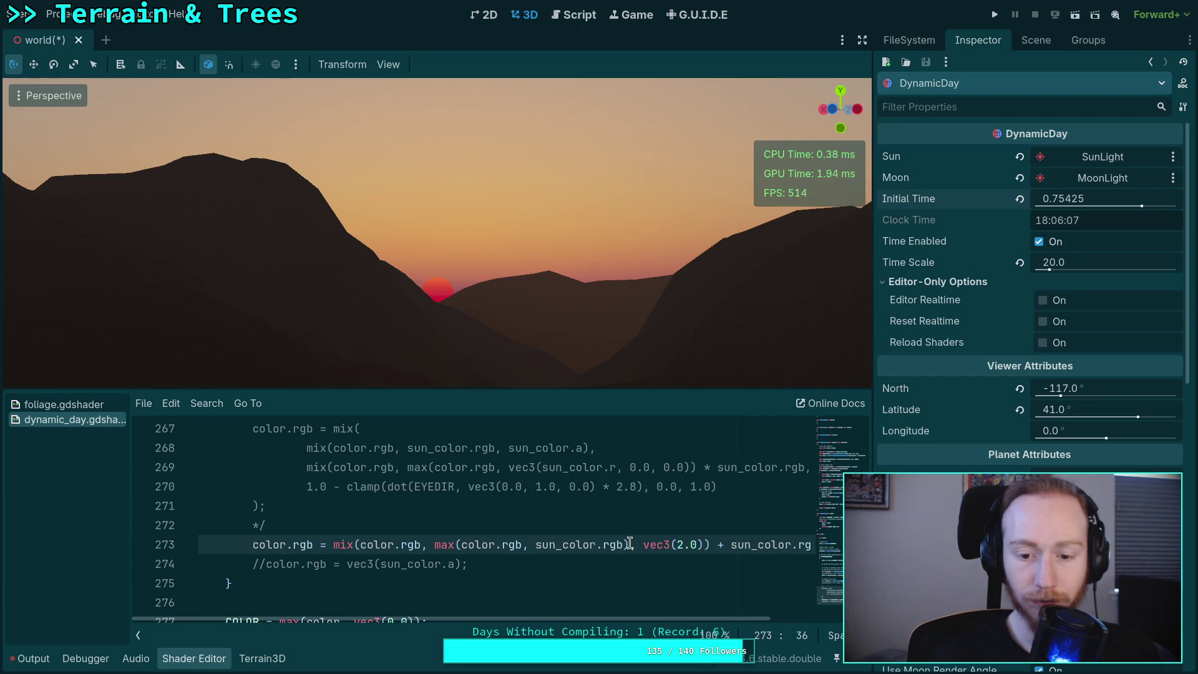
- Append ' * max(sun_color.rgb, vec3(0.0, color.gb))' after the first max on line 273
{"action": "left_click", "coordinate": [630, 543]}
{"action": "type", "text": "*"}
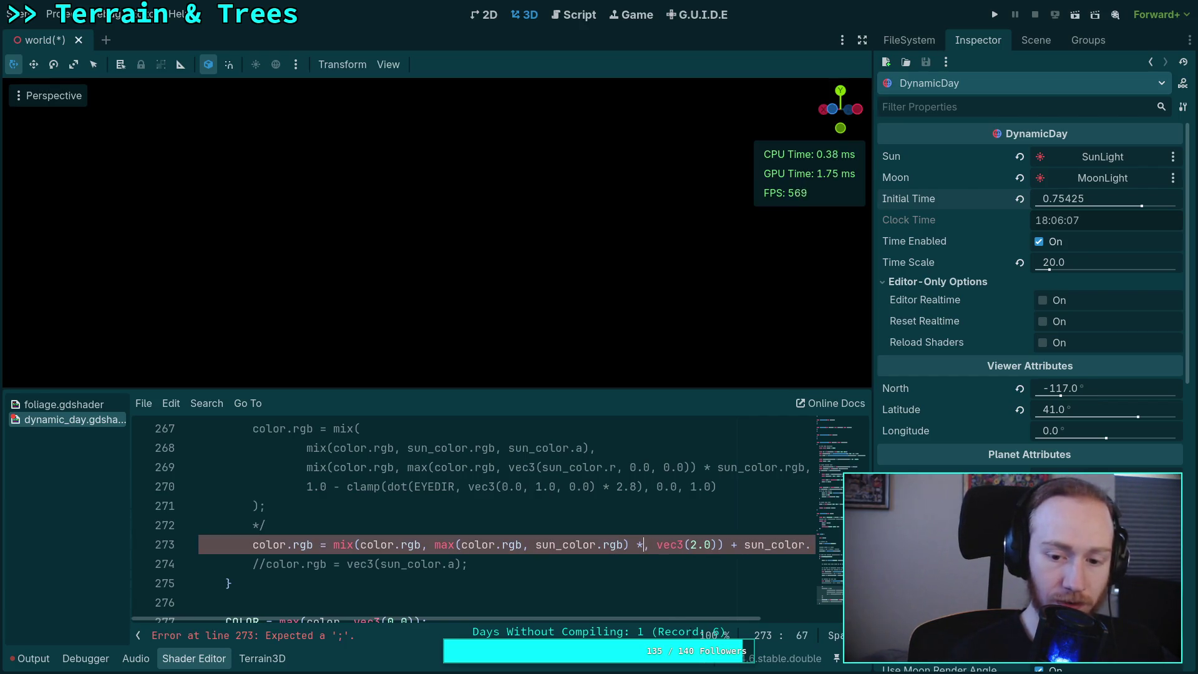
{"action": "type", "text": " max("}
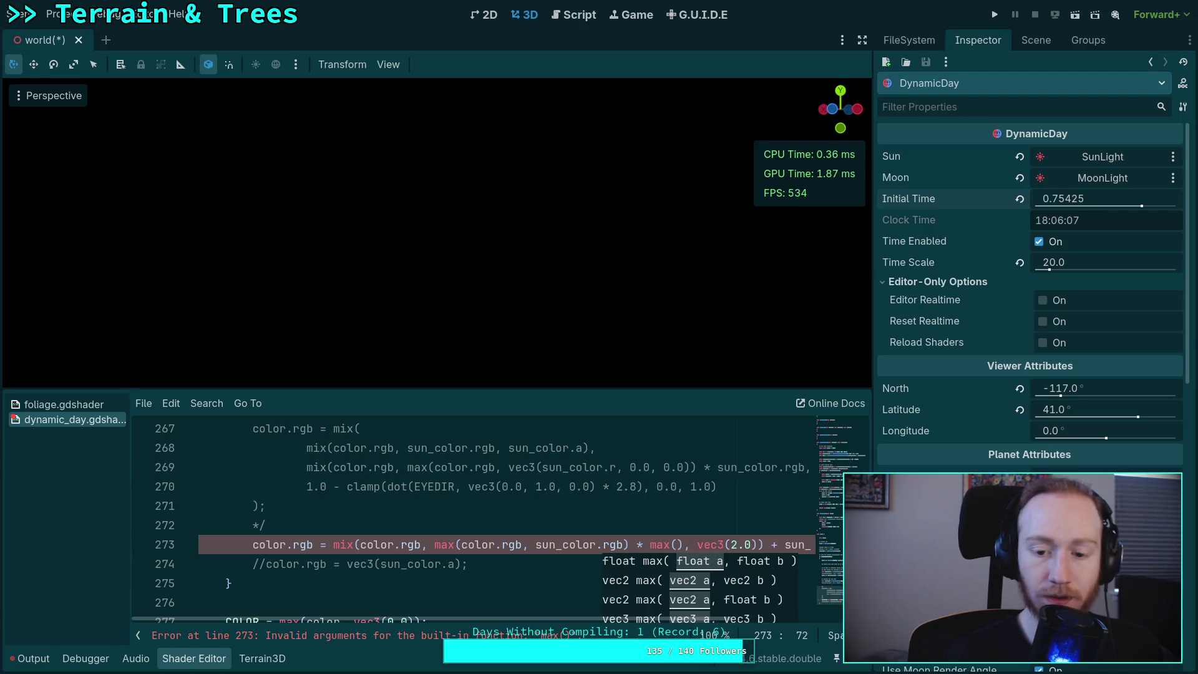
{"action": "type", "text": "sun_colo"}
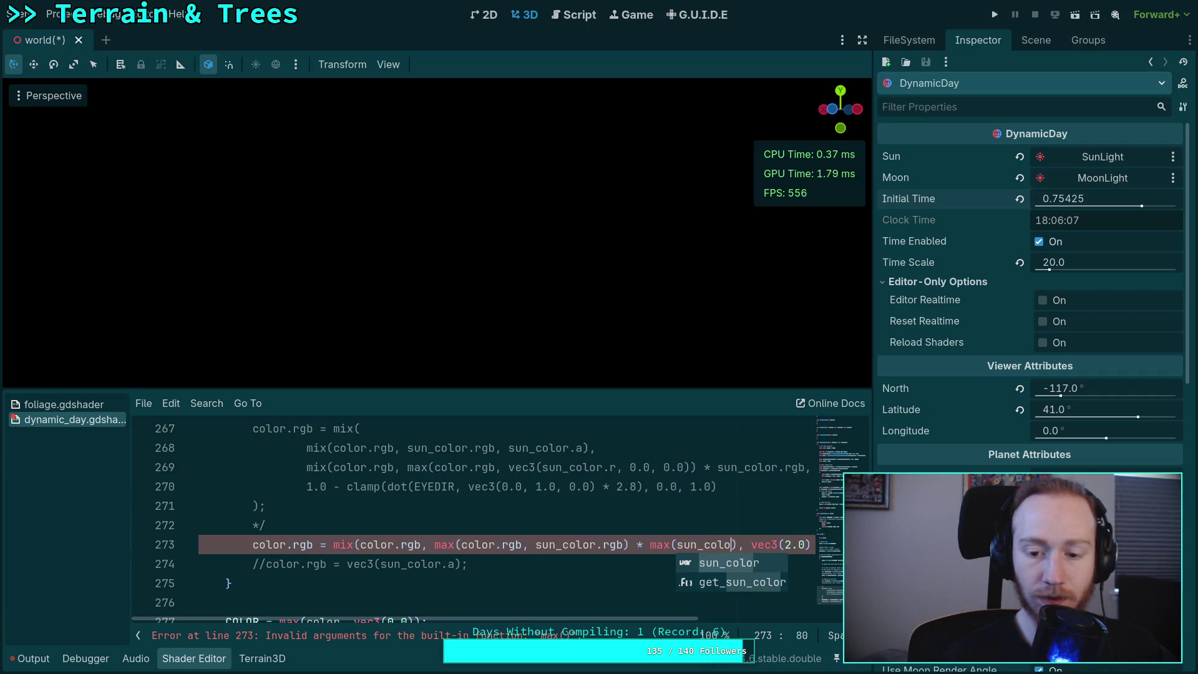
{"action": "type", "text": "r.rgb"}
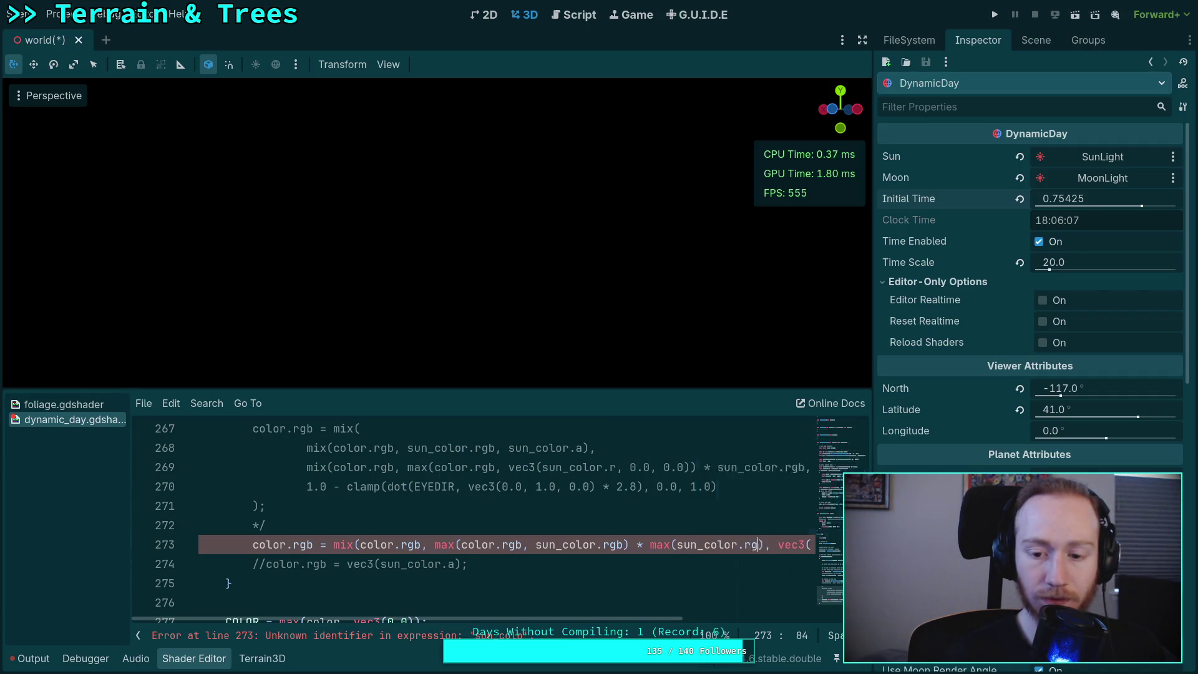
{"action": "type", "text": "("}
{"action": "key", "text": "BackSpace"}
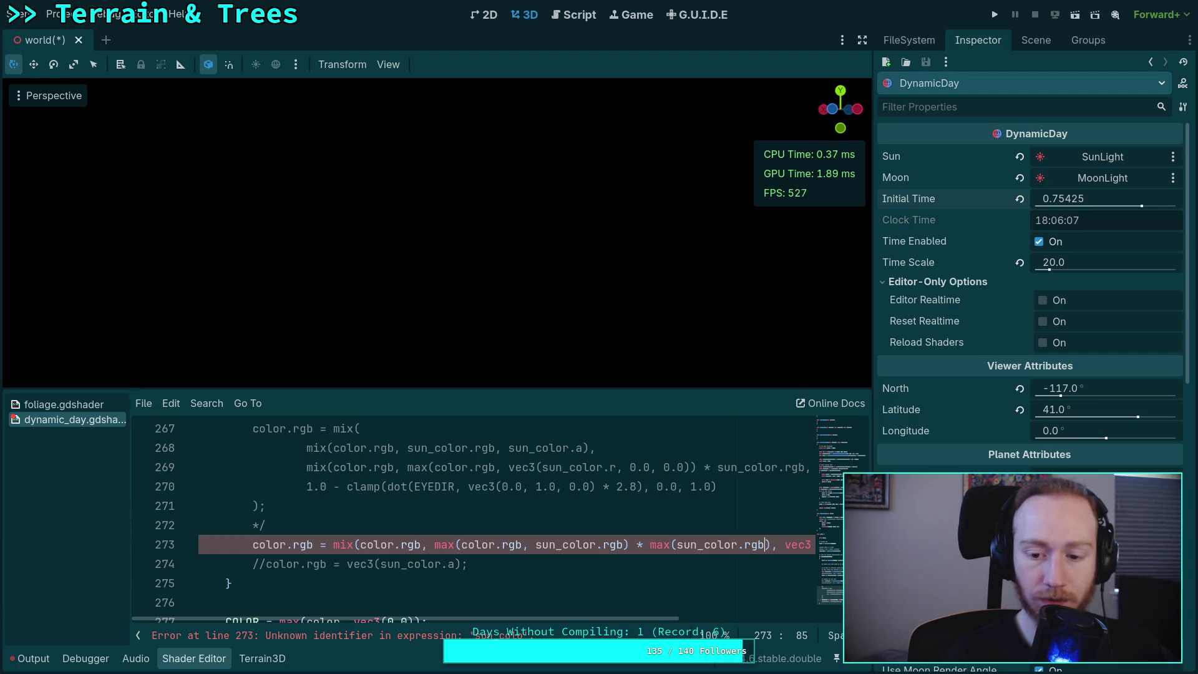
{"action": "type", "text": "vec3("}
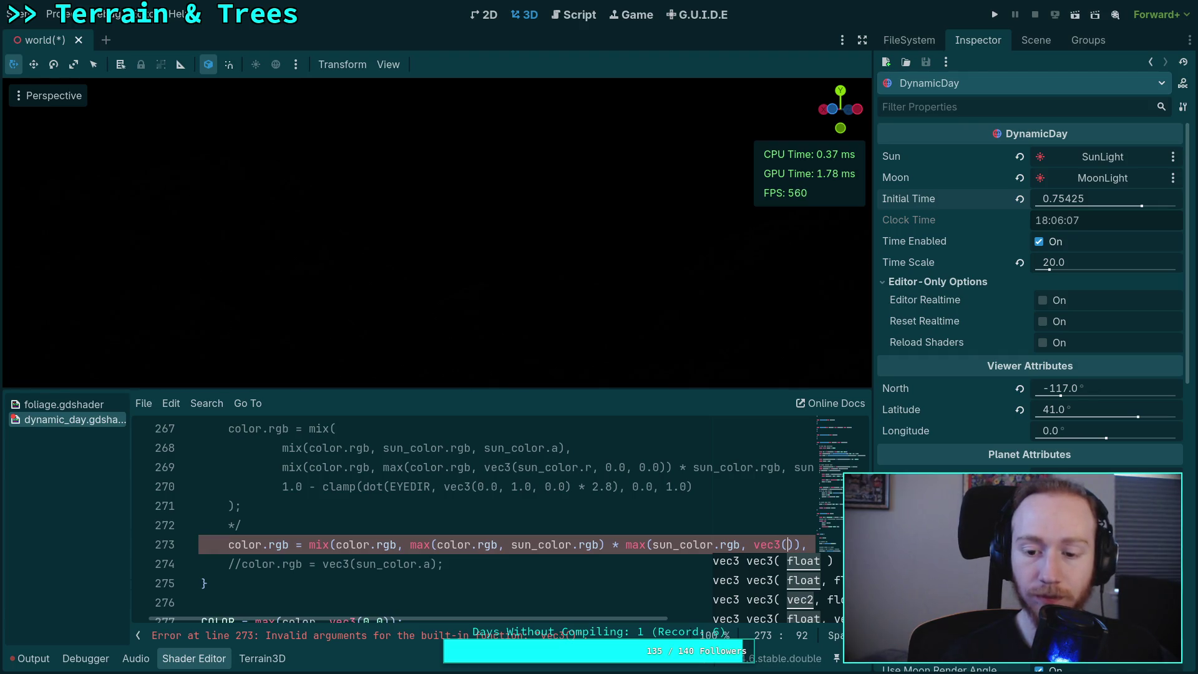
{"action": "type", "text": "0.0, "}
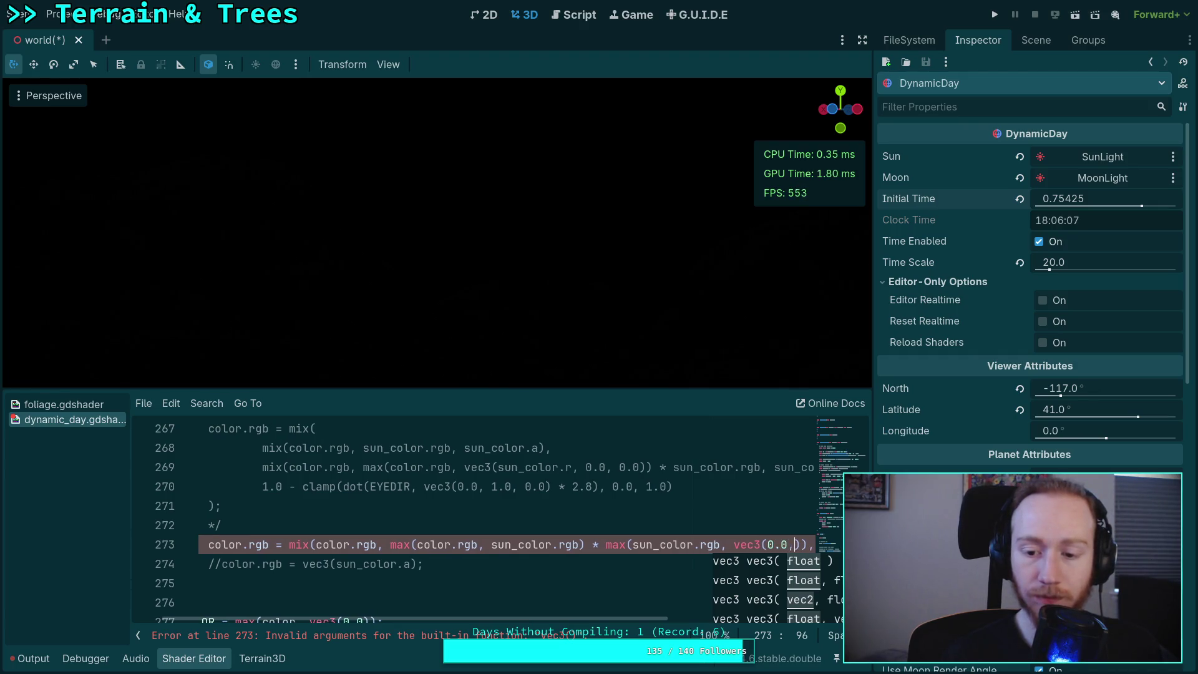
{"action": "type", "text": "color.g"}
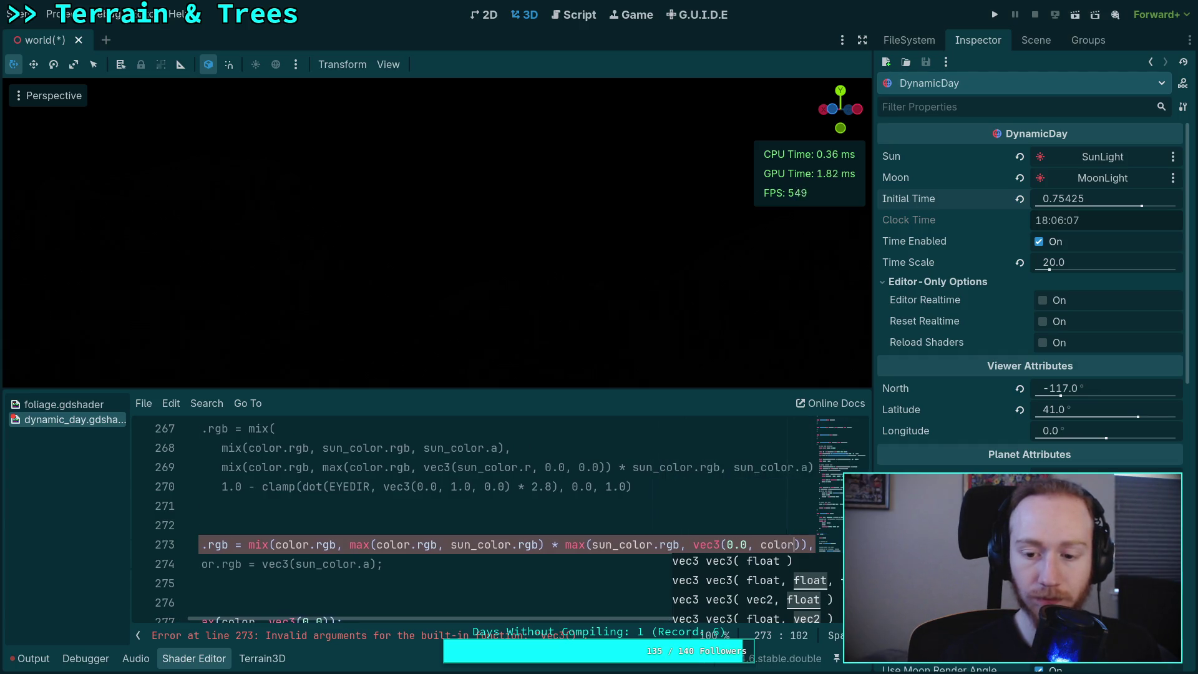
{"action": "type", "text": "b"}
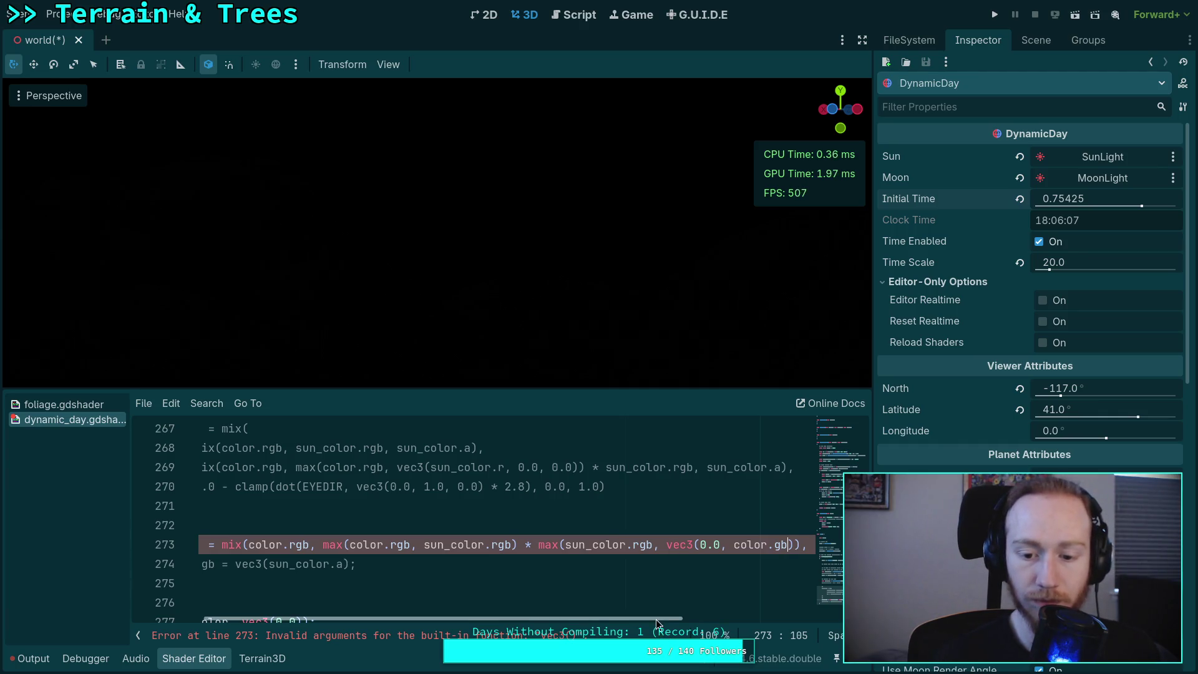
{"action": "mouse_move", "coordinate": [656, 619]}
{"action": "left_mouse_down"}
{"action": "mouse_move", "coordinate": [830, 619]}
{"action": "mouse_move", "coordinate": [641, 622]}
{"action": "left_mouse_up"}
- Delete the leftover ', vec3(2.0)' argument from line 273
{"action": "left_click", "coordinate": [485, 544]}
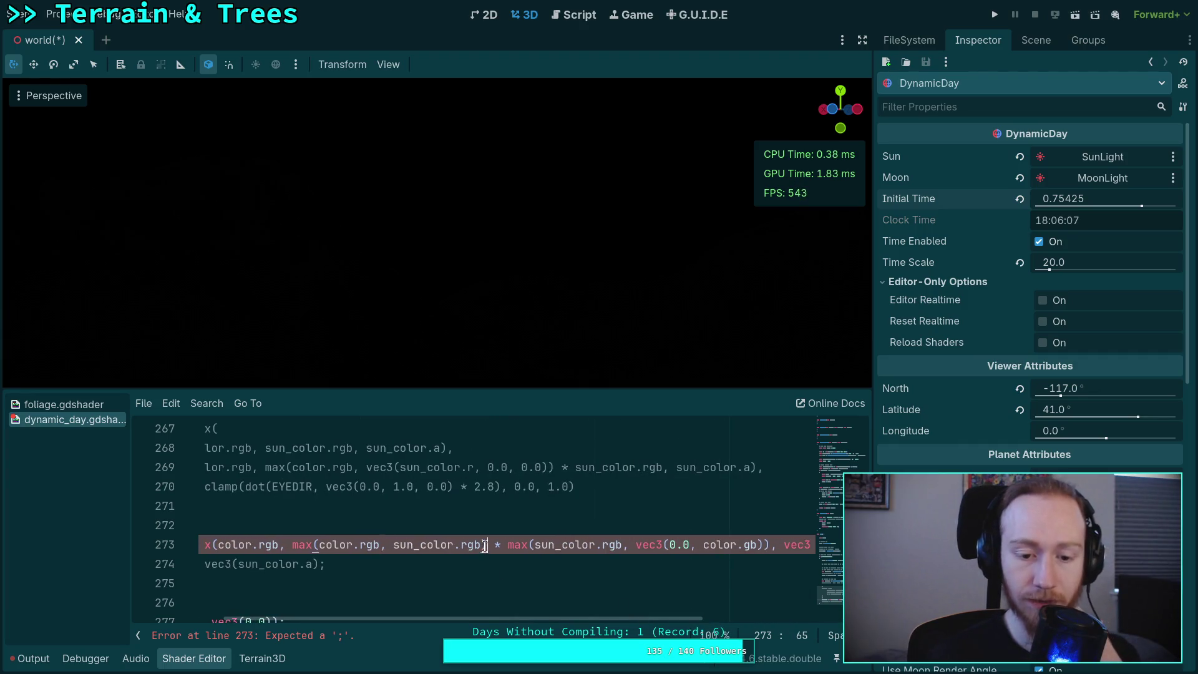
{"action": "key", "text": "Right"}
{"action": "key", "text": "Right"}
{"action": "key", "text": "Right"}
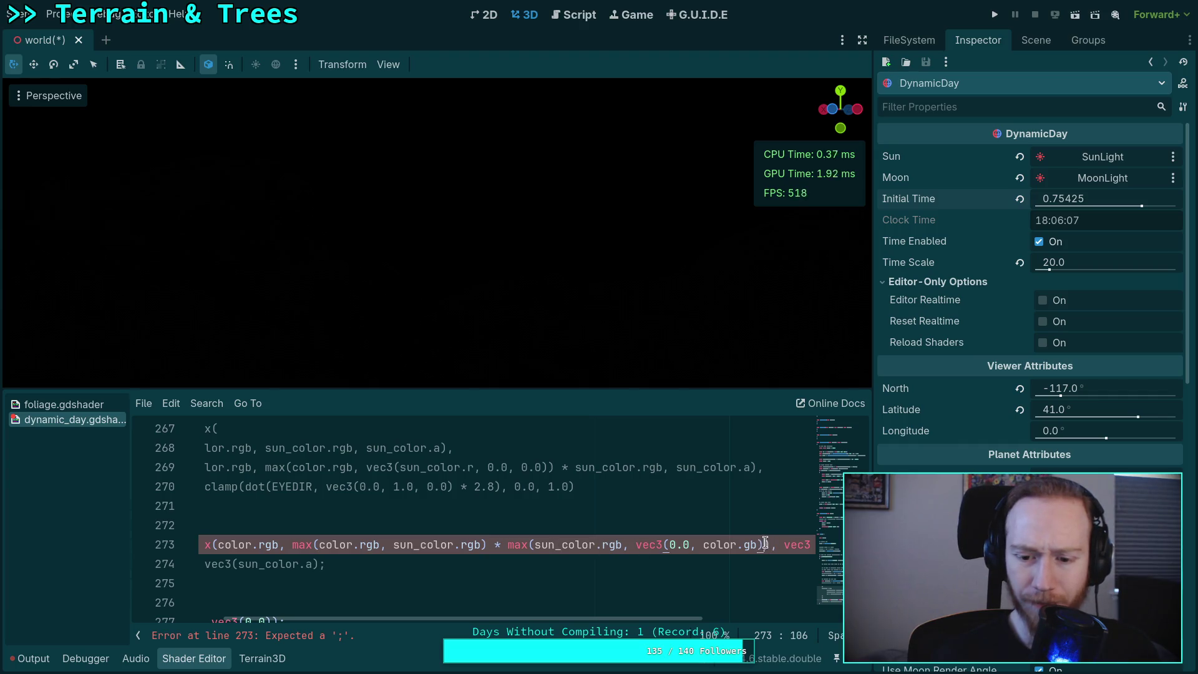
{"action": "mouse_move", "coordinate": [589, 619]}
{"action": "left_mouse_down"}
{"action": "mouse_move", "coordinate": [577, 617]}
{"action": "mouse_move", "coordinate": [755, 616]}
{"action": "left_mouse_up"}
{"action": "left_click", "coordinate": [602, 544]}
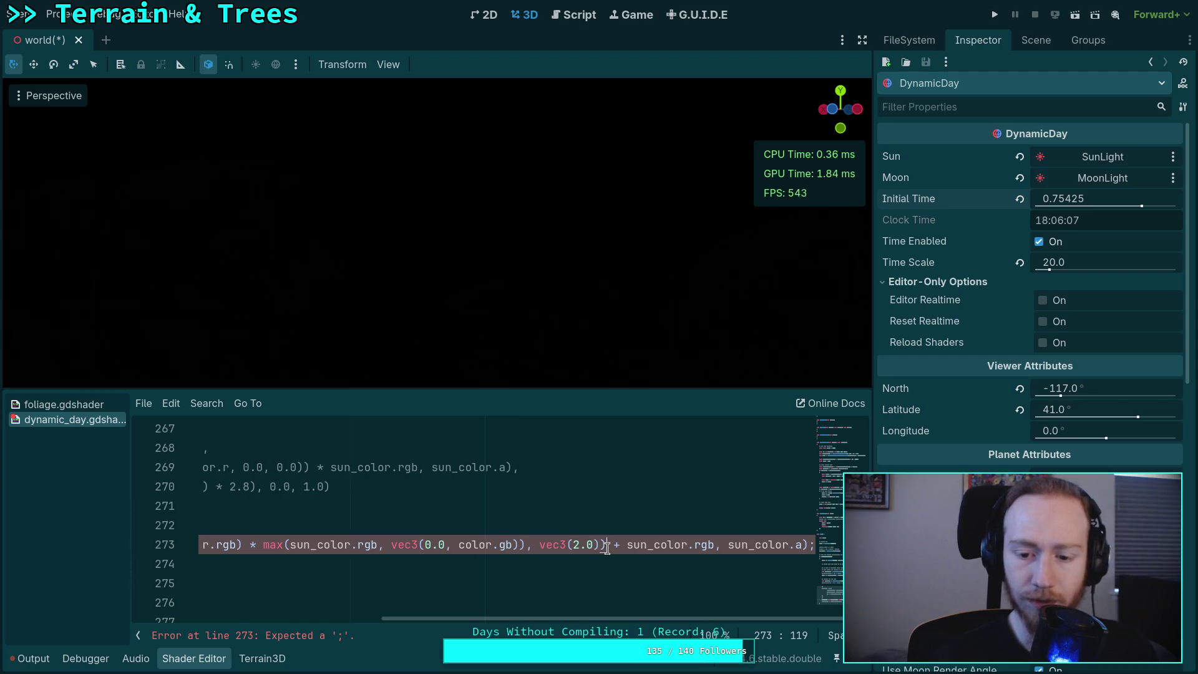
{"action": "left_click_drag", "start_coordinate": [652, 619], "coordinate": [518, 616]}
{"action": "key", "text": "Left"}
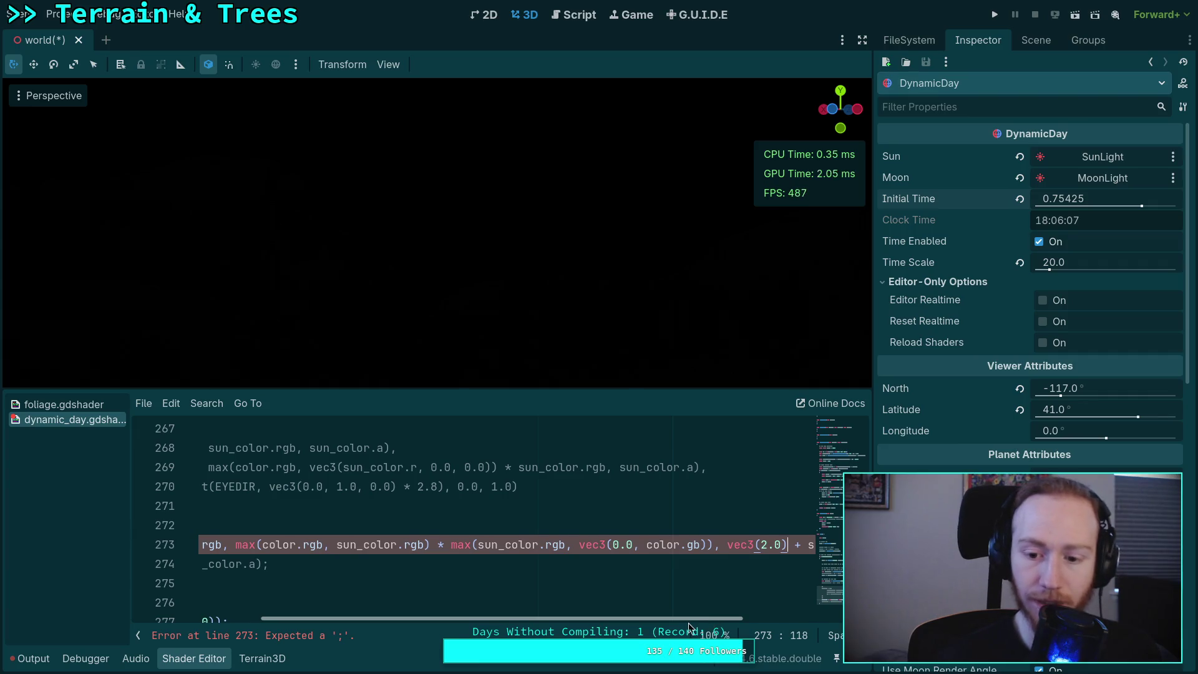
{"action": "left_click_drag", "start_coordinate": [713, 546], "coordinate": [791, 546]}
{"action": "key", "text": "BackSpace"}
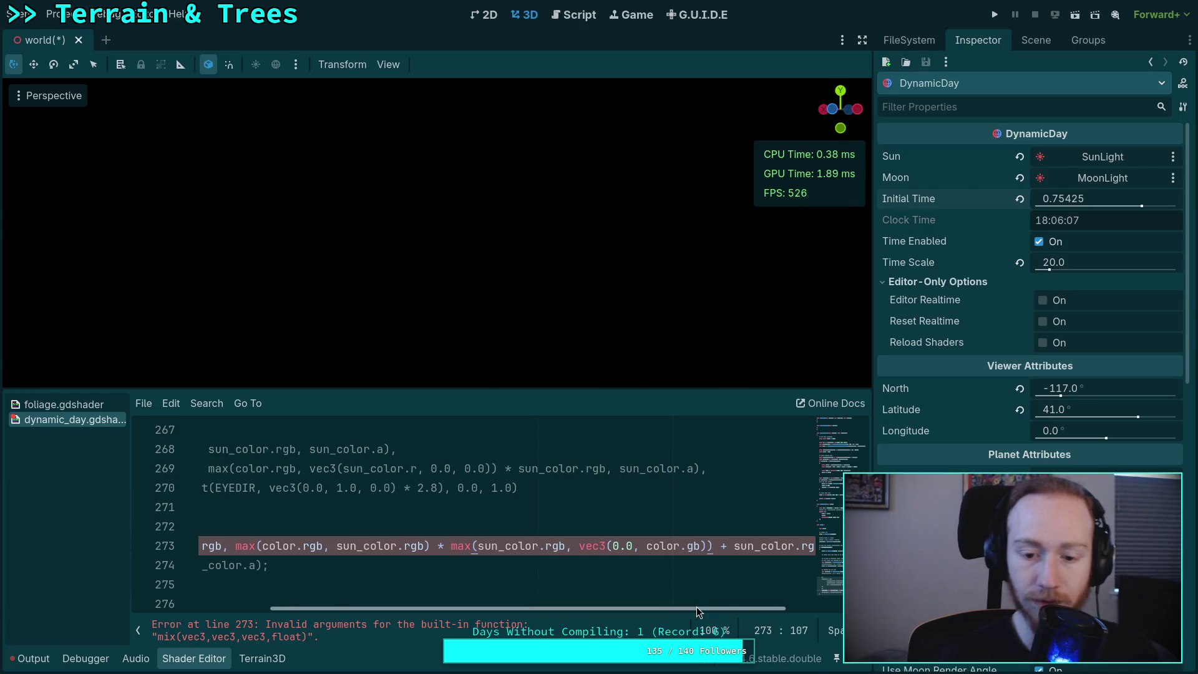
{"action": "mouse_move", "coordinate": [696, 606]}
{"action": "left_mouse_down"}
{"action": "mouse_move", "coordinate": [821, 605]}
{"action": "mouse_move", "coordinate": [601, 605]}
{"action": "left_mouse_up"}
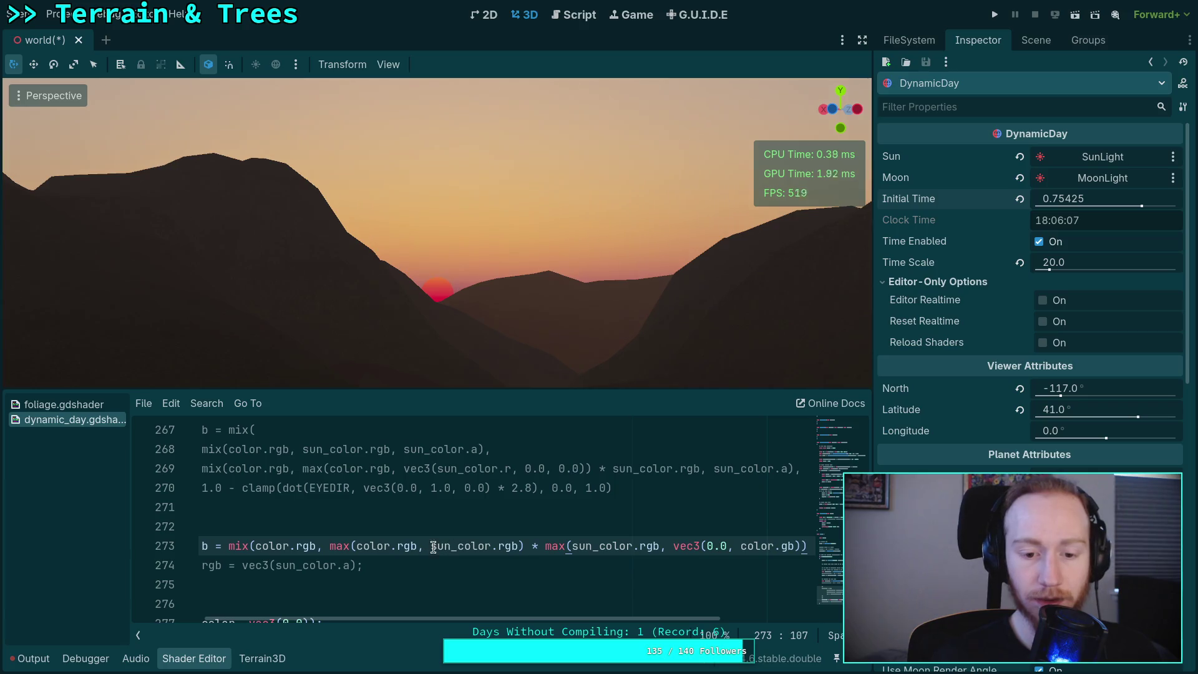
- In the first max on line 273, wrap sun_color in vec3() keeping only its red channel
{"action": "left_click", "coordinate": [433, 546]}
{"action": "type", "text": "vec3"}
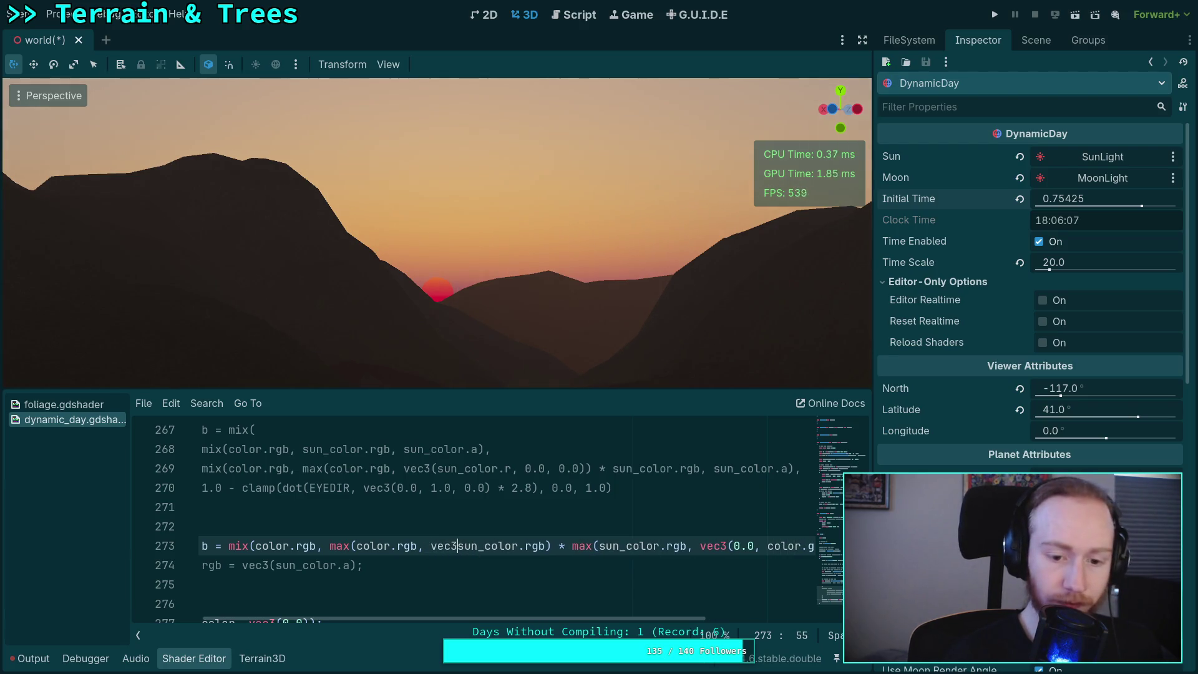
{"action": "type", "text": "("}
{"action": "key", "text": "Right"}
{"action": "key", "text": "Delete"}
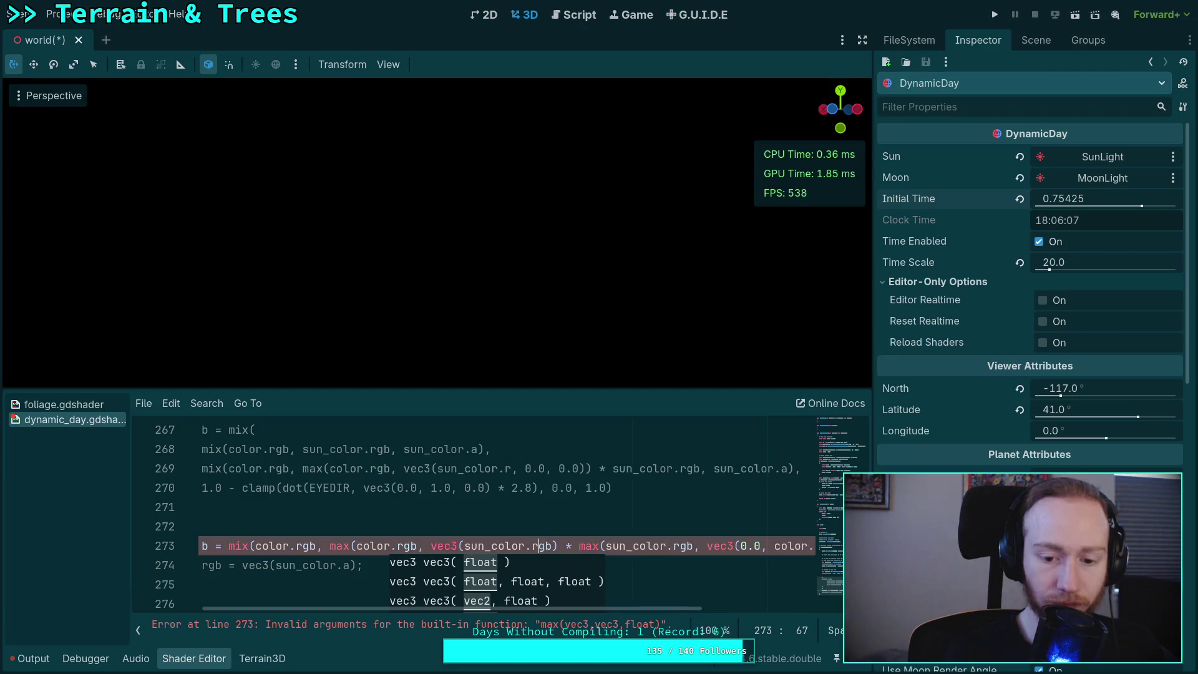
{"action": "key", "text": "BackSpace"}
{"action": "type", "text": ", "}
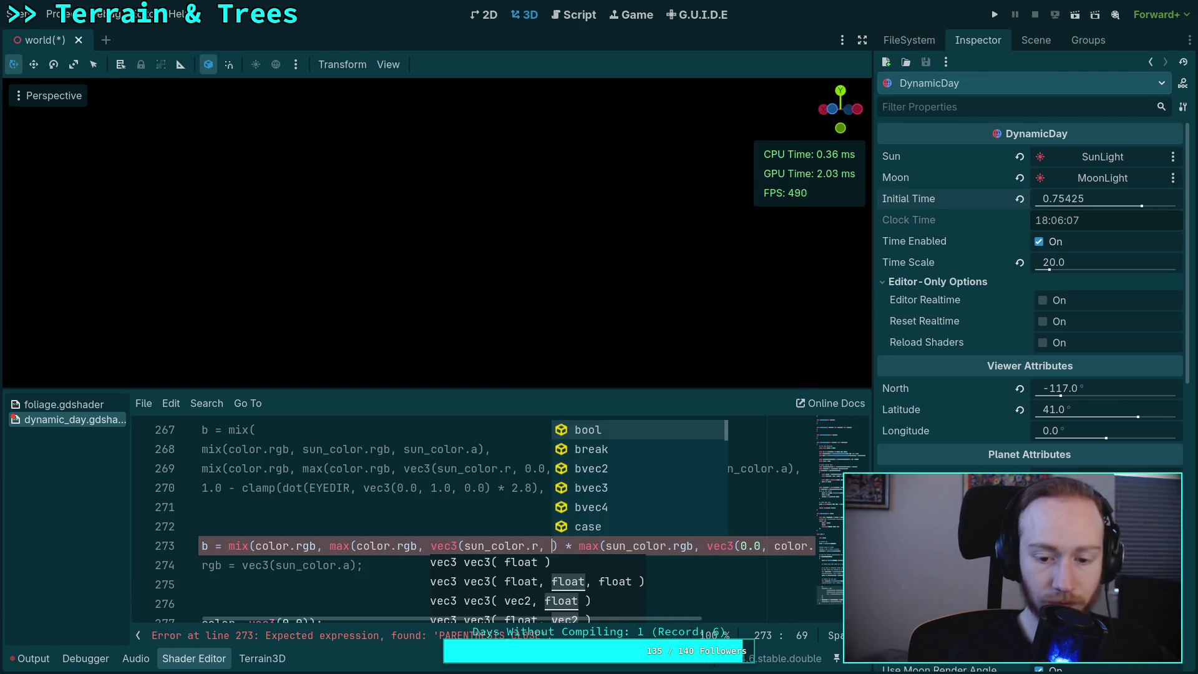
{"action": "type", "text": "0.0, 0.0"}
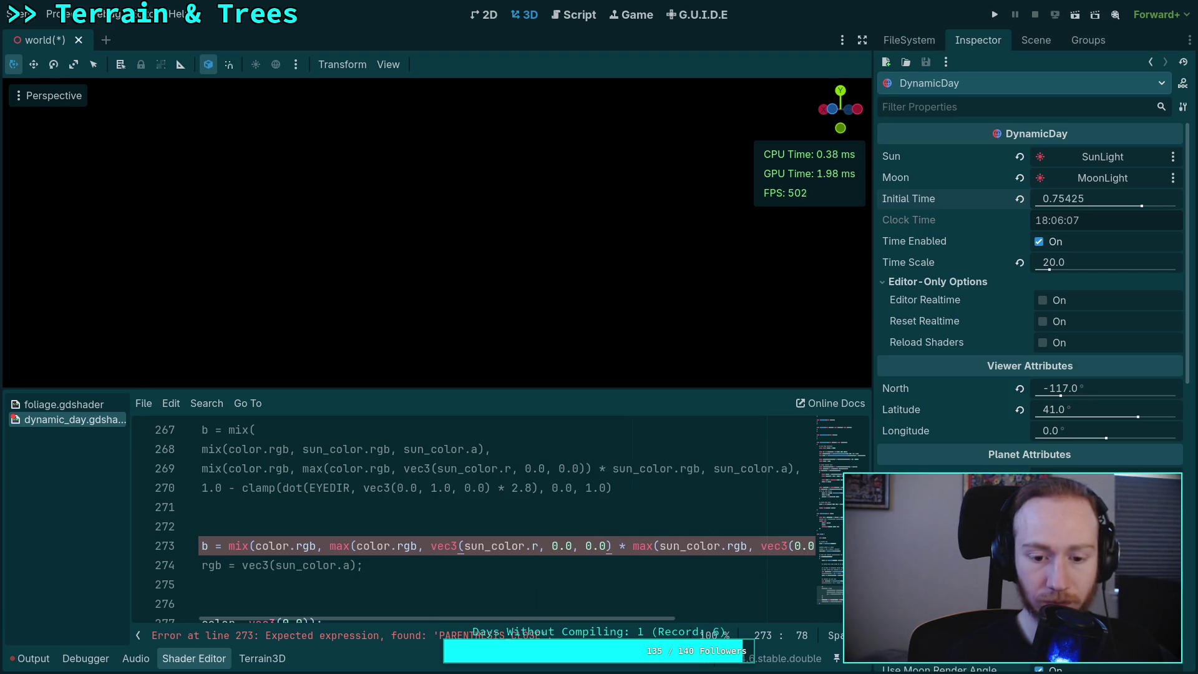
{"action": "key", "text": "BackSpace"}
{"action": "key", "text": "BackSpace"}
{"action": "key", "text": "BackSpace"}
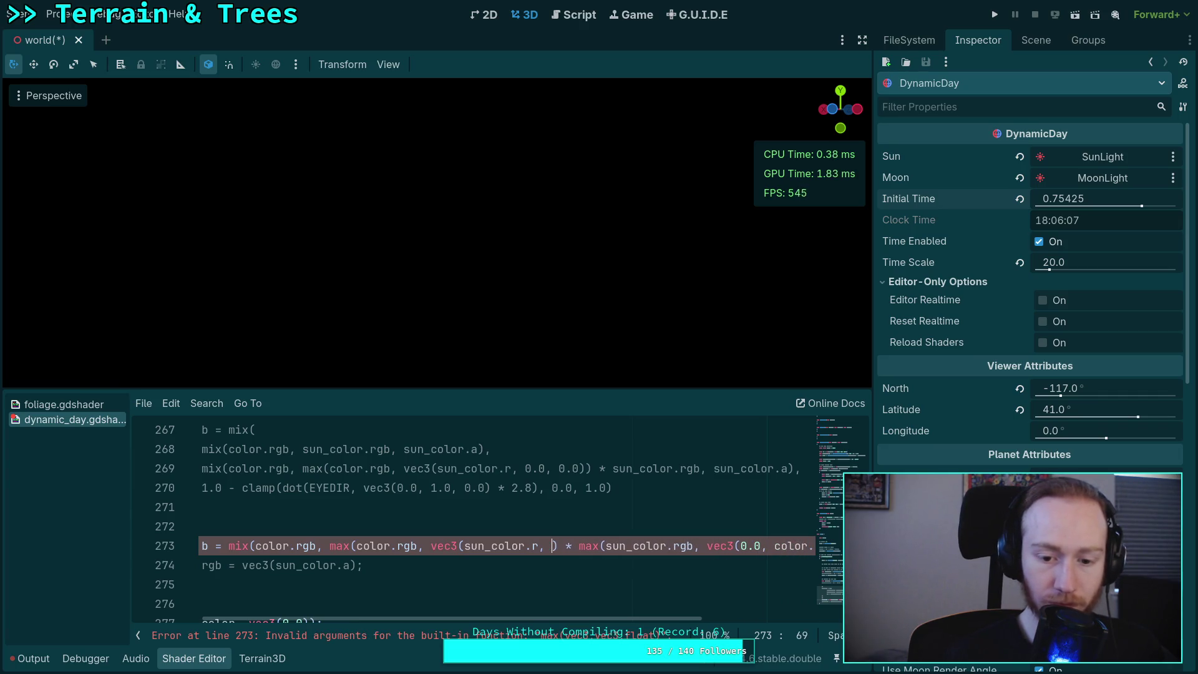
- Complete it as vec3(sun_color.r, color.gb) with closing parentheses so the shader compiles
{"action": "type", "text": "color"}
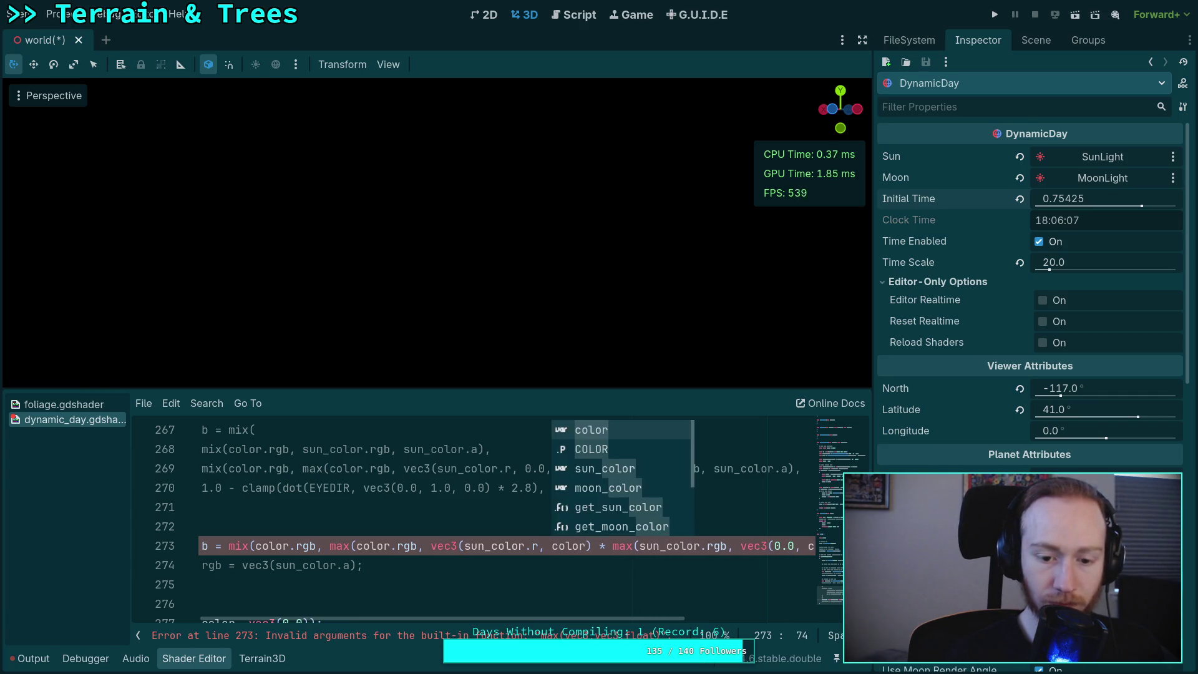
{"action": "type", "text": "."}
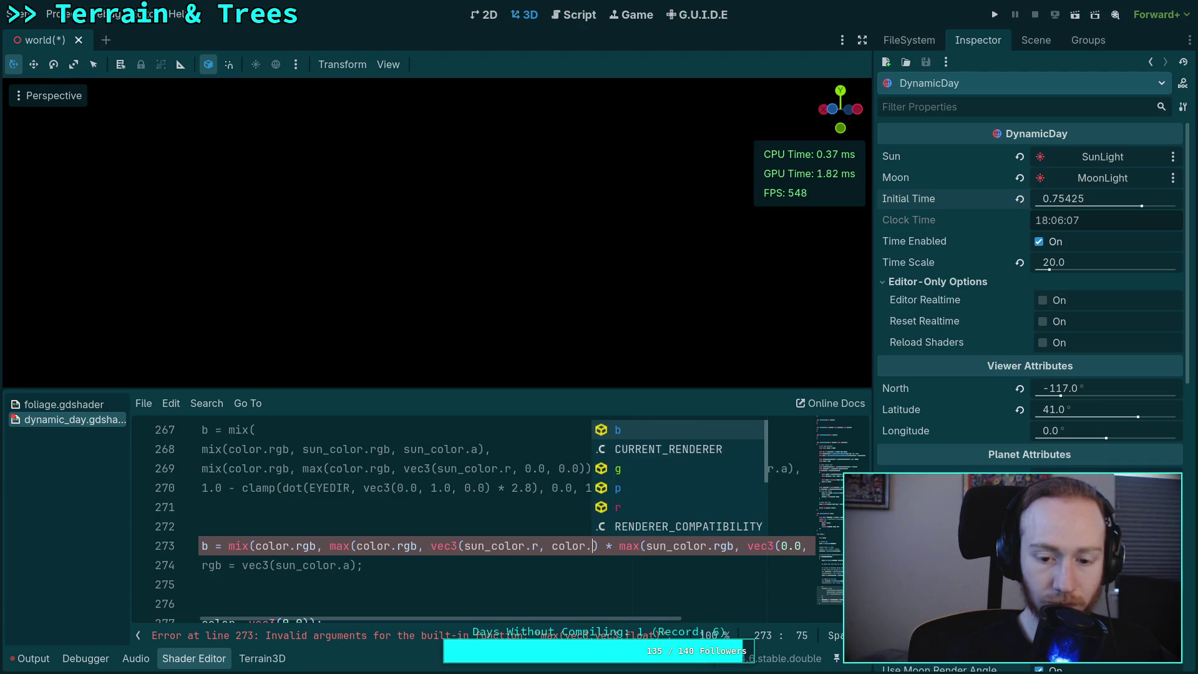
{"action": "key", "text": "Escape"}
{"action": "type", "text": "c"}
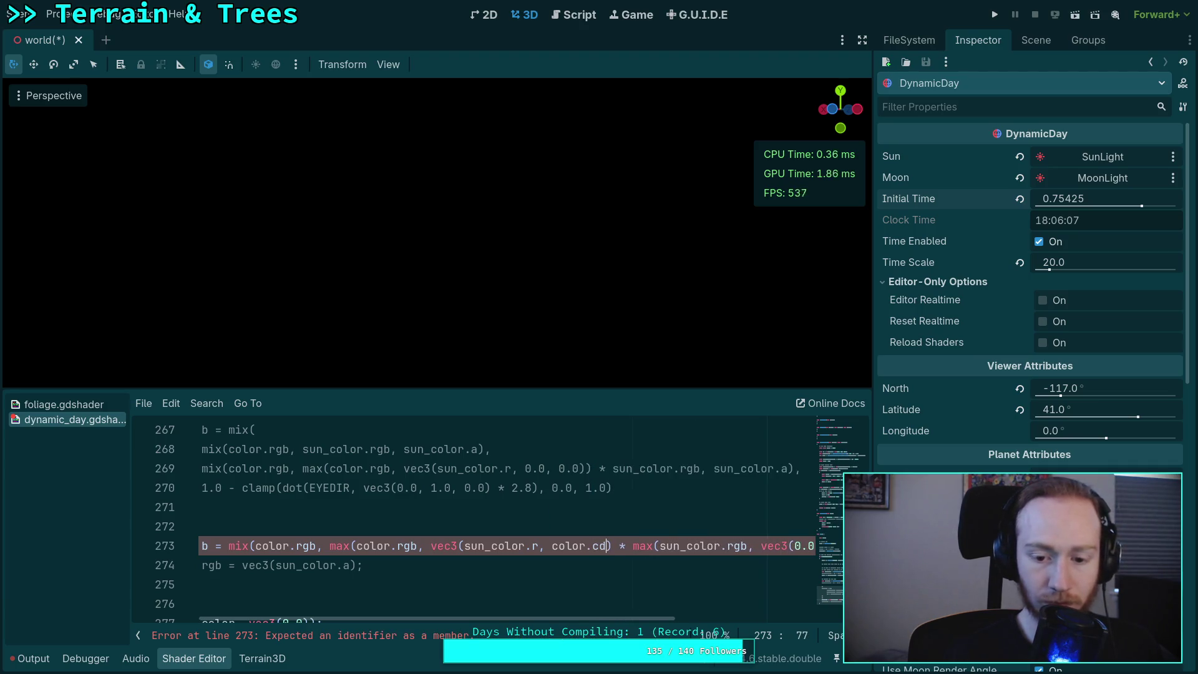
{"action": "key", "text": "BackSpace"}
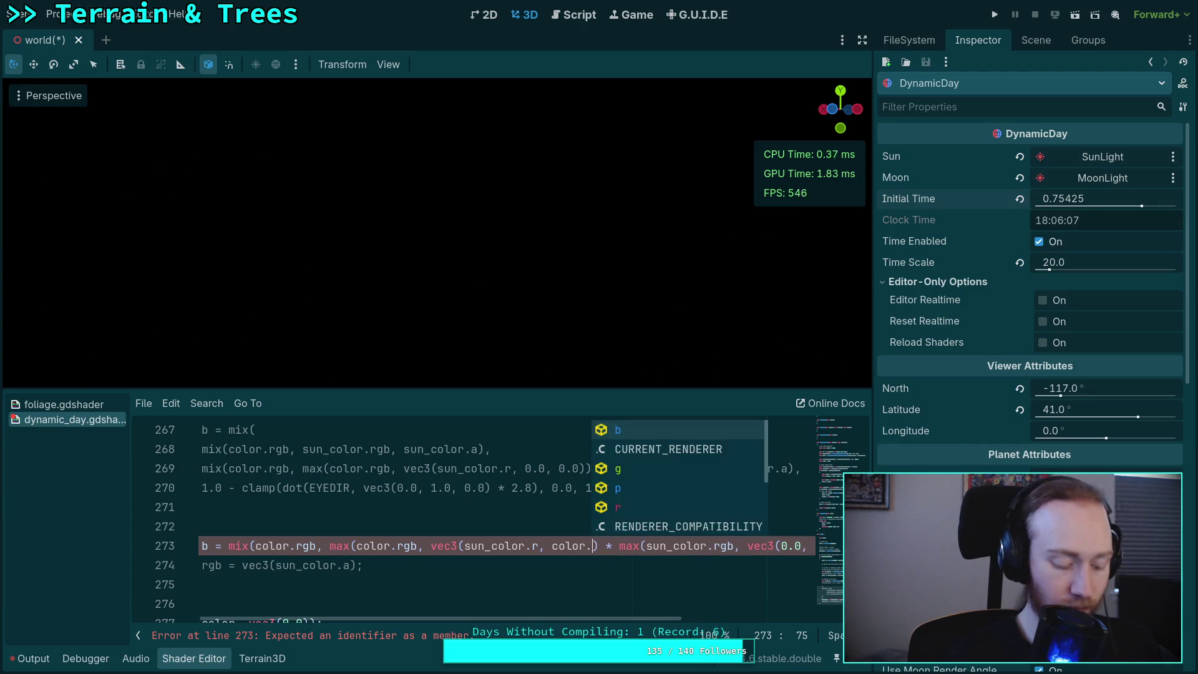
{"action": "type", "text": "gb"}
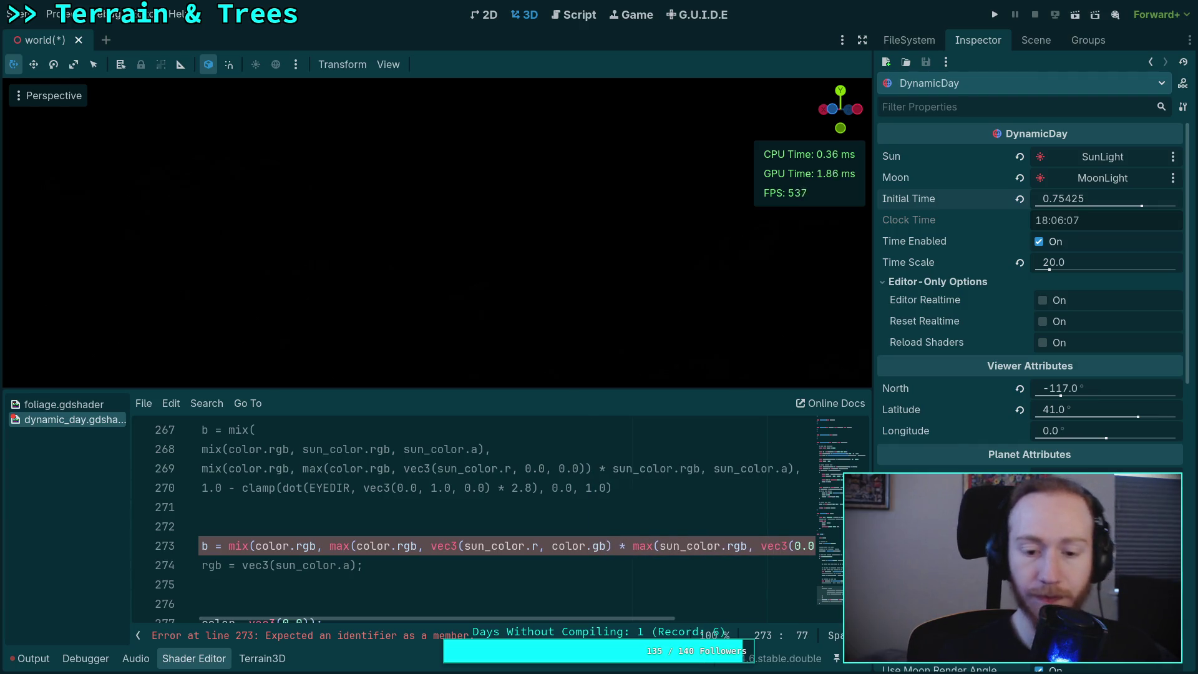
{"action": "type", "text": ")"}
{"action": "left_click_drag", "start_coordinate": [574, 619], "coordinate": [632, 618]}
{"action": "type", "text": ")"}
{"action": "left_click_drag", "start_coordinate": [664, 617], "coordinate": [668, 617]}
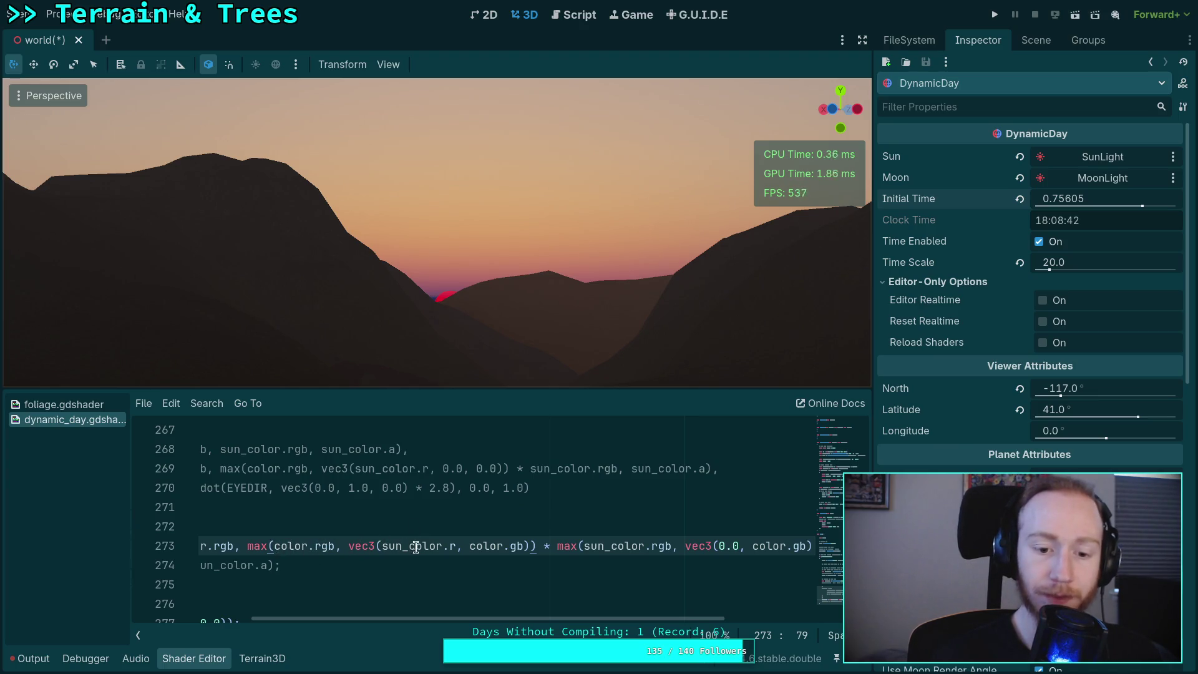
- Delete the ' + sun_color.rgb' addition from line 273
{"action": "left_click_drag", "start_coordinate": [455, 546], "coordinate": [295, 546]}
{"action": "left_click", "coordinate": [464, 549]}
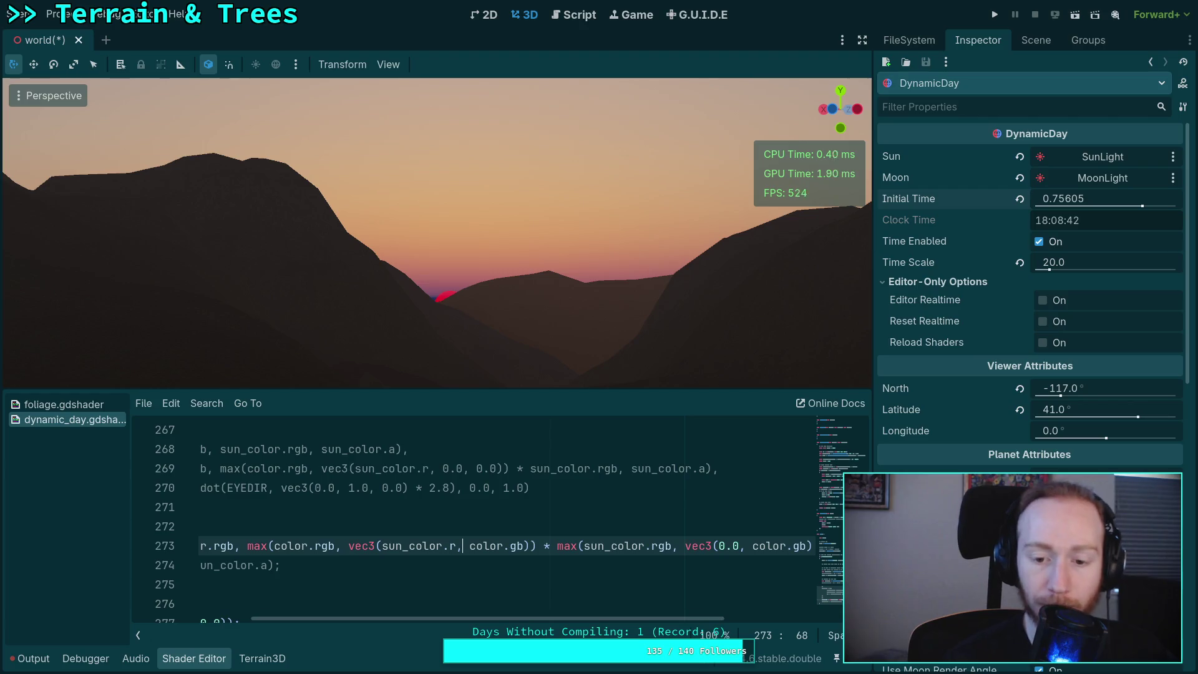
{"action": "left_click_drag", "start_coordinate": [600, 619], "coordinate": [737, 619]}
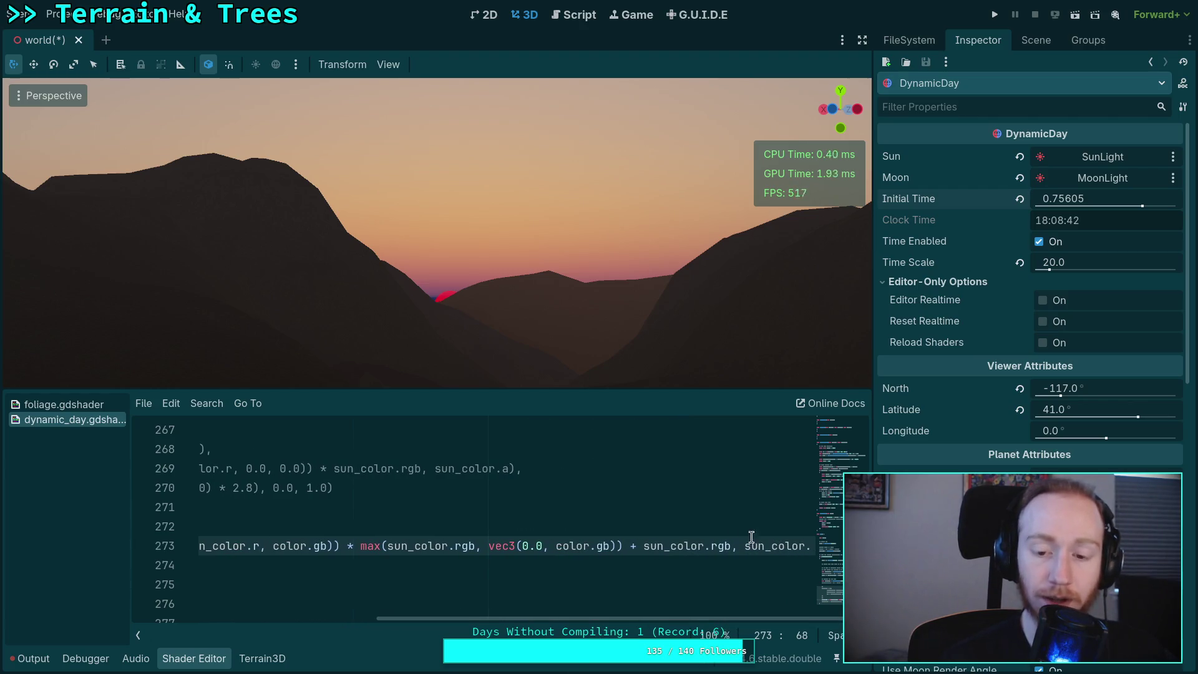
{"action": "left_click_drag", "start_coordinate": [628, 546], "coordinate": [728, 546]}
{"action": "key", "text": "BackSpace"}
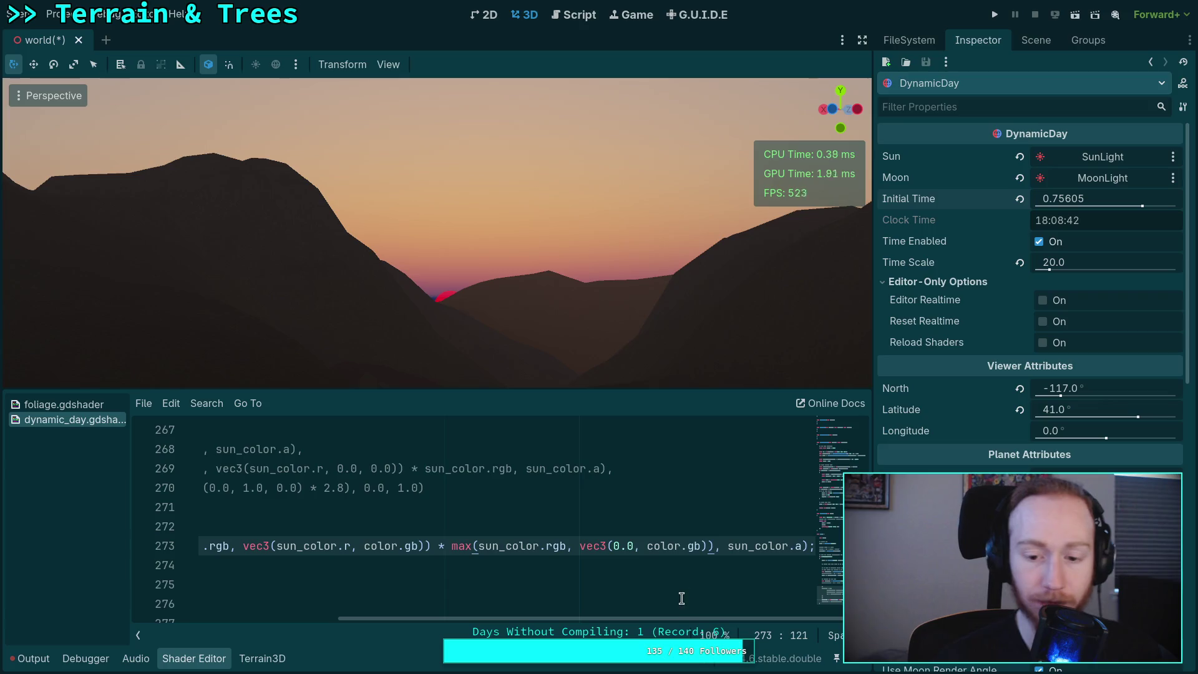
{"action": "left_click_drag", "start_coordinate": [698, 607], "coordinate": [715, 614]}
{"action": "scroll", "coordinate": [673, 556], "scroll_direction": "up", "scroll_amount": 1}
{"action": "left_click_drag", "start_coordinate": [630, 619], "coordinate": [832, 618]}
- Nudge Initial Time down to 0.75535 so the red sun rests on the ridge
{"action": "left_click", "coordinate": [547, 545]}
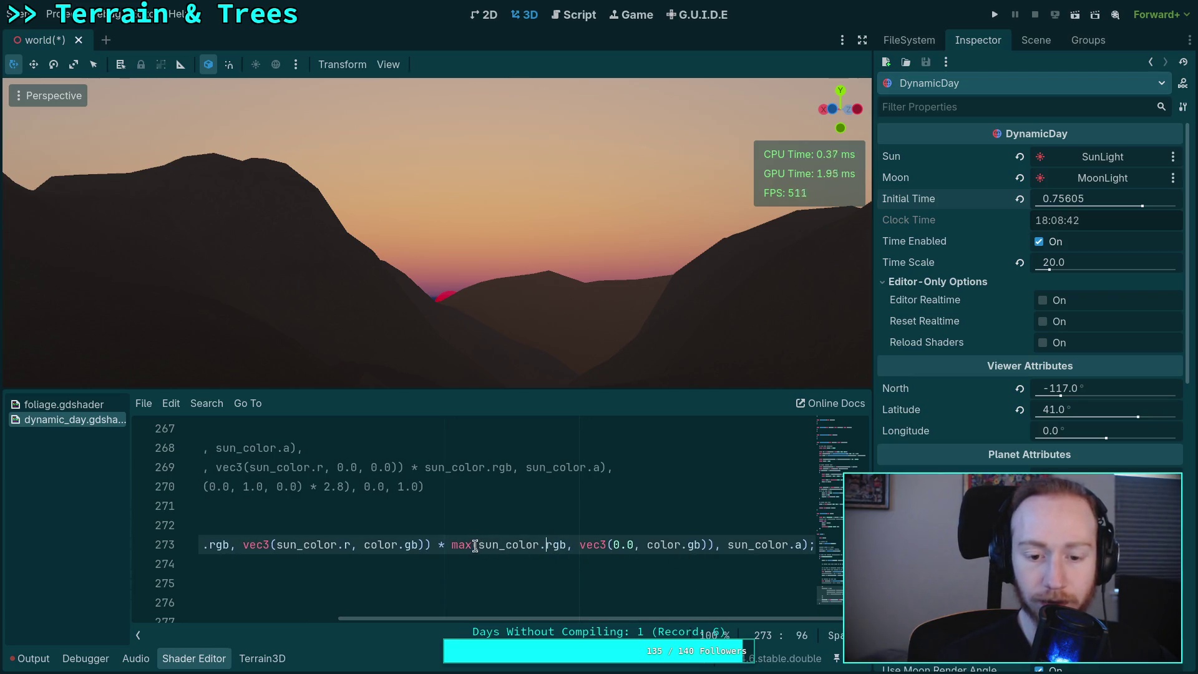
{"action": "left_click_drag", "start_coordinate": [661, 544], "coordinate": [707, 545]}
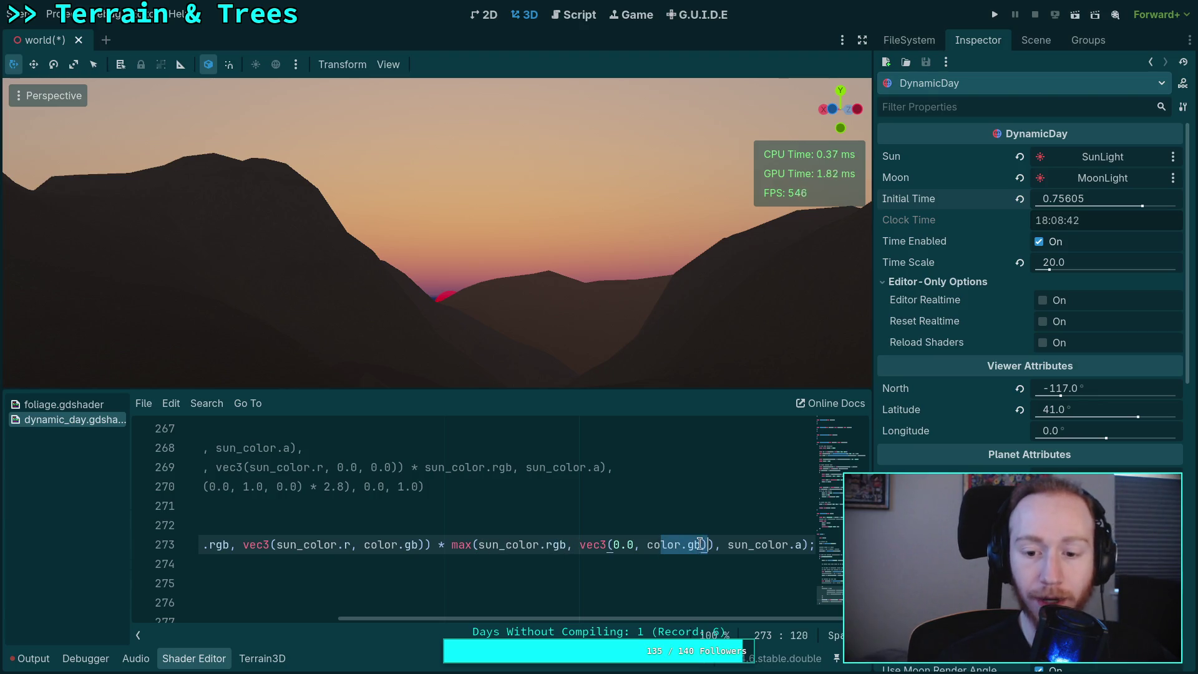
{"action": "left_click", "coordinate": [691, 545]}
{"action": "mouse_move", "coordinate": [1068, 201]}
{"action": "left_mouse_down"}
{"action": "mouse_move", "coordinate": [1009, 200]}
{"action": "mouse_move", "coordinate": [1060, 201]}
{"action": "left_mouse_up"}
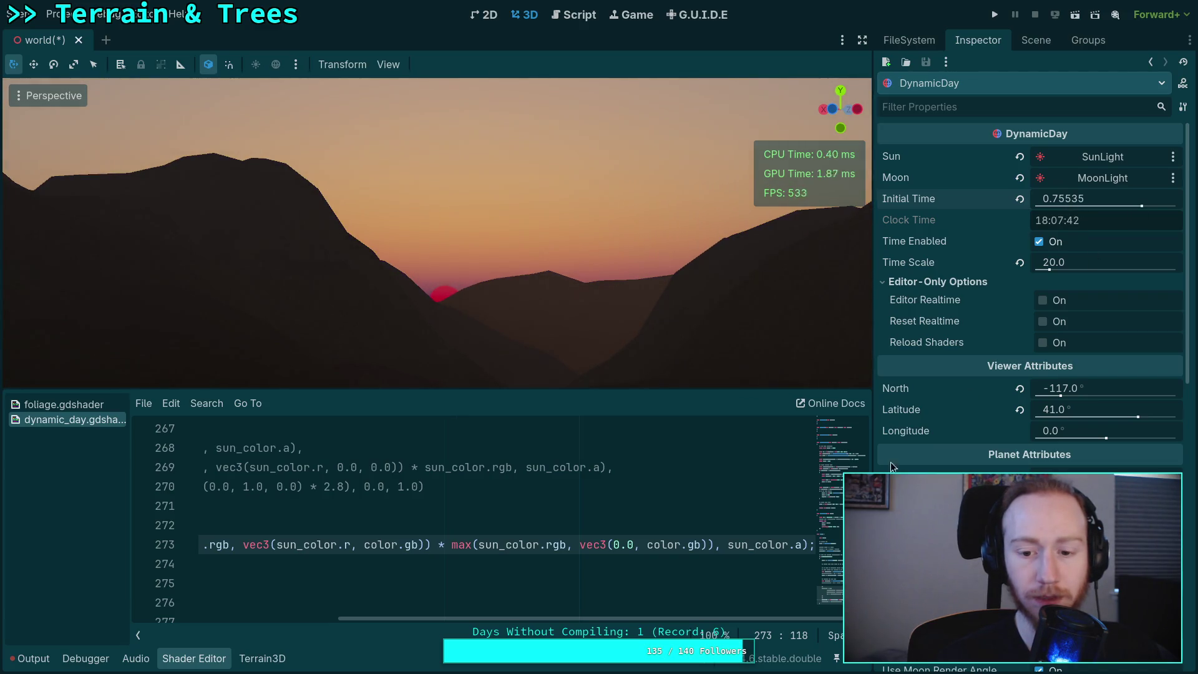
- Try '* 2.0' and '+ sun' on line 273 and remove both, lifting the sun slightly earlier
{"action": "key", "text": "Right"}
{"action": "key", "text": "Right"}
{"action": "key", "text": "Right"}
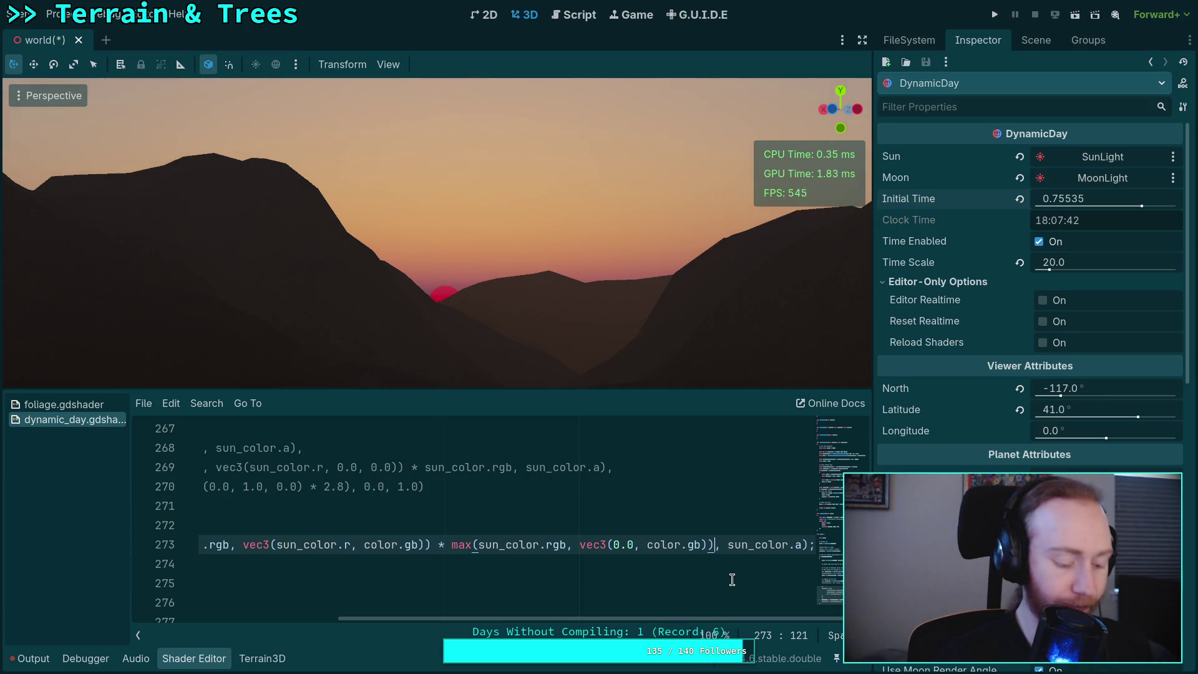
{"action": "type", "text": "* 2.0"}
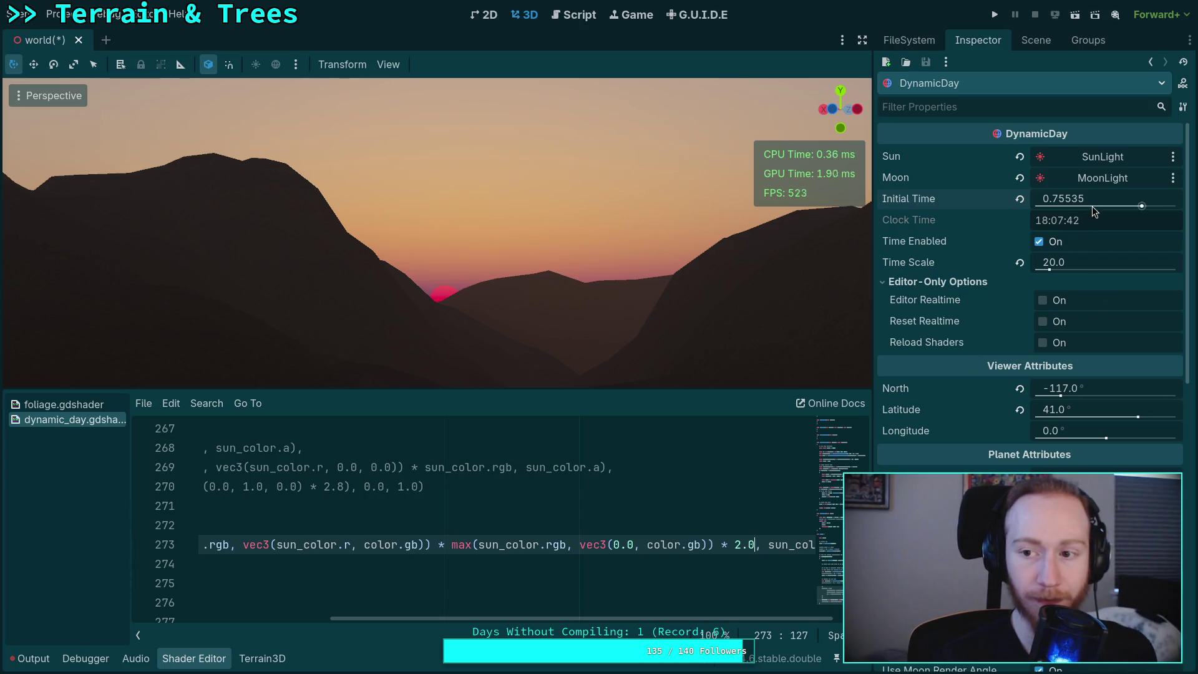
{"action": "left_click_drag", "start_coordinate": [1092, 206], "coordinate": [1083, 206]}
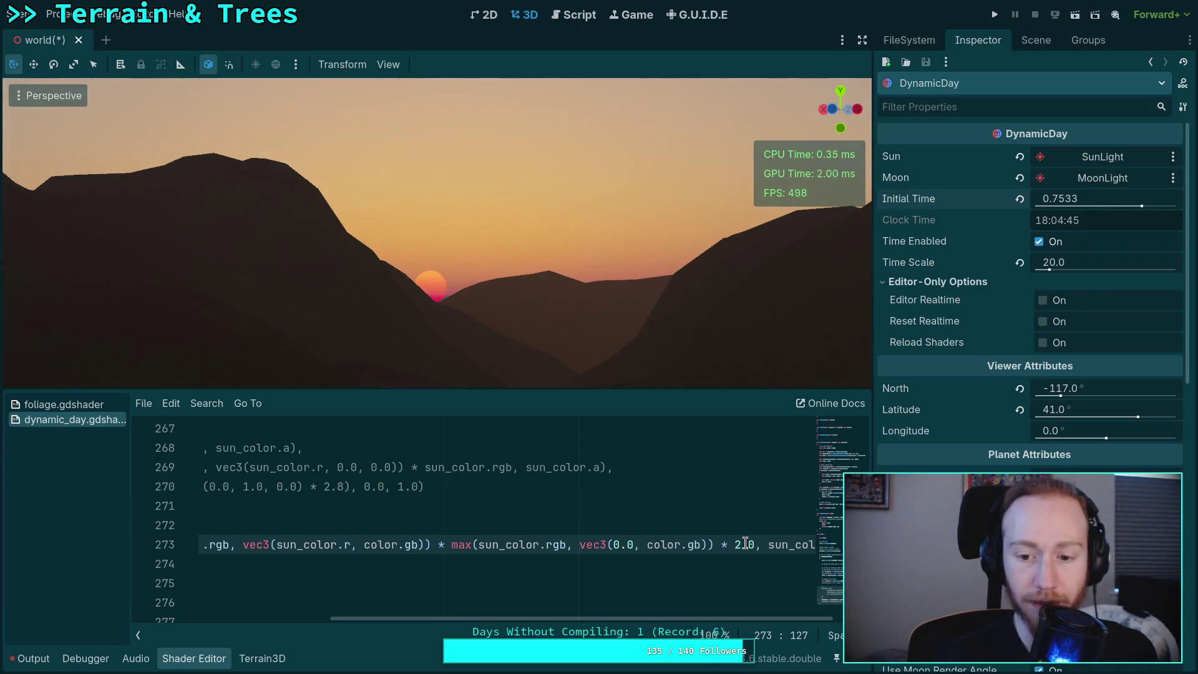
{"action": "key", "text": "shift+Left"}
{"action": "key", "text": "shift+Left"}
{"action": "key", "text": "shift+Left"}
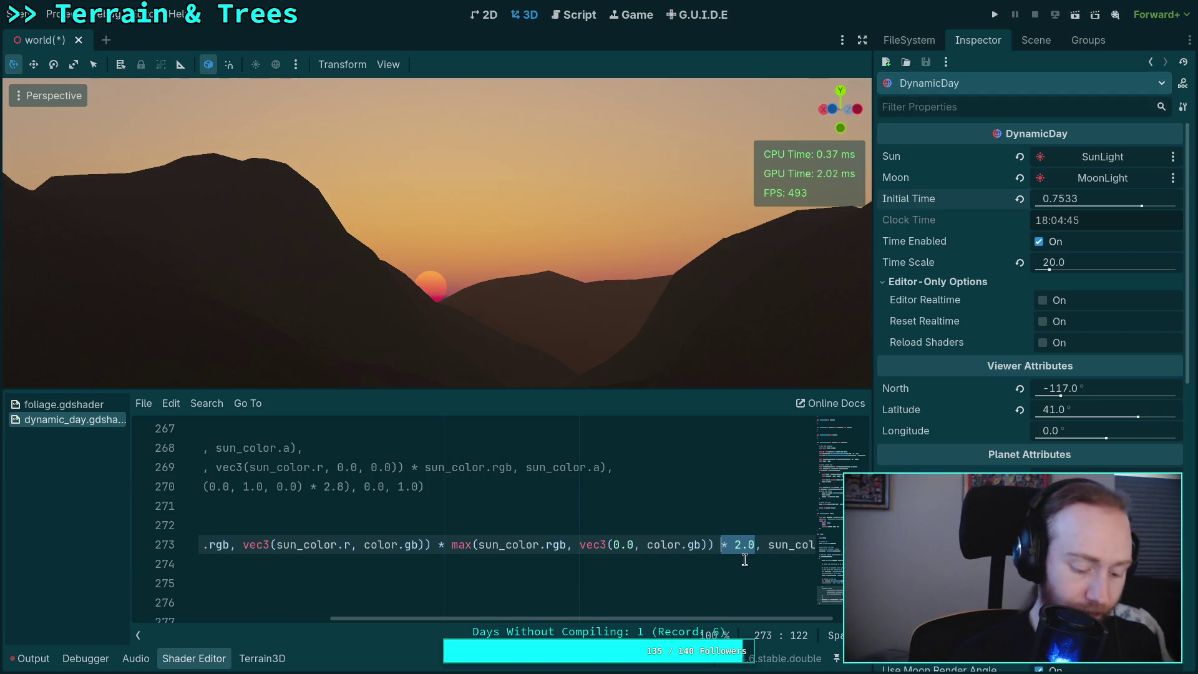
{"action": "type", "text": "+ sun"}
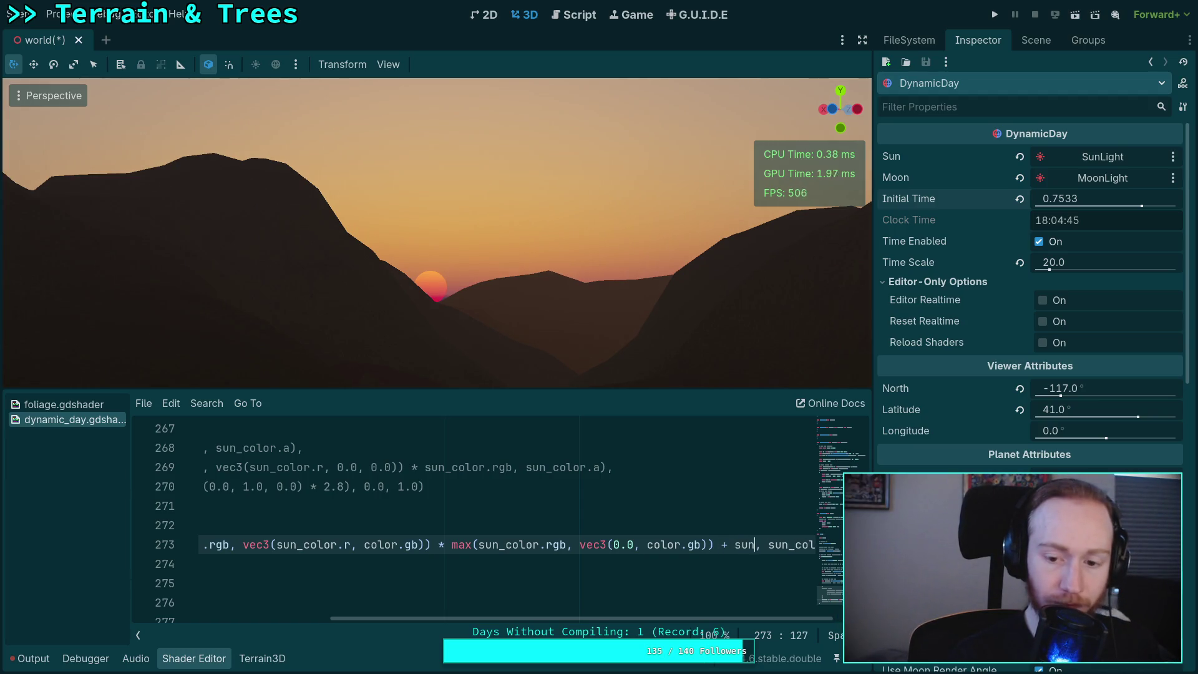
{"action": "key", "text": "BackSpace"}
{"action": "key", "text": "BackSpace"}
{"action": "key", "text": "BackSpace"}
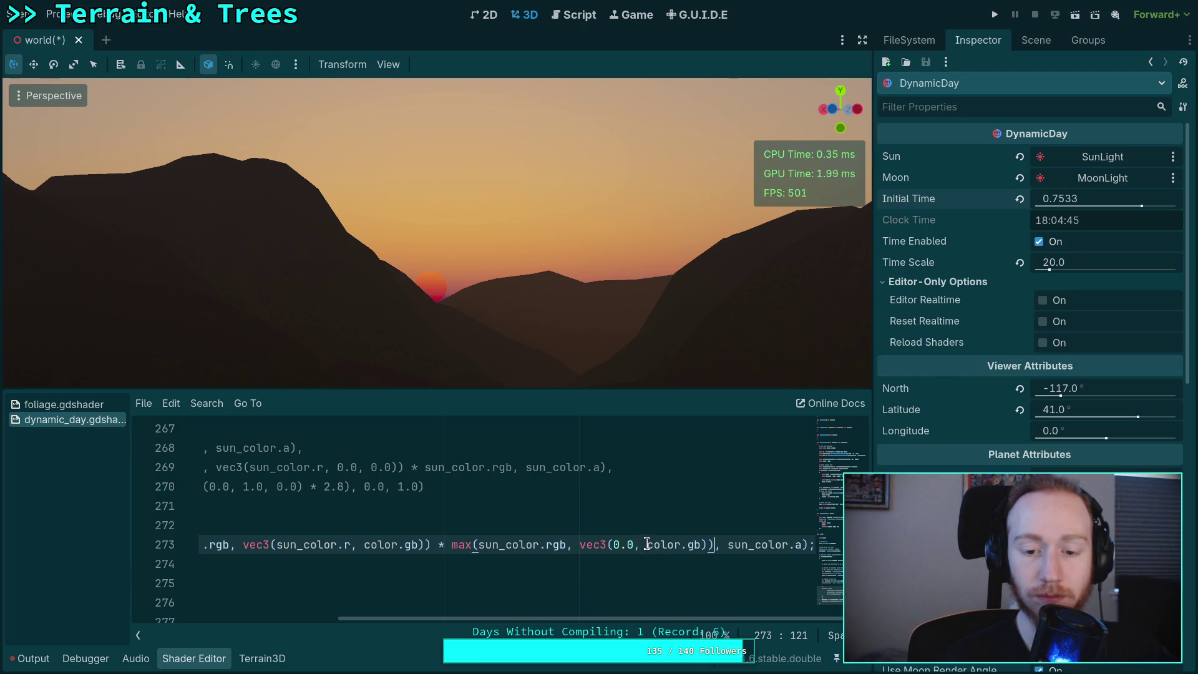
- Remove the second max and its vec3(0.0, color.gb) argument, setting Initial Time to 0.755
{"action": "double_click", "coordinate": [467, 544]}
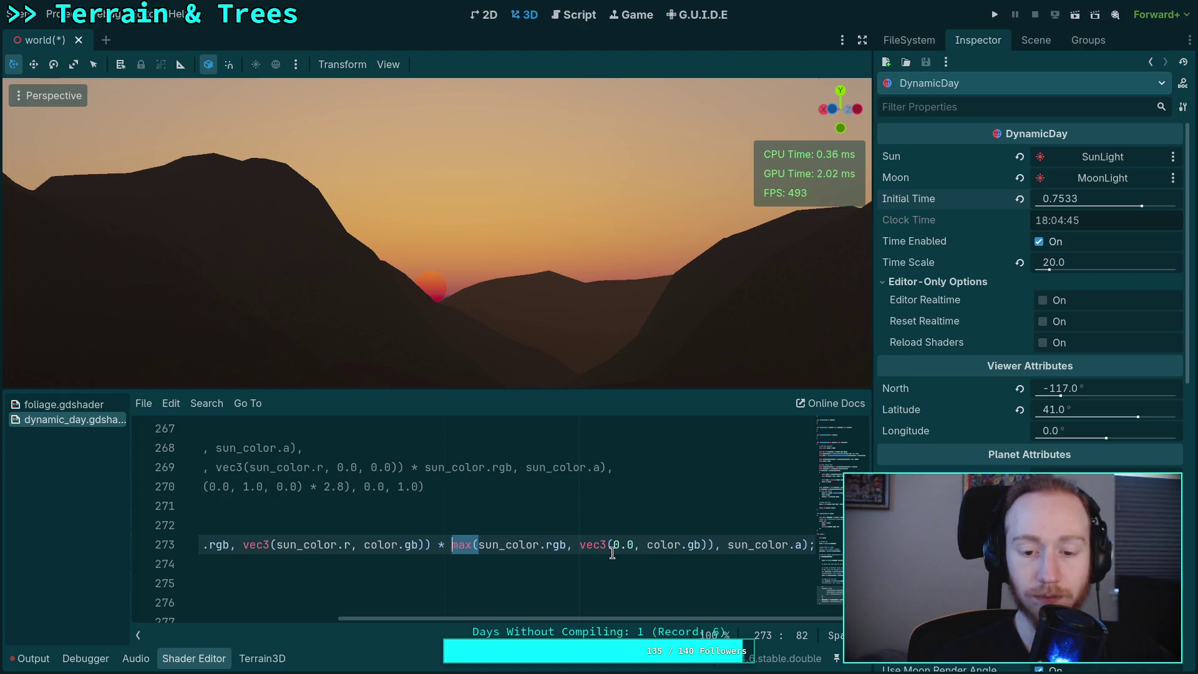
{"action": "key", "text": "Delete"}
{"action": "key", "text": "Delete"}
{"action": "left_click_drag", "start_coordinate": [567, 547], "coordinate": [713, 547]}
{"action": "key", "text": "Delete"}
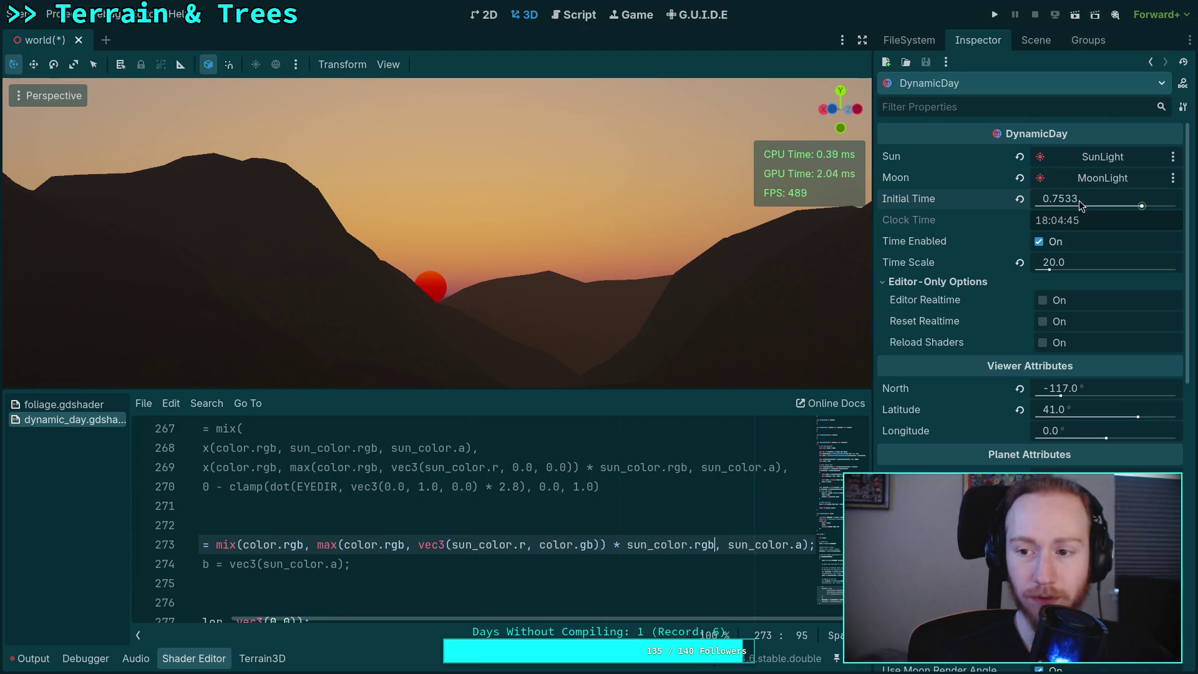
{"action": "mouse_move", "coordinate": [1081, 206]}
{"action": "left_mouse_down"}
{"action": "mouse_move", "coordinate": [1063, 206]}
{"action": "mouse_move", "coordinate": [1140, 212]}
{"action": "left_mouse_up"}
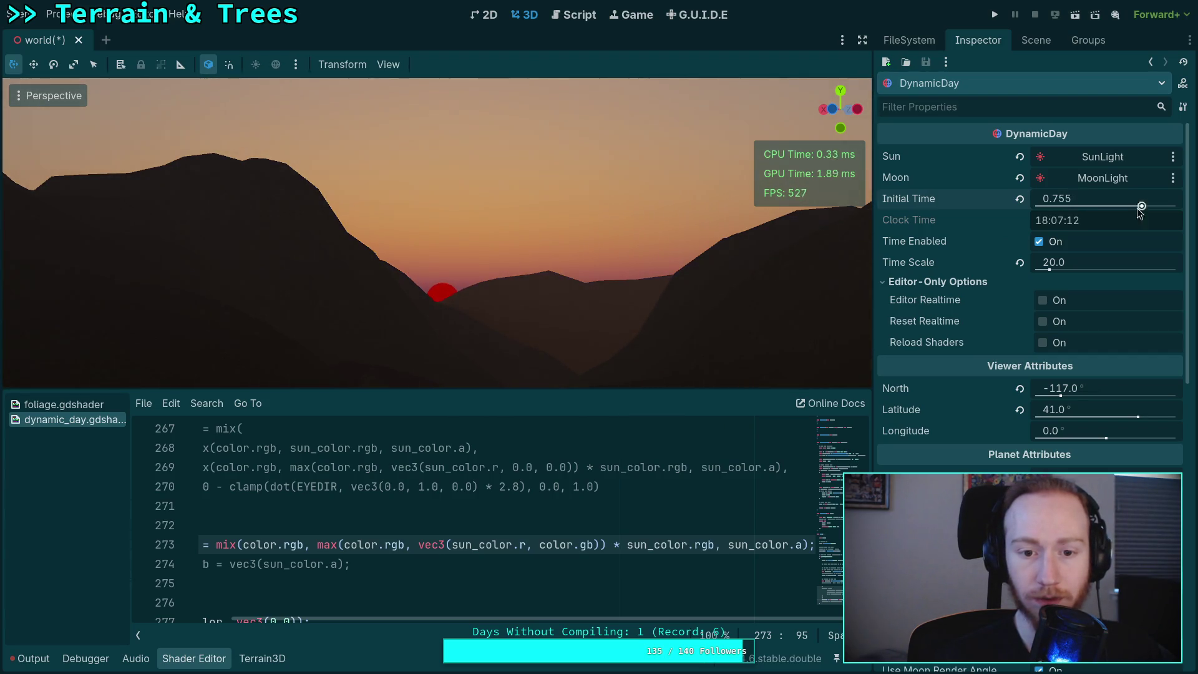
{"action": "left_click", "coordinate": [627, 546]}
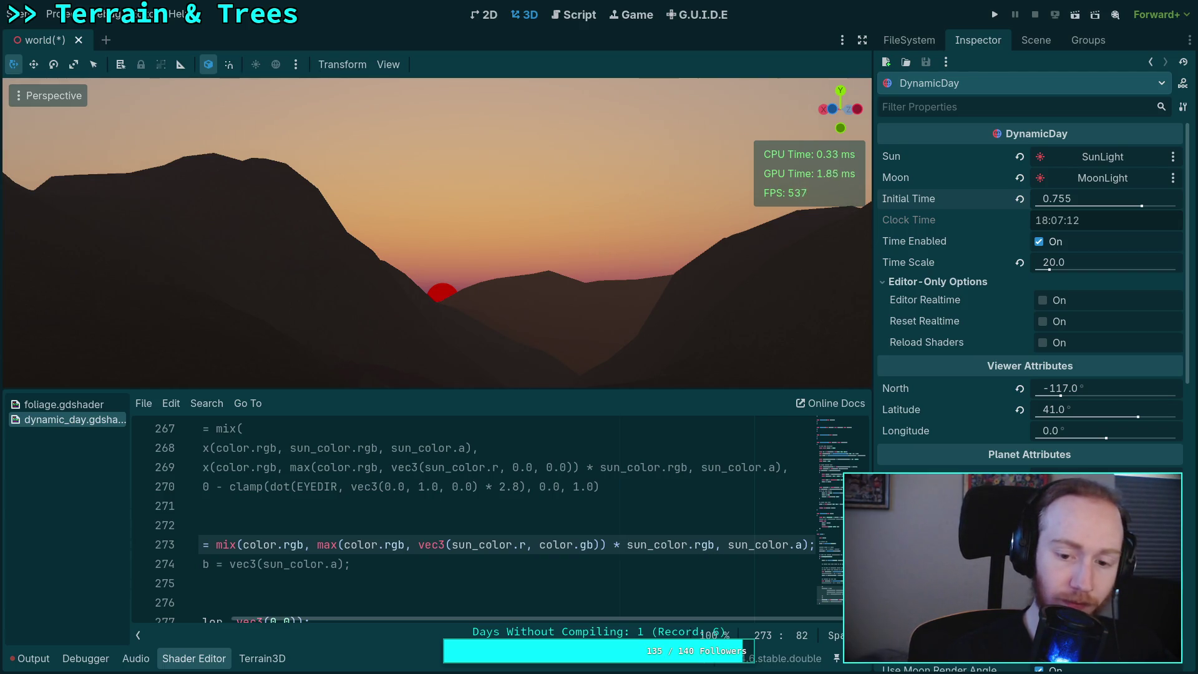
- Wrap sun_color.rgb in max( and delete the 'max(color.rgb,' wrapper on line 273
{"action": "type", "text": "max("}
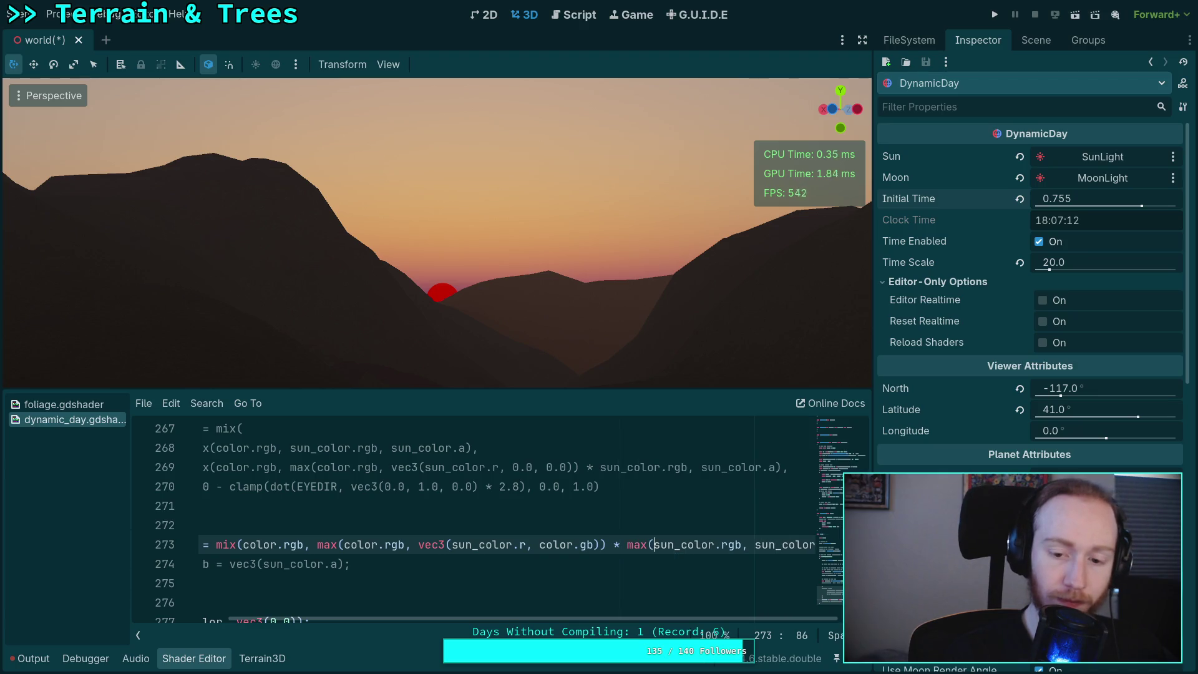
{"action": "left_click", "coordinate": [655, 545]}
{"action": "left_click", "coordinate": [735, 545]}
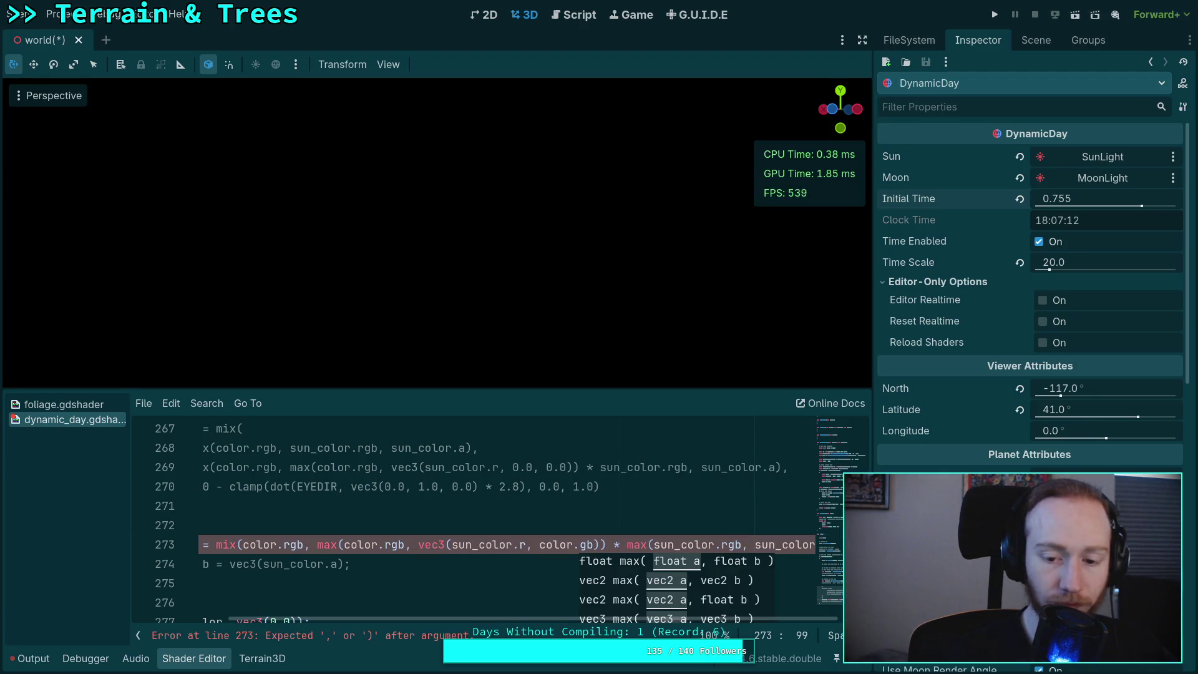
{"action": "left_click", "coordinate": [629, 545]}
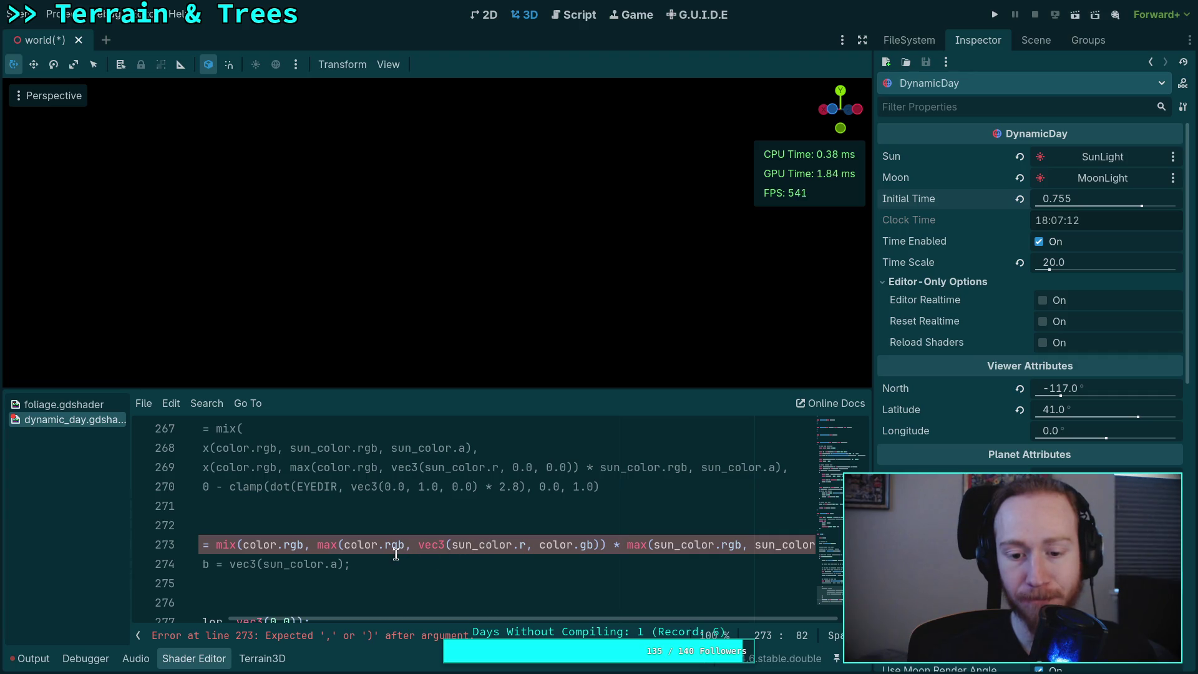
{"action": "left_click_drag", "start_coordinate": [613, 620], "coordinate": [660, 620]}
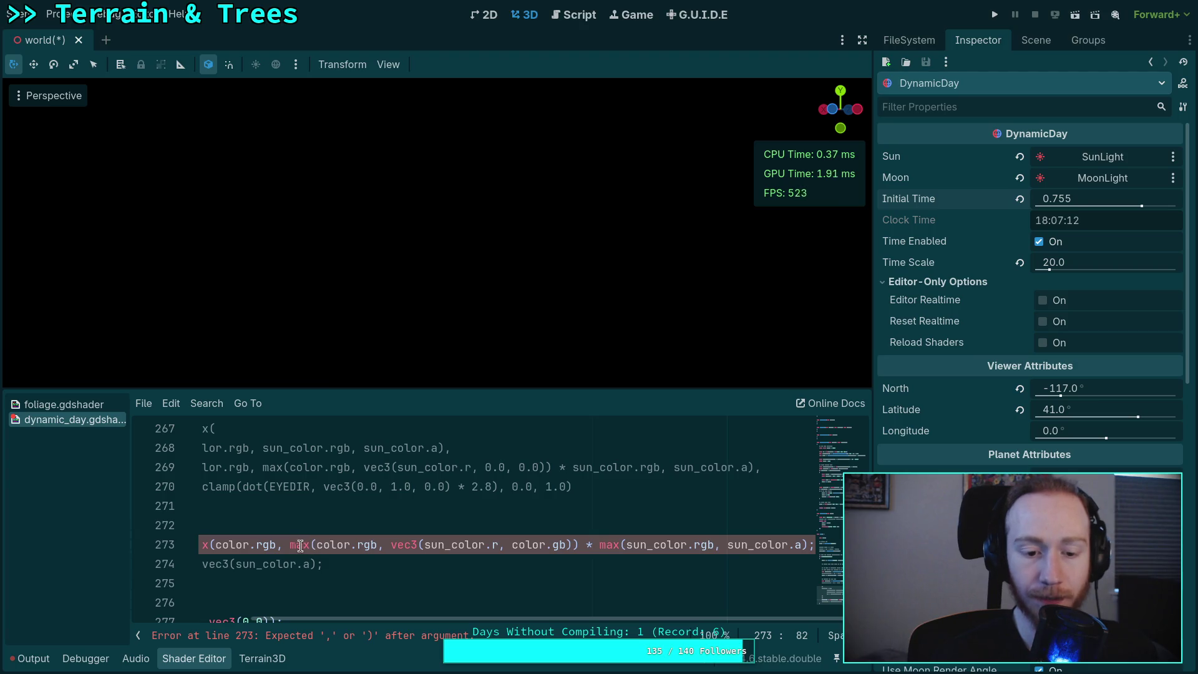
{"action": "left_click_drag", "start_coordinate": [289, 546], "coordinate": [391, 546]}
{"action": "key", "text": "BackSpace"}
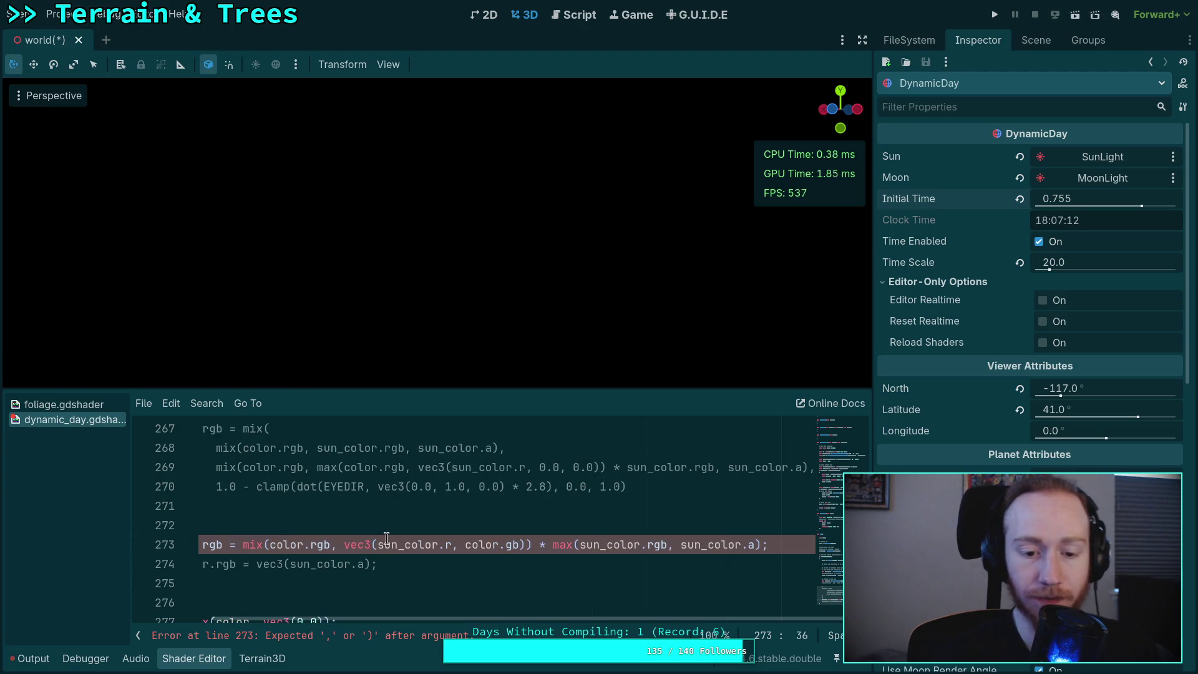
- Make the vec3's red channel max(sun_color.r, color.r) and drop the surplus parenthesis
{"action": "left_click", "coordinate": [375, 549]}
{"action": "type", "text": "max("}
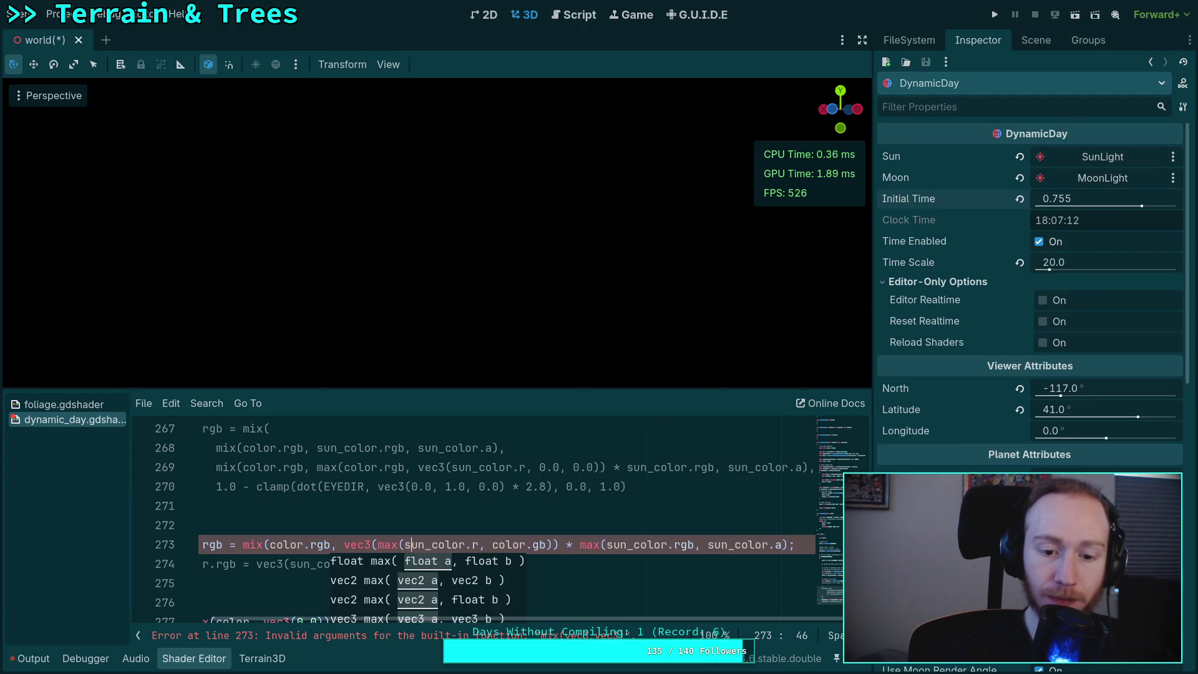
{"action": "key", "text": "Right"}
{"action": "key", "text": "Right"}
{"action": "type", "text": ", c"}
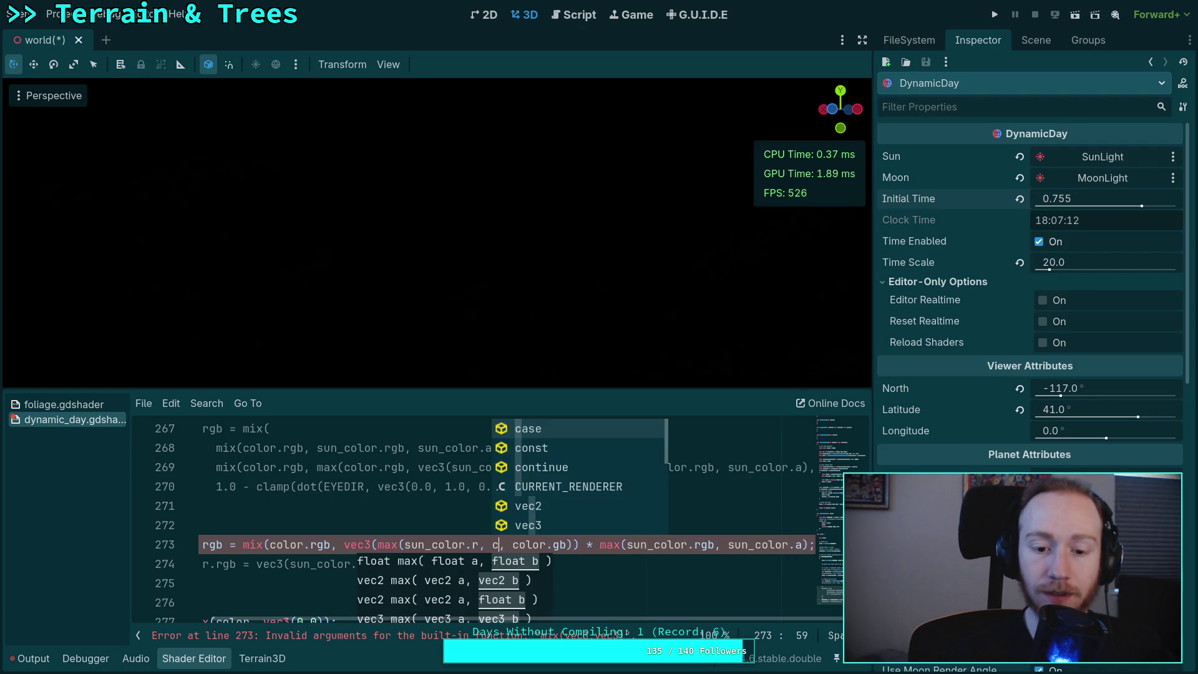
{"action": "type", "text": "olor.r)"}
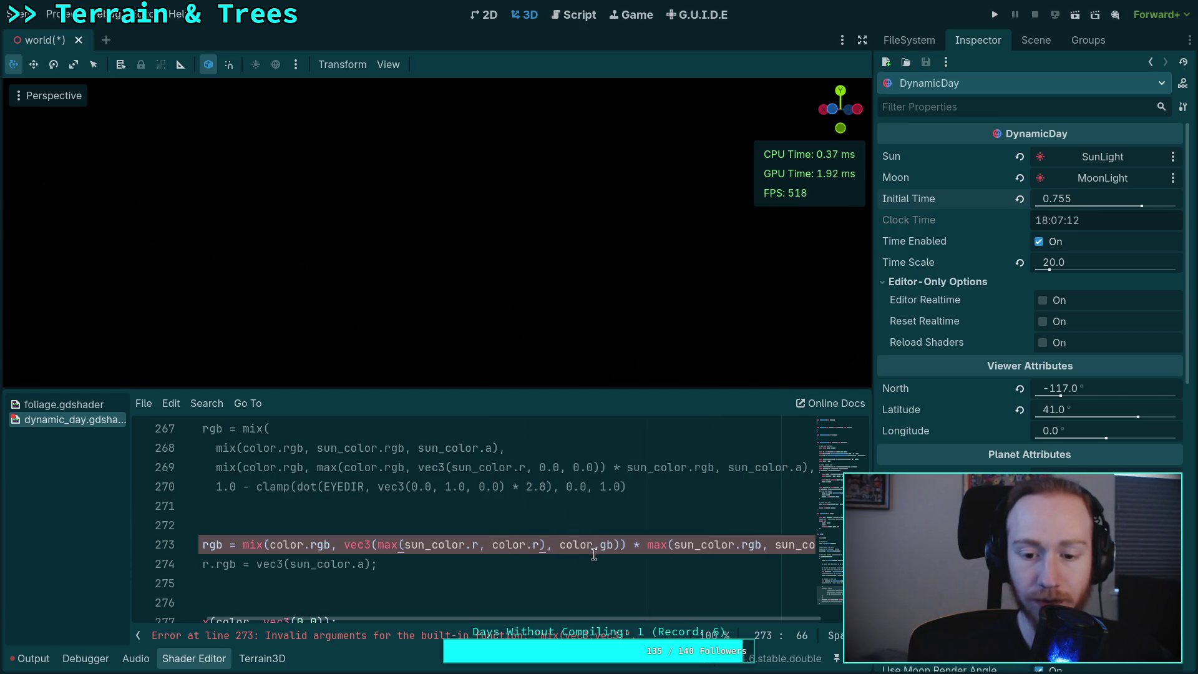
{"action": "left_click", "coordinate": [621, 545]}
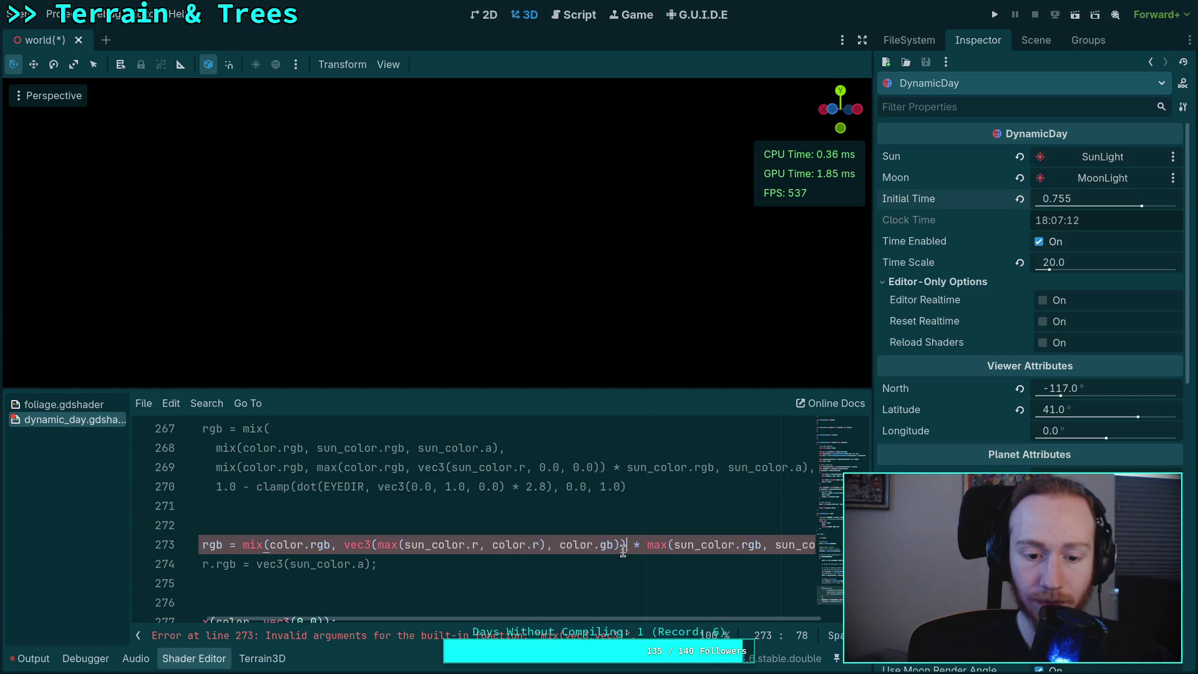
{"action": "key", "text": "BackSpace"}
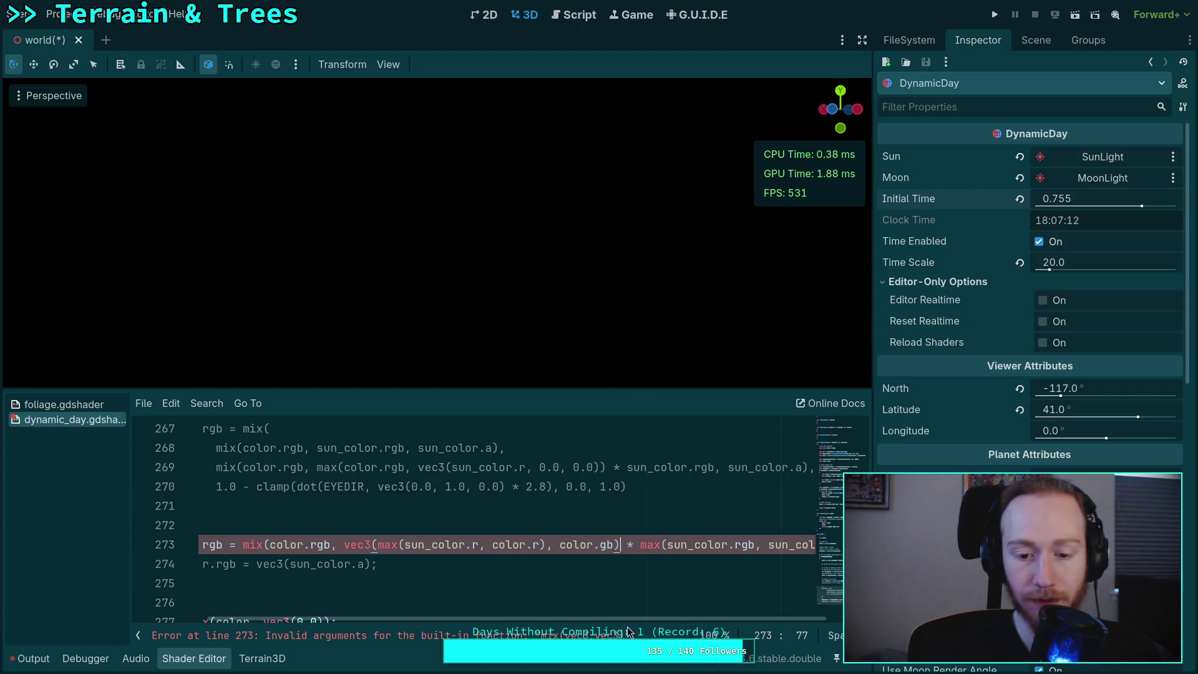
- Wrap the second max term of line 273 in a vec3( constructor
{"action": "left_click_drag", "start_coordinate": [645, 619], "coordinate": [807, 619]}
{"action": "left_click", "coordinate": [597, 545]}
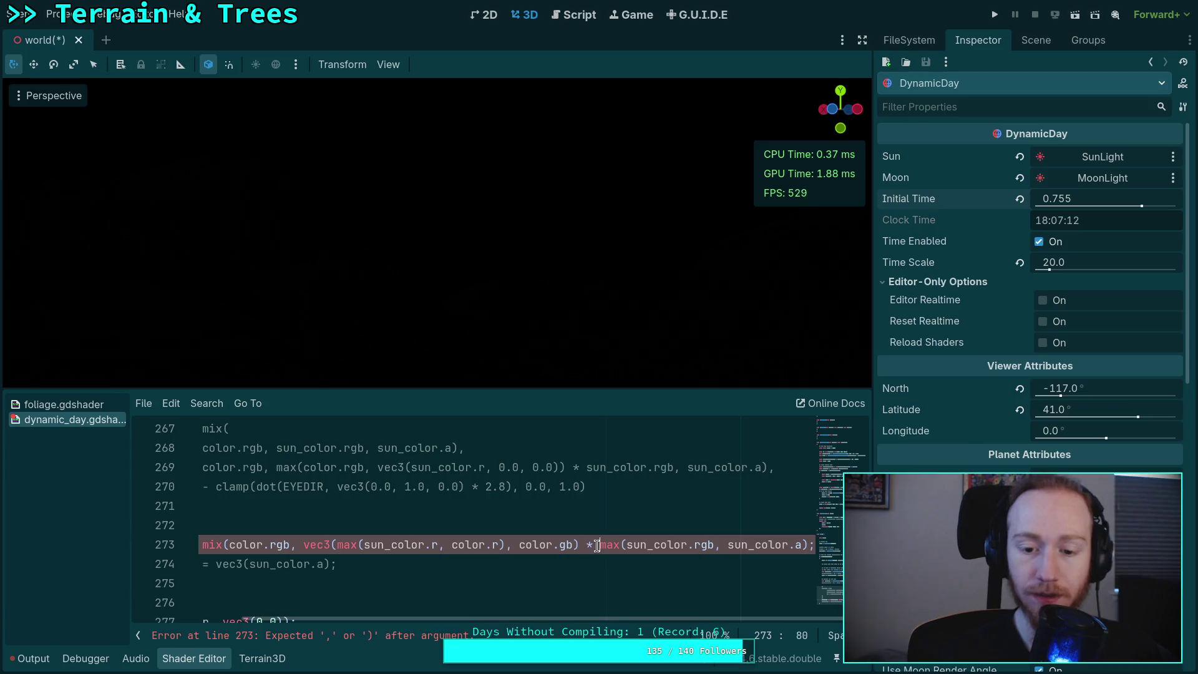
{"action": "type", "text": "vec("}
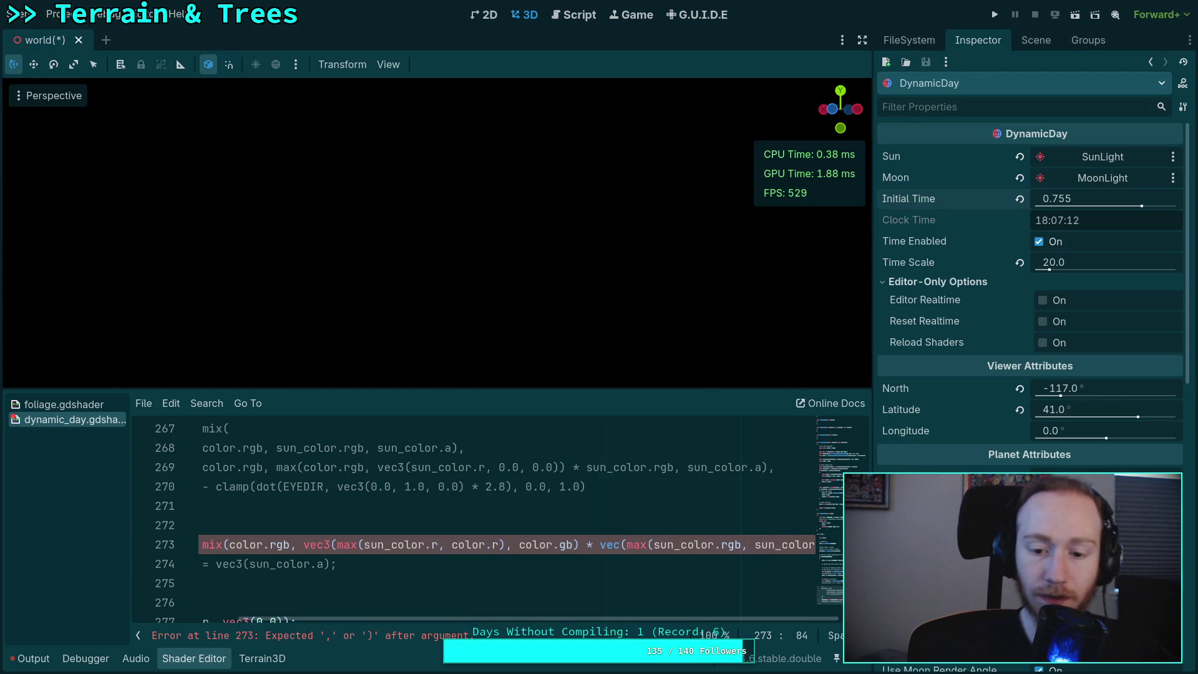
{"action": "key", "text": "BackSpace"}
{"action": "type", "text": "3("}
{"action": "left_click", "coordinate": [540, 514]}
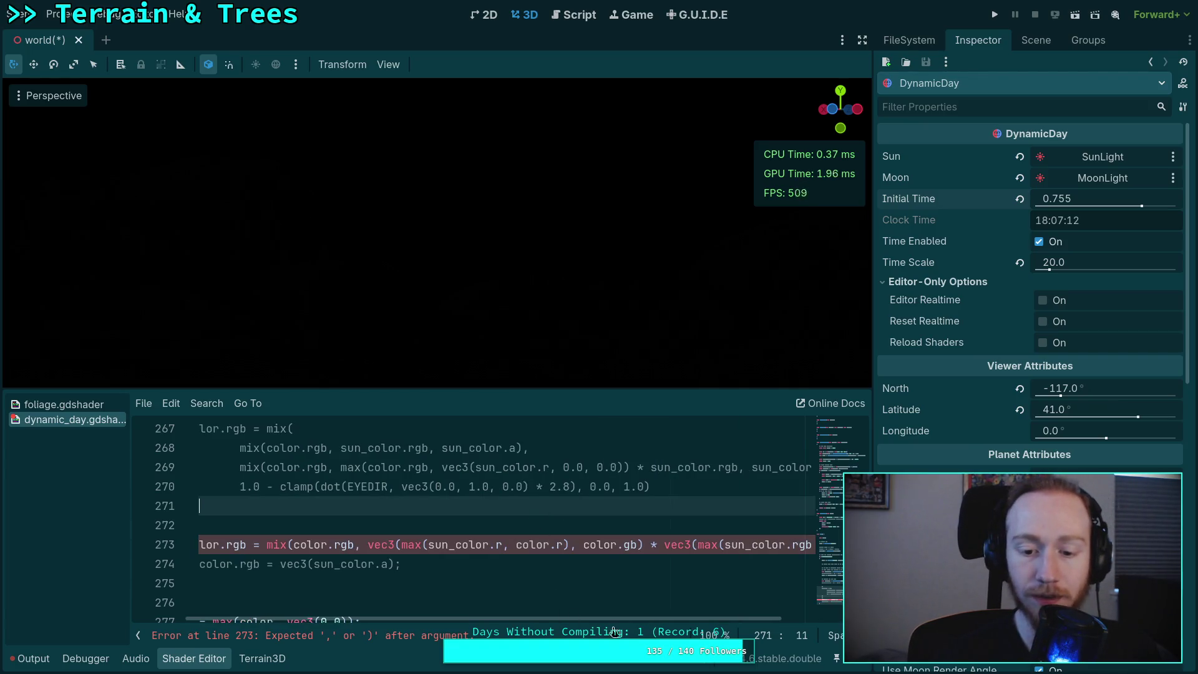
{"action": "left_click_drag", "start_coordinate": [630, 619], "coordinate": [810, 621]}
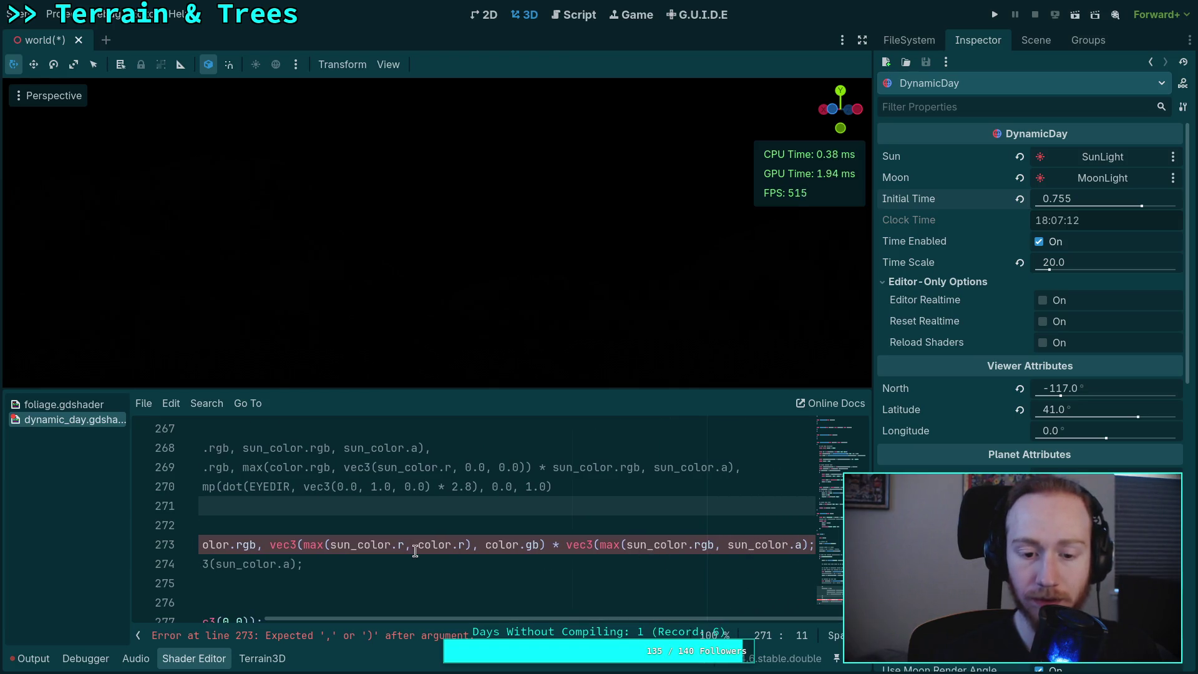
- Reorder the red-channel max to read max(color.r, sun_color.r)
{"action": "left_click_drag", "start_coordinate": [418, 545], "coordinate": [334, 545]}
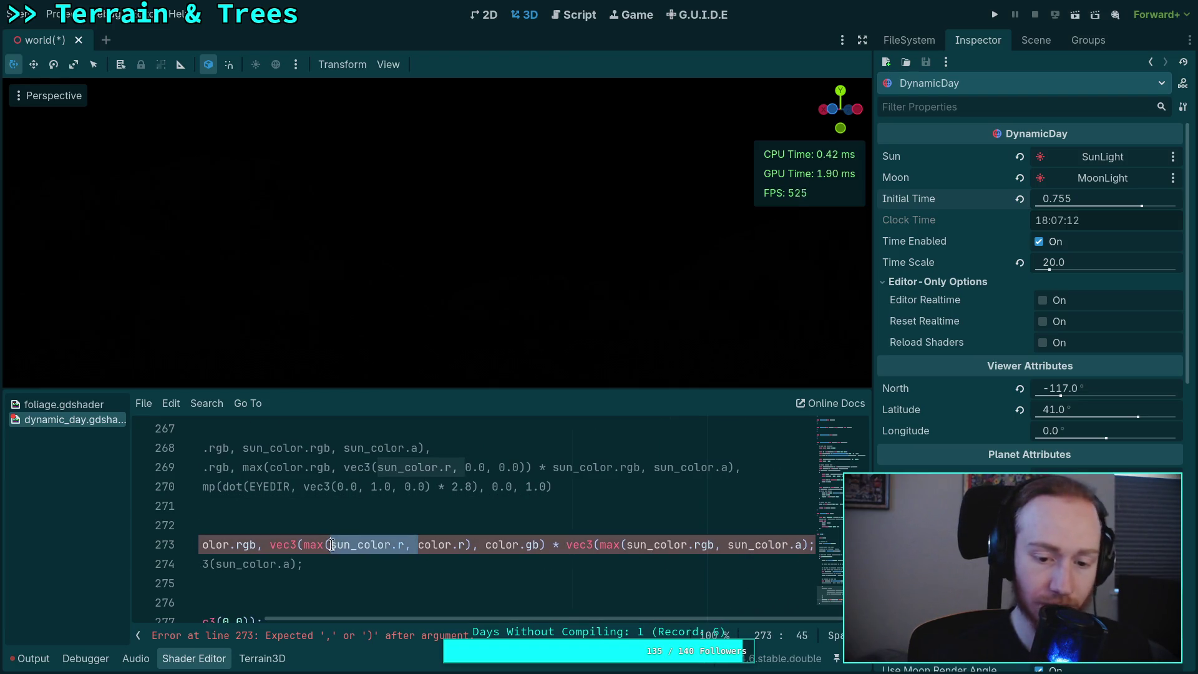
{"action": "key", "text": "BackSpace"}
{"action": "key", "text": "BackSpace"}
{"action": "key", "text": "Right"}
{"action": "key", "text": "Right"}
{"action": "key", "text": "Right"}
{"action": "key", "text": "Delete"}
{"action": "type", "text": ", sun_"}
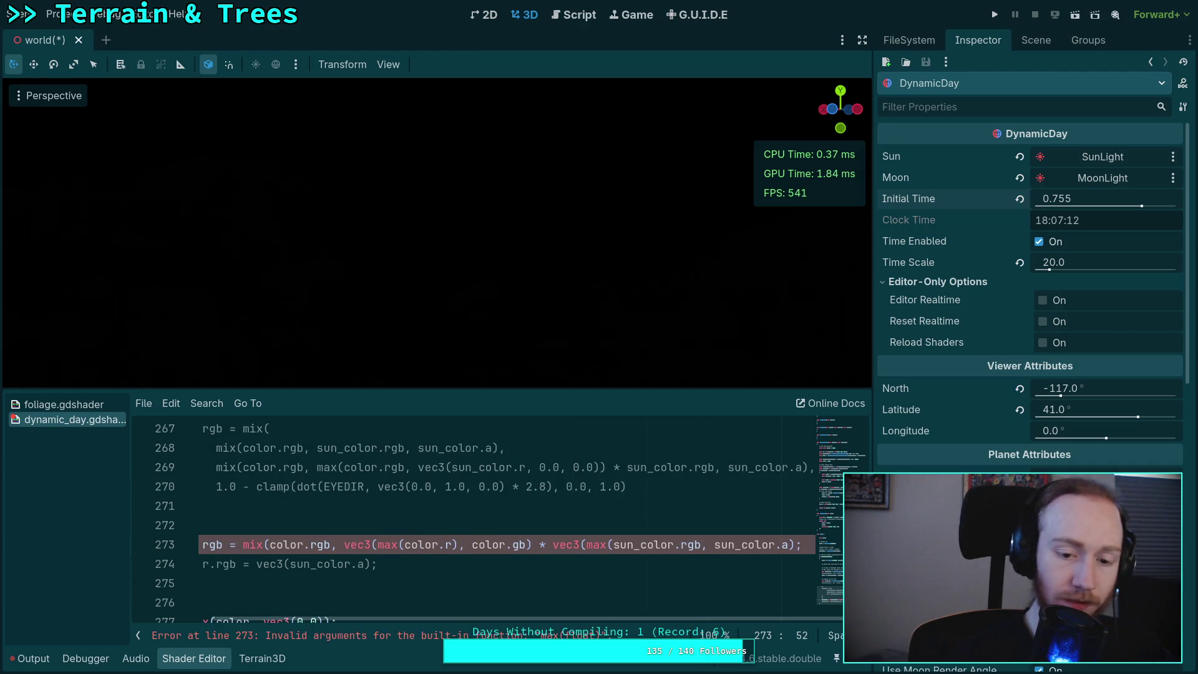
{"action": "type", "text": "color.r, sun_"}
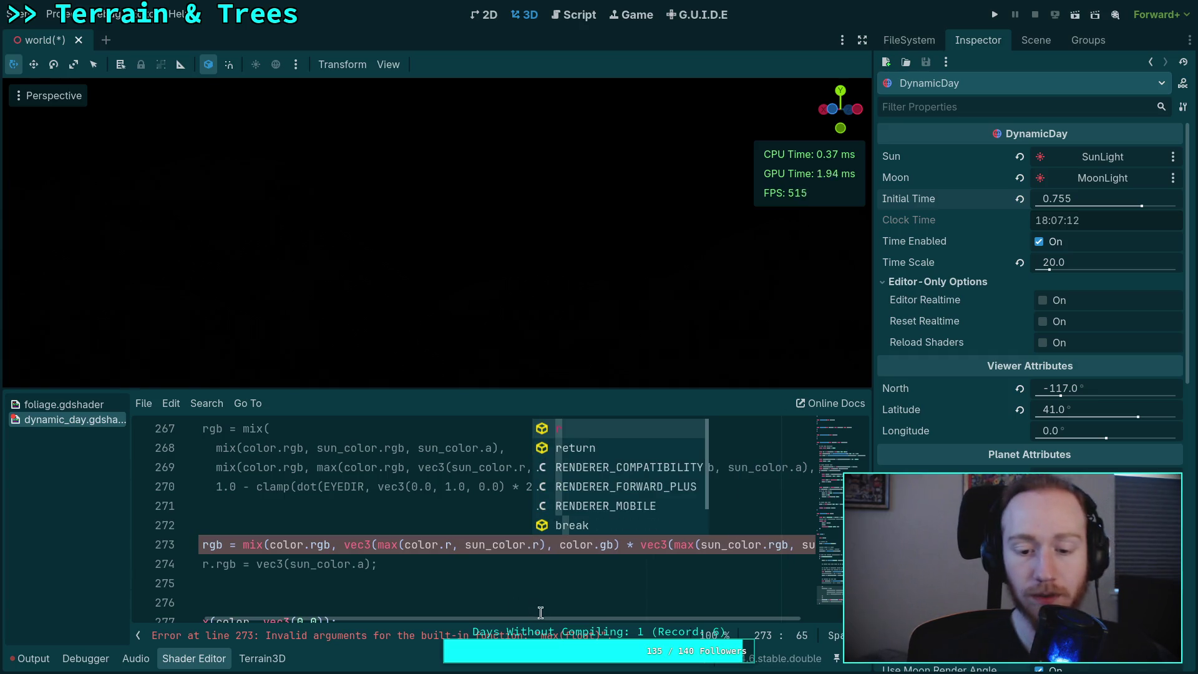
{"action": "left_click_drag", "start_coordinate": [541, 618], "coordinate": [586, 619]}
{"action": "key", "text": "Right"}
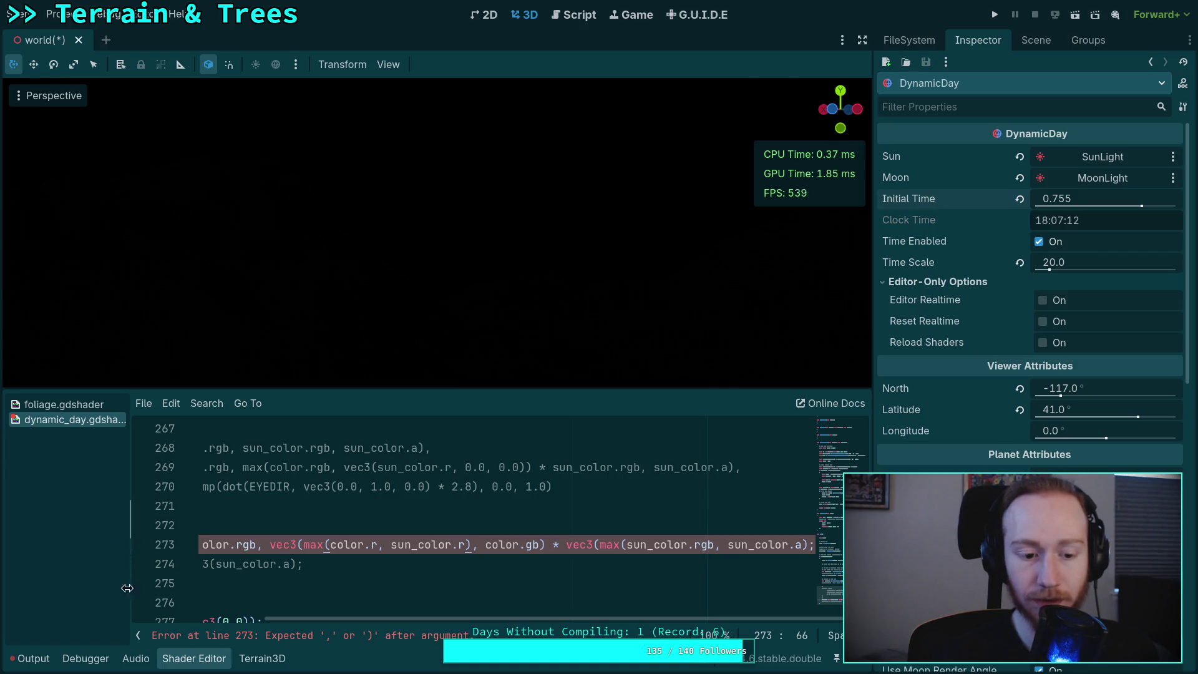
- Hide the shader file list to widen the code and move the caret before the second max
{"action": "left_click", "coordinate": [138, 634]}
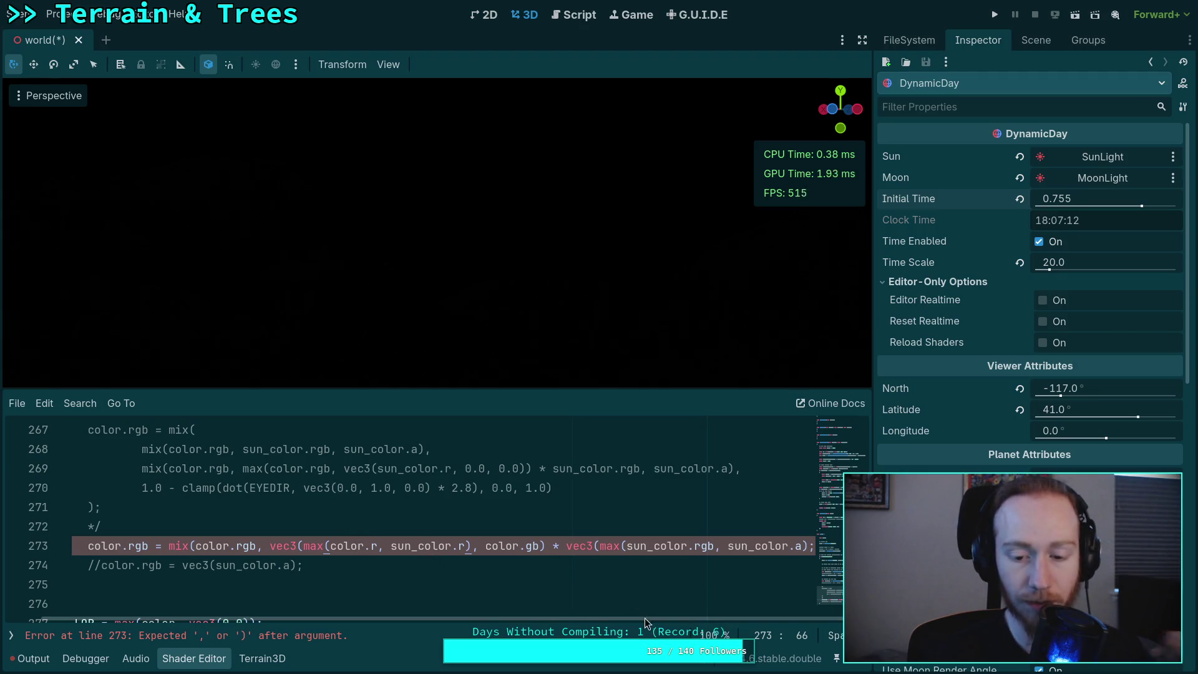
{"action": "left_click", "coordinate": [741, 563]}
{"action": "left_click", "coordinate": [687, 547]}
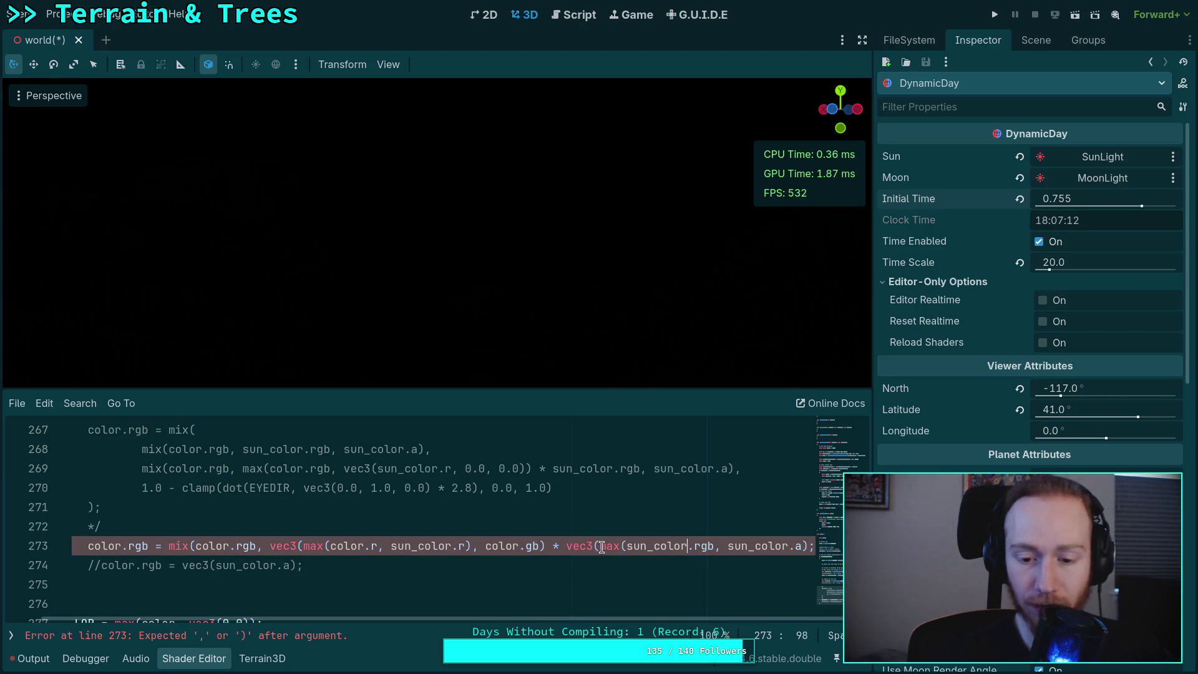
{"action": "left_click_drag", "start_coordinate": [601, 546], "coordinate": [663, 547]}
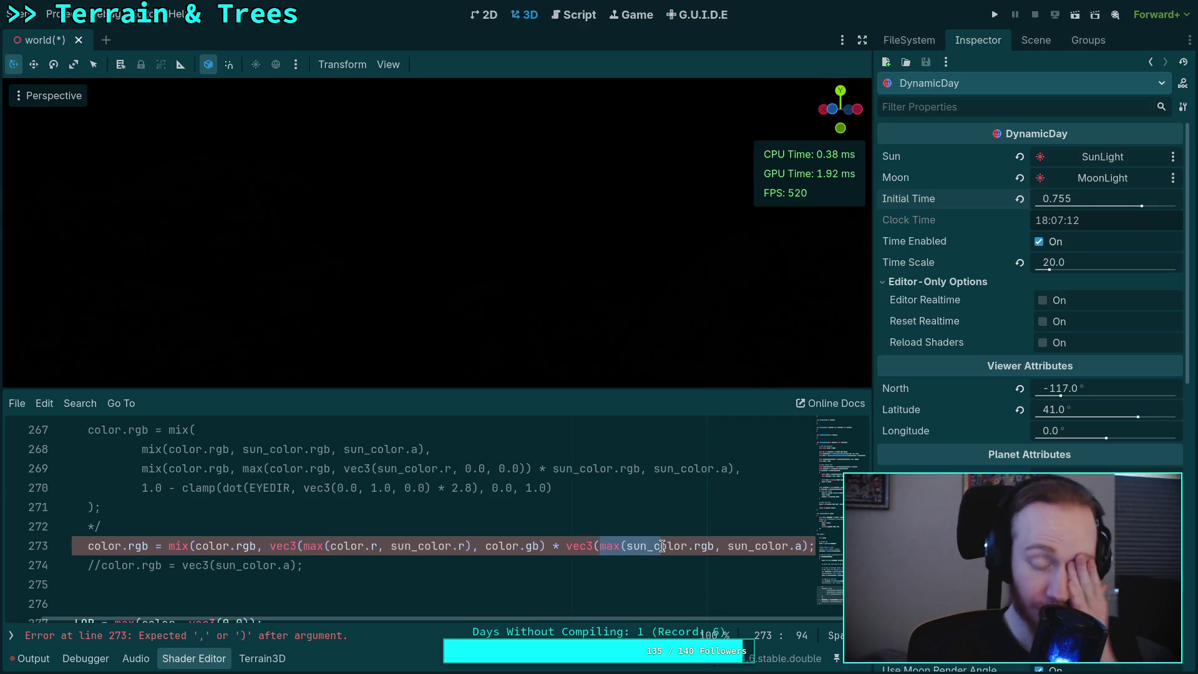
{"action": "left_click", "coordinate": [600, 546]}
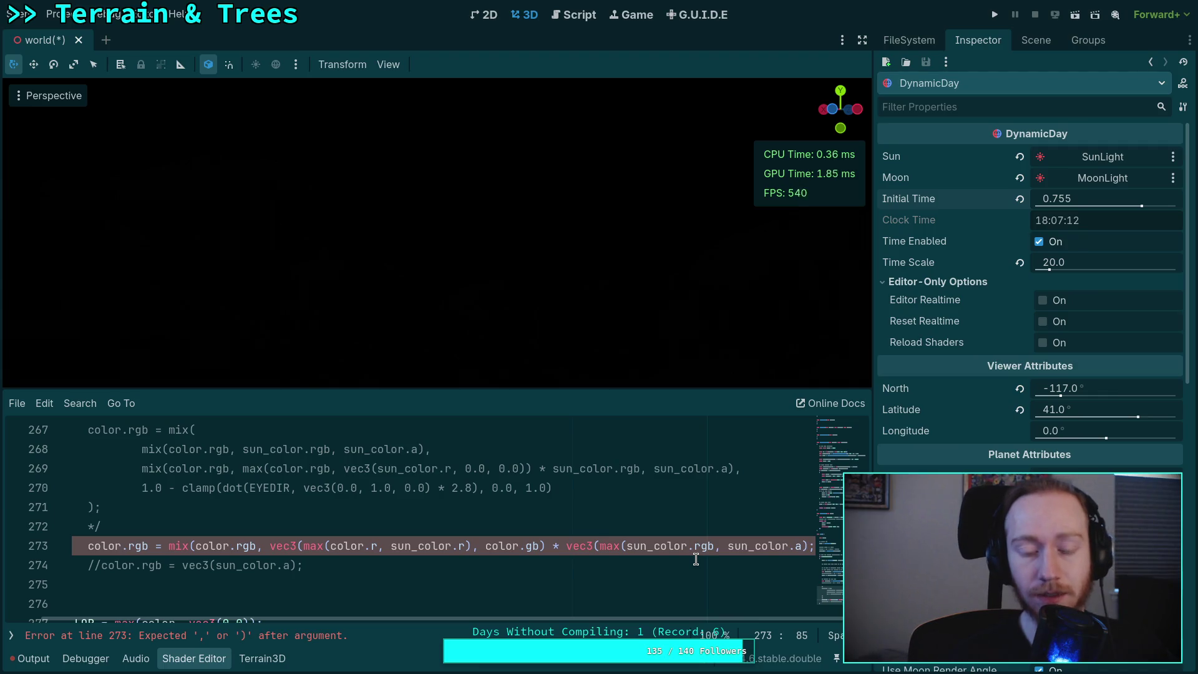
- Begin line 273's second vec3 as vec3(sun_color.rg, …), trimming the old rgb swizzle
{"action": "type", "text": "sun_color"}
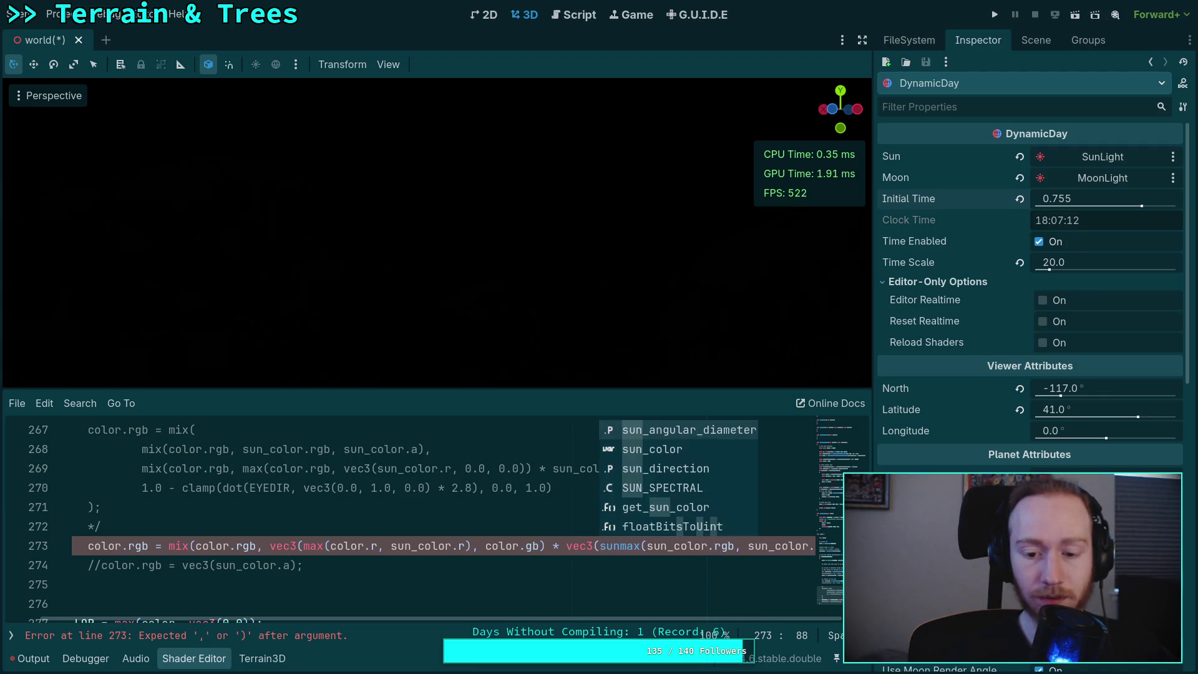
{"action": "type", "text": ".r,"}
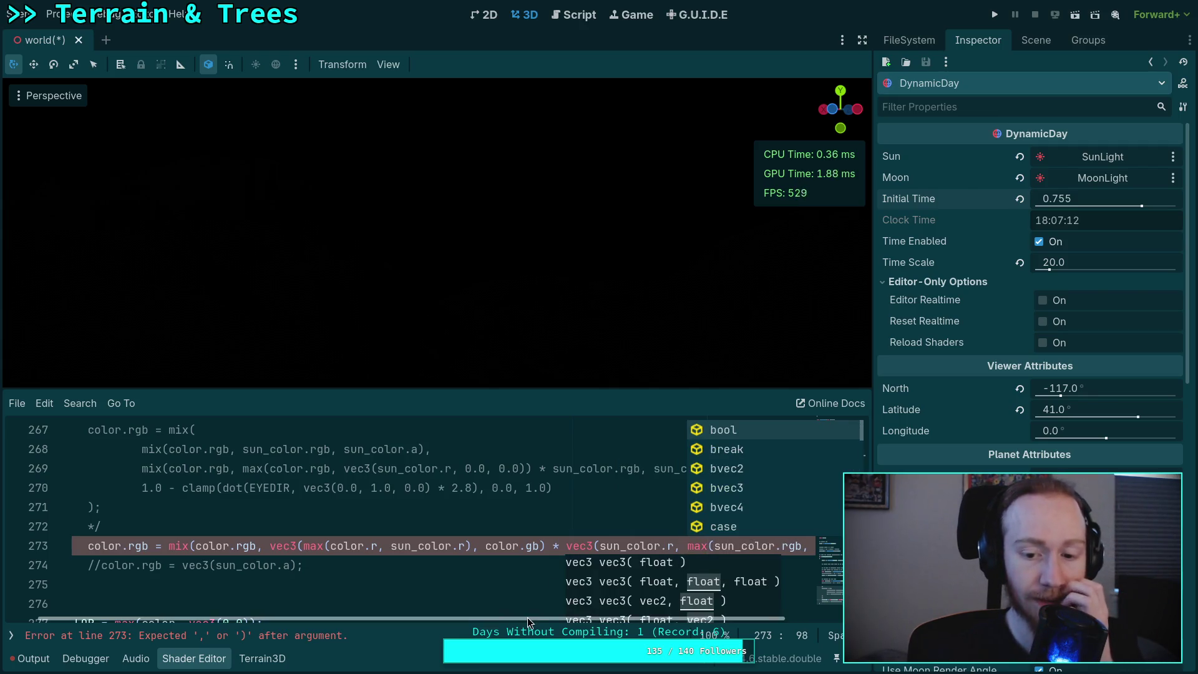
{"action": "scroll", "coordinate": [526, 616], "scroll_direction": "right", "scroll_amount": 3}
{"action": "left_click", "coordinate": [716, 546]}
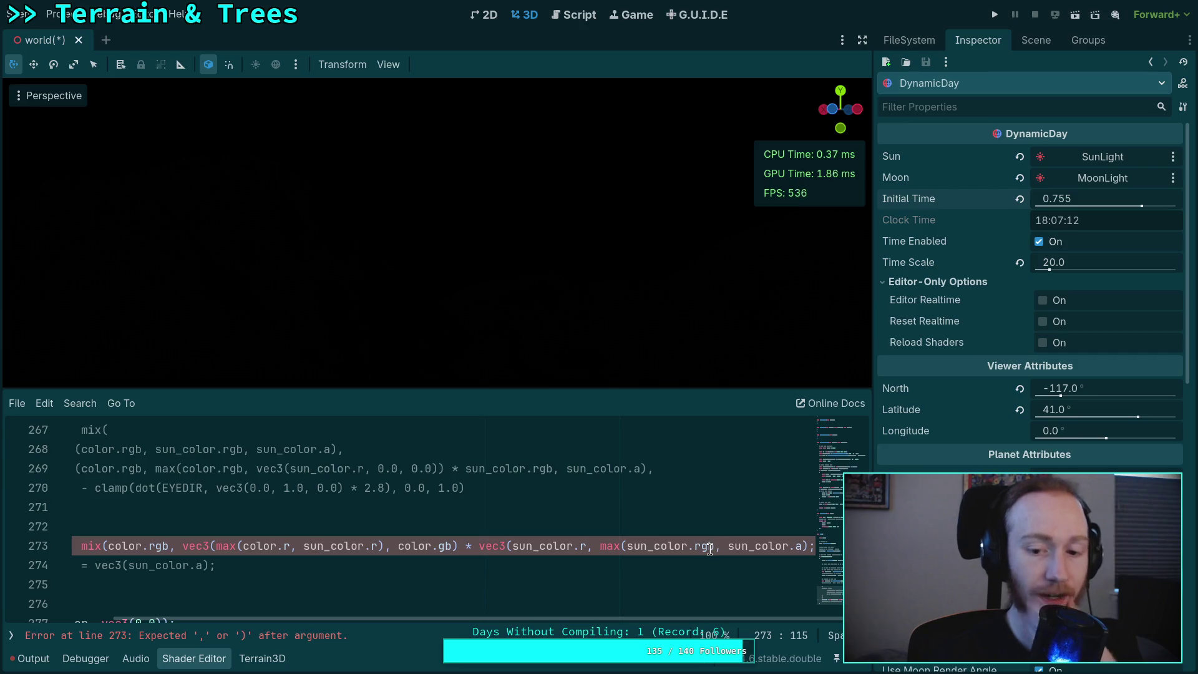
{"action": "left_click", "coordinate": [703, 542]}
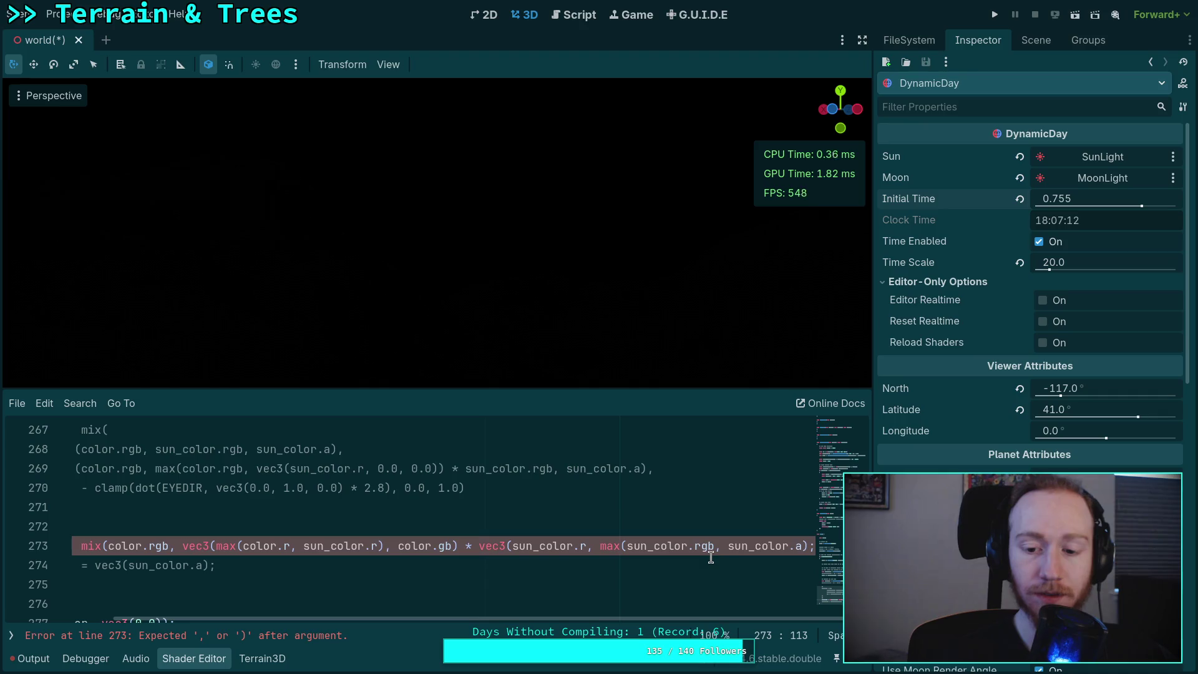
{"action": "key", "text": "BackSpace"}
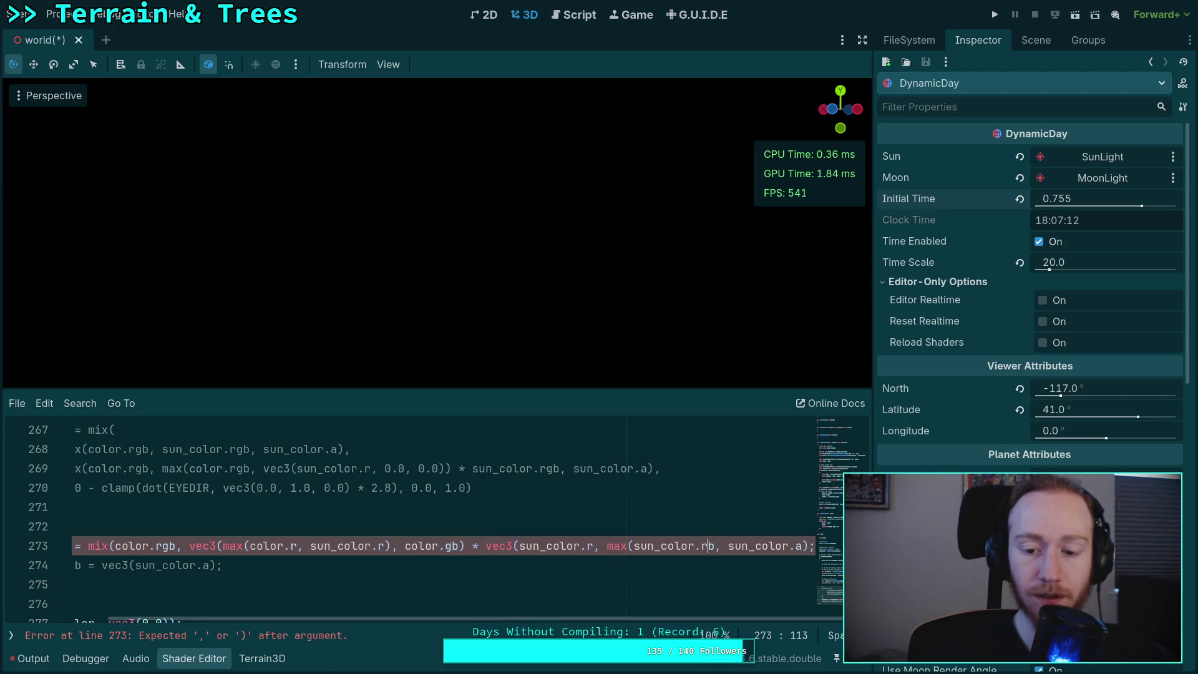
{"action": "type", "text": "b"}
{"action": "left_click", "coordinate": [603, 545]}
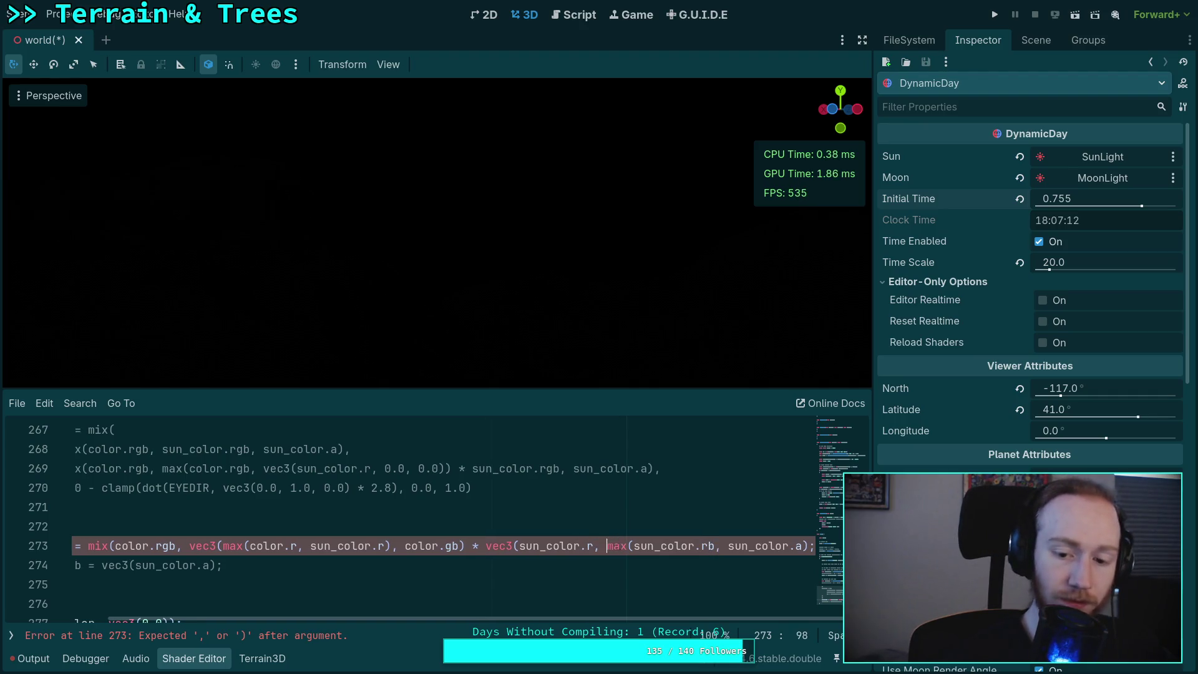
{"action": "key", "text": "Left"}
{"action": "key", "text": "Left"}
{"action": "type", "text": "g"}
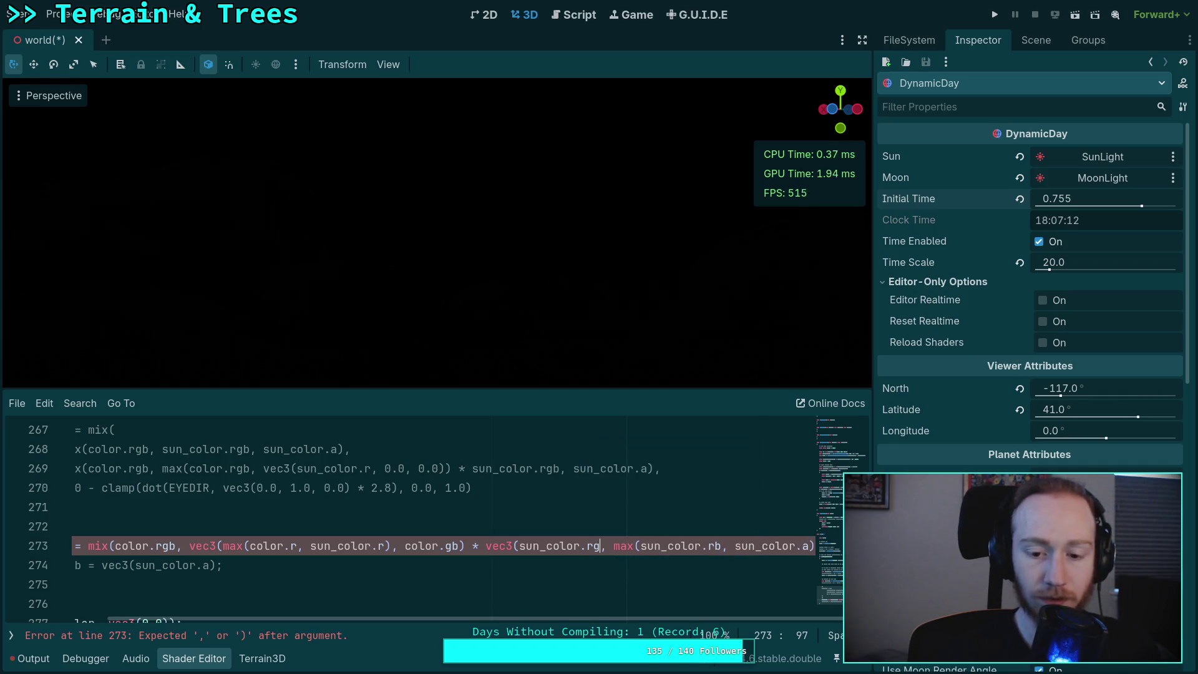
- Finish the vec3 with max(sun_color.b, color.b) and add sun_color.a as the mix weight
{"action": "left_click", "coordinate": [713, 546]}
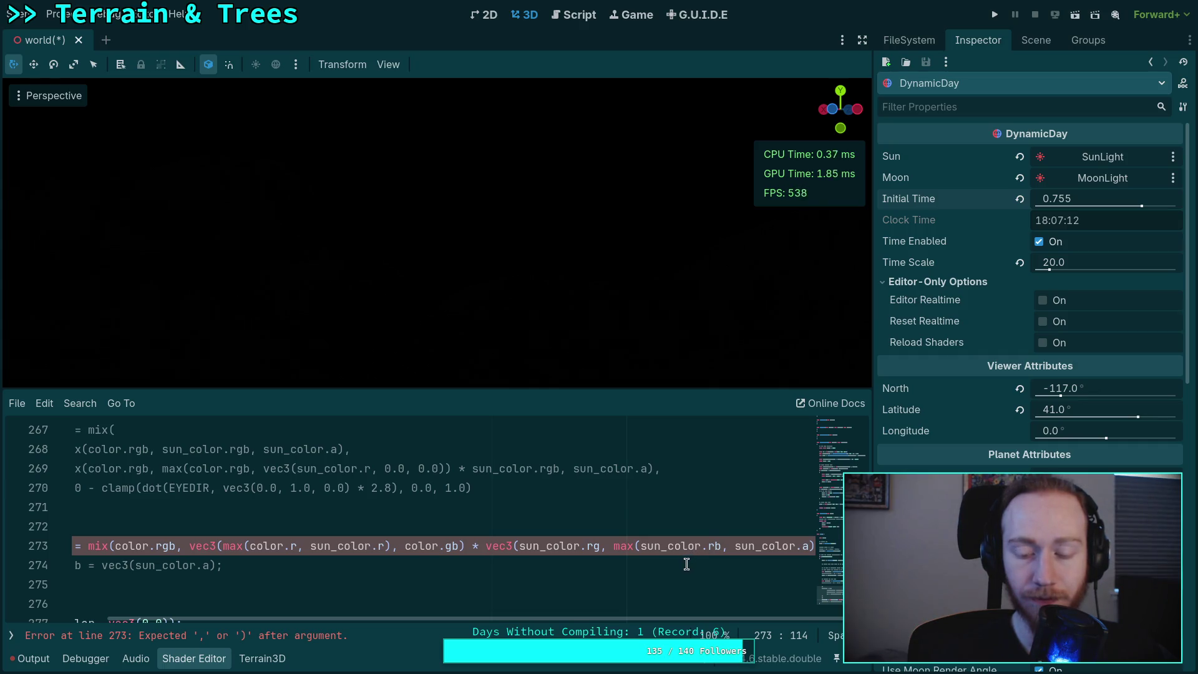
{"action": "key", "text": "BackSpace"}
{"action": "left_click_drag", "start_coordinate": [728, 546], "coordinate": [748, 549]}
{"action": "key", "text": "BackSpace"}
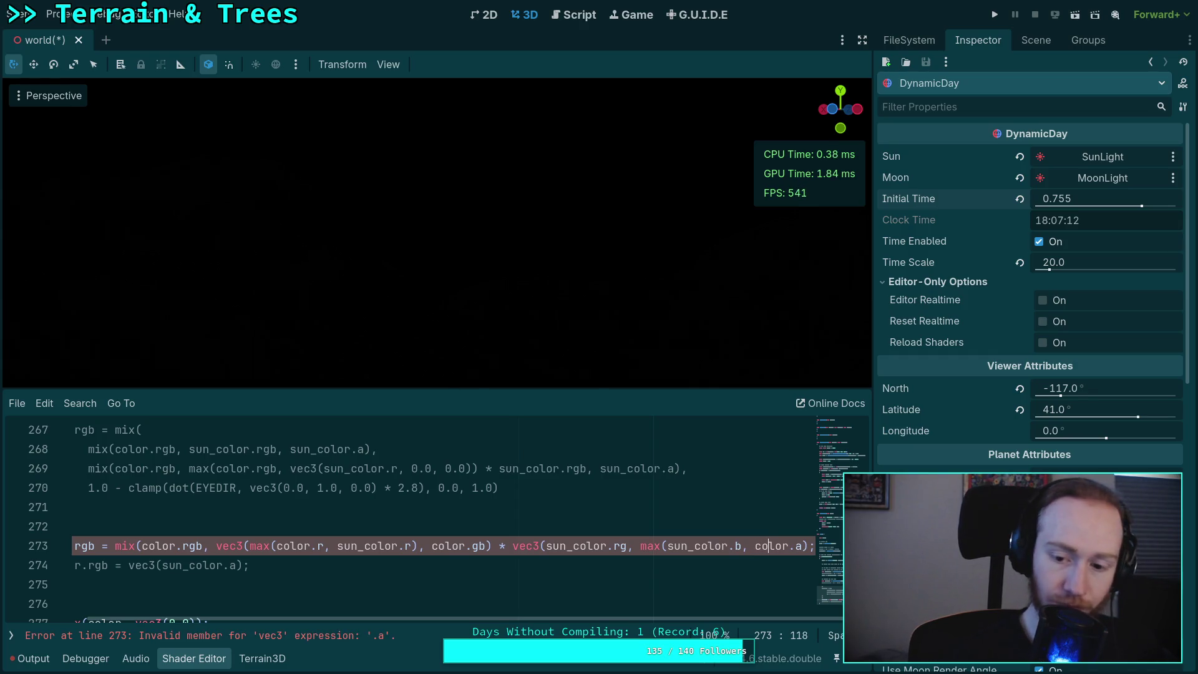
{"action": "key", "text": "BackSpace"}
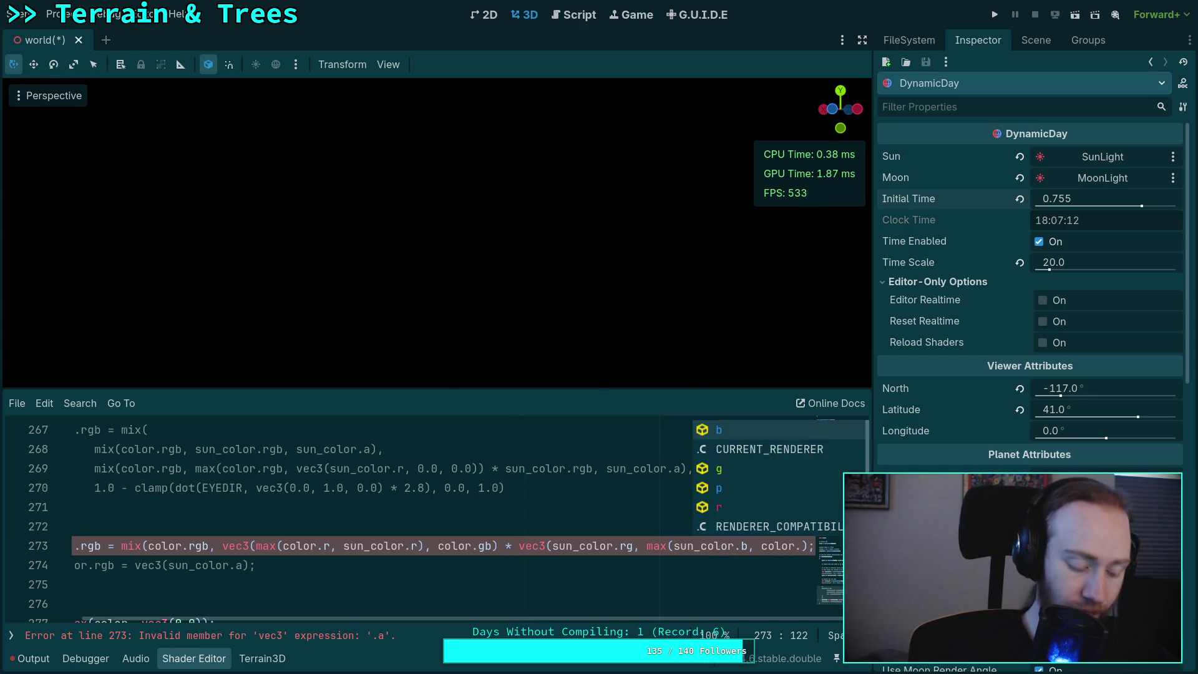
{"action": "type", "text": "b))"}
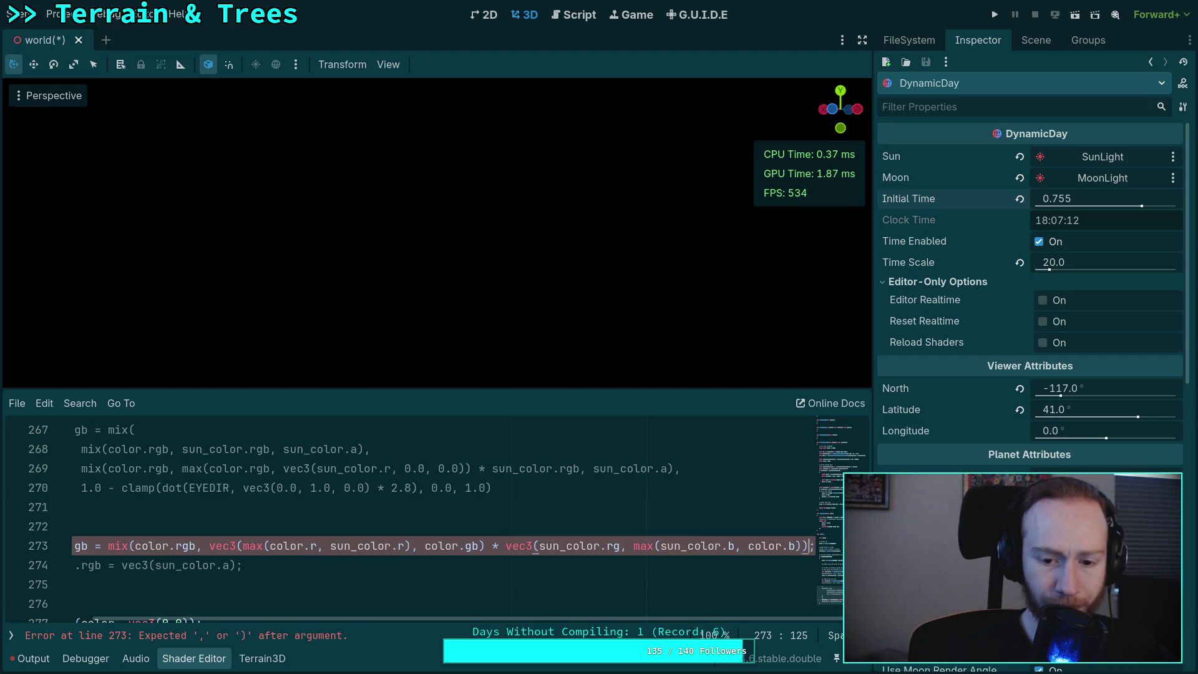
{"action": "type", "text": ", "}
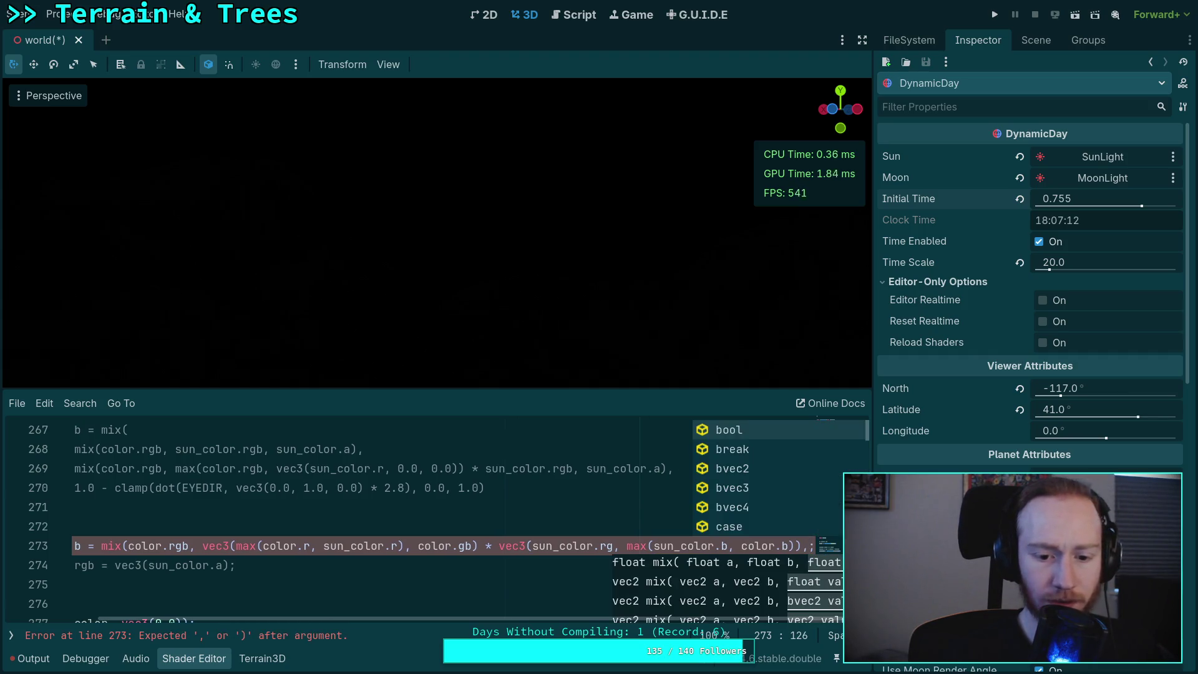
{"action": "type", "text": "sun_c"}
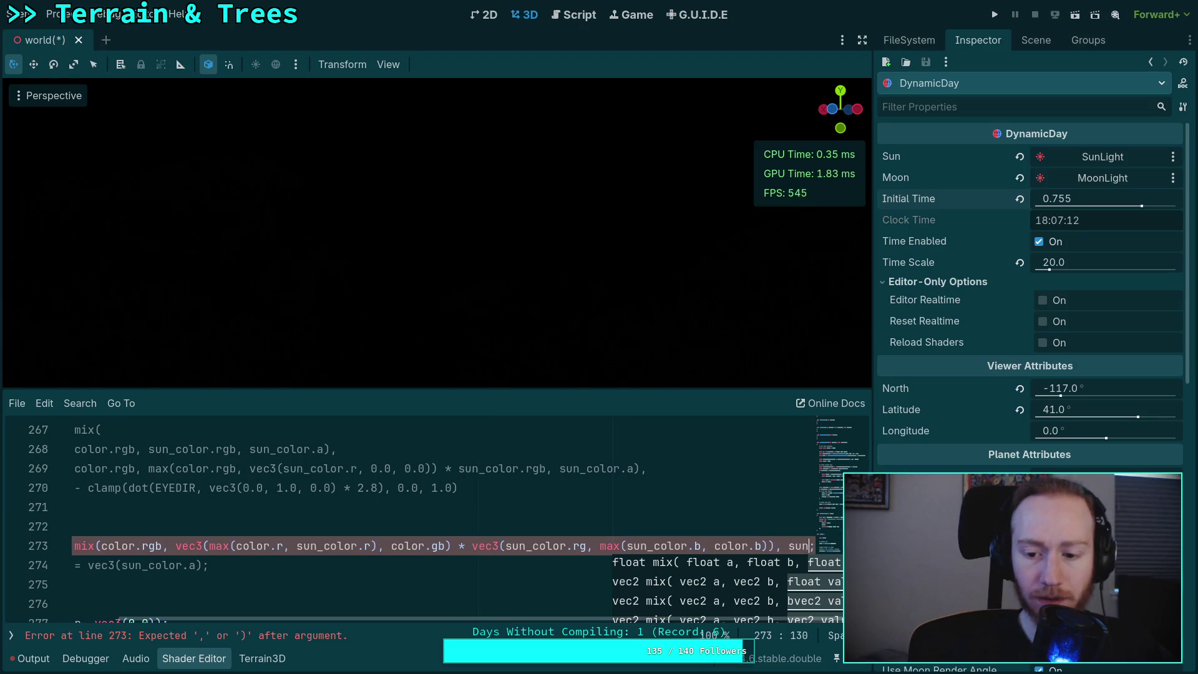
{"action": "type", "text": "olor.a"}
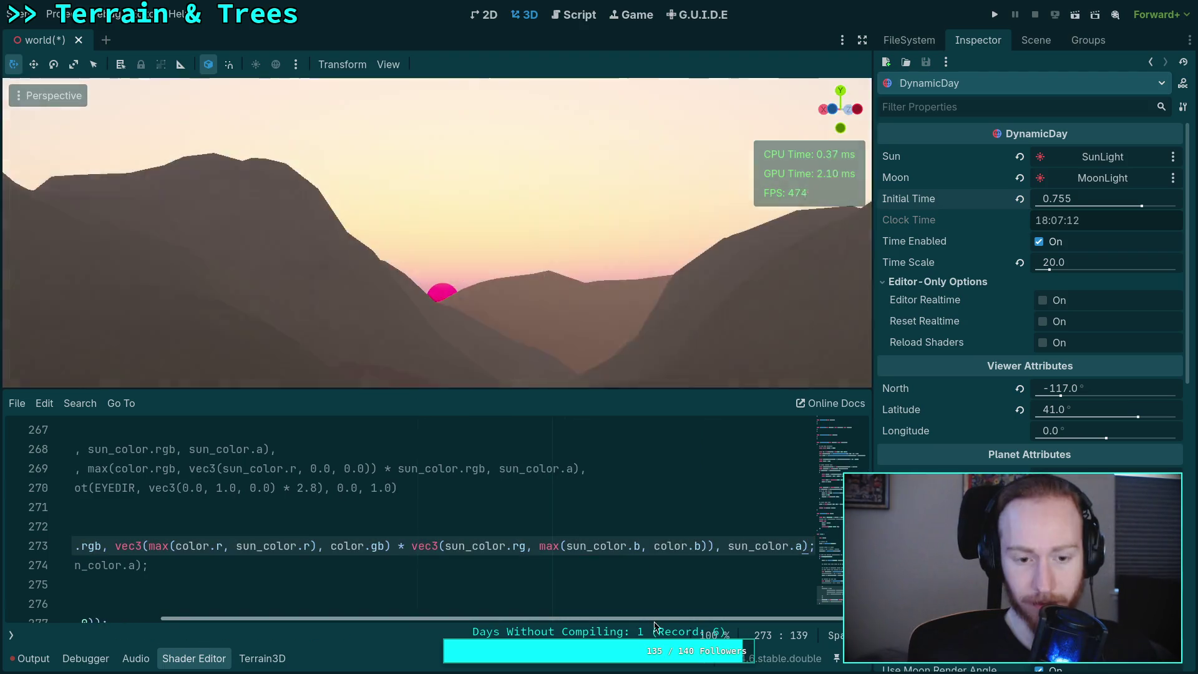
- Move Initial Time back so a pink sun rises above the ridge
{"action": "left_click_drag", "start_coordinate": [654, 622], "coordinate": [646, 621]}
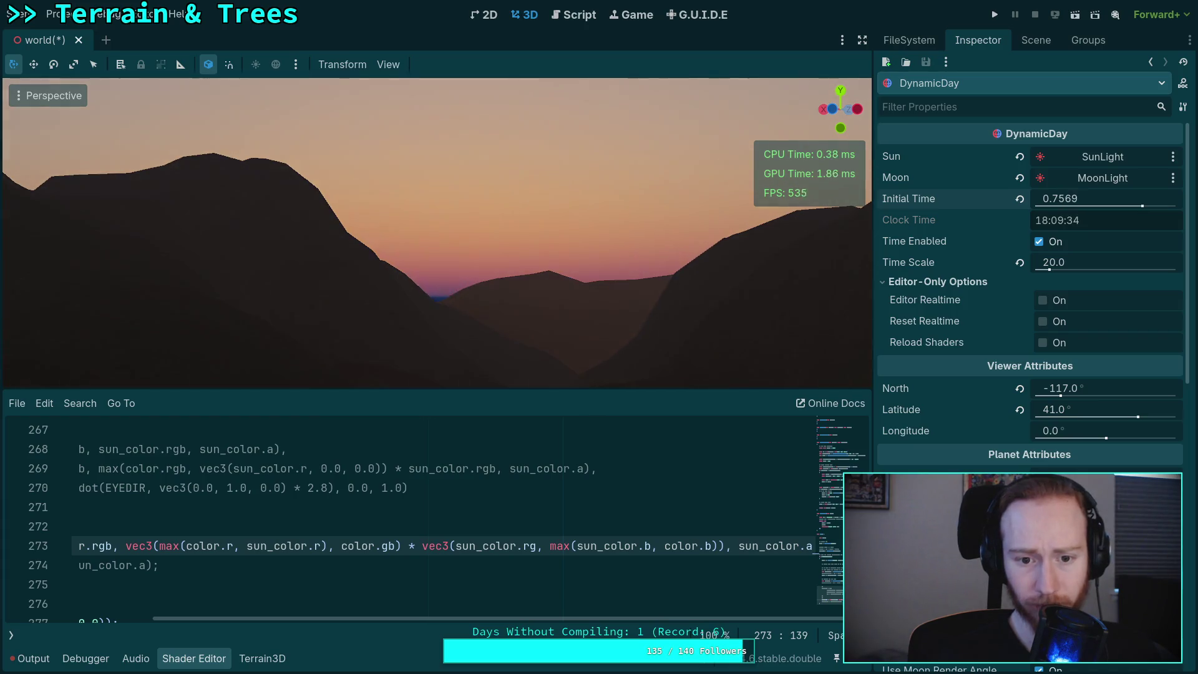
{"action": "mouse_move", "coordinate": [1060, 198]}
{"action": "left_mouse_down"}
{"action": "mouse_move", "coordinate": [1019, 198]}
{"action": "mouse_move", "coordinate": [1032, 198]}
{"action": "left_mouse_up"}
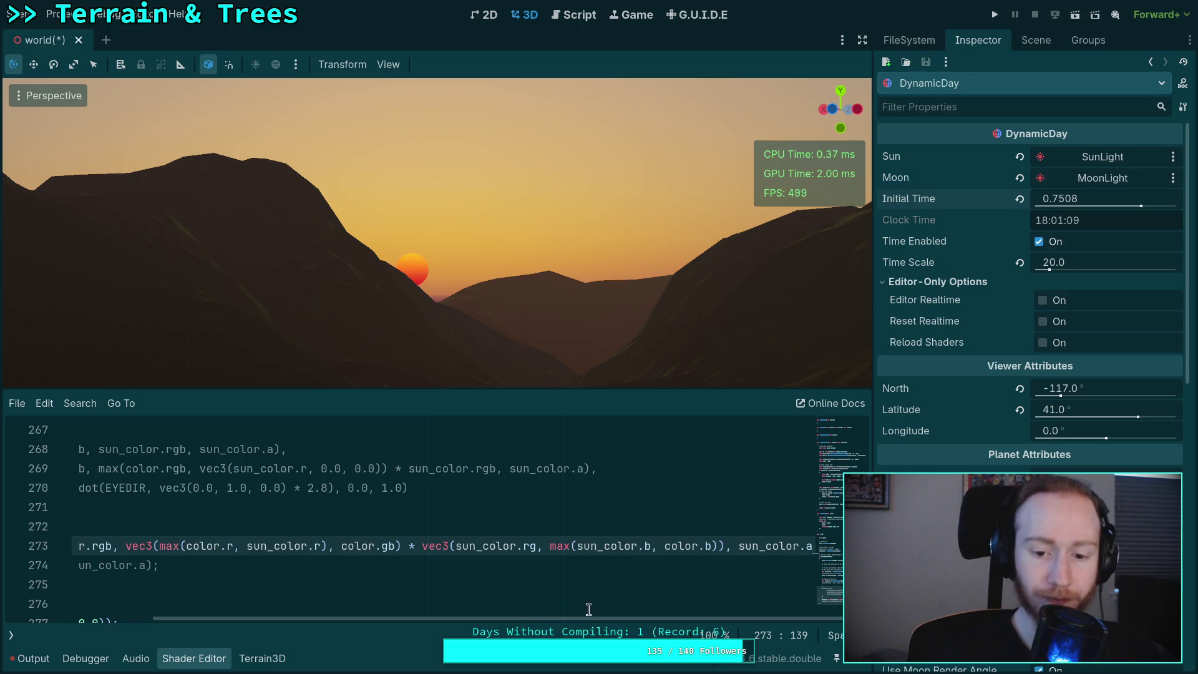
{"action": "left_click_drag", "start_coordinate": [609, 619], "coordinate": [728, 625]}
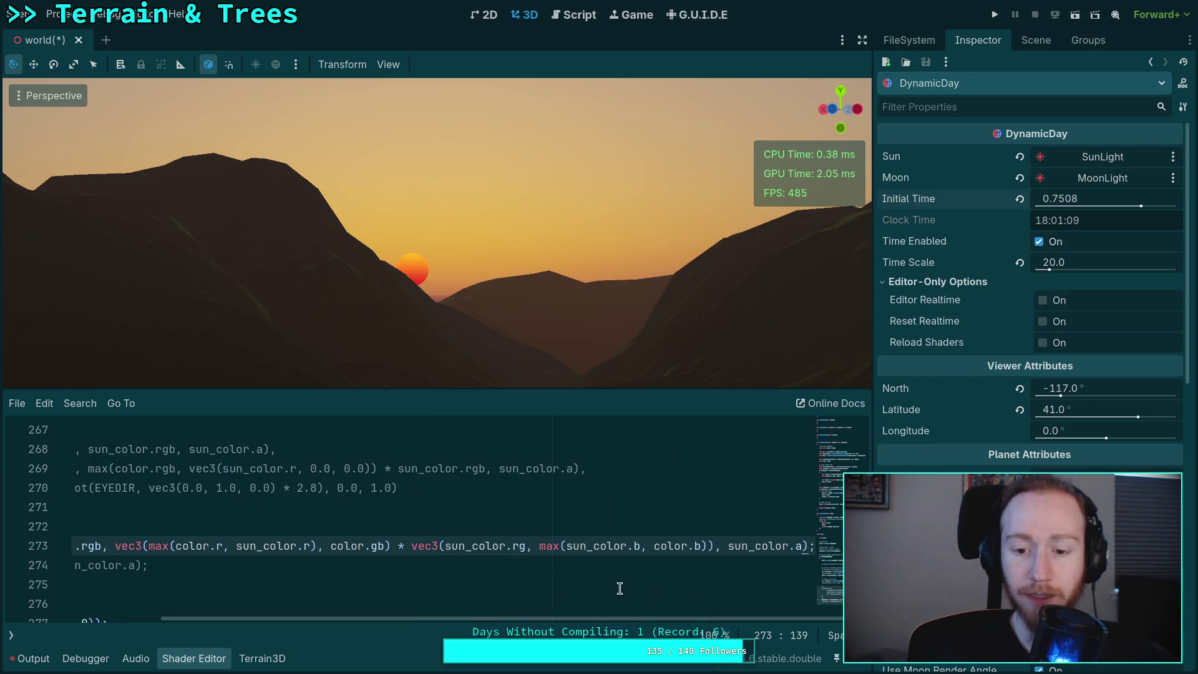
- Change line 273's vec3 to vec3(sun_color.r, max(sun_color.bg, color.bg))
{"action": "left_click", "coordinate": [522, 546]}
{"action": "key", "text": "BackSpace"}
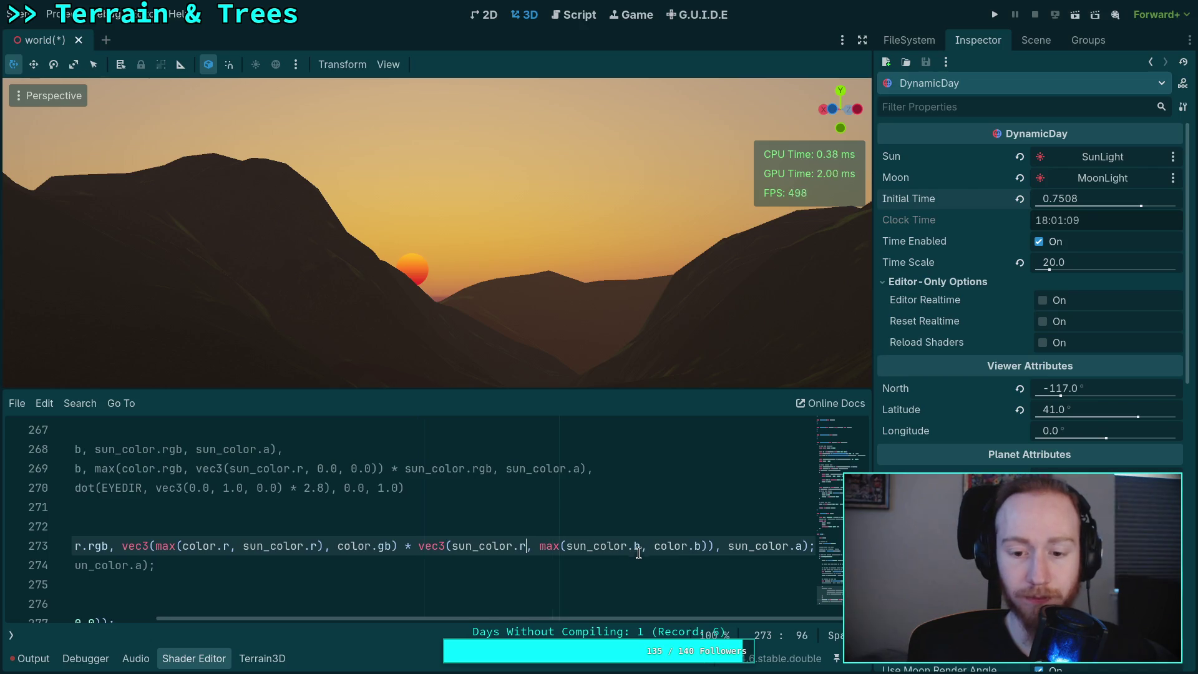
{"action": "left_click", "coordinate": [643, 545]}
{"action": "type", "text": "f"}
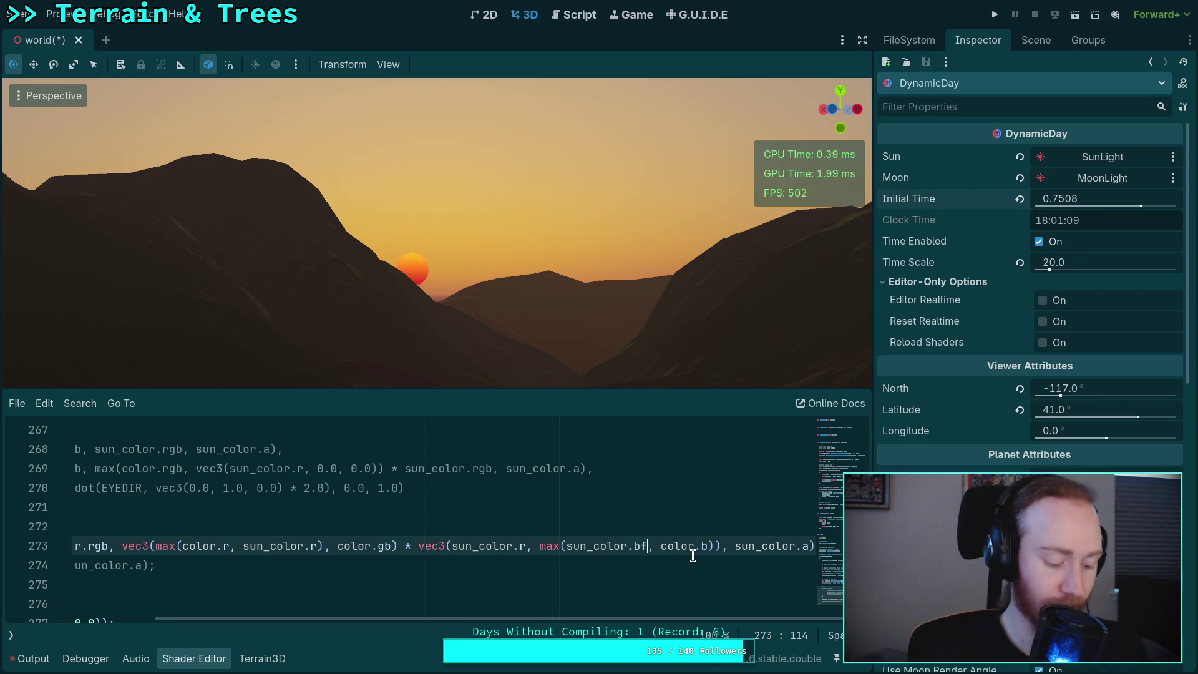
{"action": "key", "text": "BackSpace"}
{"action": "type", "text": "g"}
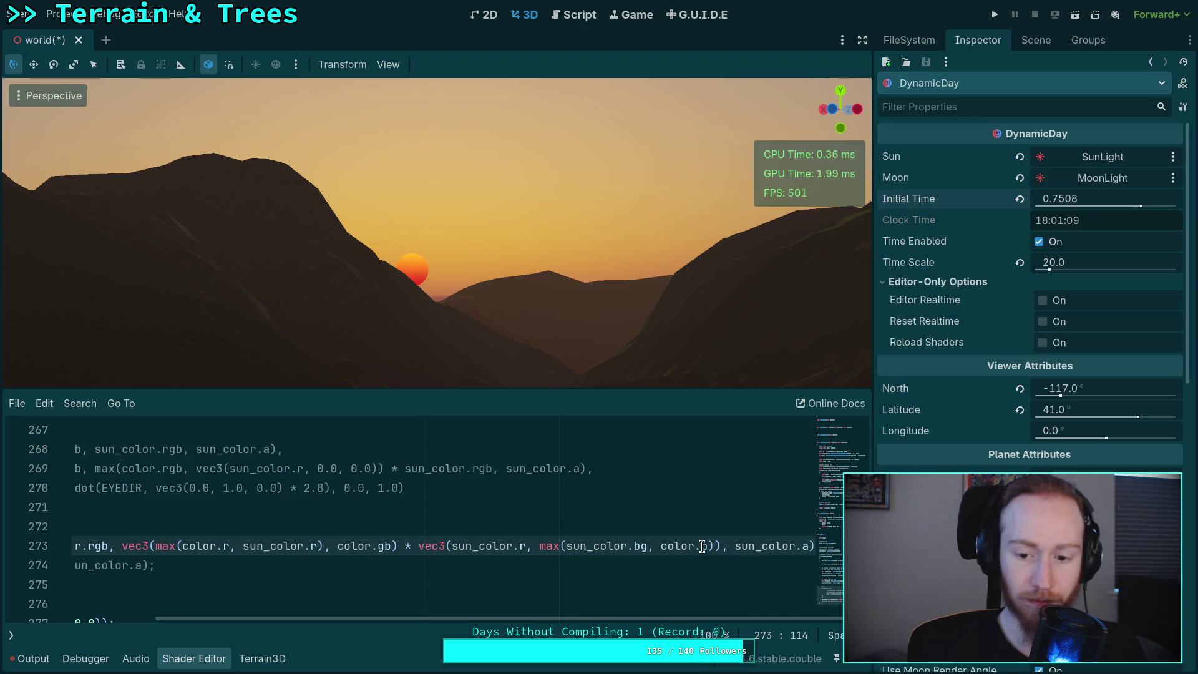
{"action": "left_click", "coordinate": [706, 547]}
{"action": "type", "text": "g"}
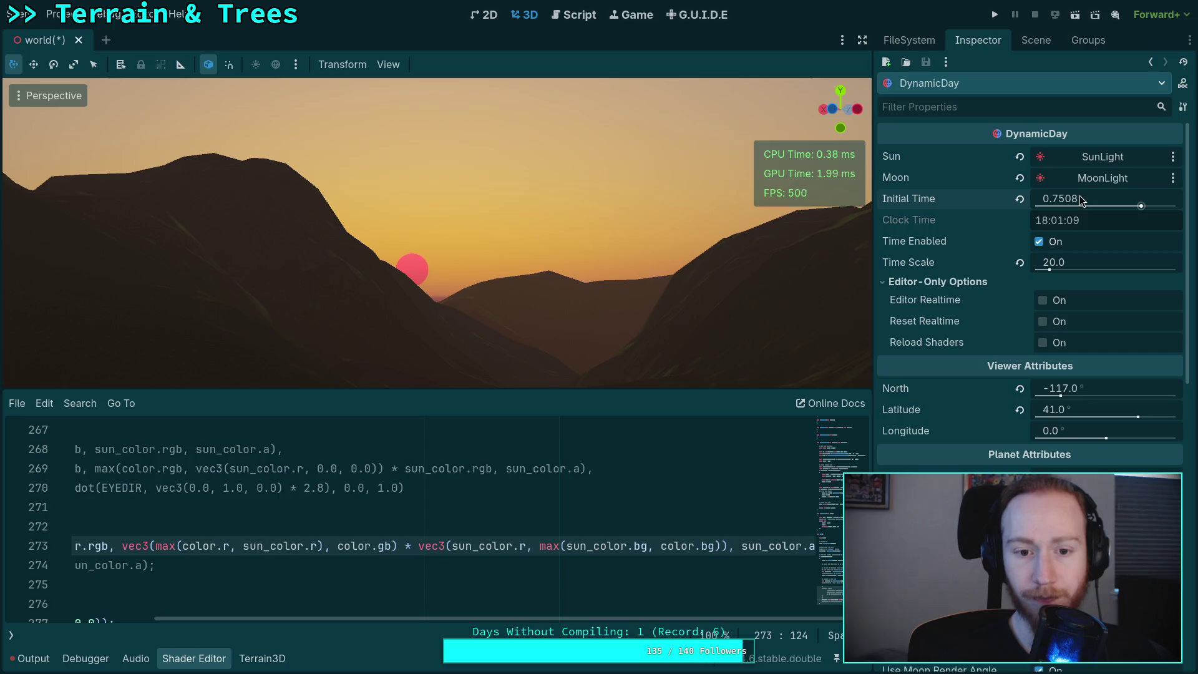
- Scrub Initial Time around sunset, then select the vec3 wrapper on line 273
{"action": "mouse_move", "coordinate": [1079, 198]}
{"action": "left_mouse_down"}
{"action": "mouse_move", "coordinate": [1098, 199]}
{"action": "mouse_move", "coordinate": [1063, 198]}
{"action": "left_mouse_up"}
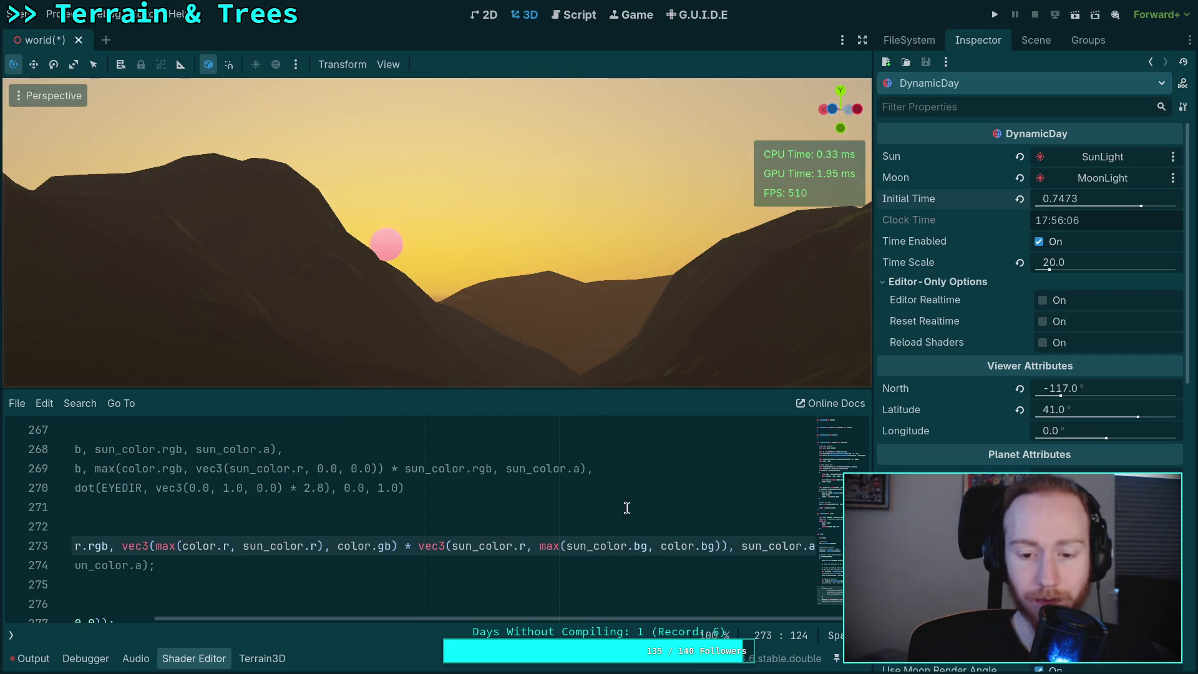
{"action": "key", "text": "Down"}
{"action": "key", "text": "Down"}
{"action": "key", "text": "Down"}
{"action": "scroll", "coordinate": [569, 605], "scroll_direction": "up", "scroll_amount": 5}
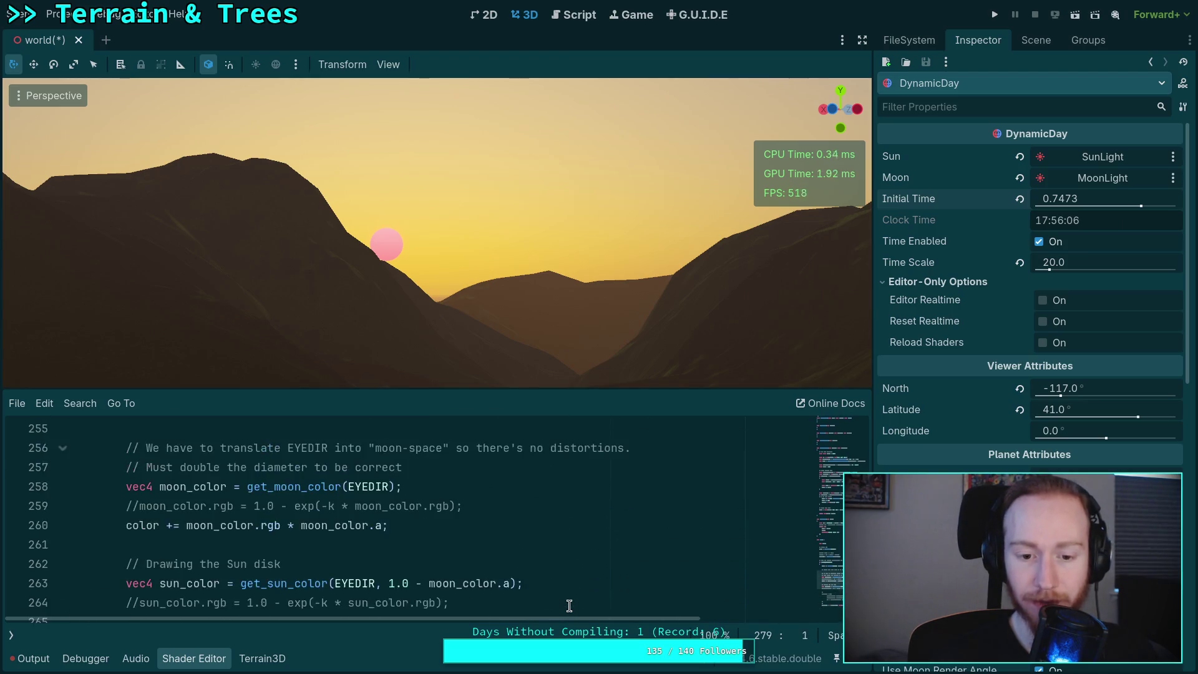
{"action": "scroll", "coordinate": [568, 605], "scroll_direction": "up", "scroll_amount": 2}
{"action": "scroll", "coordinate": [567, 602], "scroll_direction": "down", "scroll_amount": 6}
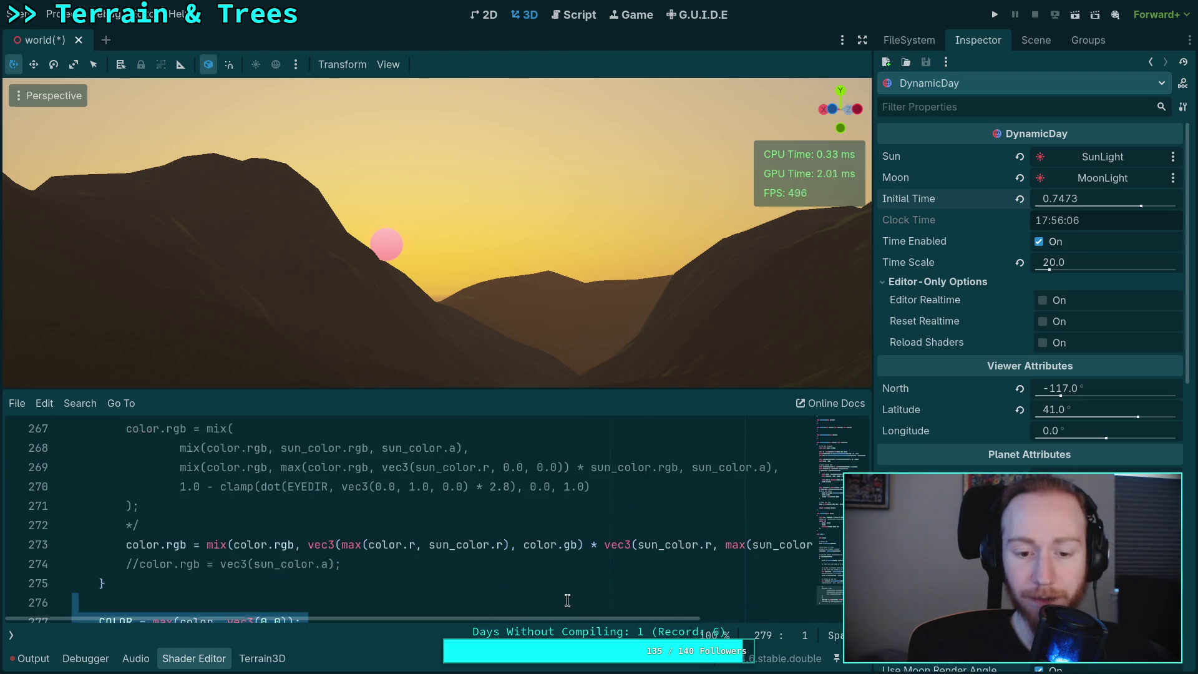
{"action": "double_click", "coordinate": [332, 545]}
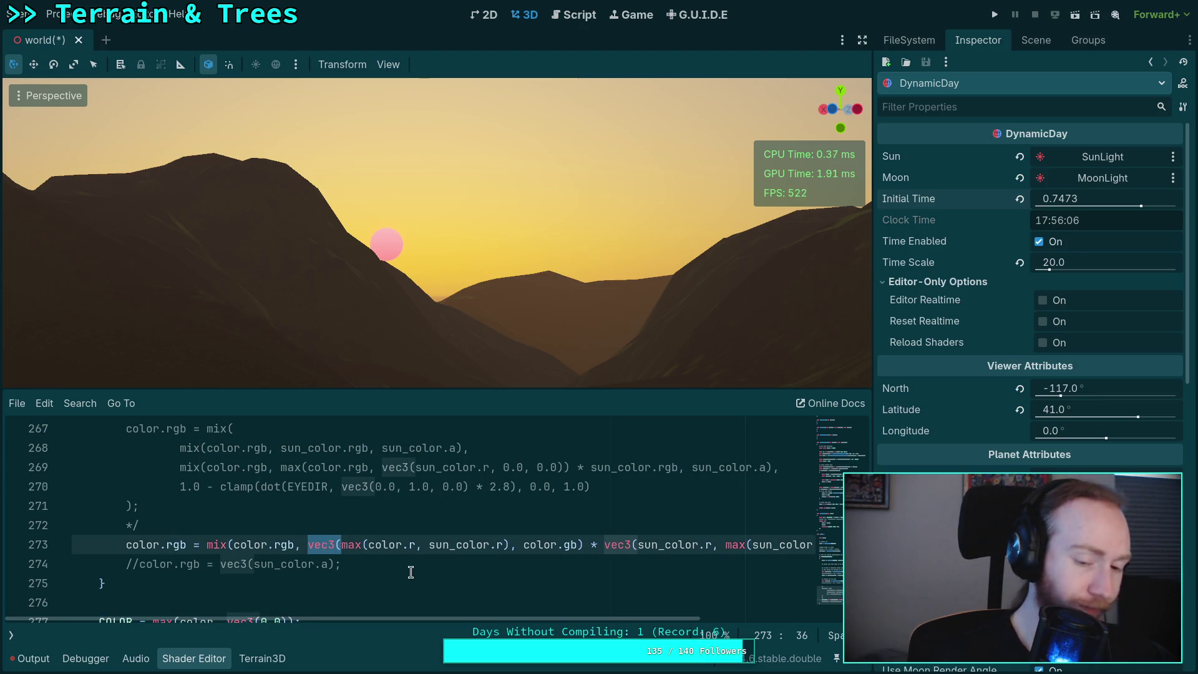
- Drop the vec3 wrapper and rewrite the max as max(color.rgb, vec3(sun_color.r, color.gb))
{"action": "key", "text": "BackSpace"}
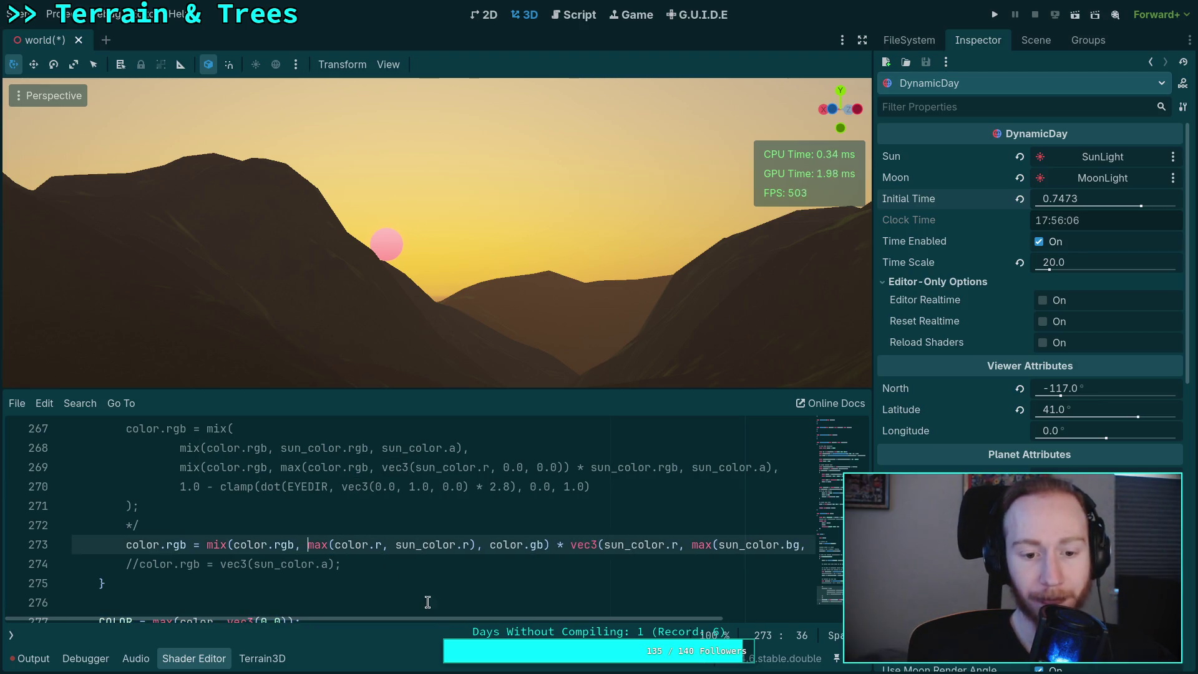
{"action": "key", "text": "Right"}
{"action": "key", "text": "Right"}
{"action": "key", "text": "Right"}
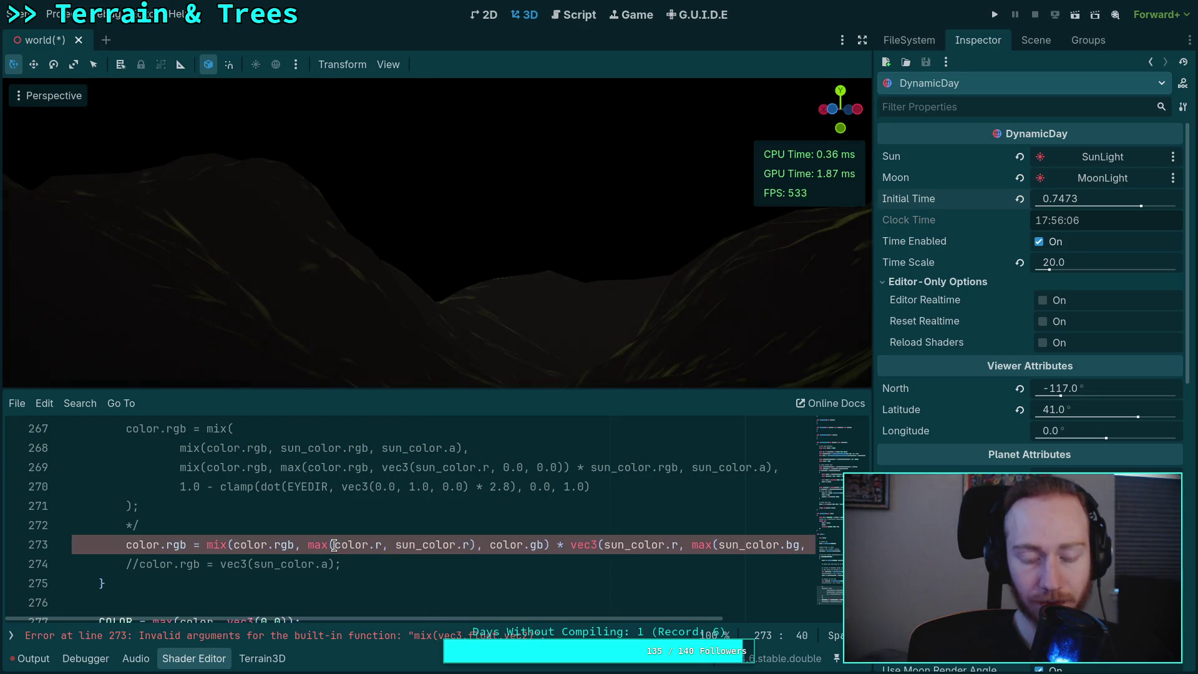
{"action": "left_click", "coordinate": [380, 546]}
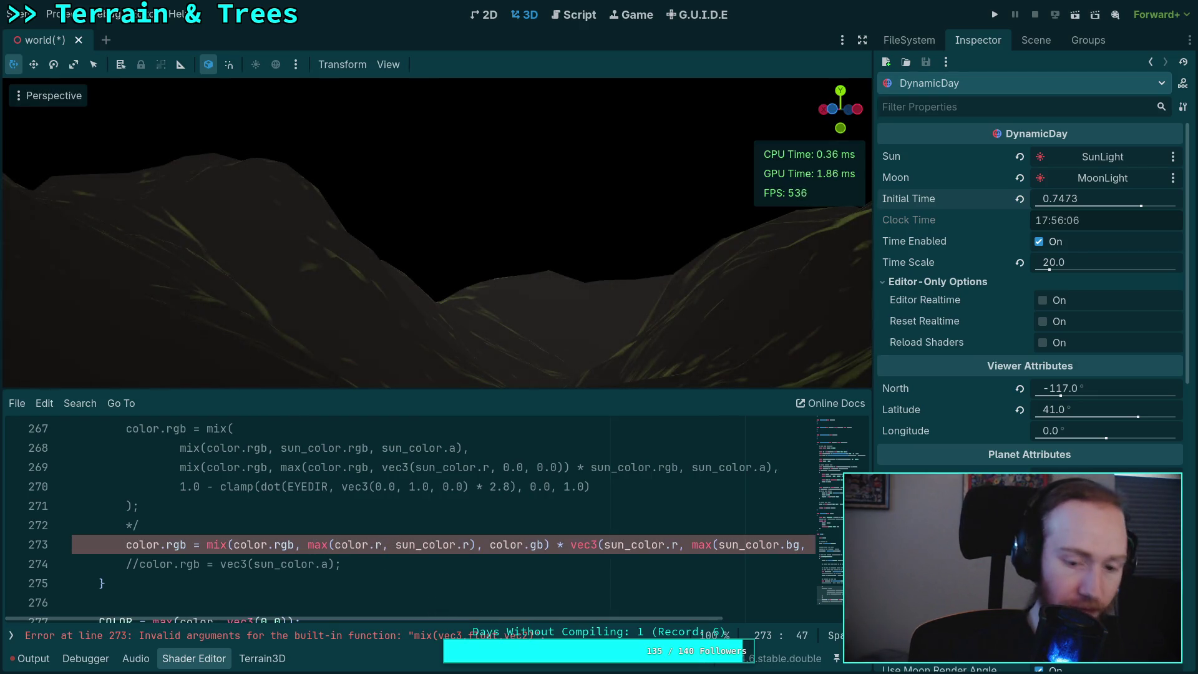
{"action": "type", "text": "gb"}
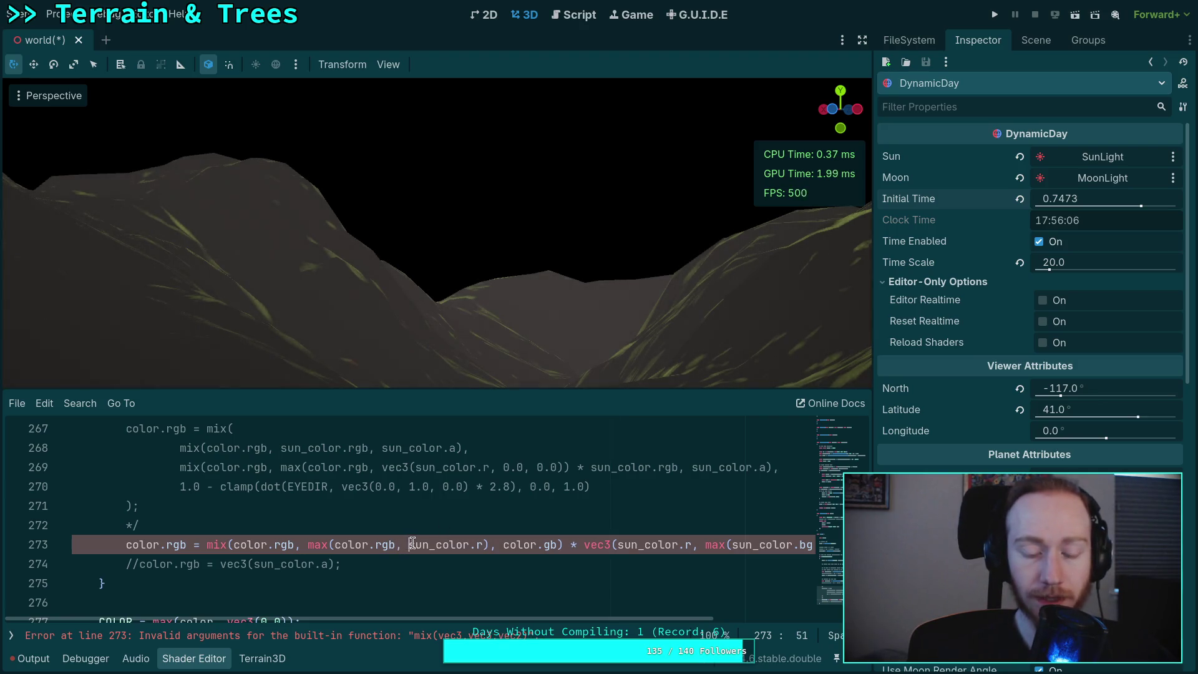
{"action": "left_click", "coordinate": [409, 545]}
{"action": "type", "text": "vec3("}
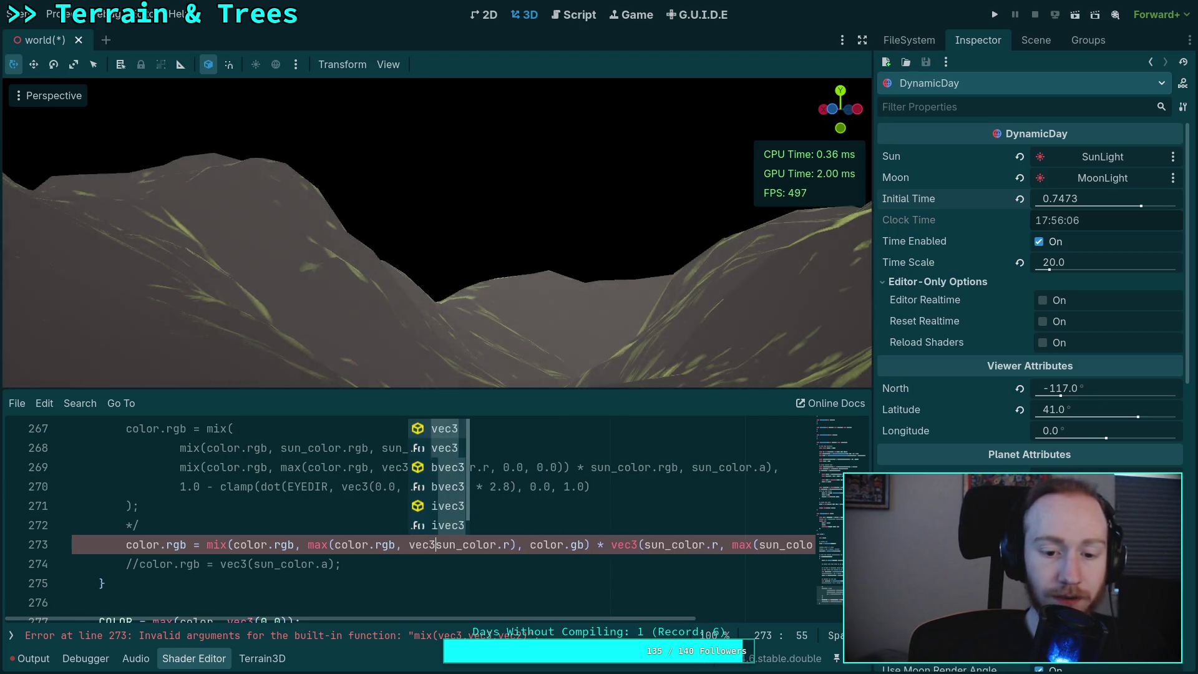
{"action": "left_click", "coordinate": [446, 545]}
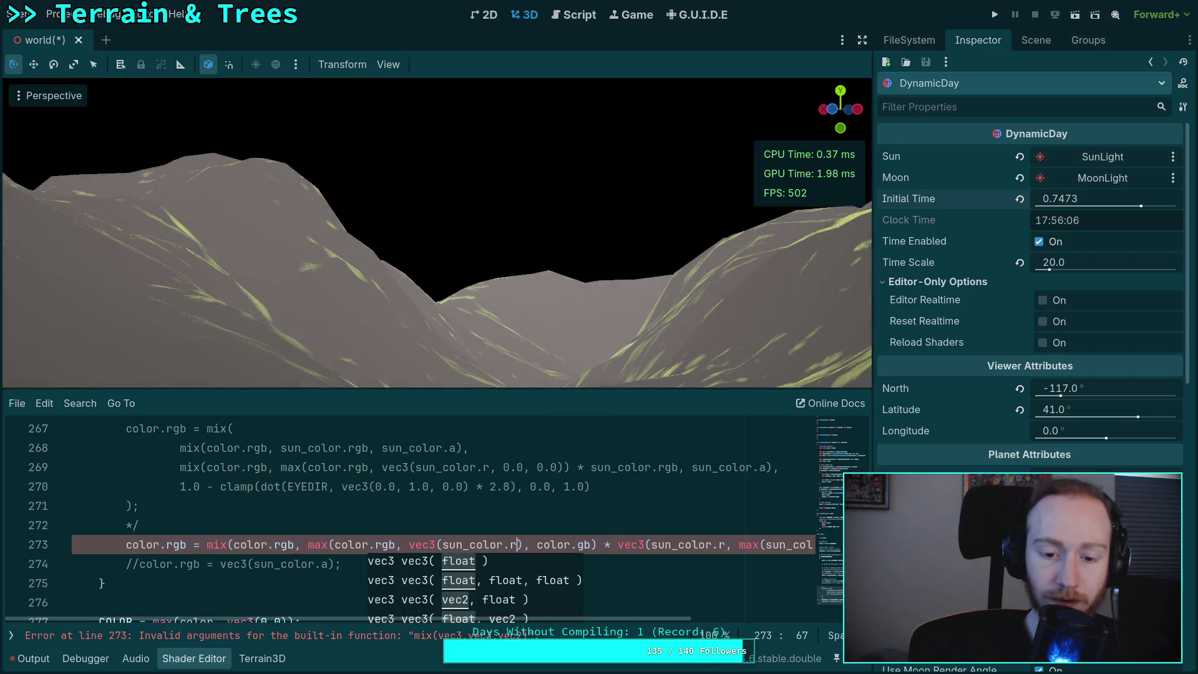
{"action": "type", "text": ", colo"}
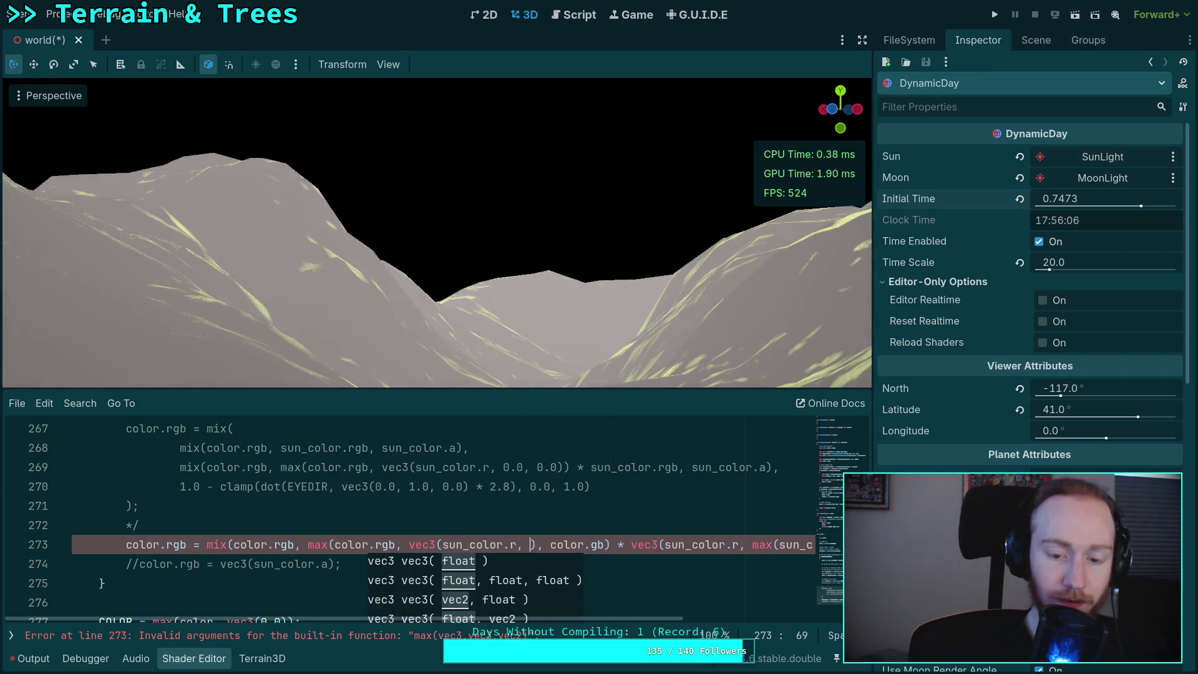
{"action": "type", "text": "r."}
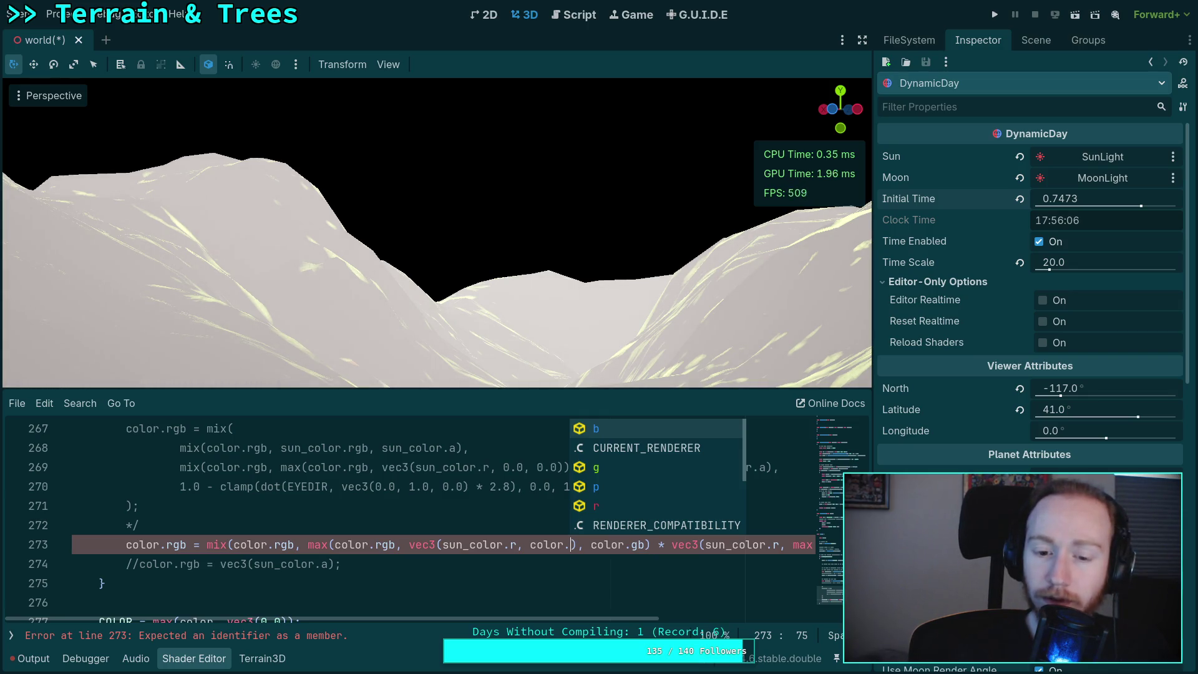
{"action": "type", "text": "r"}
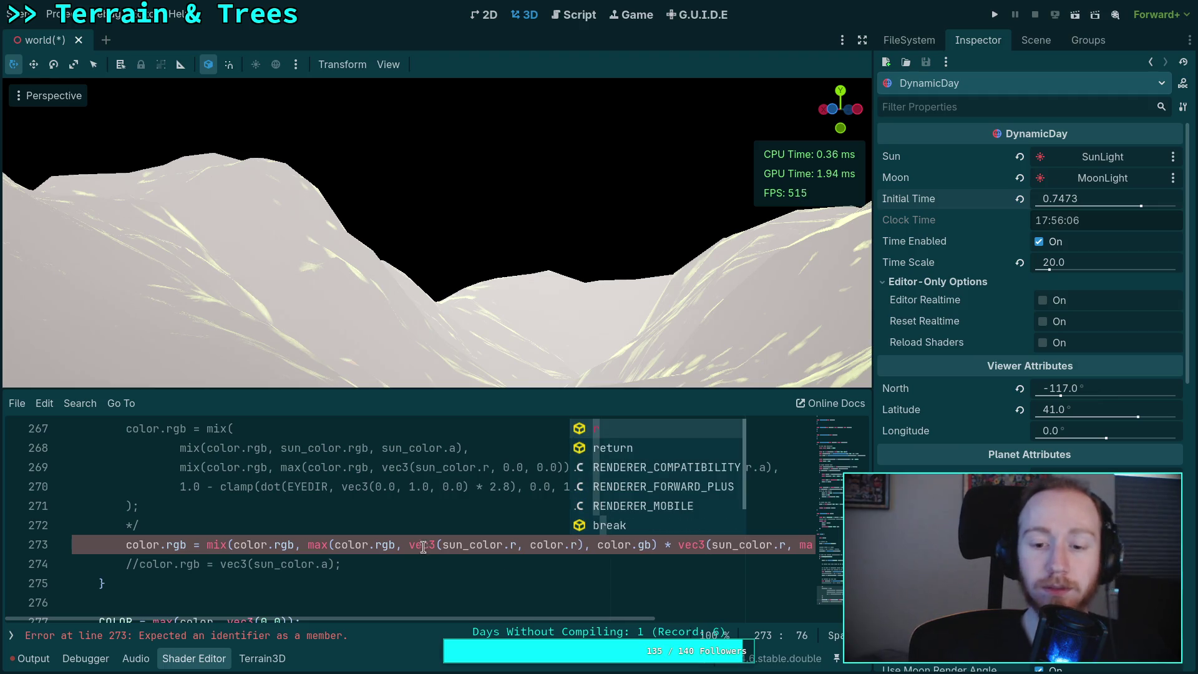
- Wrap the max in pow(..., vec3(2.0)) + sun_color.rgb, deleting the extra multiply term
{"action": "scroll", "coordinate": [623, 616], "scroll_direction": "right", "scroll_amount": 1}
{"action": "scroll", "coordinate": [622, 617], "scroll_direction": "right", "scroll_amount": 5}
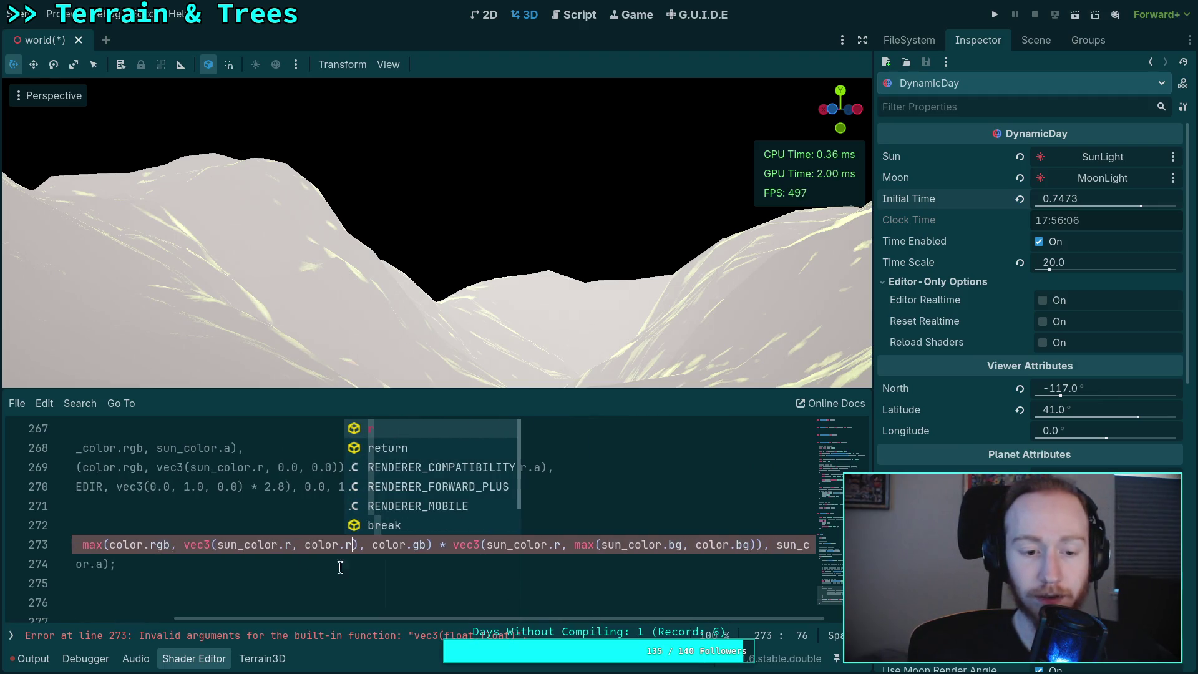
{"action": "left_click", "coordinate": [84, 544]}
{"action": "type", "text": "pow("}
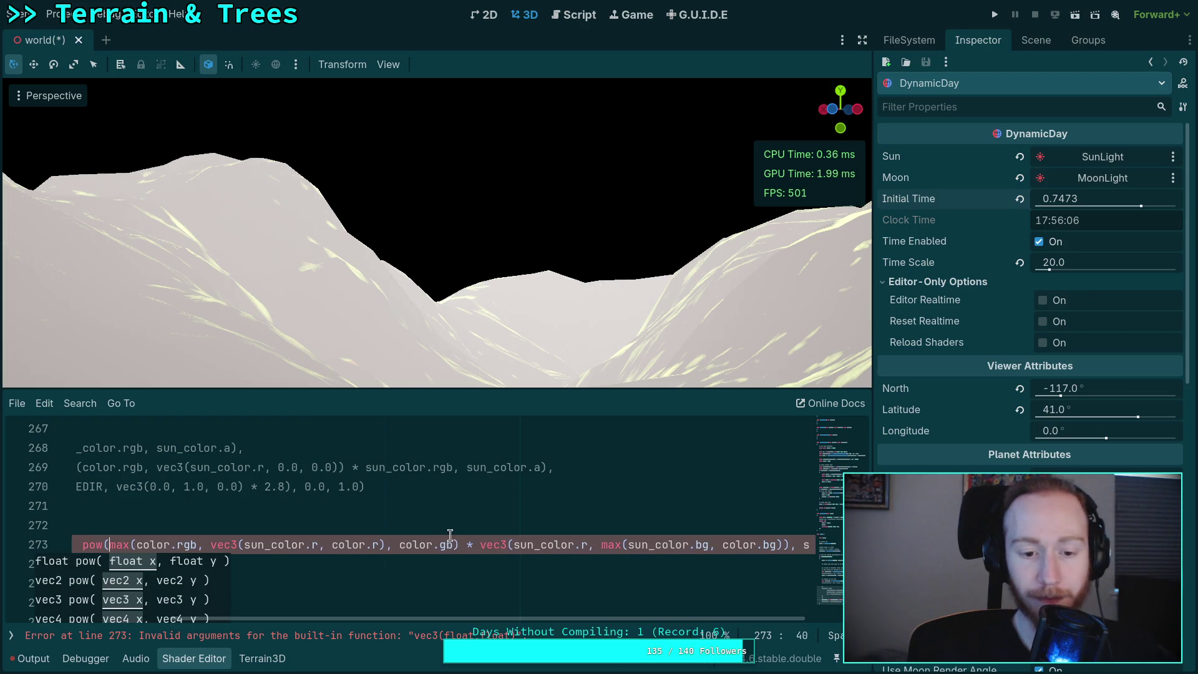
{"action": "mouse_move", "coordinate": [467, 545]}
{"action": "left_mouse_down"}
{"action": "mouse_move", "coordinate": [811, 545]}
{"action": "mouse_move", "coordinate": [702, 544]}
{"action": "mouse_move", "coordinate": [713, 542]}
{"action": "left_mouse_up"}
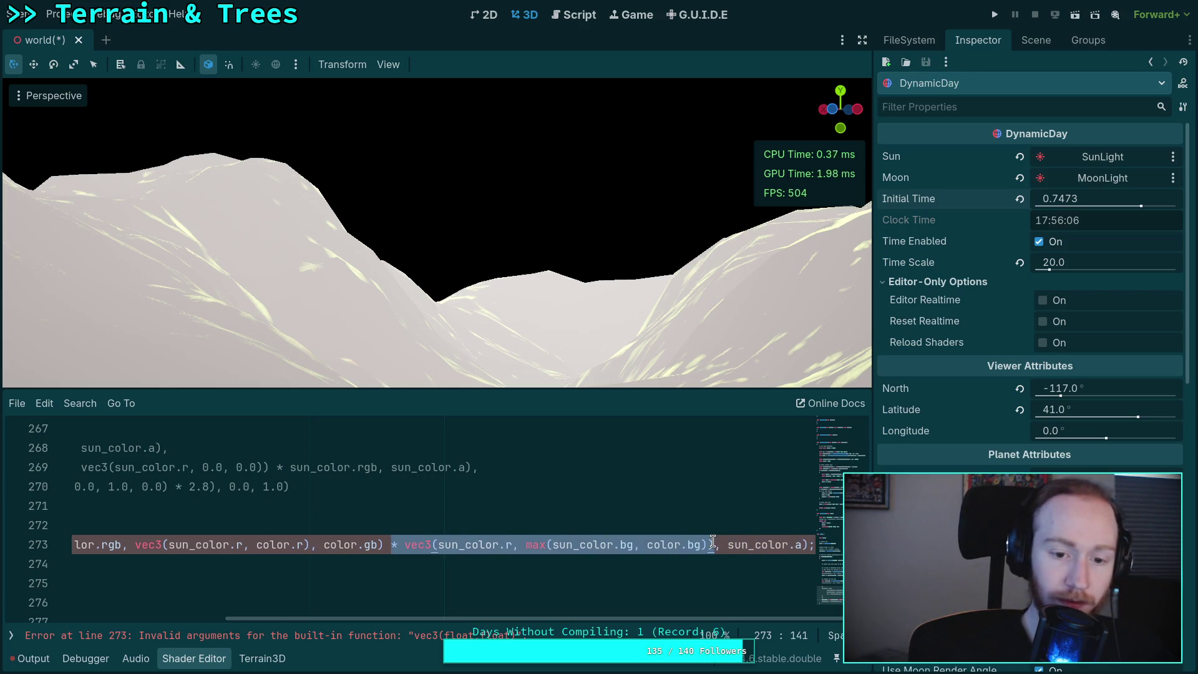
{"action": "key", "text": "BackSpace"}
{"action": "type", "text": ", pow(max(co"}
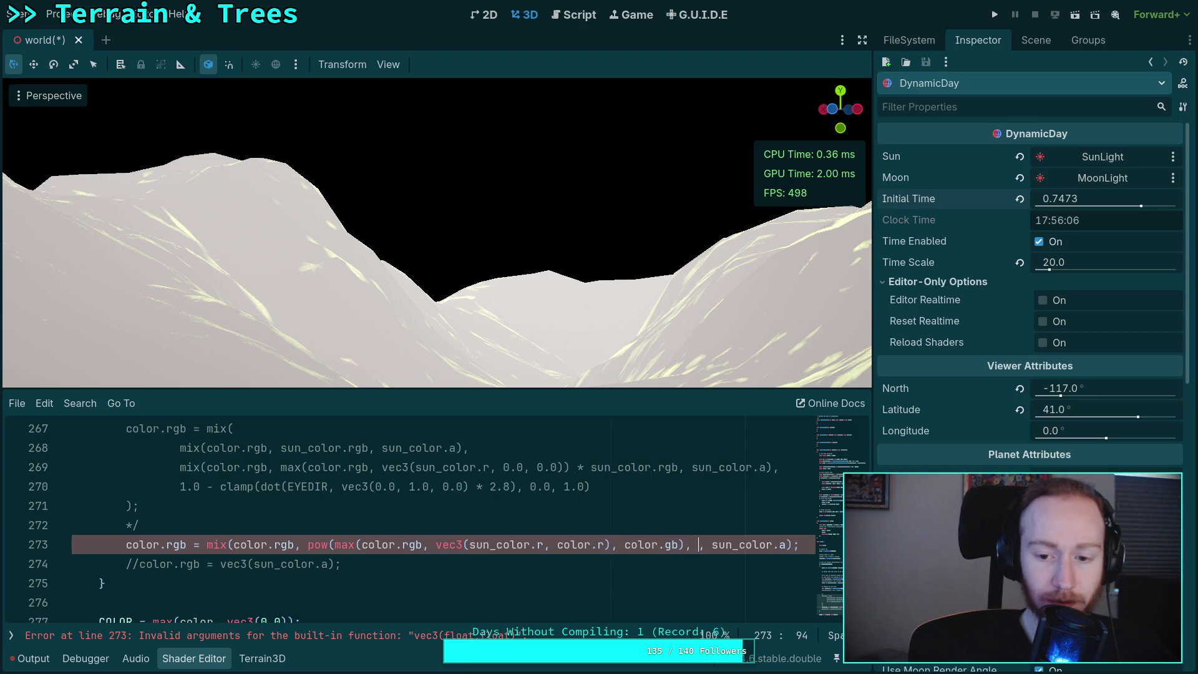
{"action": "type", "text": "vec3(2."}
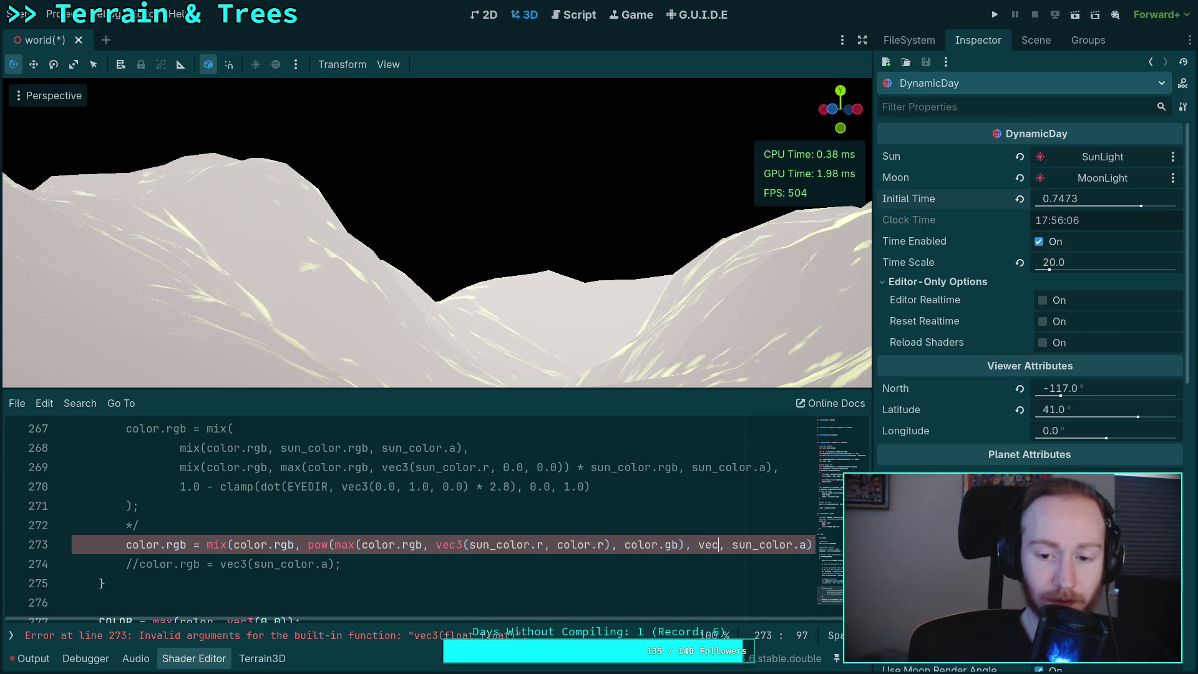
{"action": "type", "text": "0)"}
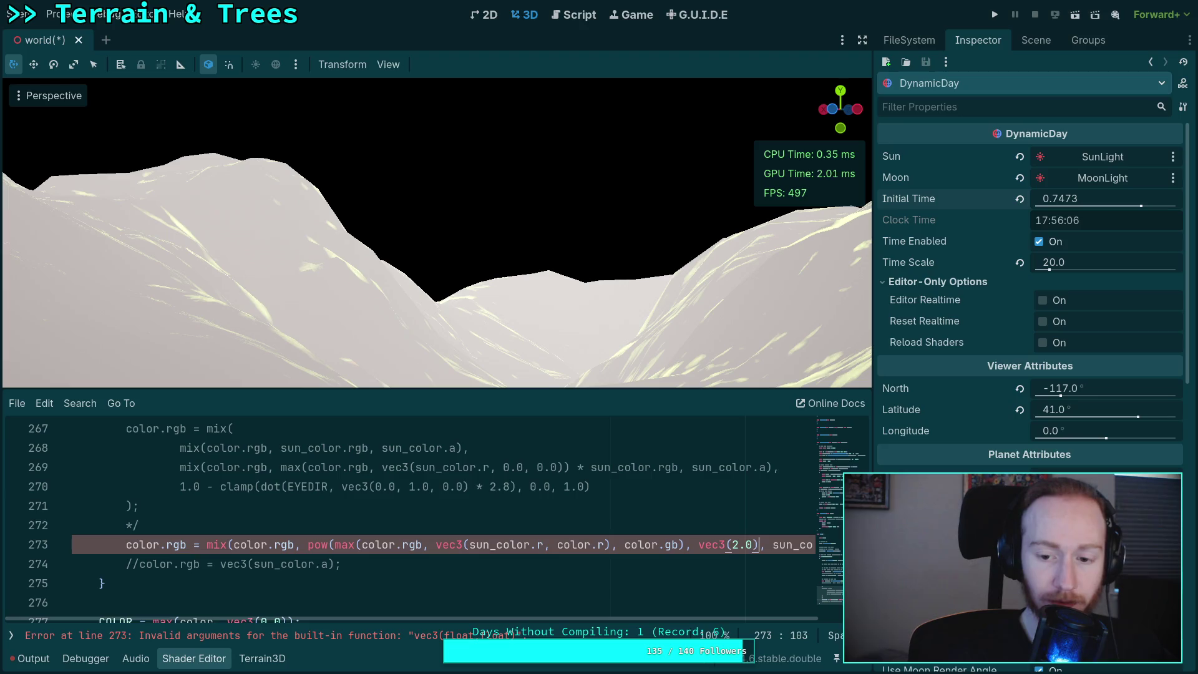
{"action": "type", "text": ")"}
{"action": "type", "text": " + "}
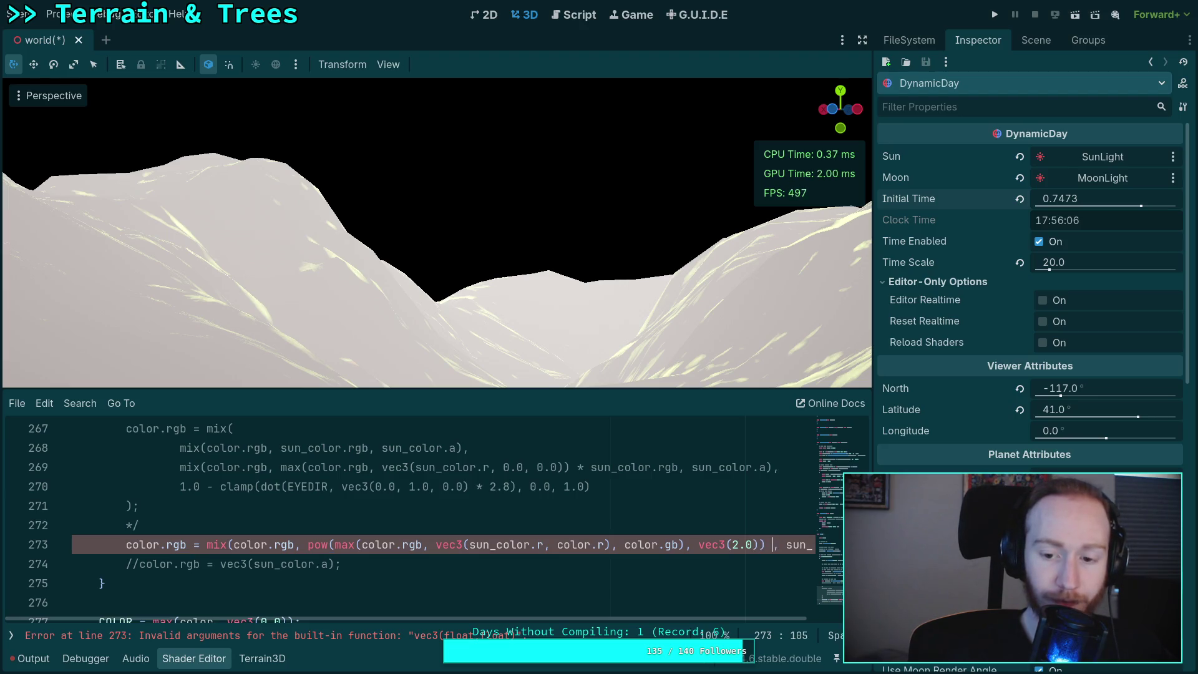
{"action": "type", "text": "sun_color.r"}
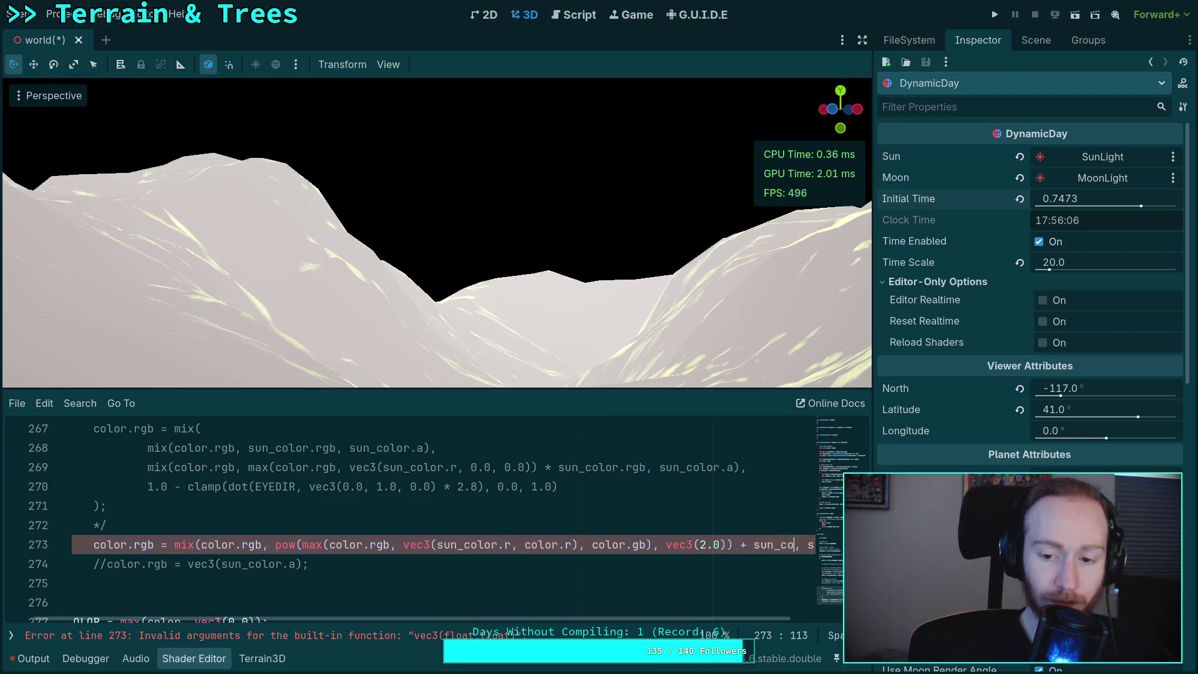
{"action": "type", "text": "gb"}
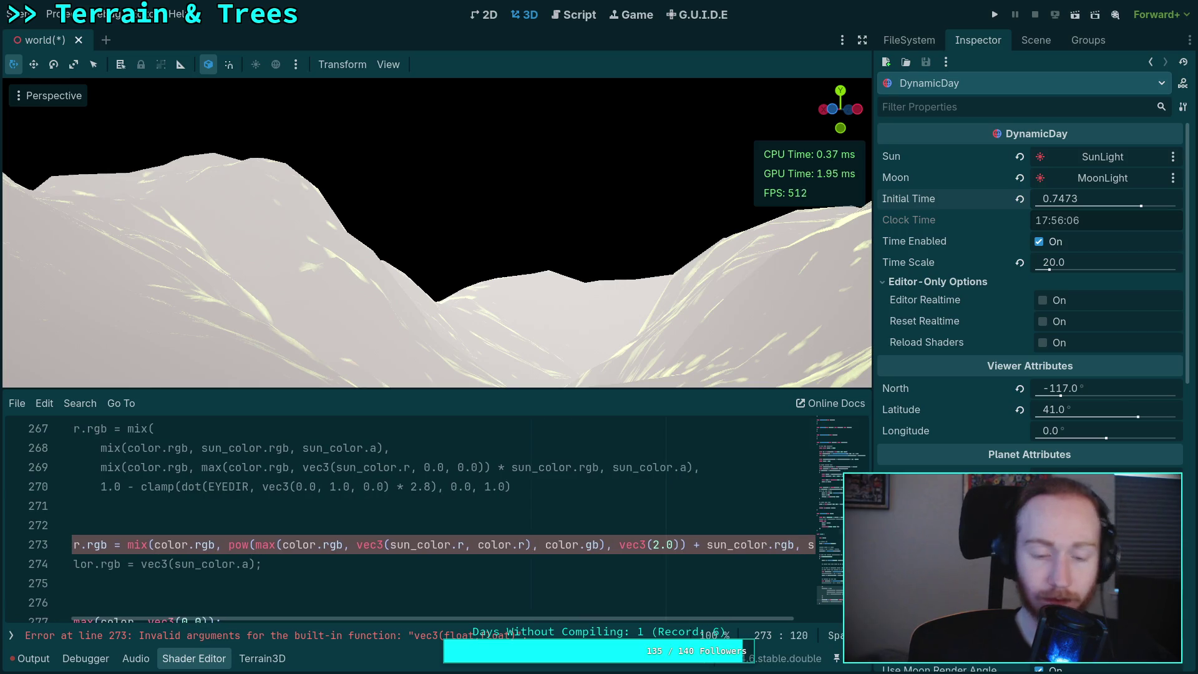
- Delete the leftover color.r argument from line 273
{"action": "left_click_drag", "start_coordinate": [621, 620], "coordinate": [750, 613]}
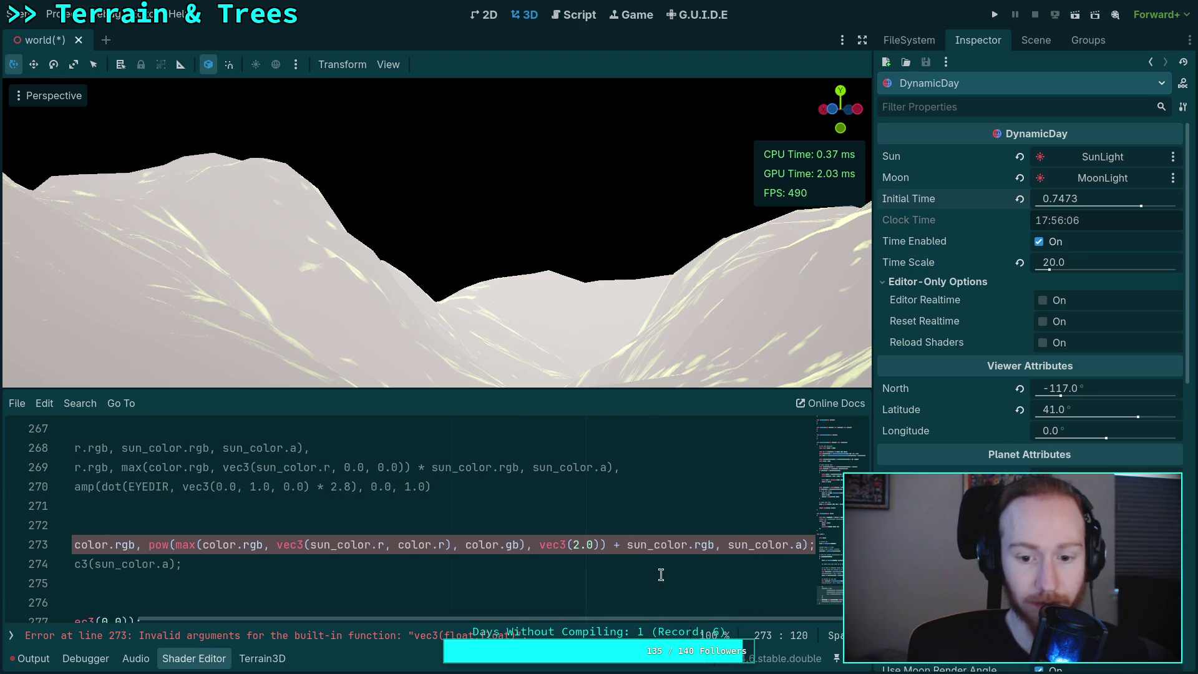
{"action": "key", "text": "Left"}
{"action": "key", "text": "Left"}
{"action": "key", "text": "Left"}
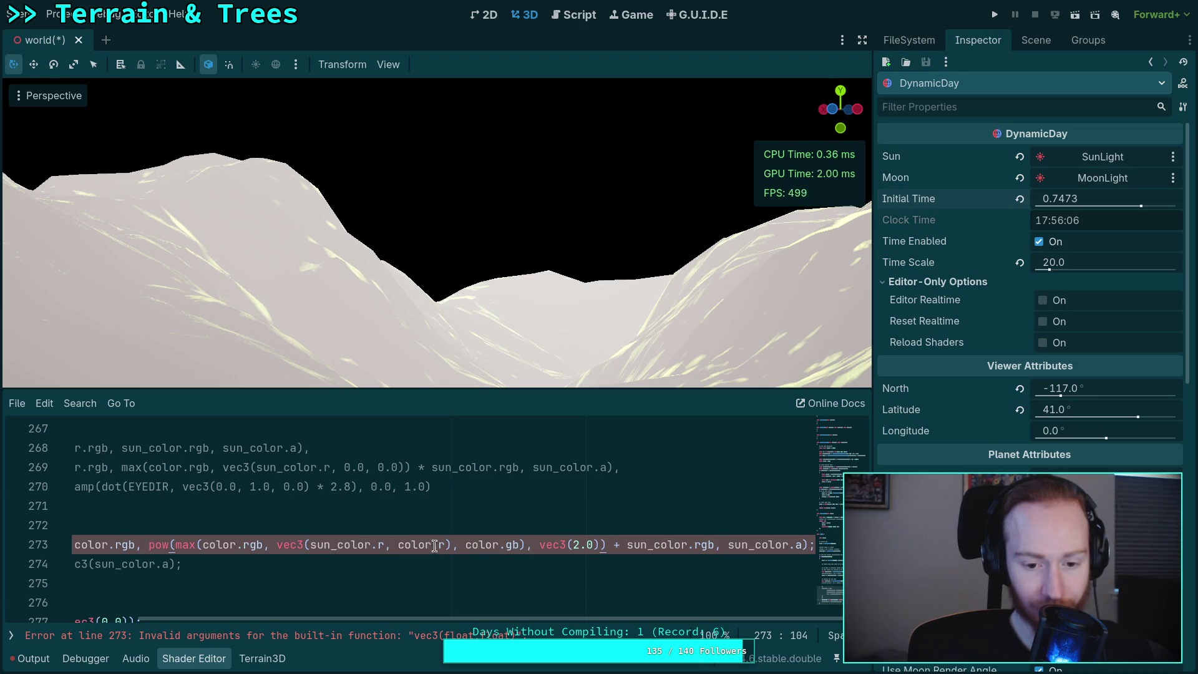
{"action": "left_click_drag", "start_coordinate": [398, 549], "coordinate": [470, 550]}
{"action": "key", "text": "BackSpace"}
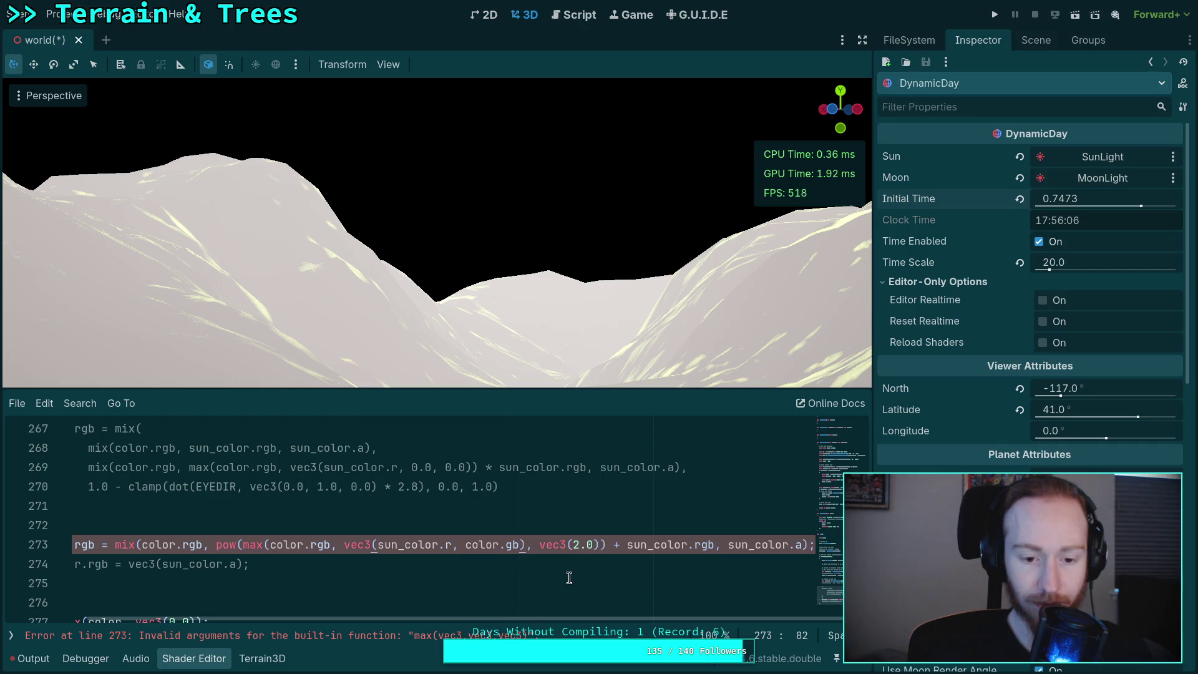
- Add the missing closing parenthesis on line 273 and set Initial Time to 0.7488 for a yellow sun
{"action": "type", "text": ")"}
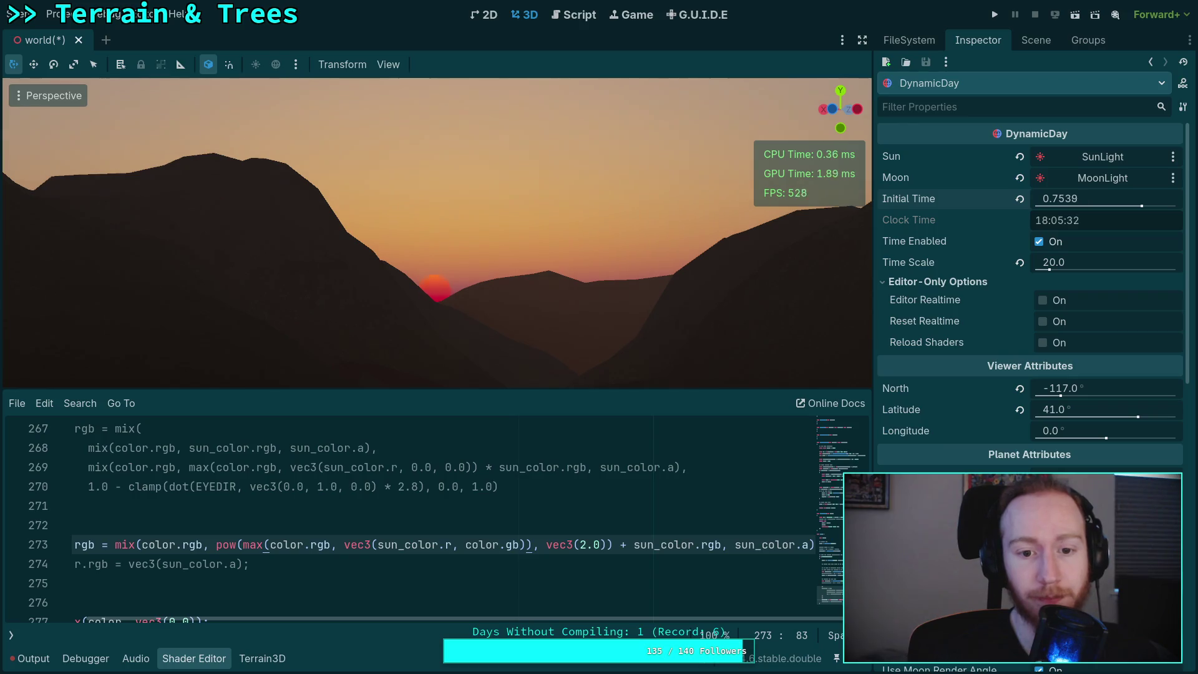
{"action": "mouse_move", "coordinate": [1060, 198]}
{"action": "left_mouse_down"}
{"action": "mouse_move", "coordinate": [1010, 199]}
{"action": "mouse_move", "coordinate": [1133, 215]}
{"action": "left_mouse_up"}
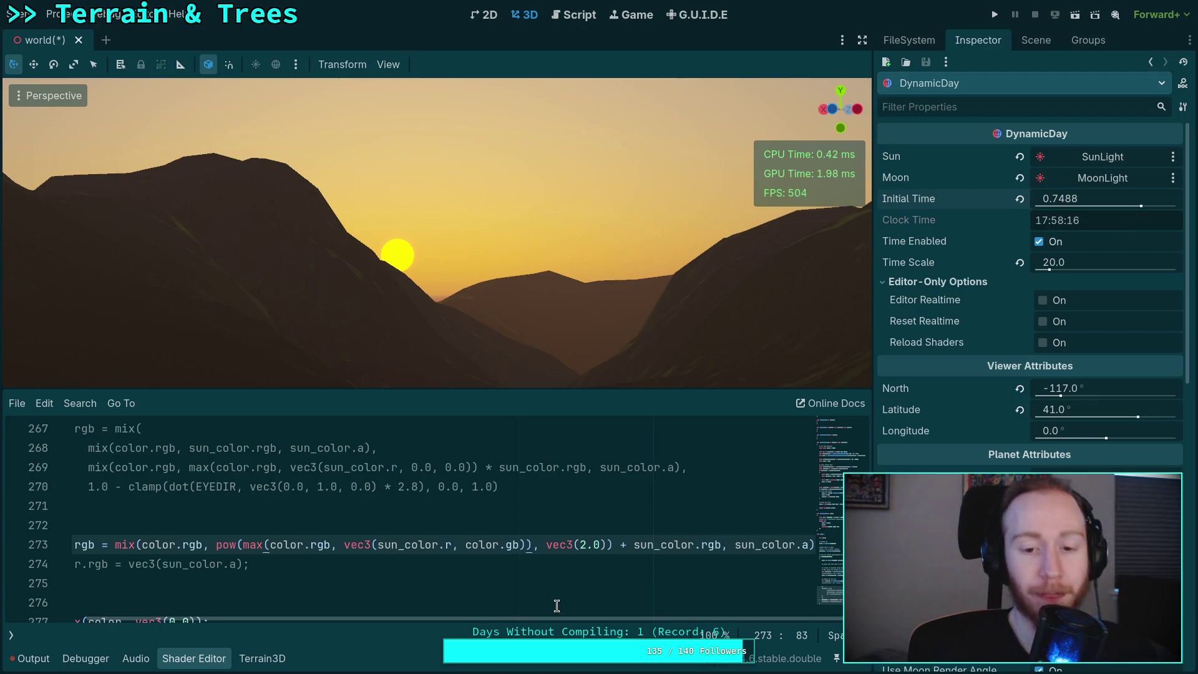
{"action": "mouse_move", "coordinate": [564, 618]}
{"action": "left_mouse_down"}
{"action": "mouse_move", "coordinate": [553, 624]}
{"action": "mouse_move", "coordinate": [571, 620]}
{"action": "left_mouse_up"}
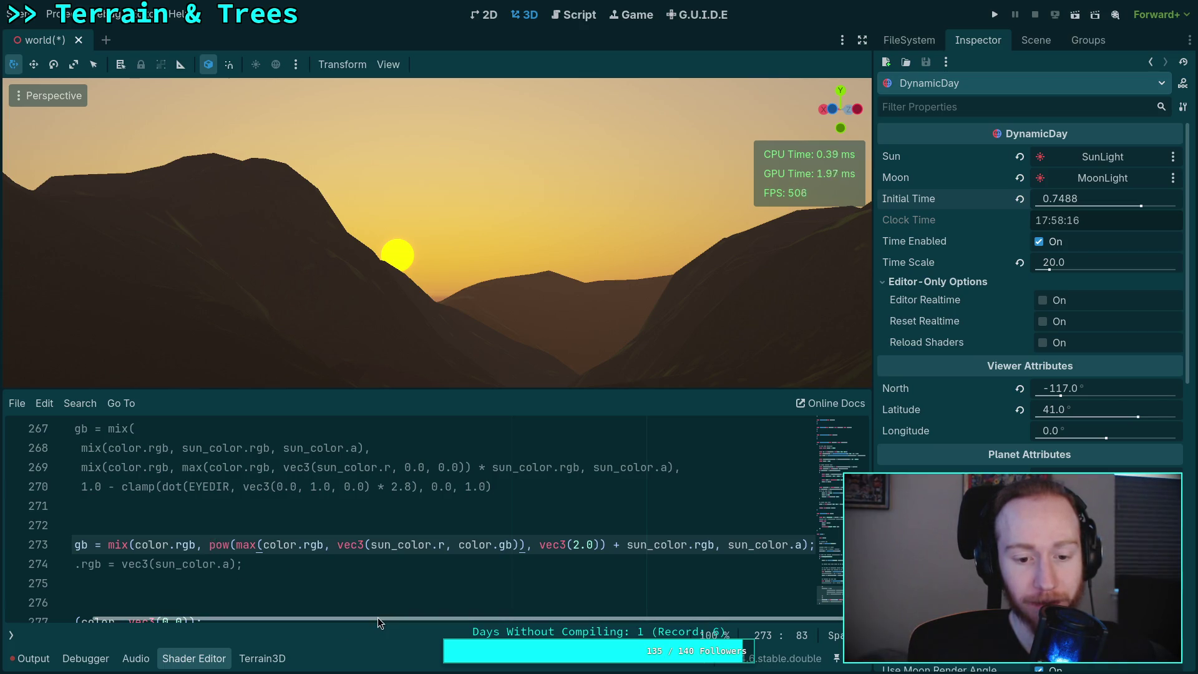
{"action": "left_click_drag", "start_coordinate": [377, 618], "coordinate": [235, 611]}
{"action": "left_click", "coordinate": [125, 546]}
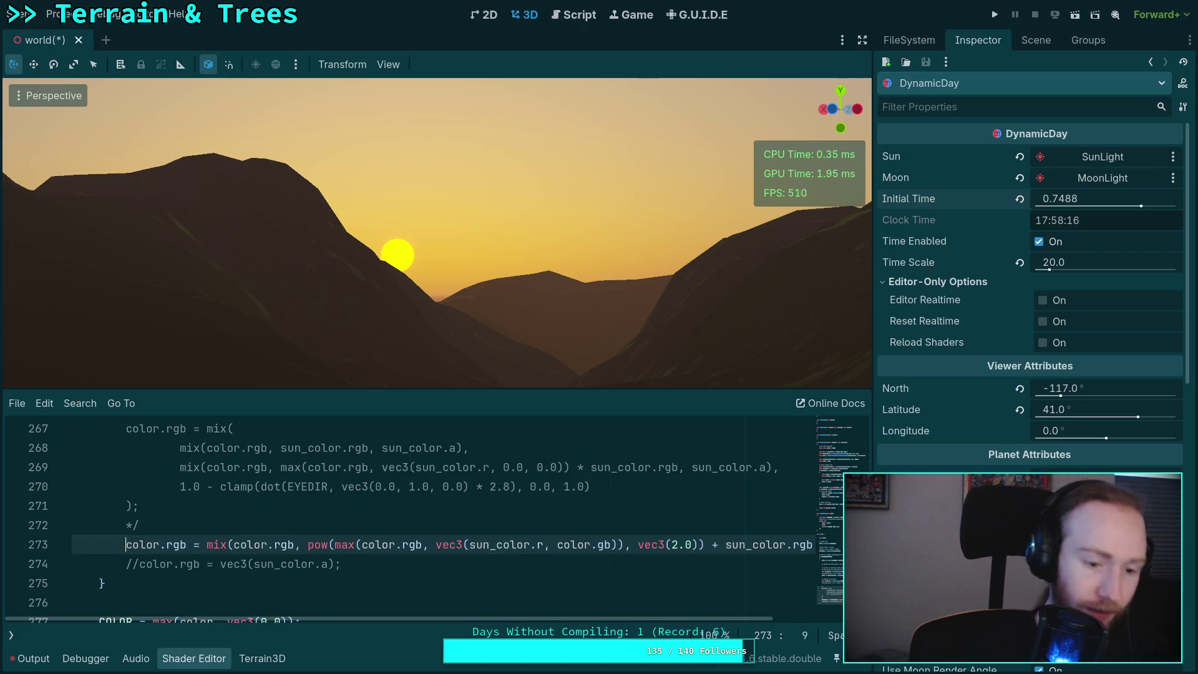
- Comment out line 273 and add line 274: color.rgb += sun_color.rgb * sun_color.a
{"action": "key", "text": "ctrl+k"}
{"action": "key", "text": "End"}
{"action": "key", "text": "Return"}
{"action": "type", "text": "color.rgb += "}
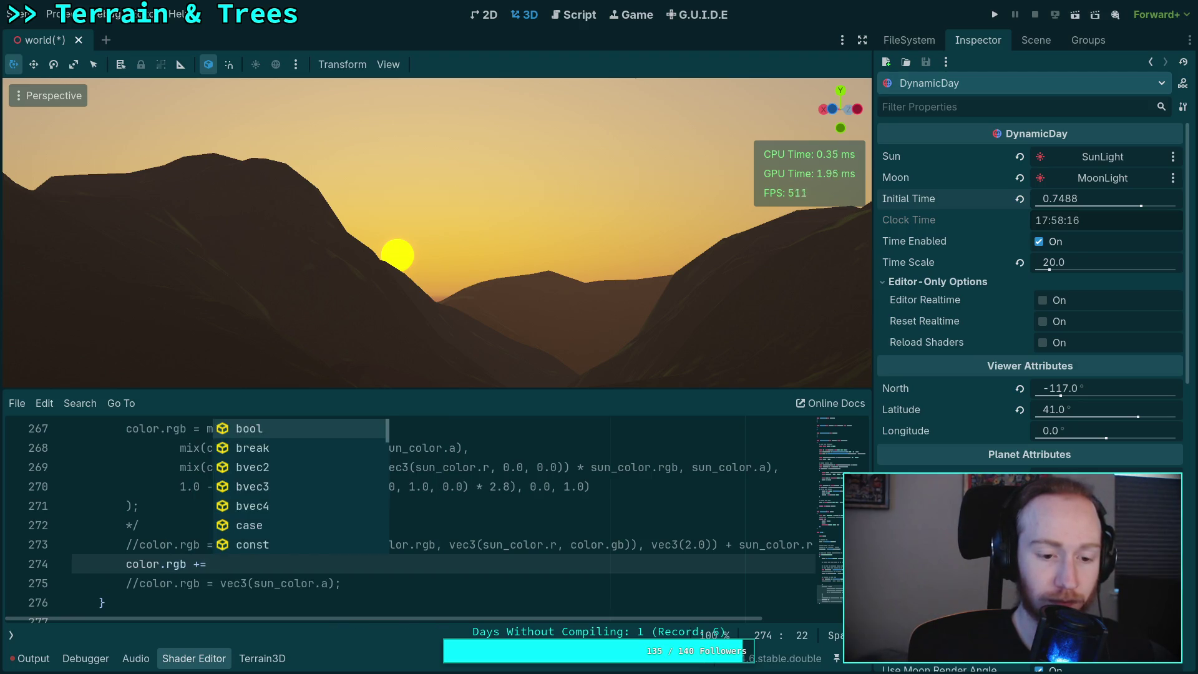
{"action": "type", "text": "sun_color.rgb * "}
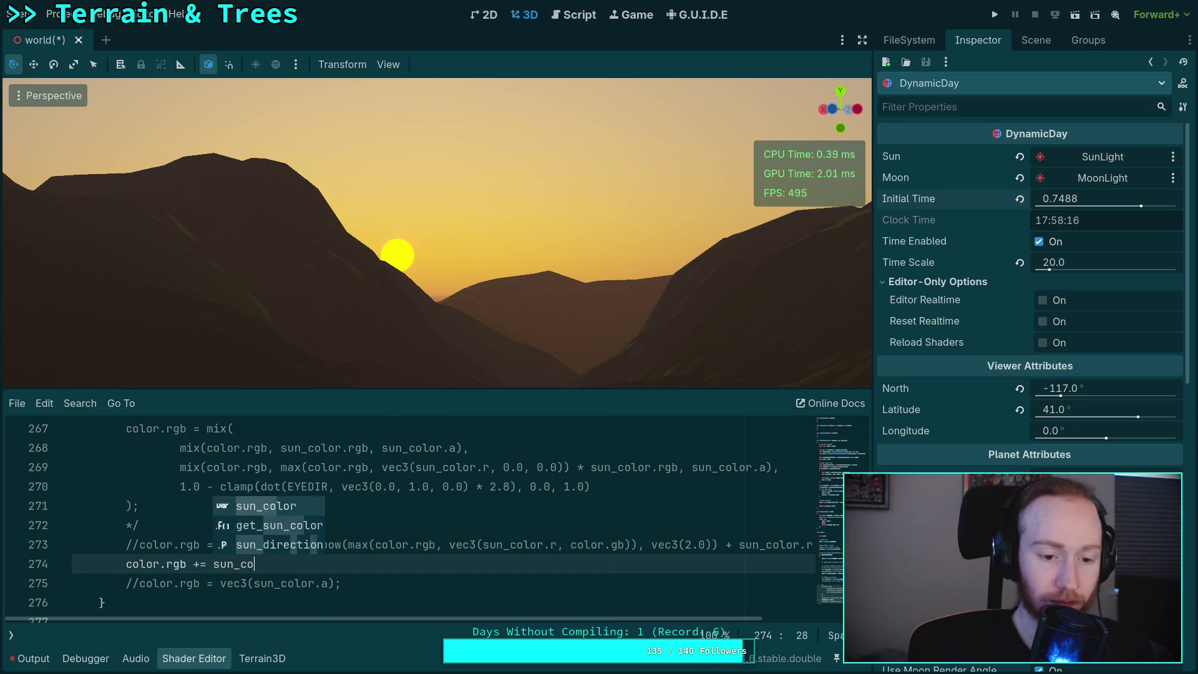
{"action": "type", "text": "a"}
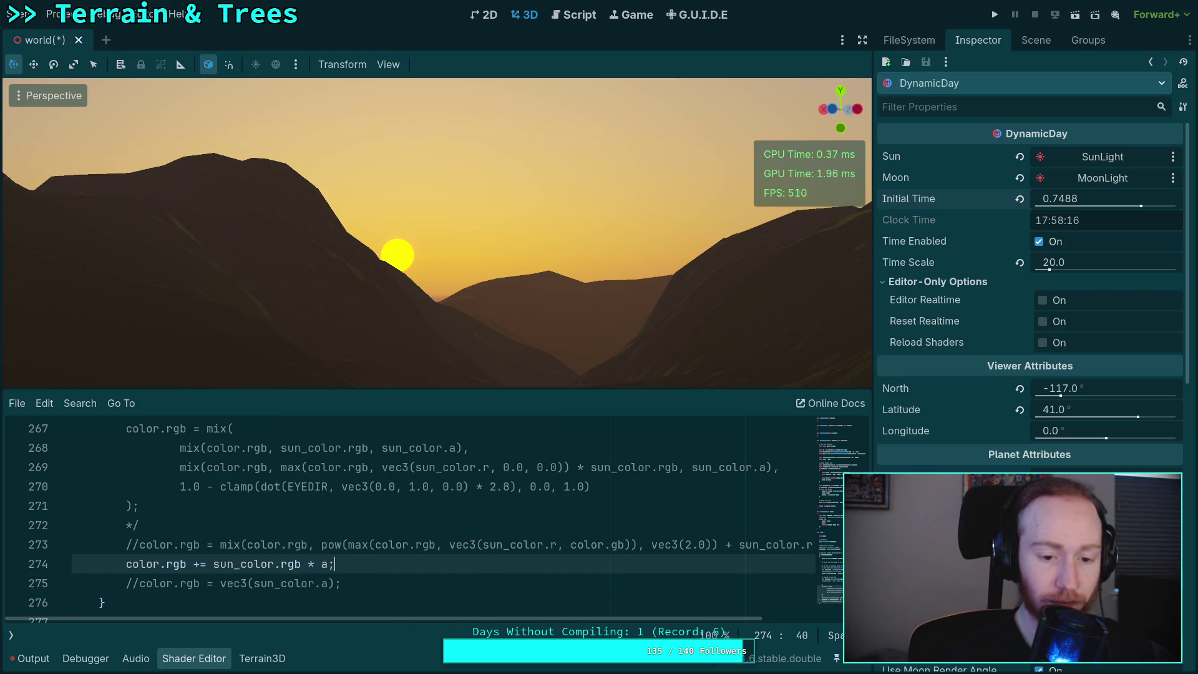
{"action": "type", "text": "un_color.a;"}
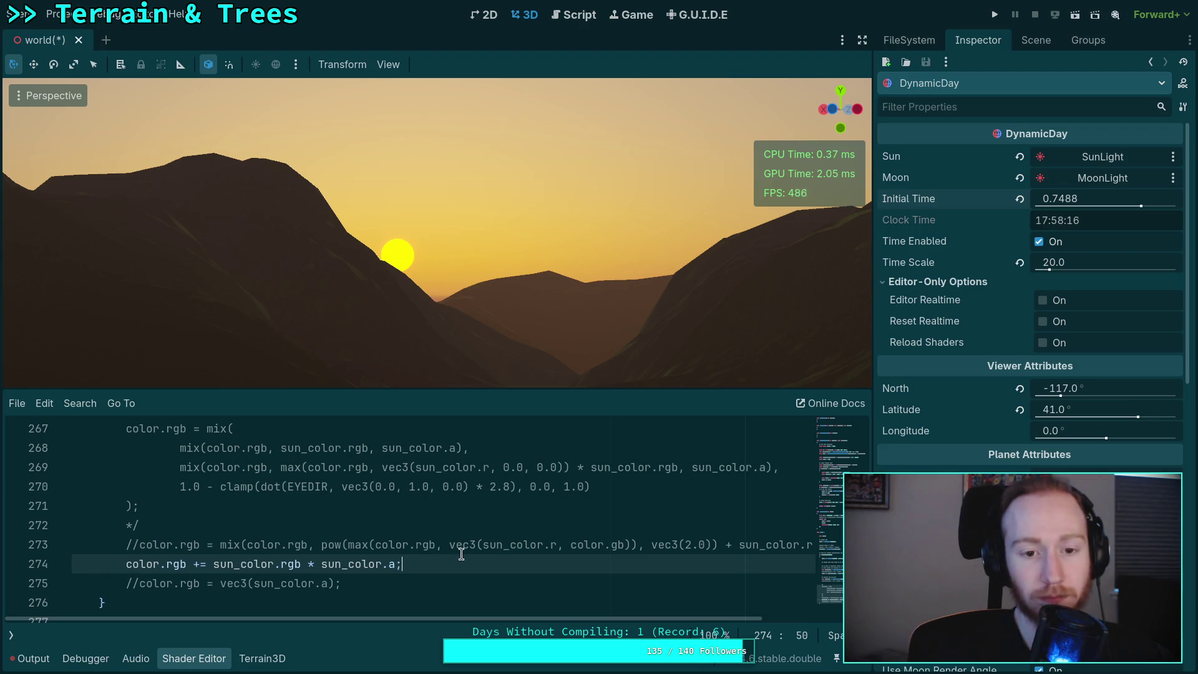
- Push Initial Time to about 0.755 so a red sun sets behind the mountains
{"action": "mouse_move", "coordinate": [1043, 197]}
{"action": "left_mouse_down"}
{"action": "mouse_move", "coordinate": [1077, 199]}
{"action": "mouse_move", "coordinate": [1016, 199]}
{"action": "mouse_move", "coordinate": [1061, 199]}
{"action": "left_mouse_up"}
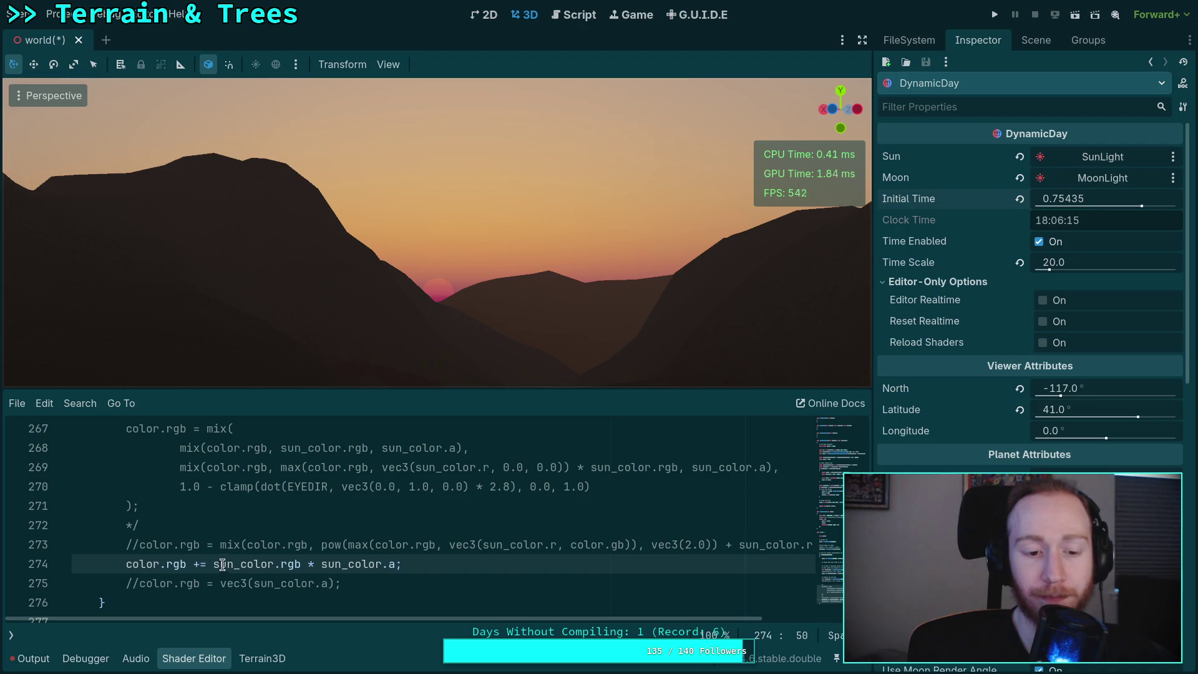
{"action": "left_click", "coordinate": [200, 564]}
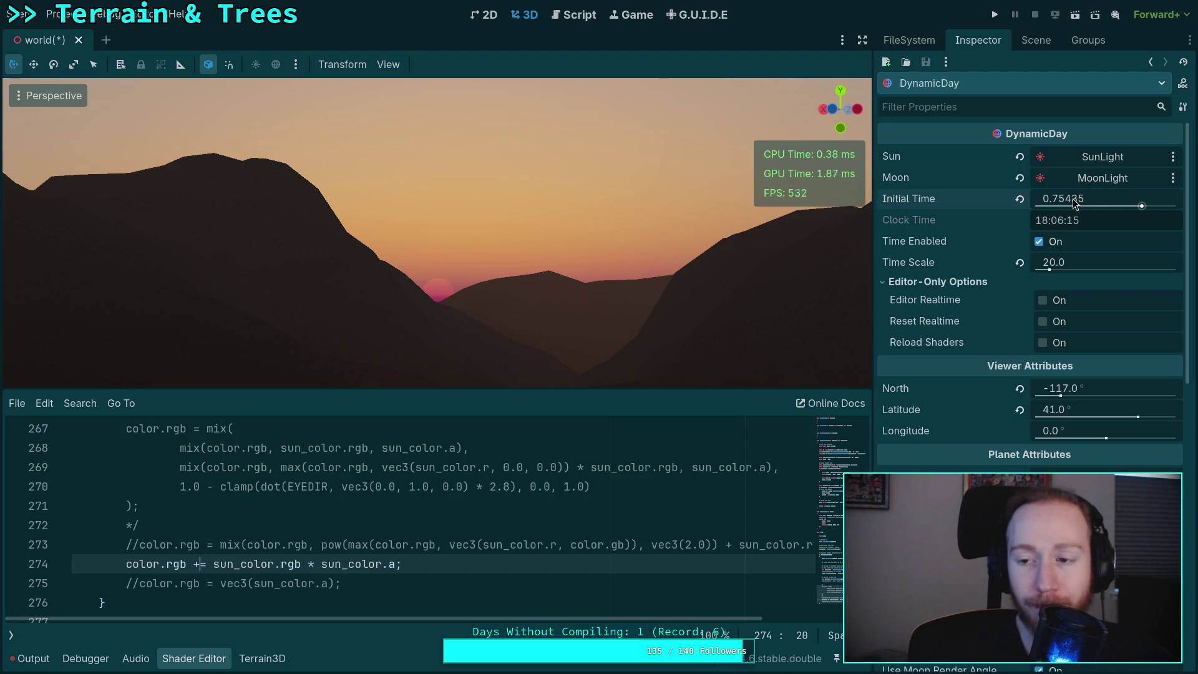
{"action": "left_click_drag", "start_coordinate": [1142, 206], "coordinate": [1142, 206]}
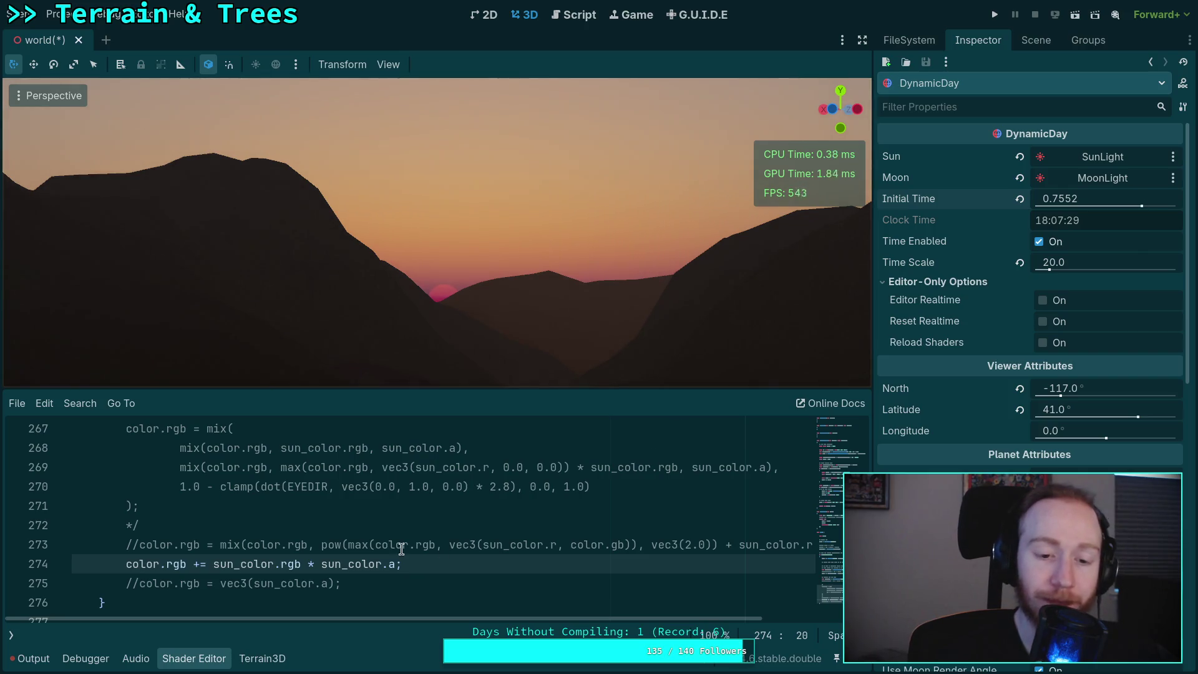
{"action": "left_click", "coordinate": [213, 563]}
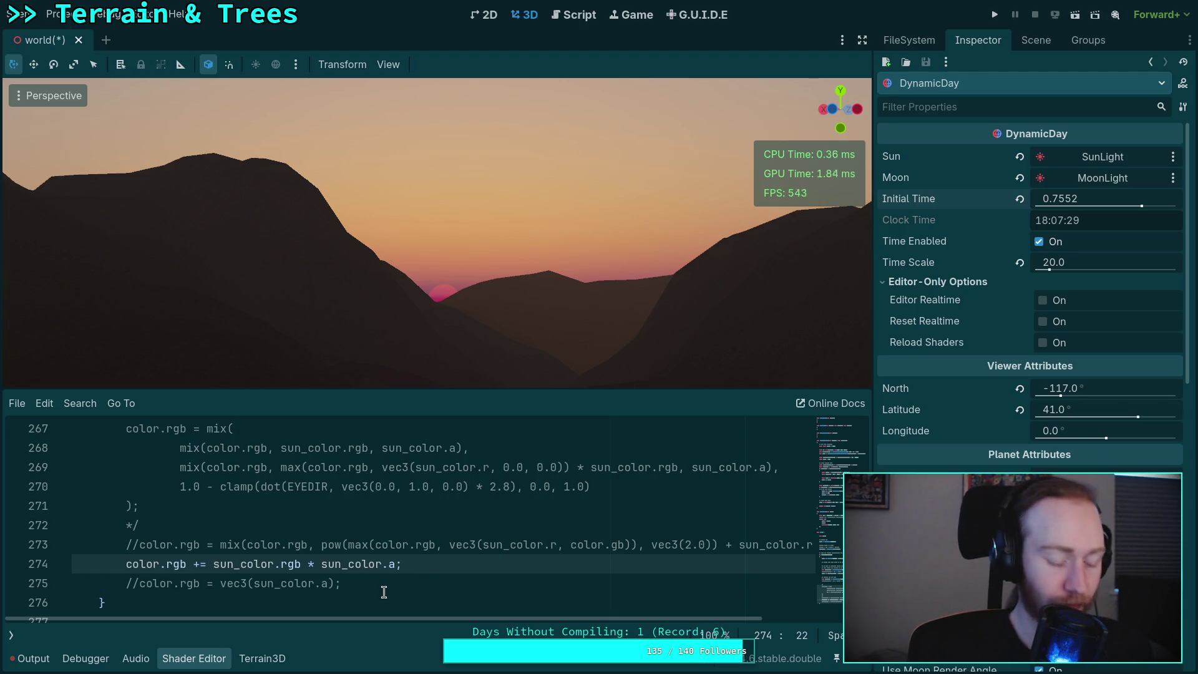
- Make line 274 read color.rgb += color.rgb * sun_color.rgb * sun_color.a, nudging Initial Time slightly earlier
{"action": "type", "text": "color.rgb *"}
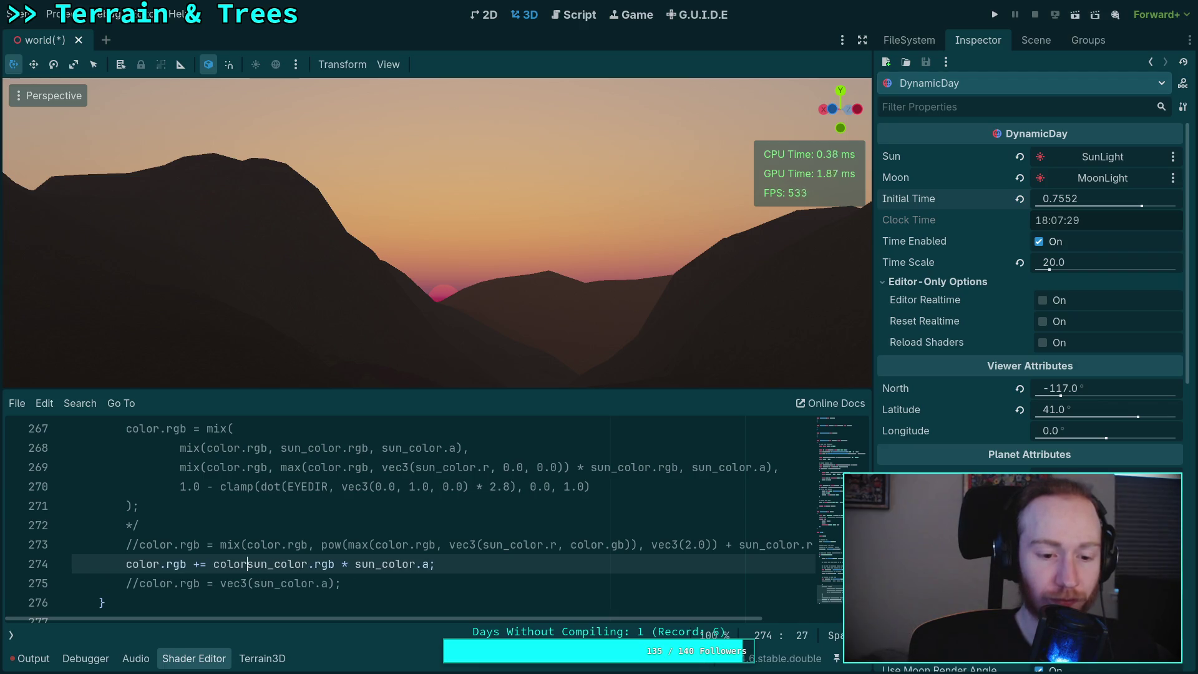
{"action": "left_click", "coordinate": [507, 563]}
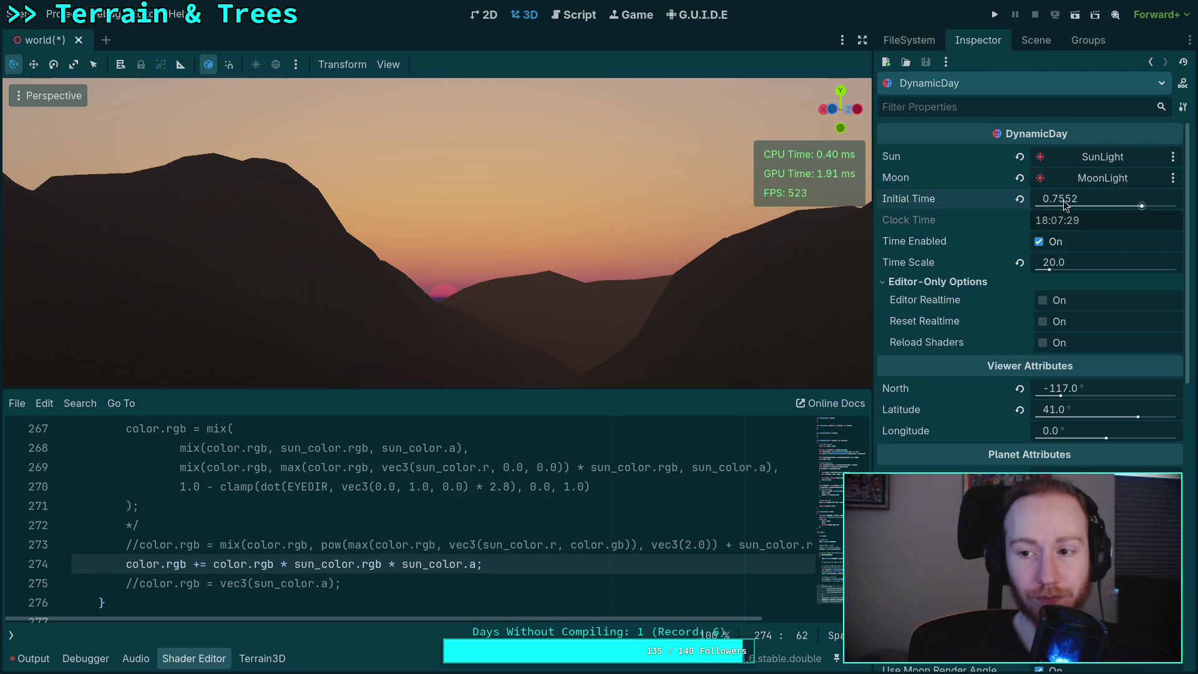
{"action": "left_click_drag", "start_coordinate": [1039, 205], "coordinate": [1035, 205]}
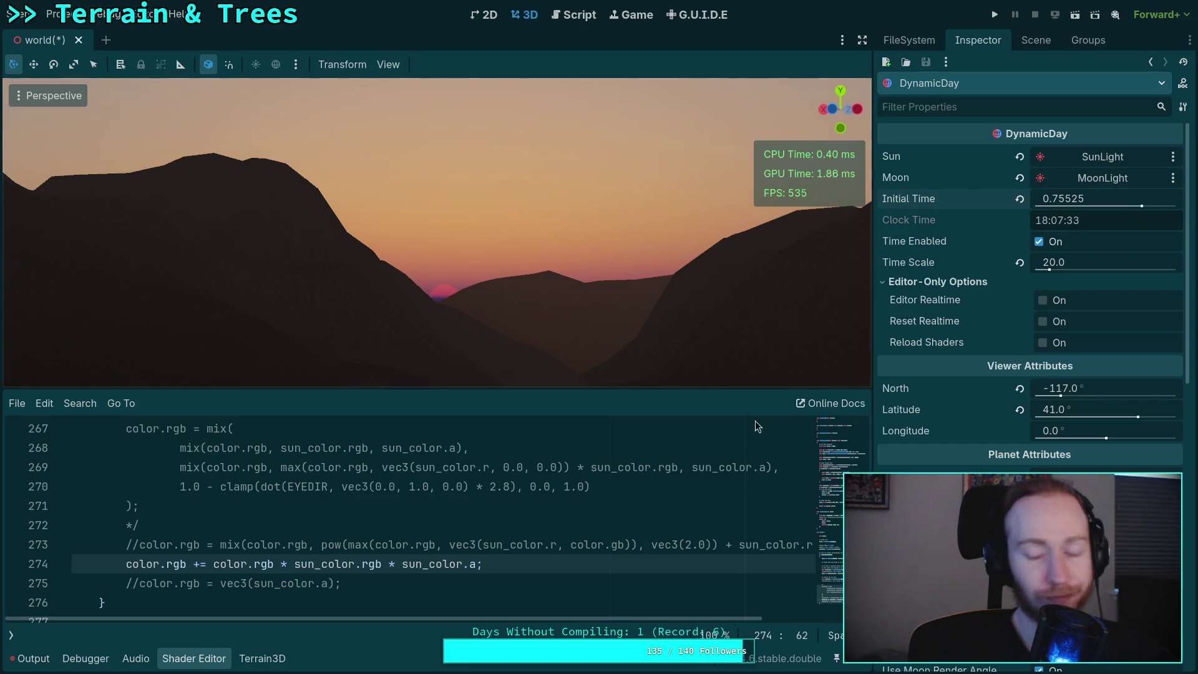
{"action": "left_click", "coordinate": [200, 561]}
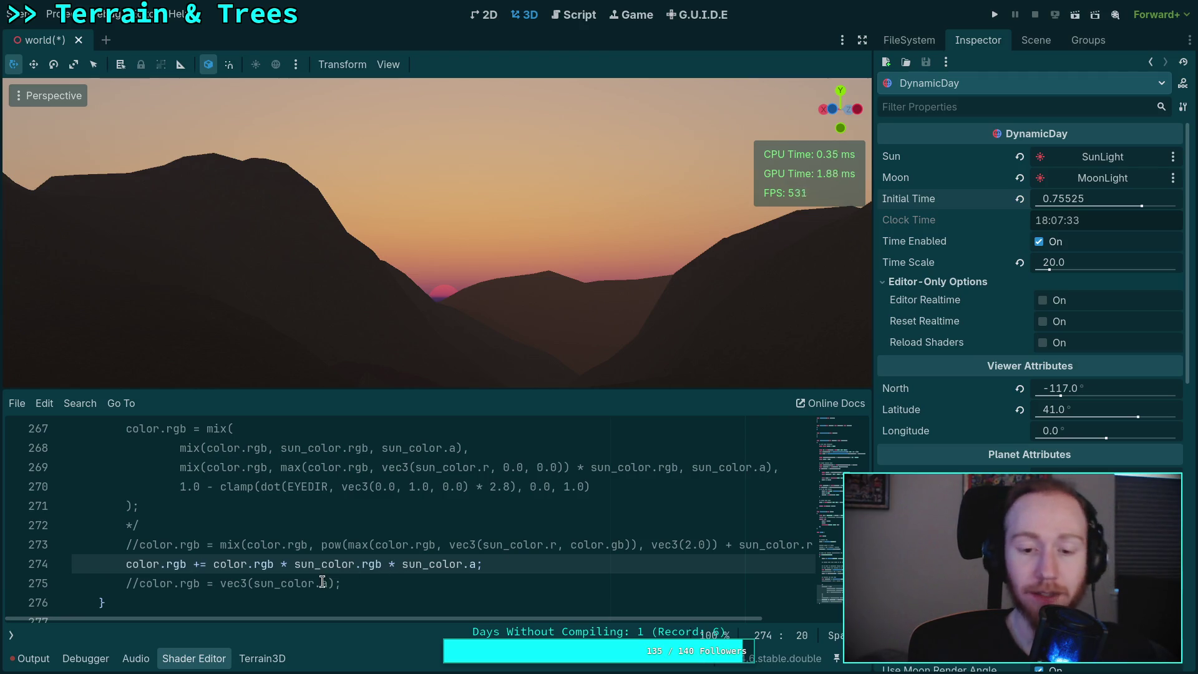
{"action": "left_click_drag", "start_coordinate": [443, 619], "coordinate": [463, 618]}
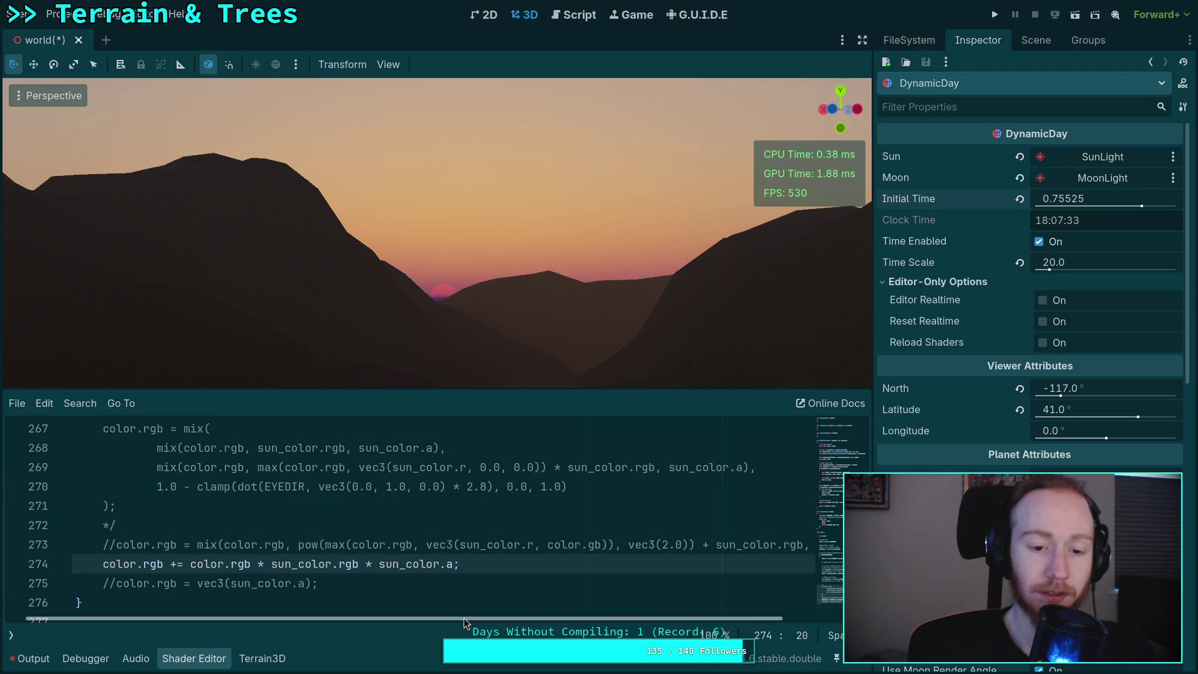
{"action": "left_click_drag", "start_coordinate": [463, 618], "coordinate": [463, 616]}
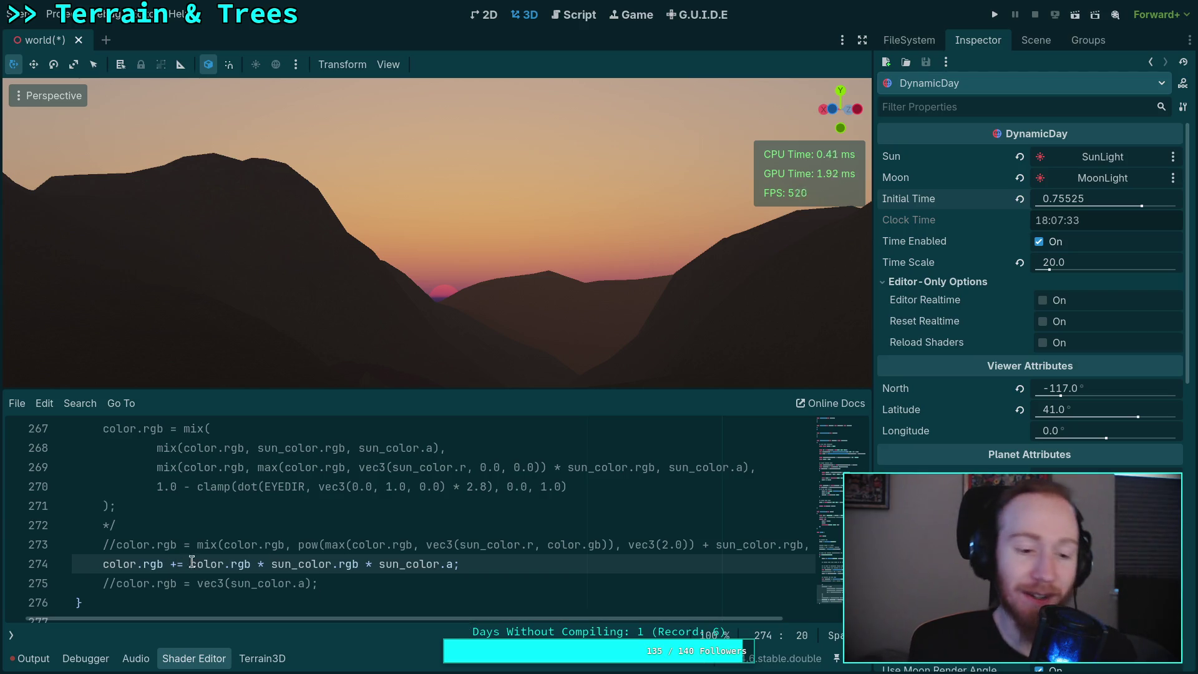
- Undo a stray '=' and reactivate the pow-based mix on line 273 instead of line 274
{"action": "left_click", "coordinate": [99, 563]}
{"action": "type", "text": "="}
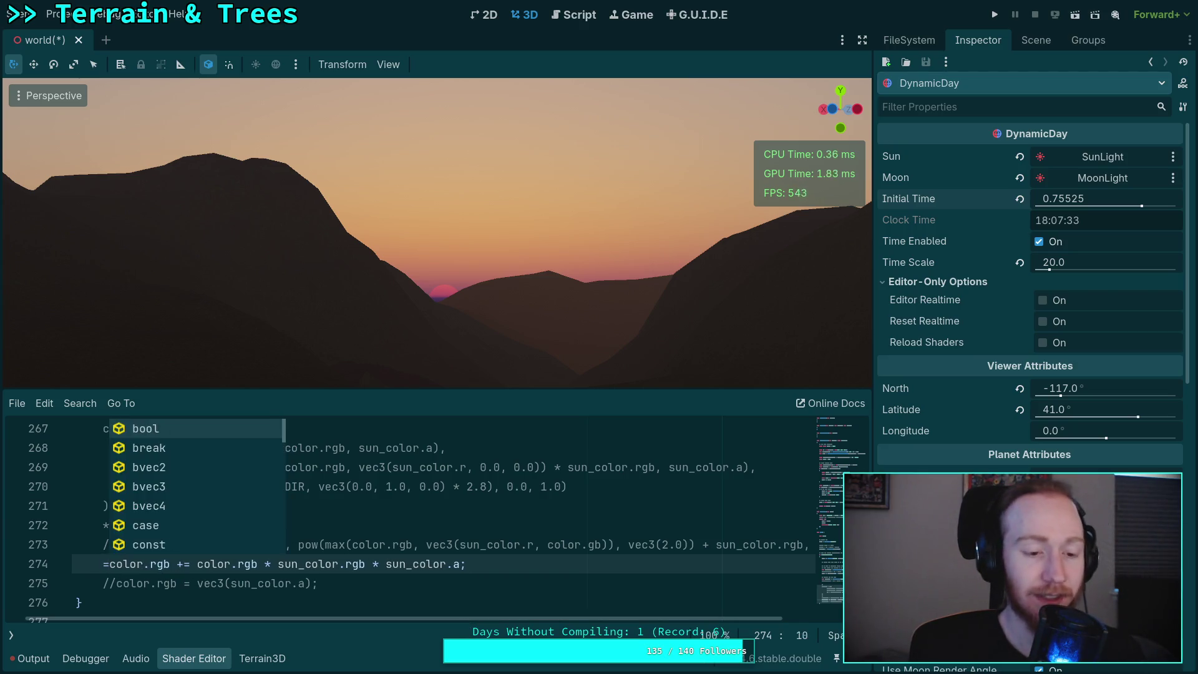
{"action": "key", "text": "ctrl+z"}
{"action": "key", "text": "Up"}
{"action": "key", "text": "BackSpace"}
{"action": "key", "text": "BackSpace"}
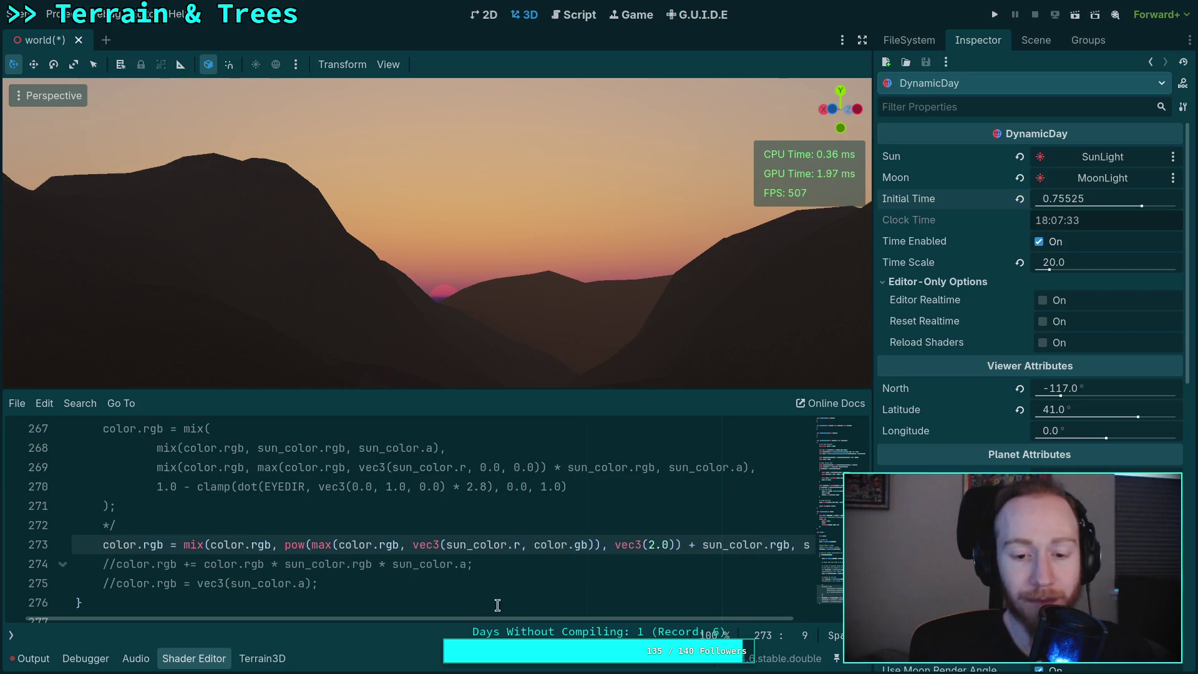
- Rewind Initial Time to about 0.558 and turn the camera to show the sun in a pale midday sky
{"action": "left_click_drag", "start_coordinate": [527, 619], "coordinate": [545, 620]}
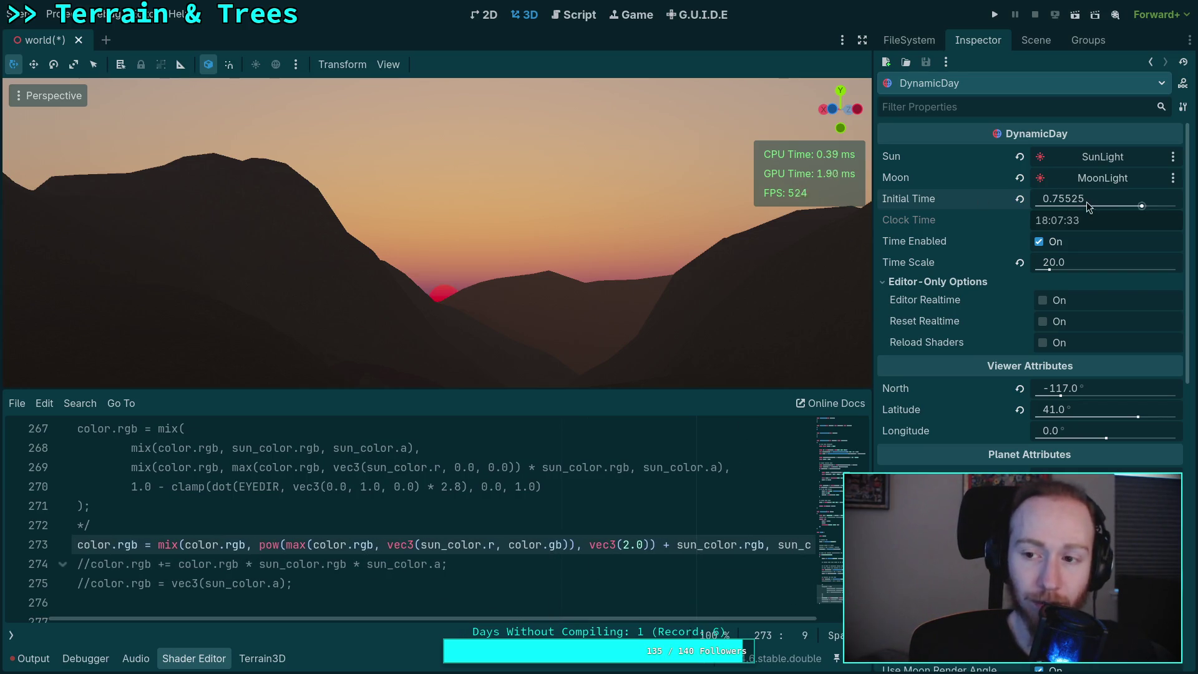
{"action": "left_click_drag", "start_coordinate": [1087, 201], "coordinate": [1052, 201]}
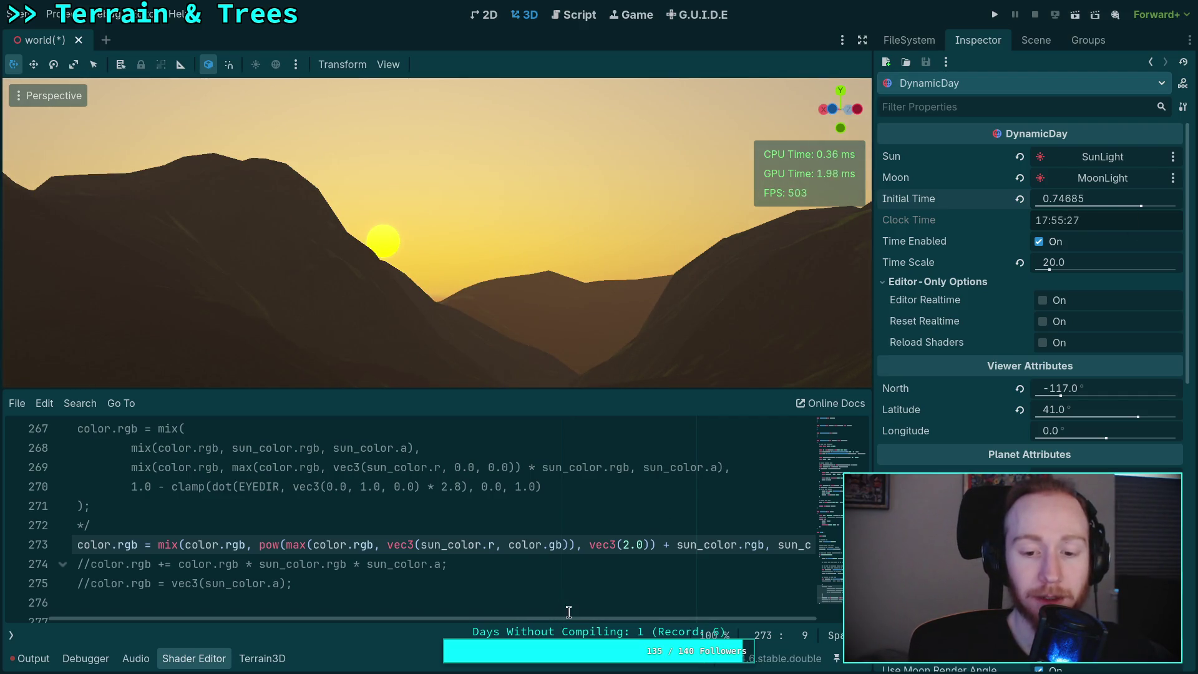
{"action": "left_click_drag", "start_coordinate": [569, 618], "coordinate": [525, 619]}
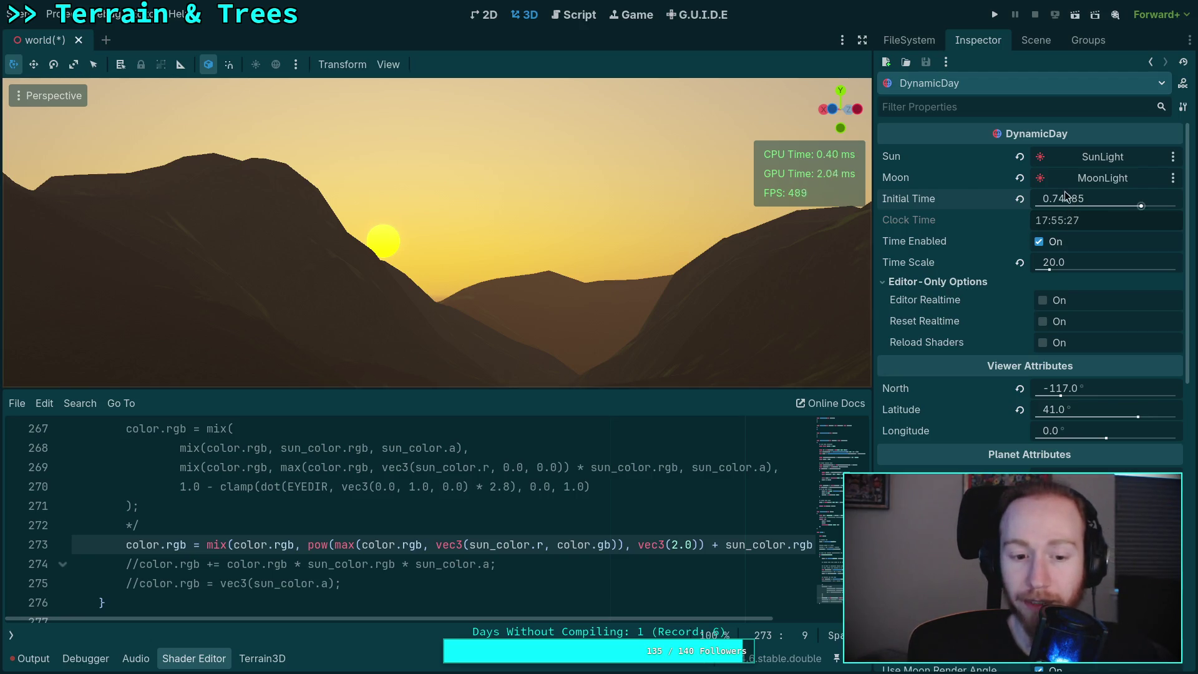
{"action": "mouse_move", "coordinate": [1056, 191]}
{"action": "left_mouse_down"}
{"action": "mouse_move", "coordinate": [1068, 191]}
{"action": "mouse_move", "coordinate": [1026, 198]}
{"action": "left_mouse_up"}
{"action": "left_click_drag", "start_coordinate": [896, 206], "coordinate": [848, 205]}
{"action": "mouse_move", "coordinate": [1113, 206]}
{"action": "left_mouse_down"}
{"action": "mouse_move", "coordinate": [1098, 206]}
{"action": "mouse_move", "coordinate": [1124, 206]}
{"action": "left_mouse_up"}
{"action": "mouse_move", "coordinate": [670, 257]}
{"action": "left_mouse_down"}
{"action": "mouse_move", "coordinate": [599, 257]}
{"action": "mouse_move", "coordinate": [670, 257]}
{"action": "left_mouse_up"}
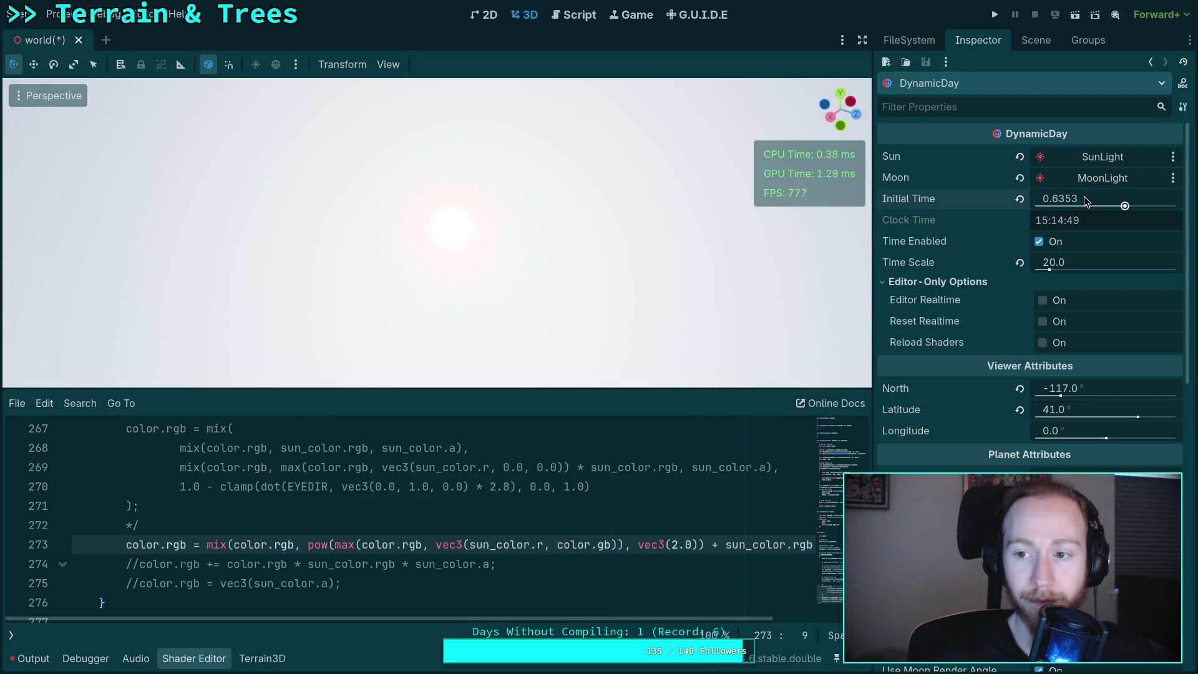
{"action": "left_click_drag", "start_coordinate": [1083, 196], "coordinate": [1054, 199]}
{"action": "mouse_move", "coordinate": [634, 222]}
{"action": "left_mouse_down"}
{"action": "mouse_move", "coordinate": [611, 218]}
{"action": "mouse_move", "coordinate": [649, 237]}
{"action": "left_mouse_up"}
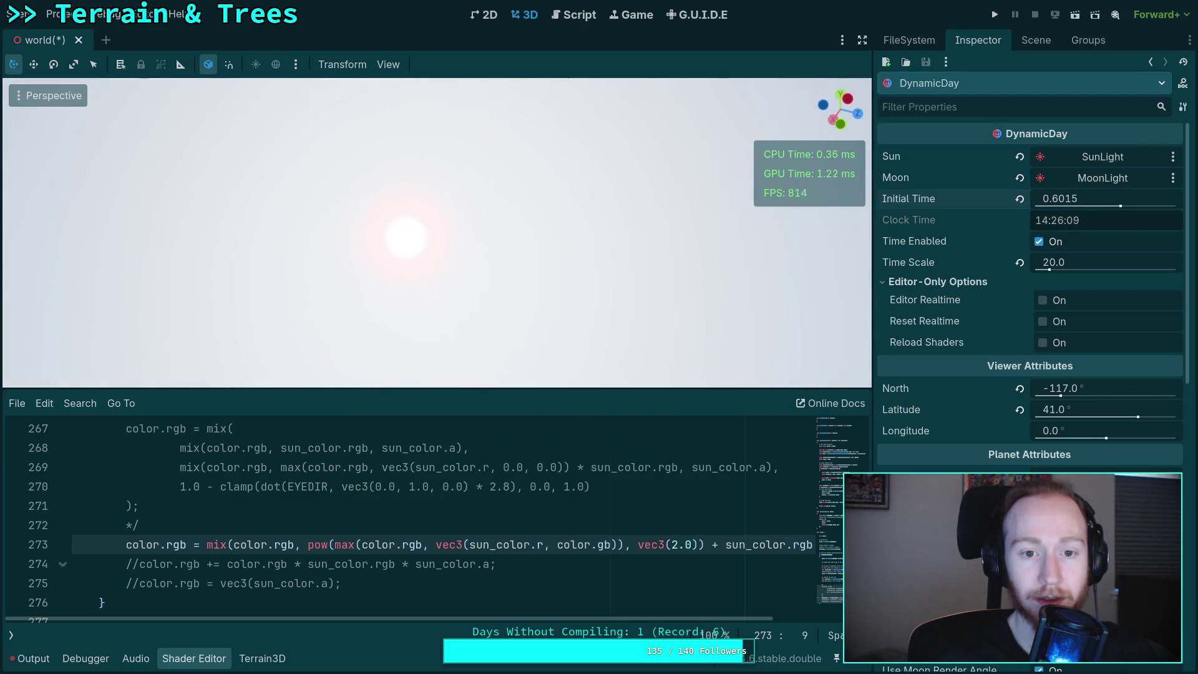
{"action": "mouse_move", "coordinate": [1086, 211]}
{"action": "left_mouse_down"}
{"action": "mouse_move", "coordinate": [1061, 210]}
{"action": "mouse_move", "coordinate": [1088, 198]}
{"action": "left_mouse_up"}
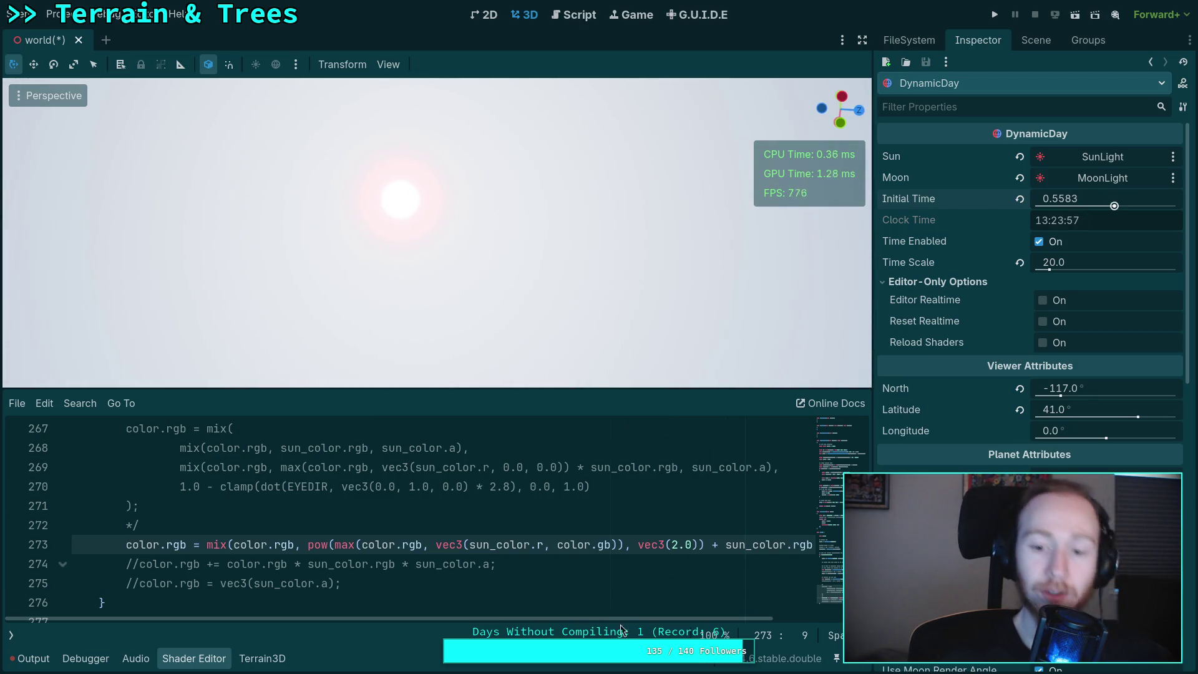
{"action": "left_click_drag", "start_coordinate": [624, 620], "coordinate": [646, 619]}
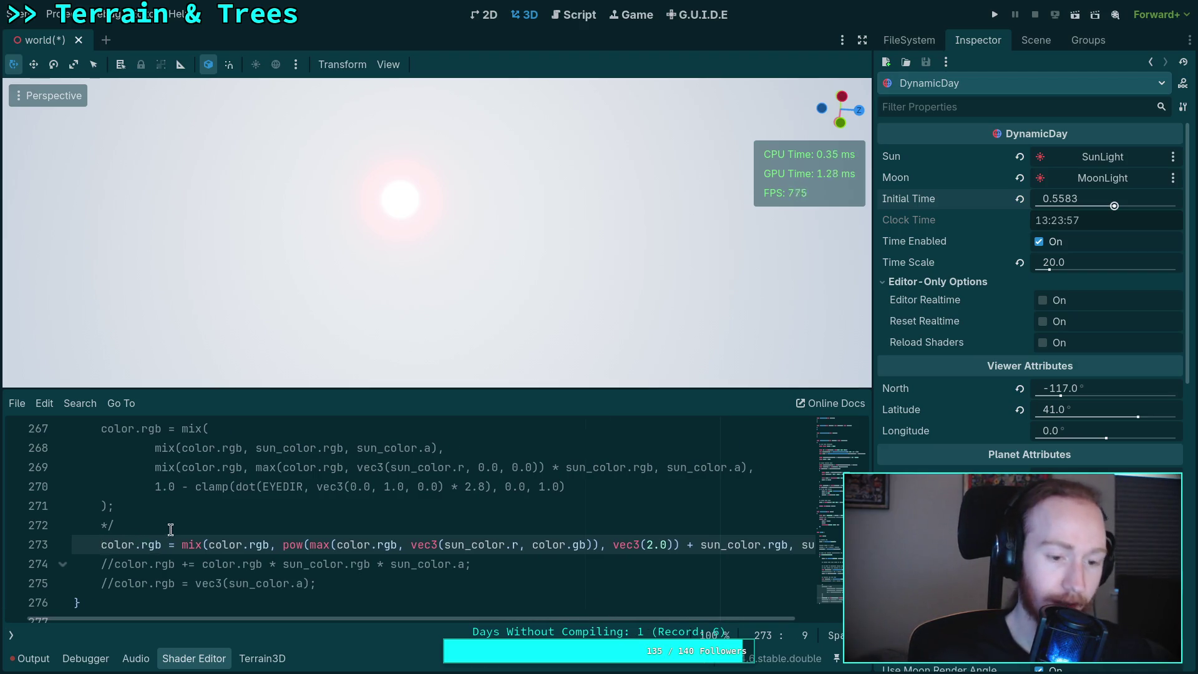
- Comment out line 273, remove the '/*' to re-enable the nested mix, and add 'color.rgb + ' to line 268's inner mix
{"action": "key", "text": "ctrl+k"}
{"action": "key", "text": "Up"}
{"action": "key", "text": "Up"}
{"action": "key", "text": "Up"}
{"action": "key", "text": "Up"}
{"action": "key", "text": "BackSpace"}
{"action": "key", "text": "BackSpace"}
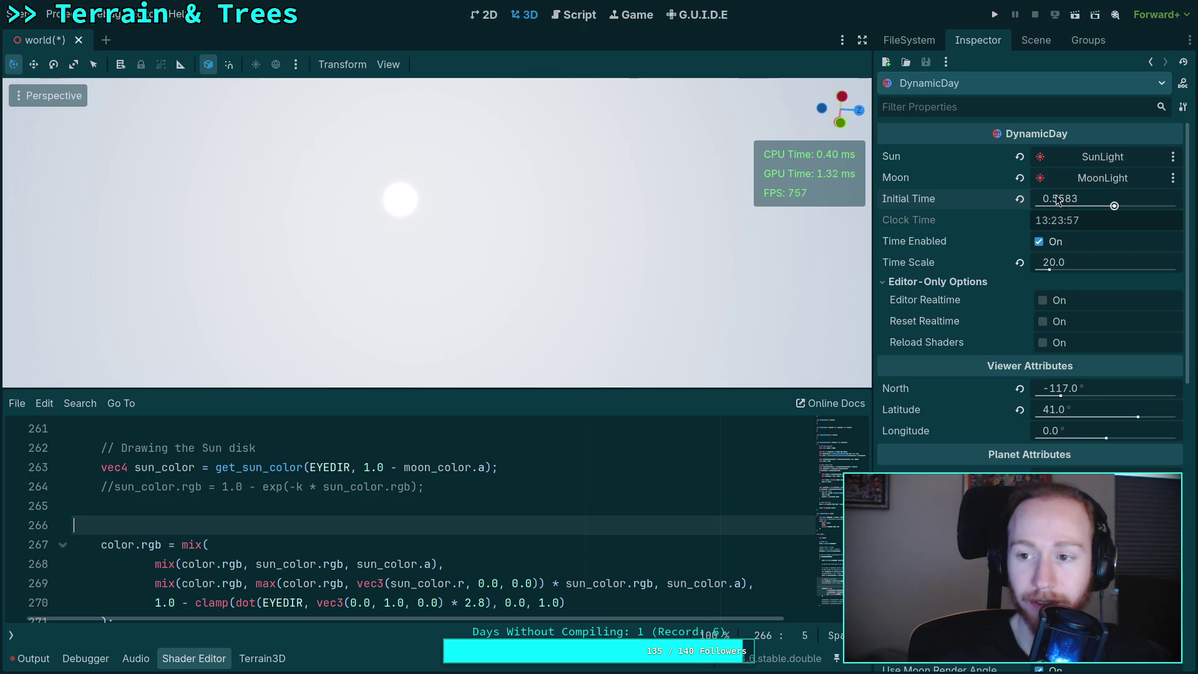
{"action": "mouse_move", "coordinate": [1059, 200]}
{"action": "left_mouse_down"}
{"action": "mouse_move", "coordinate": [1173, 199]}
{"action": "mouse_move", "coordinate": [1157, 200]}
{"action": "left_mouse_up"}
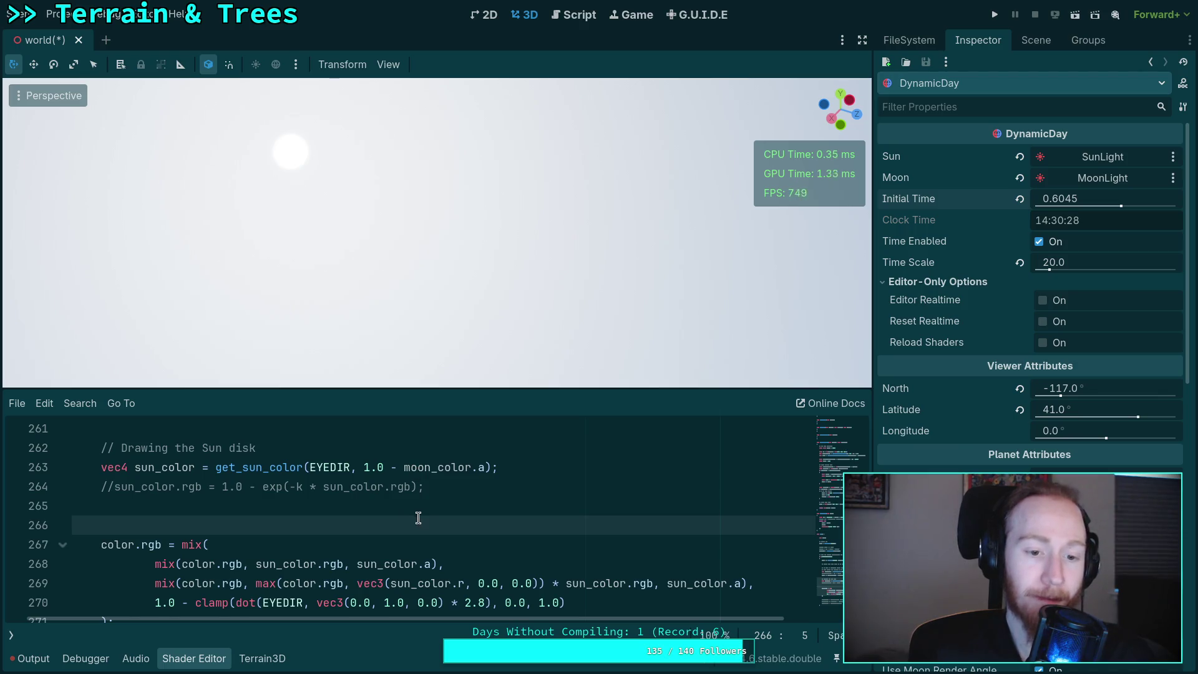
{"action": "scroll", "coordinate": [418, 518], "scroll_direction": "down", "scroll_amount": 1}
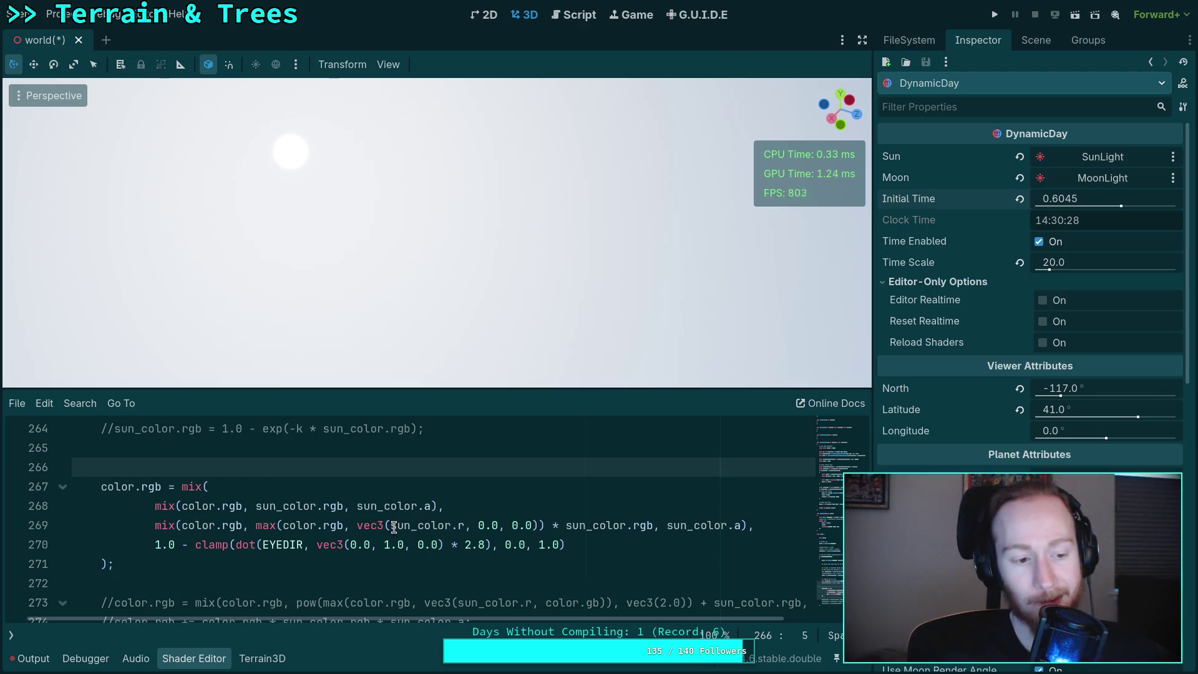
{"action": "left_click", "coordinate": [254, 505]}
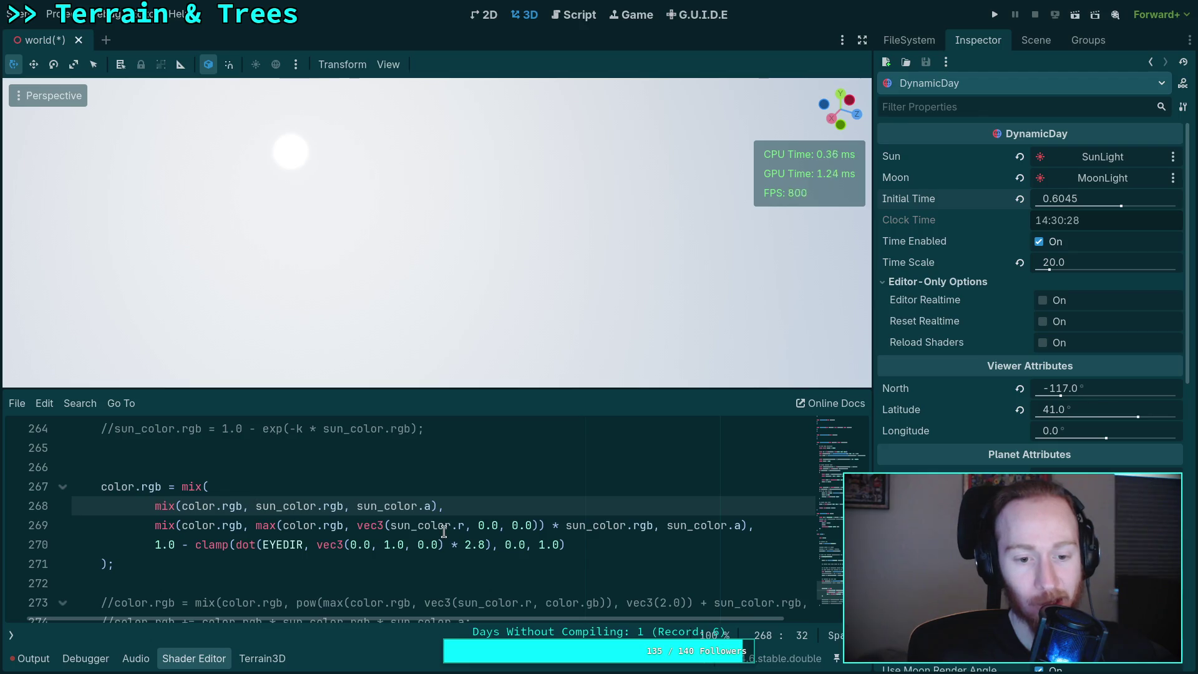
{"action": "type", "text": "color.rgb "}
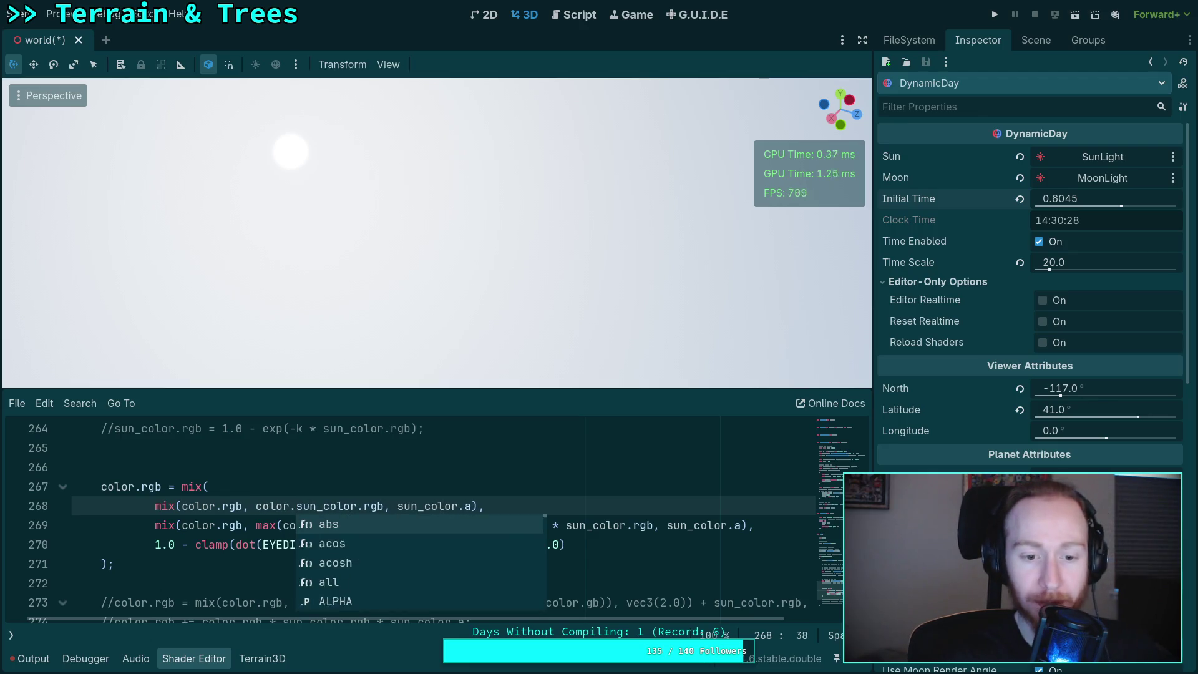
{"action": "type", "text": "+"}
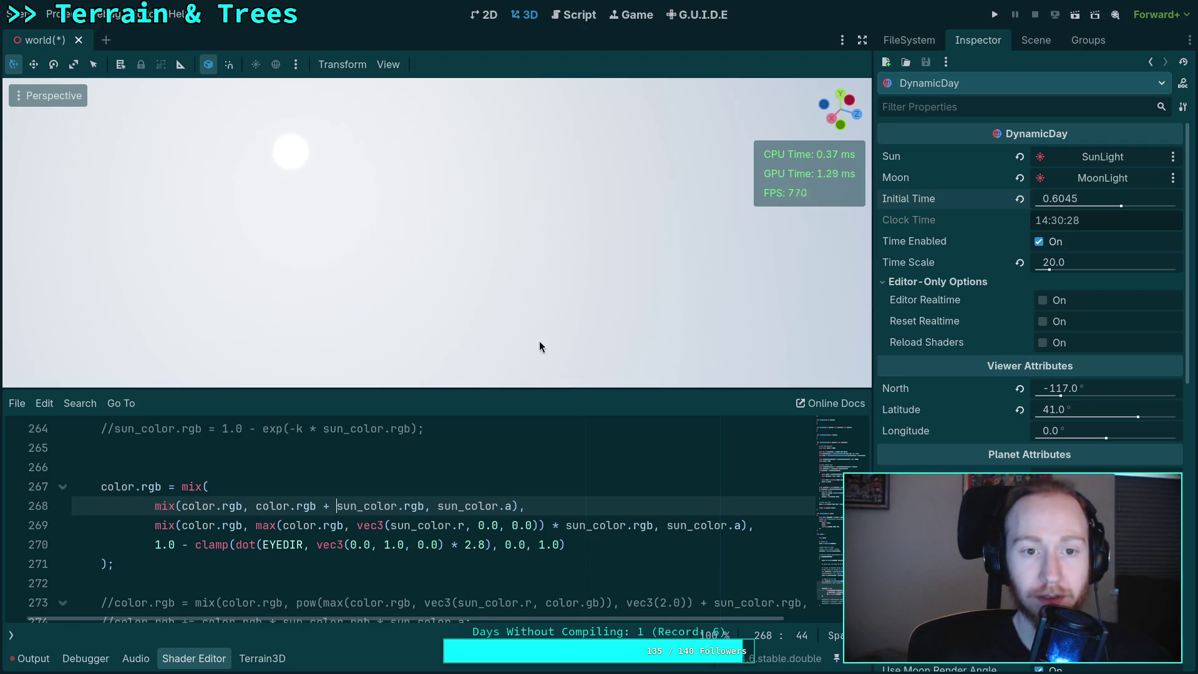
- Advance Initial Time to about 0.754 and orbit onto the valley to see a red sun setting
{"action": "left_click_drag", "start_coordinate": [1087, 199], "coordinate": [1112, 198]}
{"action": "left_click_drag", "start_coordinate": [120, 298], "coordinate": [334, 280]}
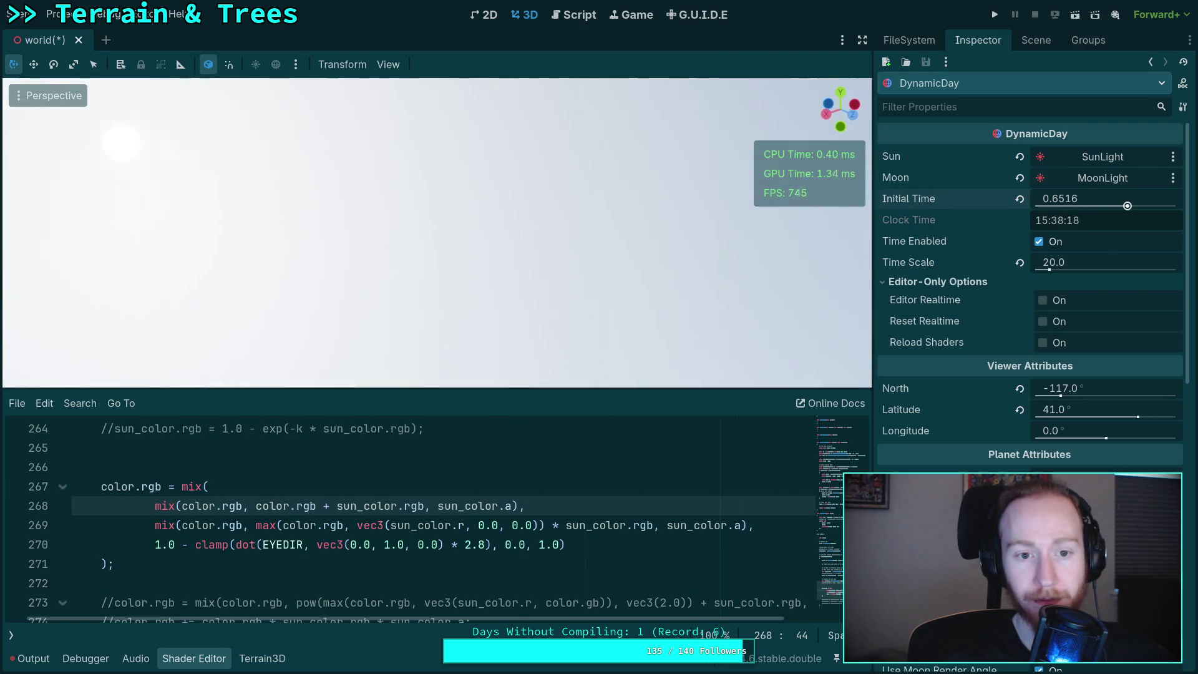
{"action": "left_click_drag", "start_coordinate": [1066, 204], "coordinate": [1085, 198]}
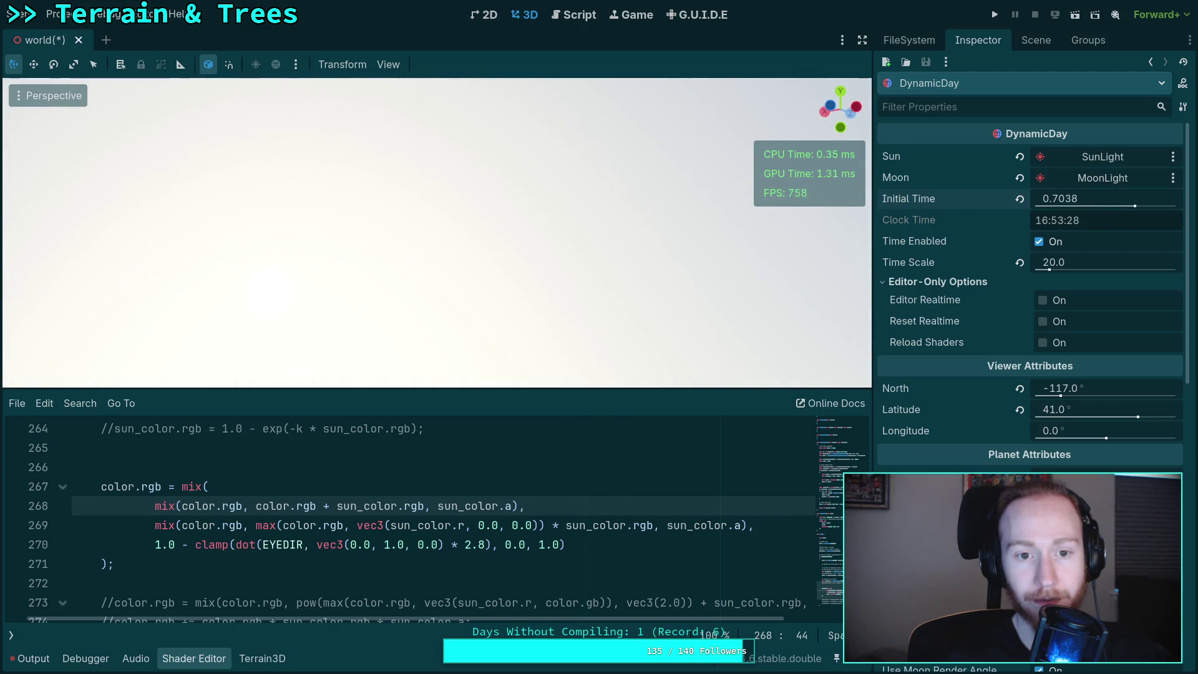
{"action": "left_click_drag", "start_coordinate": [1065, 201], "coordinate": [1080, 199]}
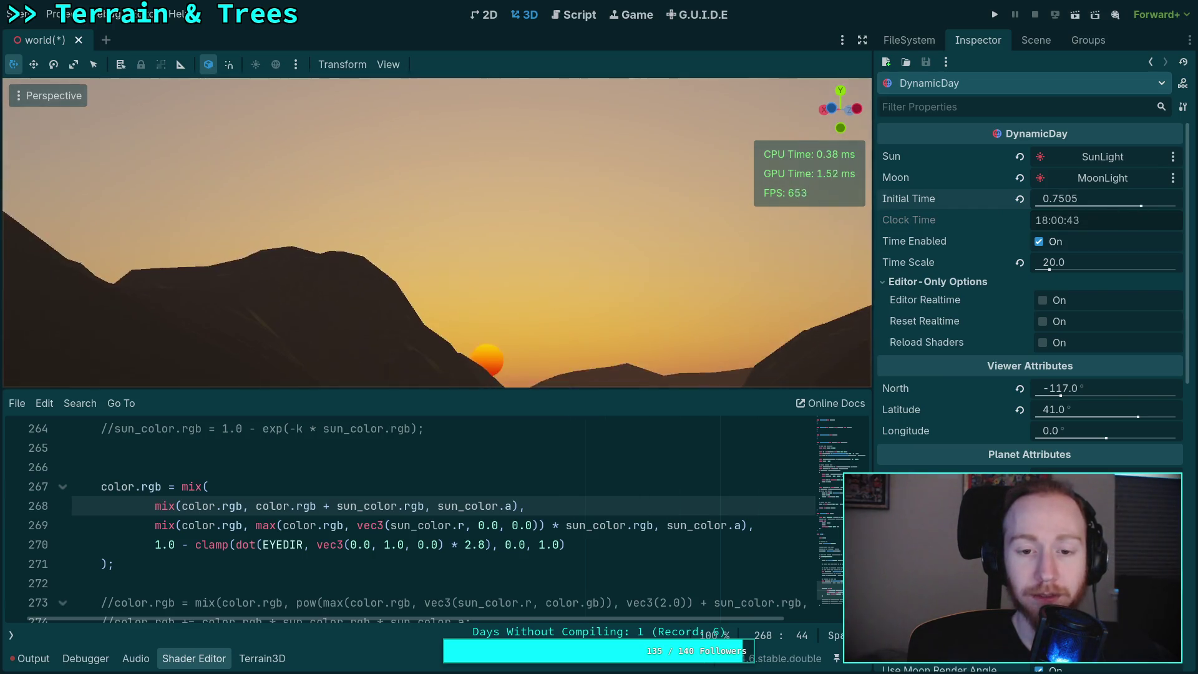
{"action": "left_click_drag", "start_coordinate": [599, 338], "coordinate": [615, 338]}
{"action": "left_click_drag", "start_coordinate": [1037, 200], "coordinate": [1041, 199]}
- Replace line 269's mix call with line 273's pow-max blend, then lower Initial Time into daylight
{"action": "scroll", "coordinate": [495, 527], "scroll_direction": "down", "scroll_amount": 1}
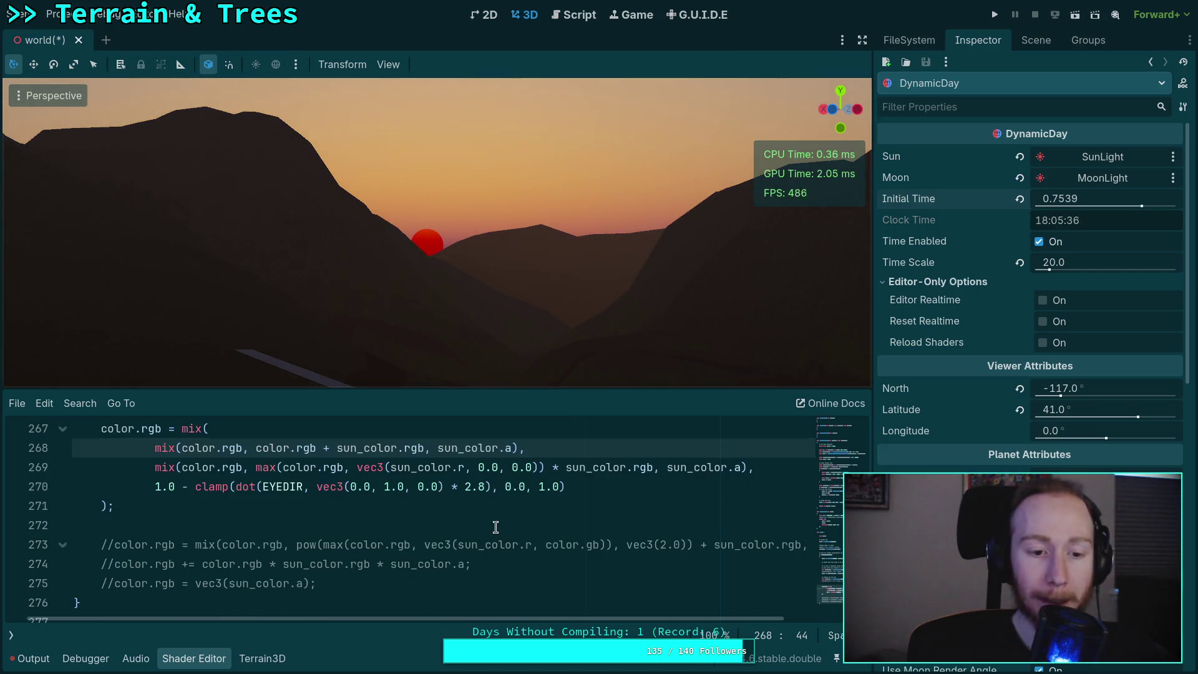
{"action": "left_click_drag", "start_coordinate": [195, 545], "coordinate": [810, 543]}
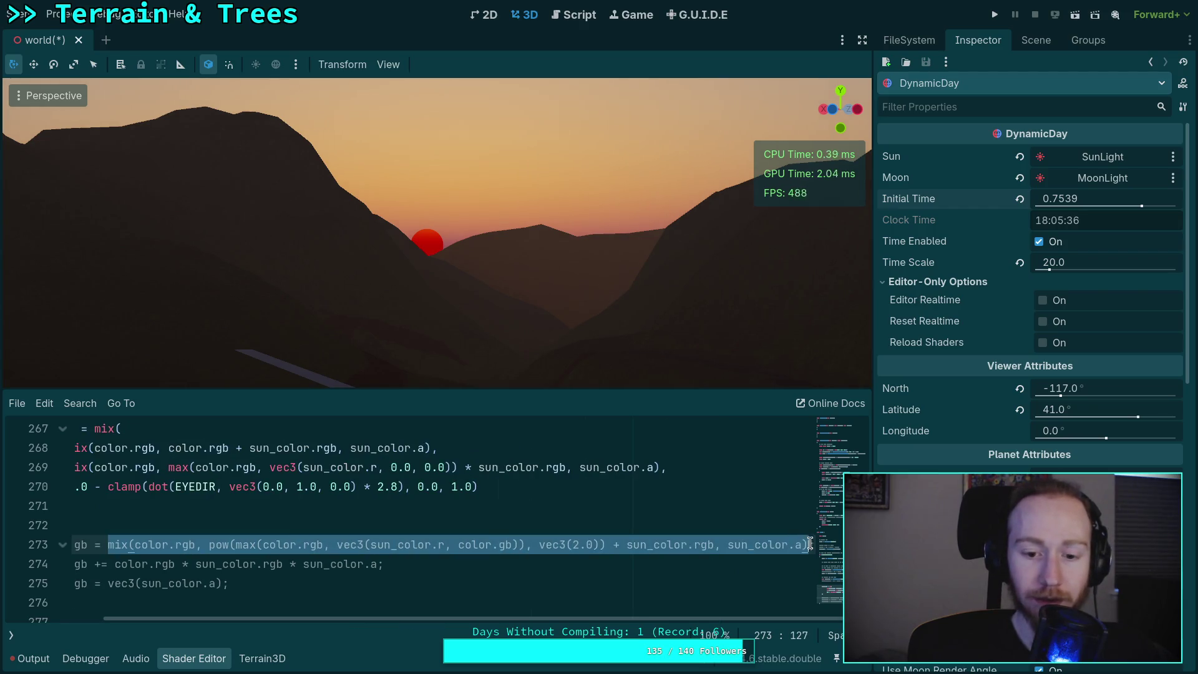
{"action": "right_click", "coordinate": [423, 545]}
{"action": "left_click", "coordinate": [452, 526]}
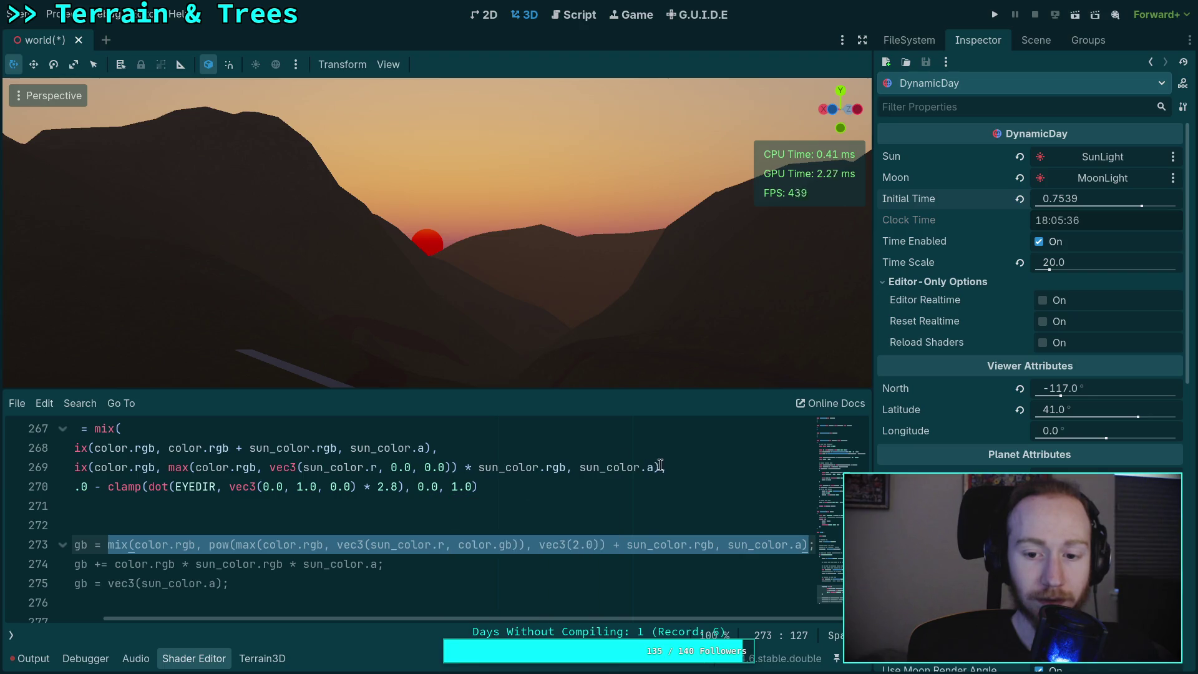
{"action": "left_click_drag", "start_coordinate": [659, 466], "coordinate": [178, 470]}
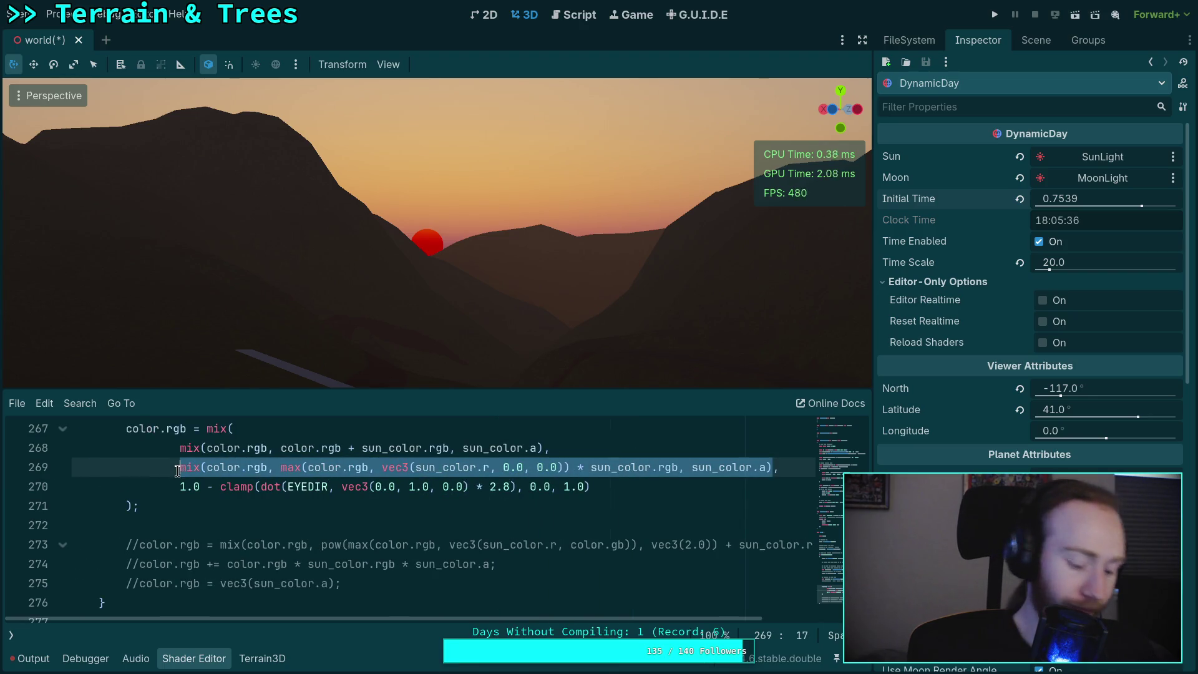
{"action": "key", "text": "BackSpace"}
{"action": "key", "text": "ctrl+v"}
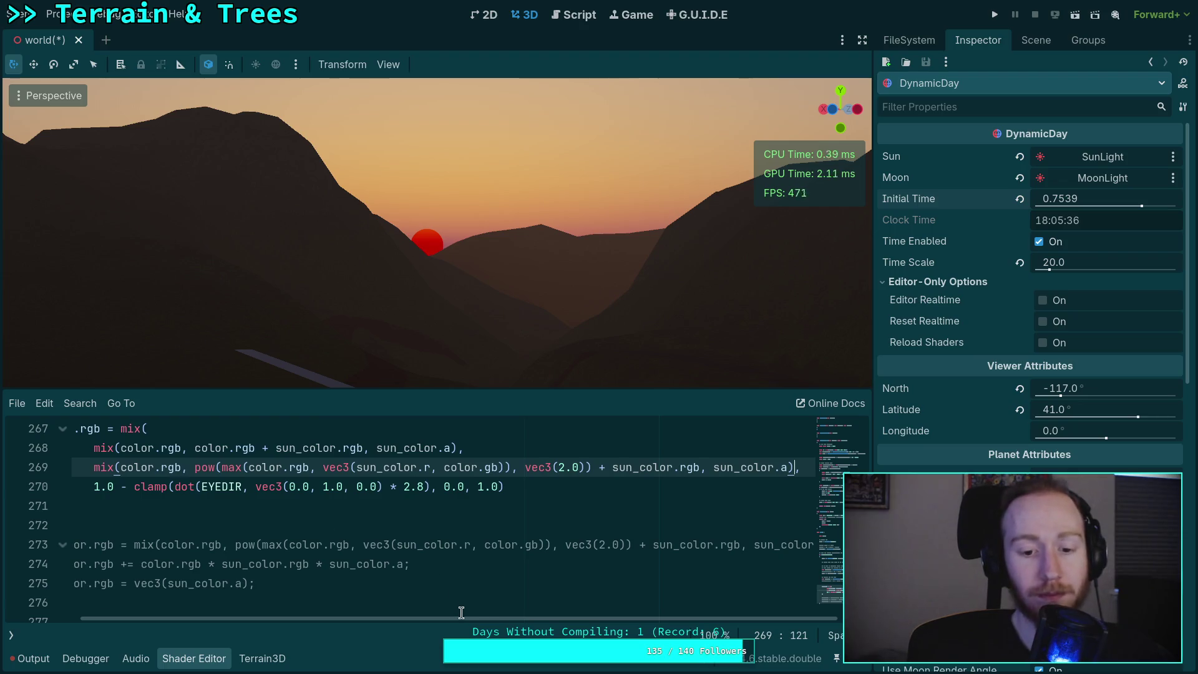
{"action": "left_click_drag", "start_coordinate": [457, 617], "coordinate": [407, 618]}
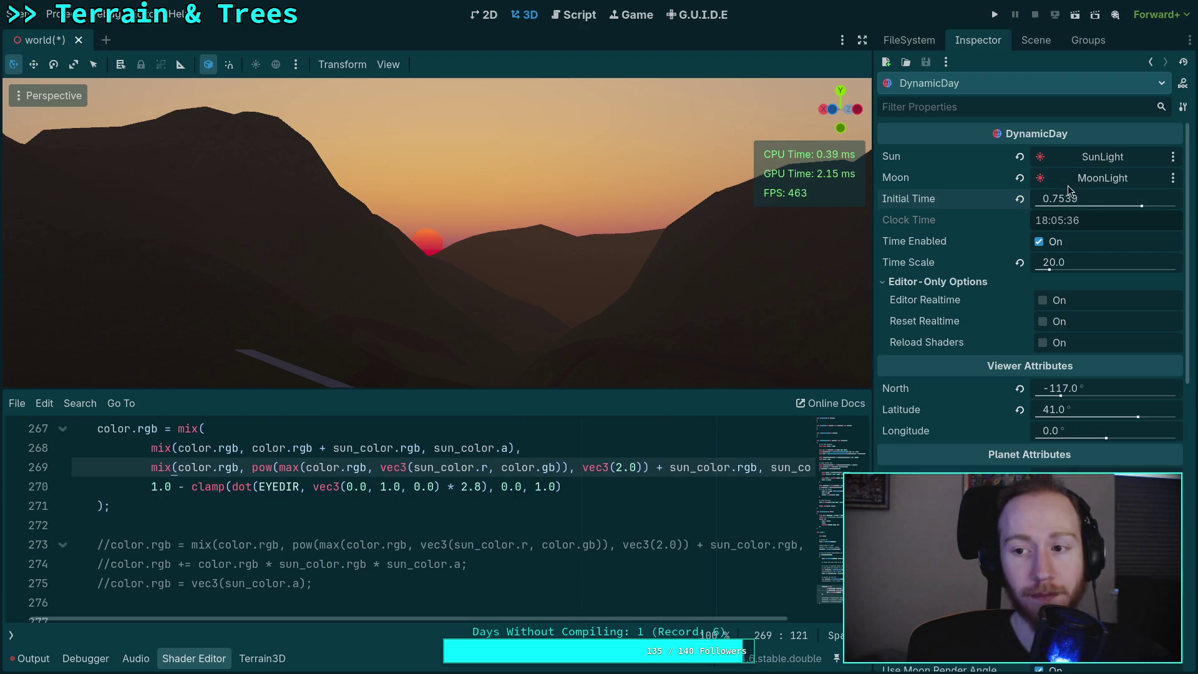
{"action": "left_click_drag", "start_coordinate": [1068, 198], "coordinate": [1010, 199]}
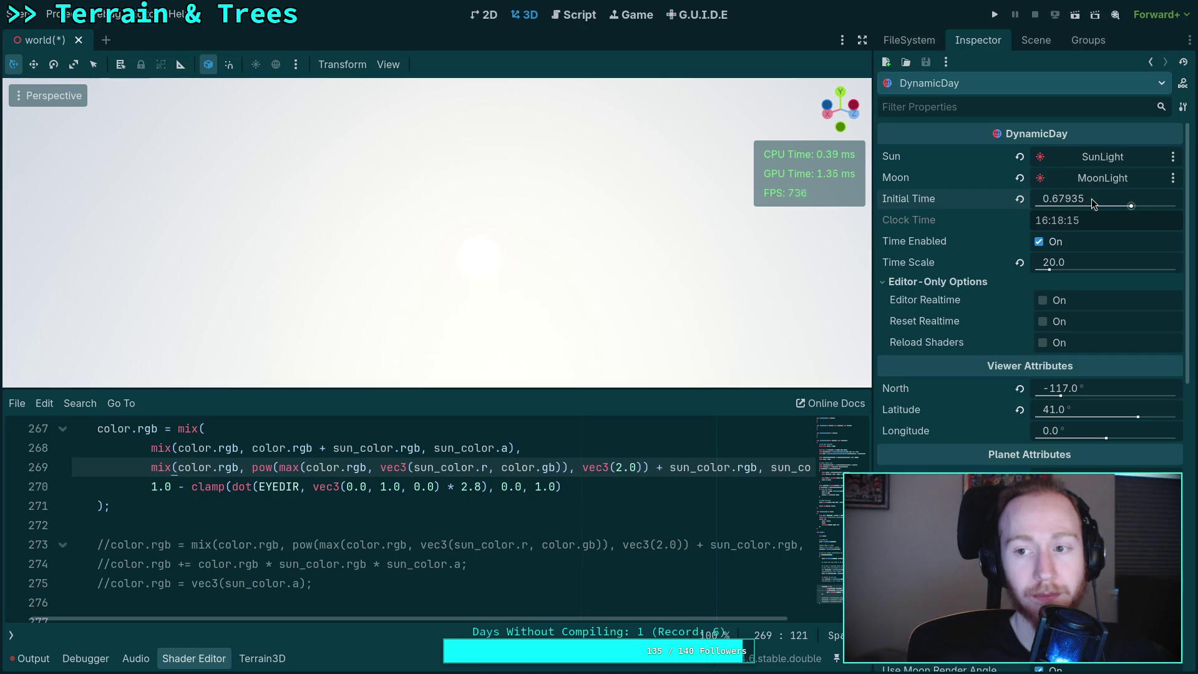
- Move Initial Time back to mid-afternoon
{"action": "left_click_drag", "start_coordinate": [1091, 198], "coordinate": [1017, 198]}
{"action": "left_click_drag", "start_coordinate": [1094, 198], "coordinate": [1079, 199]}
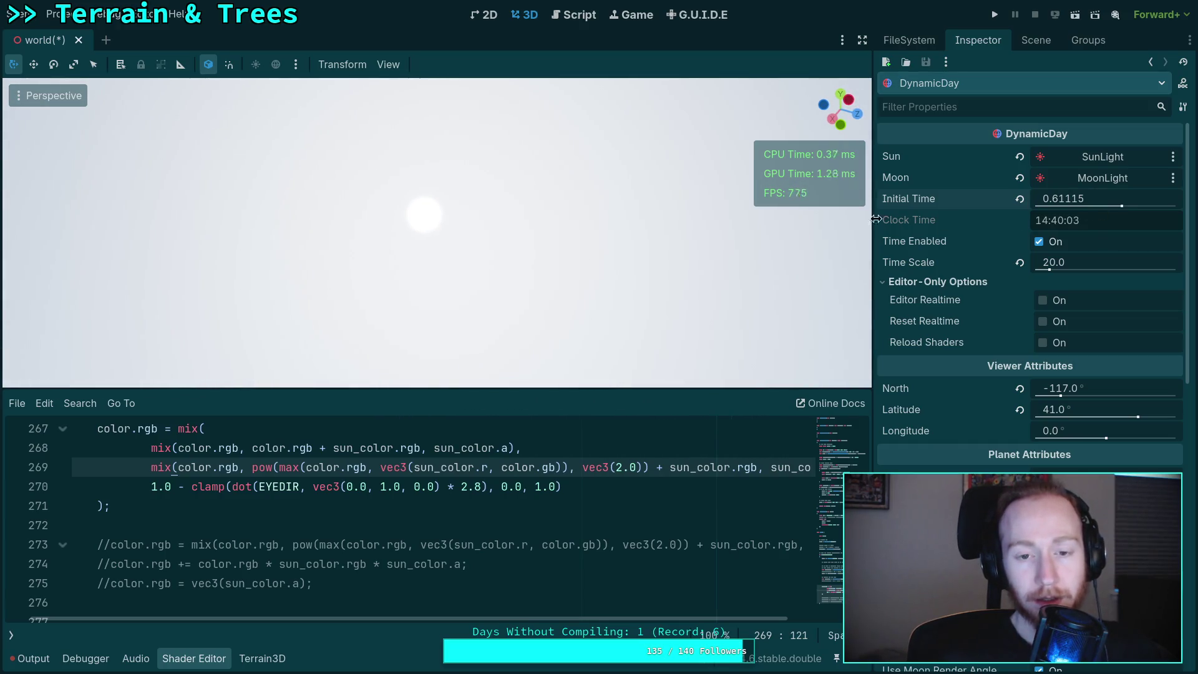
{"action": "left_click_drag", "start_coordinate": [1074, 199], "coordinate": [1065, 200]}
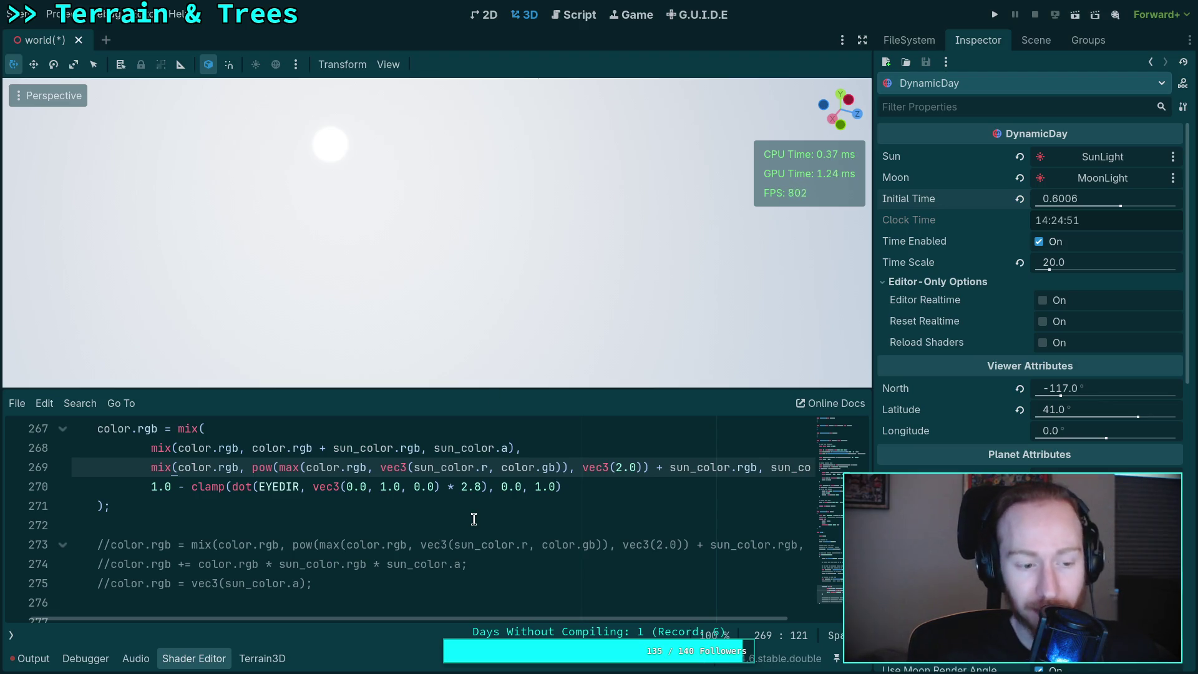
- Multiply sun_color.rgb on line 268 by a factor, trying 100.0 and settling on 2.0
{"action": "scroll", "coordinate": [474, 519], "scroll_direction": "up", "scroll_amount": 1}
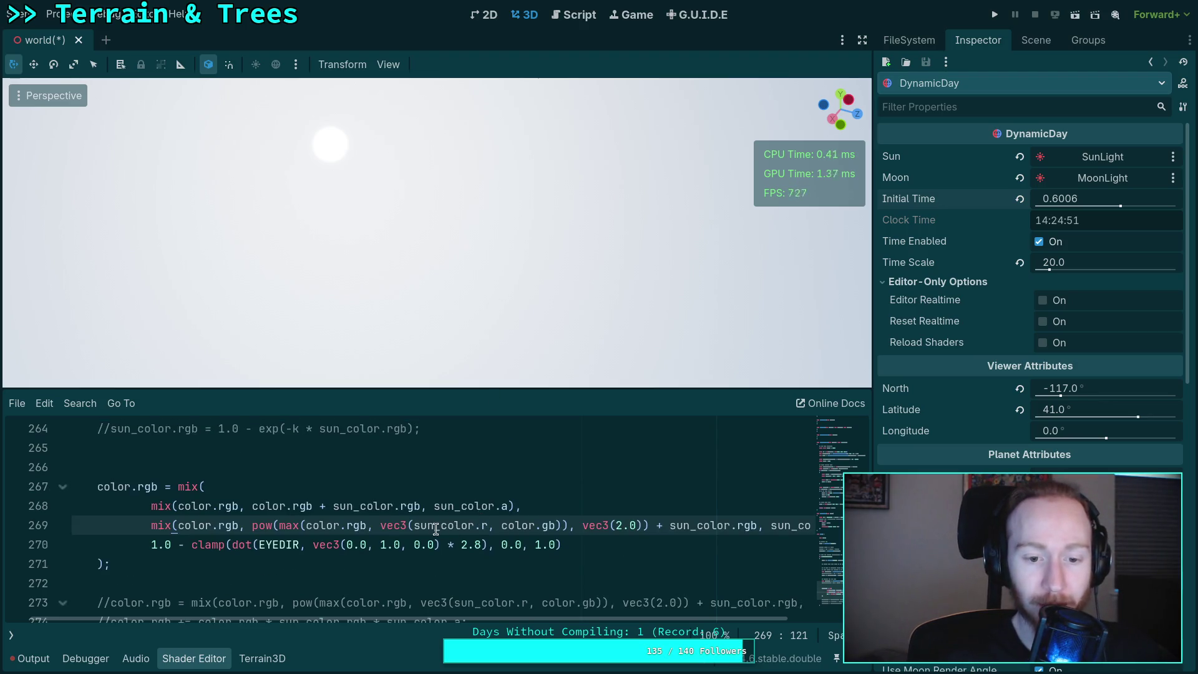
{"action": "left_click", "coordinate": [433, 505]}
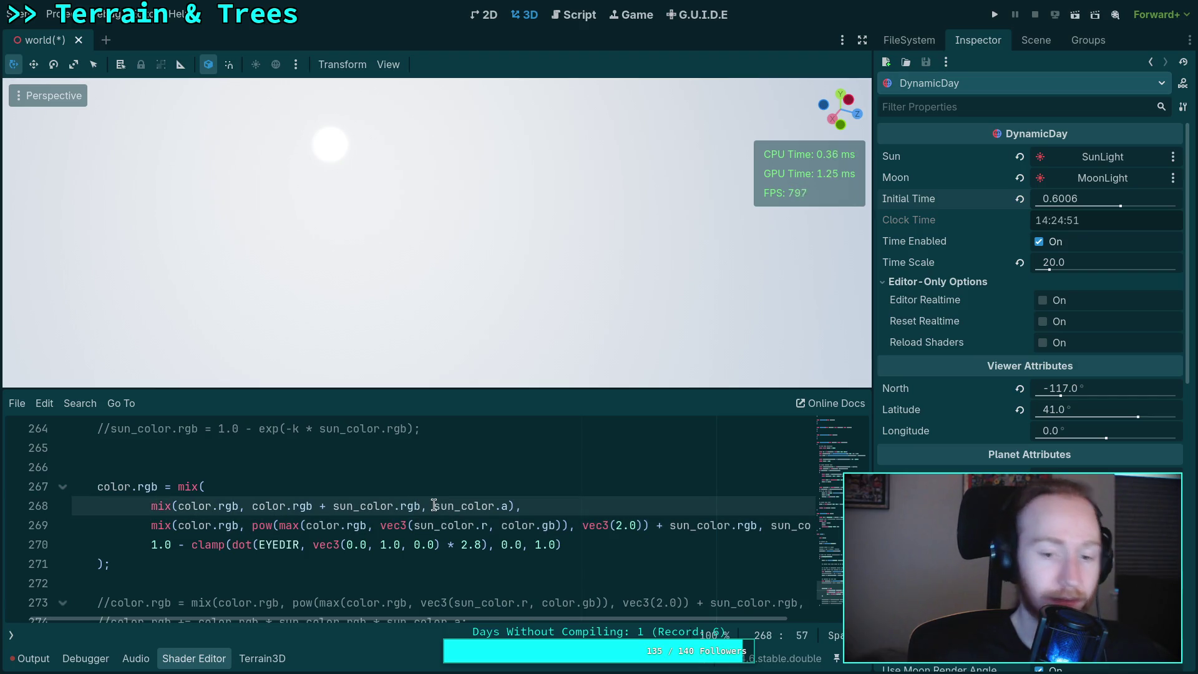
{"action": "key", "text": "Left"}
{"action": "key", "text": "Left"}
{"action": "type", "text": "* 100.0"}
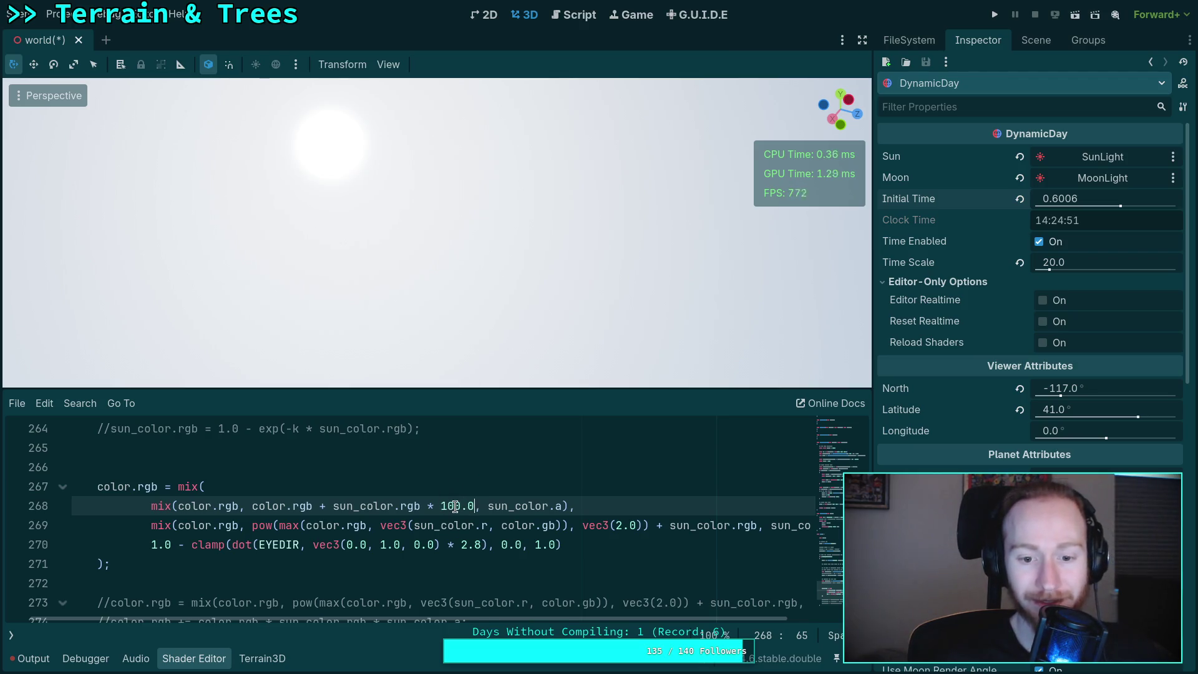
{"action": "key", "text": "BackSpace"}
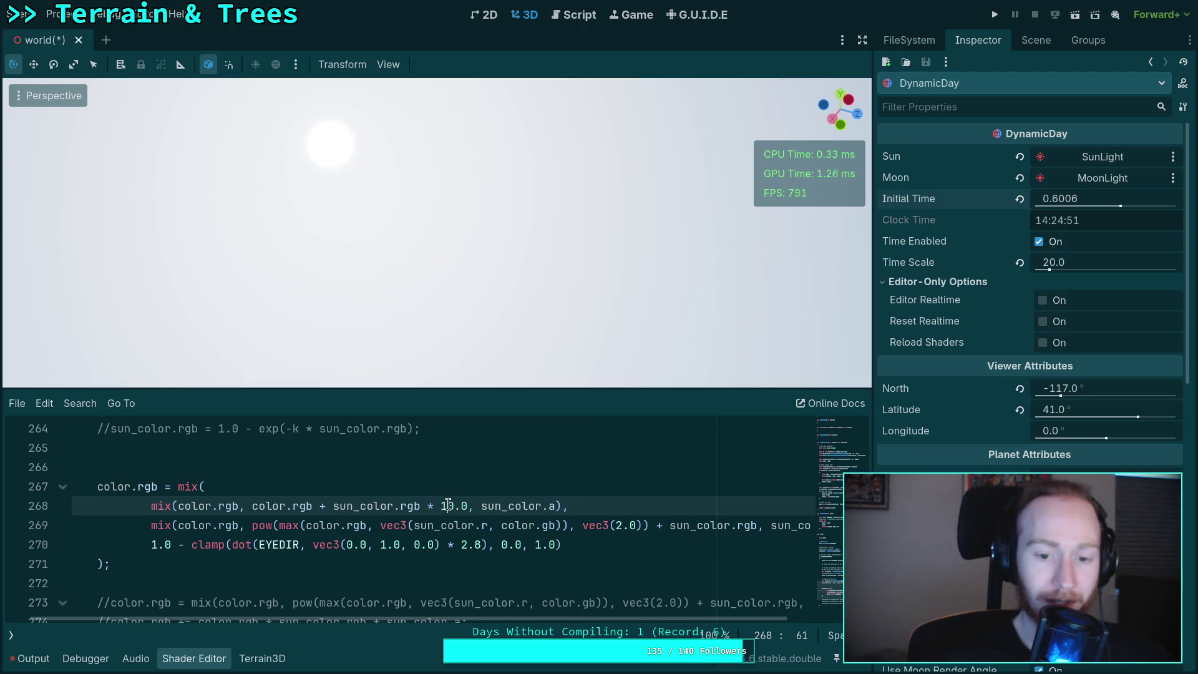
{"action": "key", "text": "BackSpace"}
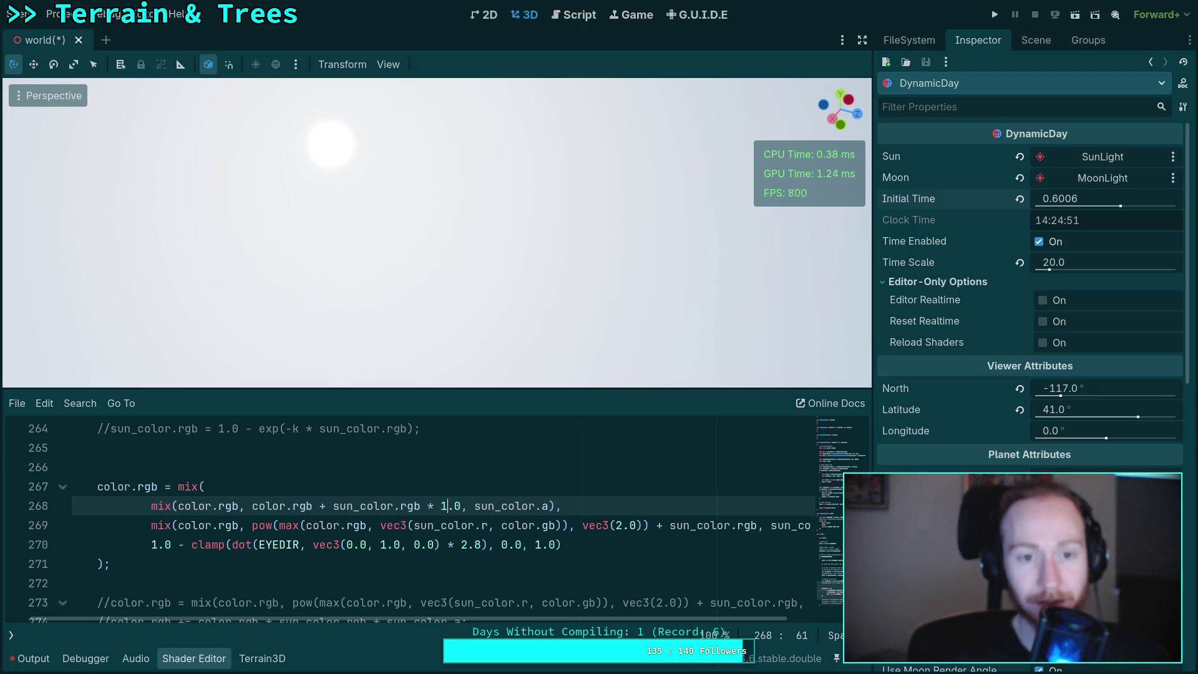
{"action": "key", "text": "BackSpace"}
{"action": "type", "text": "2"}
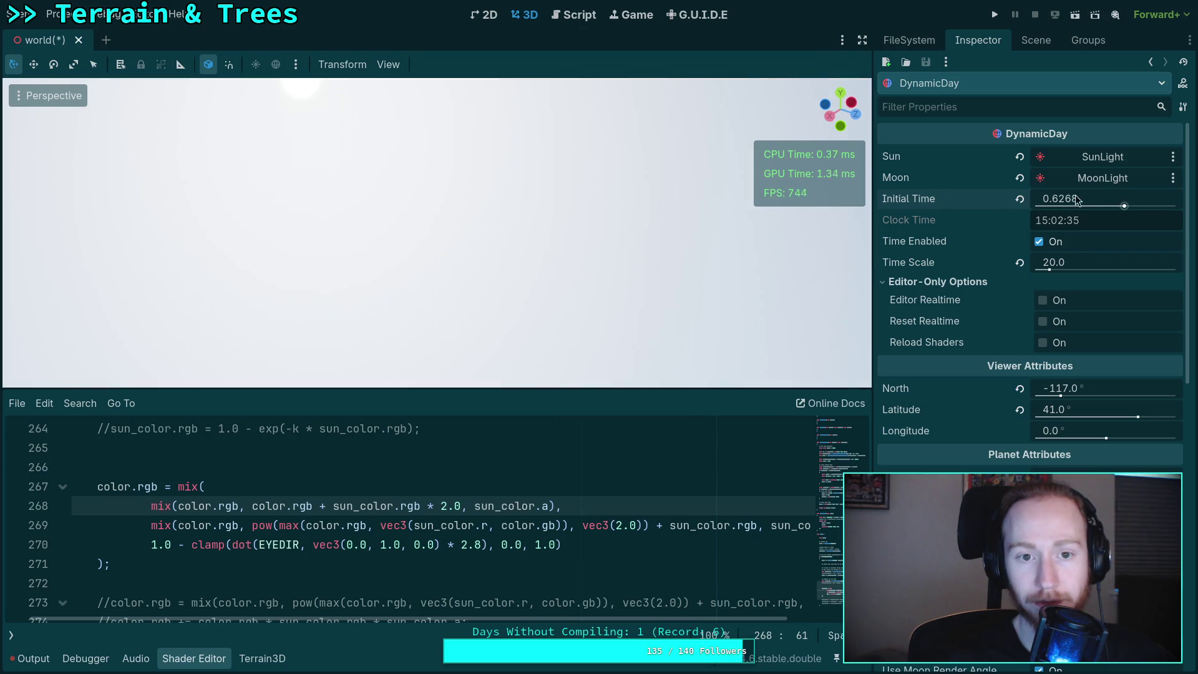
{"action": "left_click_drag", "start_coordinate": [596, 187], "coordinate": [687, 250]}
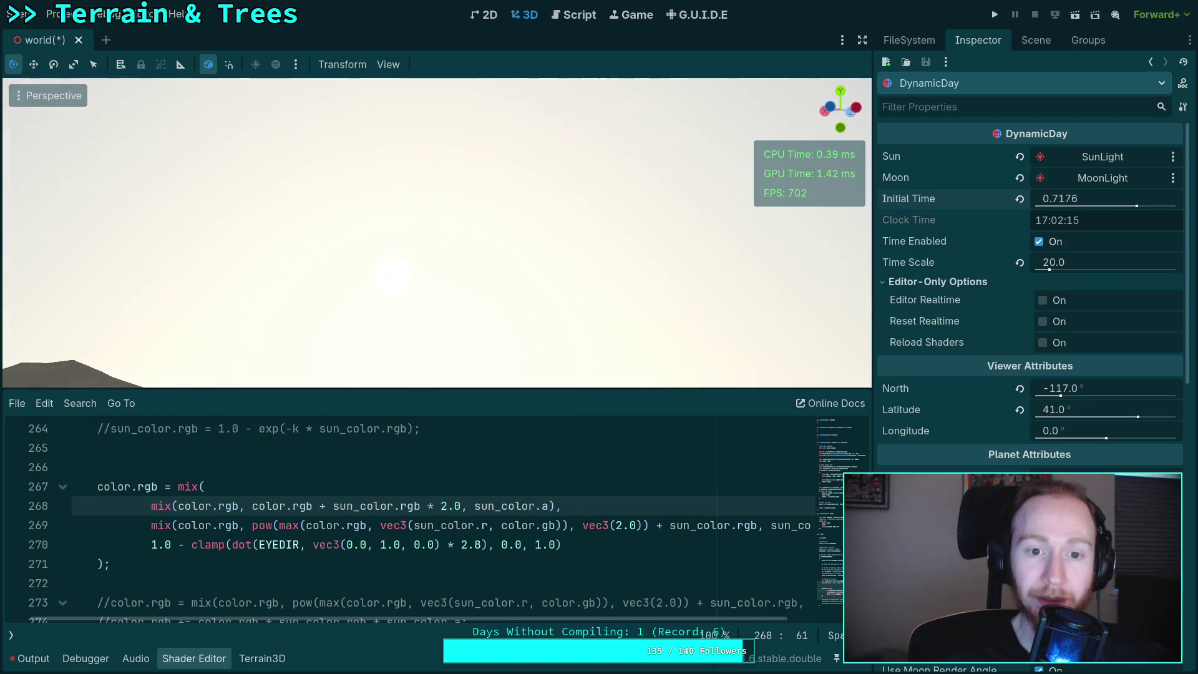
- Face the mountains and set Initial Time near 0.7525 so the orange sun sits on the ridge
{"action": "left_click_drag", "start_coordinate": [713, 192], "coordinate": [624, 193]}
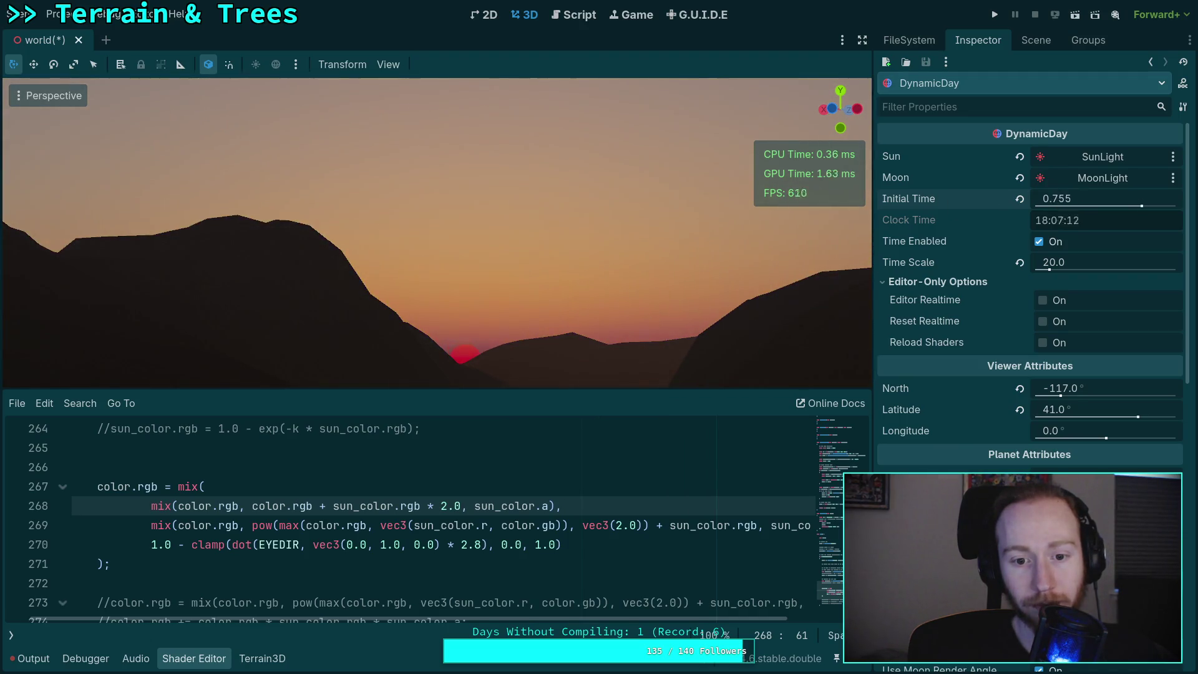
{"action": "left_click_drag", "start_coordinate": [1142, 206], "coordinate": [1143, 211]}
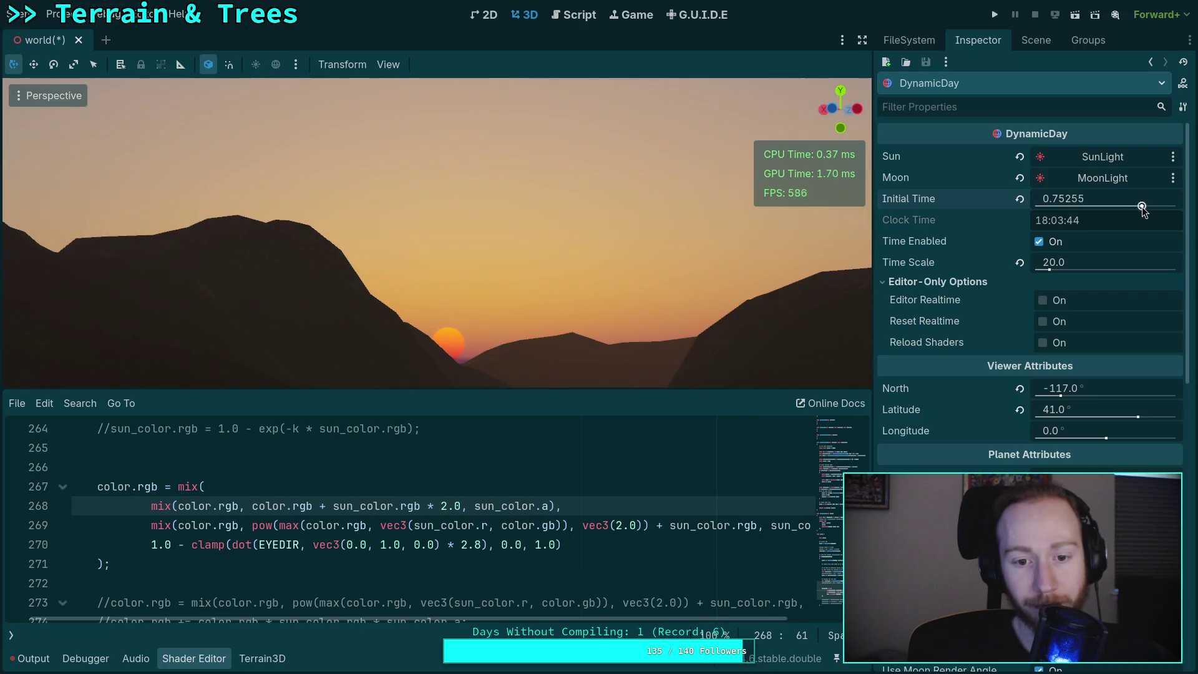
{"action": "key", "text": "super+3"}
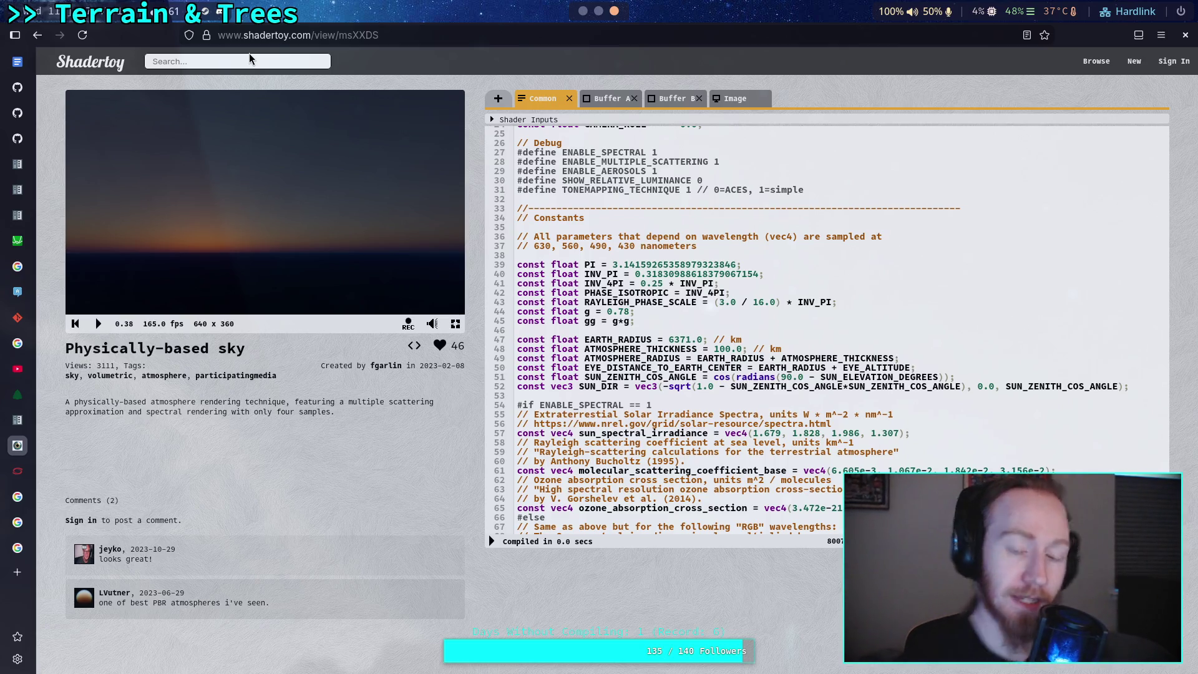
- Search Shadertoy for 'sky', confirming Leave page to reach the results
{"action": "left_click", "coordinate": [244, 58]}
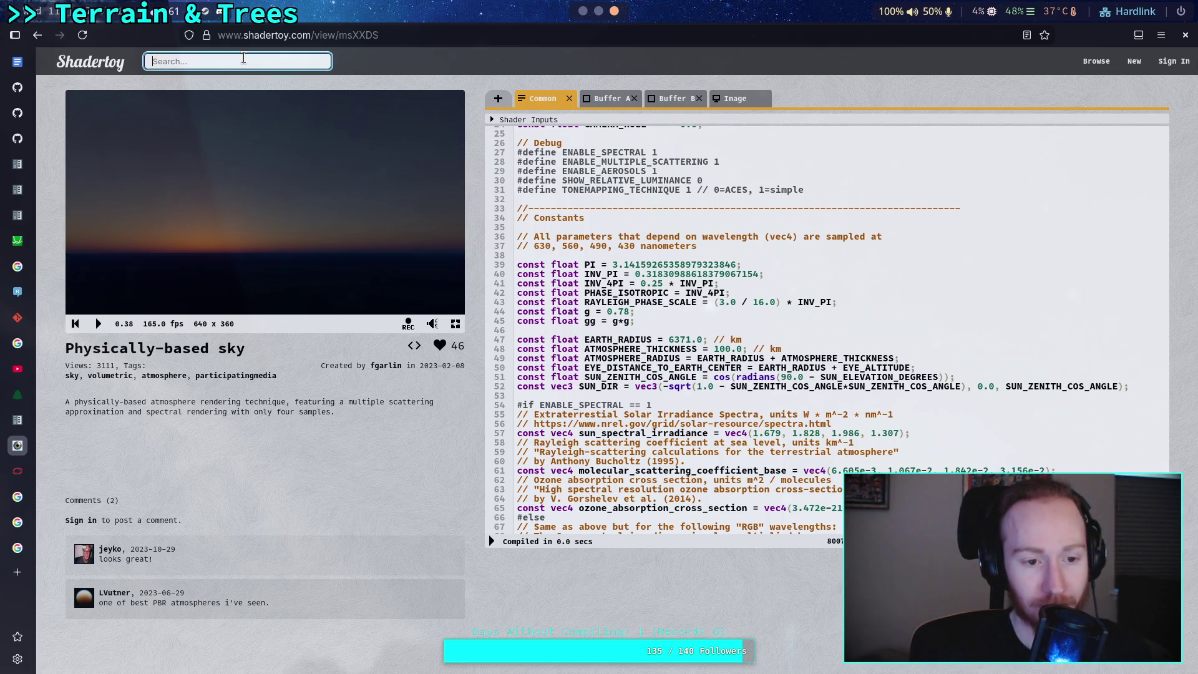
{"action": "type", "text": "sky"}
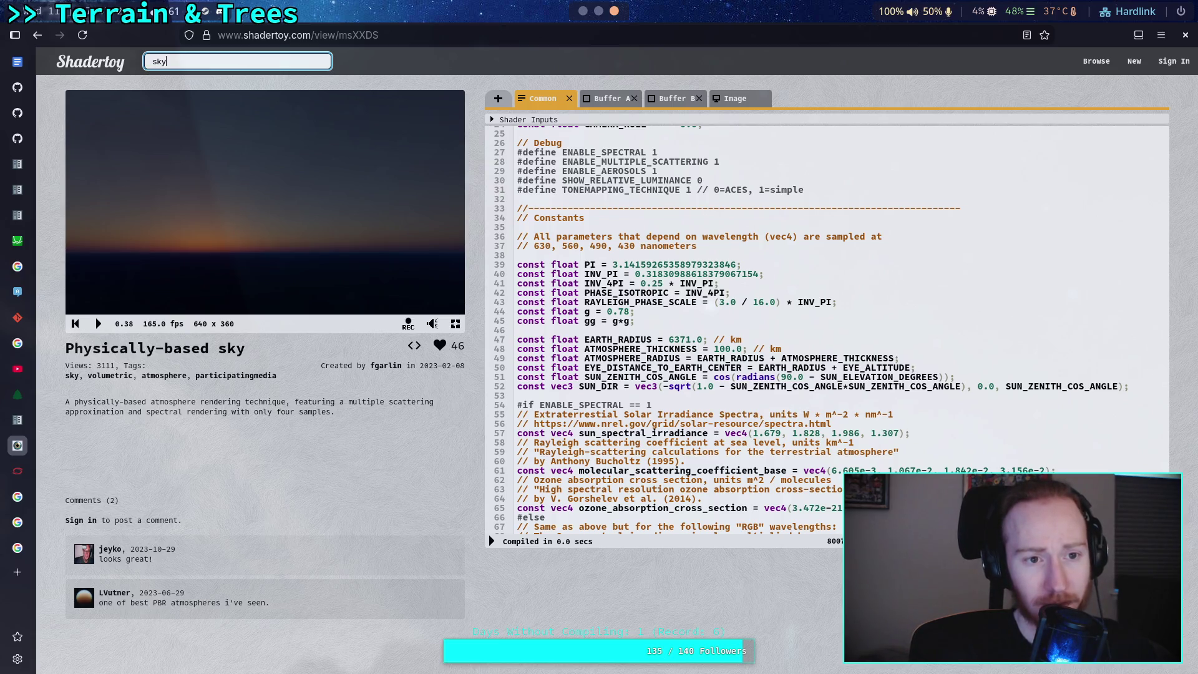
{"action": "key", "text": "Return"}
{"action": "left_click", "coordinate": [697, 388]}
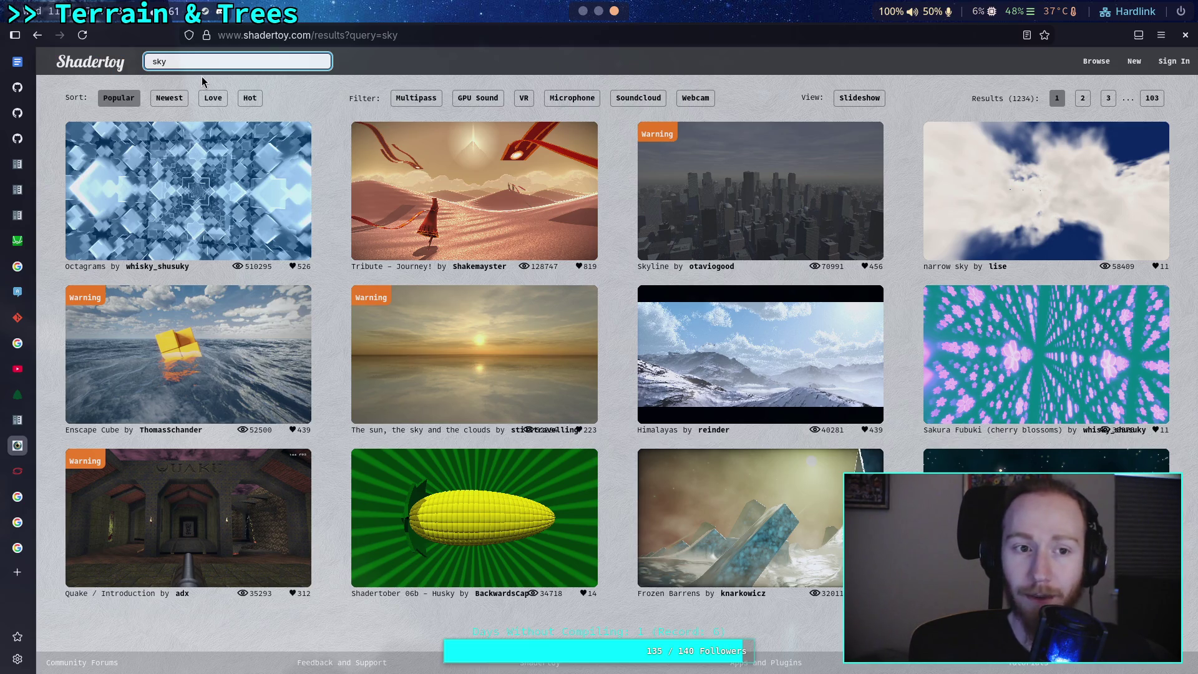
- Re-run the 'sky' search and open The sun, the sky and the clouds shader
{"action": "double_click", "coordinate": [147, 61]}
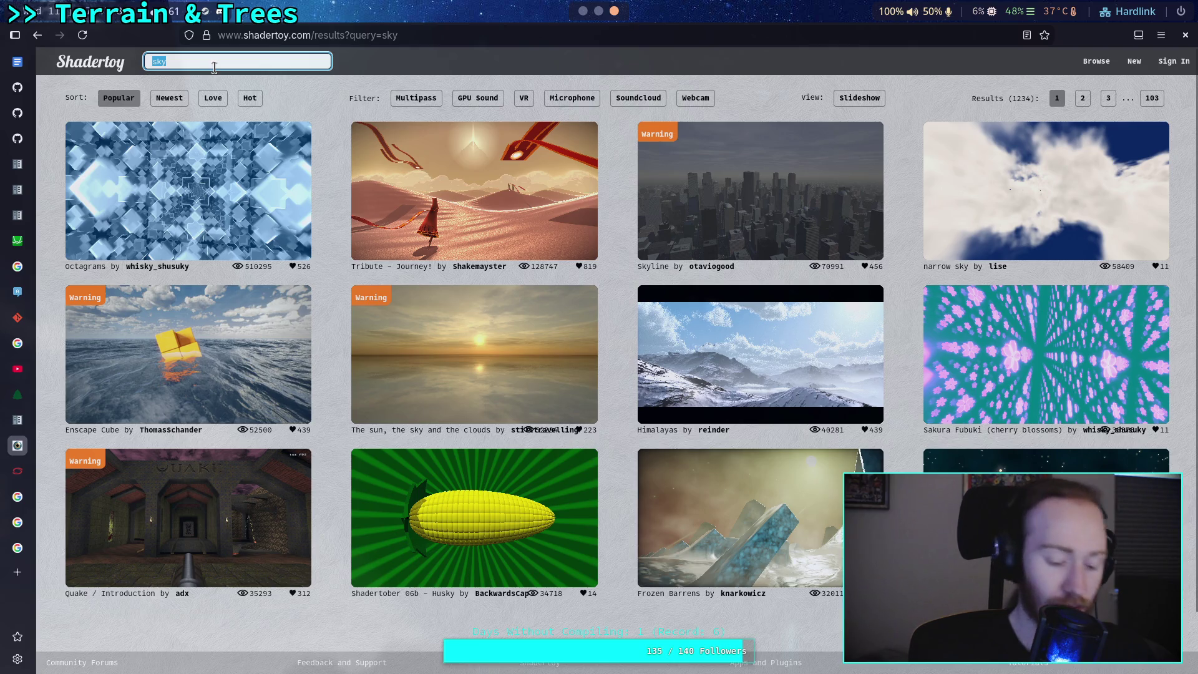
{"action": "key", "text": "Return"}
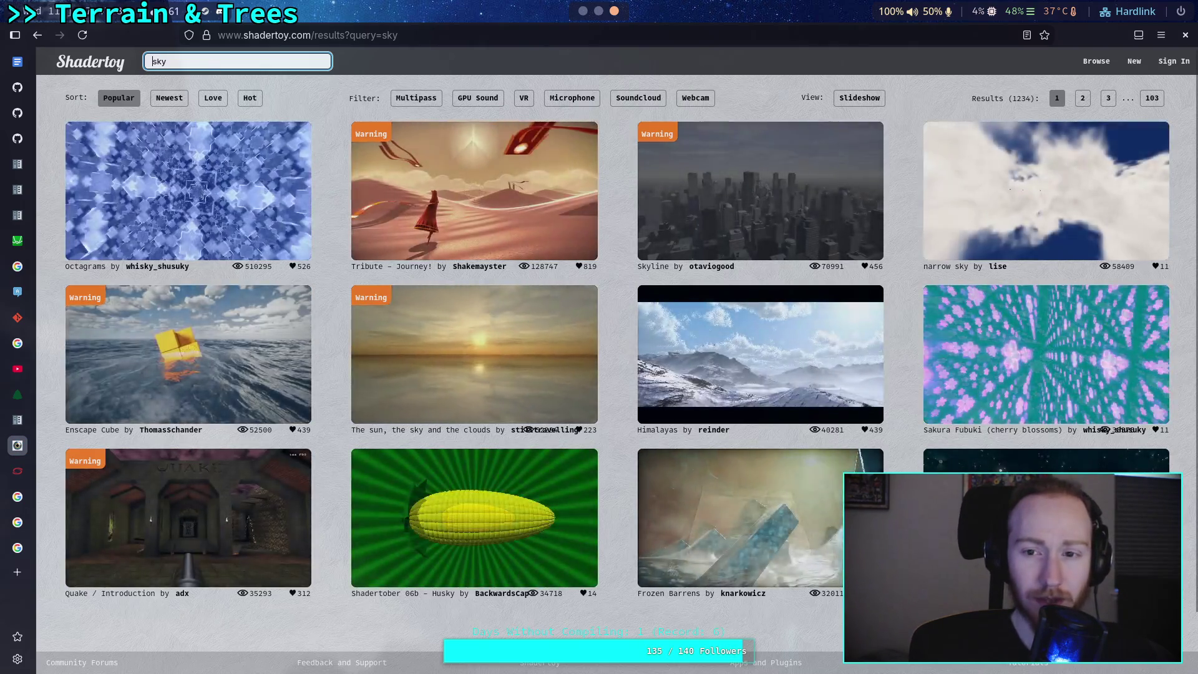
{"action": "double_click", "coordinate": [184, 63]}
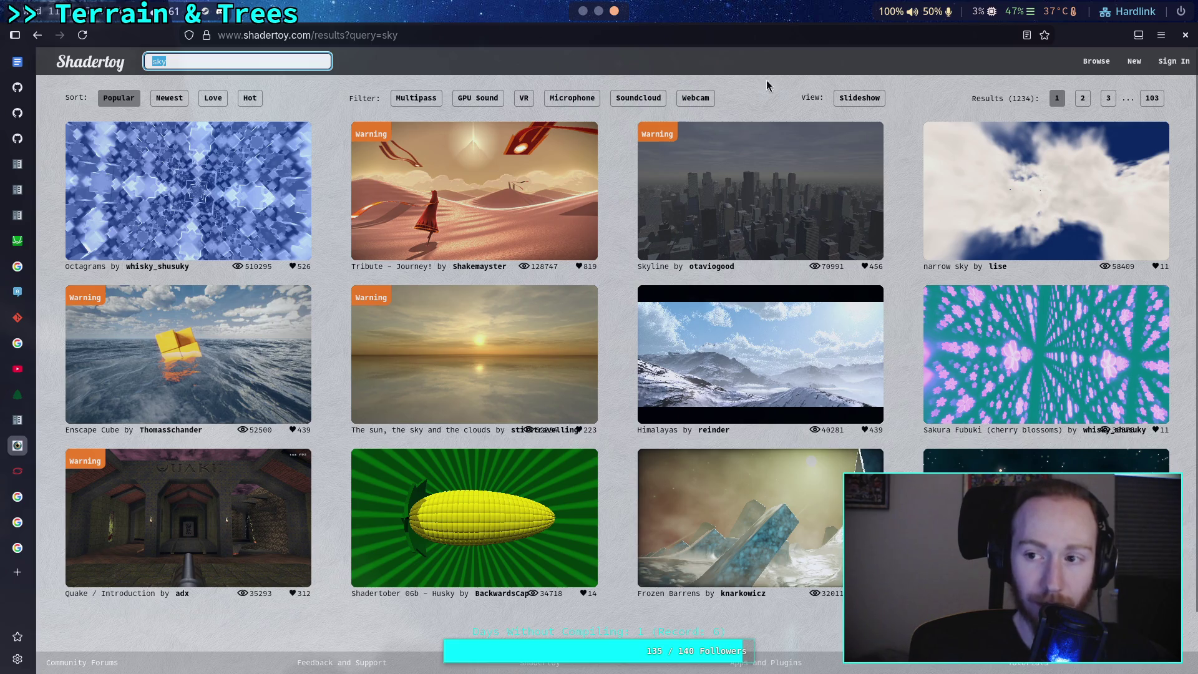
{"action": "left_click", "coordinate": [238, 64]}
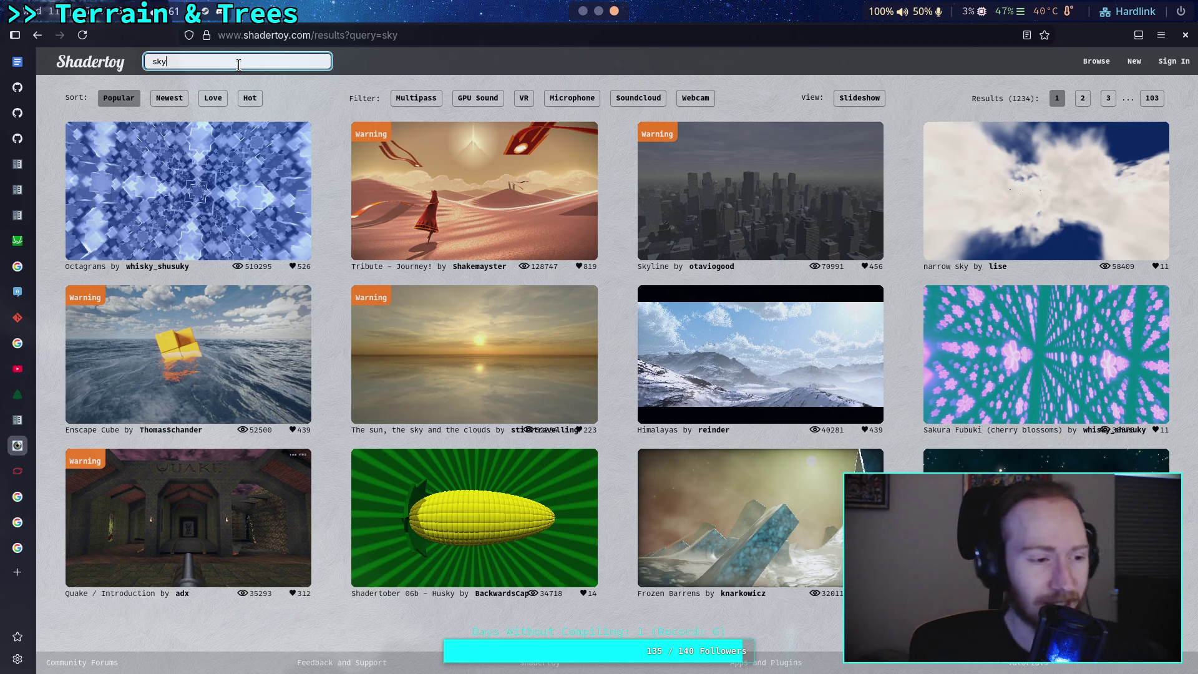
{"action": "left_click", "coordinate": [384, 372]}
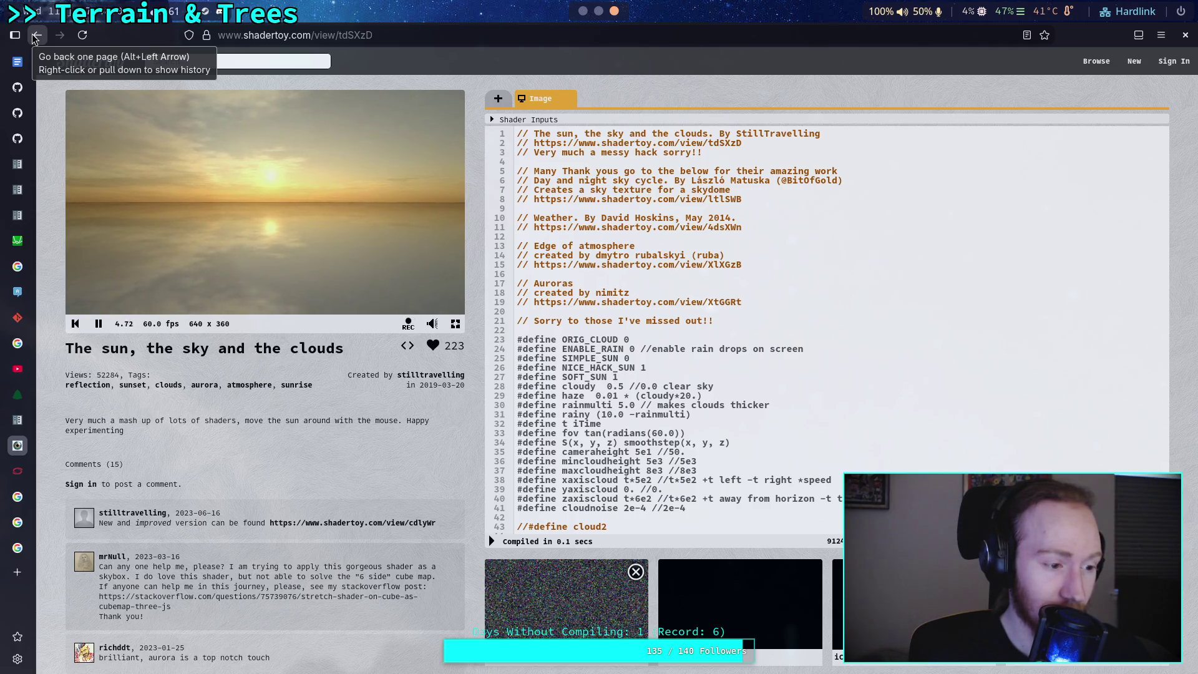
- Move the preview sun toward the horizon and recompile with NICE_HACK_SUN set to 0
{"action": "scroll", "coordinate": [683, 285], "scroll_direction": "down", "scroll_amount": 3}
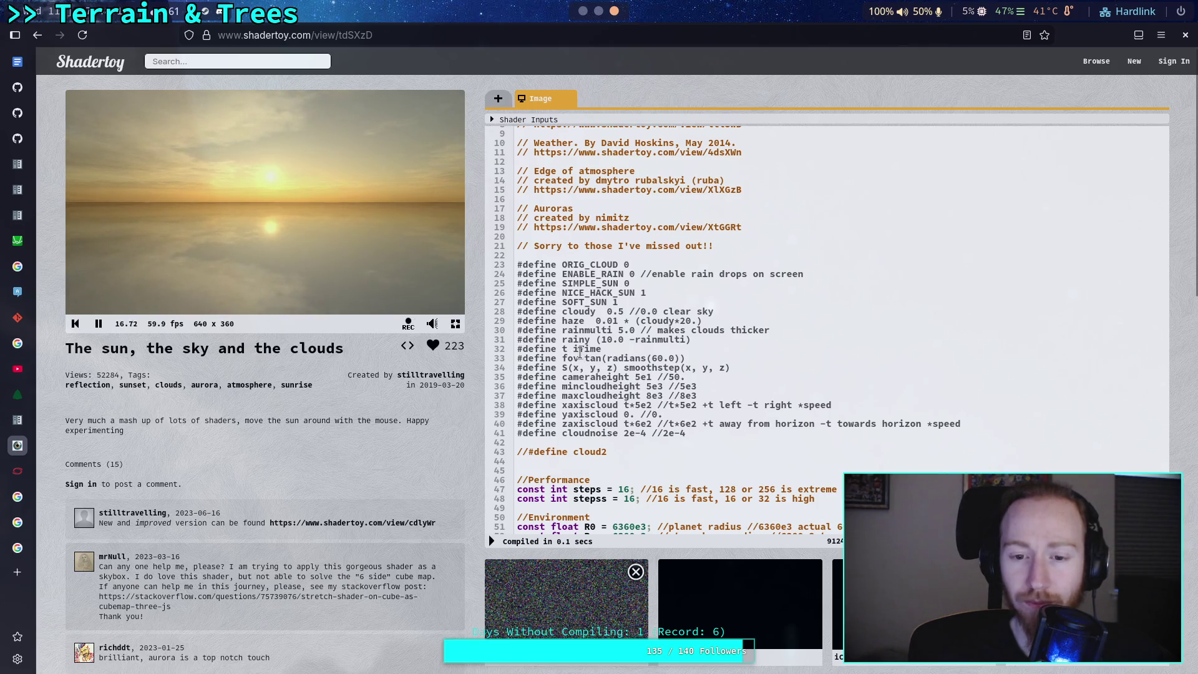
{"action": "mouse_move", "coordinate": [315, 237]}
{"action": "left_mouse_down"}
{"action": "mouse_move", "coordinate": [289, 198]}
{"action": "mouse_move", "coordinate": [278, 212]}
{"action": "mouse_move", "coordinate": [275, 155]}
{"action": "mouse_move", "coordinate": [279, 206]}
{"action": "left_mouse_up"}
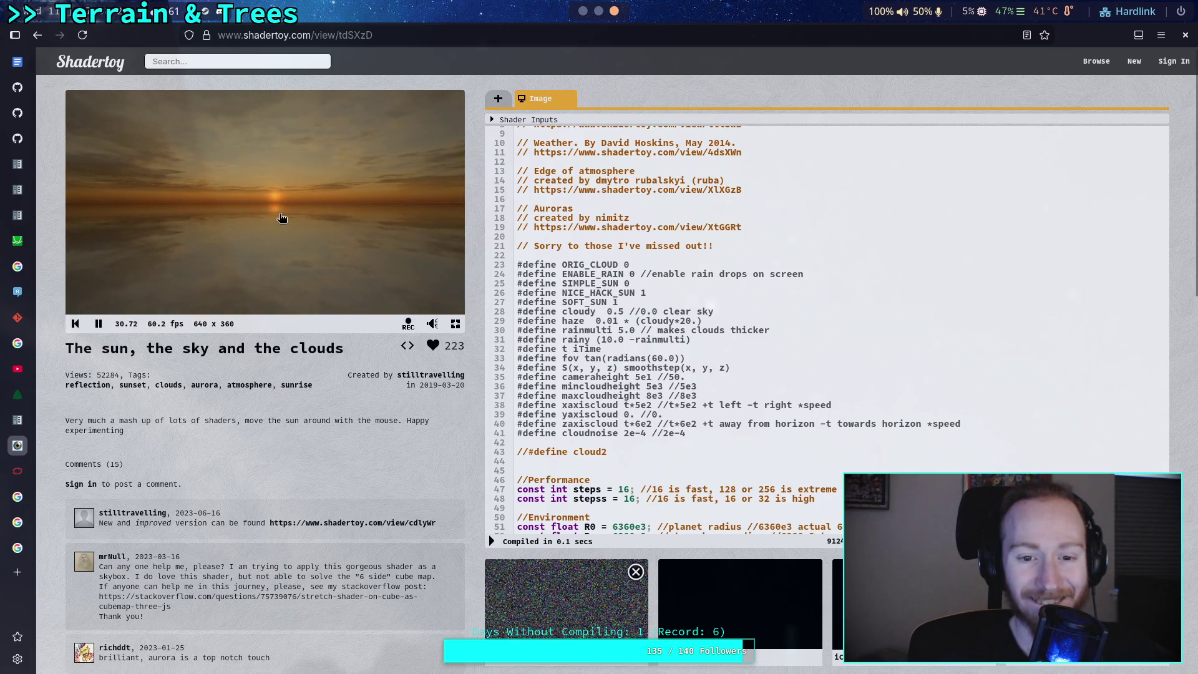
{"action": "double_click", "coordinate": [642, 293]}
{"action": "type", "text": "0"}
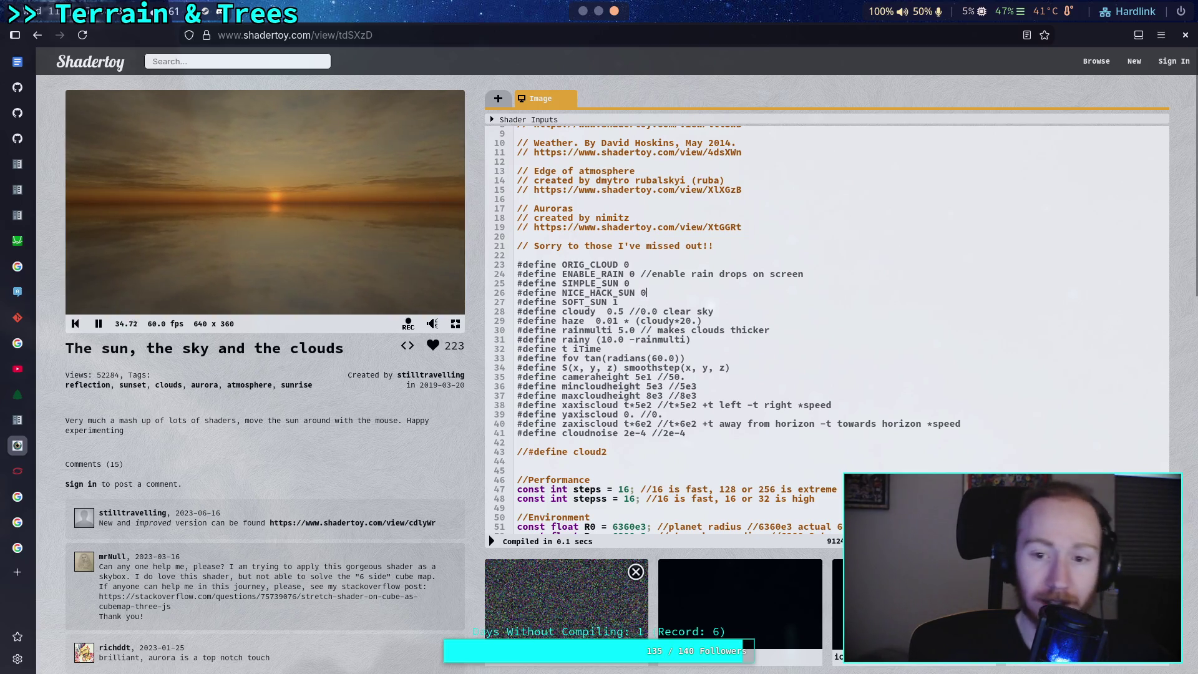
{"action": "left_click", "coordinate": [491, 541]}
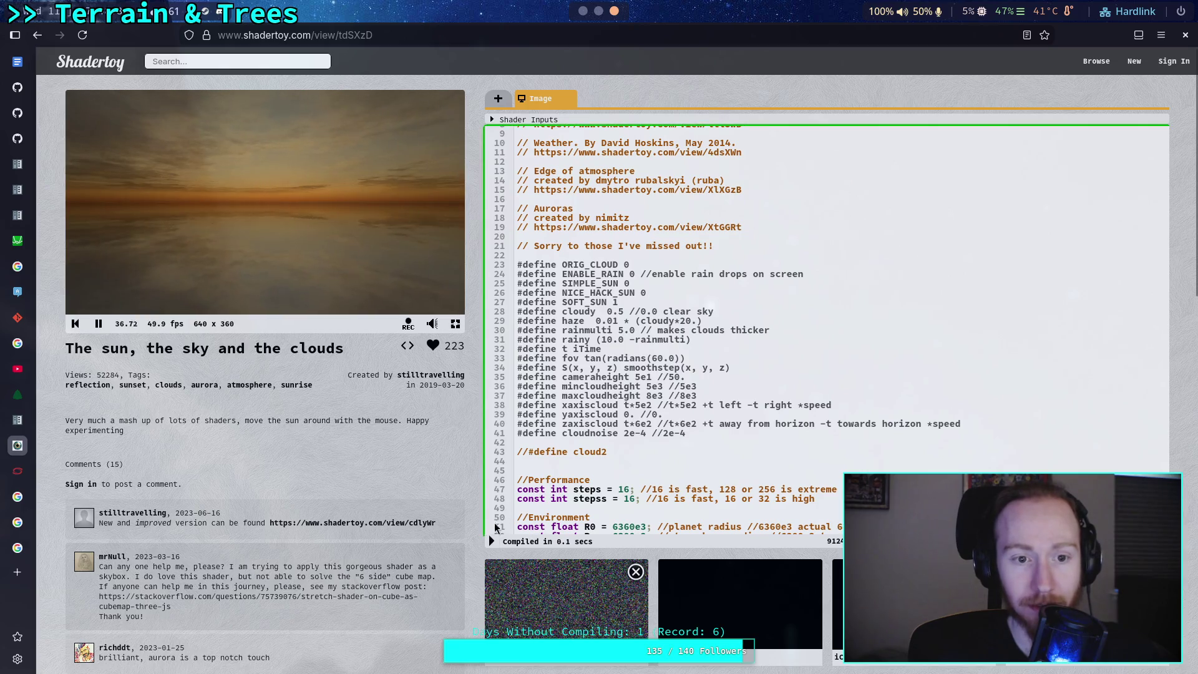
- Set SIMPLE_SUN to 1, recompile, and drag the sun down onto the horizon
{"action": "double_click", "coordinate": [629, 283]}
{"action": "type", "text": "1"}
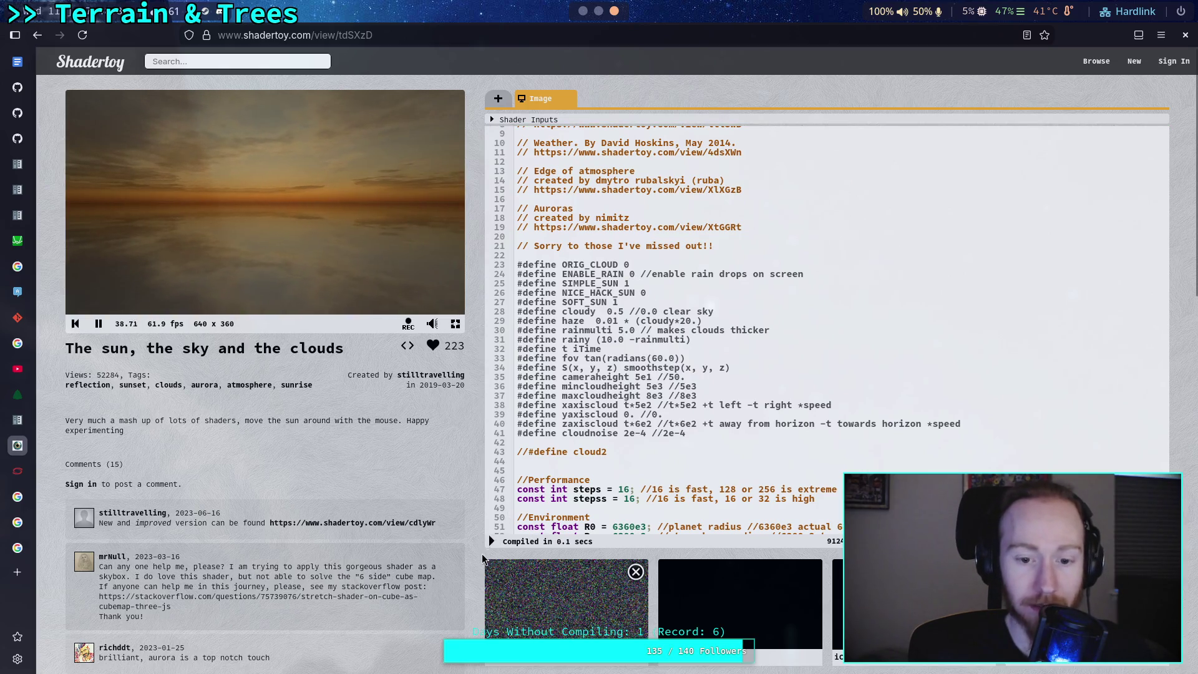
{"action": "left_click", "coordinate": [492, 541]}
{"action": "left_click", "coordinate": [276, 207]}
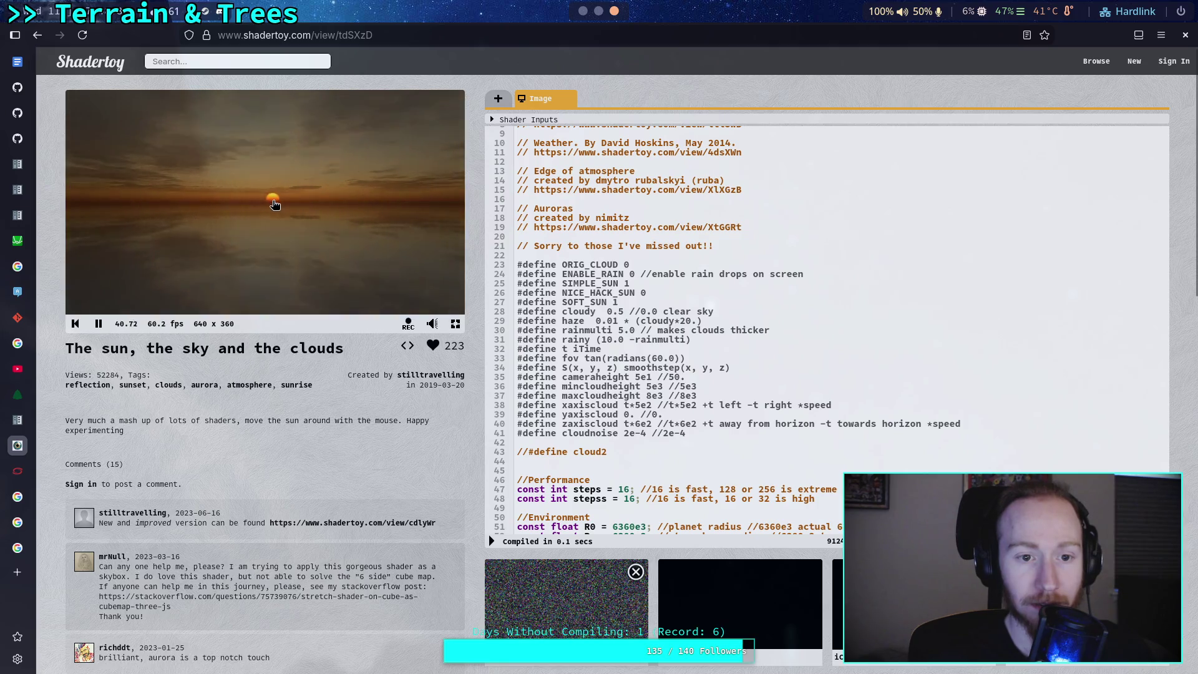
{"action": "left_click_drag", "start_coordinate": [276, 208], "coordinate": [279, 201]}
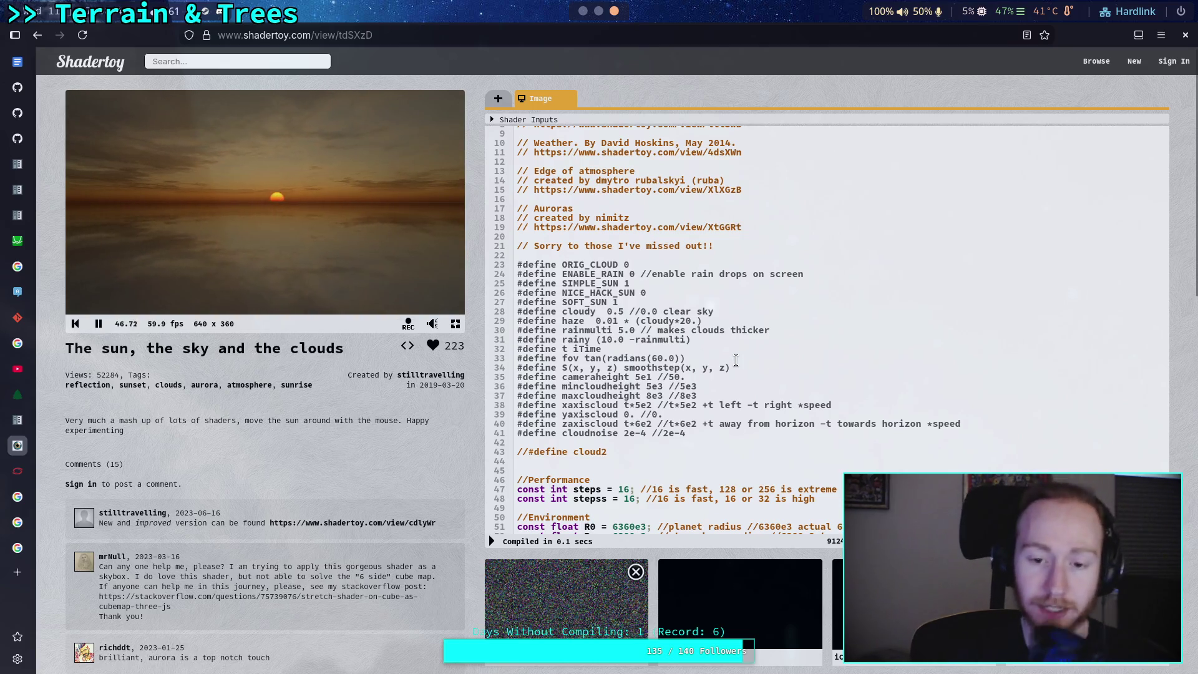
- Review the g and g2 light-concentration lines, then scroll down to the SIMPLE_SUN block
{"action": "scroll", "coordinate": [717, 368], "scroll_direction": "down", "scroll_amount": 6}
{"action": "scroll", "coordinate": [707, 368], "scroll_direction": "down", "scroll_amount": 6}
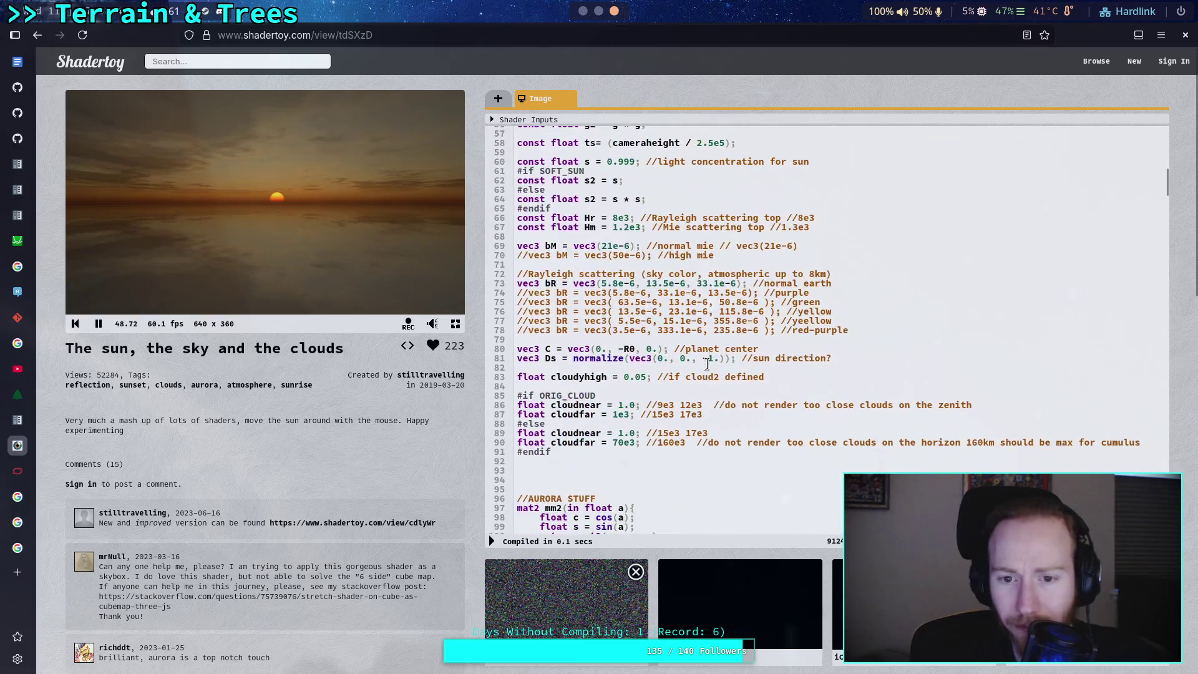
{"action": "scroll", "coordinate": [705, 364], "scroll_direction": "up", "scroll_amount": 4}
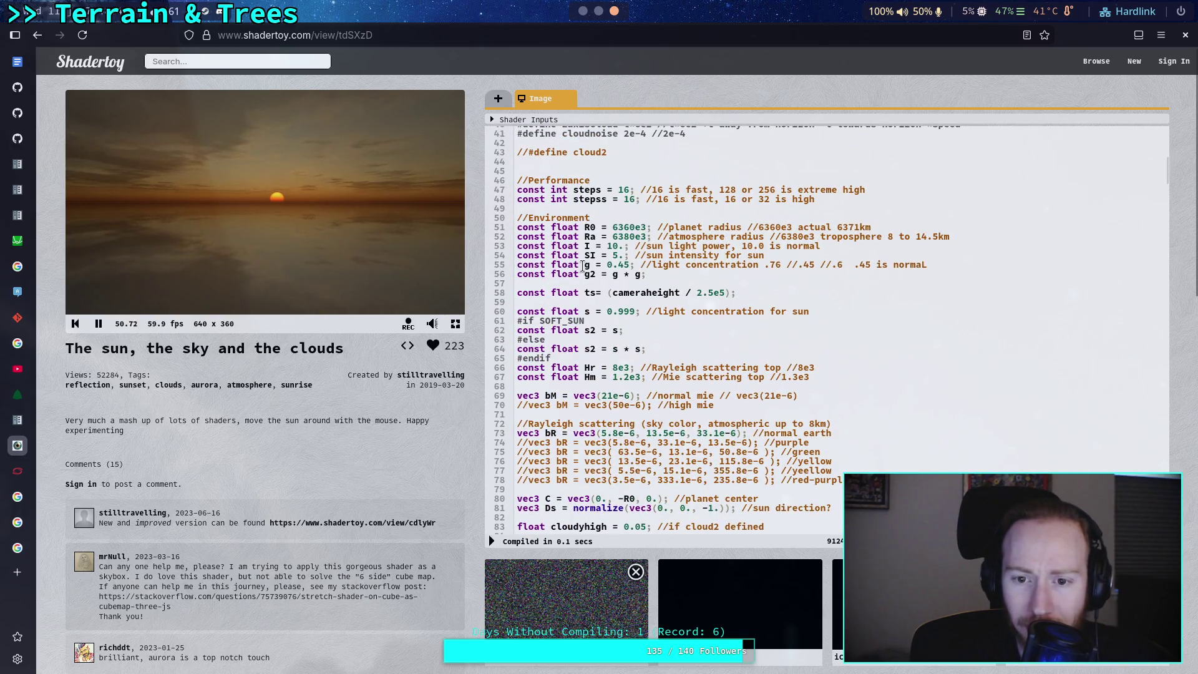
{"action": "left_click_drag", "start_coordinate": [587, 267], "coordinate": [668, 284]}
{"action": "left_click", "coordinate": [736, 329]}
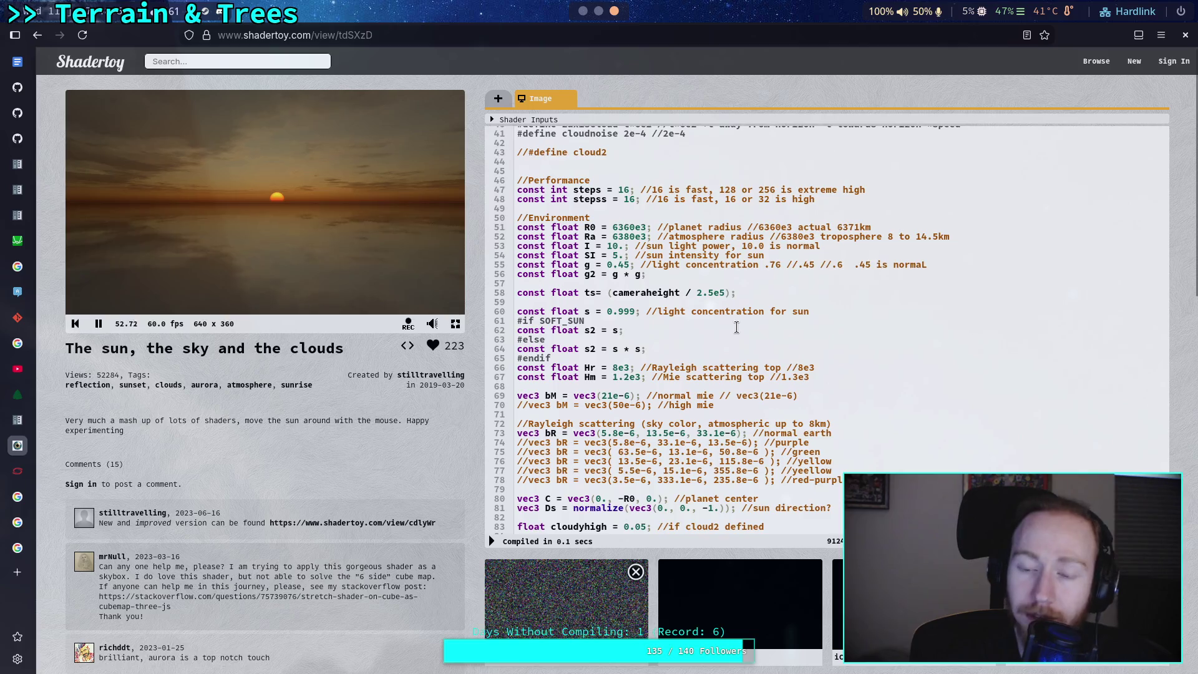
{"action": "scroll", "coordinate": [736, 327], "scroll_direction": "down", "scroll_amount": 15}
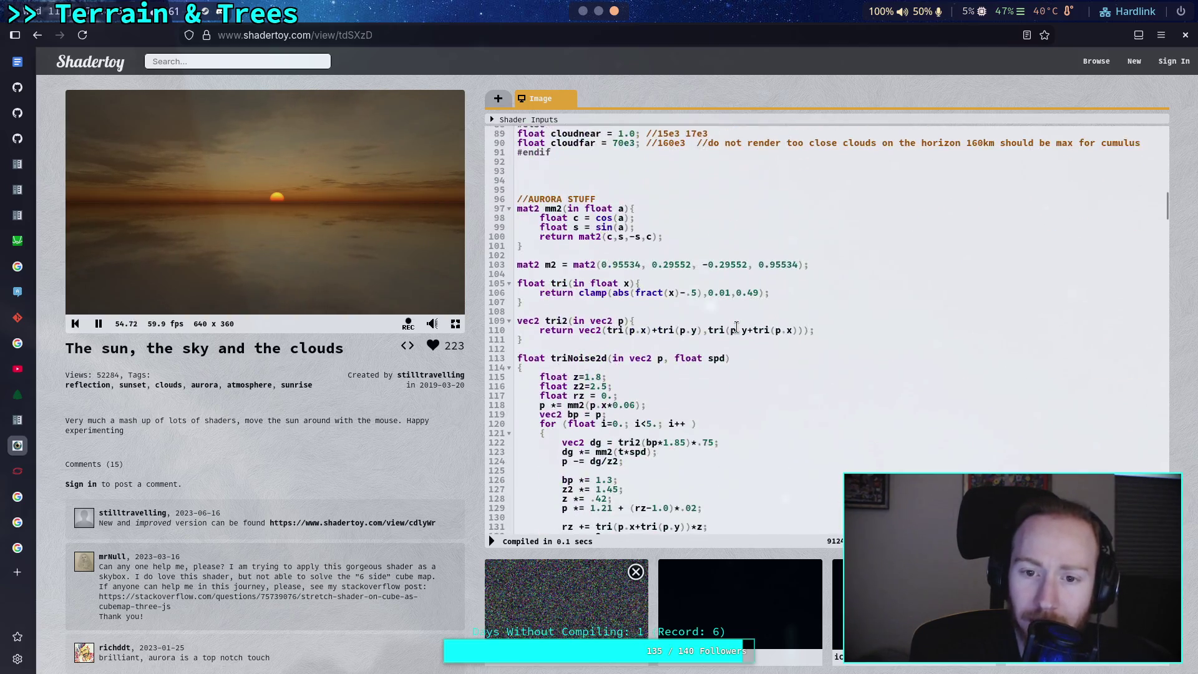
{"action": "scroll", "coordinate": [736, 327], "scroll_direction": "down", "scroll_amount": 18}
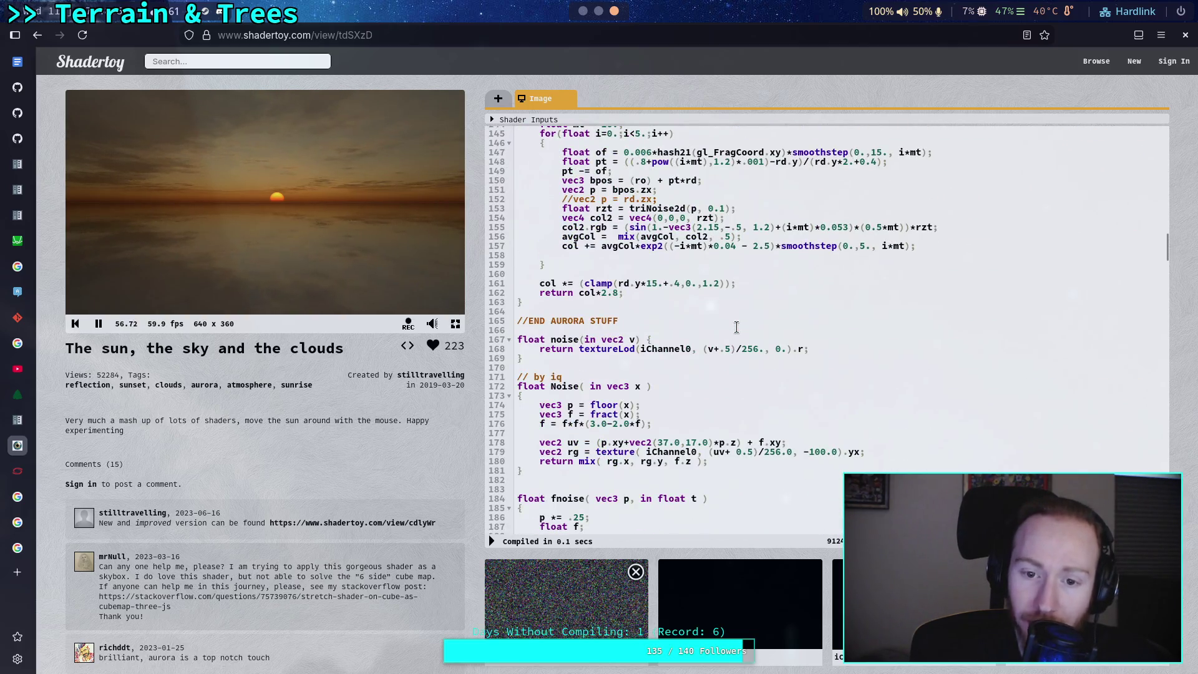
{"action": "scroll", "coordinate": [736, 327], "scroll_direction": "down", "scroll_amount": 13}
{"action": "scroll", "coordinate": [736, 327], "scroll_direction": "down", "scroll_amount": 20}
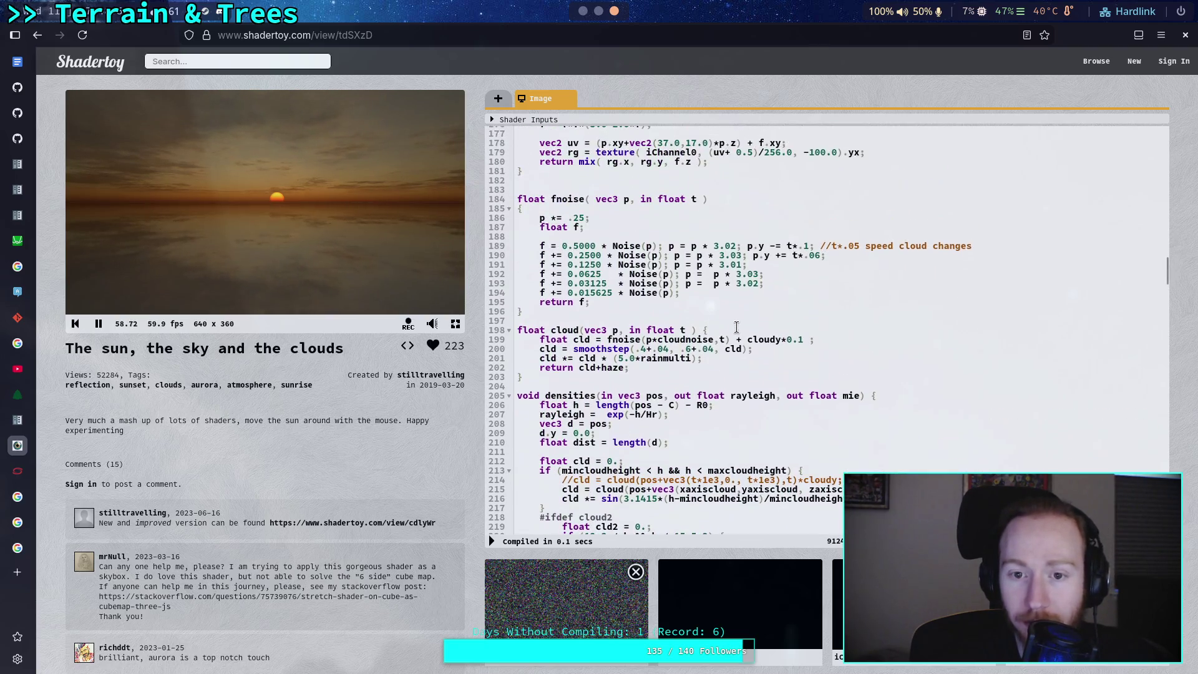
{"action": "scroll", "coordinate": [736, 326], "scroll_direction": "down", "scroll_amount": 20}
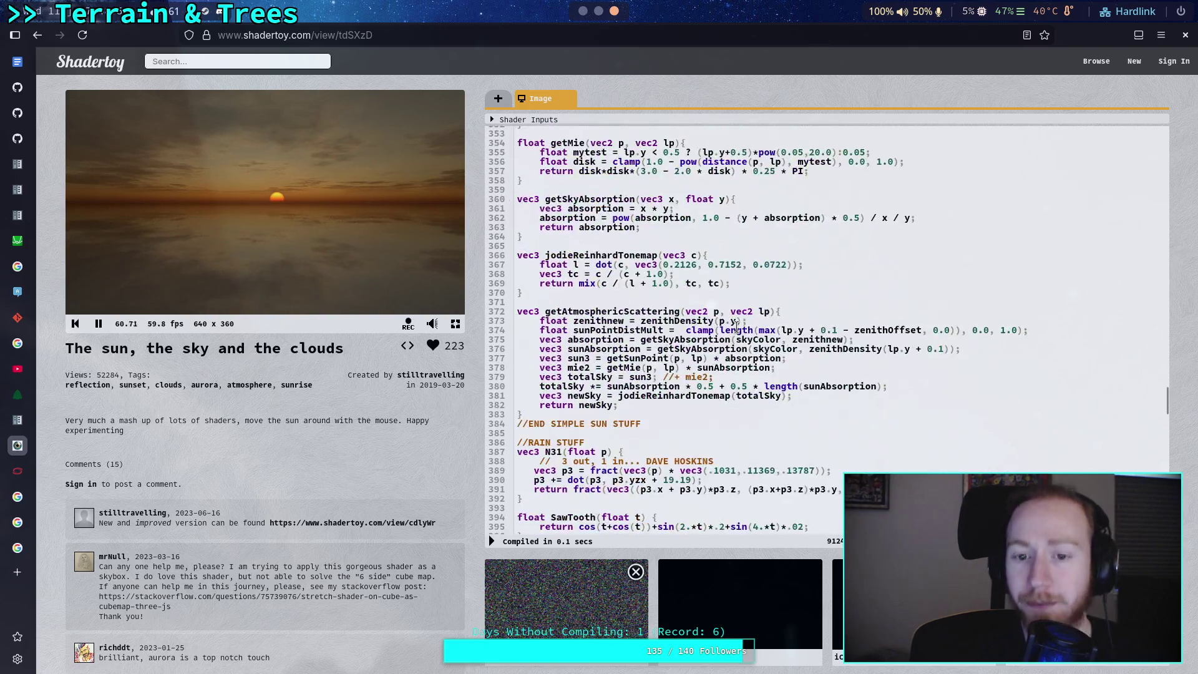
{"action": "scroll", "coordinate": [736, 327], "scroll_direction": "down", "scroll_amount": 15}
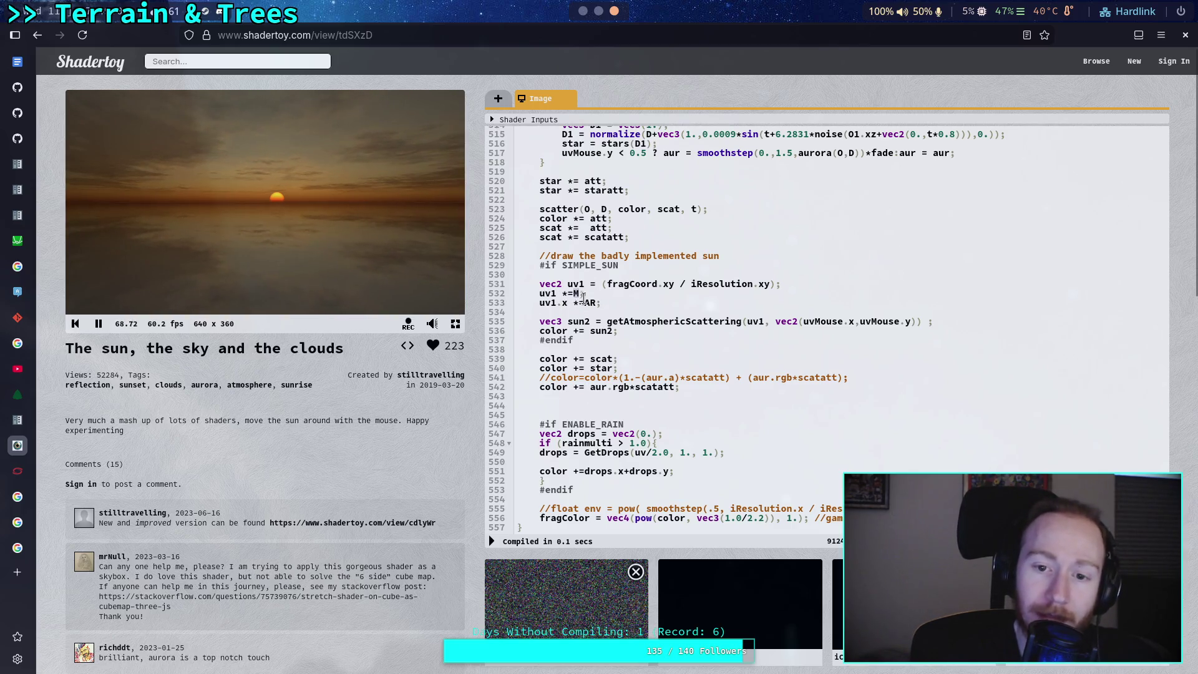
- Inspect AR, sun2, uv1 and the getAtmosphericScattering call in the simple-sun code
{"action": "double_click", "coordinate": [590, 303]}
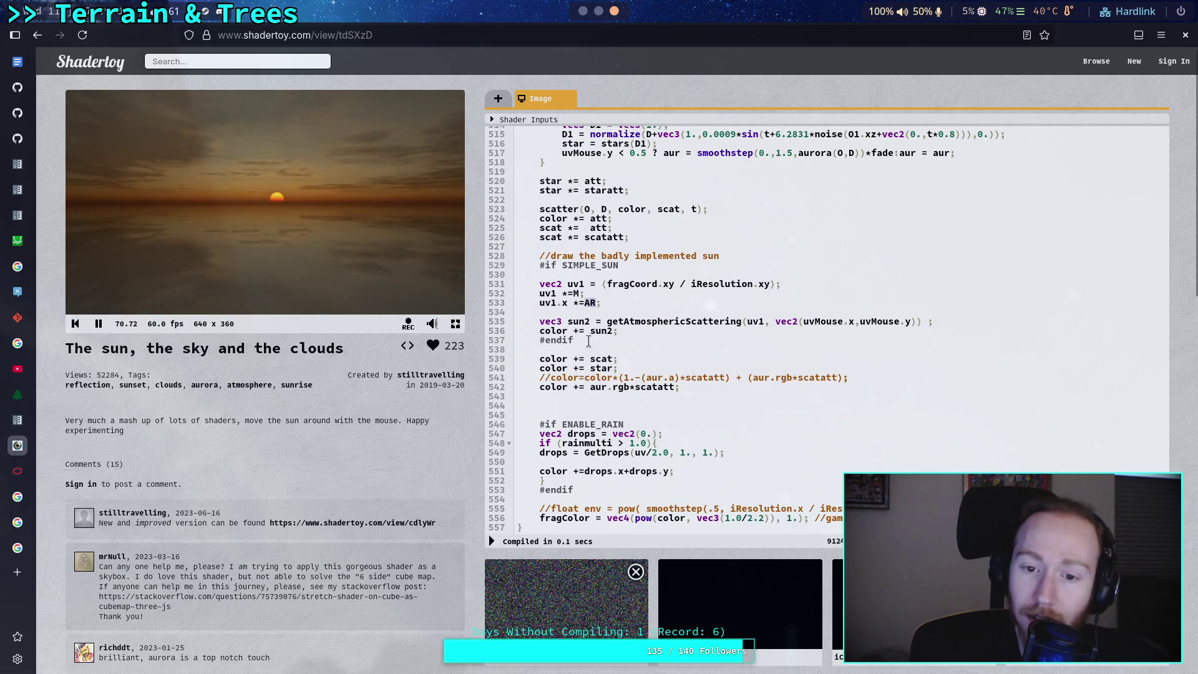
{"action": "double_click", "coordinate": [593, 331]}
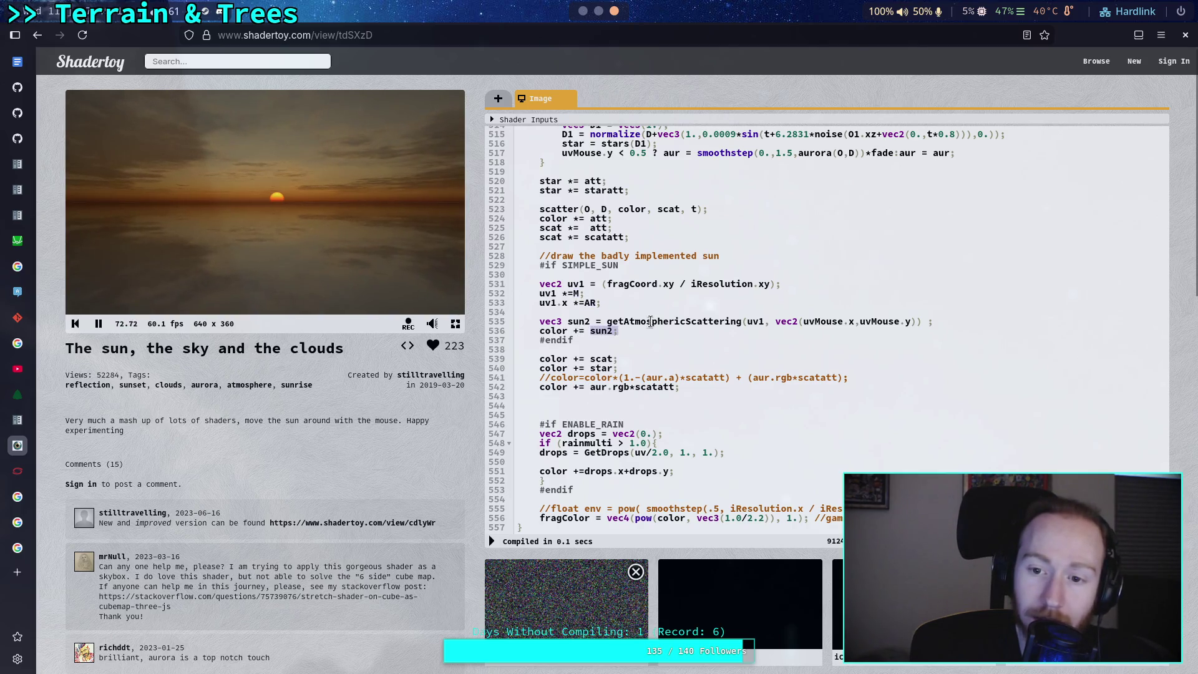
{"action": "left_click_drag", "start_coordinate": [700, 321], "coordinate": [619, 331]}
{"action": "double_click", "coordinate": [755, 321]}
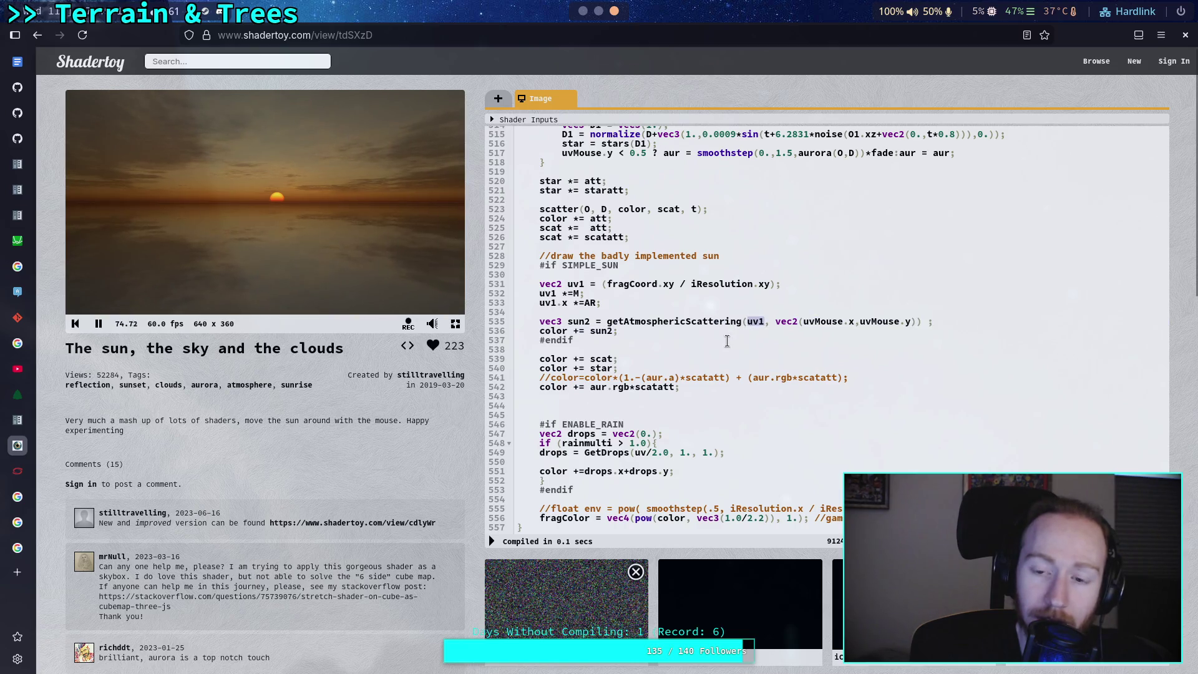
{"action": "scroll", "coordinate": [727, 341], "scroll_direction": "up", "scroll_amount": 3}
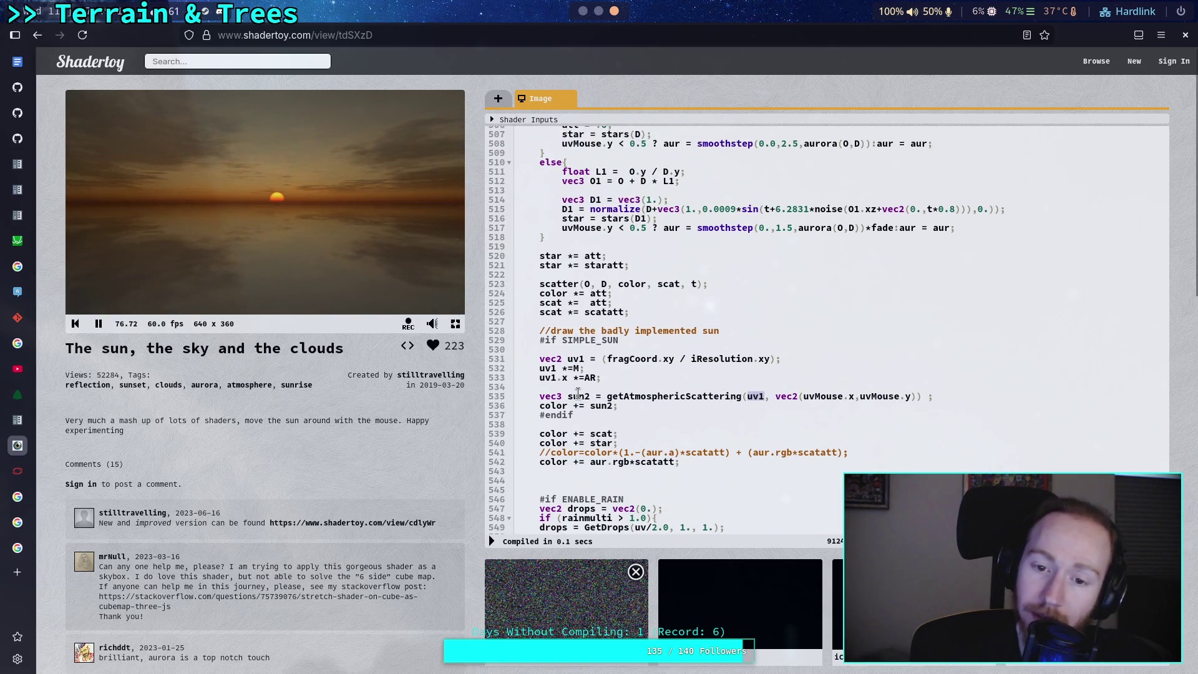
{"action": "double_click", "coordinate": [632, 398]}
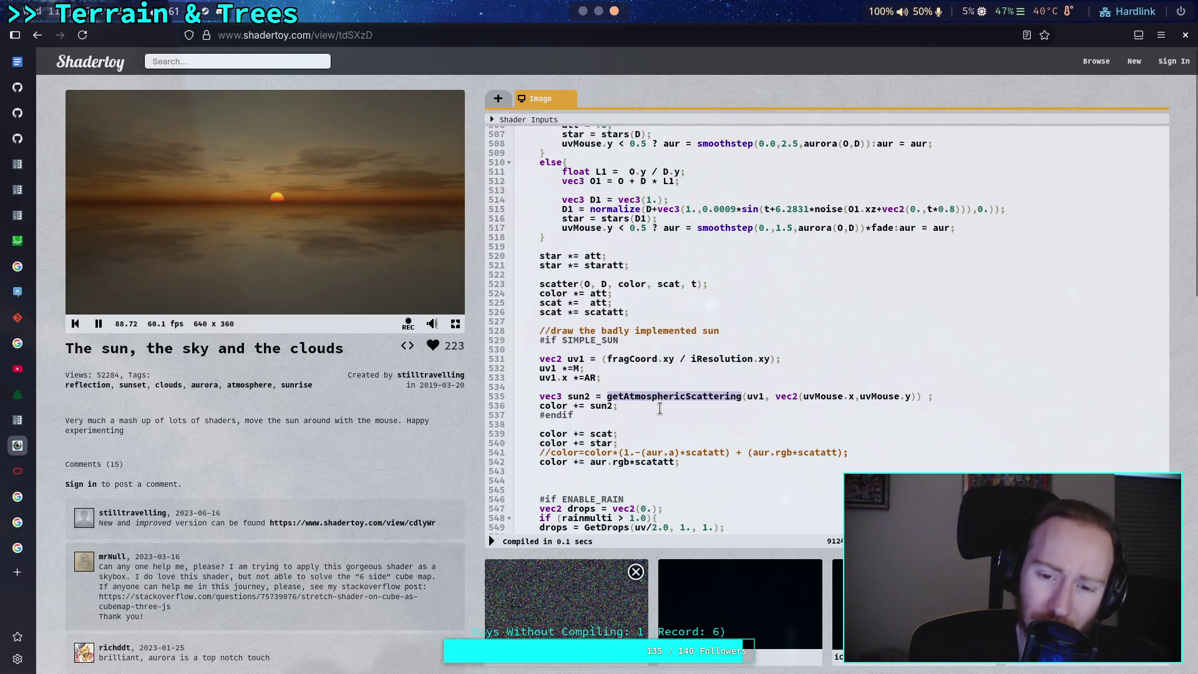
{"action": "left_click", "coordinate": [577, 368]}
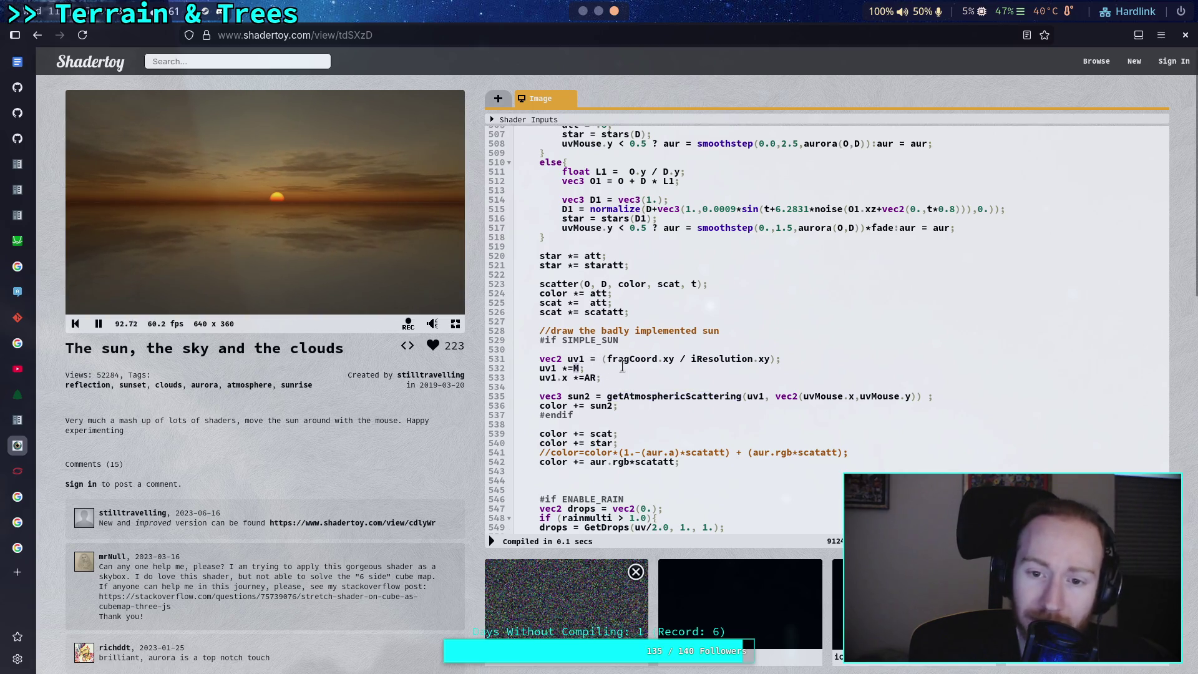
- Re-check the AR factor on line 533 and the getAtmosphericScattering call once more
{"action": "scroll", "coordinate": [622, 366], "scroll_direction": "up", "scroll_amount": 9}
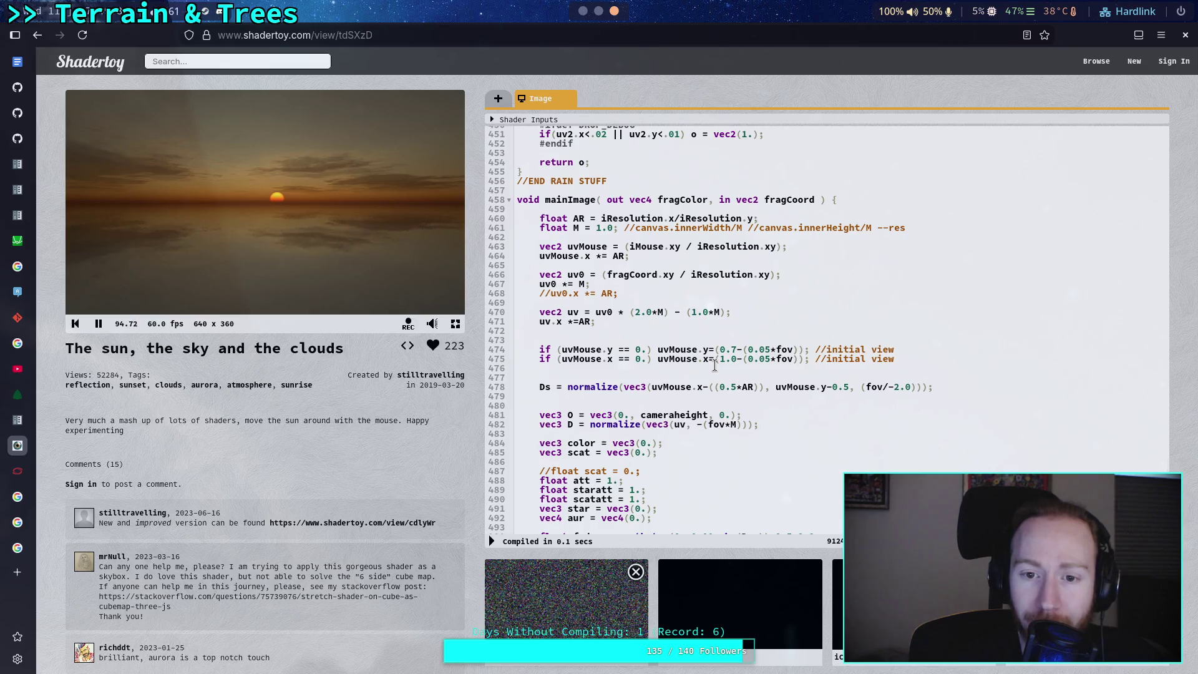
{"action": "scroll", "coordinate": [684, 305], "scroll_direction": "down", "scroll_amount": 10}
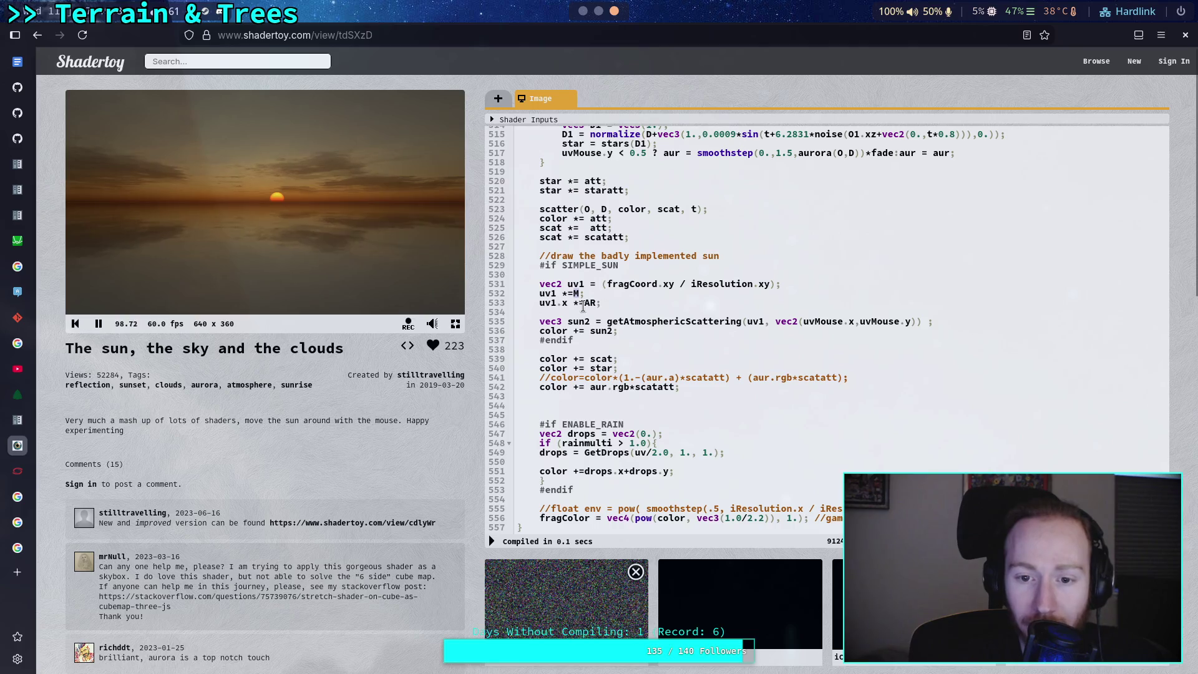
{"action": "left_click_drag", "start_coordinate": [583, 306], "coordinate": [596, 305]}
{"action": "scroll", "coordinate": [689, 331], "scroll_direction": "up", "scroll_amount": 9}
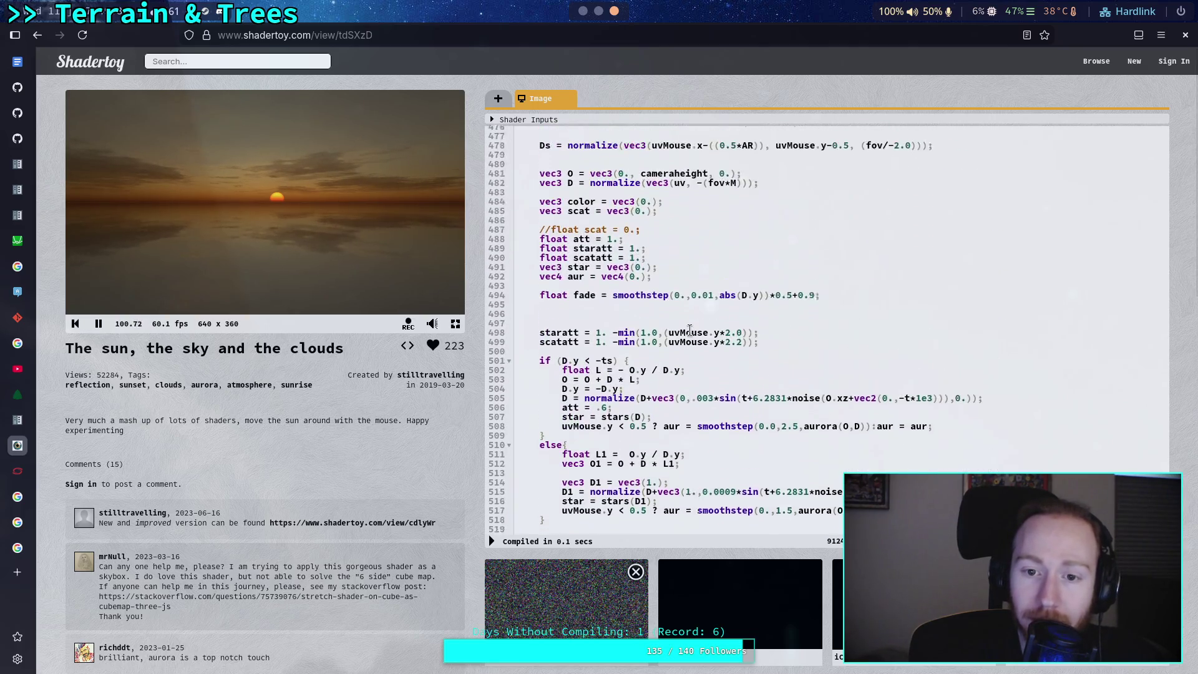
{"action": "scroll", "coordinate": [689, 331], "scroll_direction": "up", "scroll_amount": 3}
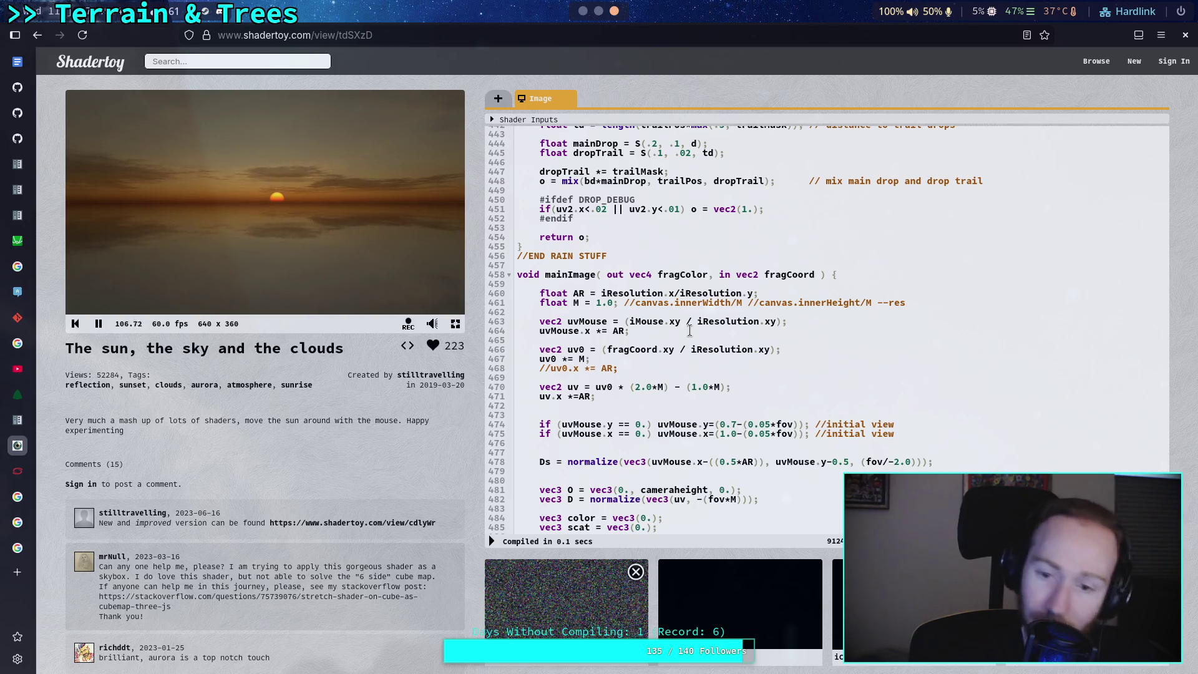
{"action": "scroll", "coordinate": [690, 331], "scroll_direction": "down", "scroll_amount": 8}
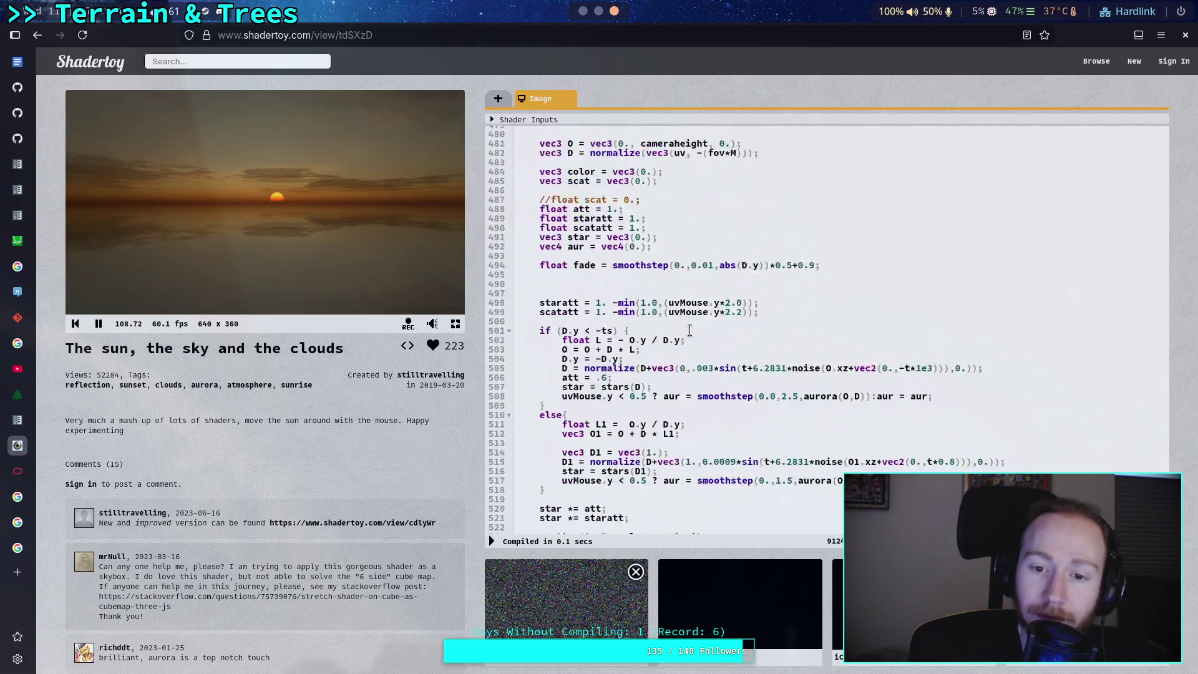
{"action": "scroll", "coordinate": [690, 331], "scroll_direction": "down", "scroll_amount": 3}
{"action": "scroll", "coordinate": [690, 330], "scroll_direction": "down", "scroll_amount": 2}
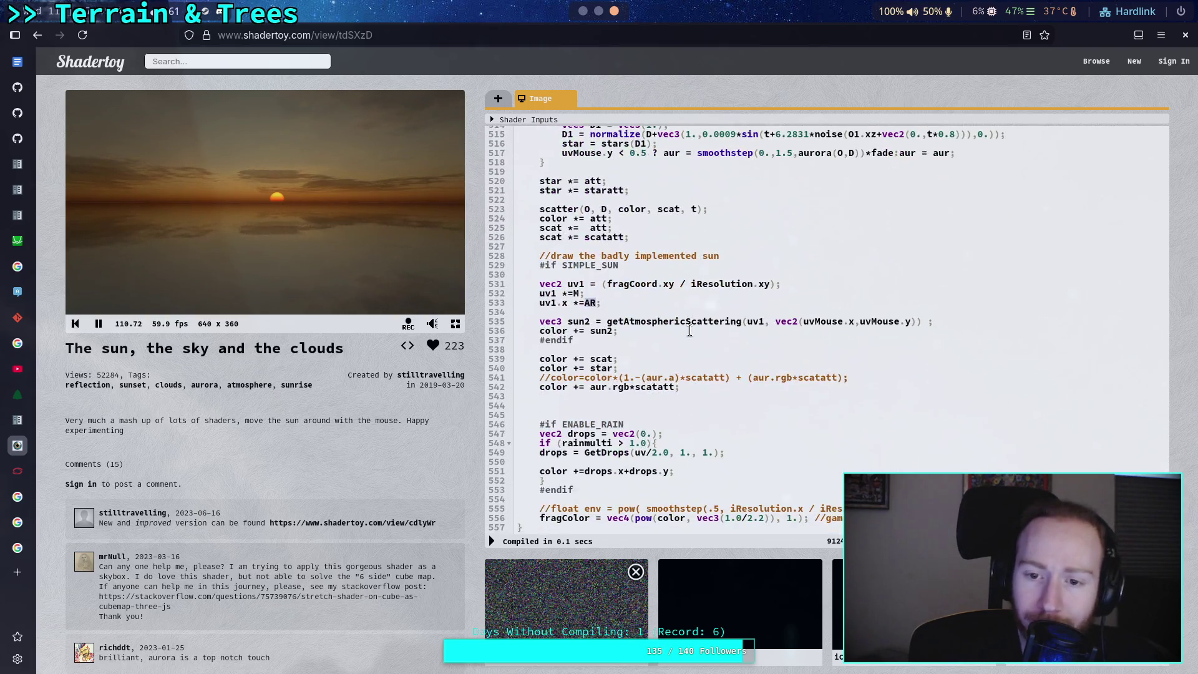
{"action": "double_click", "coordinate": [689, 323]}
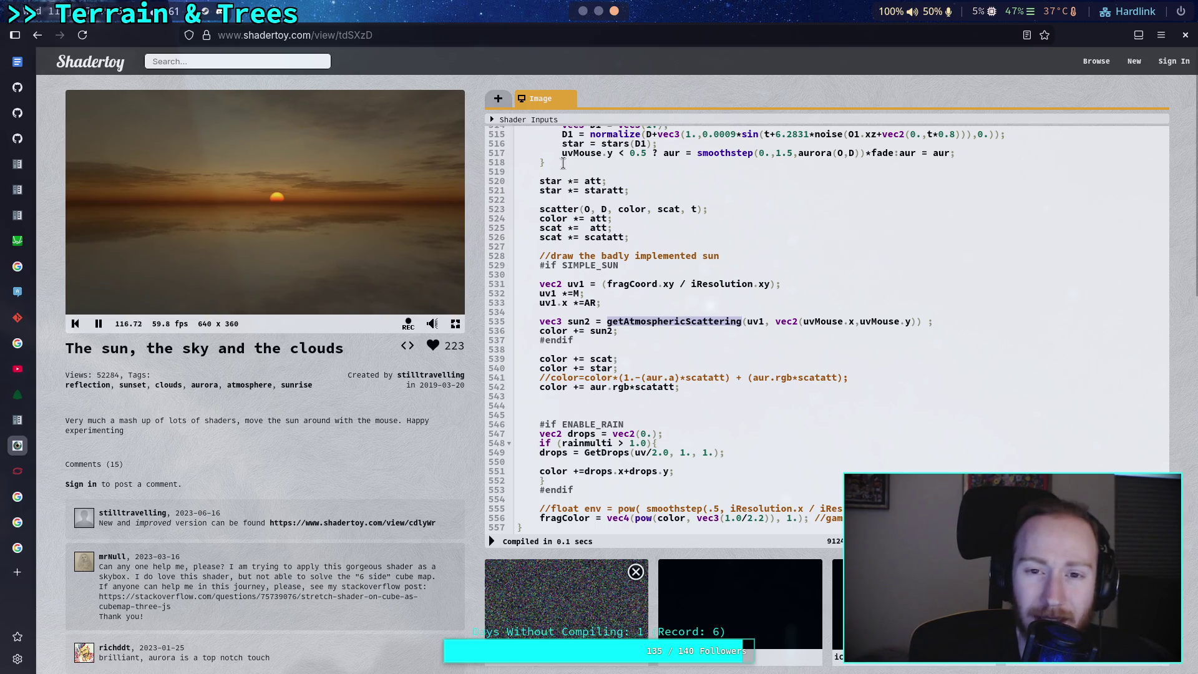
{"action": "left_click", "coordinate": [583, 11]}
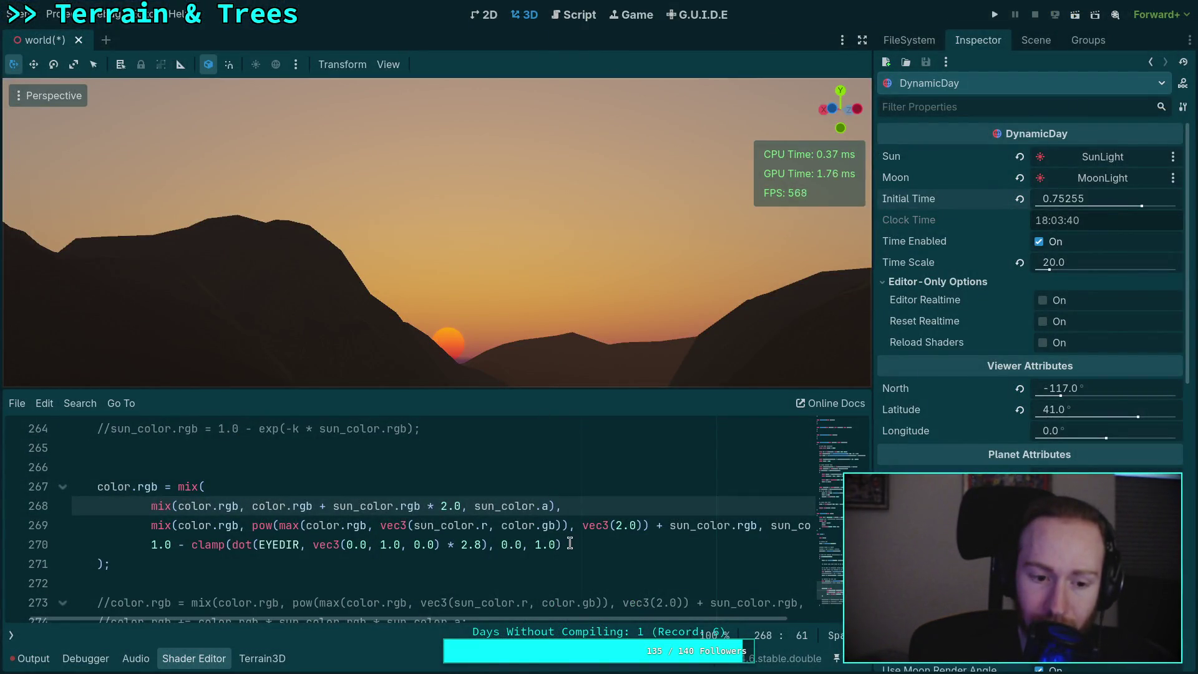
- Comment out the old nested mix block with /* and */ markers on separate lines
{"action": "left_click_drag", "start_coordinate": [483, 619], "coordinate": [458, 618]}
{"action": "left_click", "coordinate": [150, 469]}
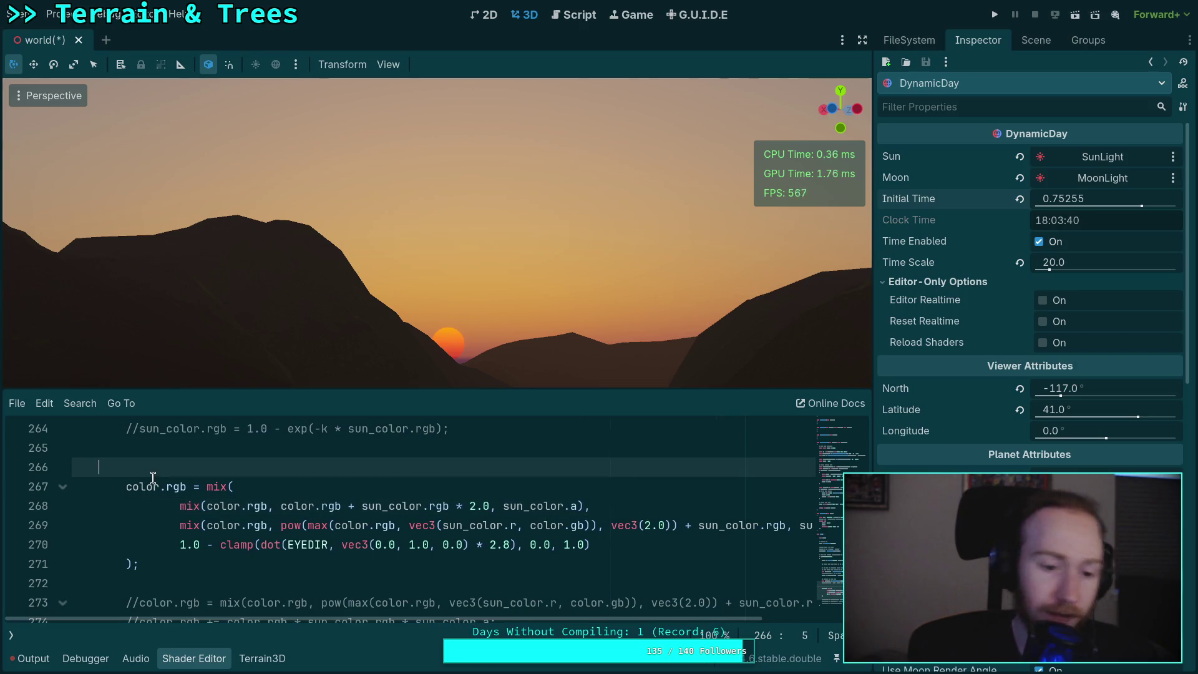
{"action": "key", "text": "Return"}
{"action": "type", "text": "/&&"}
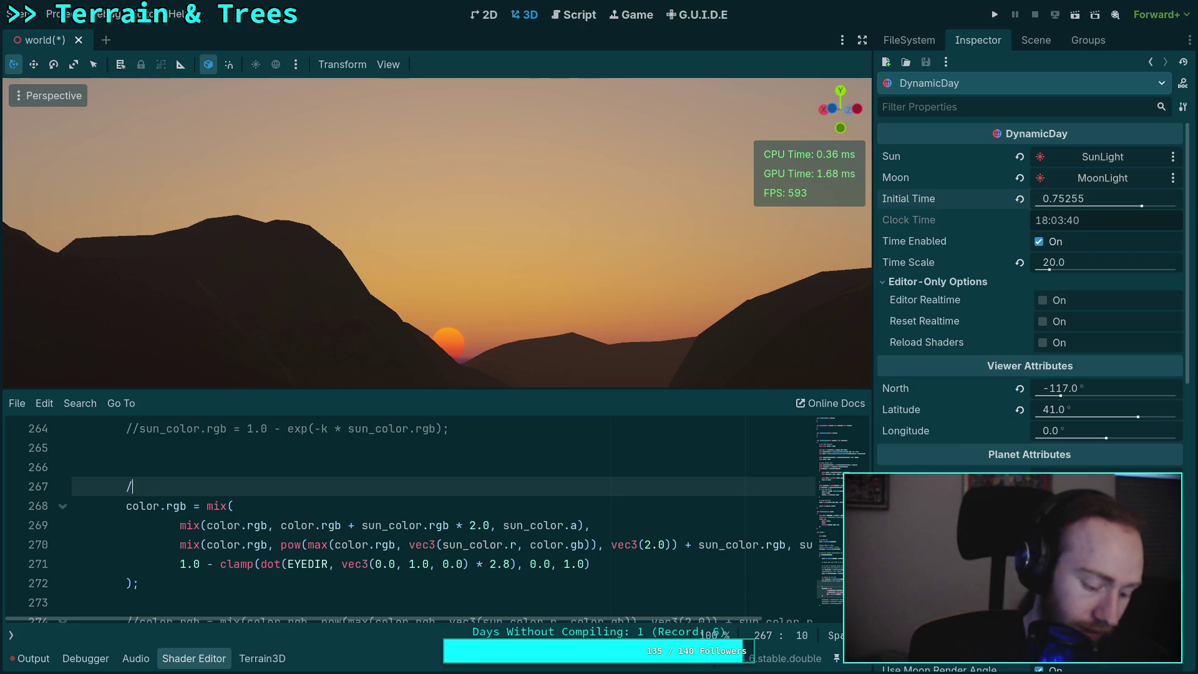
{"action": "key", "text": "BackSpace"}
{"action": "key", "text": "BackSpace"}
{"action": "type", "text": "**/"}
{"action": "key", "text": "Left"}
{"action": "key", "text": "Left"}
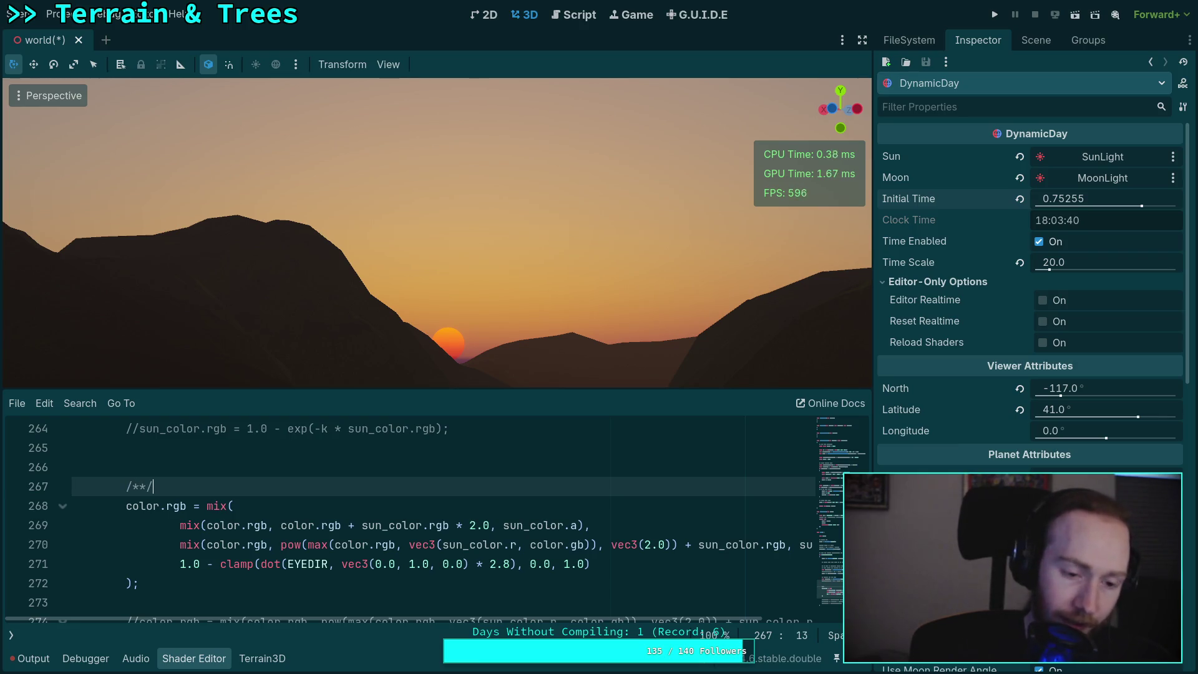
{"action": "key", "text": "Left"}
{"action": "key", "text": "Return"}
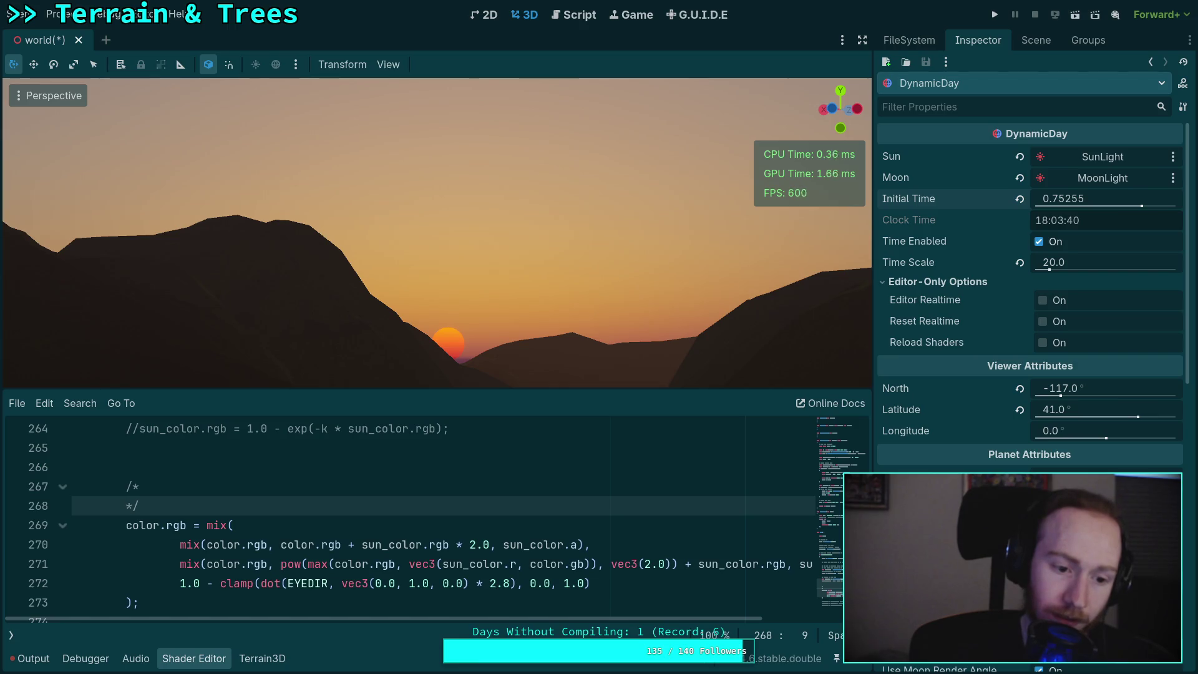
{"action": "key", "text": "alt+Down"}
{"action": "key", "text": "alt+Down"}
{"action": "key", "text": "alt+Down"}
{"action": "key", "text": "Down"}
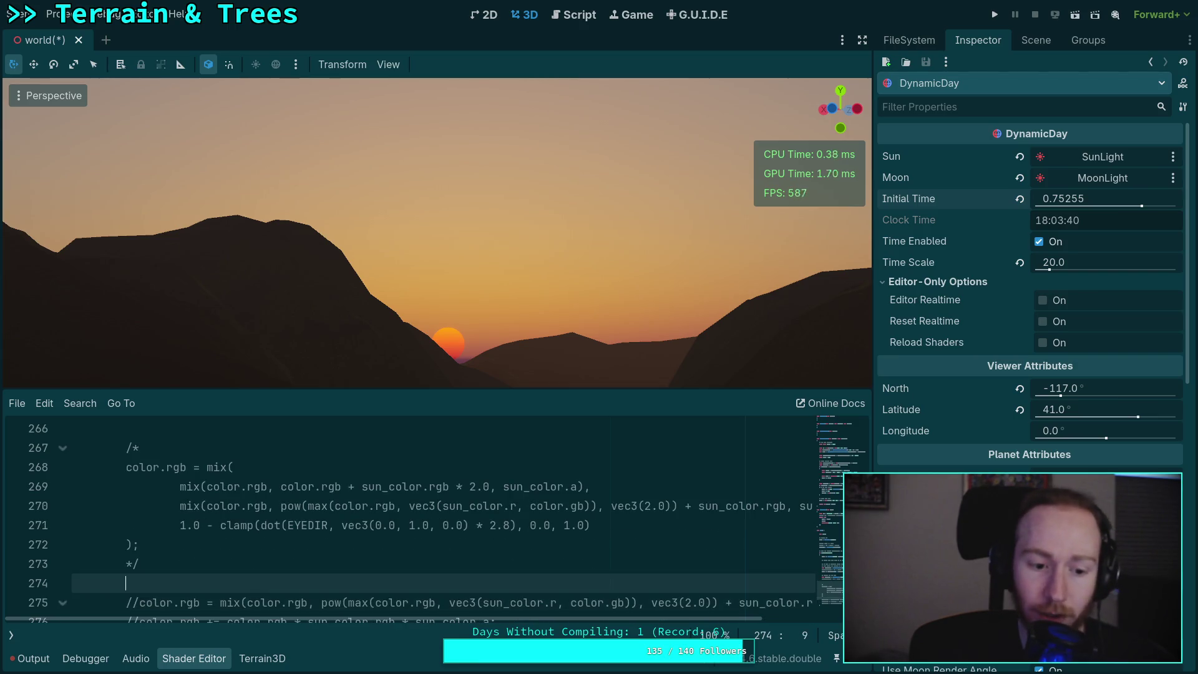
{"action": "key", "text": "Return"}
- Add line 275: color.rgb = mix(color.rgb, color.rgb * vec3(2.0), sun_color.a)
{"action": "type", "text": "color."}
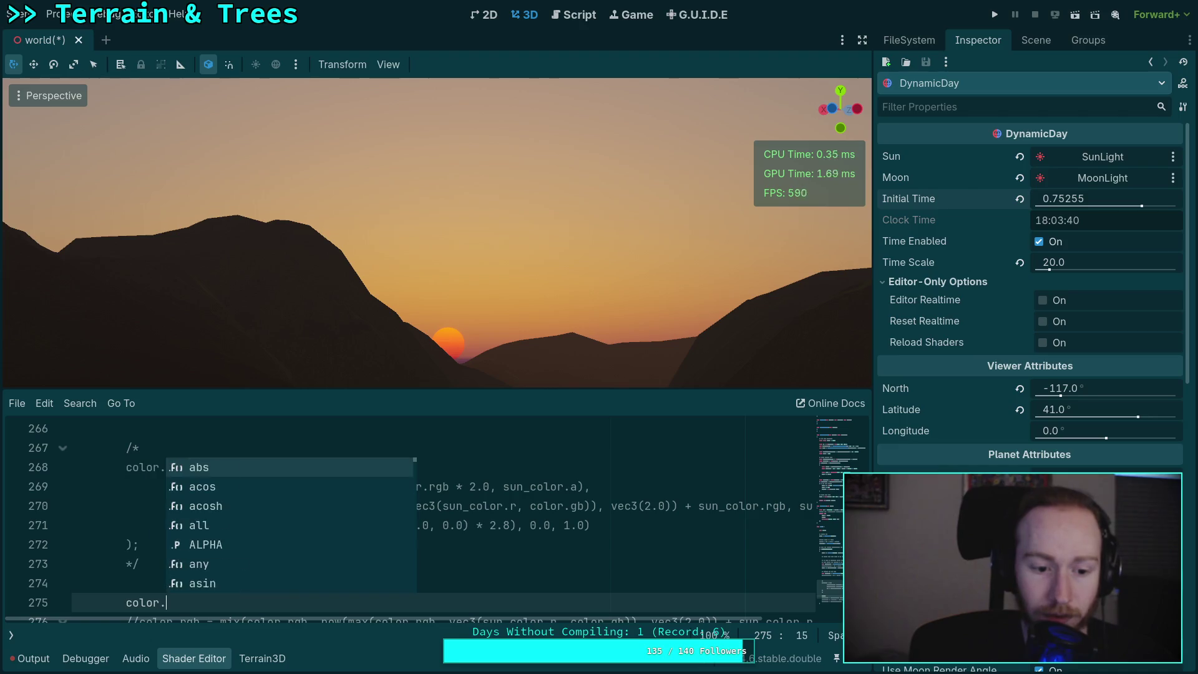
{"action": "type", "text": "rgb = mi"}
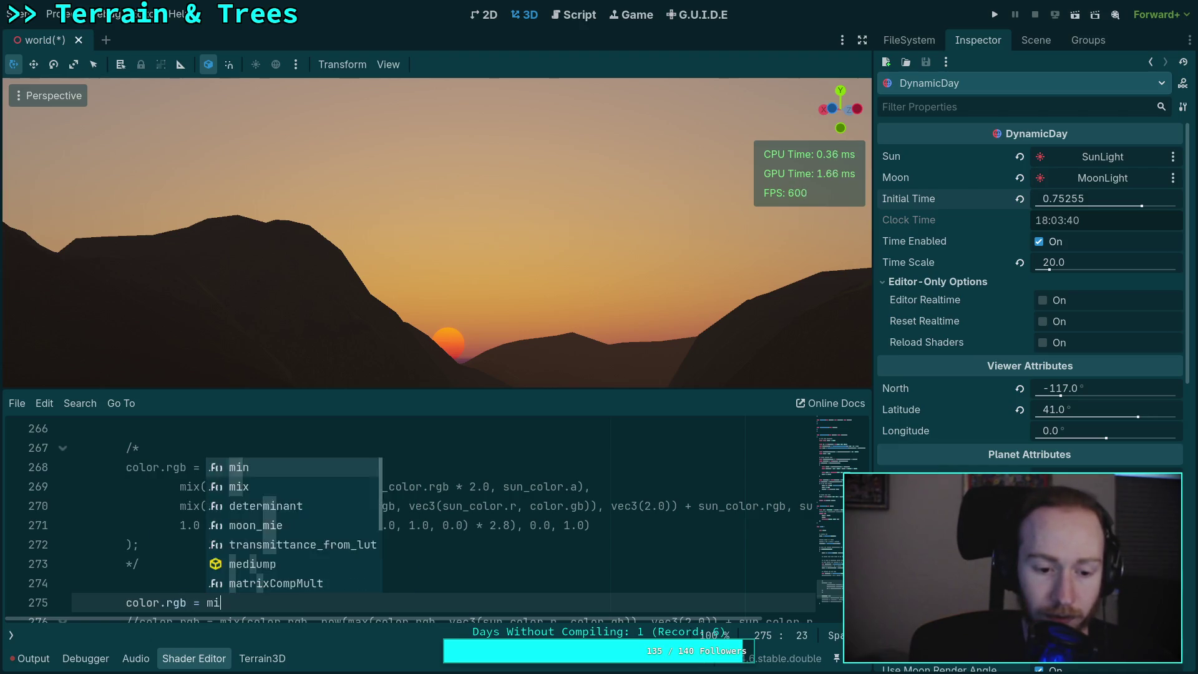
{"action": "type", "text": "x(color.rgb, "}
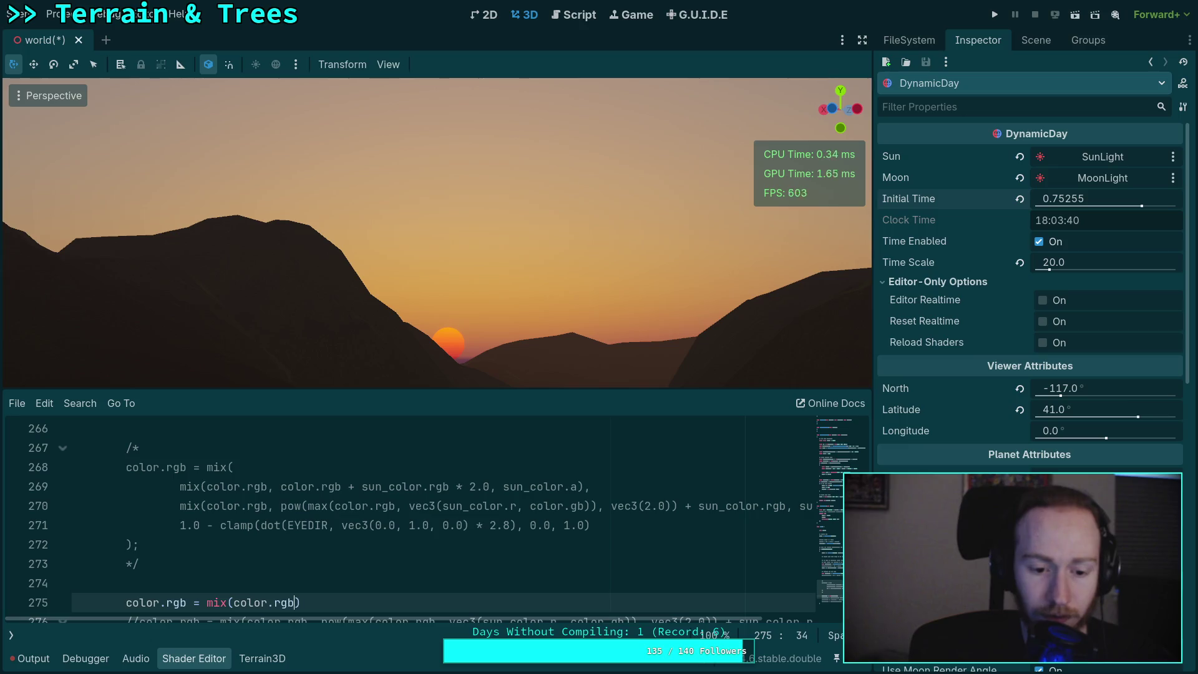
{"action": "type", "text": "color.rgb"}
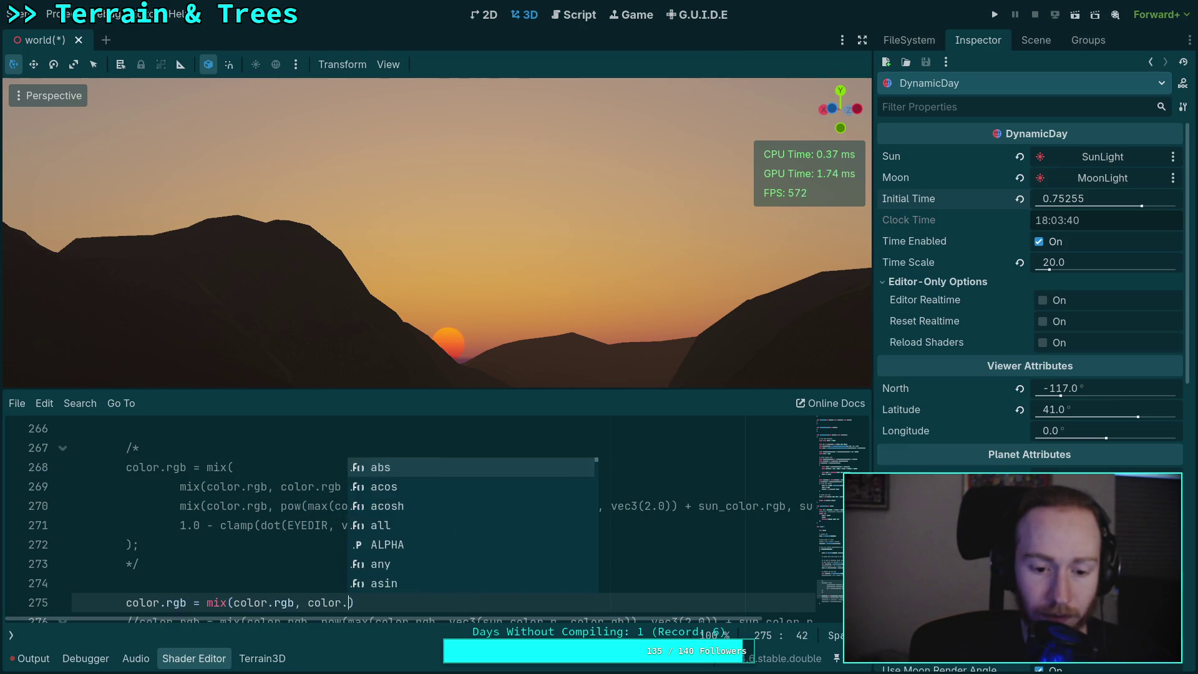
{"action": "type", "text": " * "}
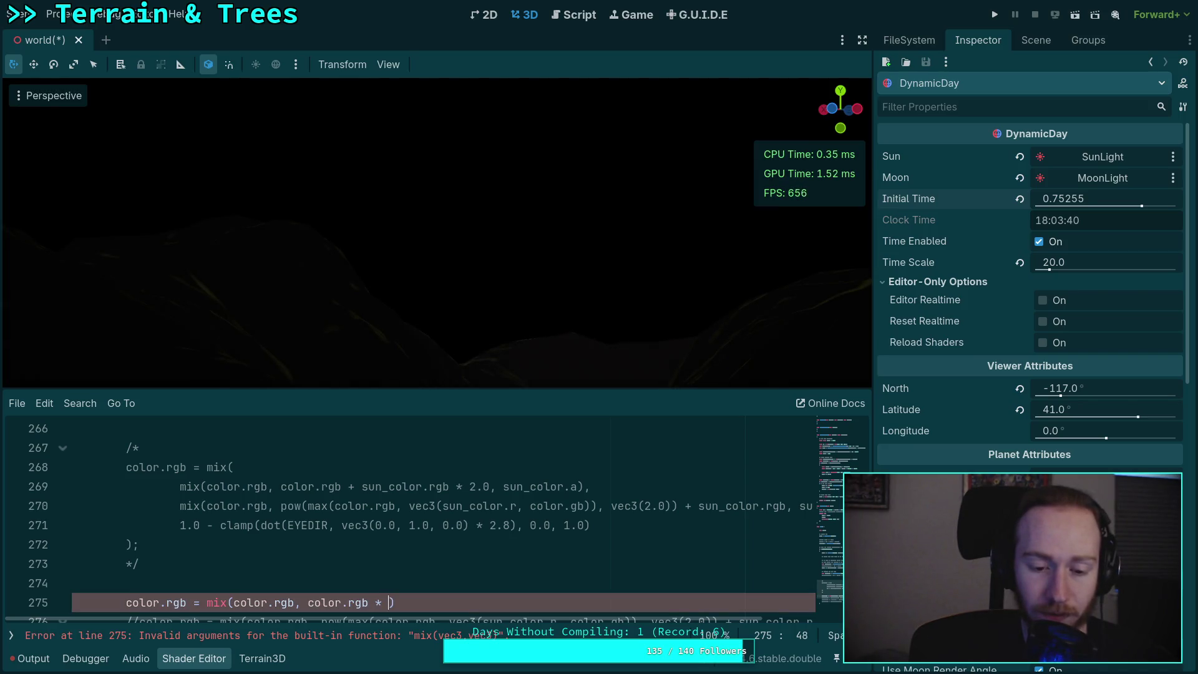
{"action": "type", "text": "vec3(2.0"}
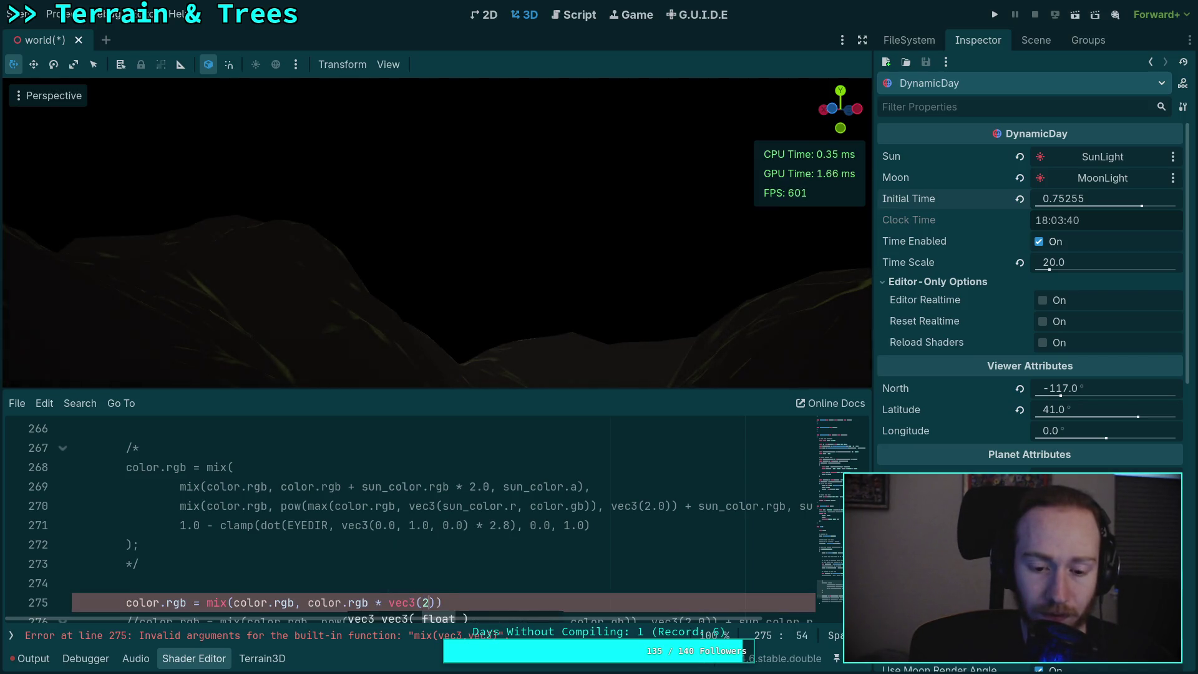
{"action": "type", "text": ")"}
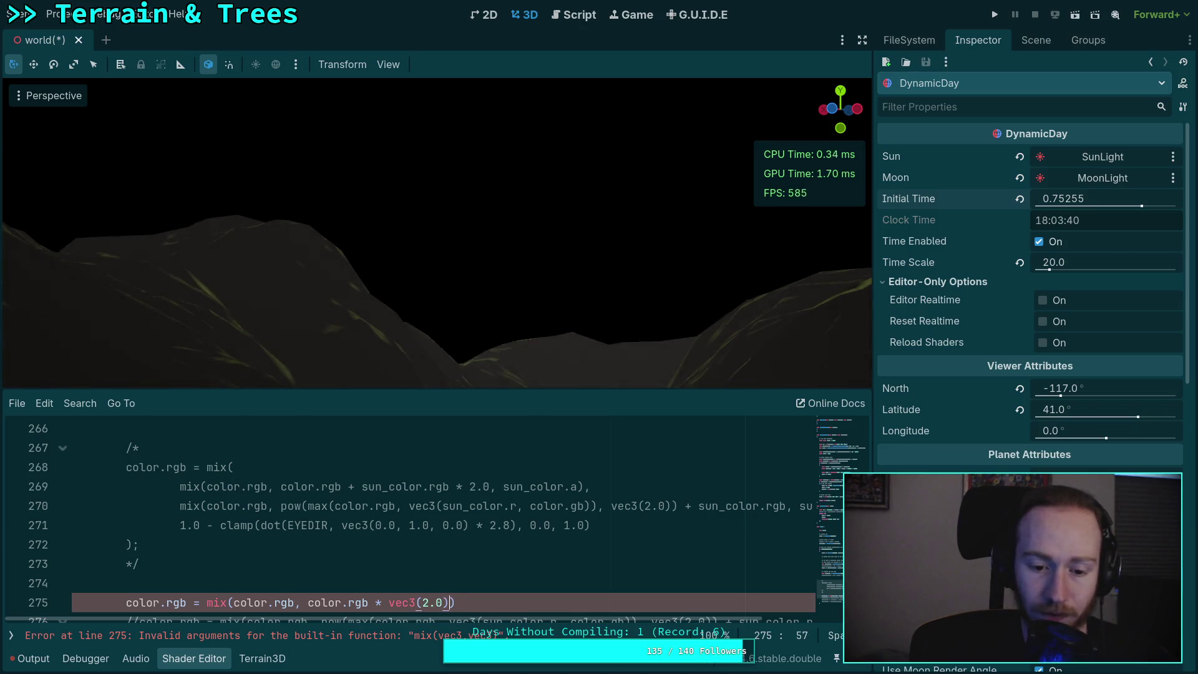
{"action": "type", "text": ", sun_color"}
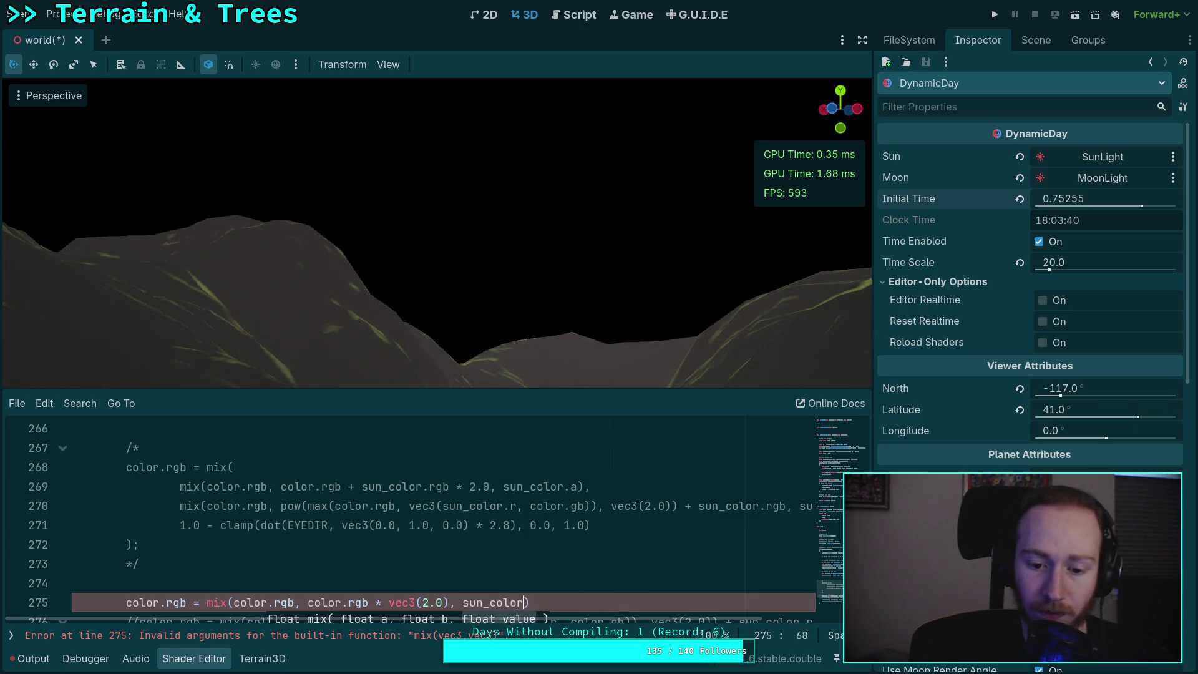
{"action": "type", "text": ".a)"}
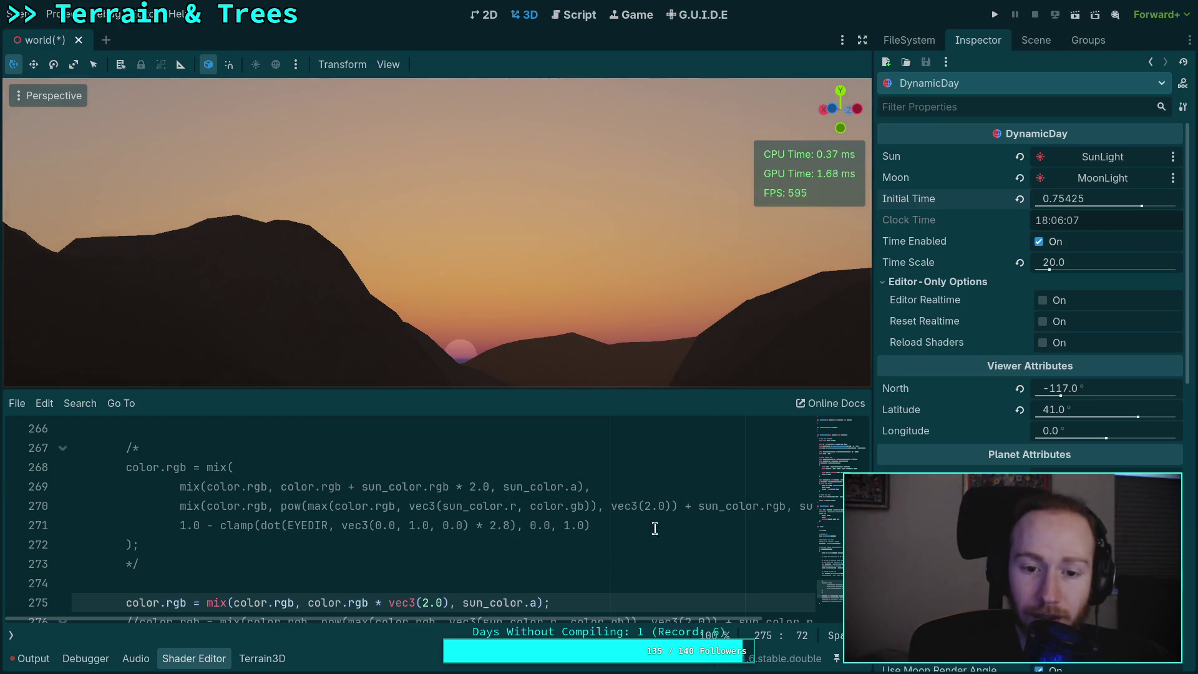
{"action": "scroll", "coordinate": [589, 560], "scroll_direction": "down", "scroll_amount": 1}
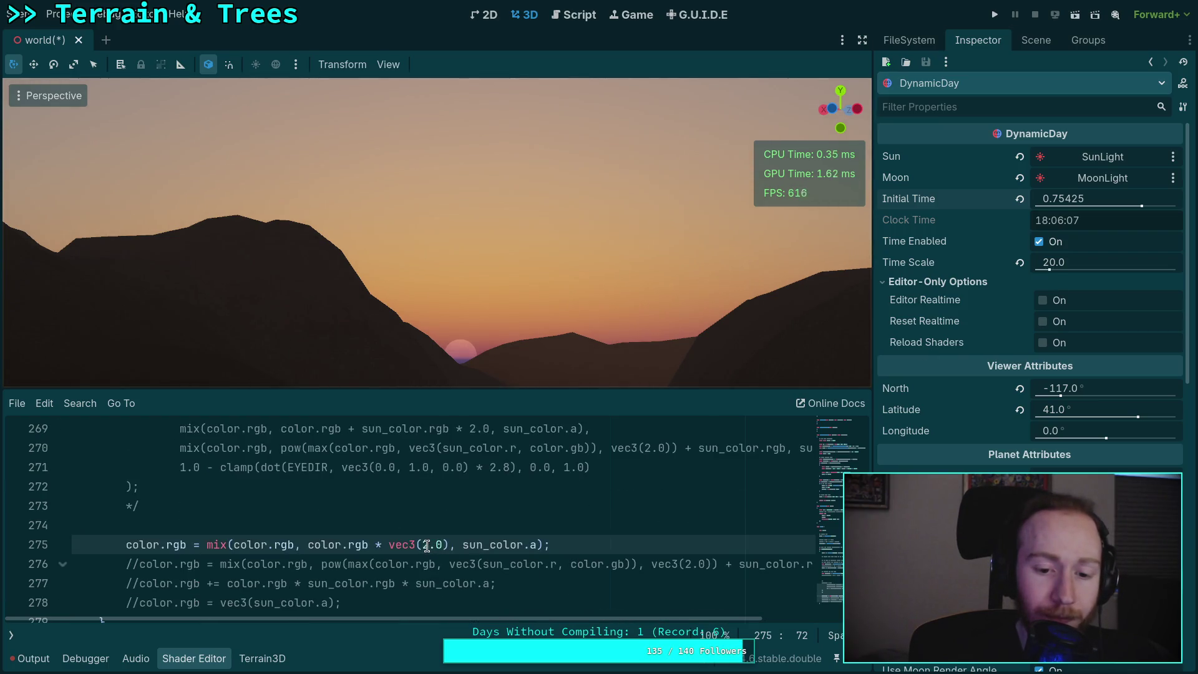
{"action": "double_click", "coordinate": [427, 545]}
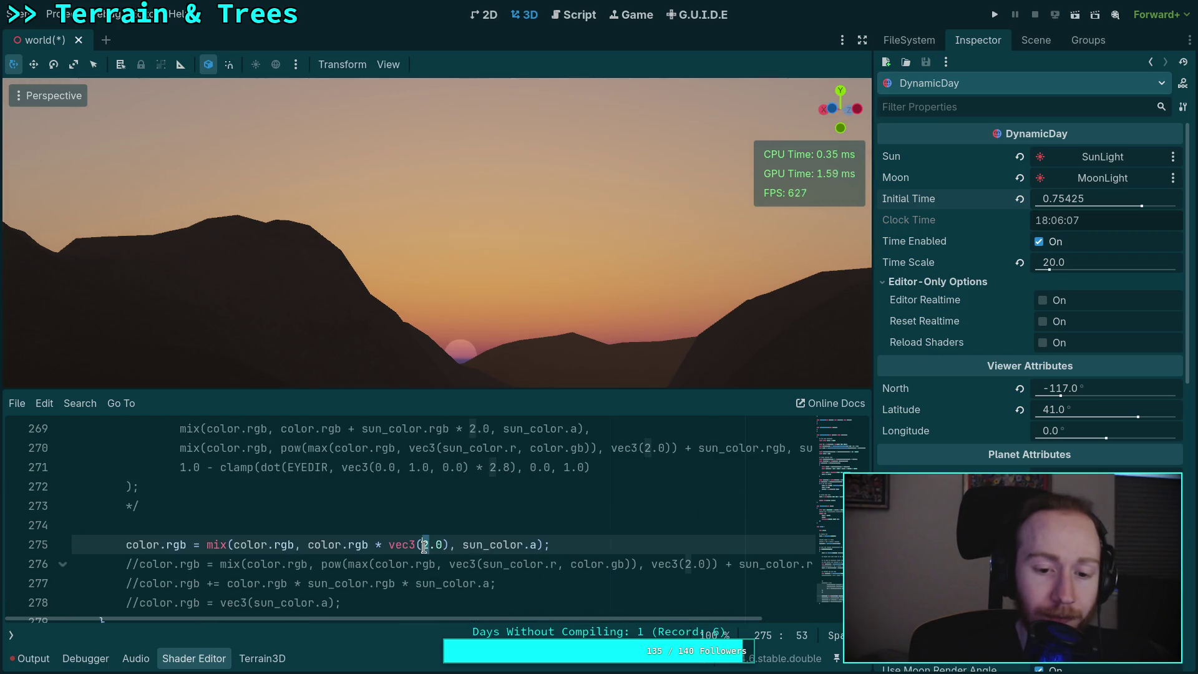
{"action": "left_click", "coordinate": [390, 547]}
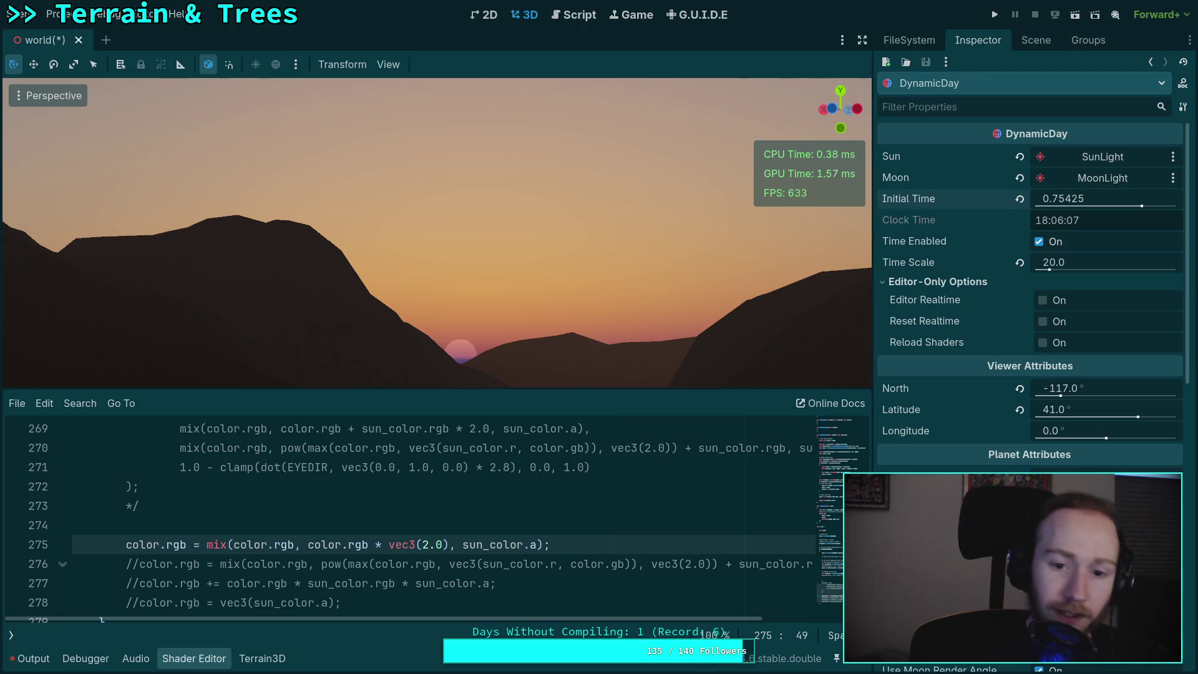
{"action": "key", "text": "super+Right"}
{"action": "key", "text": "super+Right"}
{"action": "key", "text": "super+Right"}
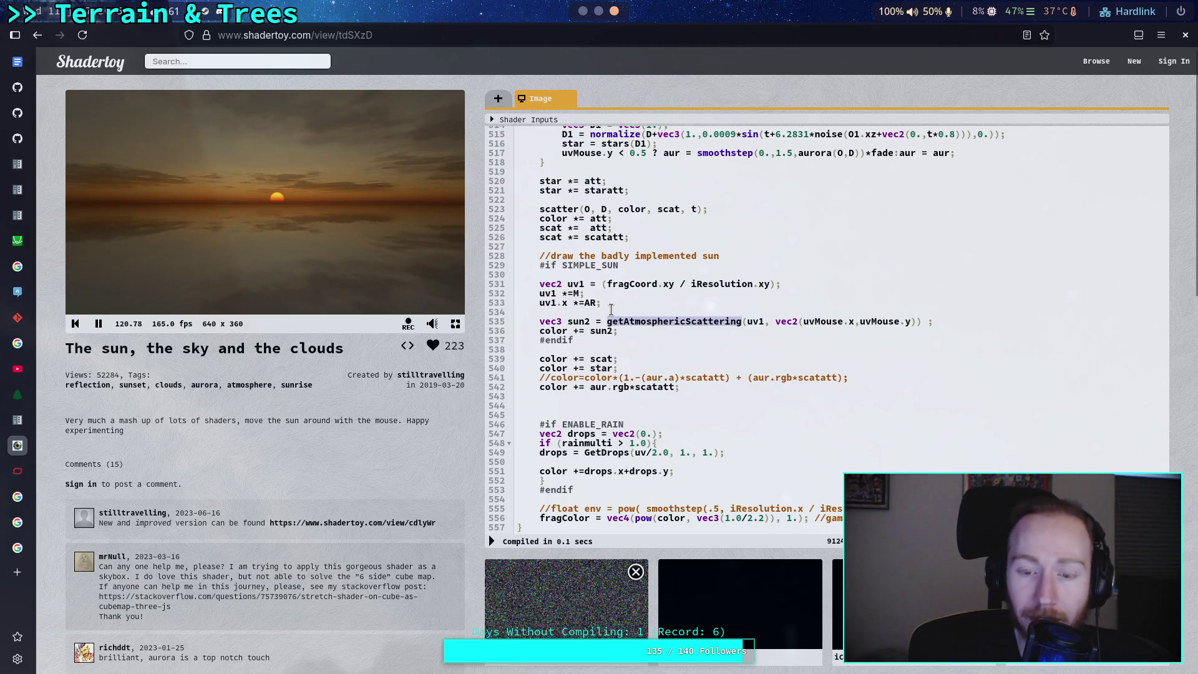
- Mark the color += sun2 line, move the preview sun up and left, and navigate back
{"action": "left_click", "coordinate": [553, 329]}
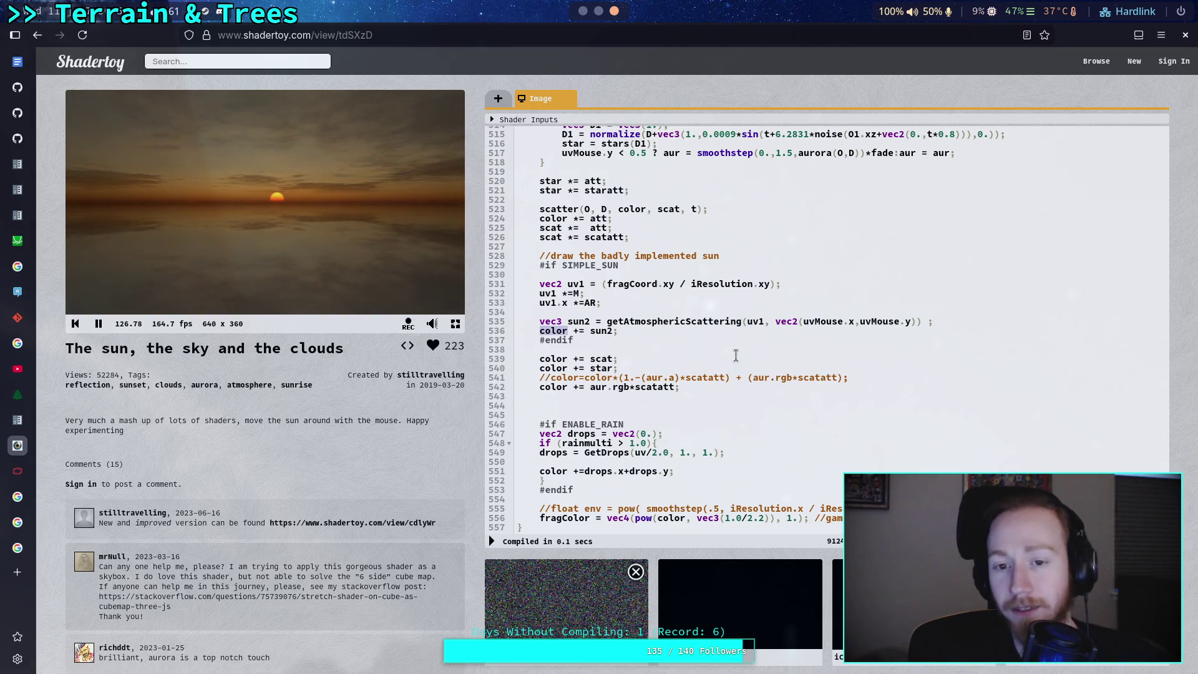
{"action": "left_click", "coordinate": [260, 179]}
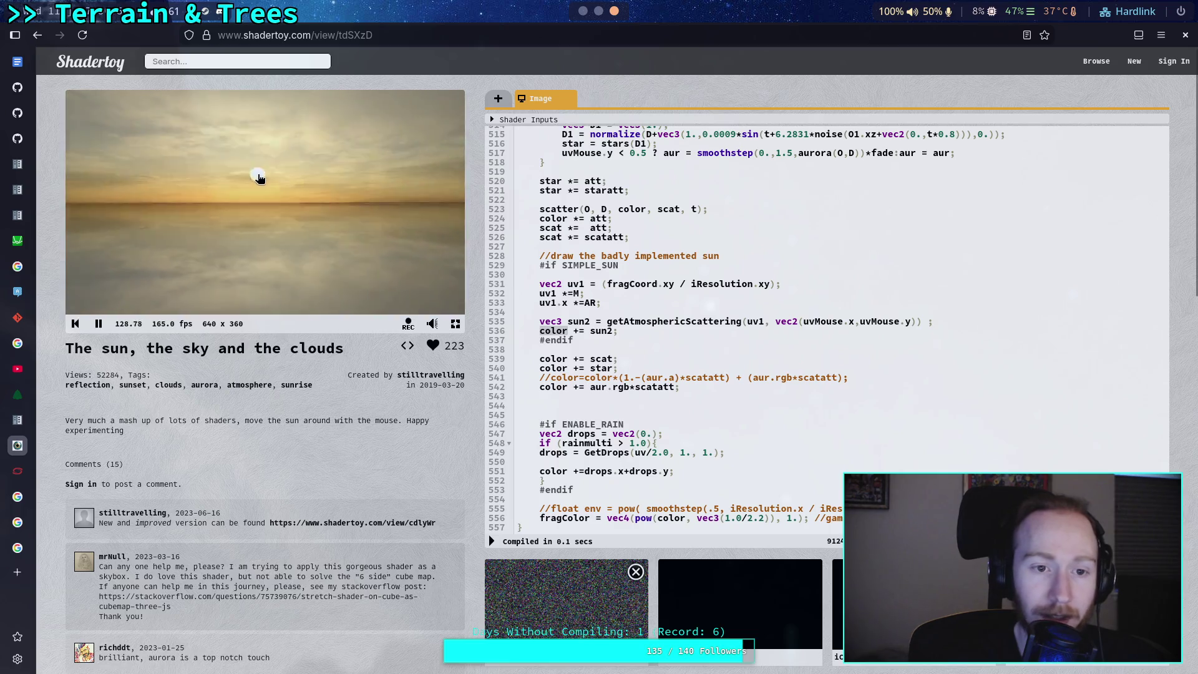
{"action": "mouse_move", "coordinate": [260, 178]}
{"action": "left_mouse_down"}
{"action": "mouse_move", "coordinate": [248, 160]}
{"action": "mouse_move", "coordinate": [193, 177]}
{"action": "mouse_move", "coordinate": [377, 168]}
{"action": "mouse_move", "coordinate": [282, 172]}
{"action": "mouse_move", "coordinate": [286, 213]}
{"action": "mouse_move", "coordinate": [319, 219]}
{"action": "mouse_move", "coordinate": [293, 198]}
{"action": "mouse_move", "coordinate": [287, 210]}
{"action": "mouse_move", "coordinate": [268, 160]}
{"action": "mouse_move", "coordinate": [265, 246]}
{"action": "mouse_move", "coordinate": [255, 171]}
{"action": "left_mouse_up"}
{"action": "left_click", "coordinate": [37, 35]}
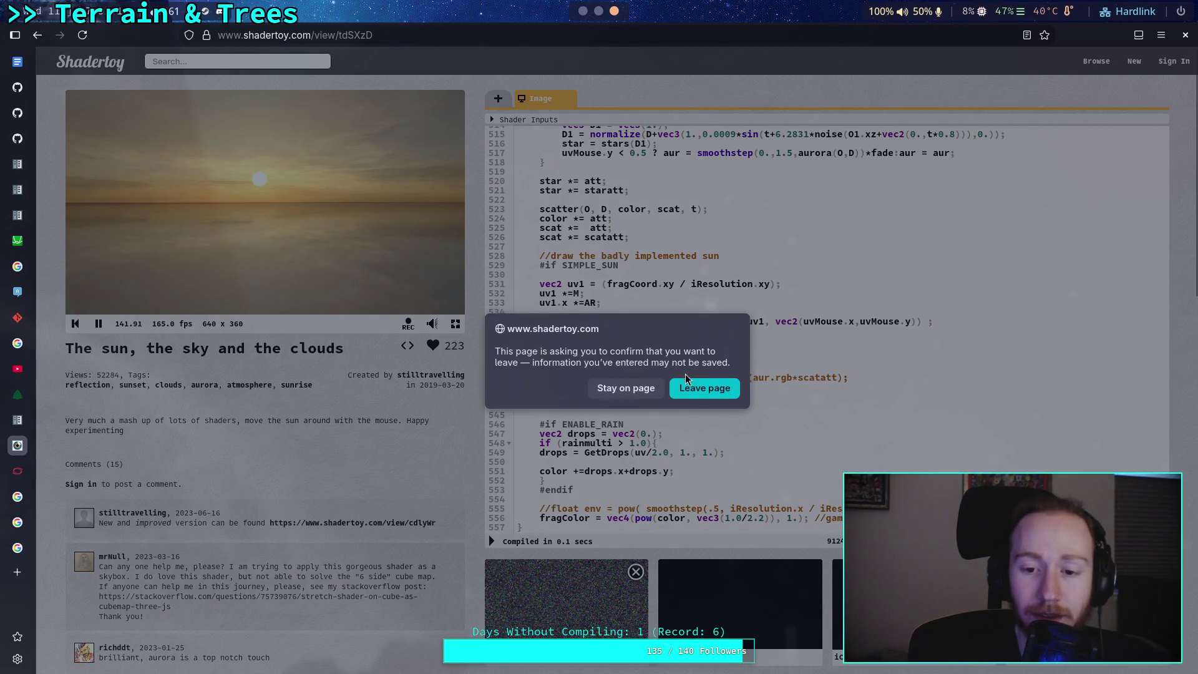
- Leave the shader page and browse to page 3 of the popular 'sky' results
{"action": "left_click", "coordinate": [717, 387]}
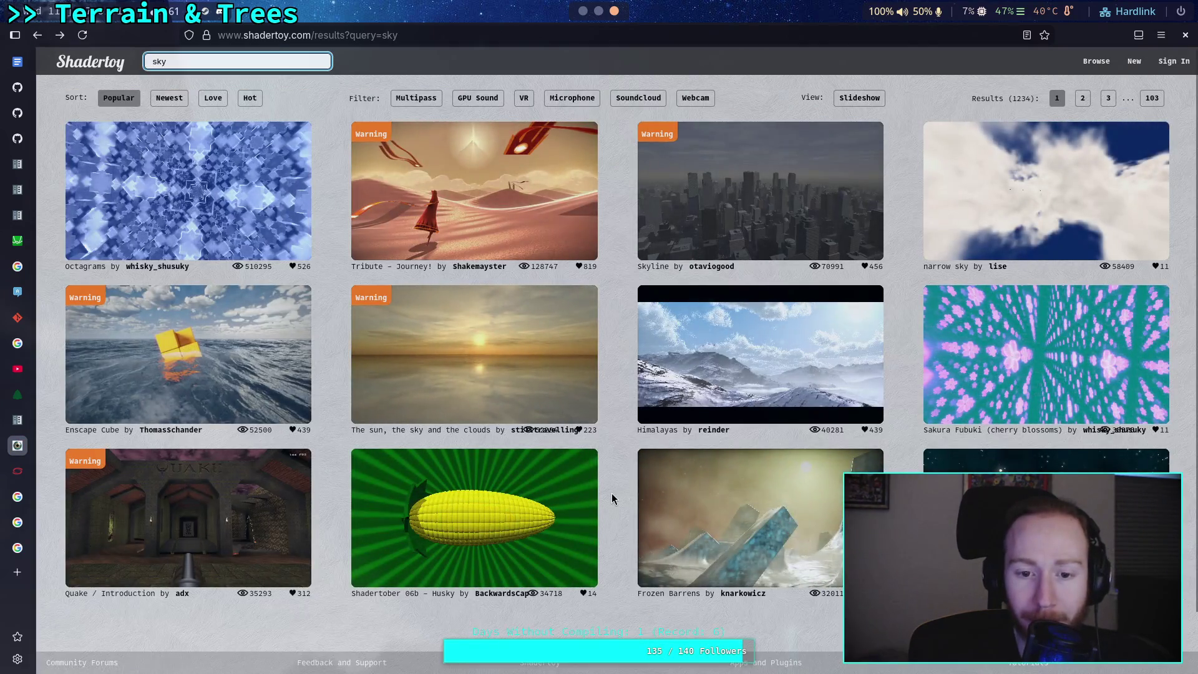
{"action": "scroll", "coordinate": [612, 499], "scroll_direction": "down", "scroll_amount": 1}
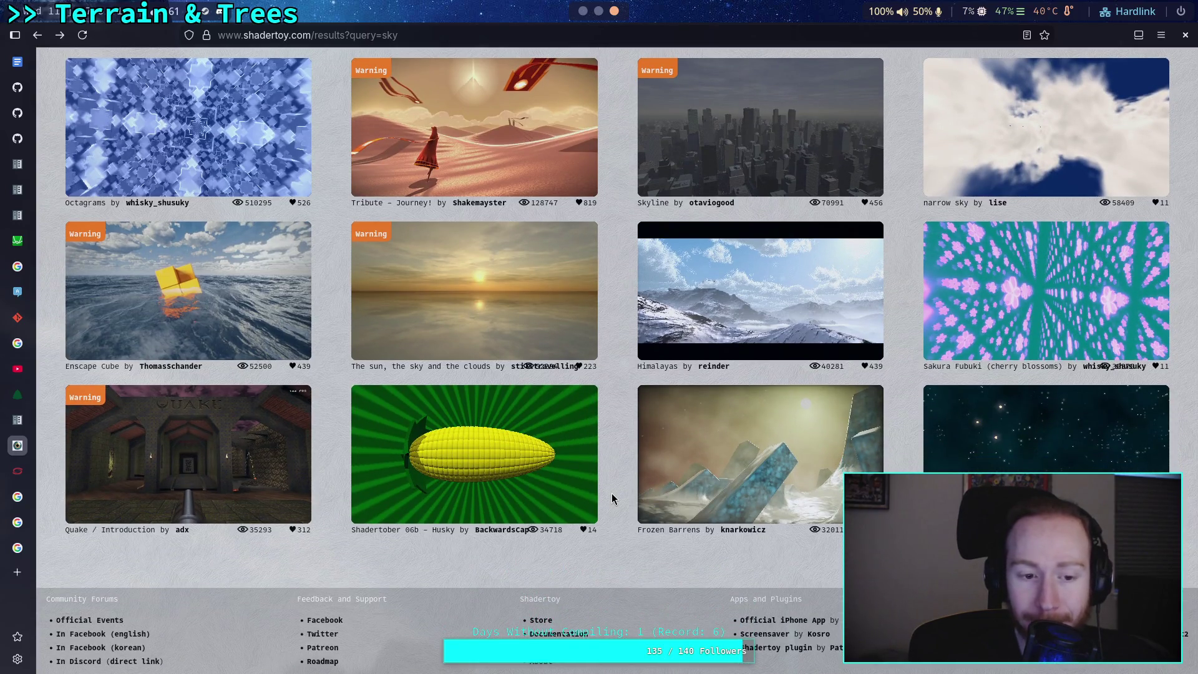
{"action": "scroll", "coordinate": [612, 499], "scroll_direction": "up", "scroll_amount": 1}
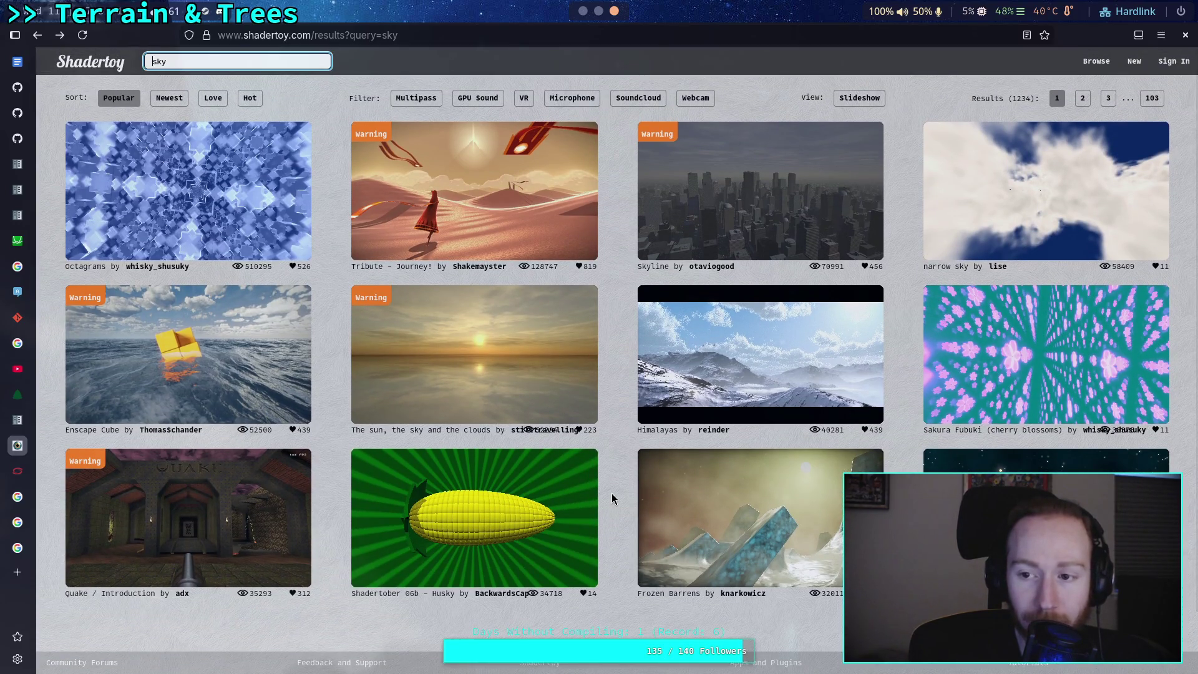
{"action": "left_click", "coordinate": [1083, 98]}
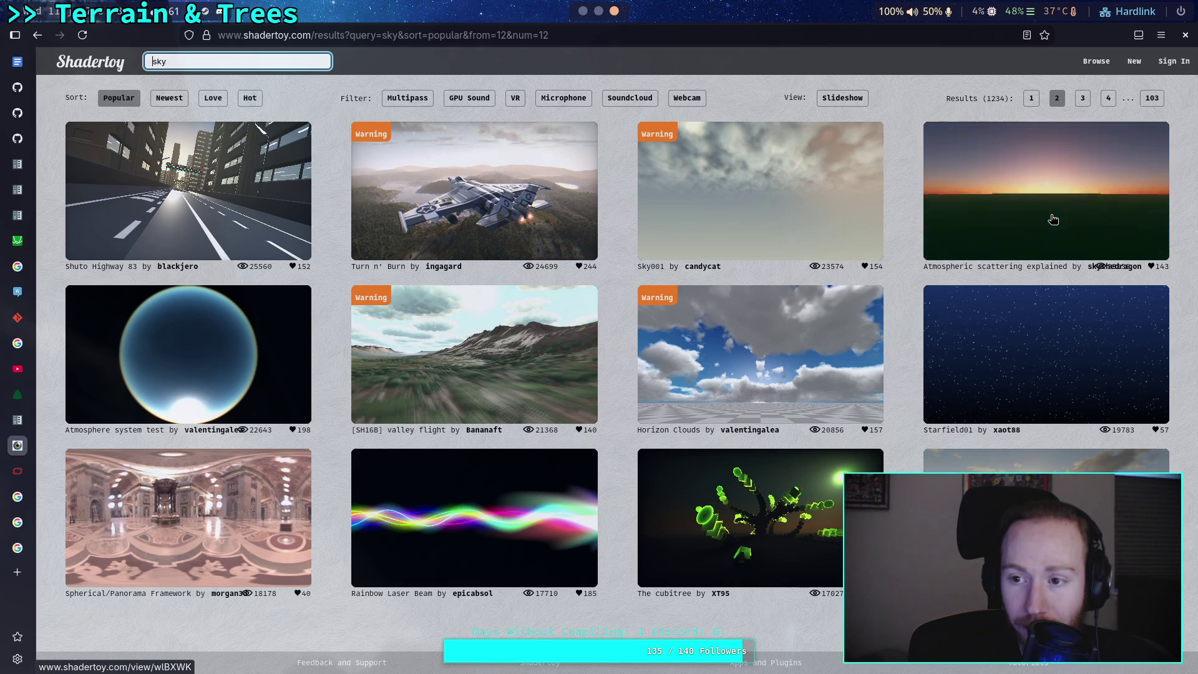
{"action": "left_click", "coordinate": [1083, 101]}
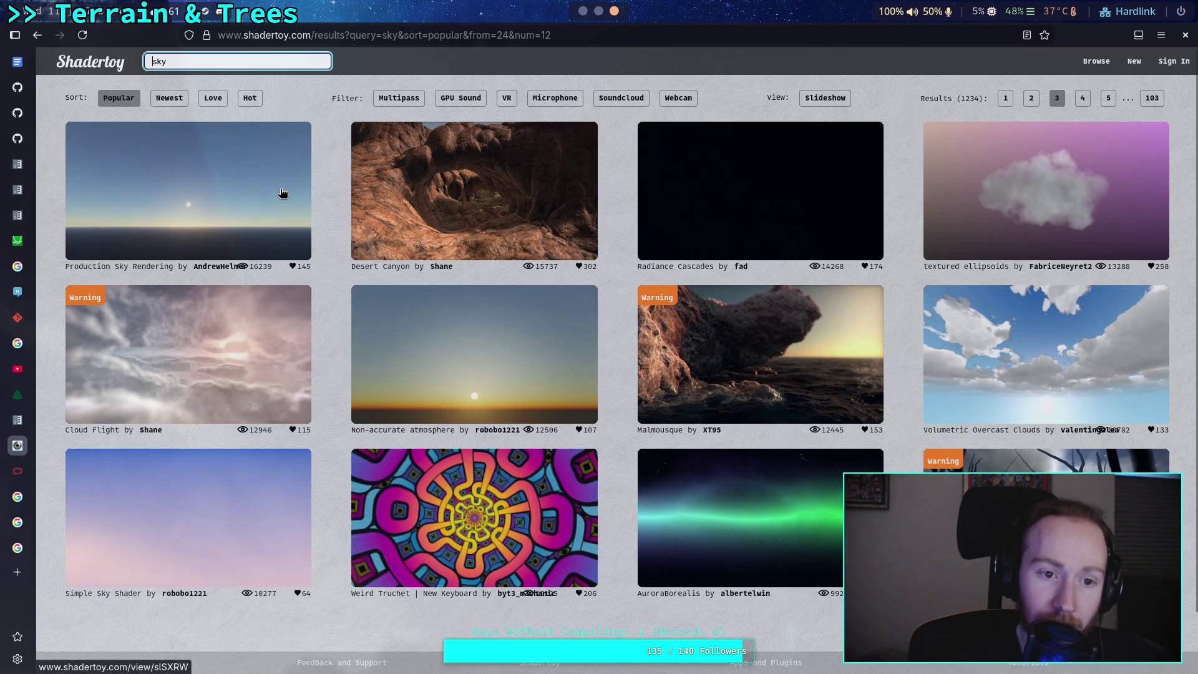
- Open Non-accurate atmosphere and drag its sun down toward the horizon
{"action": "left_click", "coordinate": [527, 369]}
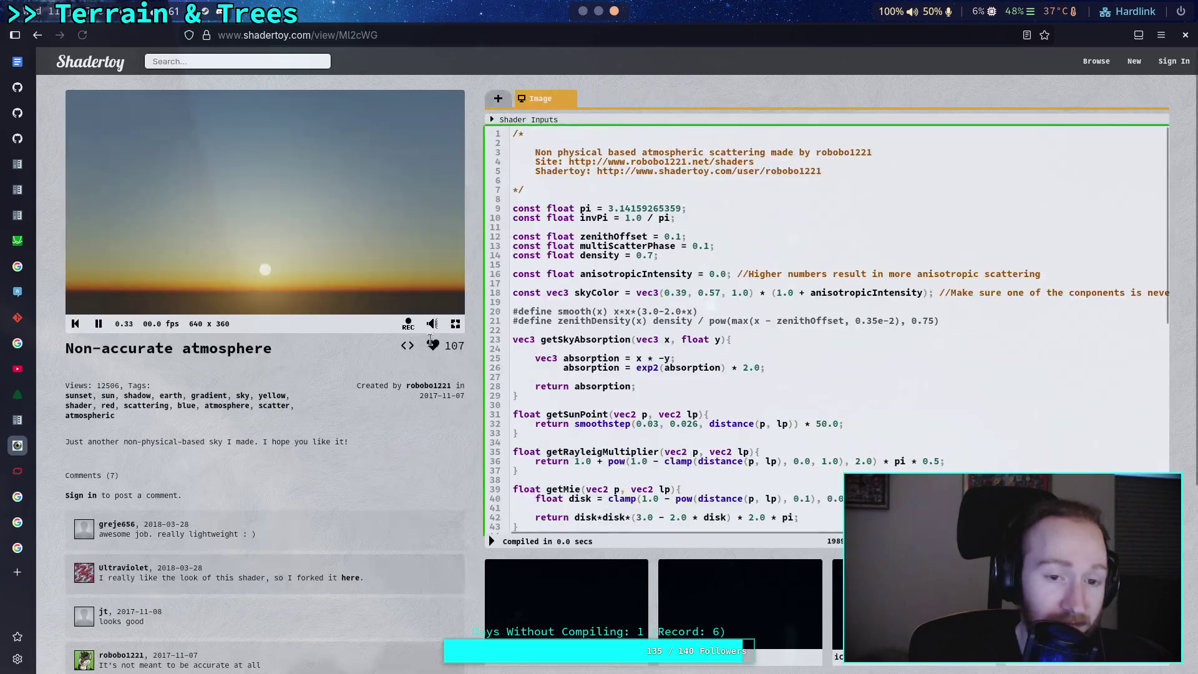
{"action": "mouse_move", "coordinate": [266, 278]}
{"action": "left_mouse_down"}
{"action": "mouse_move", "coordinate": [269, 310]}
{"action": "mouse_move", "coordinate": [274, 301]}
{"action": "left_mouse_up"}
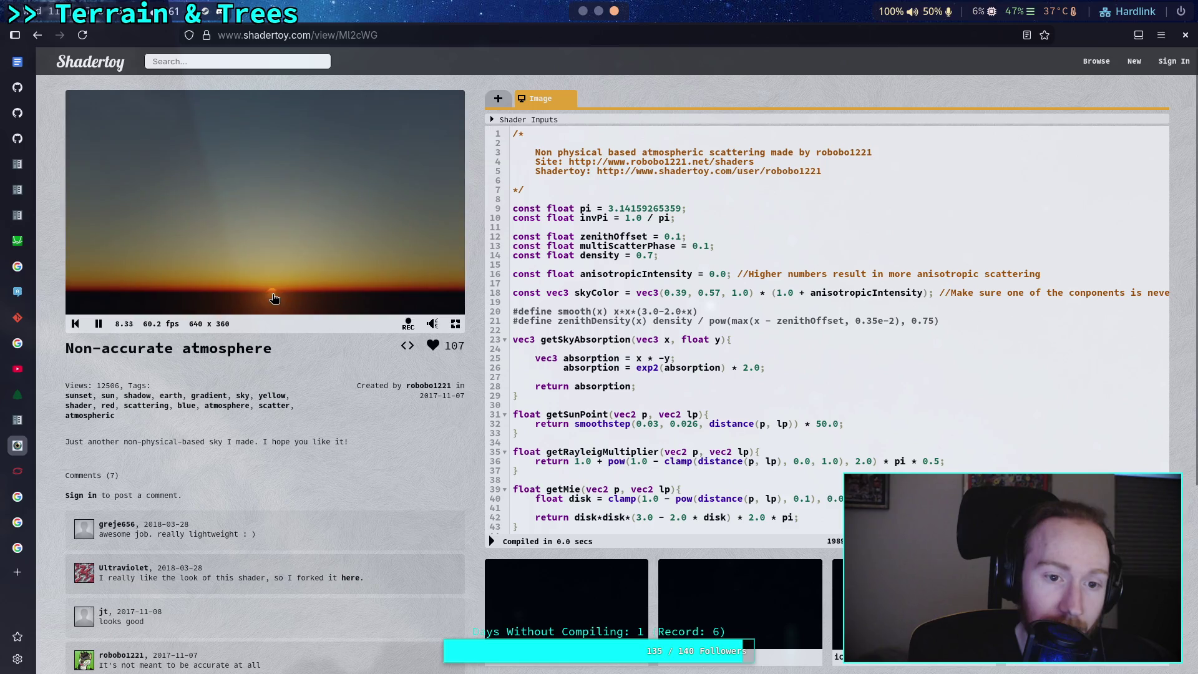
{"action": "scroll", "coordinate": [732, 340], "scroll_direction": "down", "scroll_amount": 10}
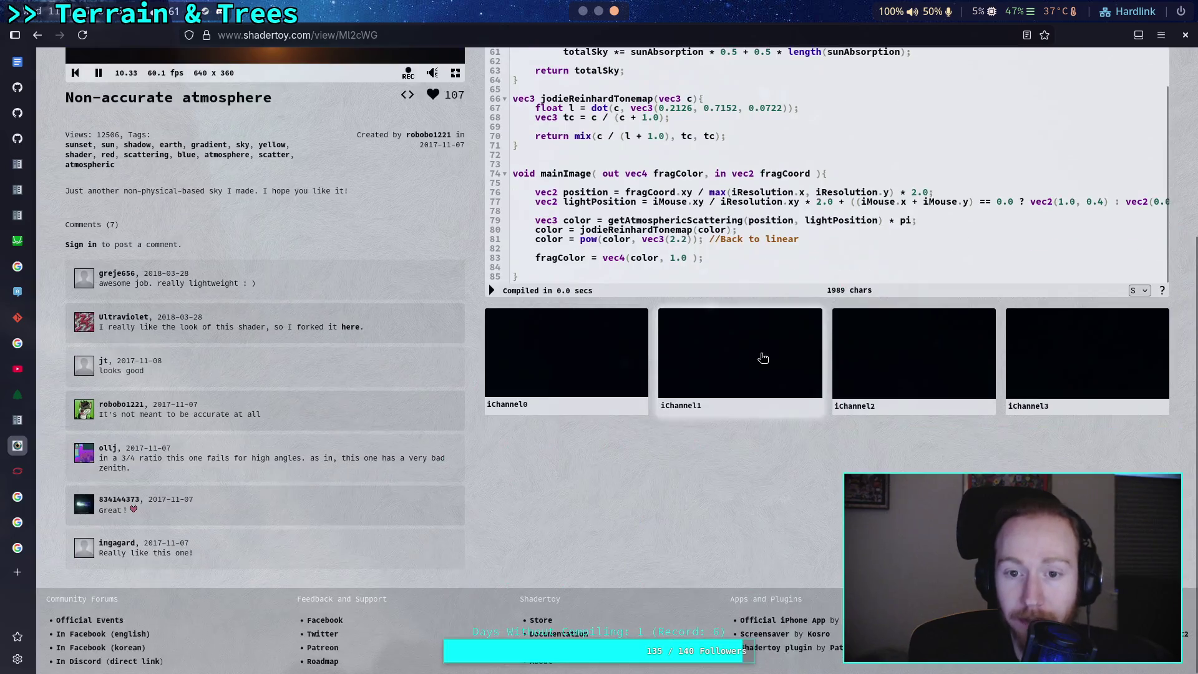
{"action": "scroll", "coordinate": [435, 529], "scroll_direction": "up", "scroll_amount": 4}
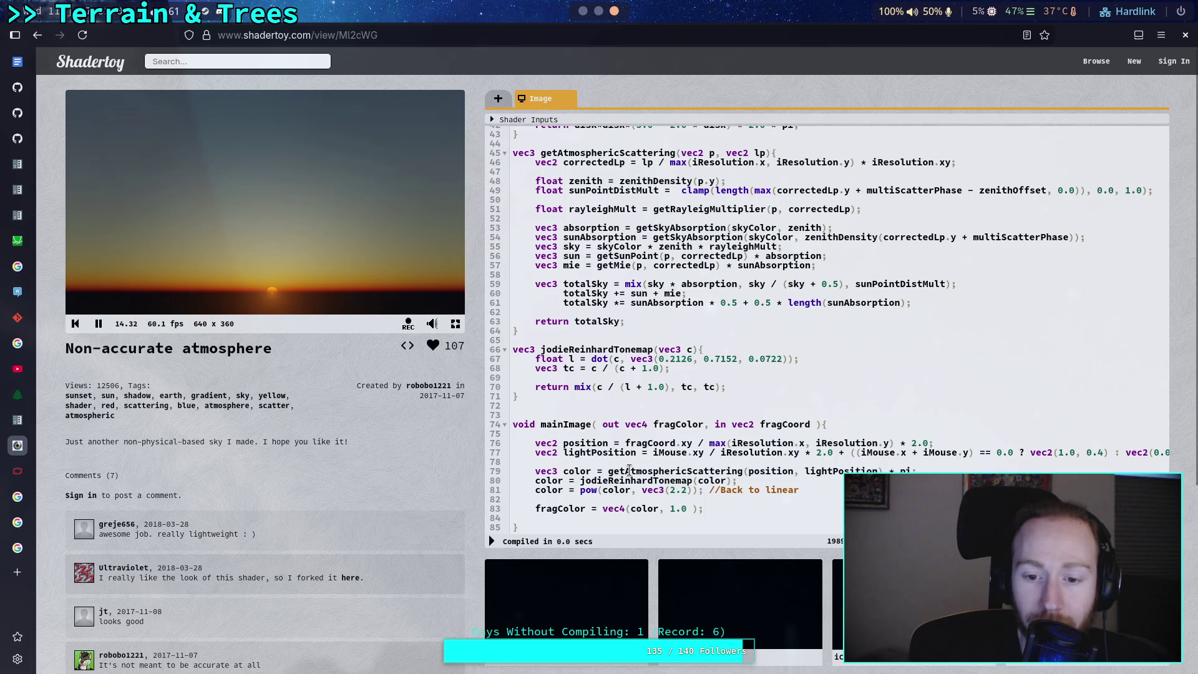
- Inspect color, getAtmosphericScattering and lightPosition on lines 77–79, plus the lp parameter
{"action": "double_click", "coordinate": [582, 471]}
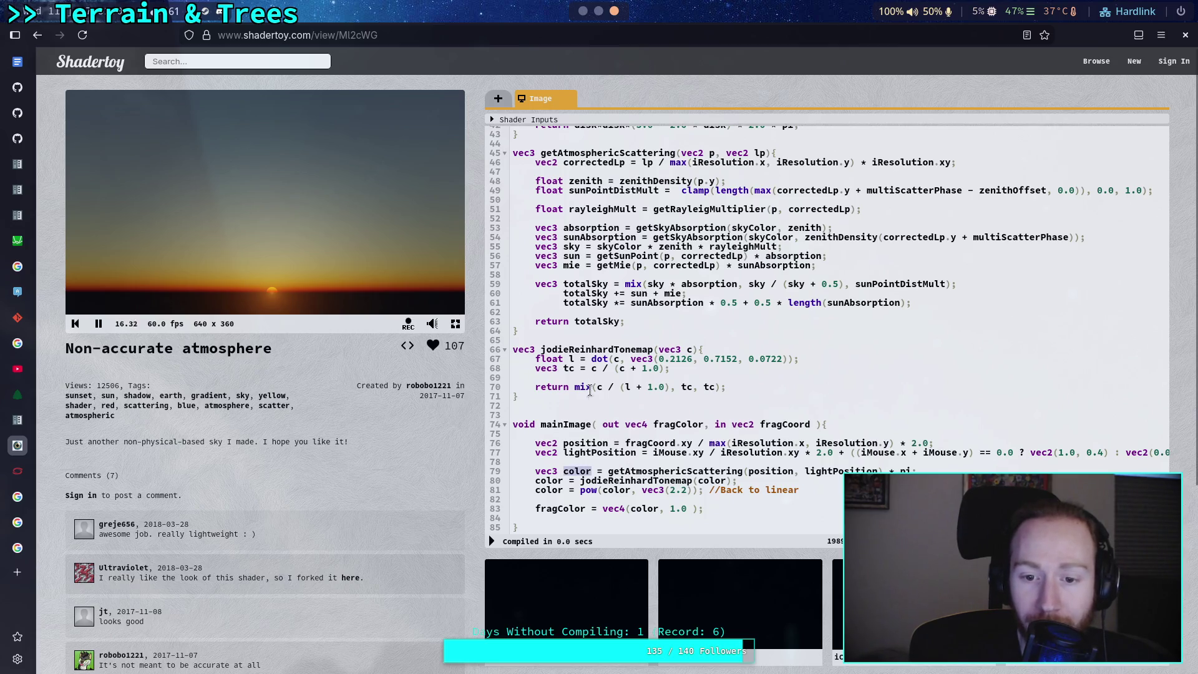
{"action": "double_click", "coordinate": [653, 472]}
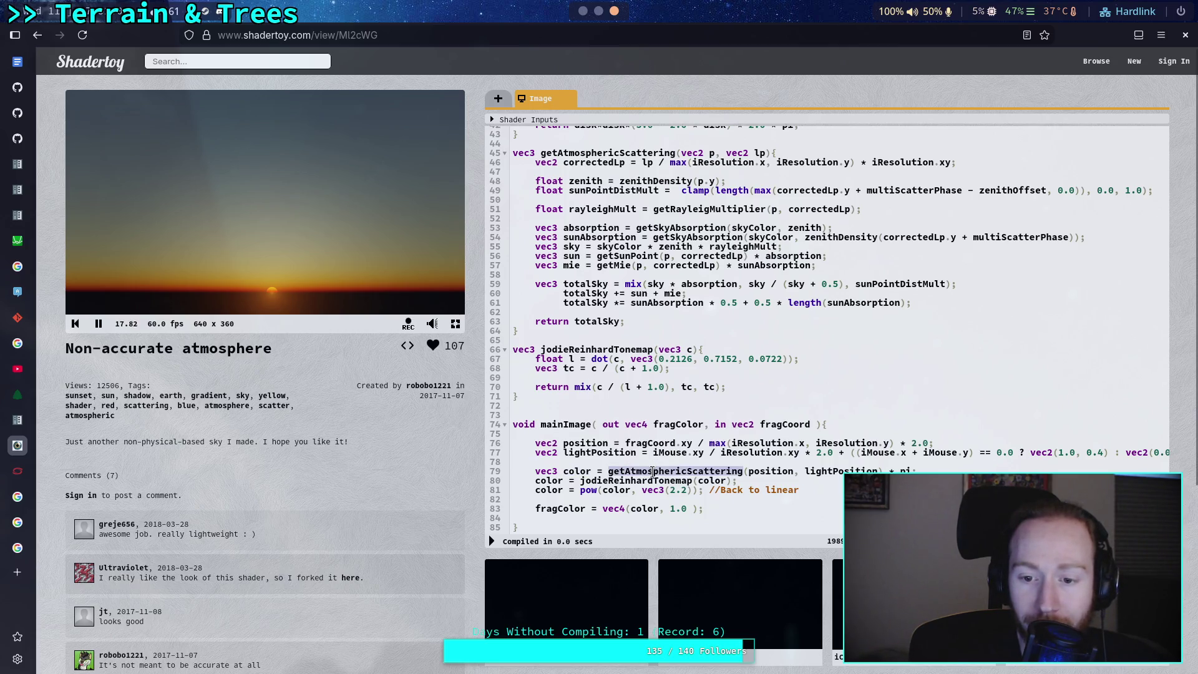
{"action": "double_click", "coordinate": [604, 452]}
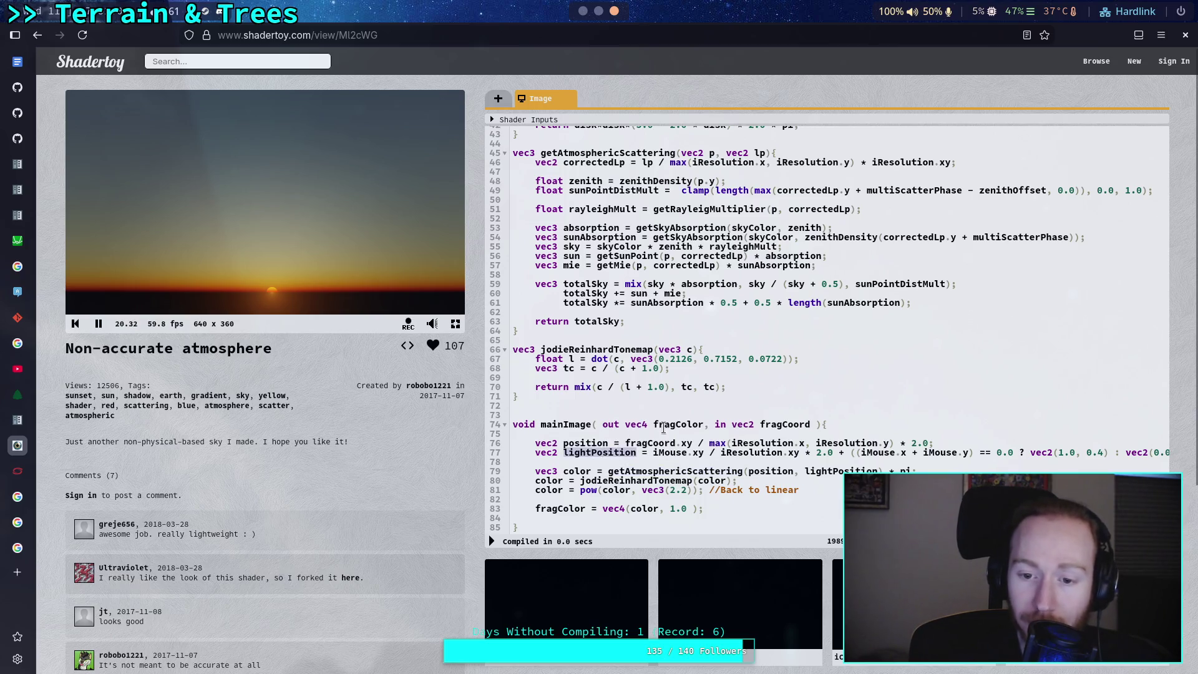
{"action": "scroll", "coordinate": [718, 435], "scroll_direction": "up", "scroll_amount": 3}
{"action": "scroll", "coordinate": [696, 432], "scroll_direction": "down", "scroll_amount": 3}
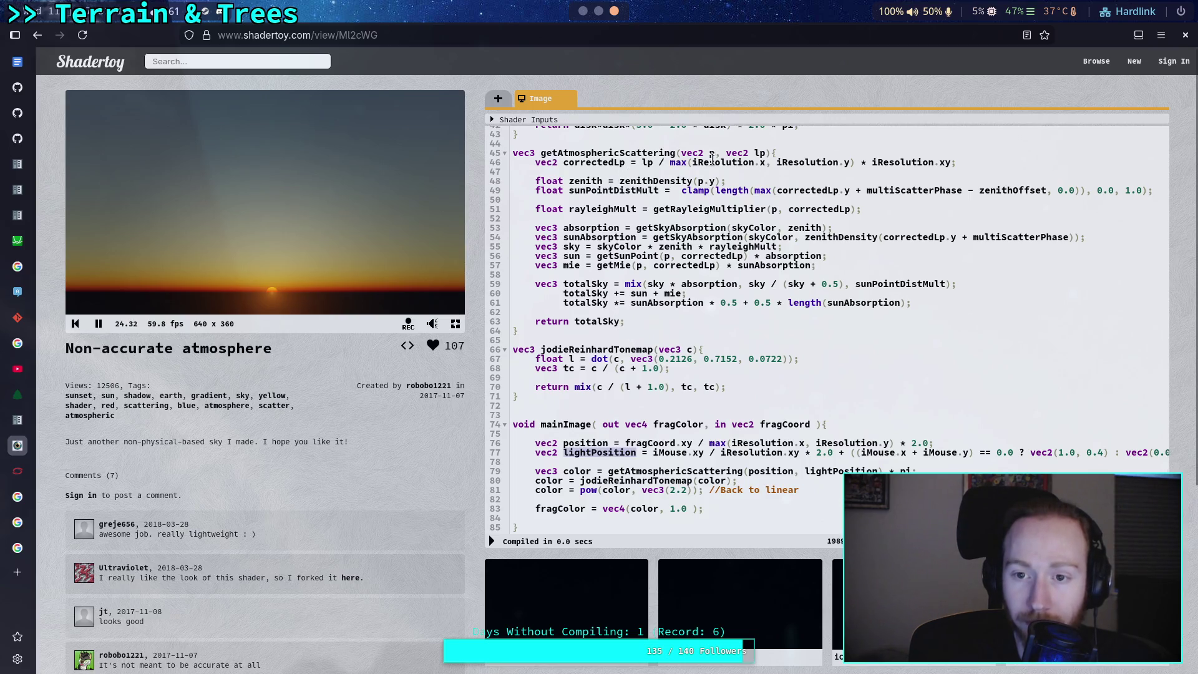
{"action": "left_click", "coordinate": [758, 152]}
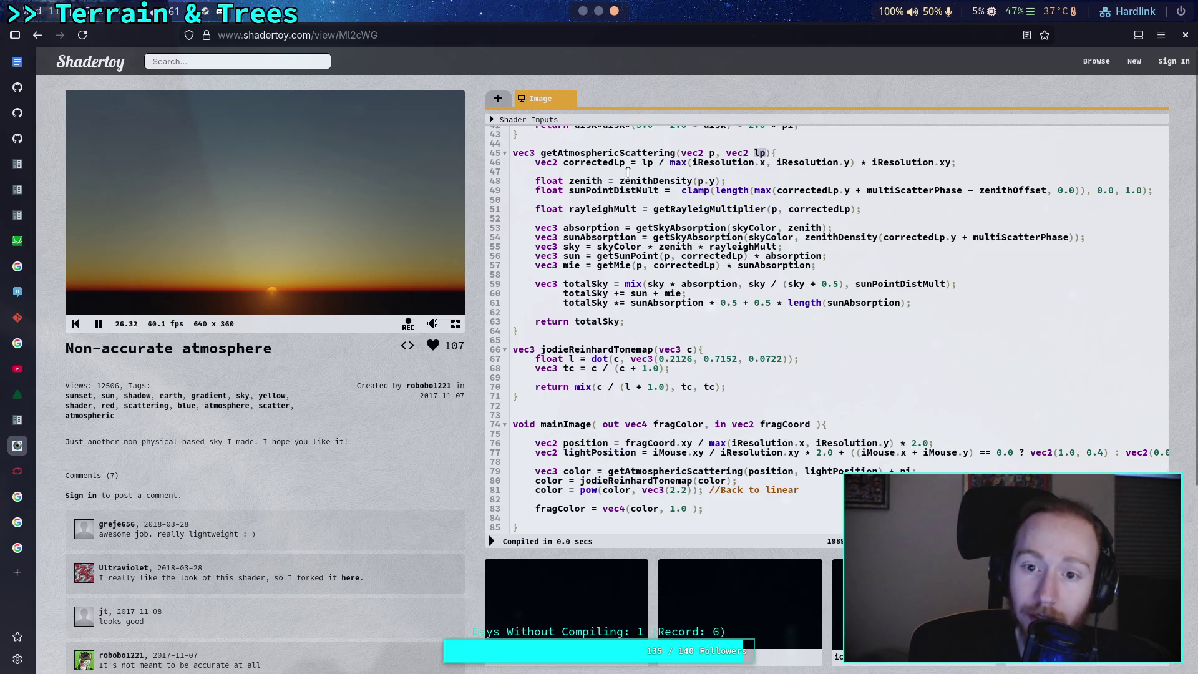
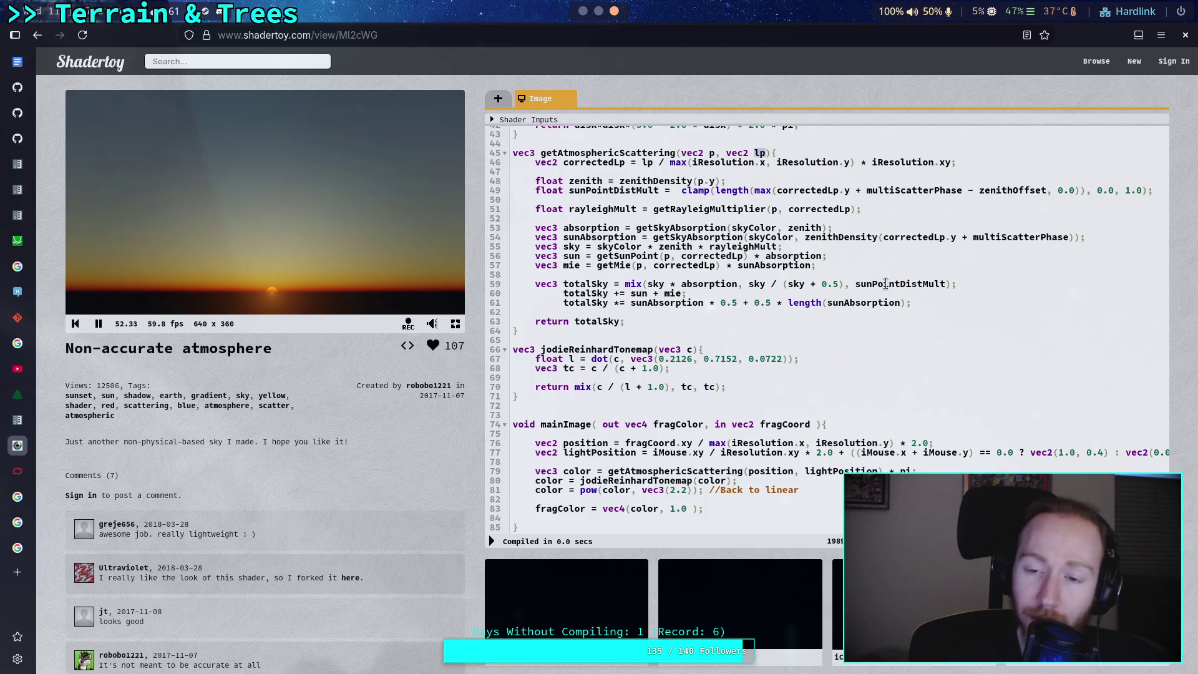
- In the Non-accurate atmosphere shader, highlight the line 61 sunAbsorption term and drag the sun onto the horizon
{"action": "left_click_drag", "start_coordinate": [631, 302], "coordinate": [900, 303]}
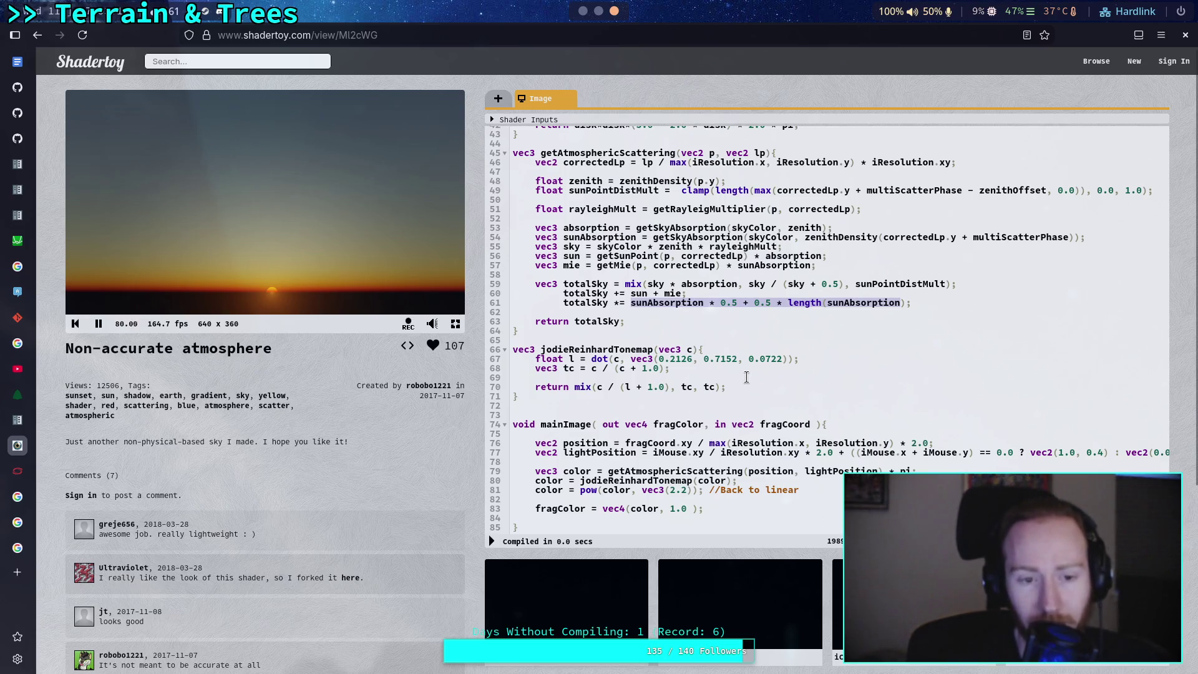
{"action": "mouse_move", "coordinate": [275, 306]}
{"action": "left_mouse_down"}
{"action": "mouse_move", "coordinate": [178, 304]}
{"action": "mouse_move", "coordinate": [279, 298]}
{"action": "mouse_move", "coordinate": [280, 312]}
{"action": "mouse_move", "coordinate": [275, 287]}
{"action": "mouse_move", "coordinate": [300, 304]}
{"action": "mouse_move", "coordinate": [267, 287]}
{"action": "left_mouse_up"}
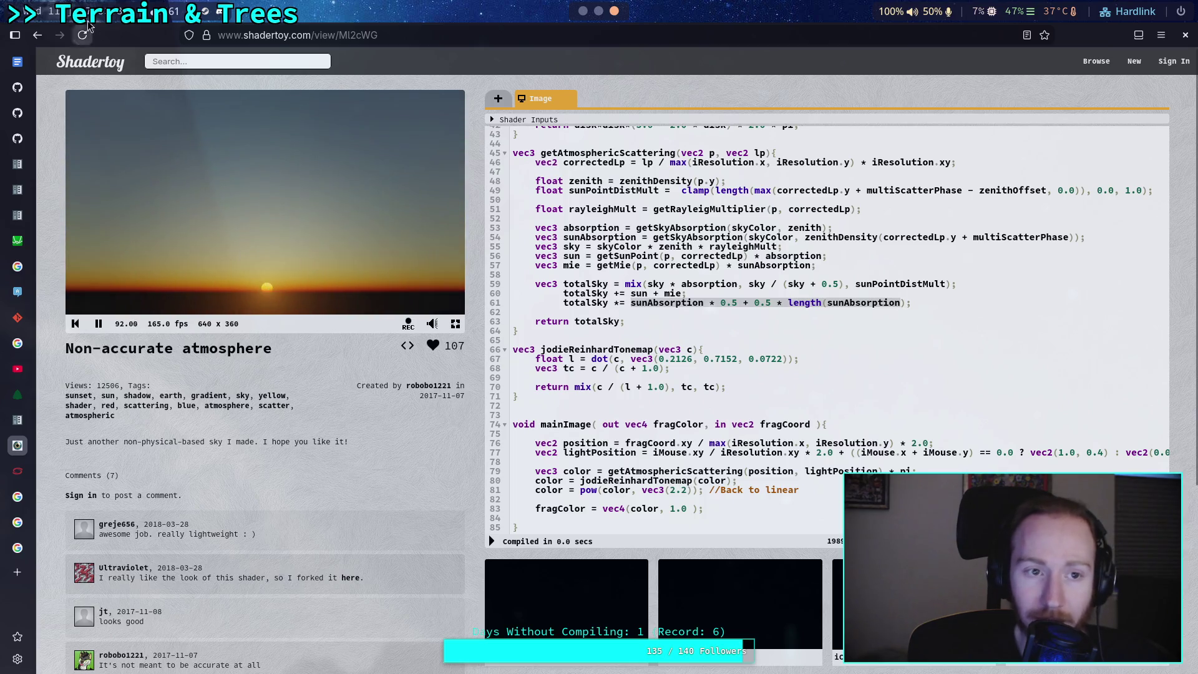
{"action": "left_click", "coordinate": [47, 40]}
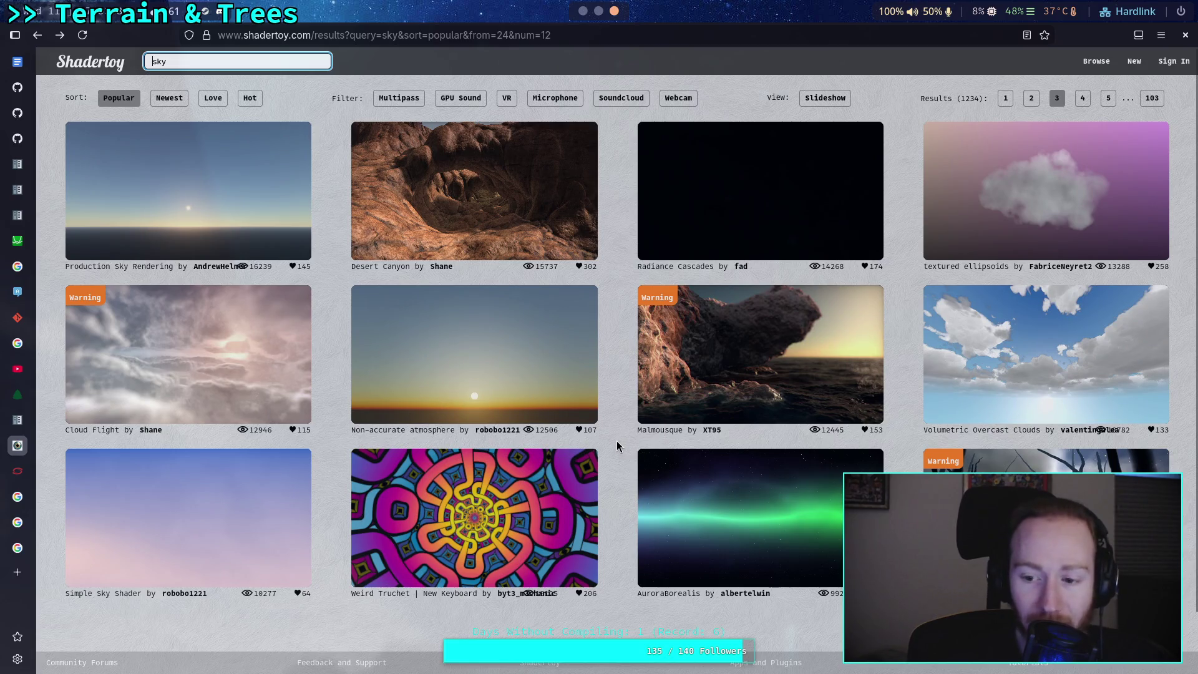
- Open the Production Sky Rendering shader, pause it and scroll down to its mainImage code
{"action": "left_click", "coordinate": [268, 223]}
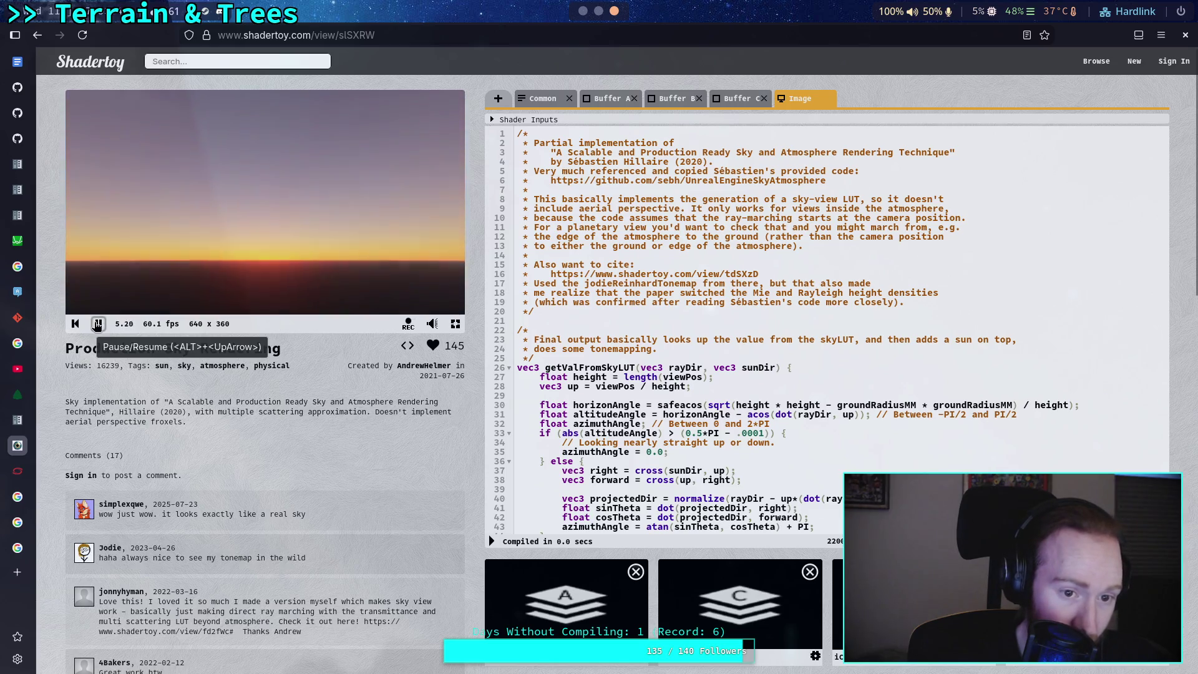
{"action": "left_click", "coordinate": [97, 324]}
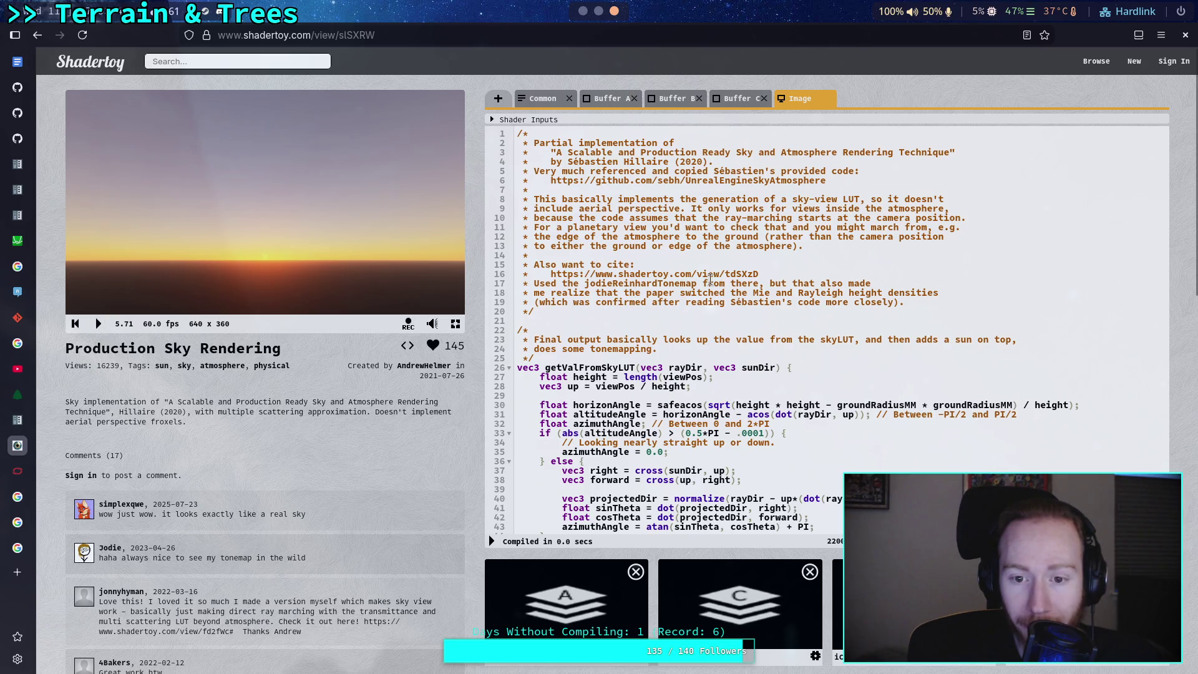
{"action": "scroll", "coordinate": [714, 277], "scroll_direction": "down", "scroll_amount": 20}
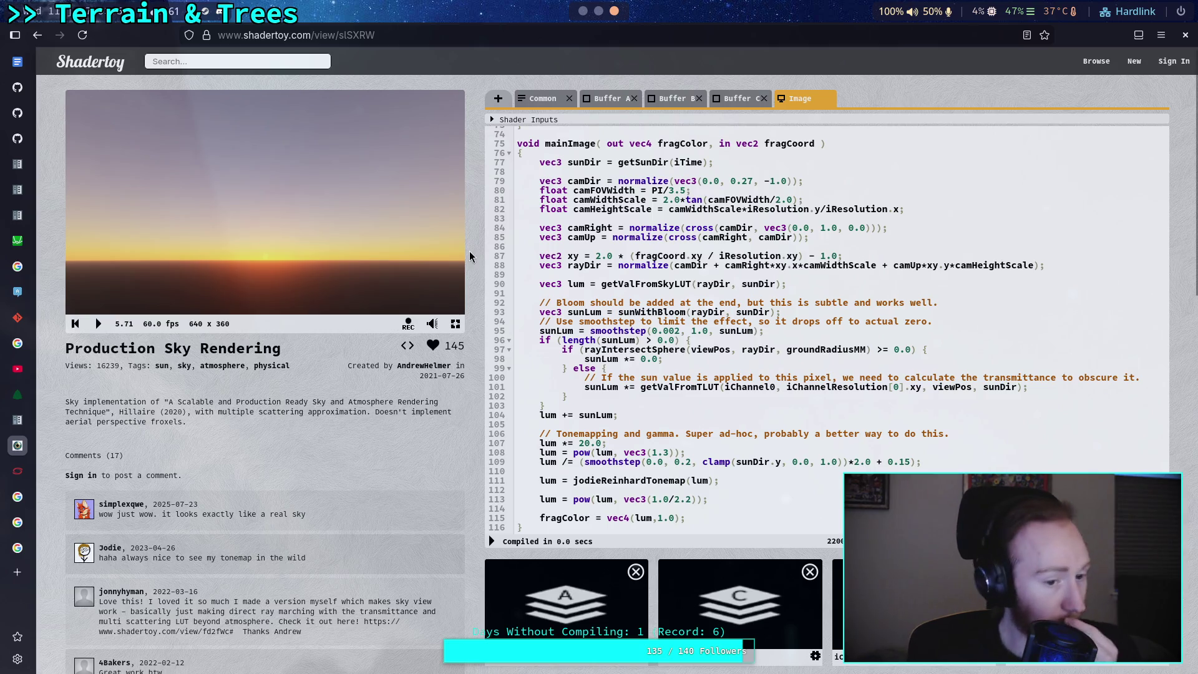
- Return to the popular 'sky' search results and go to page 4
{"action": "left_click", "coordinate": [37, 35]}
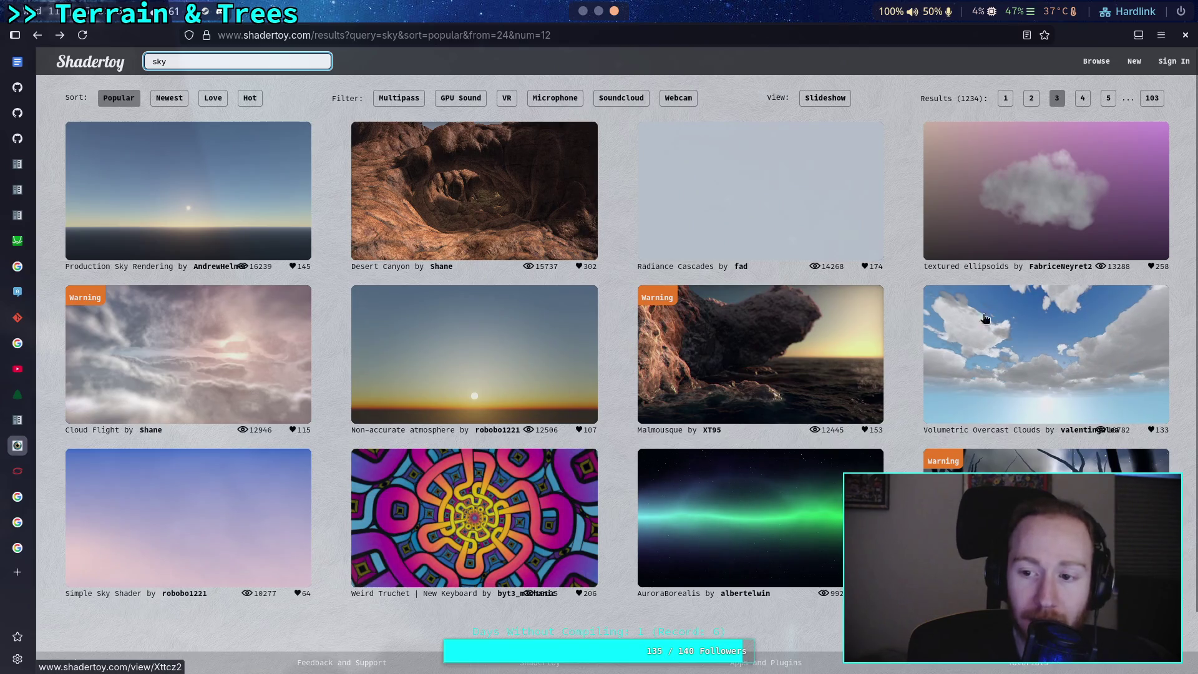
{"action": "left_click", "coordinate": [1082, 98]}
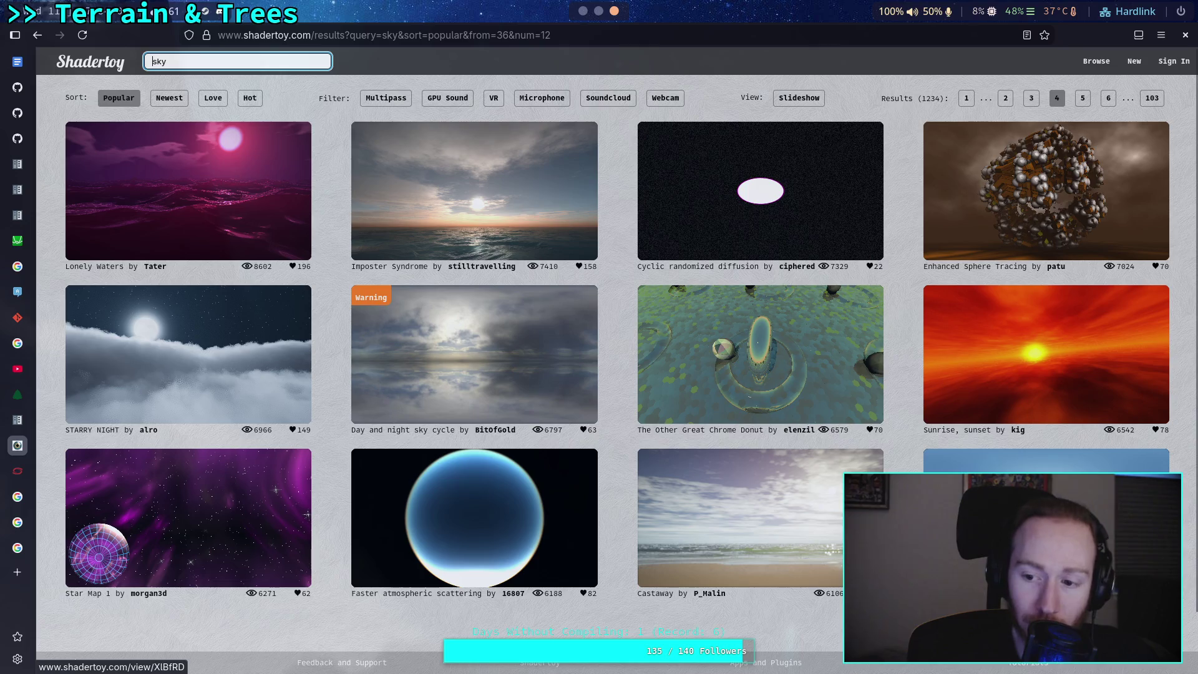
{"action": "left_click", "coordinate": [389, 31]}
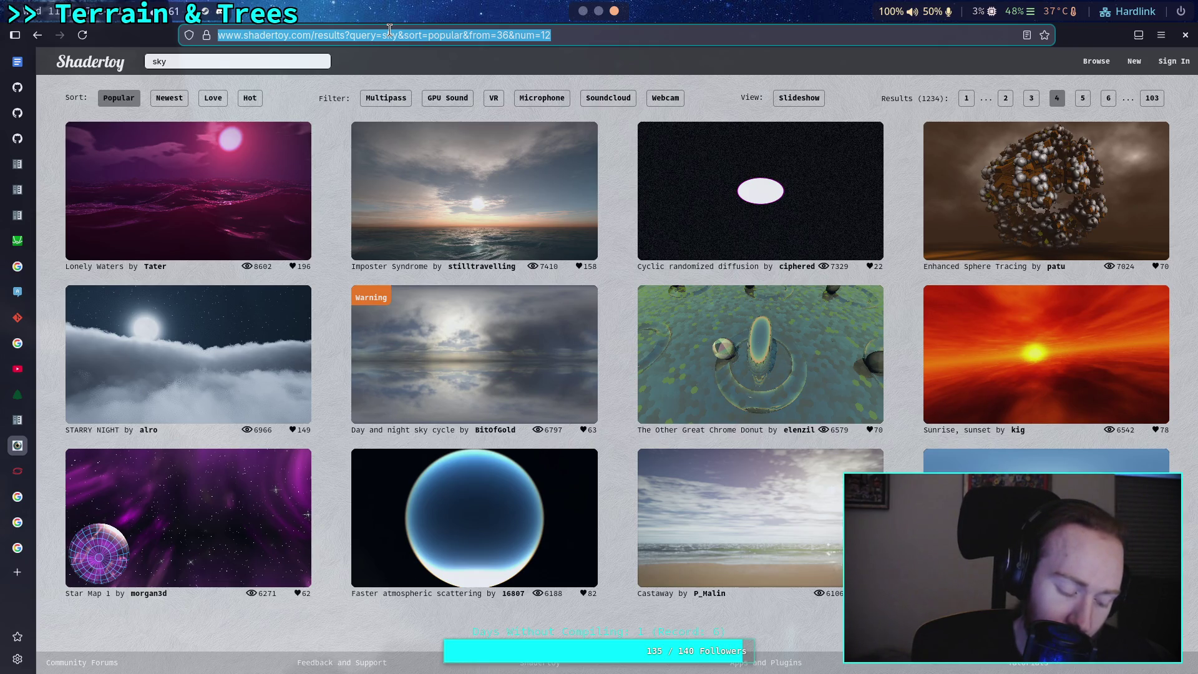
- Search Google for 'assassins creed sky simulation gdc'
{"action": "type", "text": "as"}
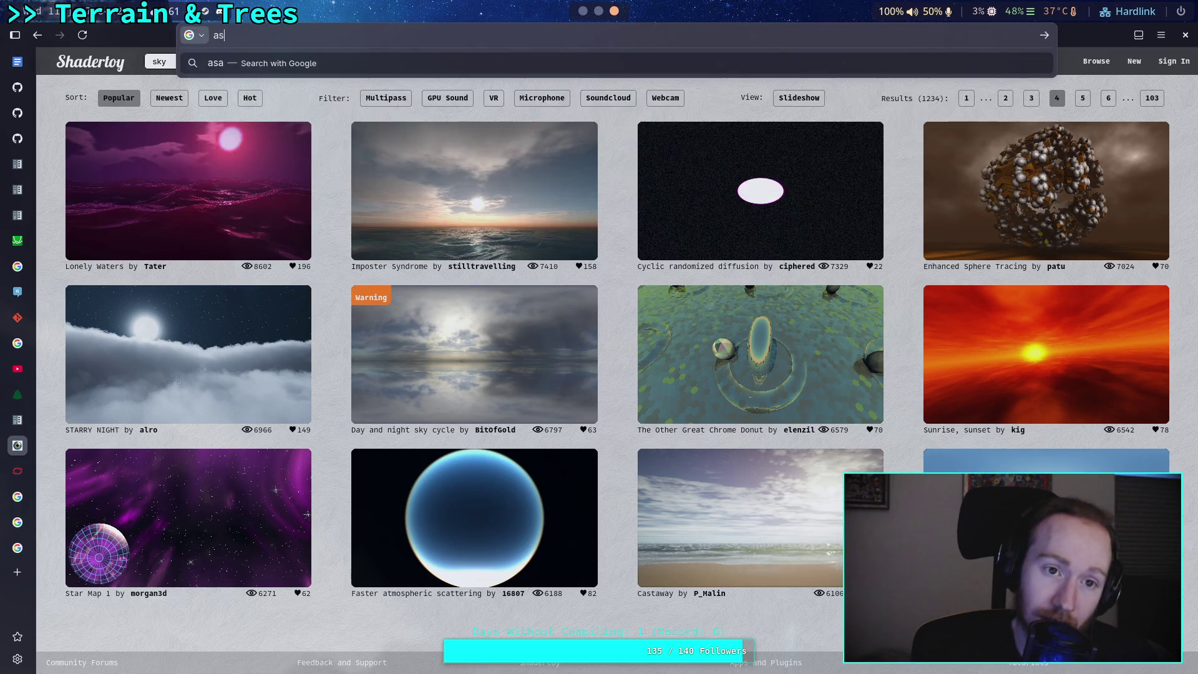
{"action": "type", "text": "sassings"}
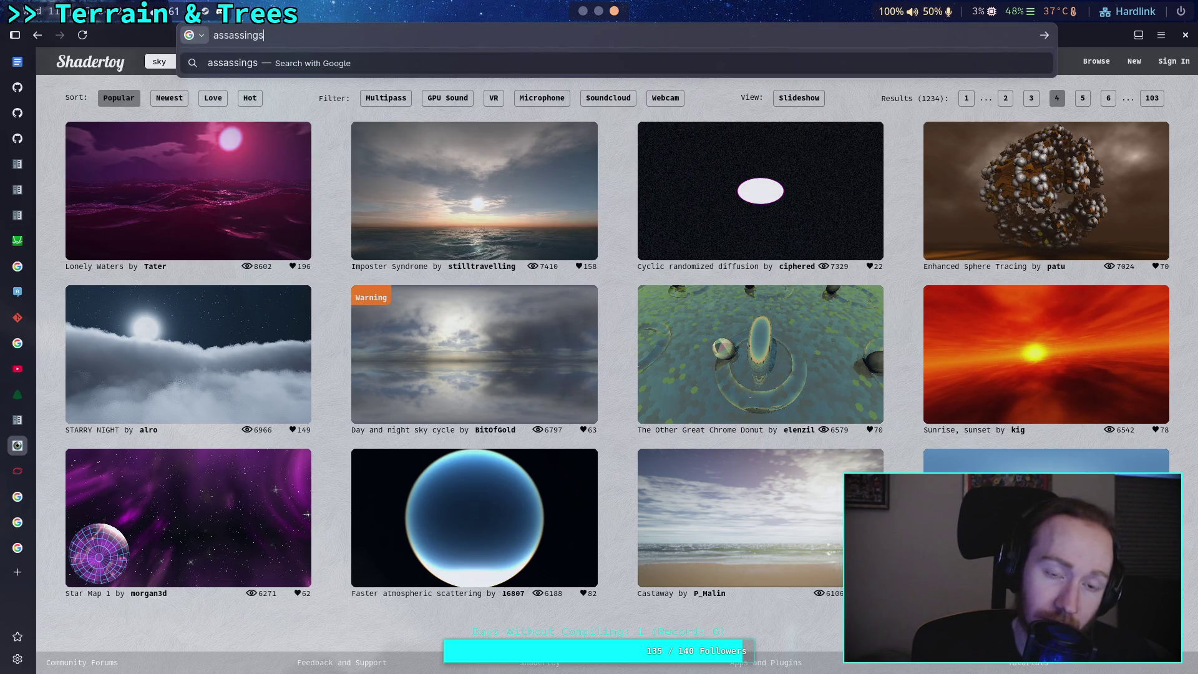
{"action": "key", "text": "BackSpace"}
{"action": "key", "text": "BackSpace"}
{"action": "type", "text": "s creed sky"}
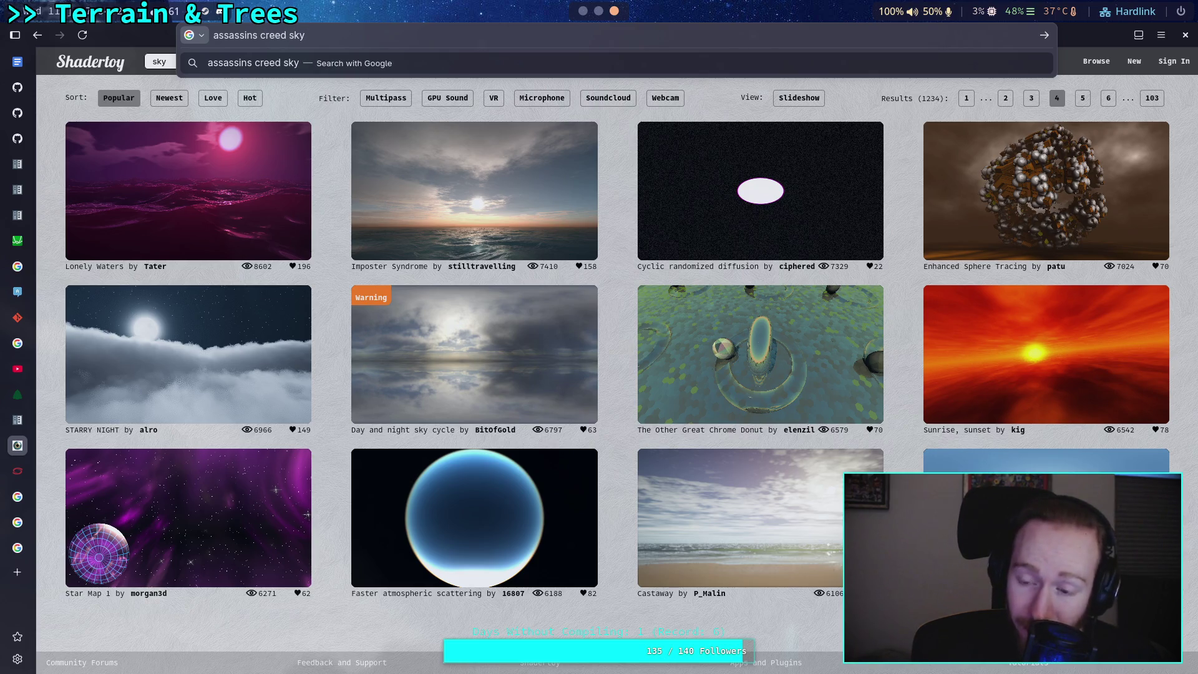
{"action": "type", "text": " s"}
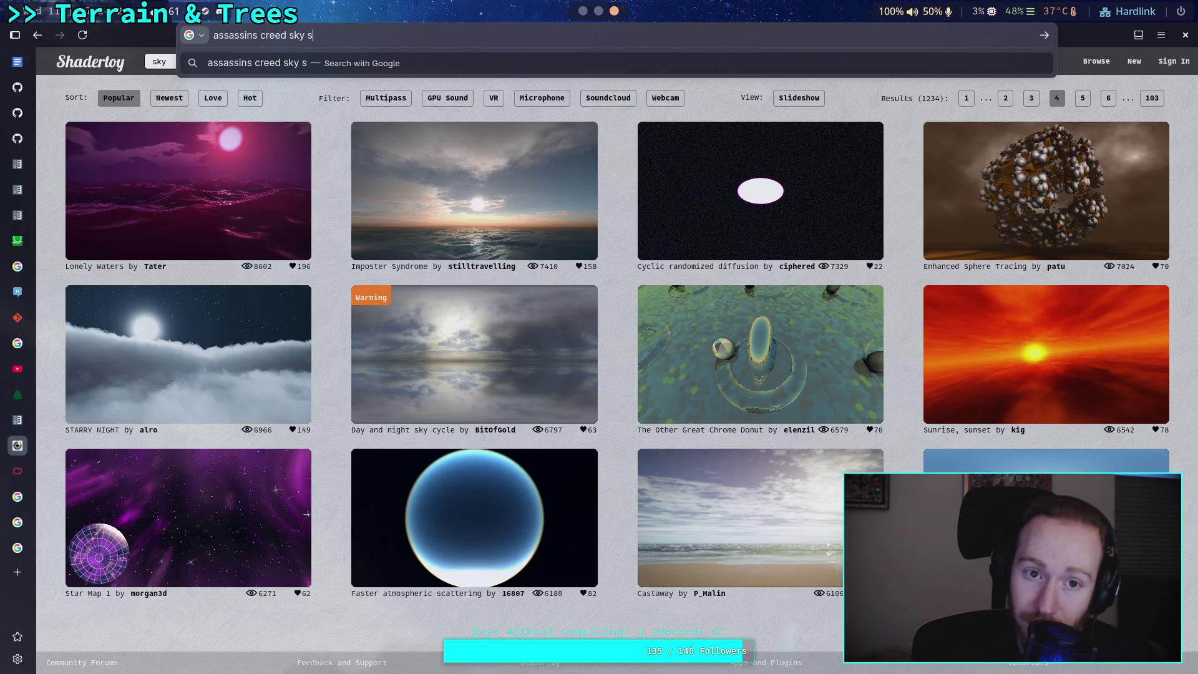
{"action": "type", "text": "imulation "}
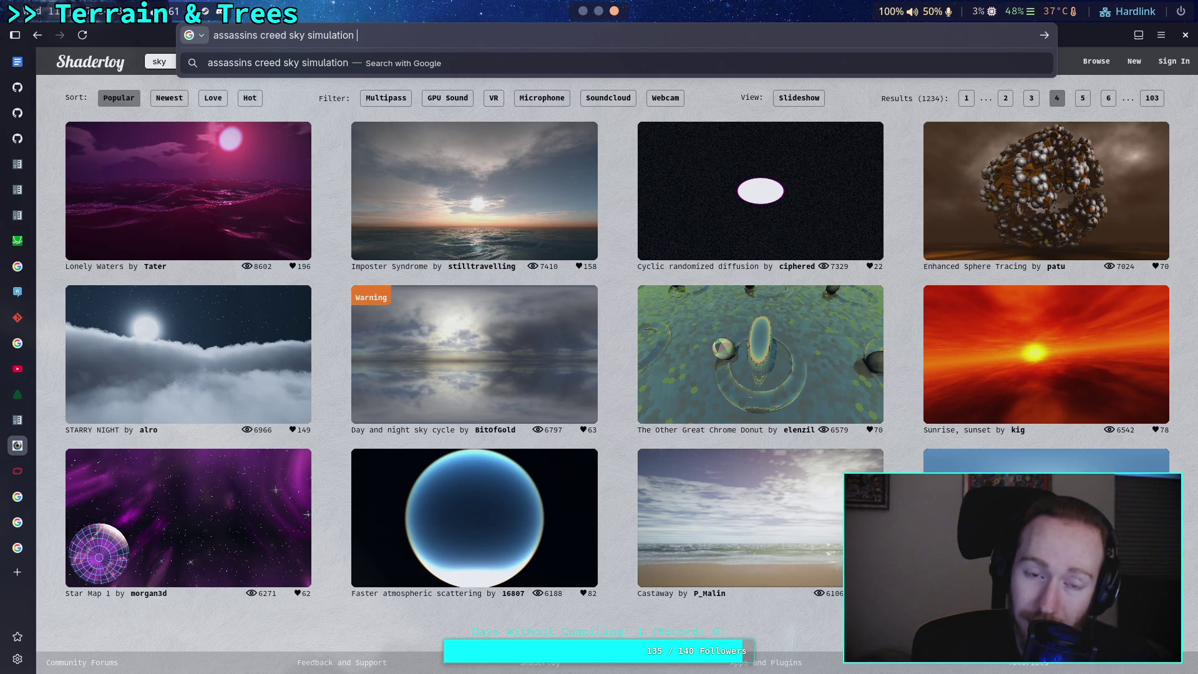
{"action": "type", "text": "g"}
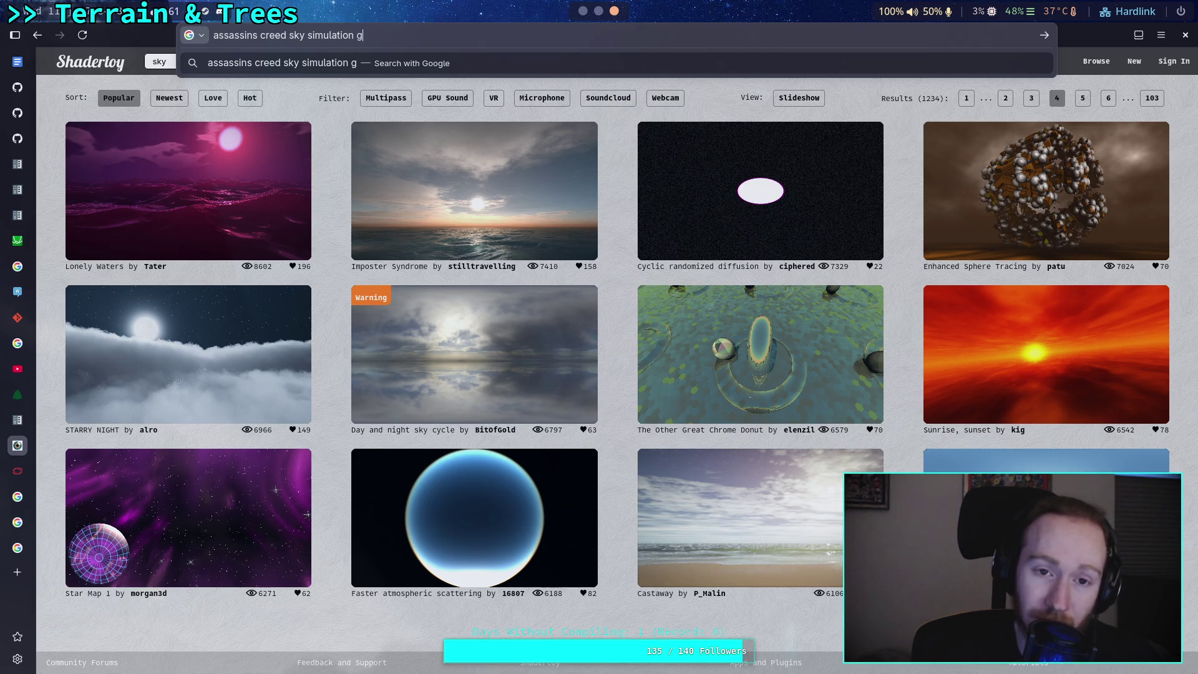
{"action": "type", "text": "dc"}
{"action": "key", "text": "Return"}
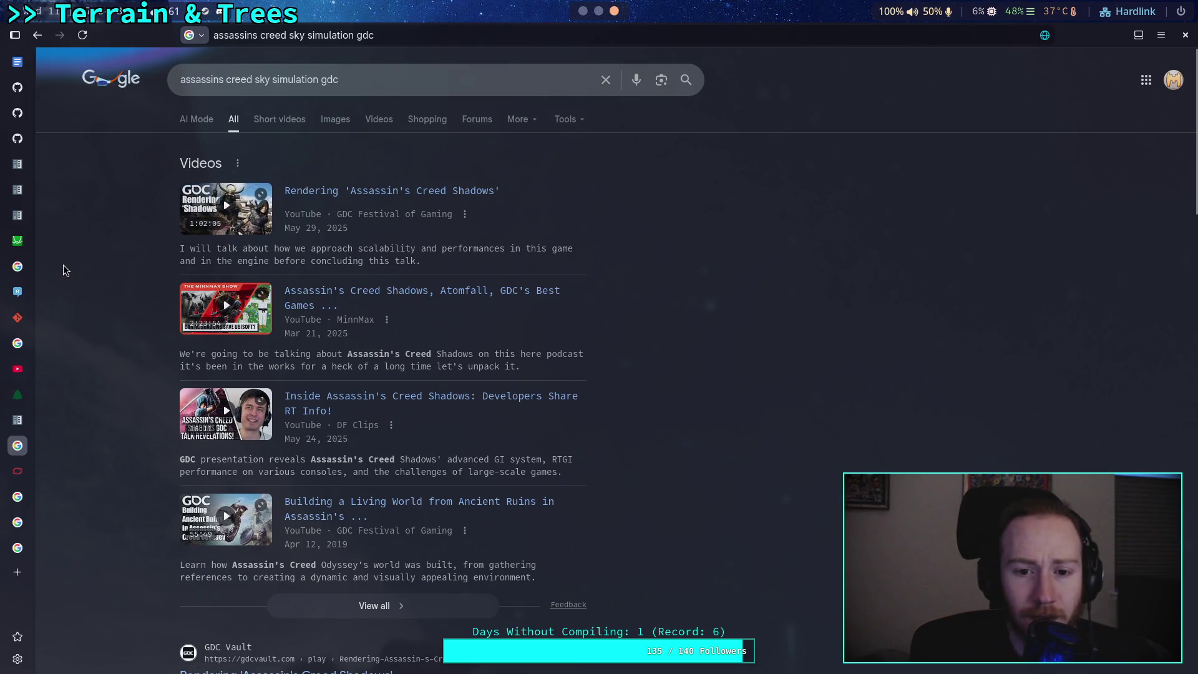
- Open the Rendering 'Assassin's Creed Shadows' talk, pause it and expand the description
{"action": "left_click", "coordinate": [360, 192]}
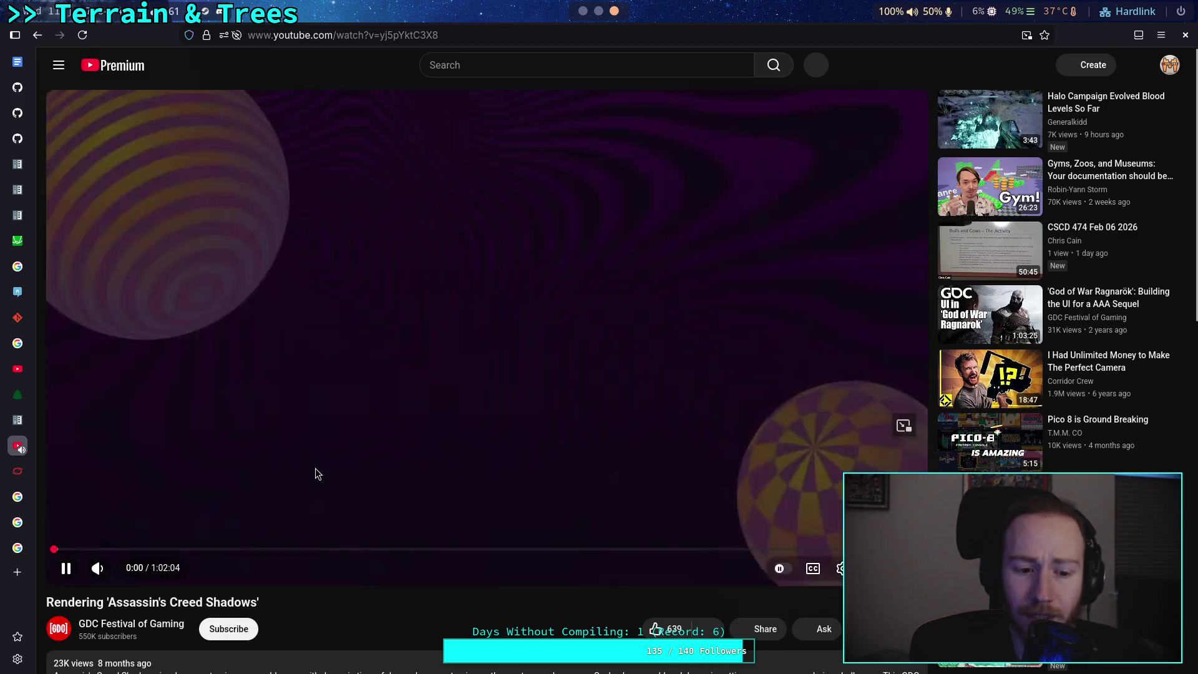
{"action": "left_click", "coordinate": [315, 471]}
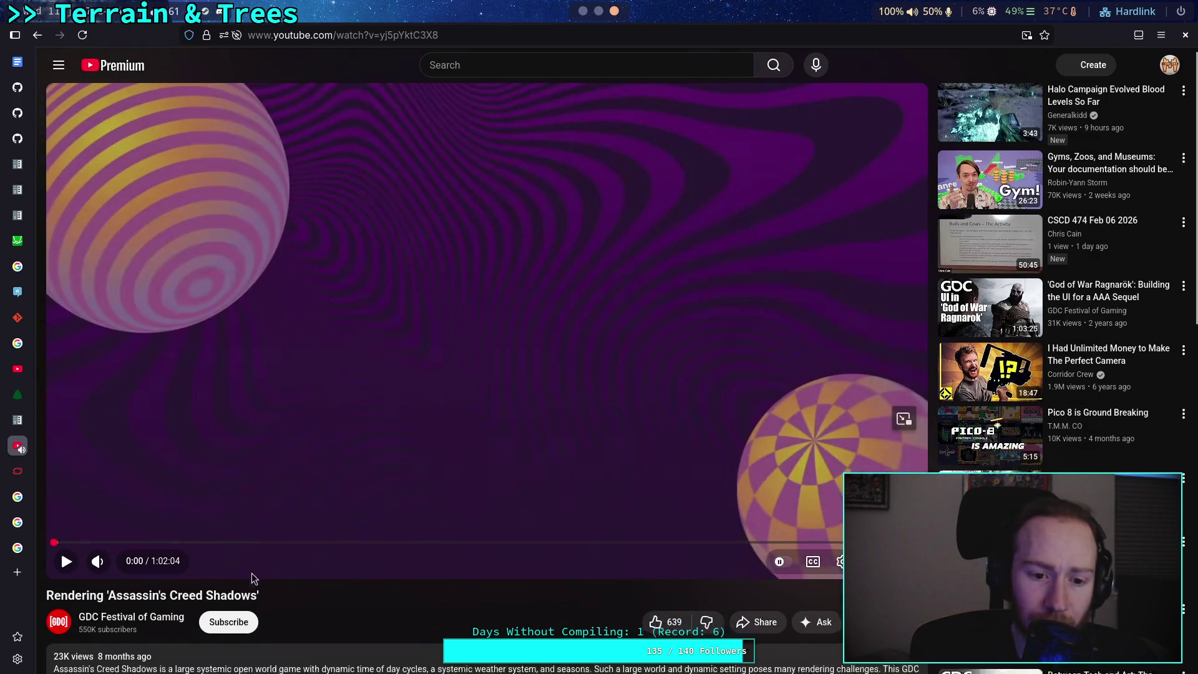
{"action": "scroll", "coordinate": [252, 574], "scroll_direction": "down", "scroll_amount": 4}
{"action": "left_click", "coordinate": [269, 454]}
{"action": "scroll", "coordinate": [282, 502], "scroll_direction": "down", "scroll_amount": 4}
{"action": "scroll", "coordinate": [187, 524], "scroll_direction": "up", "scroll_amount": 8}
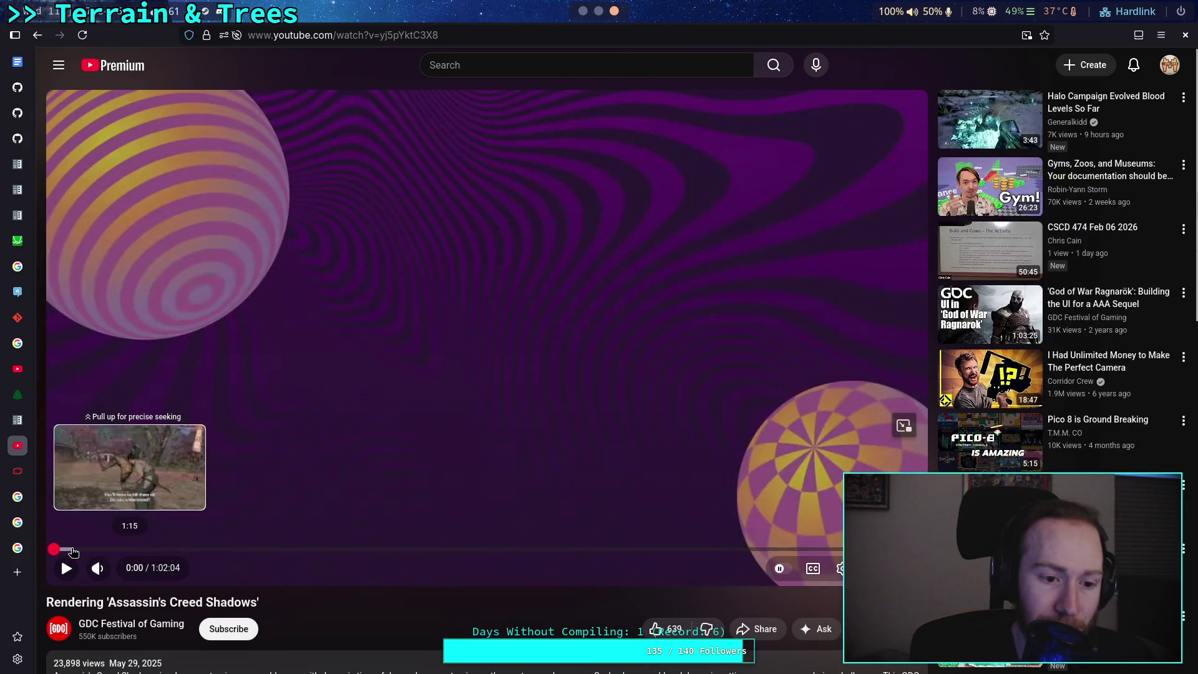
- Skim the talk from about 1:00 through GPU-driven pipelines and micropolygon geometry to 21:21
{"action": "left_click", "coordinate": [69, 550]}
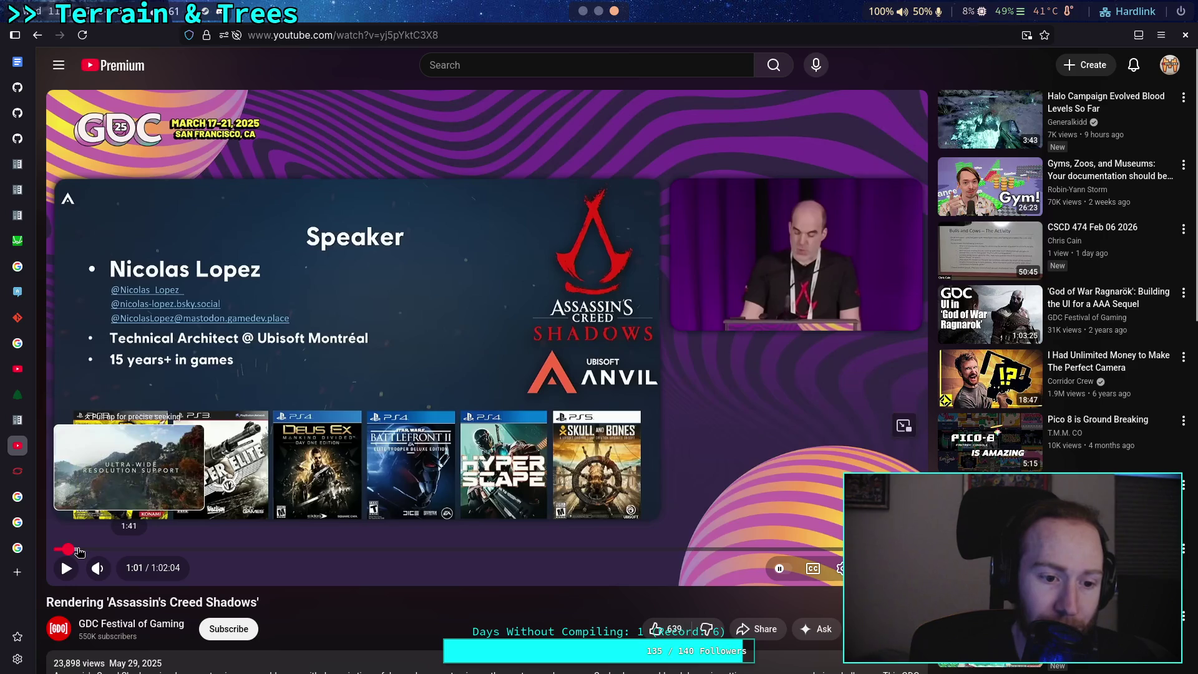
{"action": "left_click_drag", "start_coordinate": [92, 552], "coordinate": [95, 551]}
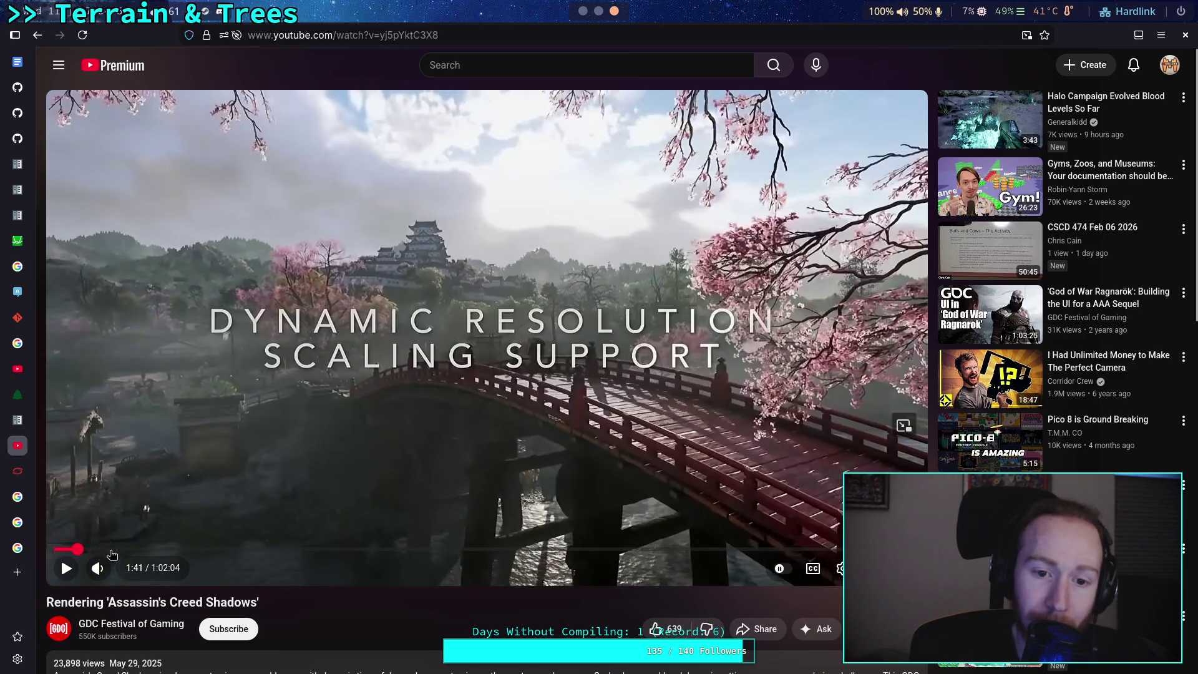
{"action": "left_click", "coordinate": [111, 551]}
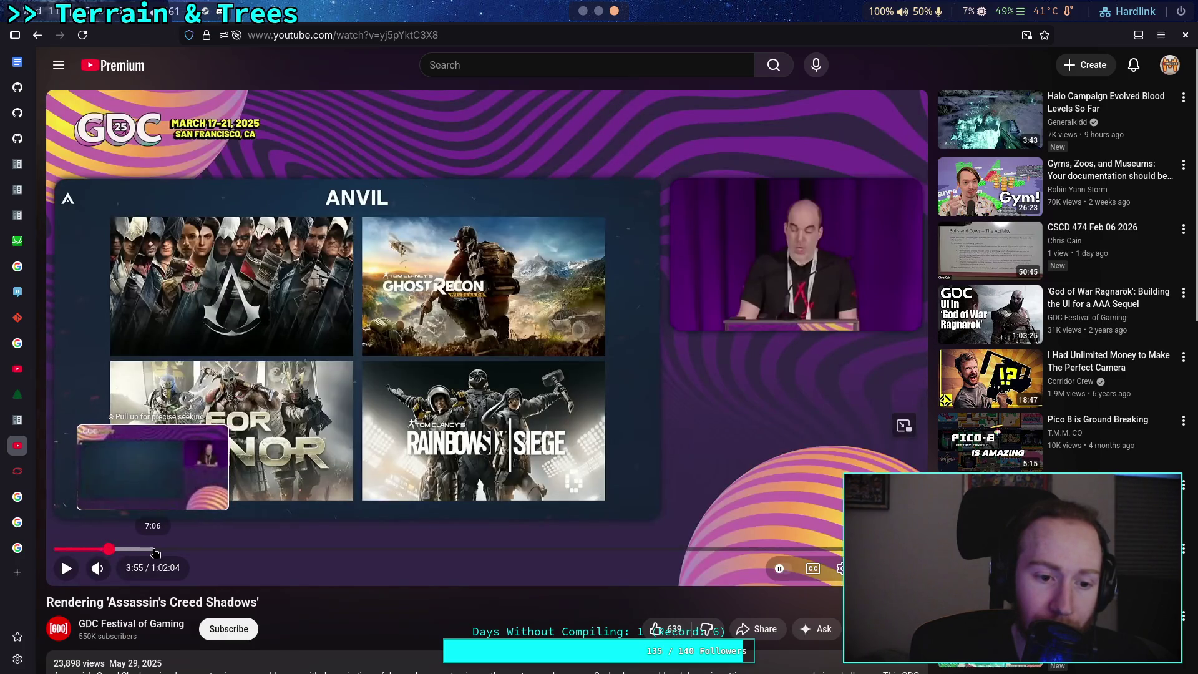
{"action": "left_click", "coordinate": [152, 551]}
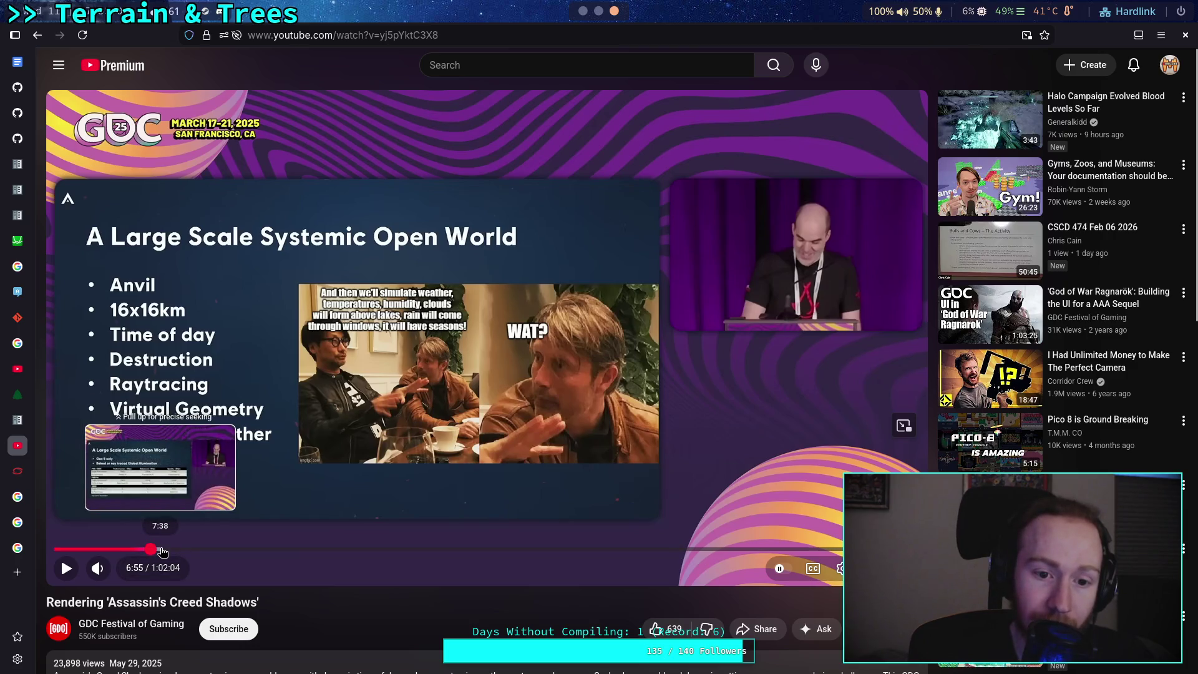
{"action": "left_click", "coordinate": [167, 552]}
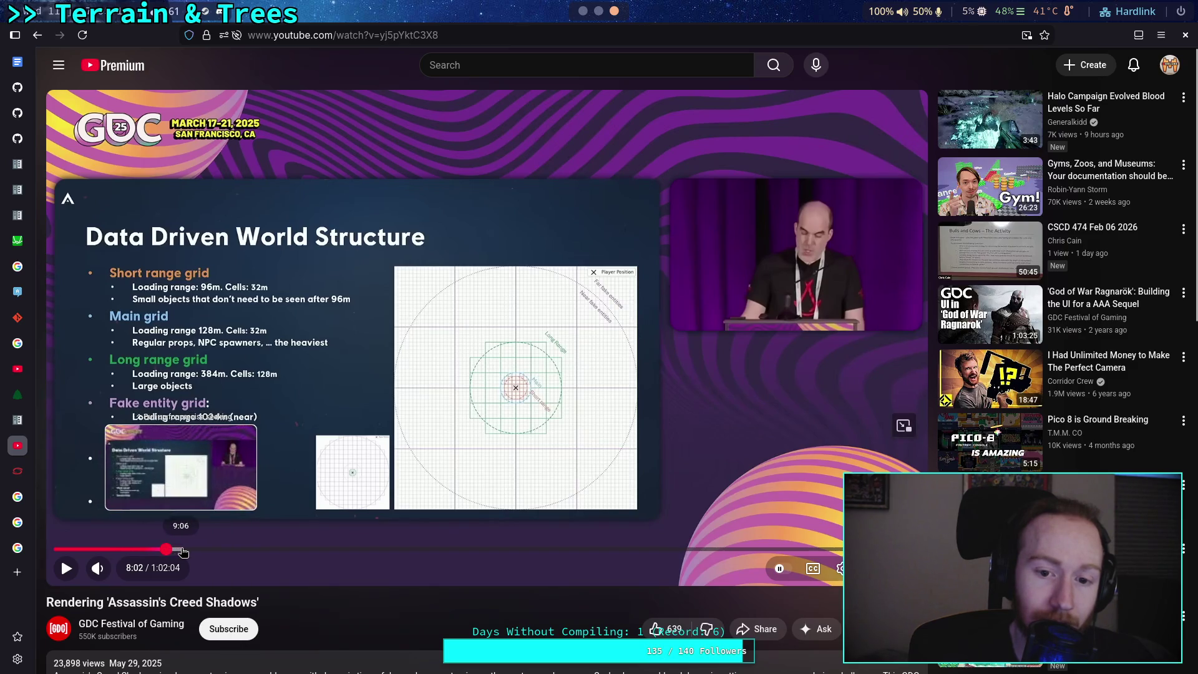
{"action": "left_click", "coordinate": [216, 552]}
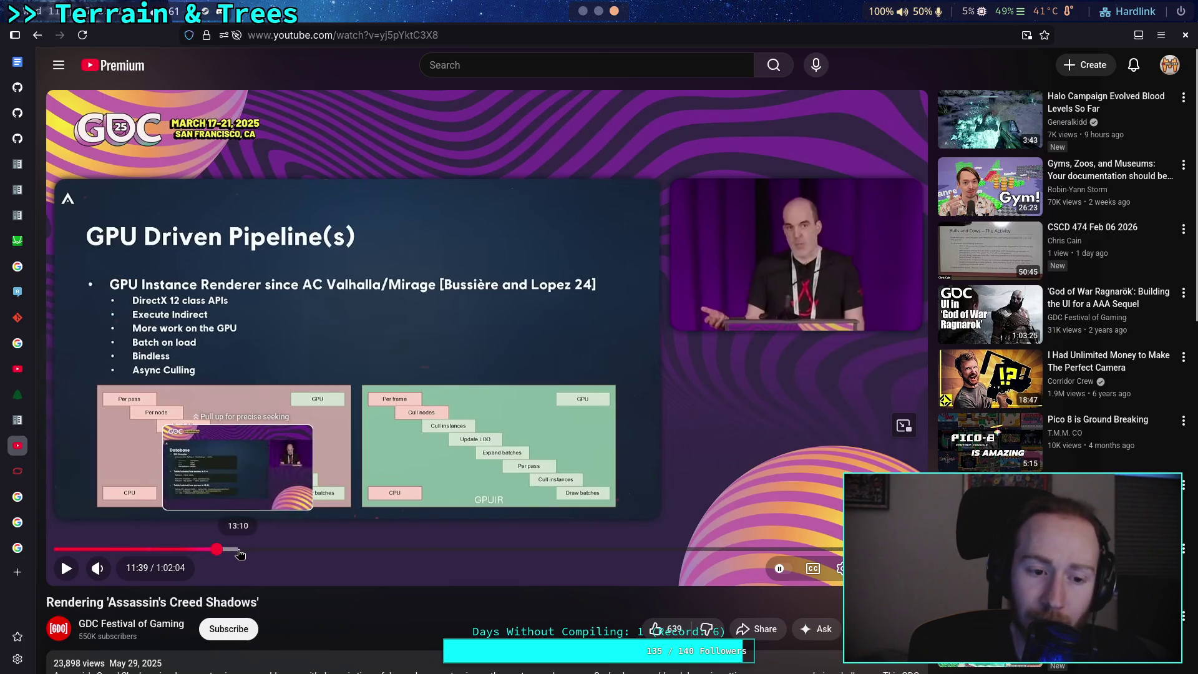
{"action": "left_click", "coordinate": [279, 551]}
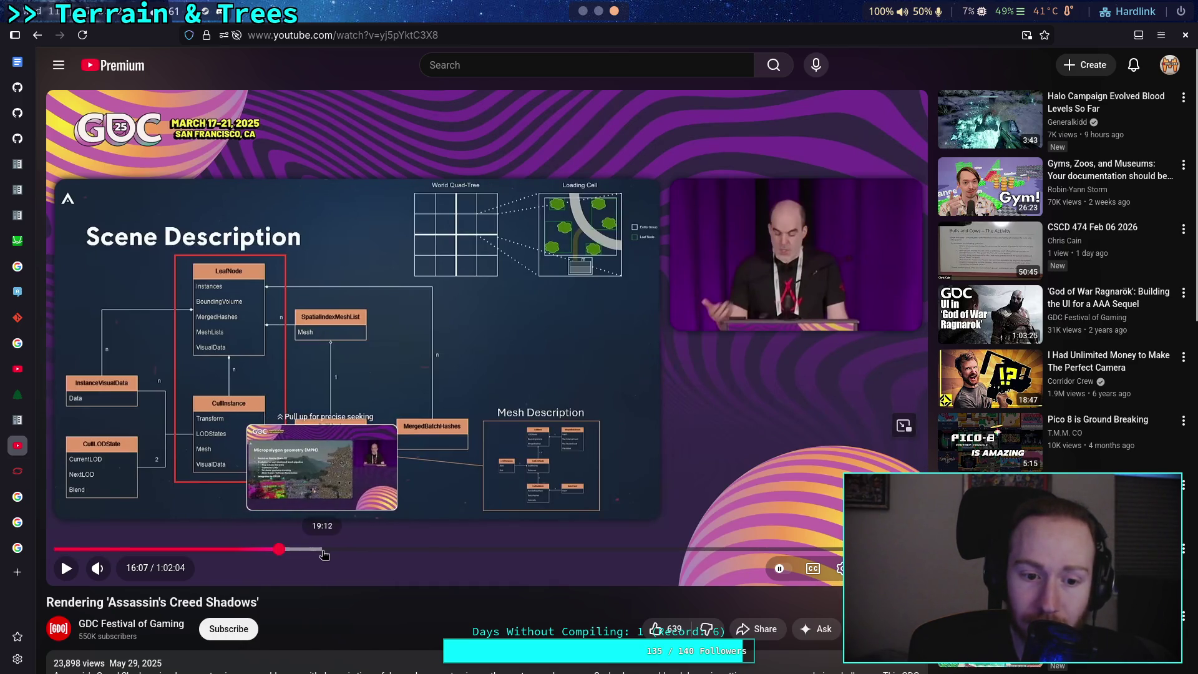
{"action": "left_click", "coordinate": [323, 551]}
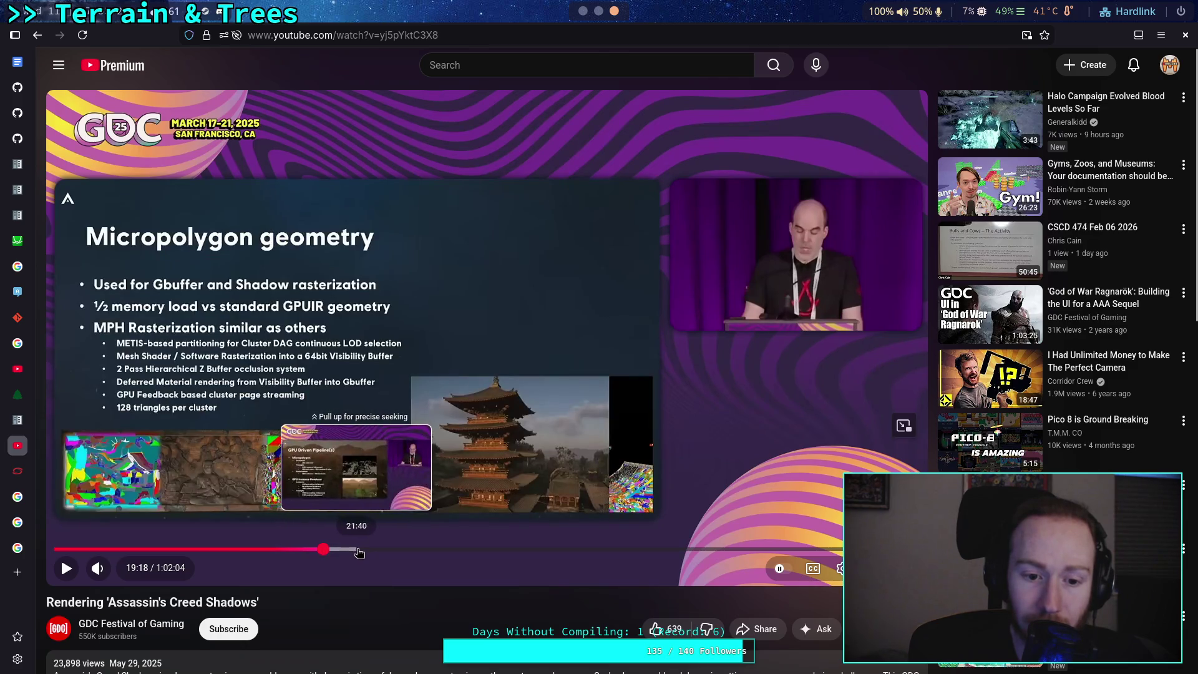
{"action": "left_click", "coordinate": [353, 552]}
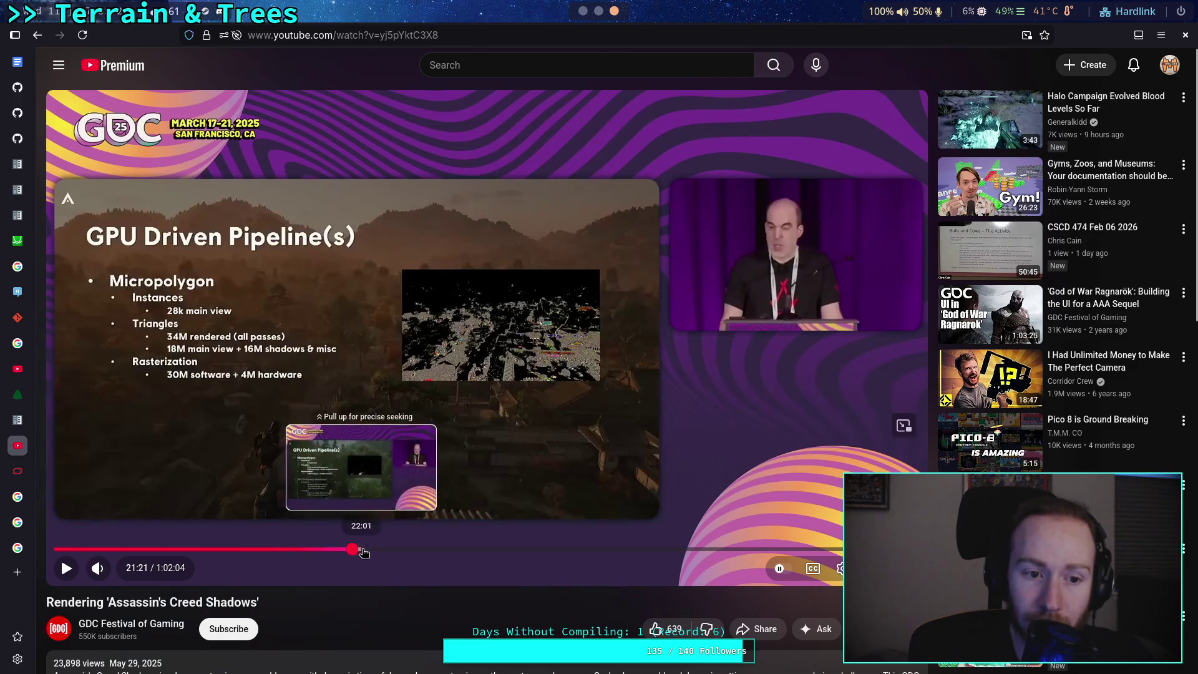
- Skim the global illumination, voxel cascade and specular reflection slides to about 36 minutes, then leave the video
{"action": "left_click", "coordinate": [381, 550]}
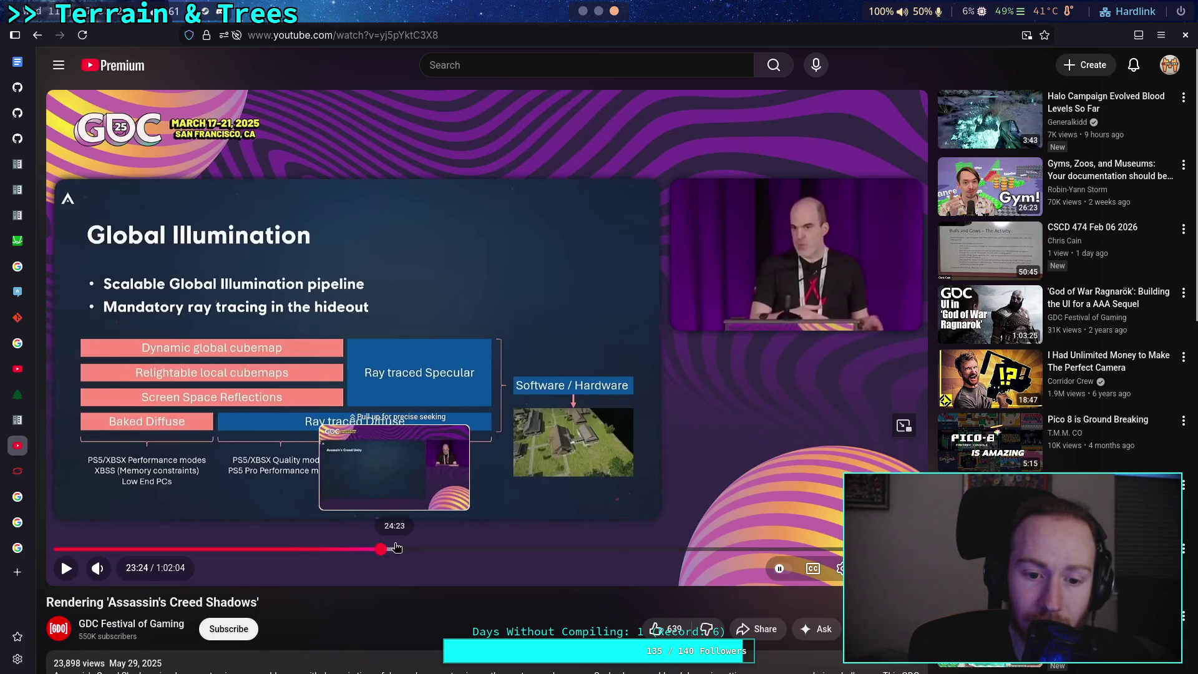
{"action": "left_click", "coordinate": [404, 549]}
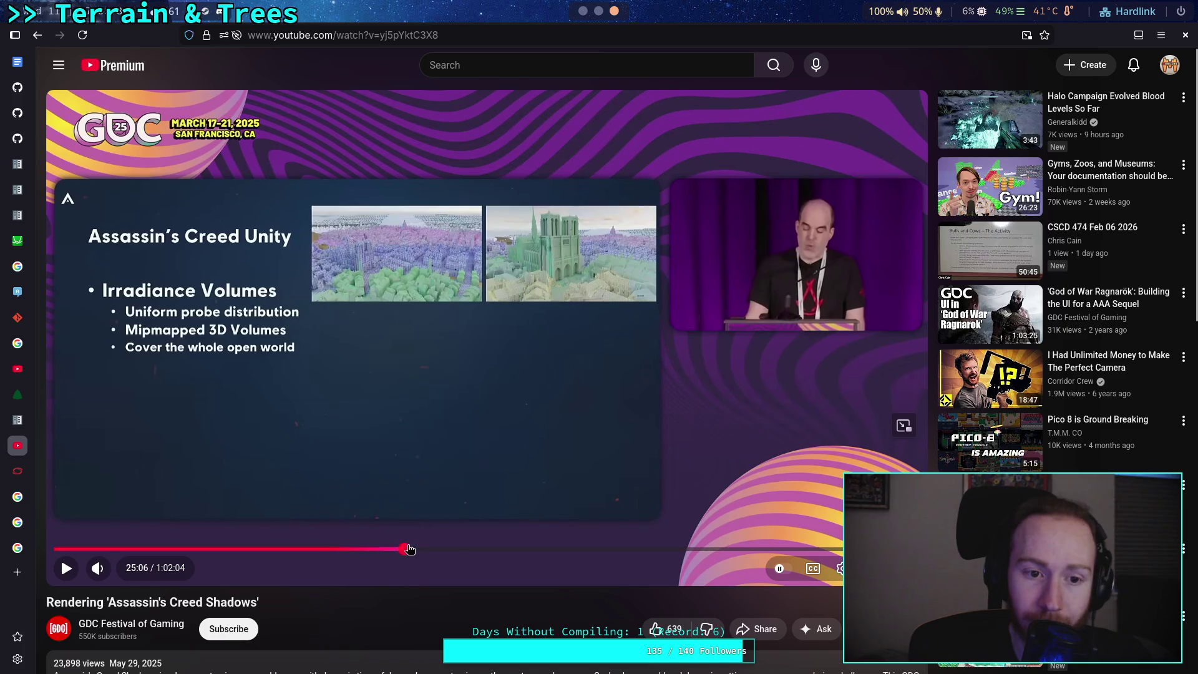
{"action": "left_click", "coordinate": [422, 549]}
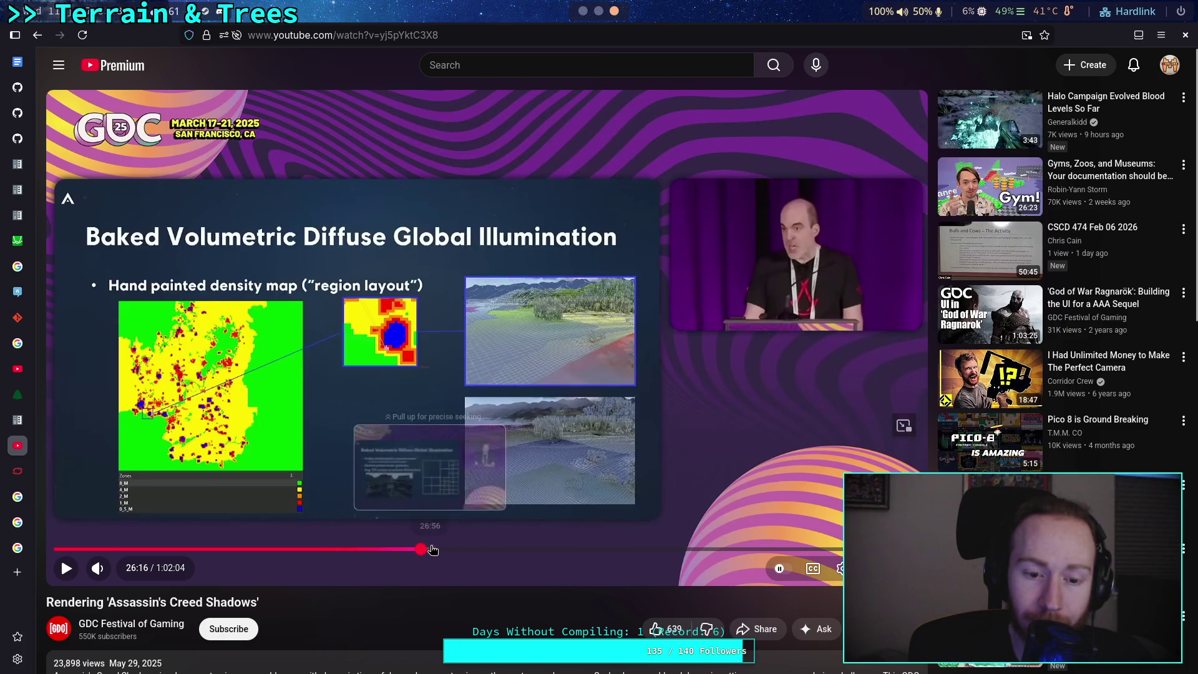
{"action": "left_click", "coordinate": [439, 550]}
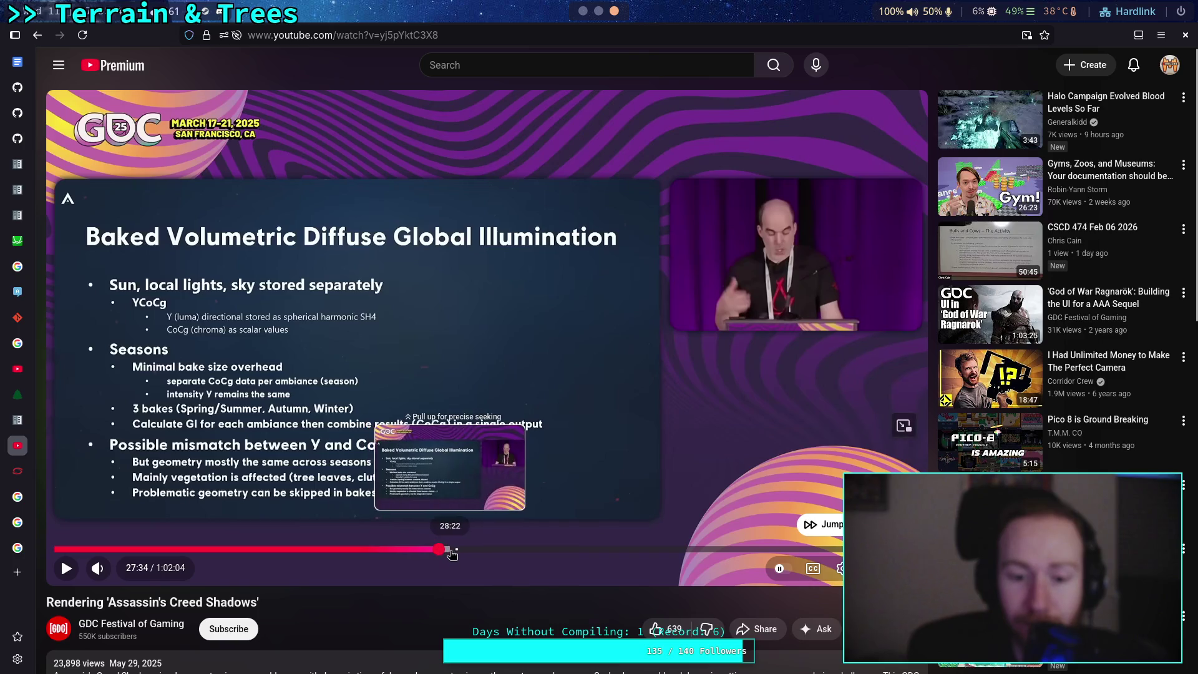
{"action": "left_click", "coordinate": [454, 554]}
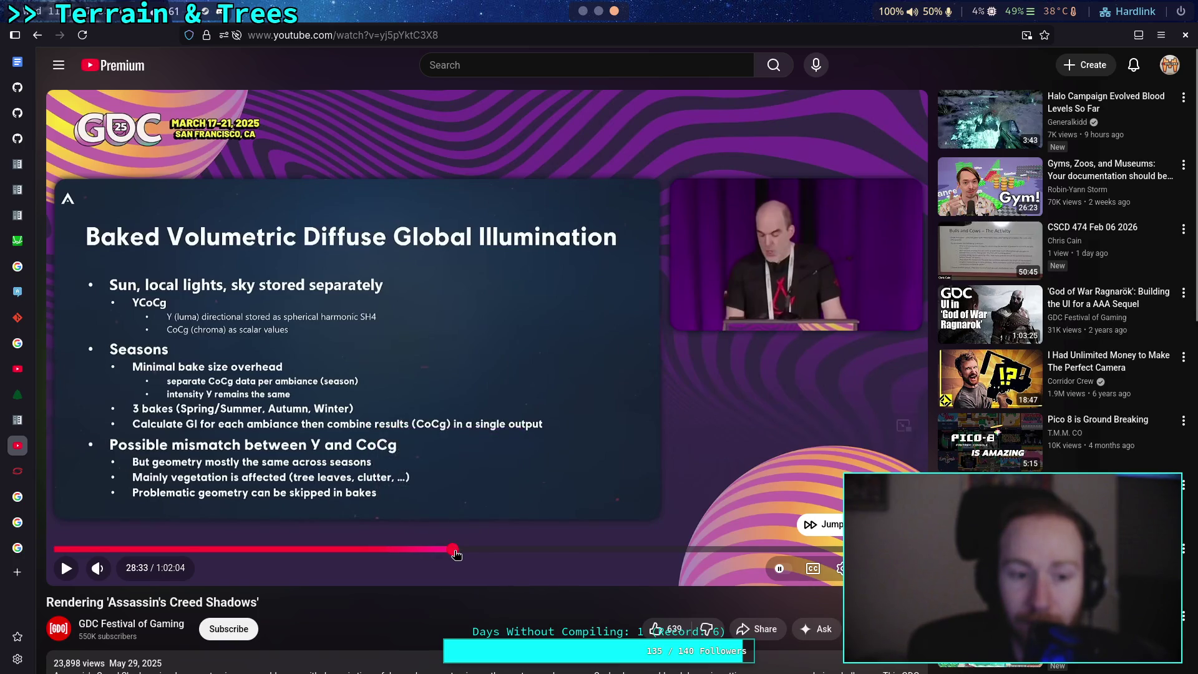
{"action": "left_click", "coordinate": [462, 553]}
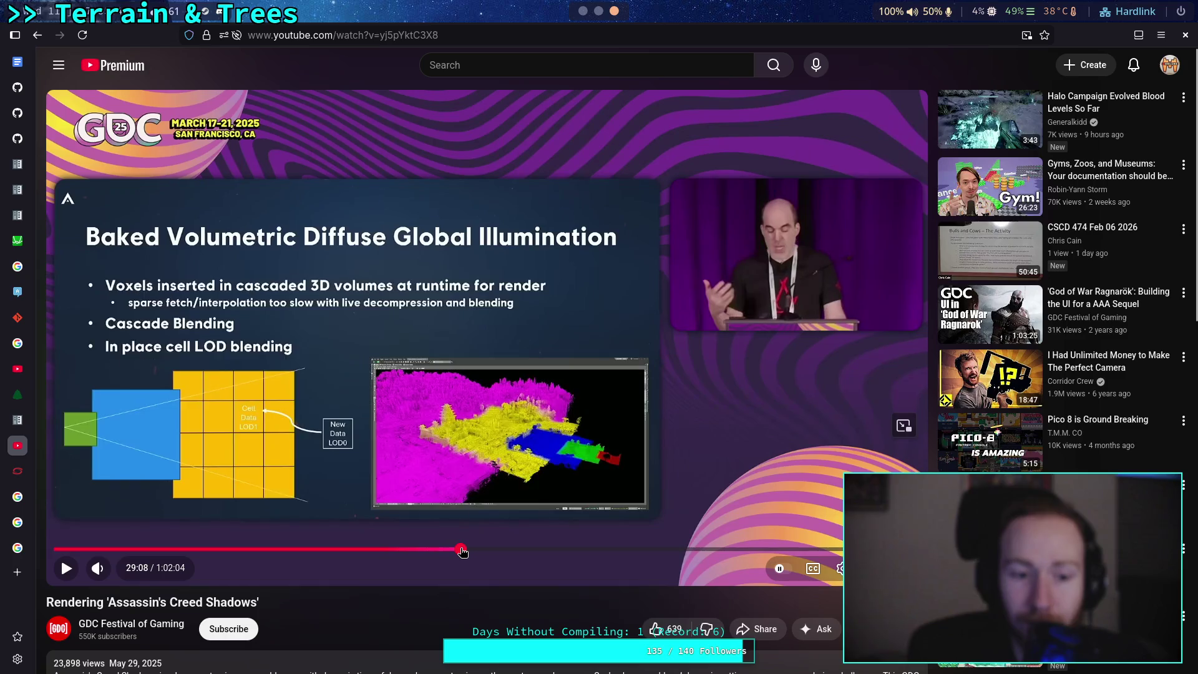
{"action": "left_click", "coordinate": [473, 553]}
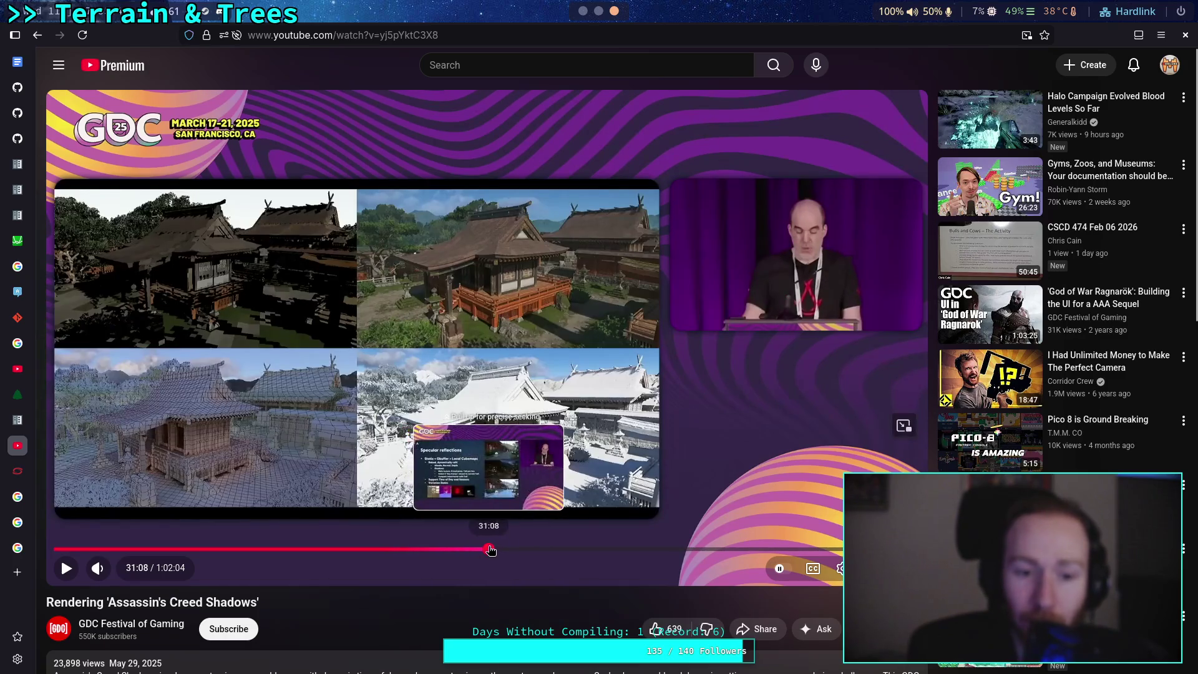
{"action": "left_click", "coordinate": [489, 552]}
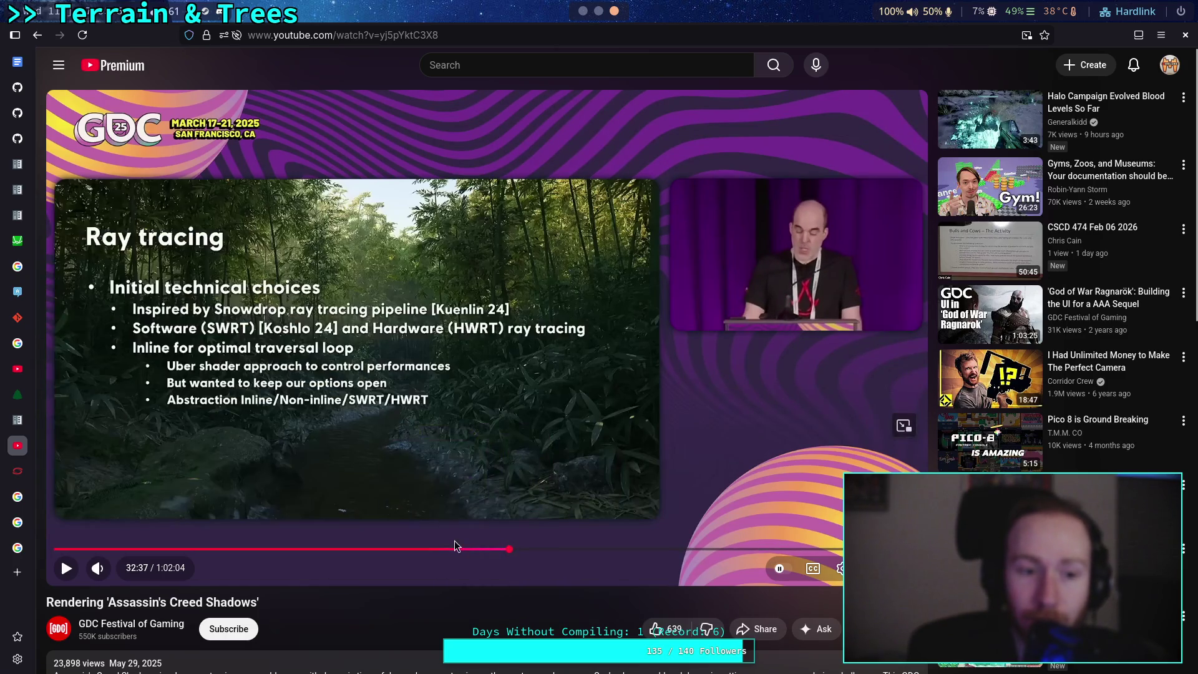
{"action": "left_click", "coordinate": [562, 552]}
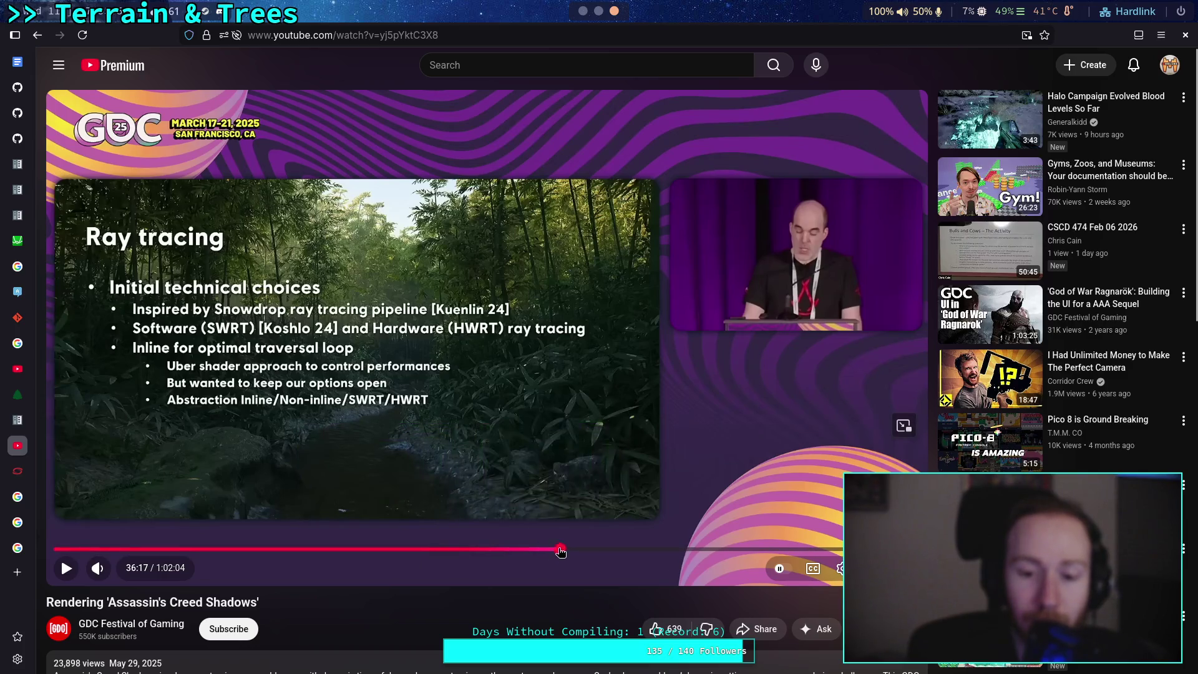
{"action": "left_click", "coordinate": [38, 36]}
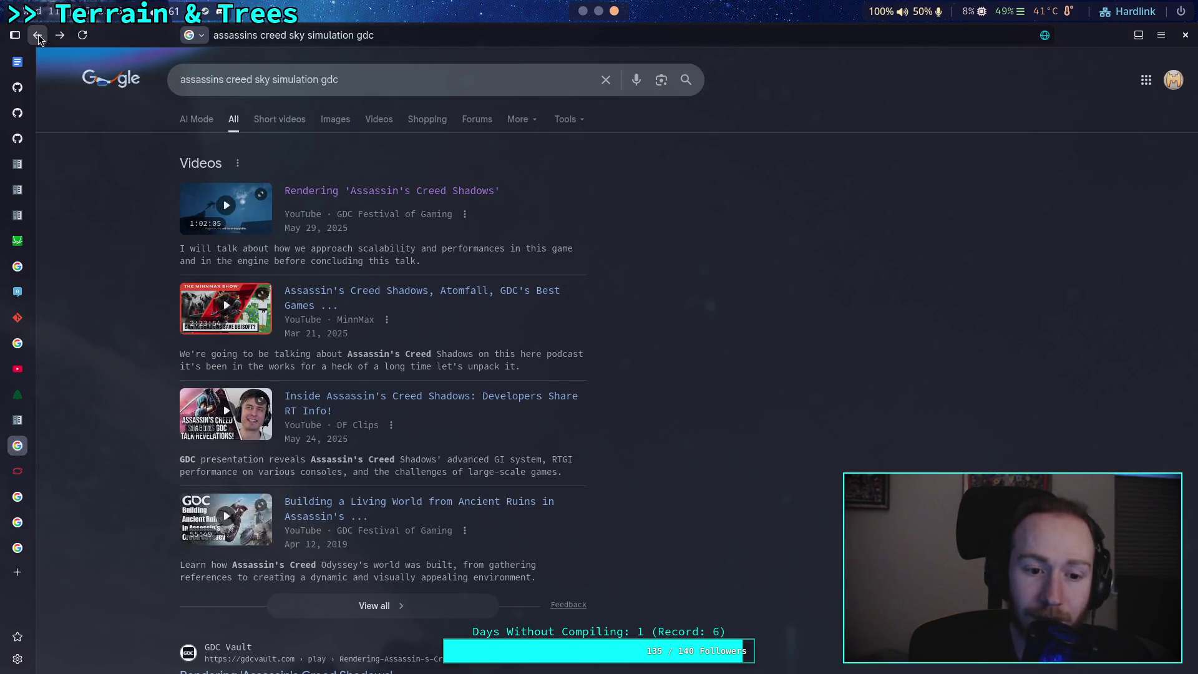
- Scroll through the Google results, then switch to Neovim showing transmittance.glsl
{"action": "scroll", "coordinate": [102, 261], "scroll_direction": "down", "scroll_amount": 3}
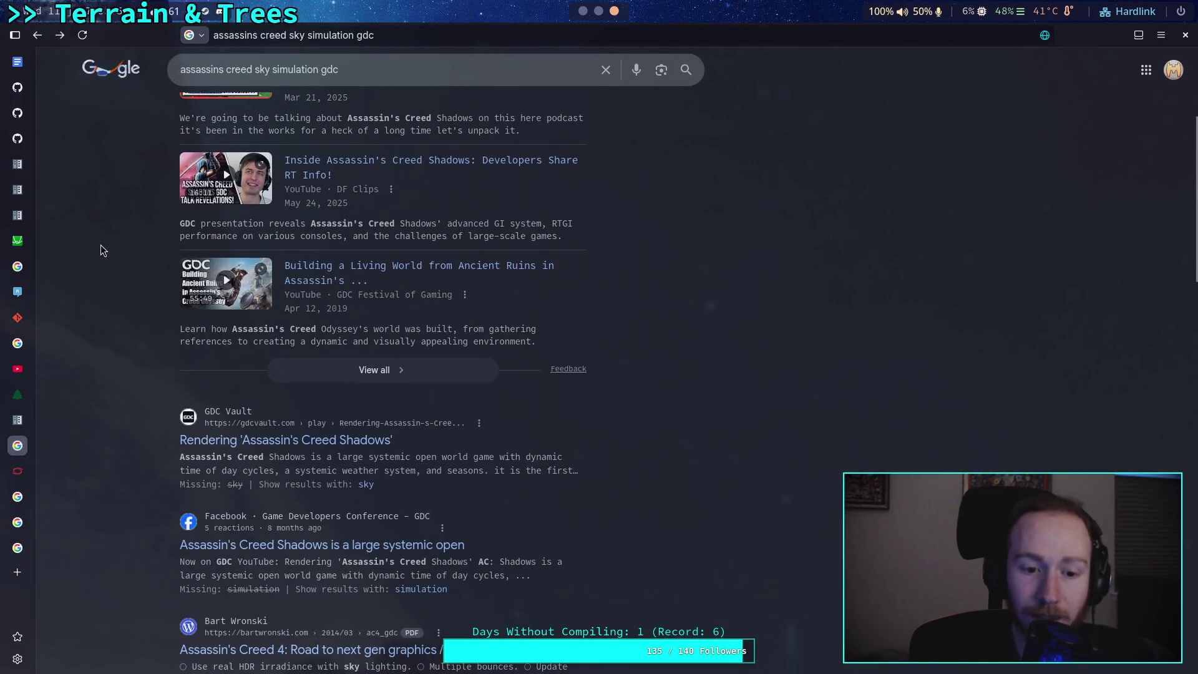
{"action": "scroll", "coordinate": [103, 250], "scroll_direction": "down", "scroll_amount": 2}
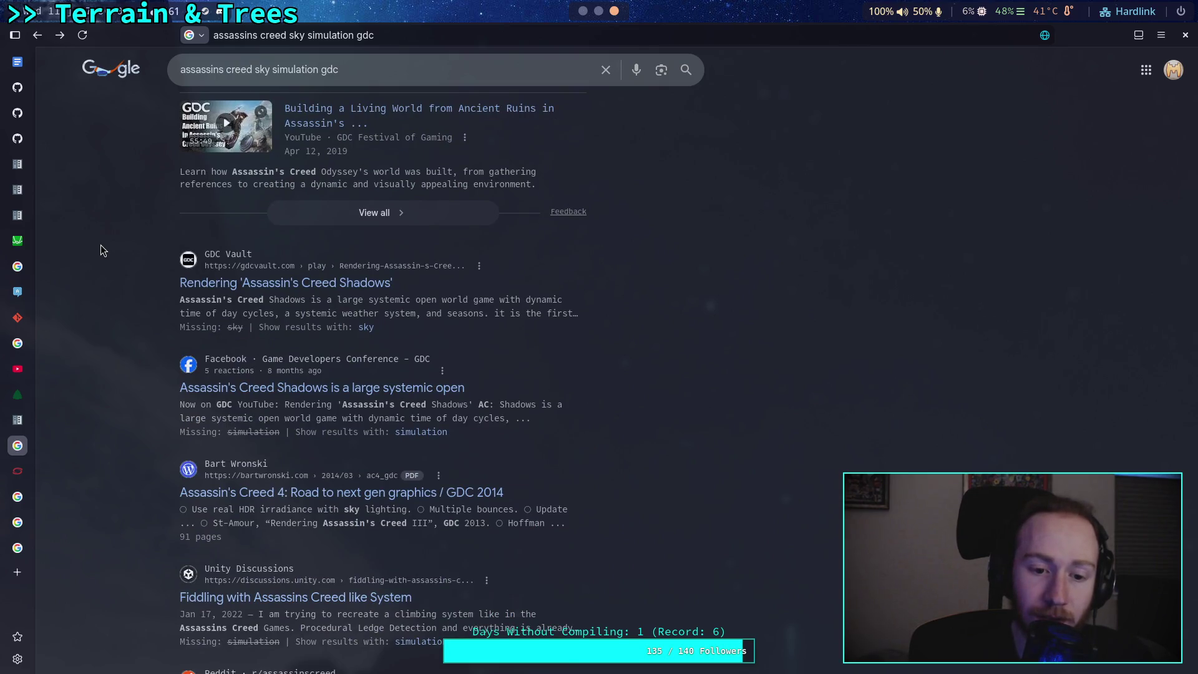
{"action": "scroll", "coordinate": [103, 250], "scroll_direction": "down", "scroll_amount": 3}
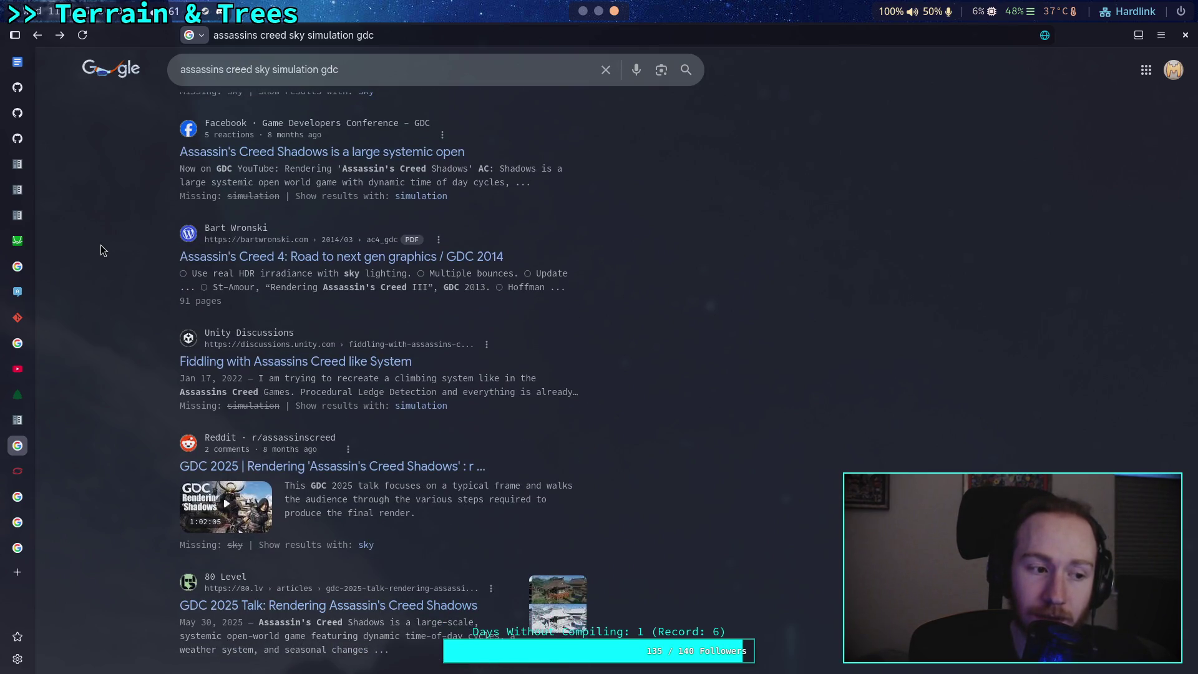
{"action": "scroll", "coordinate": [101, 245], "scroll_direction": "down", "scroll_amount": 3}
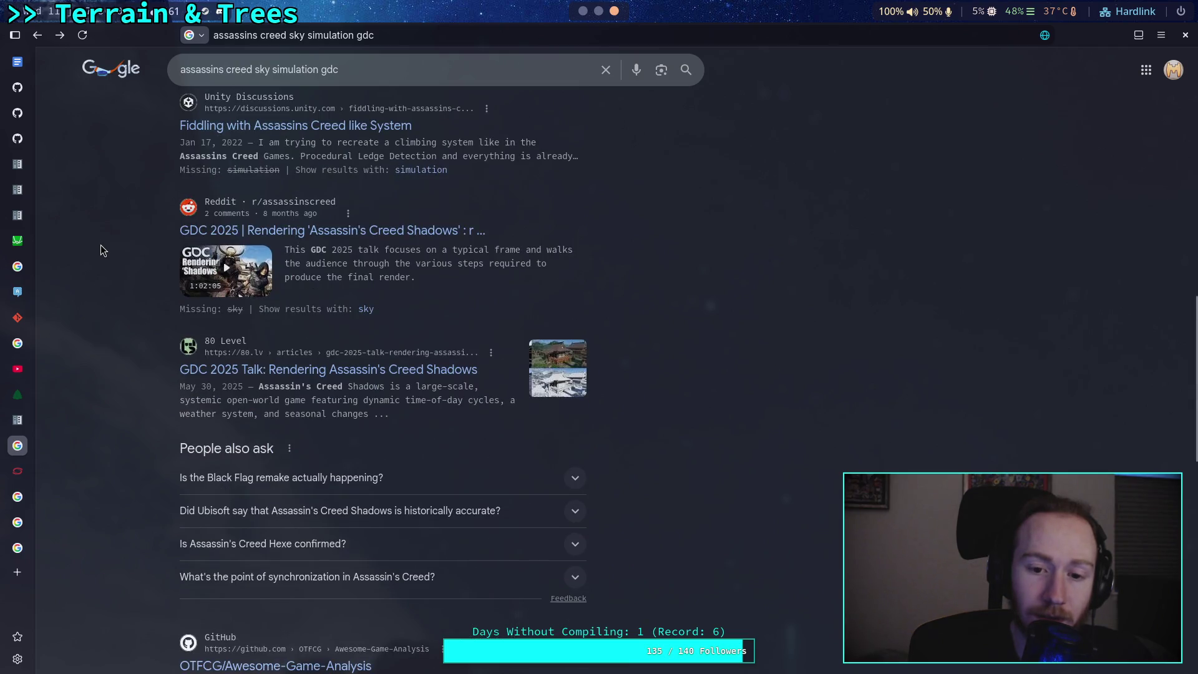
{"action": "scroll", "coordinate": [110, 241], "scroll_direction": "up", "scroll_amount": 5}
{"action": "scroll", "coordinate": [109, 240], "scroll_direction": "up", "scroll_amount": 6}
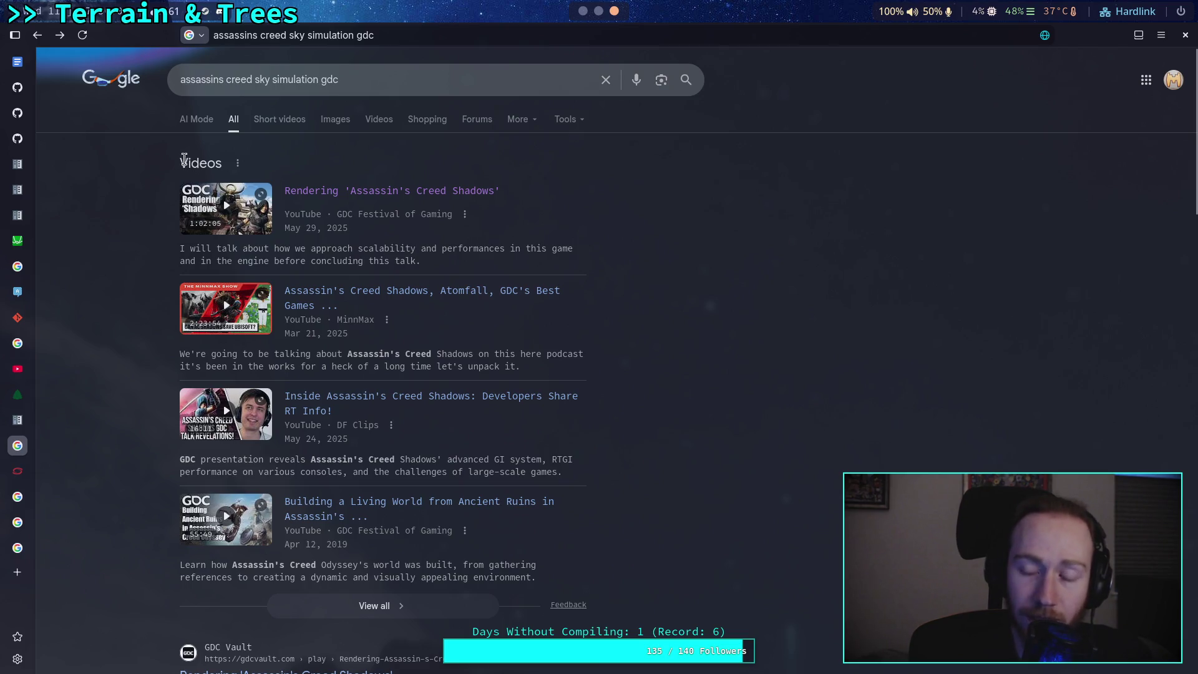
{"action": "scroll", "coordinate": [95, 206], "scroll_direction": "down", "scroll_amount": 15}
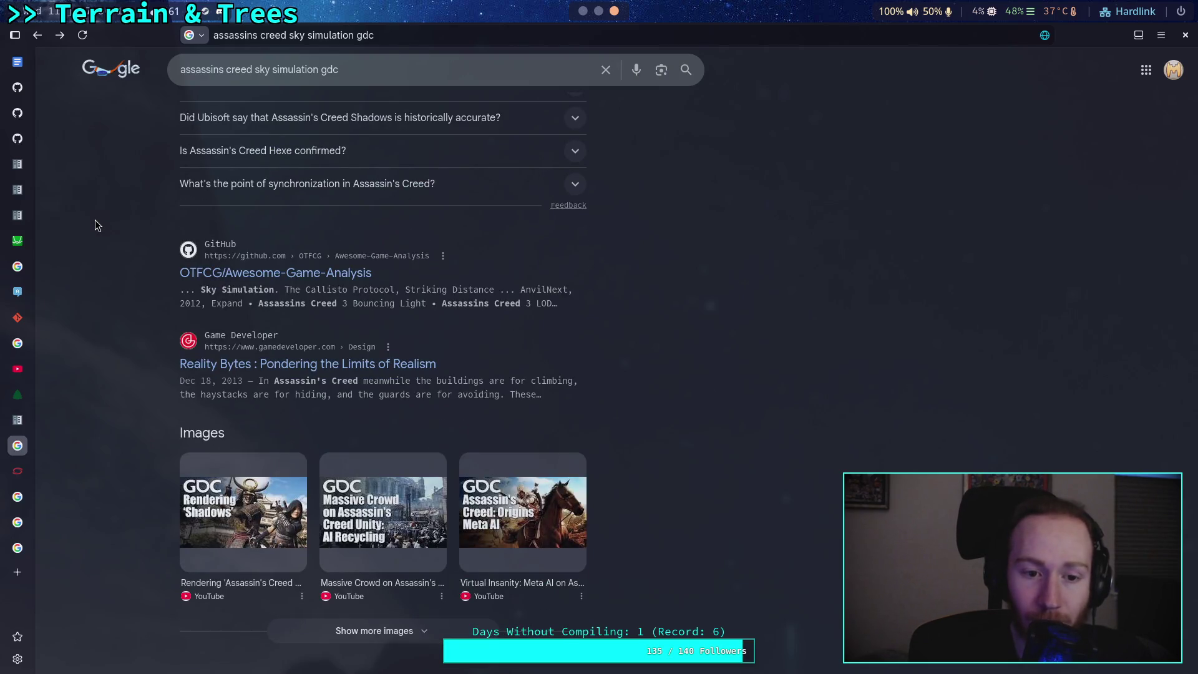
{"action": "left_click", "coordinate": [598, 10]}
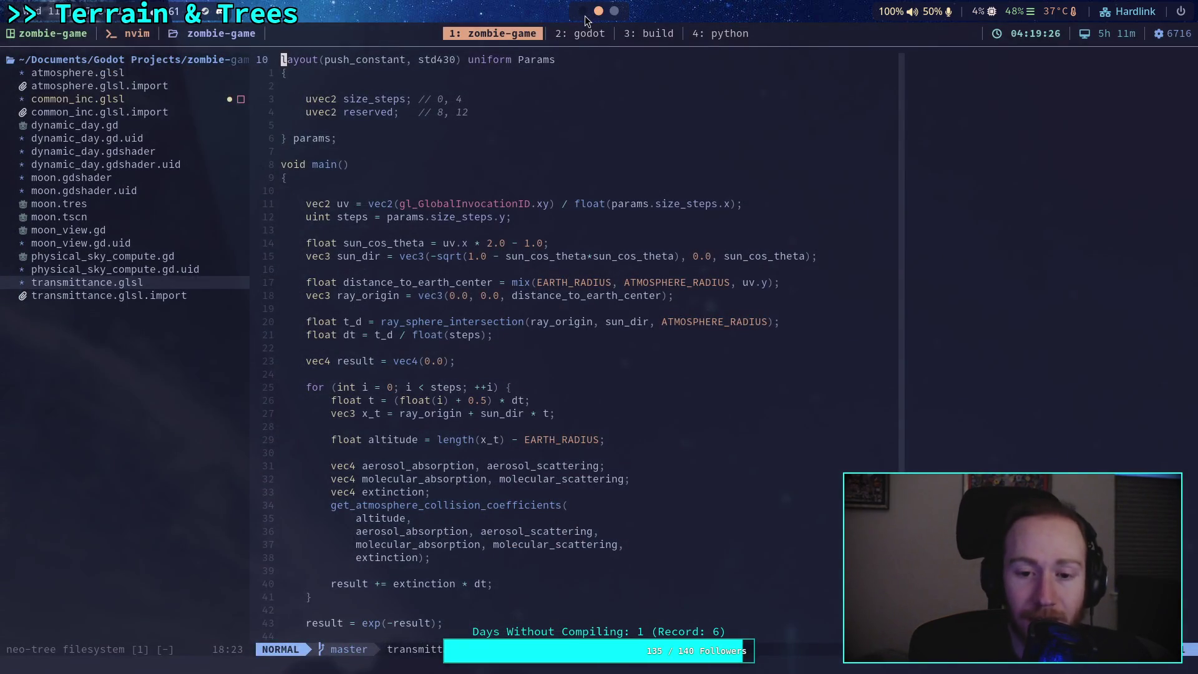
- Switch back to Godot and select the '* vec3(2.' multiplier on line 275
{"action": "left_click", "coordinate": [587, 20]}
{"action": "left_click", "coordinate": [467, 546]}
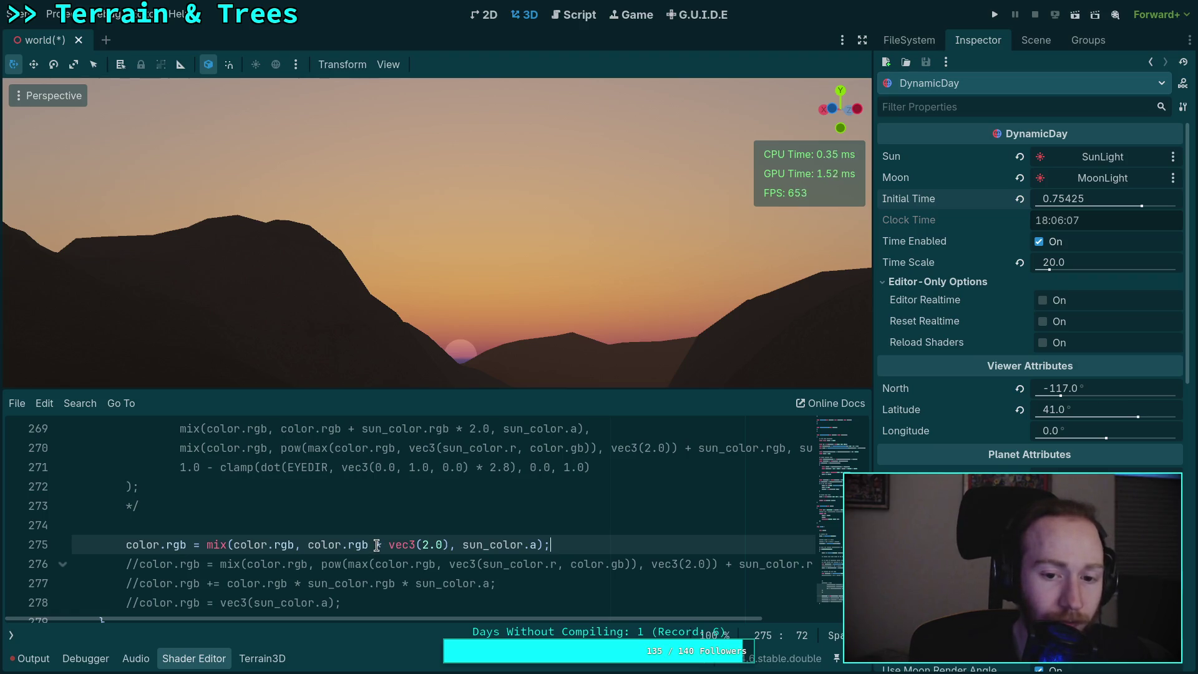
{"action": "left_click_drag", "start_coordinate": [376, 546], "coordinate": [438, 543]}
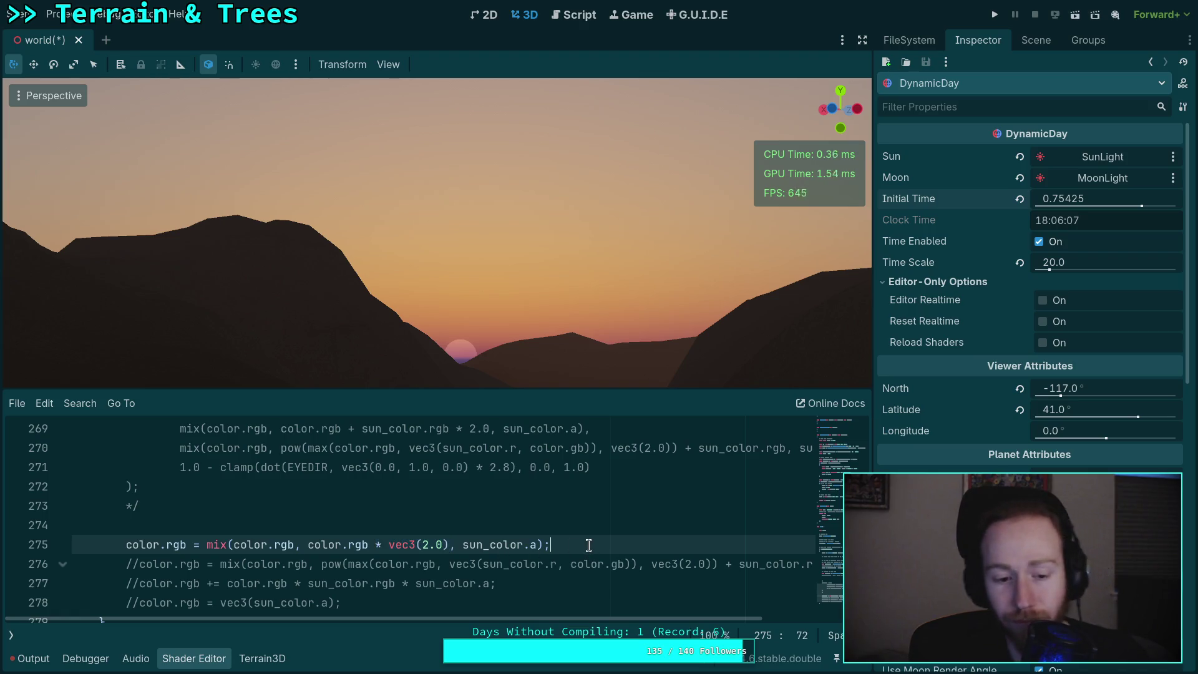
- Delete the vec3(2.0) sun blend line, leaving the pow-based blend line commented out
{"action": "triple_click", "coordinate": [584, 544]}
{"action": "key", "text": "BackSpace"}
{"action": "key", "text": "BackSpace"}
{"action": "left_click", "coordinate": [138, 544]}
{"action": "key", "text": "BackSpace"}
{"action": "key", "text": "BackSpace"}
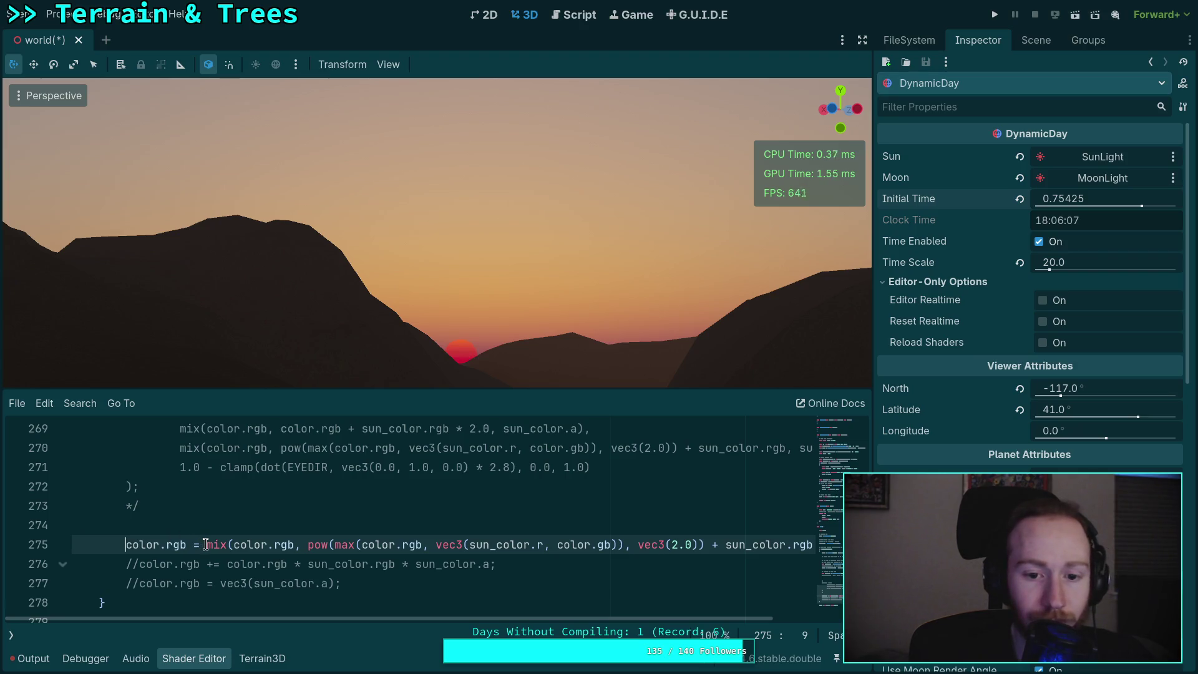
{"action": "key", "text": "ctrl+k"}
- Remove the /* */ markers around the mix block and the empty lines around it
{"action": "scroll", "coordinate": [205, 544], "scroll_direction": "up", "scroll_amount": 1}
{"action": "left_click", "coordinate": [156, 554]}
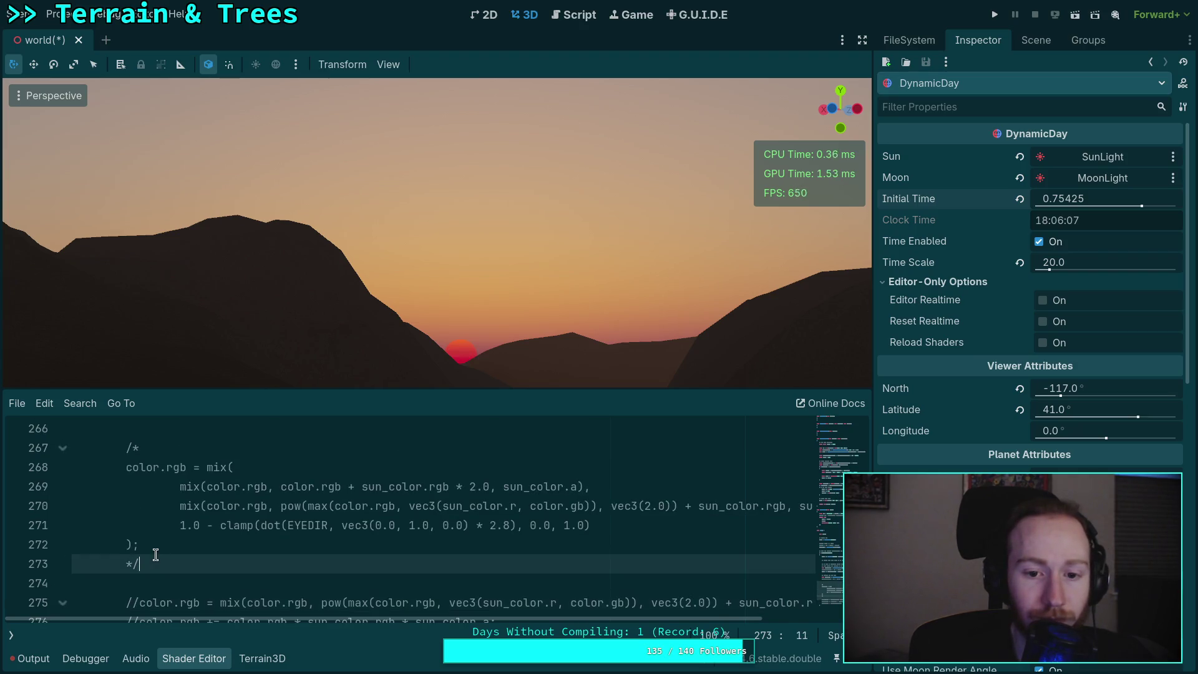
{"action": "key", "text": "BackSpace"}
{"action": "left_click", "coordinate": [139, 449]}
{"action": "key", "text": "BackSpace"}
{"action": "key", "text": "BackSpace"}
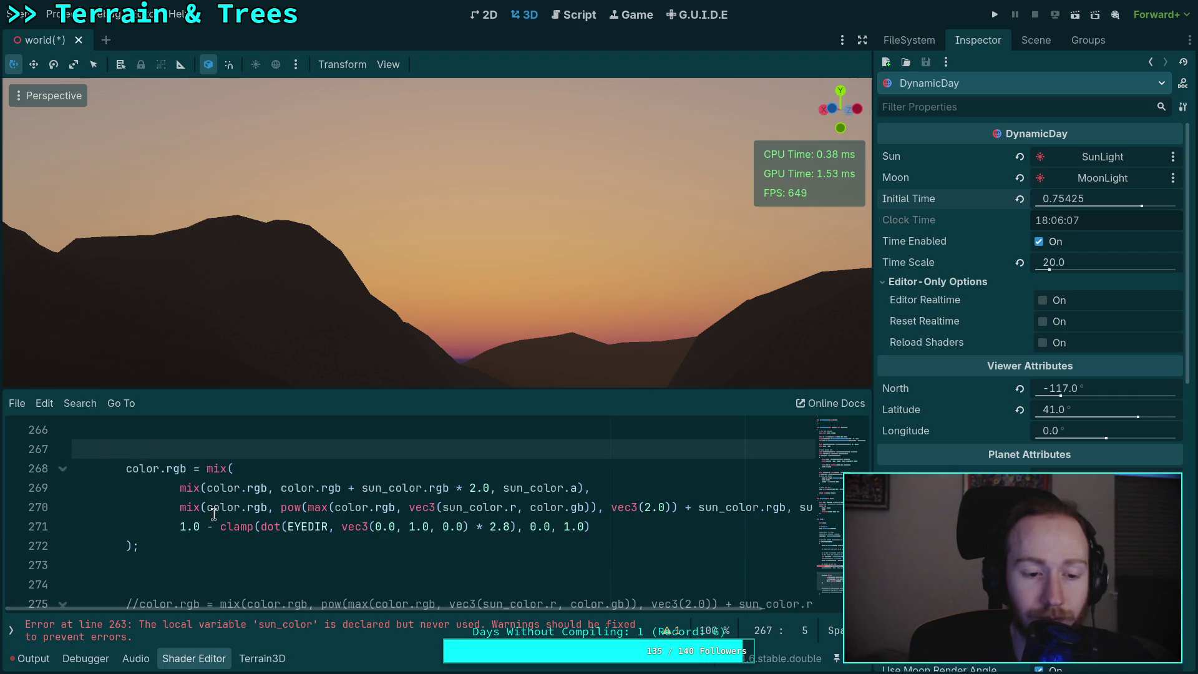
{"action": "key", "text": "BackSpace"}
{"action": "key", "text": "BackSpace"}
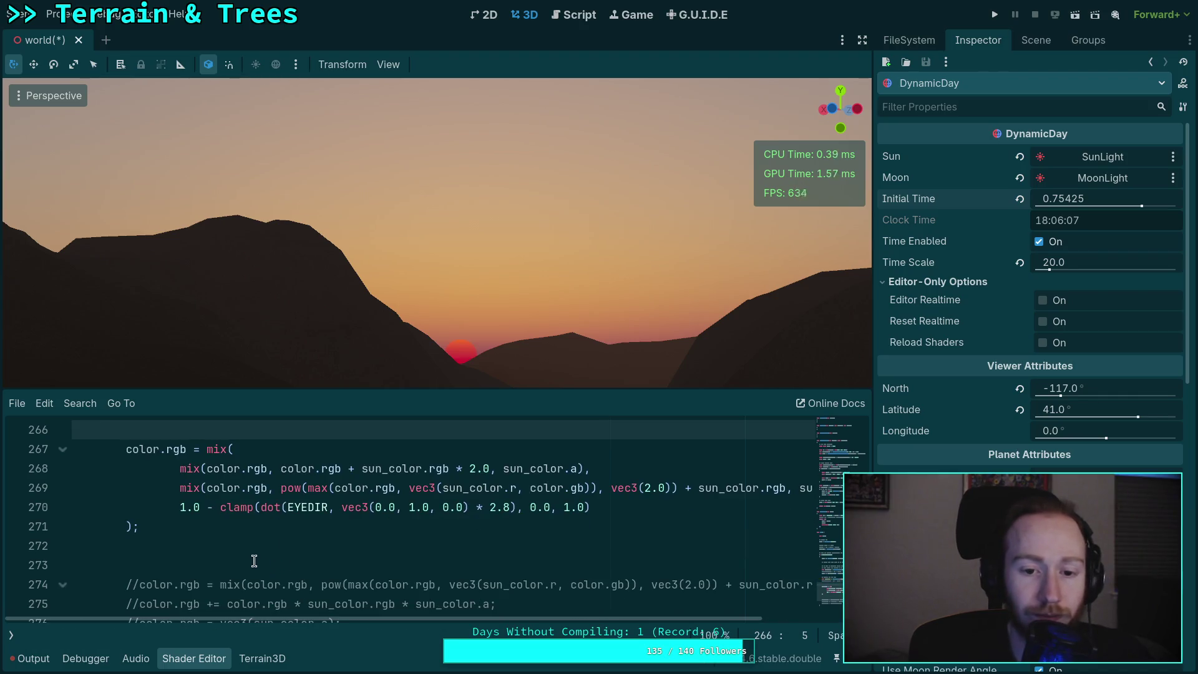
{"action": "left_click", "coordinate": [281, 565]}
{"action": "left_click", "coordinate": [259, 548]}
{"action": "key", "text": "BackSpace"}
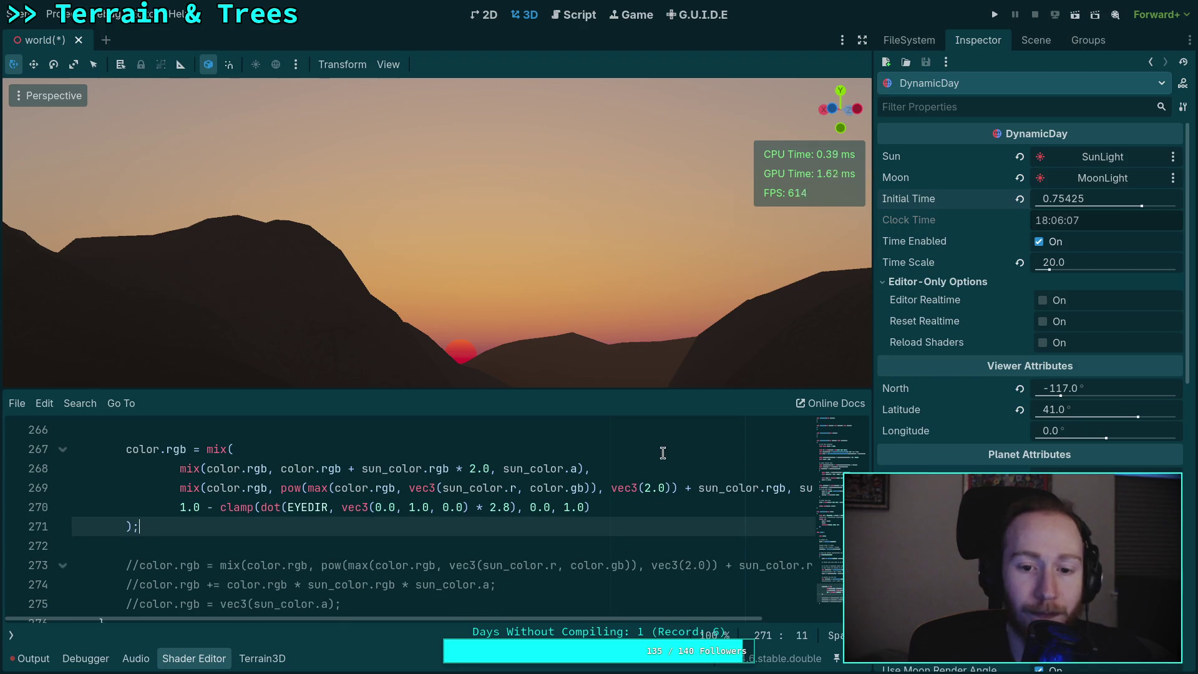
- Delete the * 2.0 factor on line 268 and change the operator before sun_color to +, raising the sun via Initial Time
{"action": "mouse_move", "coordinate": [1061, 198]}
{"action": "left_mouse_down"}
{"action": "mouse_move", "coordinate": [1024, 206]}
{"action": "mouse_move", "coordinate": [928, 383]}
{"action": "left_mouse_up"}
{"action": "scroll", "coordinate": [458, 535], "scroll_direction": "up", "scroll_amount": 1}
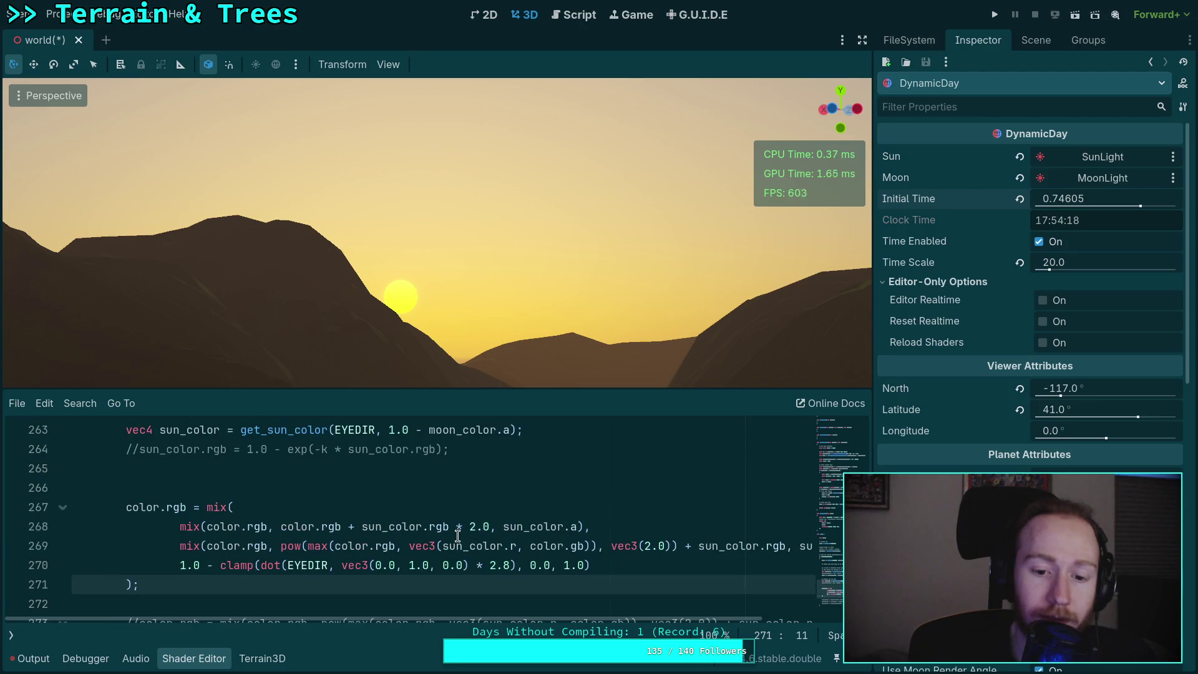
{"action": "left_click_drag", "start_coordinate": [452, 531], "coordinate": [488, 528]}
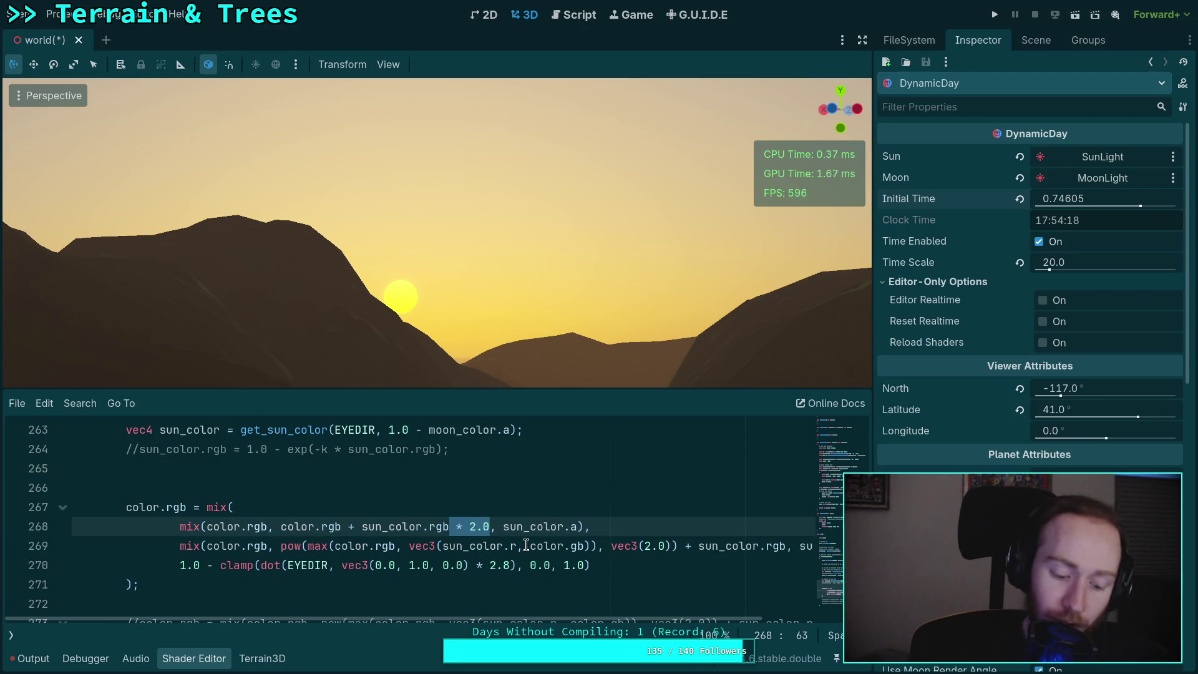
{"action": "key", "text": "BackSpace"}
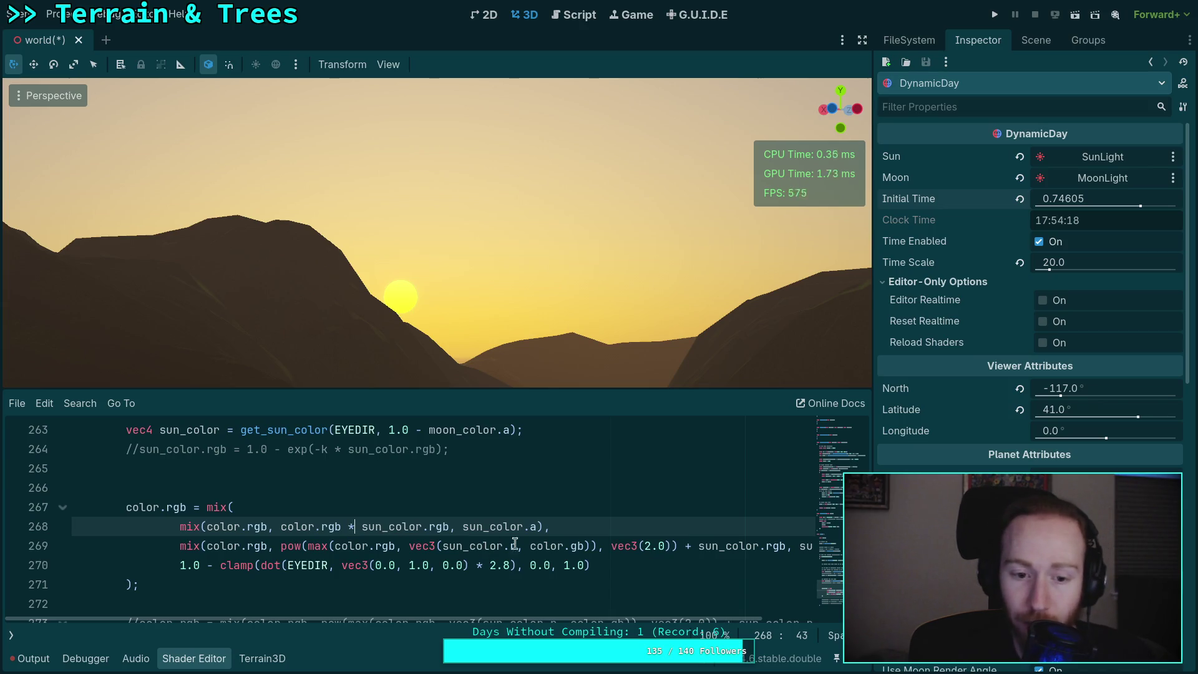
{"action": "mouse_move", "coordinate": [1082, 208]}
{"action": "left_mouse_down"}
{"action": "mouse_move", "coordinate": [1061, 208]}
{"action": "mouse_move", "coordinate": [1091, 207]}
{"action": "left_mouse_up"}
{"action": "key", "text": "BackSpace"}
{"action": "type", "text": "+"}
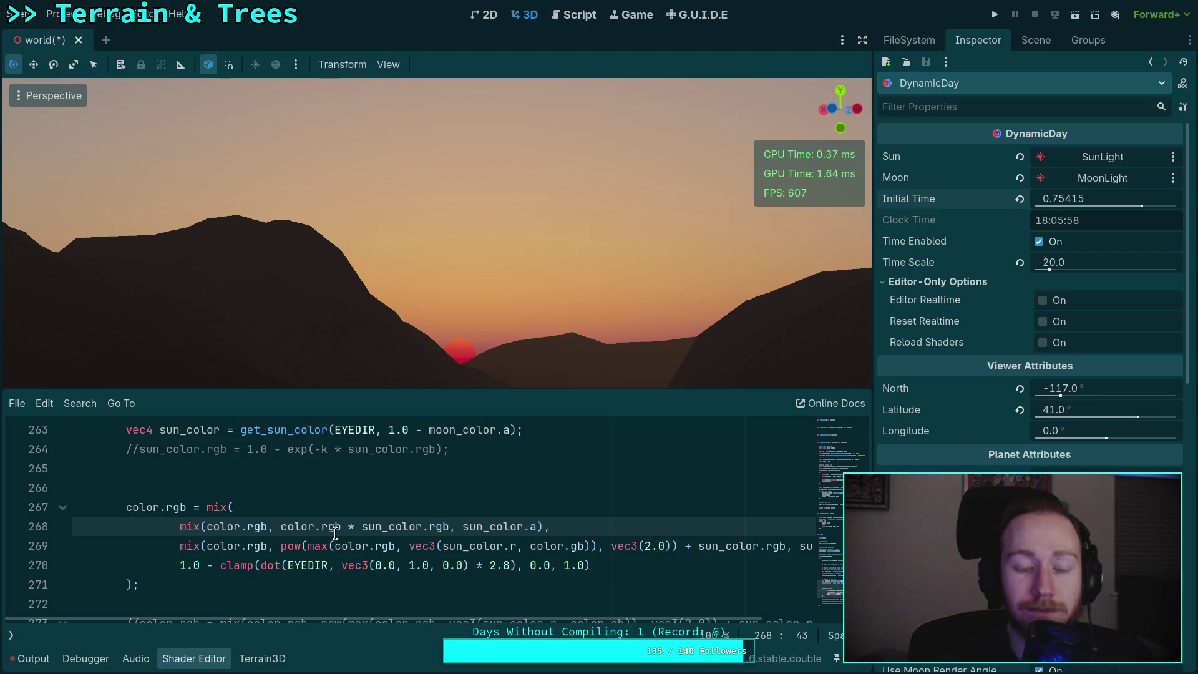
- Wrap the mix block back inside a /* */ comment
{"action": "scroll", "coordinate": [187, 511], "scroll_direction": "down", "scroll_amount": 1}
{"action": "left_click", "coordinate": [131, 430]}
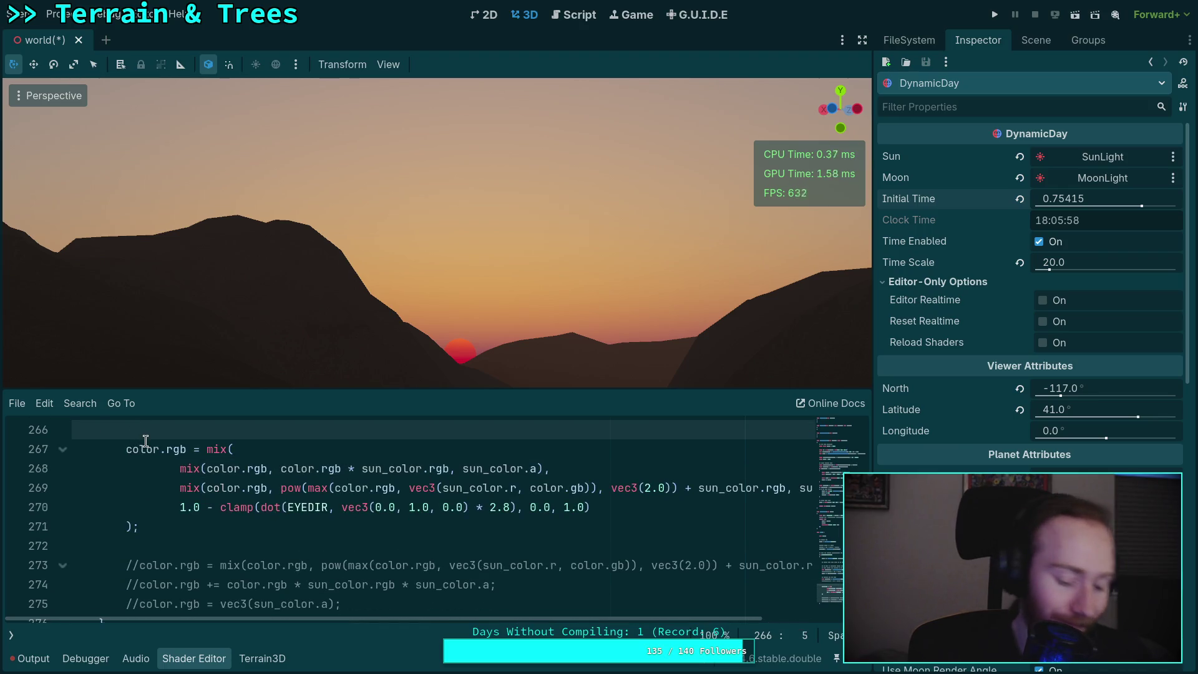
{"action": "key", "text": "Return"}
{"action": "type", "text": "/*"}
{"action": "key", "text": "Return"}
{"action": "key", "text": "alt+Down"}
{"action": "key", "text": "alt+Down"}
{"action": "key", "text": "alt+Down"}
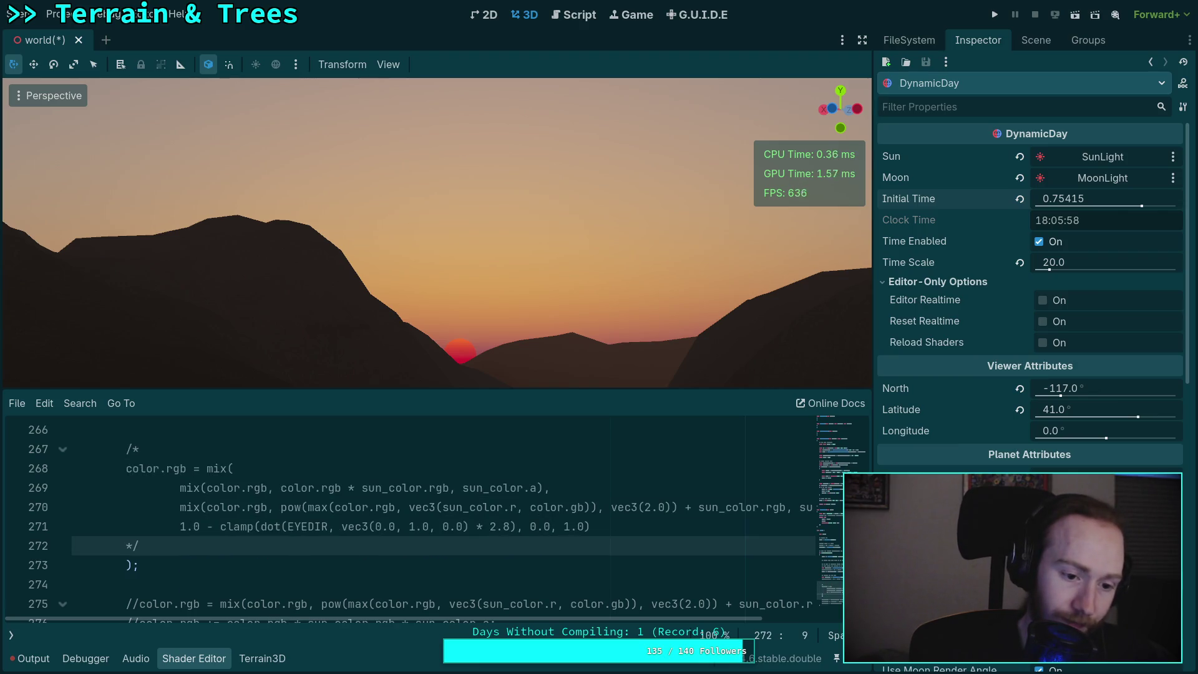
- Add a new line 'color.rgb += sun_color.rgb * sun_color.a;' below the commented block
{"action": "scroll", "coordinate": [154, 498], "scroll_direction": "down", "scroll_amount": 1}
{"action": "key", "text": "Down"}
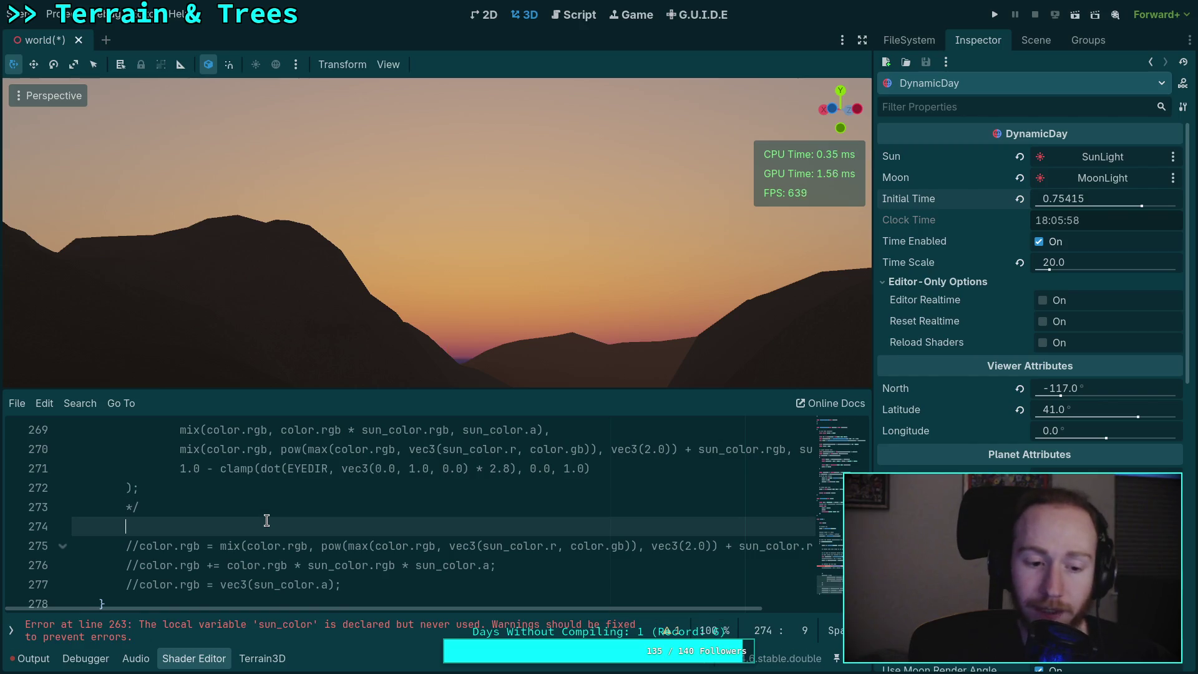
{"action": "key", "text": "Return"}
{"action": "type", "text": "c"}
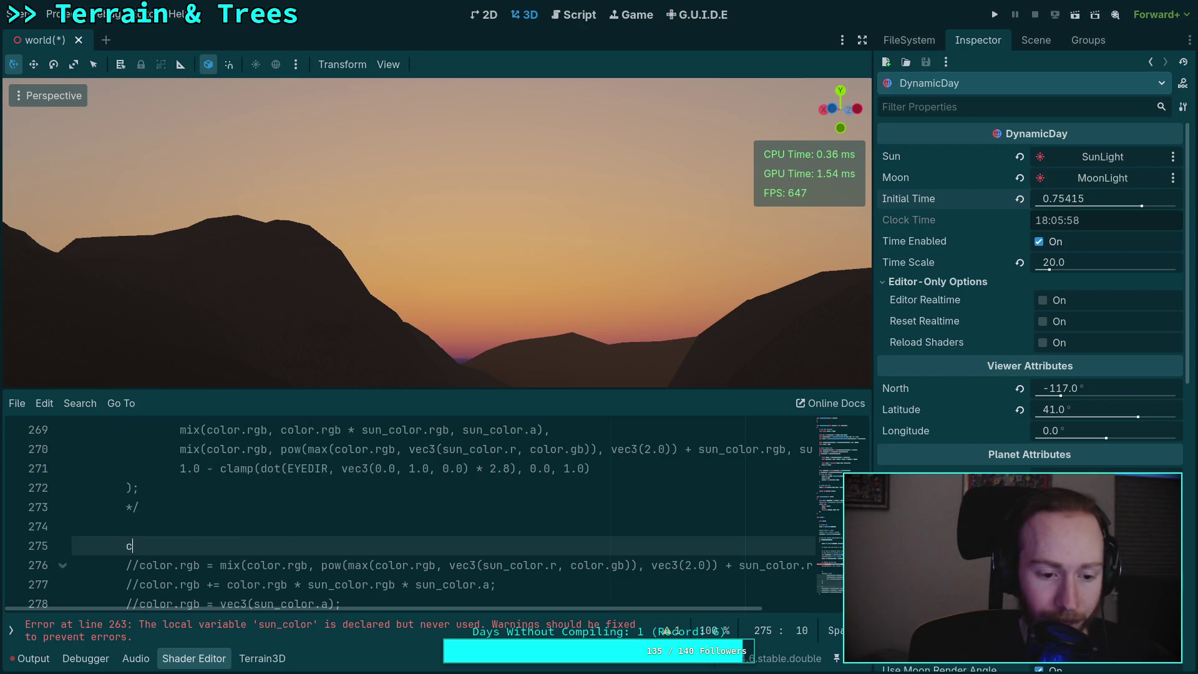
{"action": "type", "text": "olor.rgb ="}
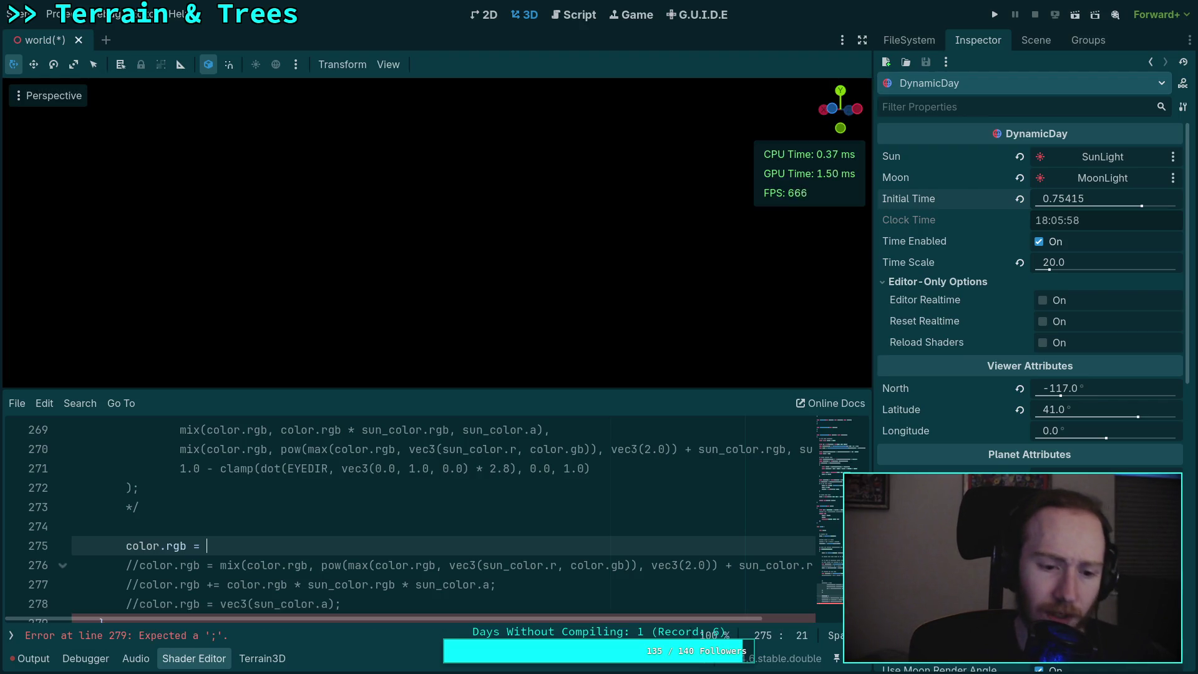
{"action": "key", "text": "ctrl+space"}
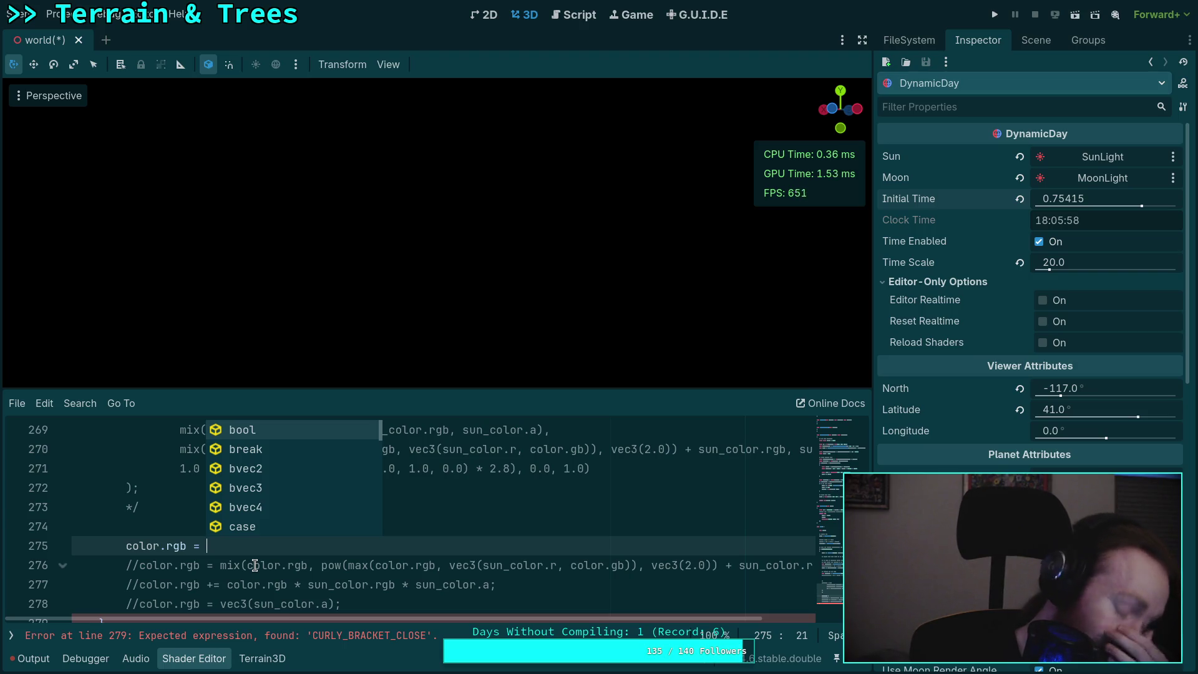
{"action": "left_click", "coordinate": [196, 552]}
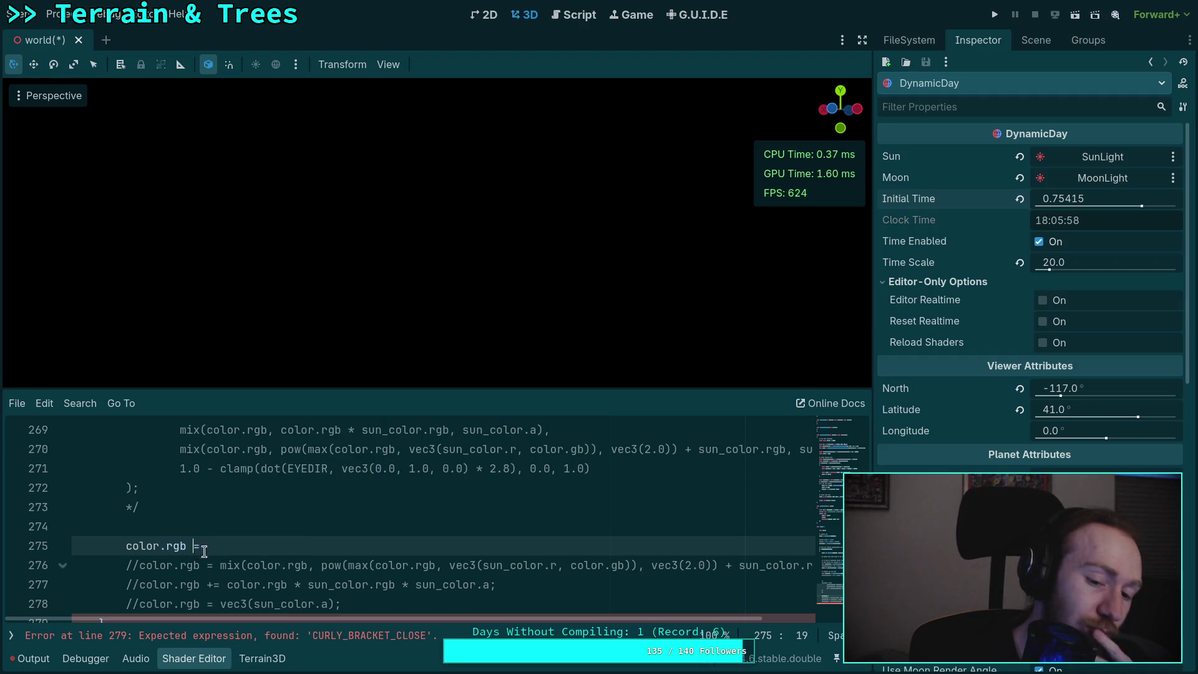
{"action": "type", "text": "+"}
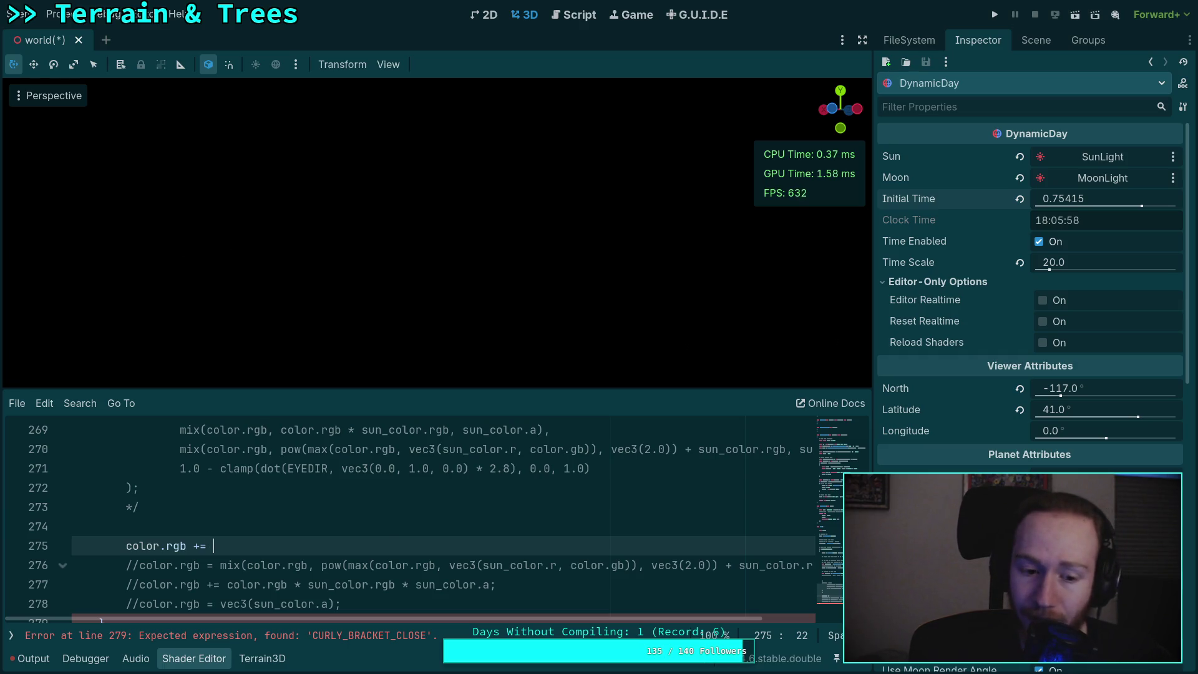
{"action": "key", "text": "ctrl+space"}
{"action": "type", "text": "sun"}
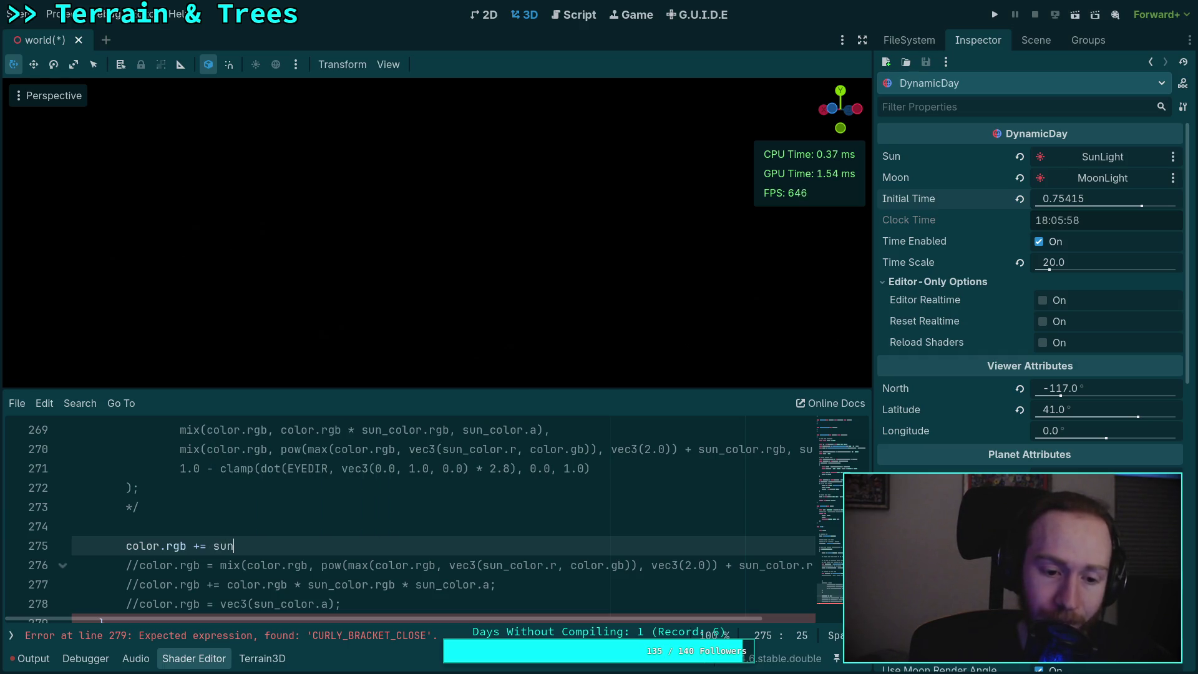
{"action": "type", "text": "_colo"}
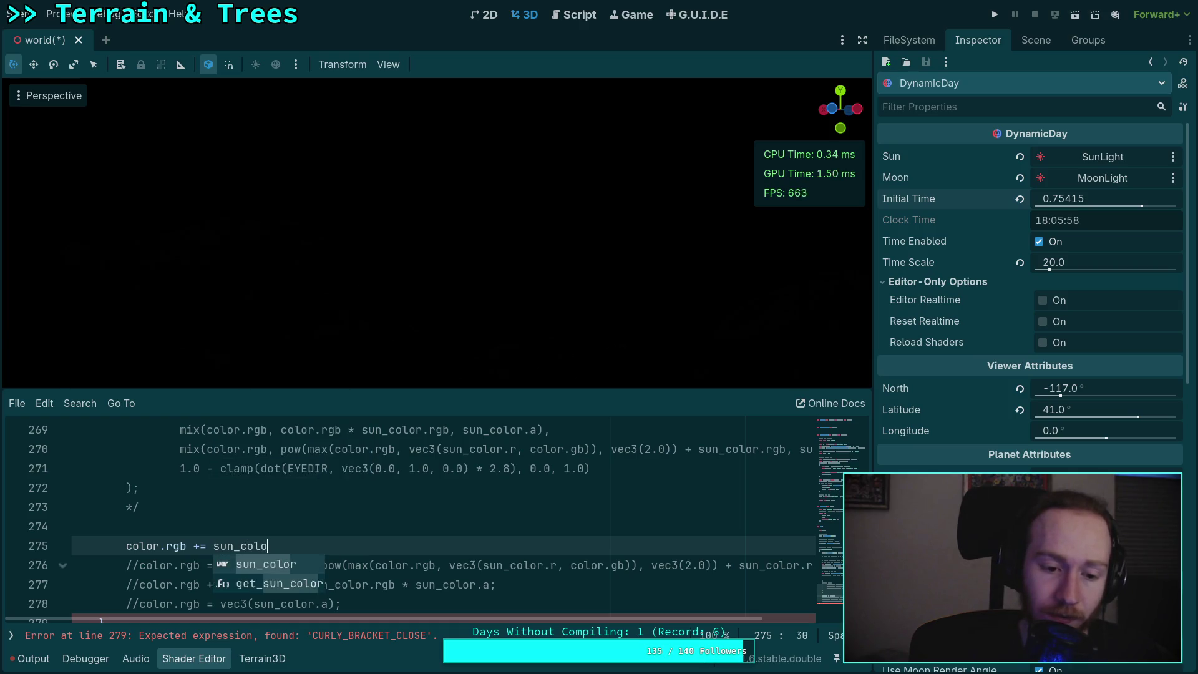
{"action": "type", "text": "r.rgb * "}
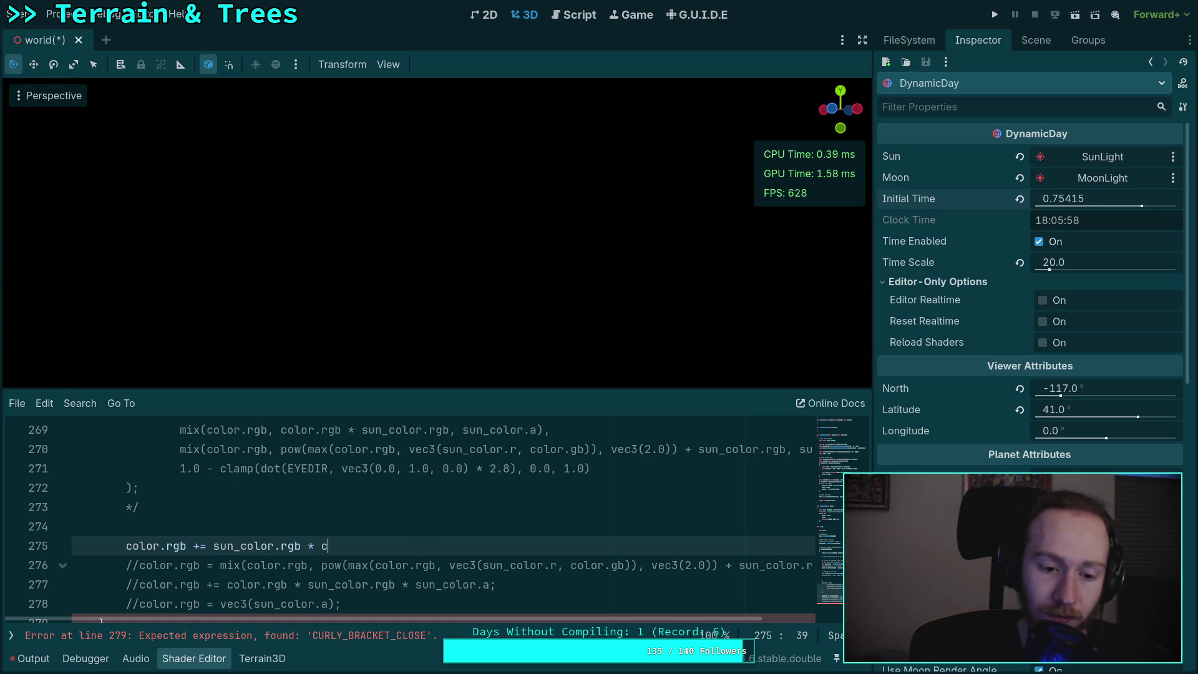
{"action": "type", "text": "sun_colo"}
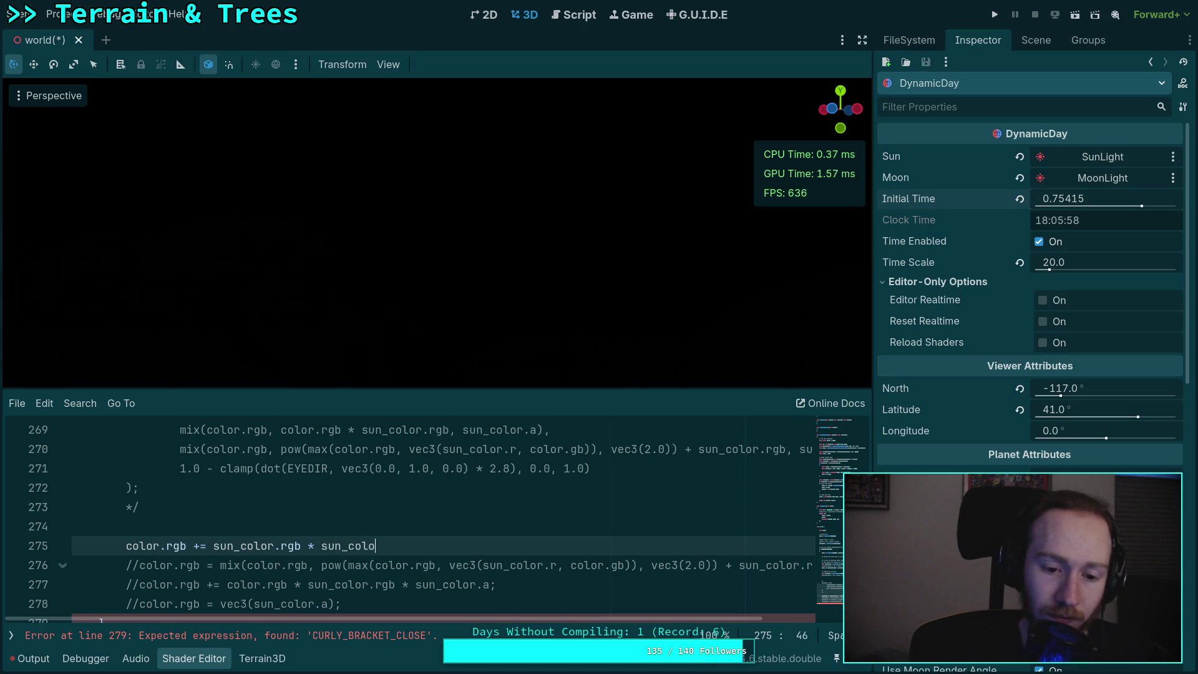
{"action": "type", "text": "r.a;"}
- Insert a 10.0 multiplier before sun_color.rgb on line 275 and nudge the time of day
{"action": "left_click", "coordinate": [213, 551]}
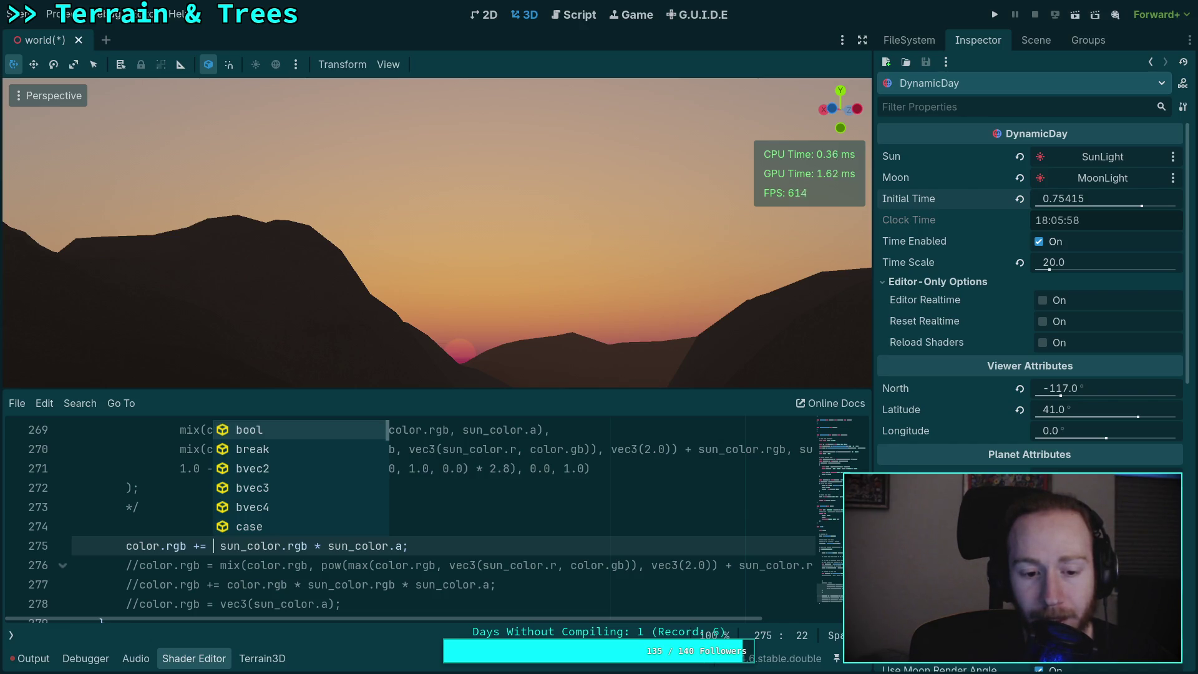
{"action": "type", "text": "2.0&"}
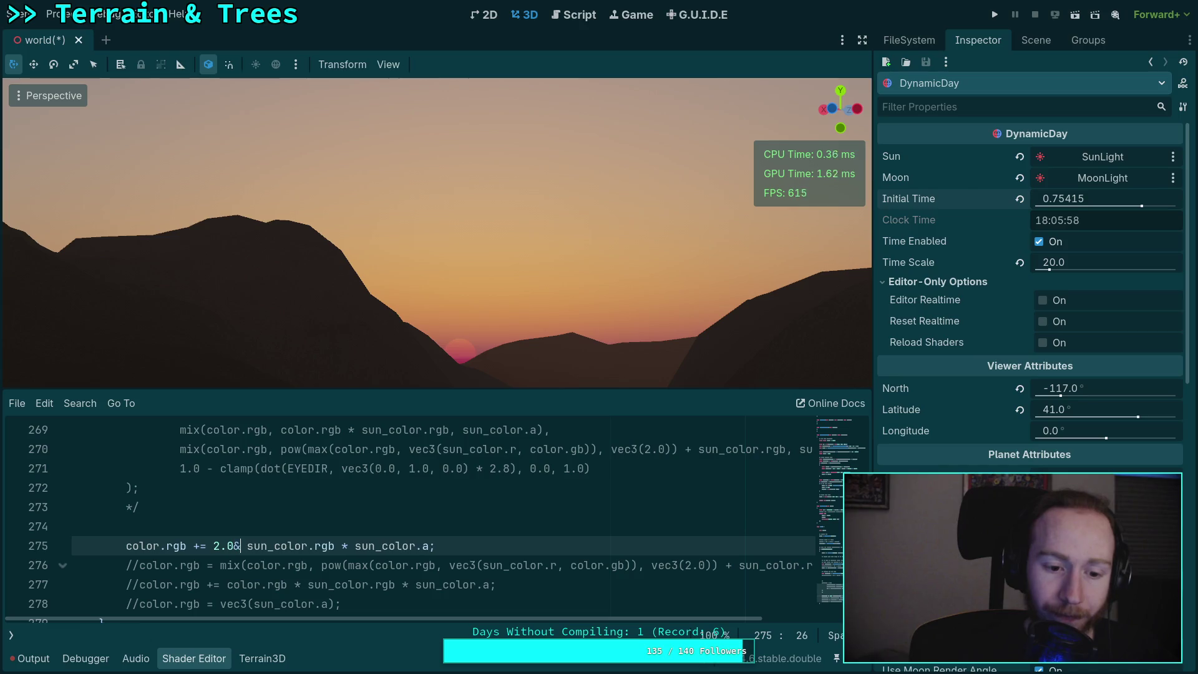
{"action": "type", "text": "*"}
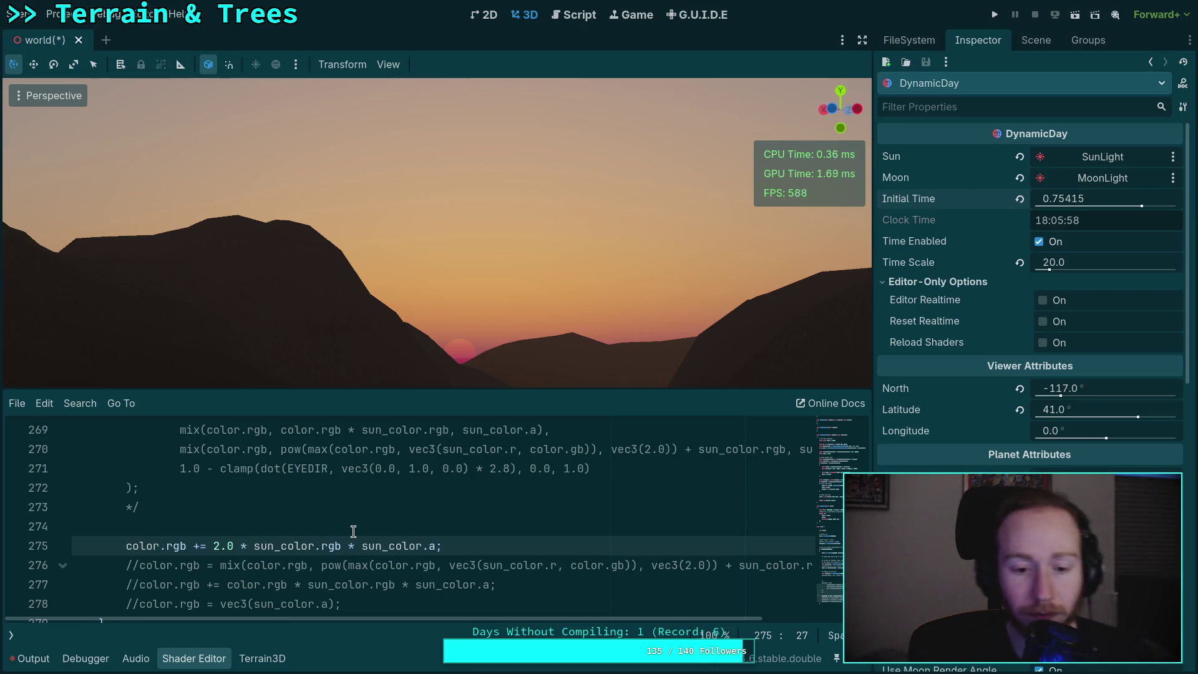
{"action": "double_click", "coordinate": [215, 546]}
{"action": "type", "text": "10"}
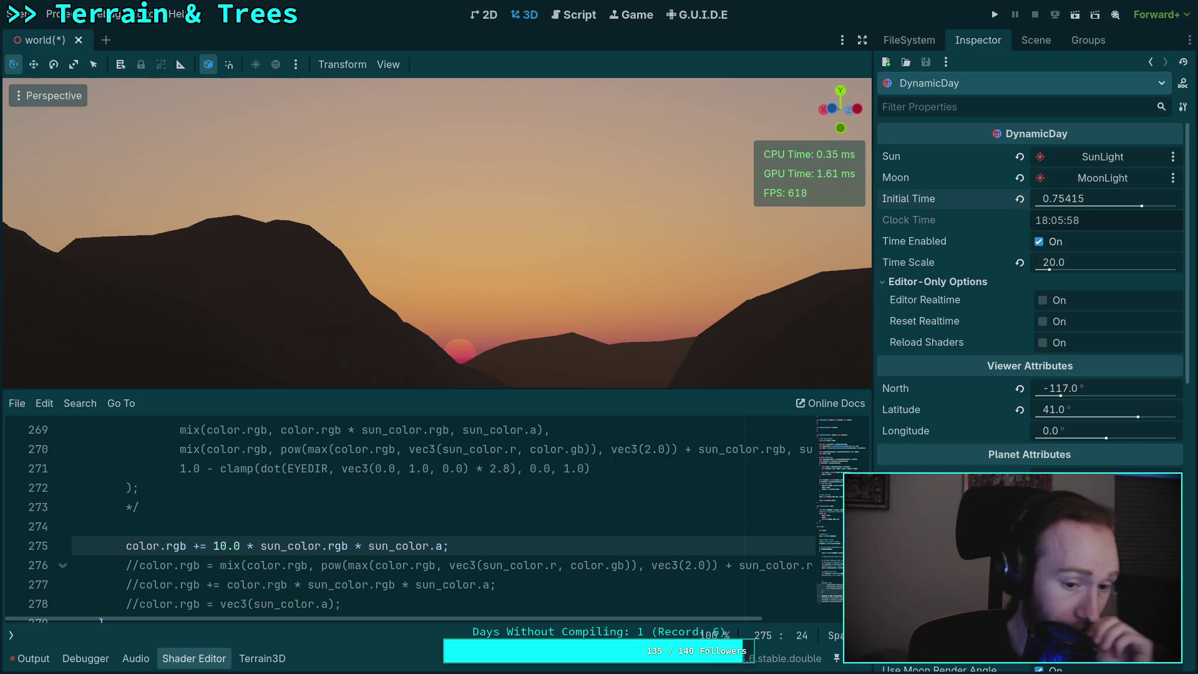
{"action": "scroll", "coordinate": [239, 516], "scroll_direction": "up", "scroll_amount": 1}
{"action": "scroll", "coordinate": [238, 515], "scroll_direction": "down", "scroll_amount": 2}
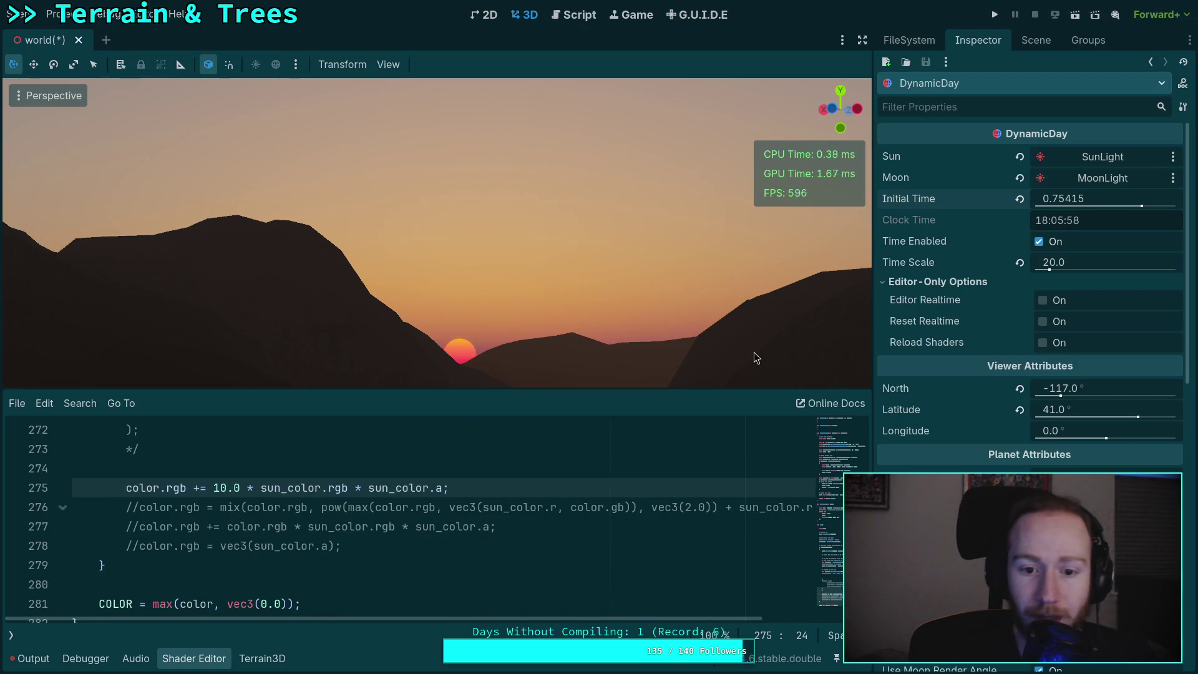
{"action": "mouse_move", "coordinate": [1036, 201]}
{"action": "left_mouse_down"}
{"action": "mouse_move", "coordinate": [1062, 201]}
{"action": "mouse_move", "coordinate": [1015, 200]}
{"action": "left_mouse_up"}
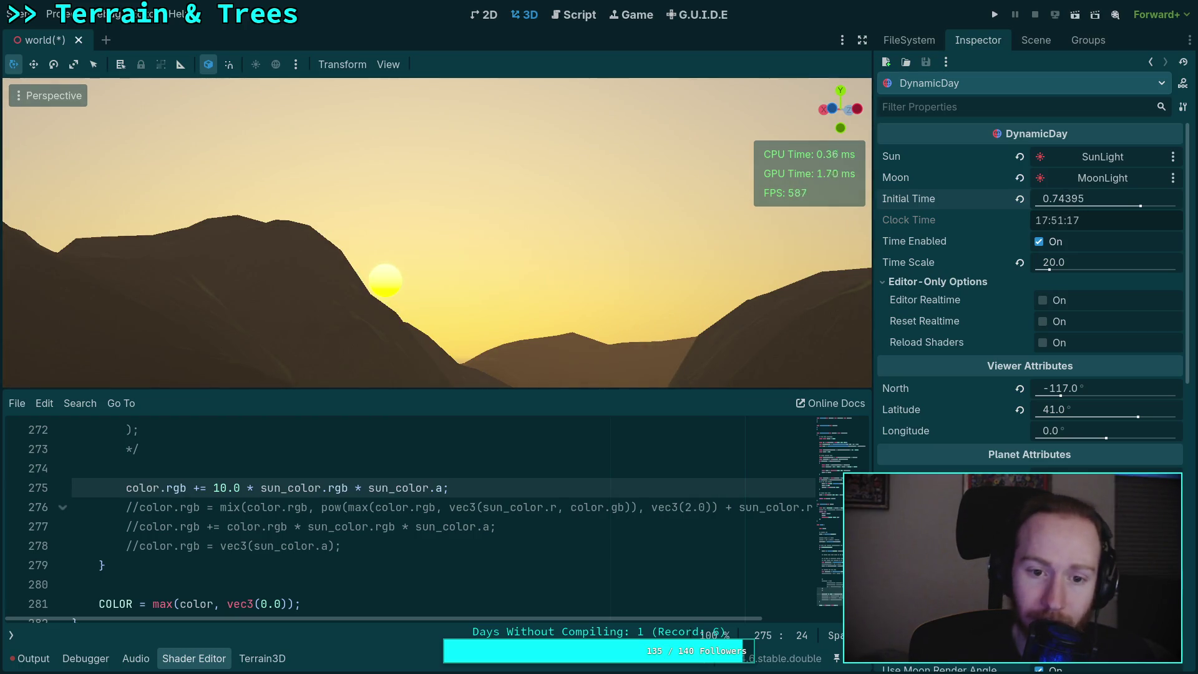
- Comment out the additive sun line 275 and remove the /* */ markers to re-enable the mix block
{"action": "left_click", "coordinate": [126, 488]}
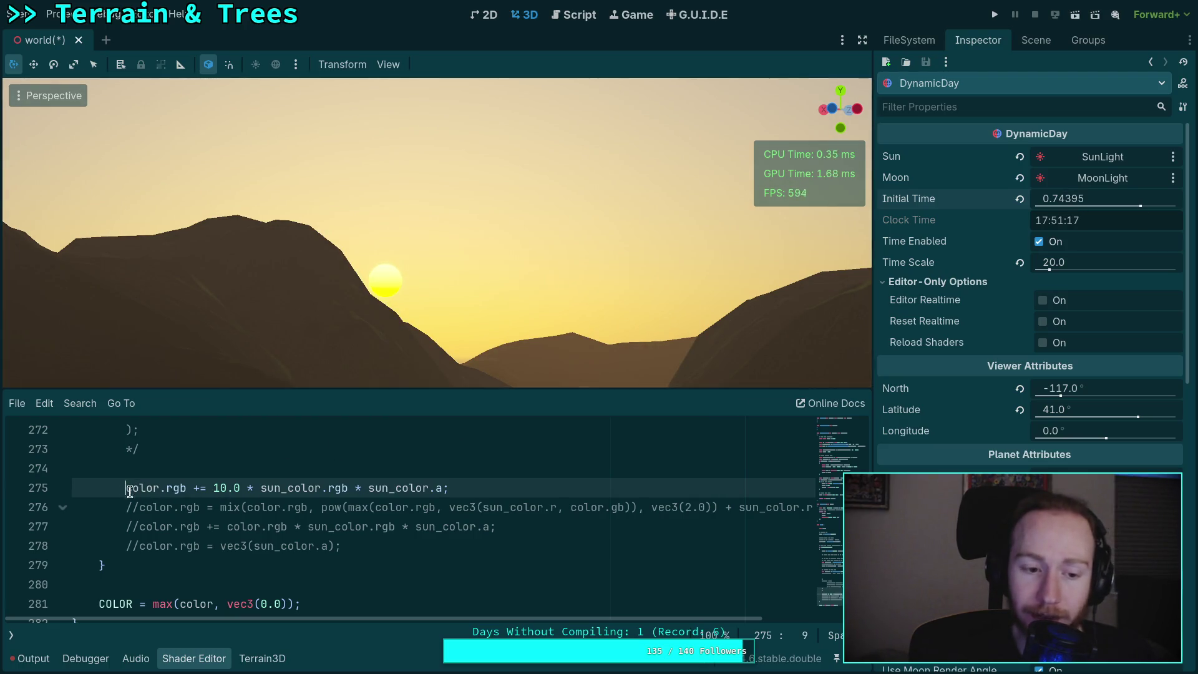
{"action": "key", "text": "ctrl+k"}
{"action": "scroll", "coordinate": [150, 561], "scroll_direction": "up", "scroll_amount": 2}
{"action": "left_click", "coordinate": [151, 570]}
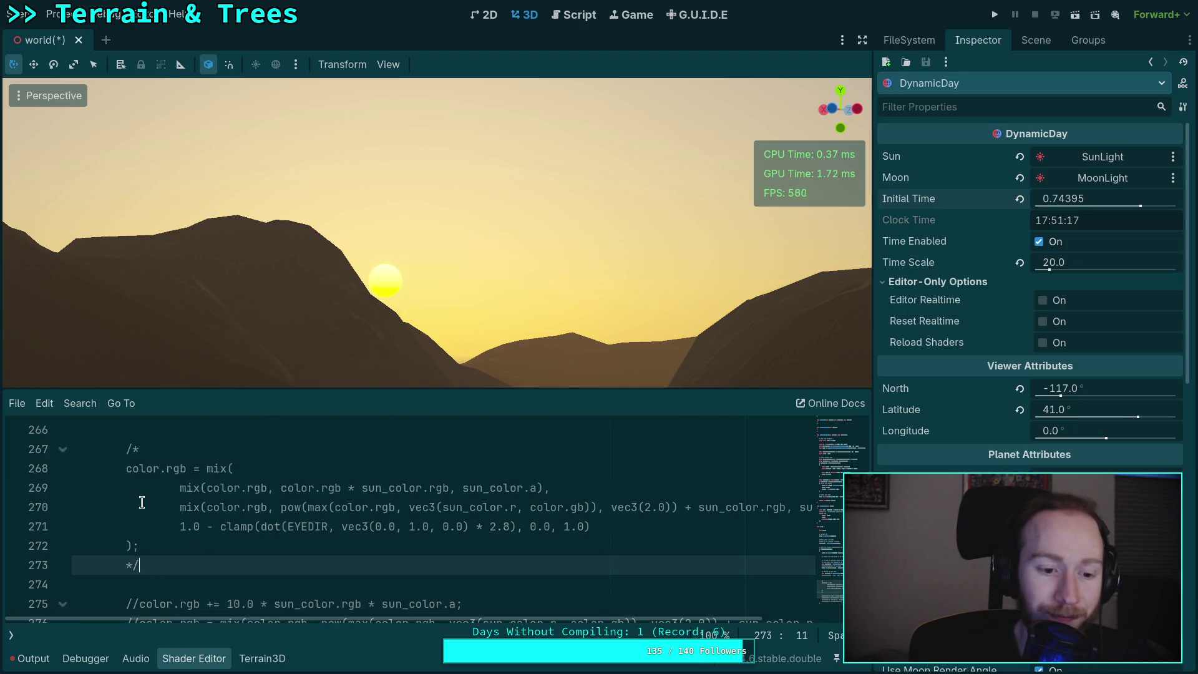
{"action": "key", "text": "BackSpace"}
{"action": "key", "text": "BackSpace"}
{"action": "left_click", "coordinate": [150, 453]}
{"action": "key", "text": "BackSpace"}
{"action": "key", "text": "BackSpace"}
{"action": "key", "text": "BackSpace"}
- Delete the old commented-out sun colour lines, the unused sun_color exp comment and leftover blank lines
{"action": "left_click", "coordinate": [153, 543]}
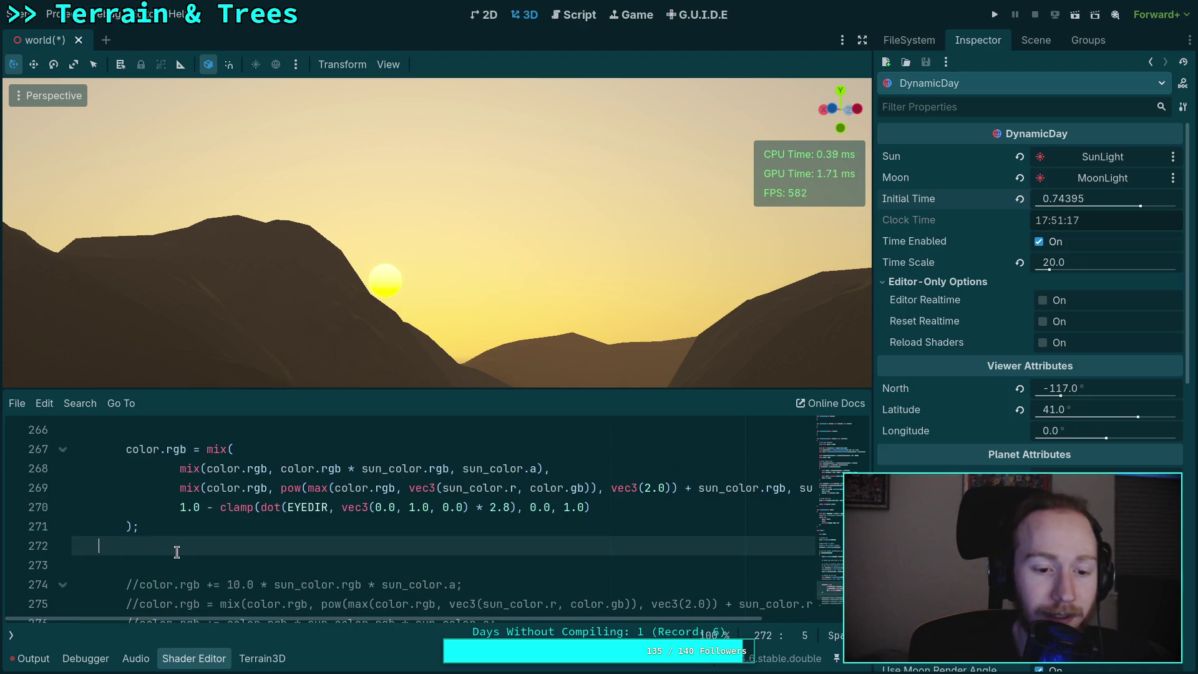
{"action": "scroll", "coordinate": [218, 524], "scroll_direction": "down", "scroll_amount": 2}
{"action": "mouse_move", "coordinate": [368, 507]}
{"action": "left_mouse_down"}
{"action": "mouse_move", "coordinate": [149, 488]}
{"action": "mouse_move", "coordinate": [73, 449]}
{"action": "left_mouse_up"}
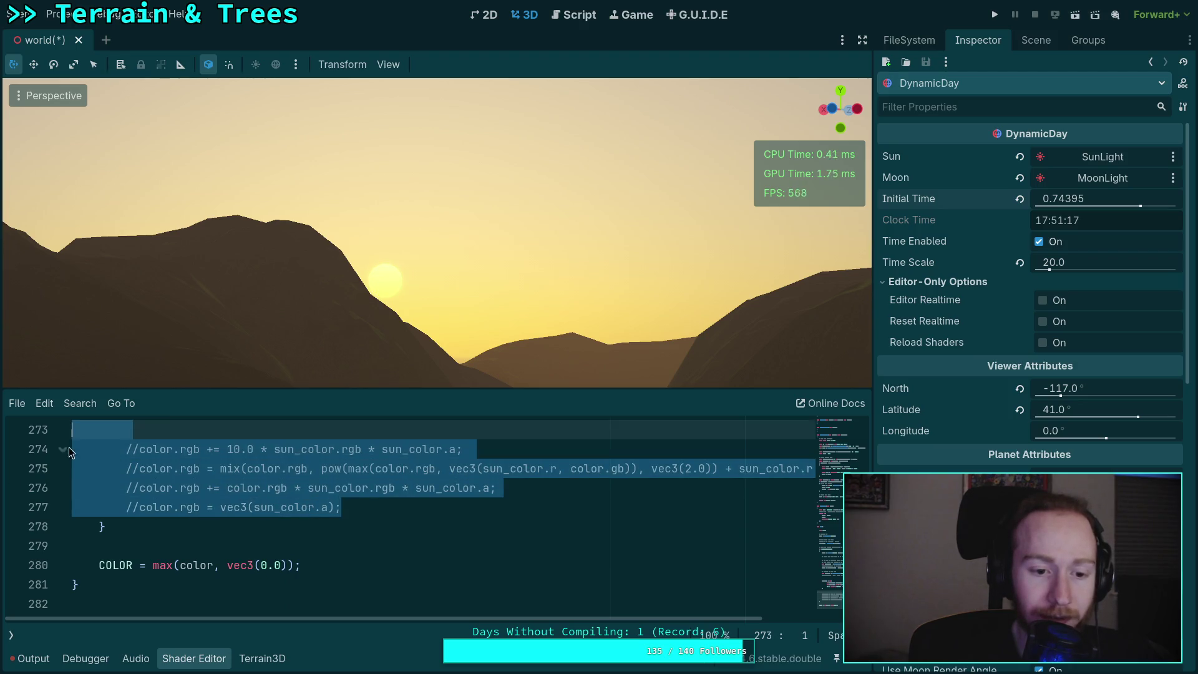
{"action": "scroll", "coordinate": [40, 443], "scroll_direction": "up", "scroll_amount": 1}
{"action": "key", "text": "BackSpace"}
{"action": "key", "text": "BackSpace"}
{"action": "key", "text": "BackSpace"}
{"action": "key", "text": "BackSpace"}
{"action": "scroll", "coordinate": [316, 522], "scroll_direction": "up", "scroll_amount": 3}
{"action": "left_click", "coordinate": [356, 510]}
{"action": "key", "text": "BackSpace"}
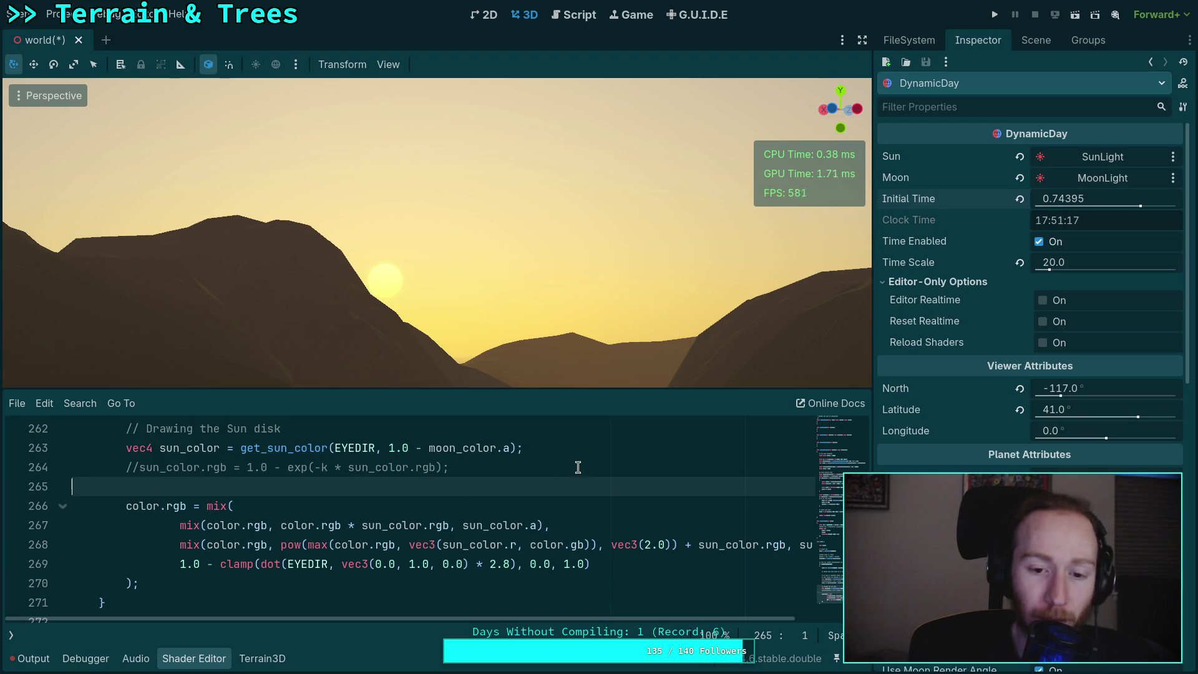
{"action": "left_click", "coordinate": [574, 467]}
{"action": "key", "text": "ctrl+shift+k"}
{"action": "key", "text": "BackSpace"}
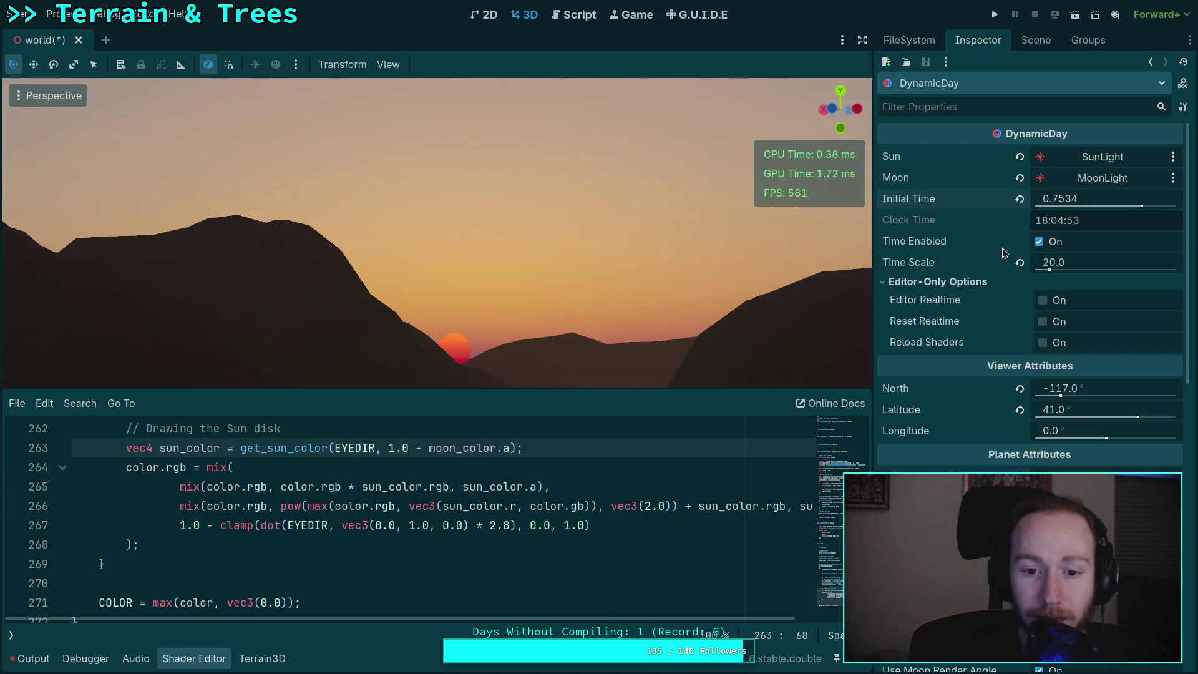
- Move Initial Time earlier and try 2.7 and 2.0 for the line 267 horizon fade factor
{"action": "mouse_move", "coordinate": [1045, 211]}
{"action": "left_mouse_down"}
{"action": "mouse_move", "coordinate": [1026, 211]}
{"action": "mouse_move", "coordinate": [1039, 198]}
{"action": "mouse_move", "coordinate": [1011, 199]}
{"action": "mouse_move", "coordinate": [1064, 199]}
{"action": "left_mouse_up"}
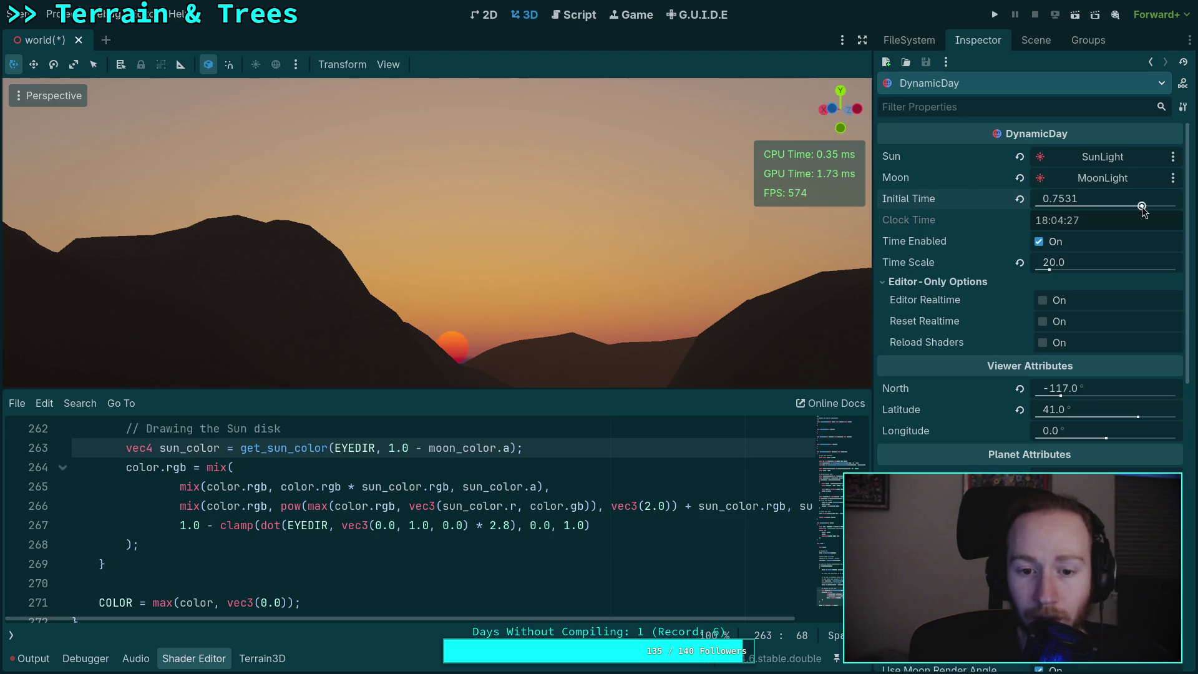
{"action": "left_click_drag", "start_coordinate": [551, 619], "coordinate": [571, 619]}
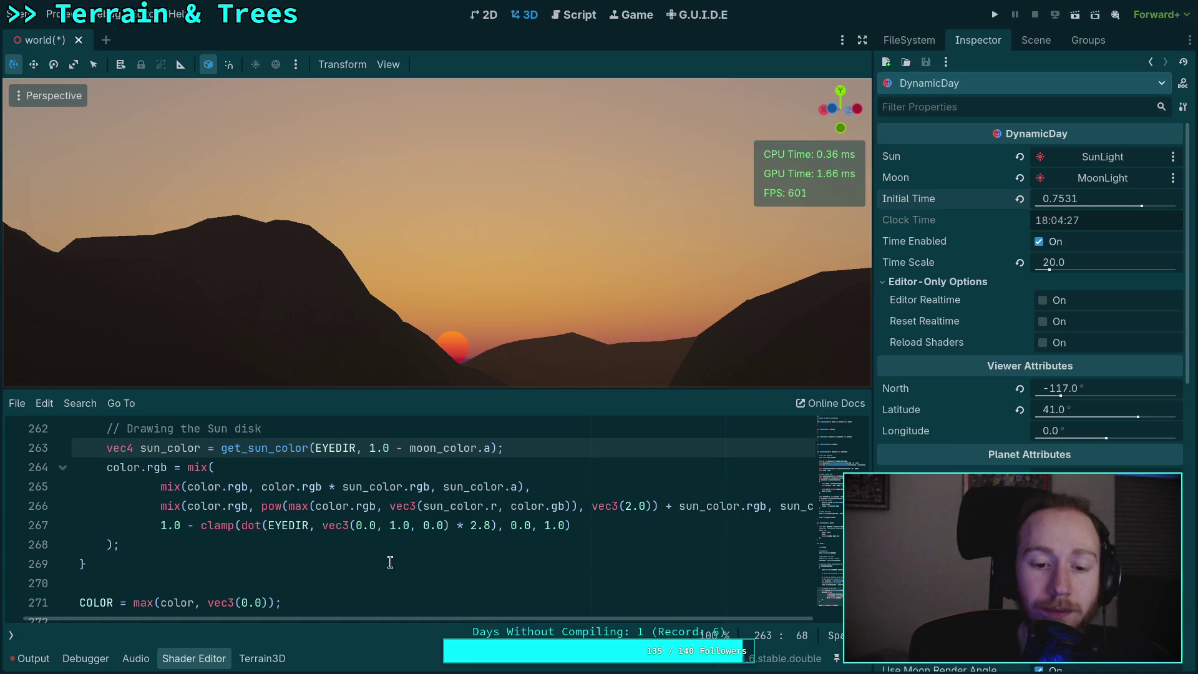
{"action": "left_click", "coordinate": [490, 525]}
{"action": "key", "text": "BackSpace"}
{"action": "type", "text": "7"}
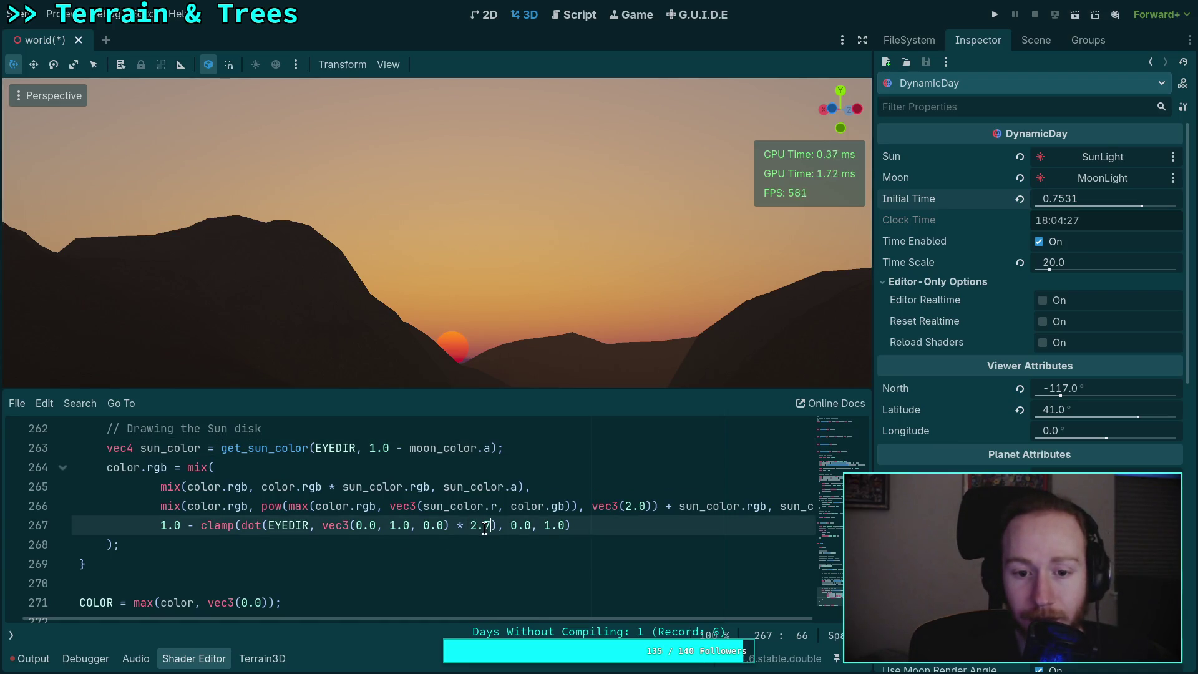
{"action": "double_click", "coordinate": [489, 527]}
{"action": "type", "text": "0"}
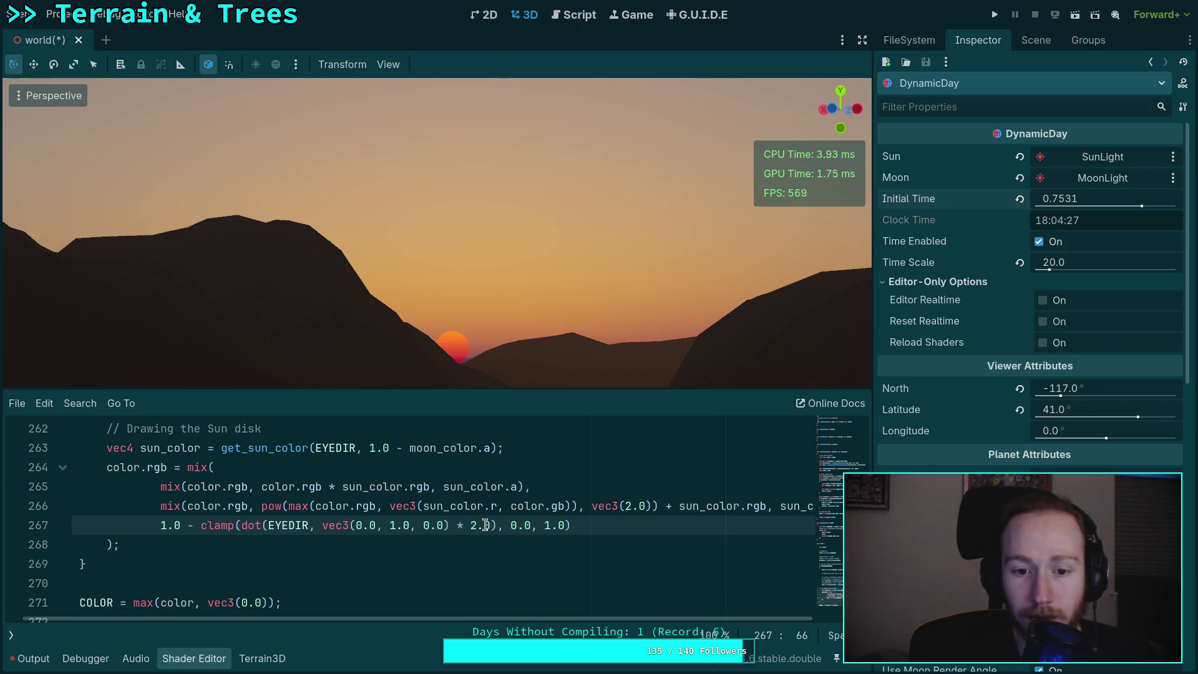
- Try 41.0 and 48, then settle the horizon fade multiplier at 10.0 and raise the sun via Initial Time
{"action": "double_click", "coordinate": [486, 526]}
{"action": "left_click_drag", "start_coordinate": [471, 524], "coordinate": [492, 526]}
{"action": "type", "text": "41"}
{"action": "type", "text": ".0"}
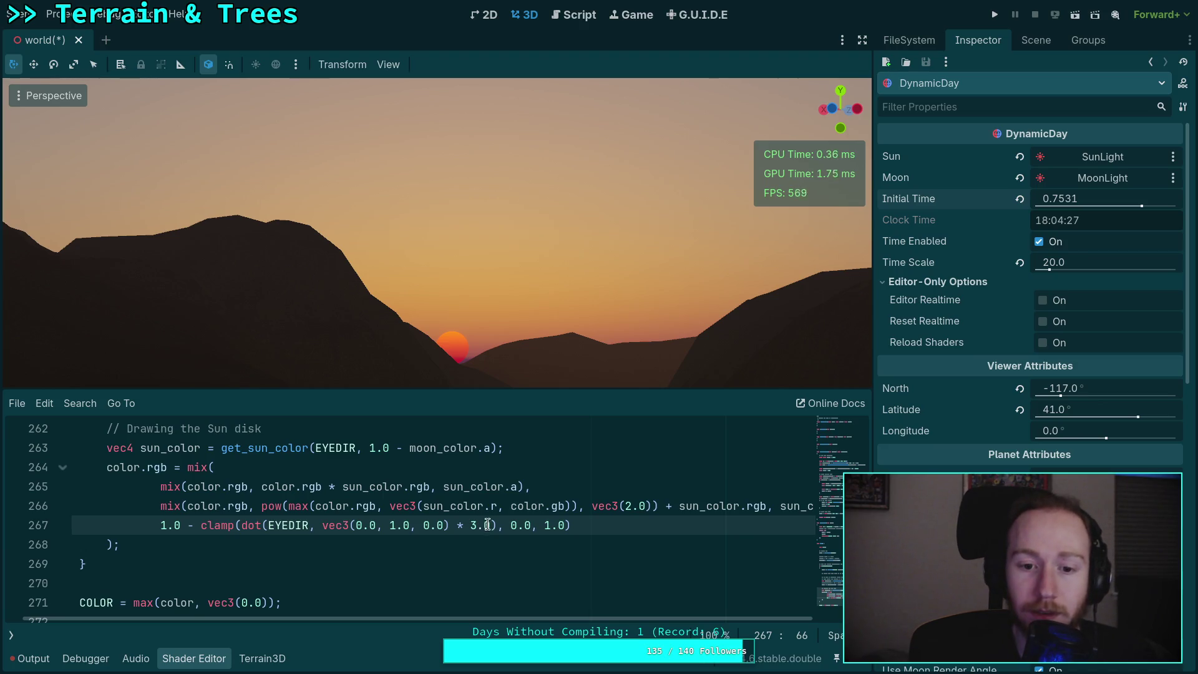
{"action": "left_click_drag", "start_coordinate": [478, 526], "coordinate": [471, 526]}
{"action": "type", "text": "4"}
{"action": "type", "text": "8"}
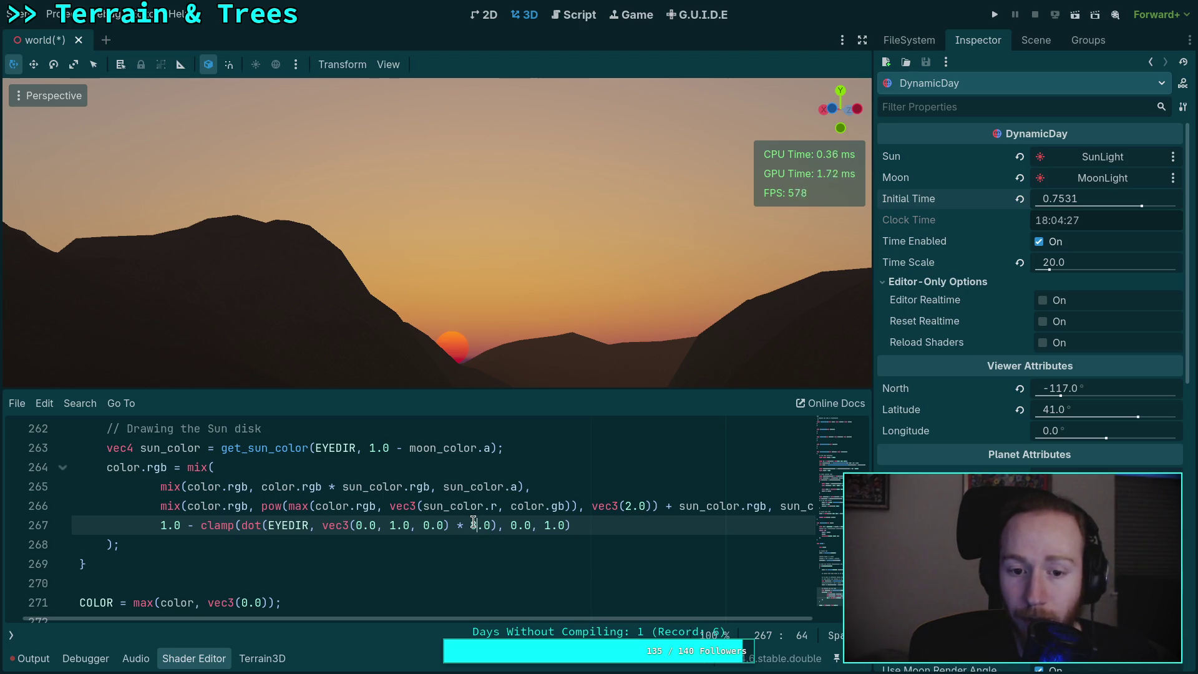
{"action": "left_click_drag", "start_coordinate": [474, 524], "coordinate": [468, 524]}
{"action": "type", "text": "10"}
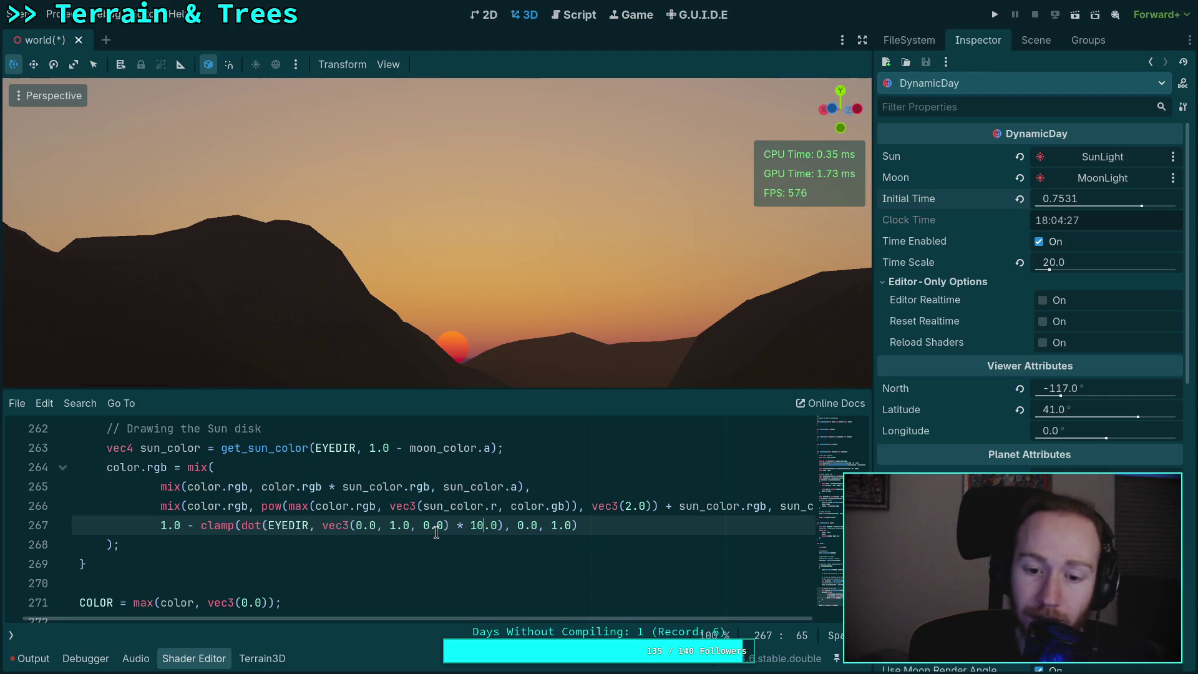
{"action": "mouse_move", "coordinate": [1141, 203]}
{"action": "left_mouse_down"}
{"action": "mouse_move", "coordinate": [1108, 203]}
{"action": "mouse_move", "coordinate": [1142, 203]}
{"action": "left_mouse_up"}
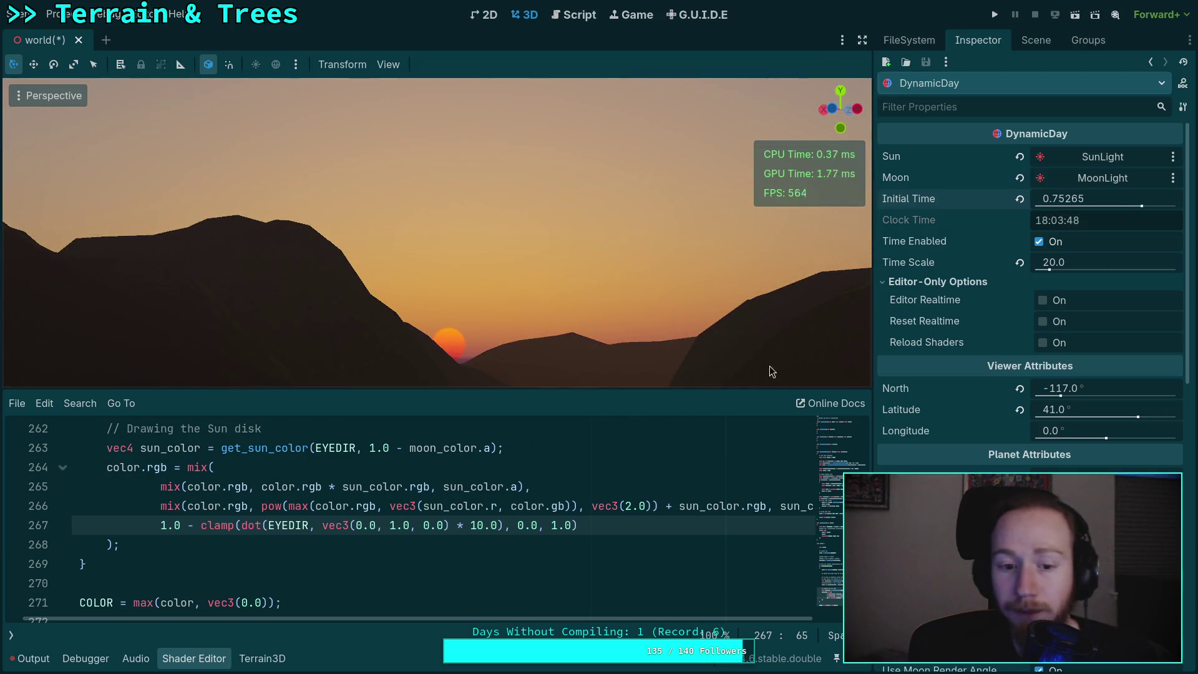
{"action": "left_click", "coordinate": [158, 505]}
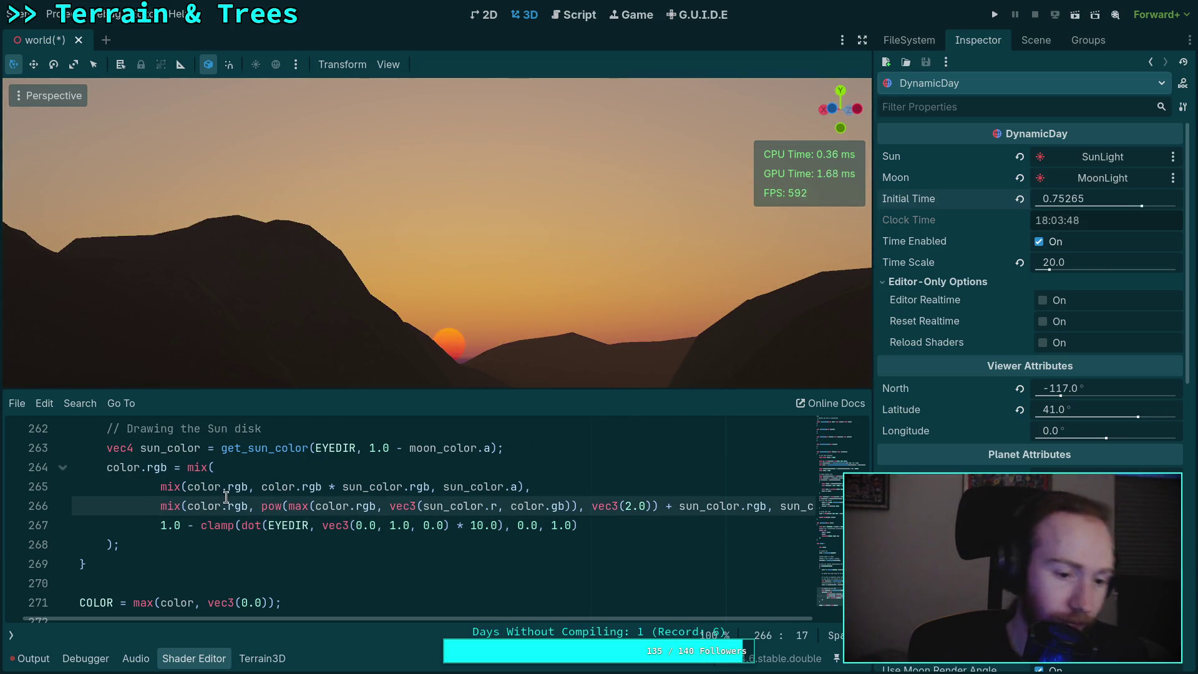
- Insert a 'vec3(0.0), //' placeholder in the sun blend and change the horizon fade multiplier from 30.0 to 2.8
{"action": "type", "text": "vec"}
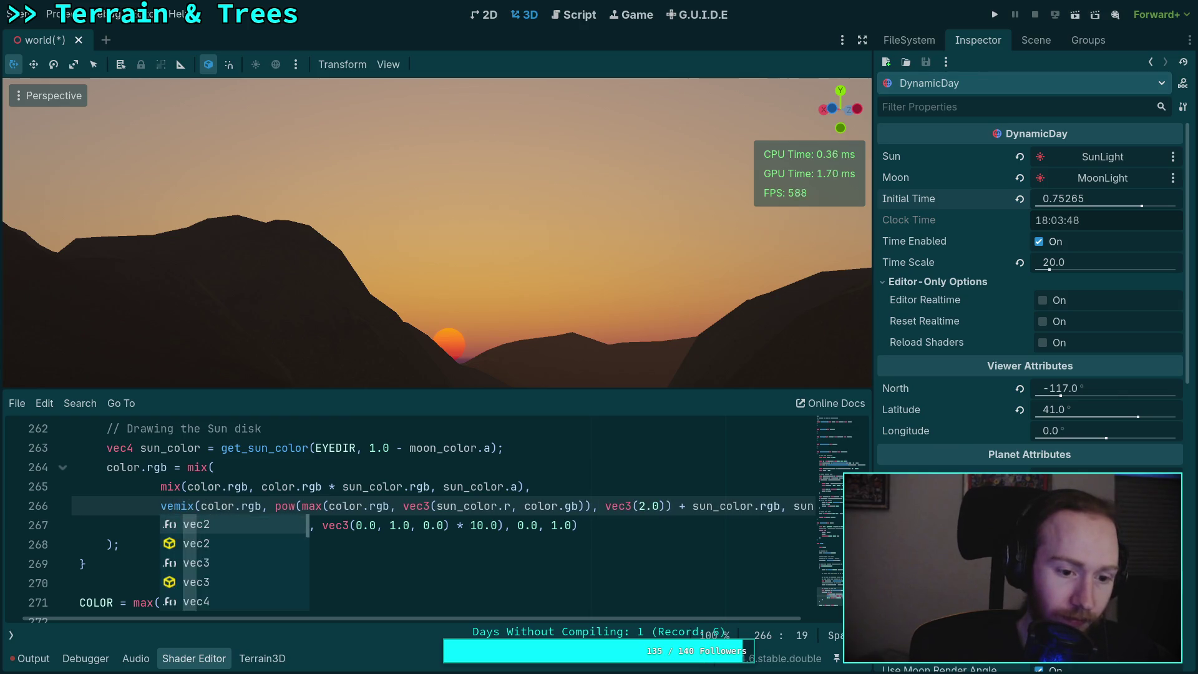
{"action": "type", "text": "3(0.0"}
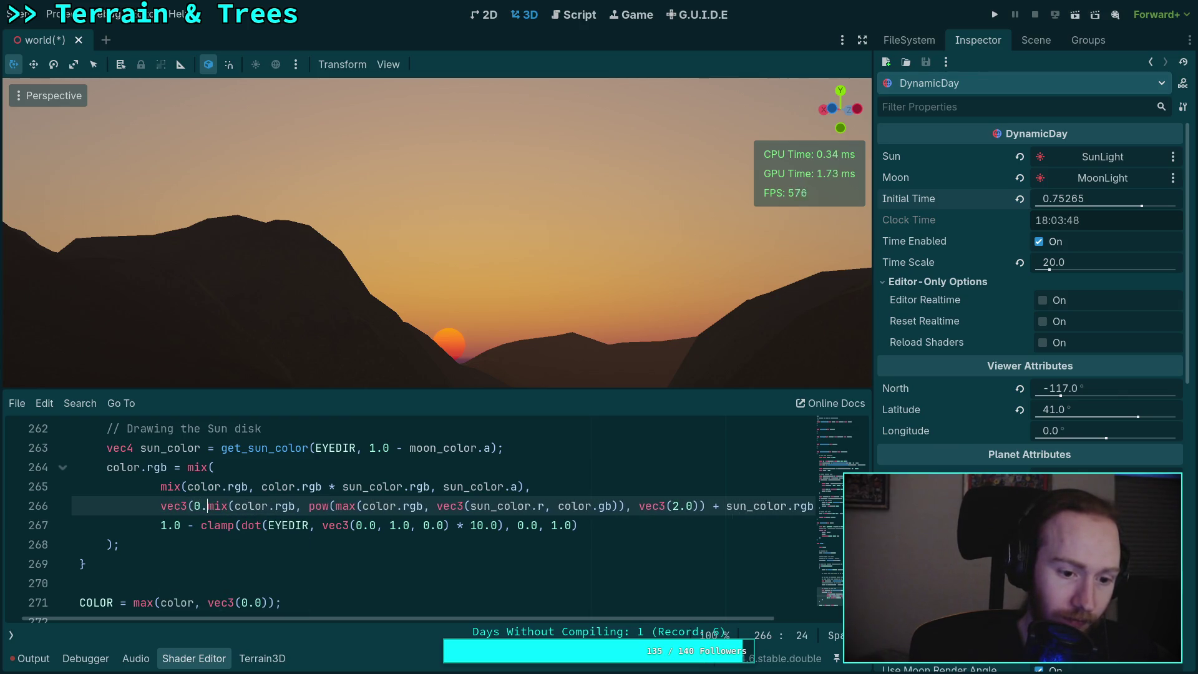
{"action": "type", "text": "), //"}
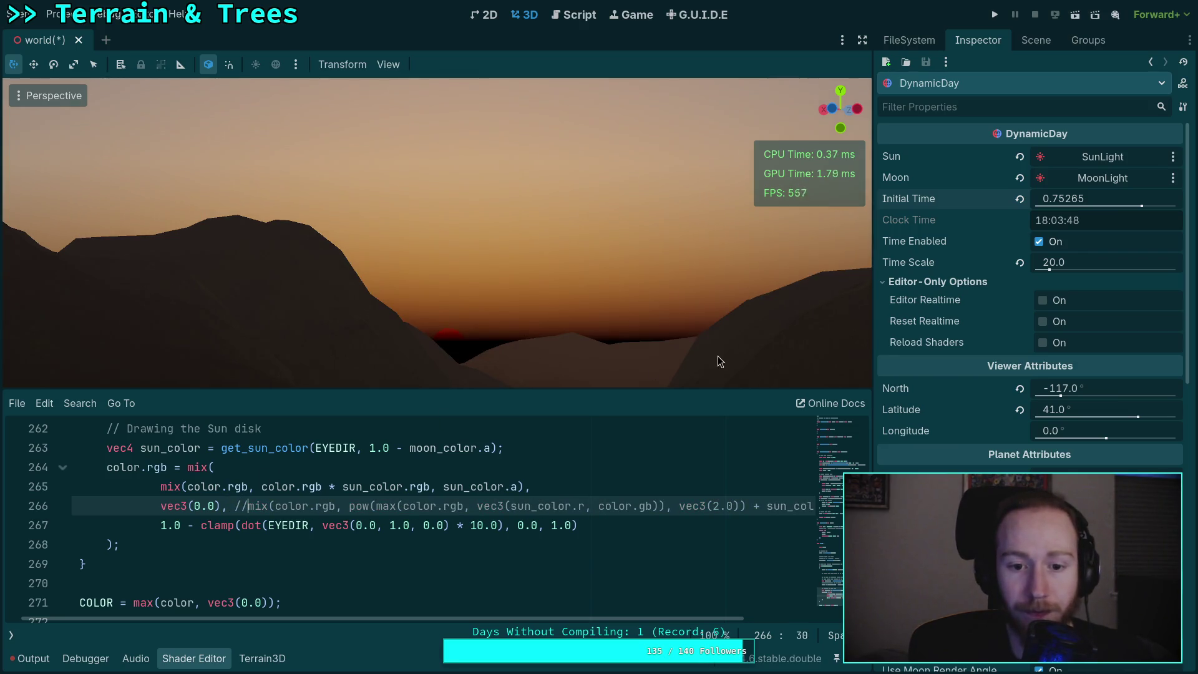
{"action": "left_click", "coordinate": [472, 525]}
{"action": "type", "text": "3"}
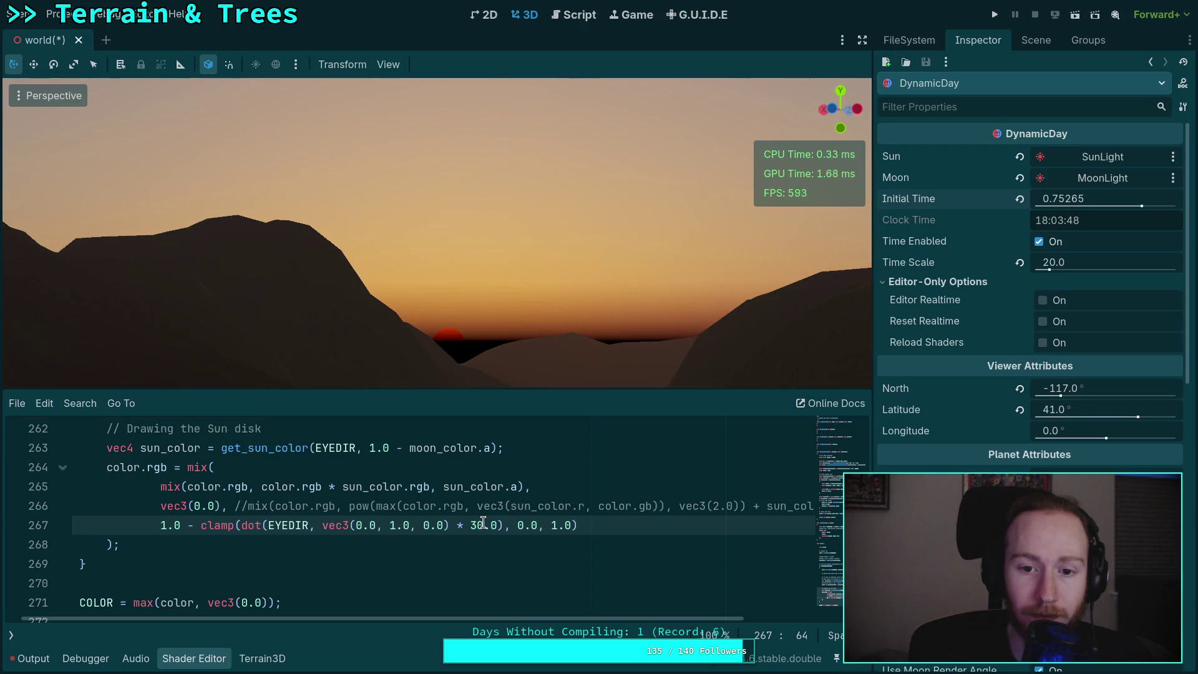
{"action": "key", "text": "shift+Left"}
{"action": "double_click", "coordinate": [475, 526]}
{"action": "type", "text": "2.8"}
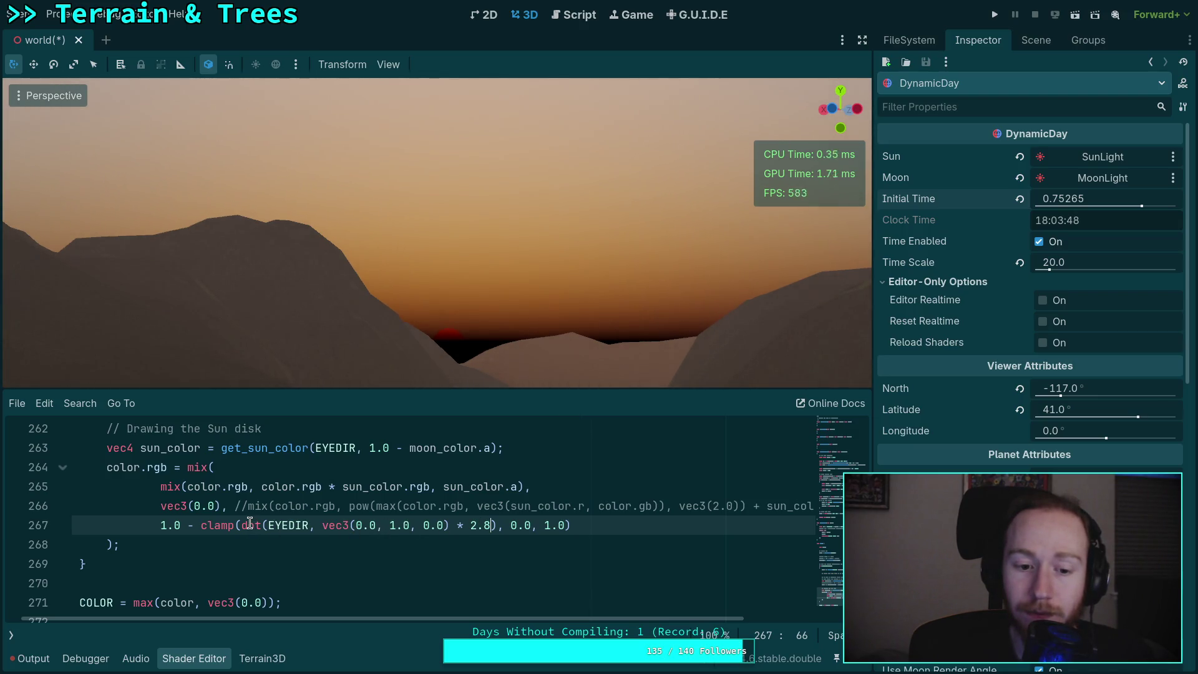
- Append a + 0.1 offset to the horizon fade after trying 0.01, 0.02 and 0.03
{"action": "left_click", "coordinate": [498, 525]}
{"action": "type", "text": "+ 00"}
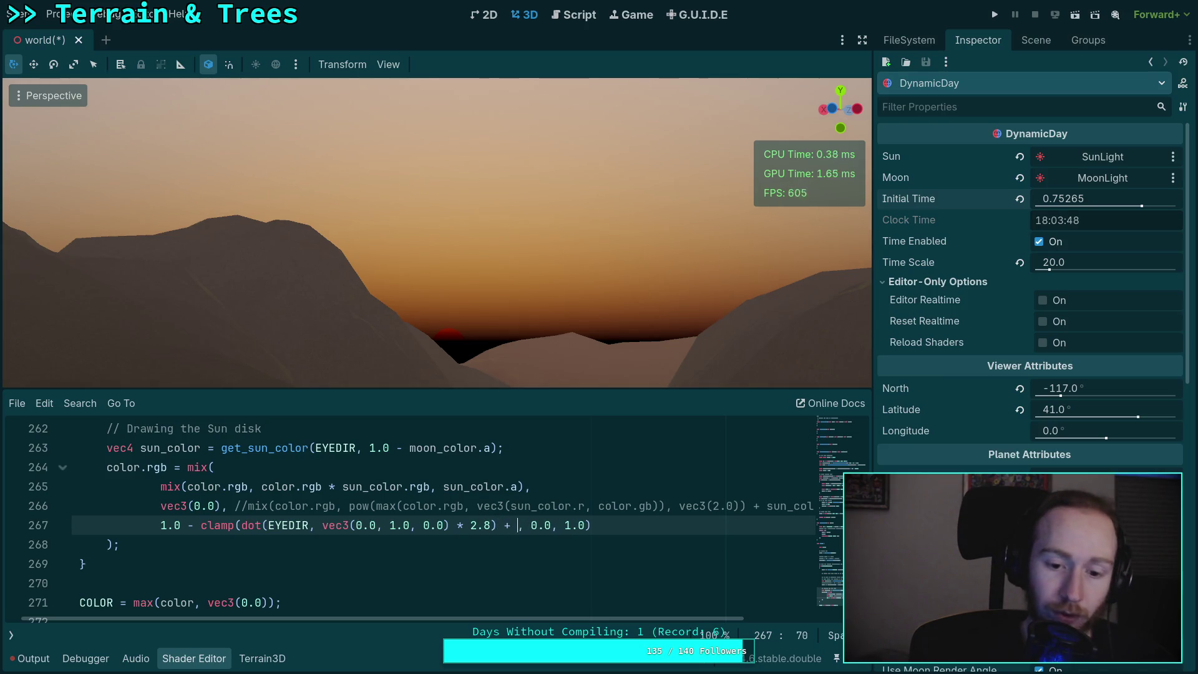
{"action": "key", "text": "BackSpace"}
{"action": "type", "text": ".01"}
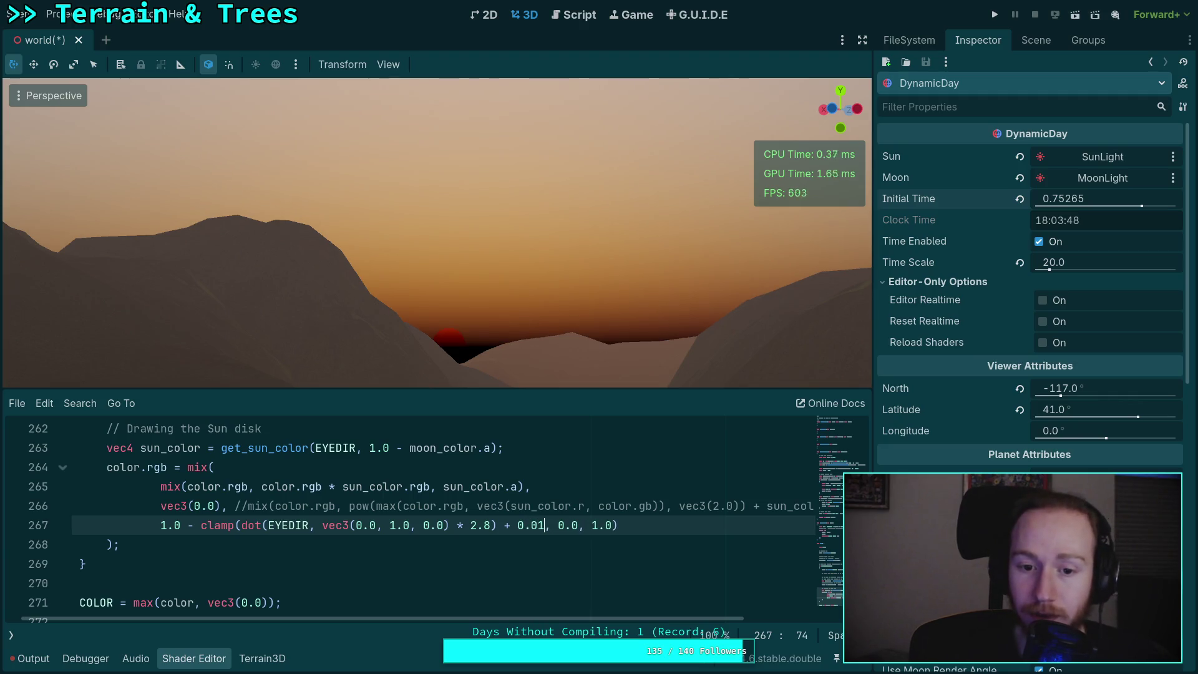
{"action": "key", "text": "BackSpace"}
{"action": "type", "text": "2"}
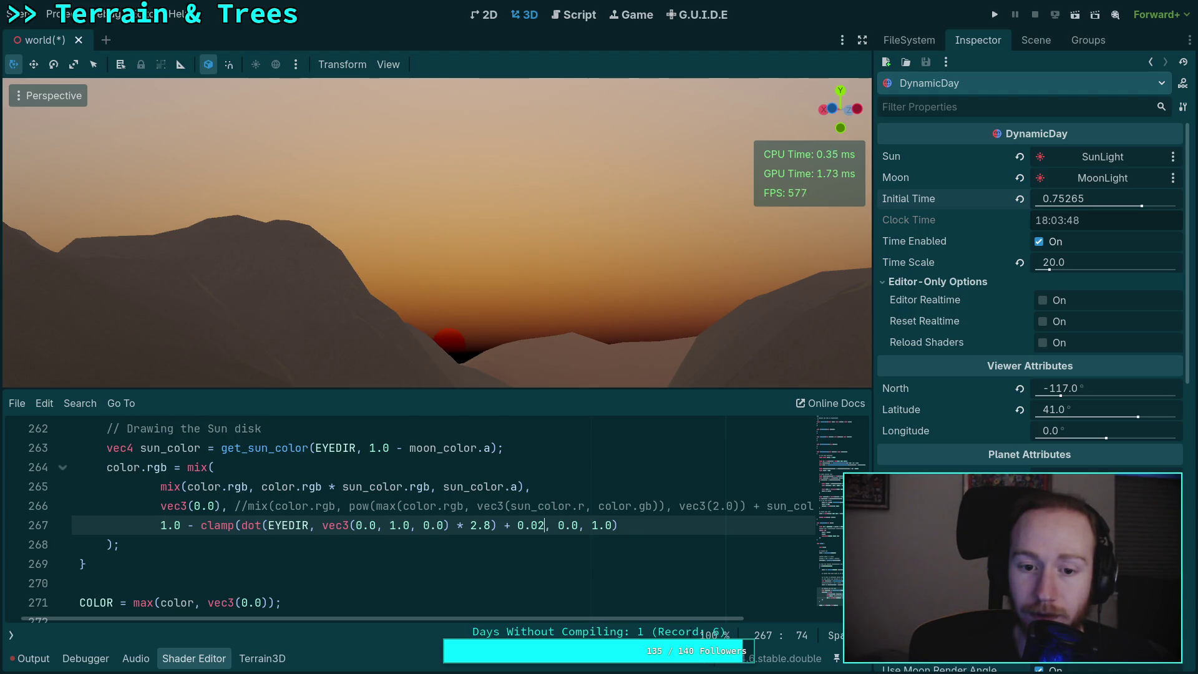
{"action": "key", "text": "BackSpace"}
{"action": "type", "text": "3"}
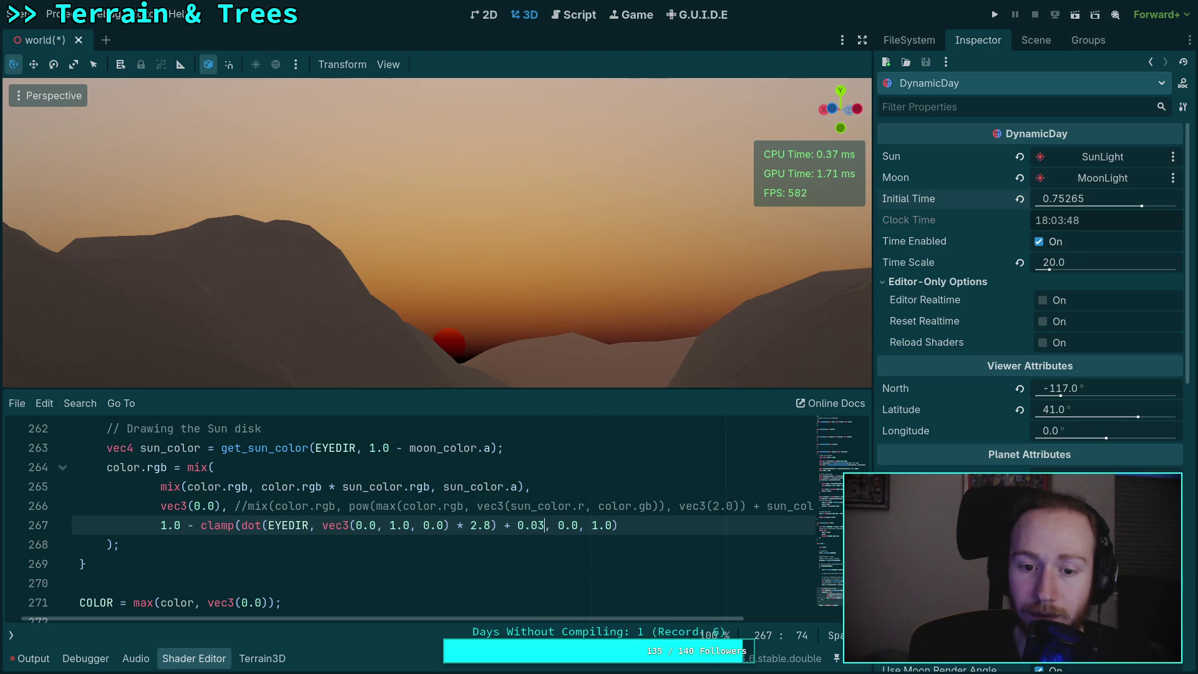
{"action": "key", "text": "shift+Left"}
{"action": "key", "text": "shift+Left"}
{"action": "type", "text": "1"}
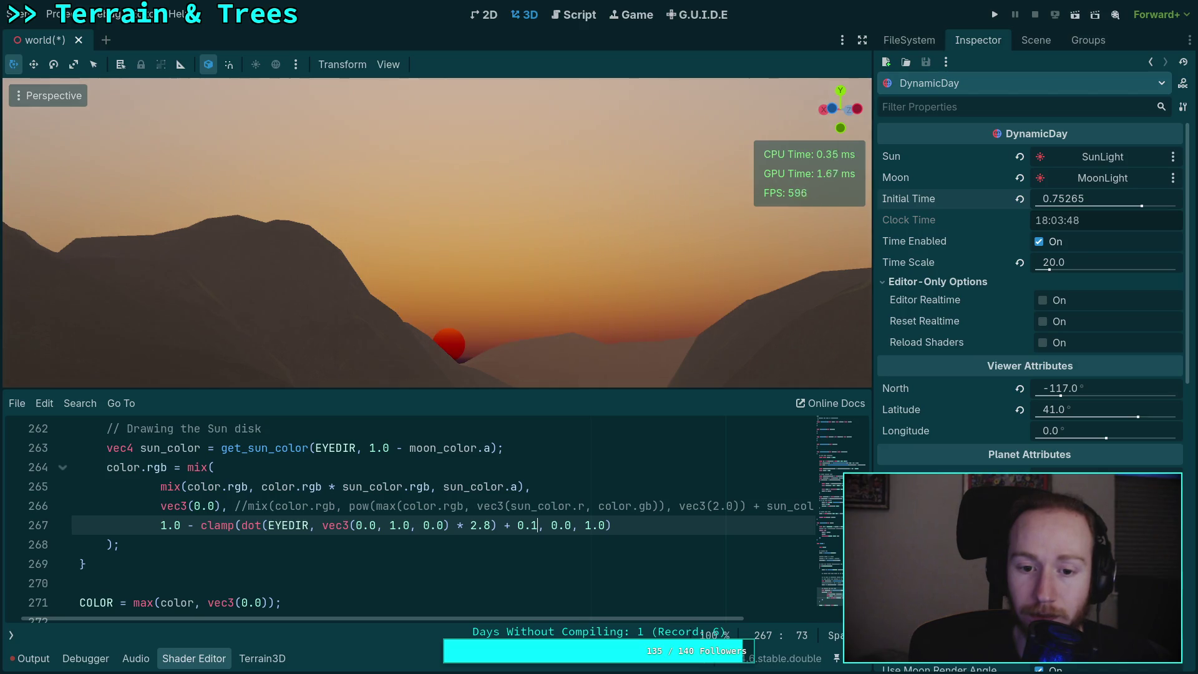
- Delete the 'vec3(0.0), //' placeholder on line 266 so the sun-disk mix expression is active again
{"action": "key", "text": "shift+Left"}
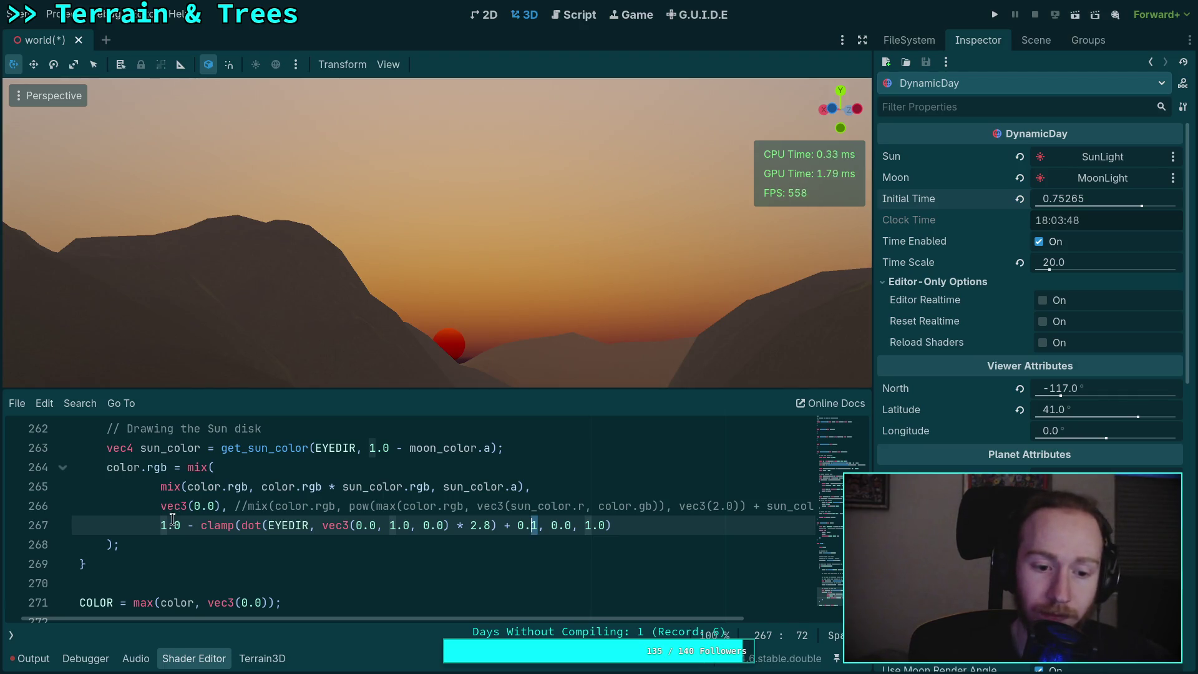
{"action": "left_click_drag", "start_coordinate": [246, 506], "coordinate": [160, 506]}
{"action": "key", "text": "BackSpace"}
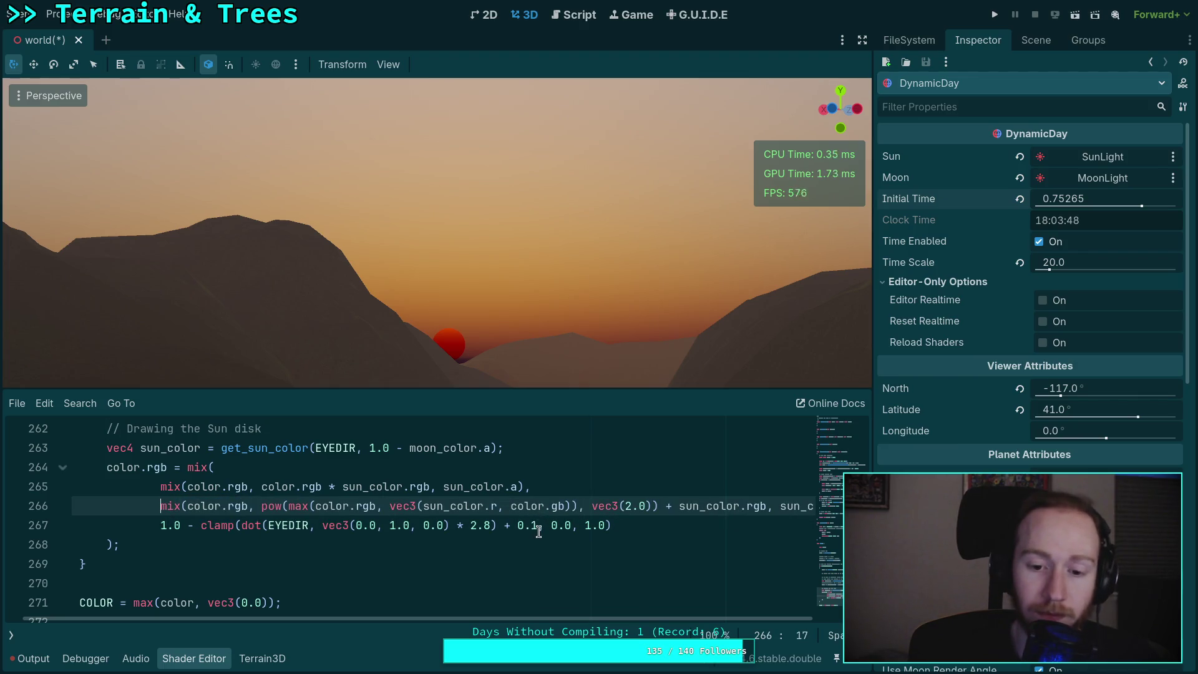
- Try horizon fade offsets of 0.0, -0.1, +0.1, 0.2 and 0.6
{"action": "double_click", "coordinate": [533, 524]}
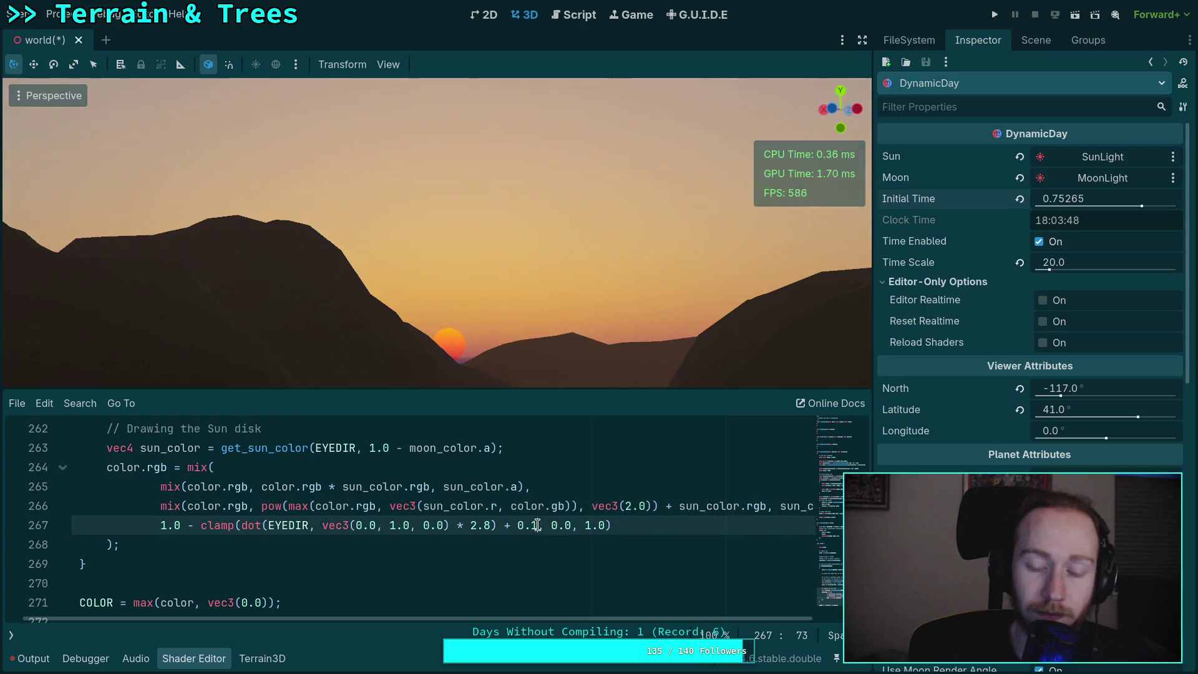
{"action": "type", "text": "0"}
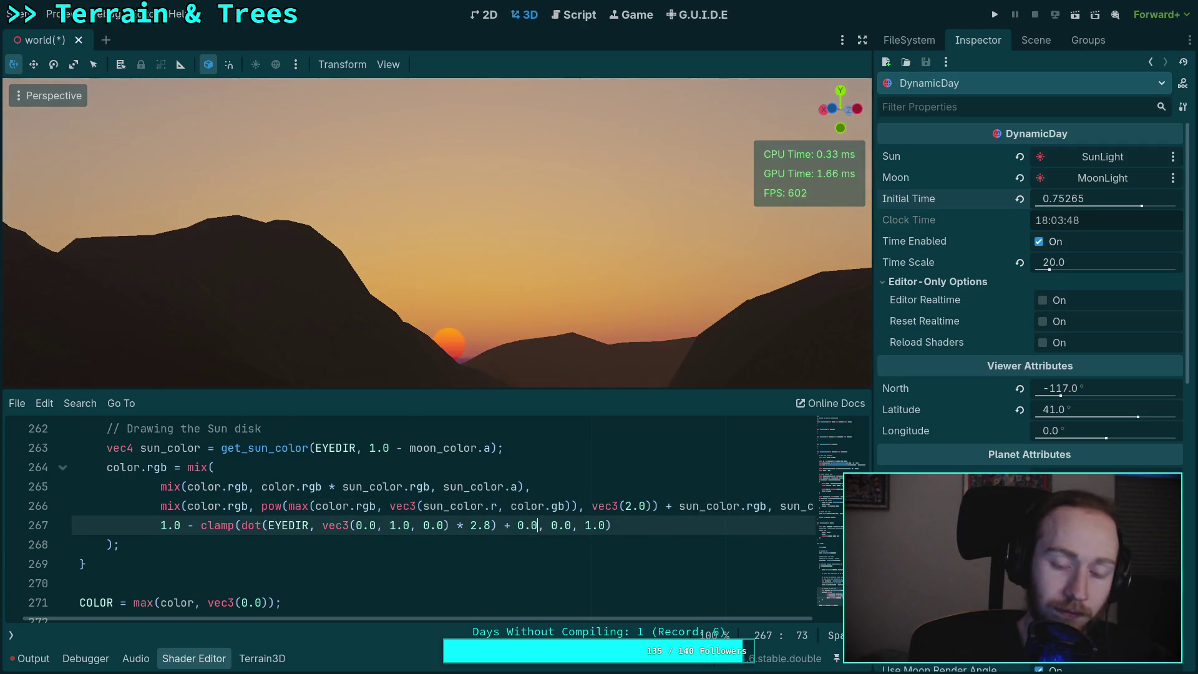
{"action": "type", "text": "1"}
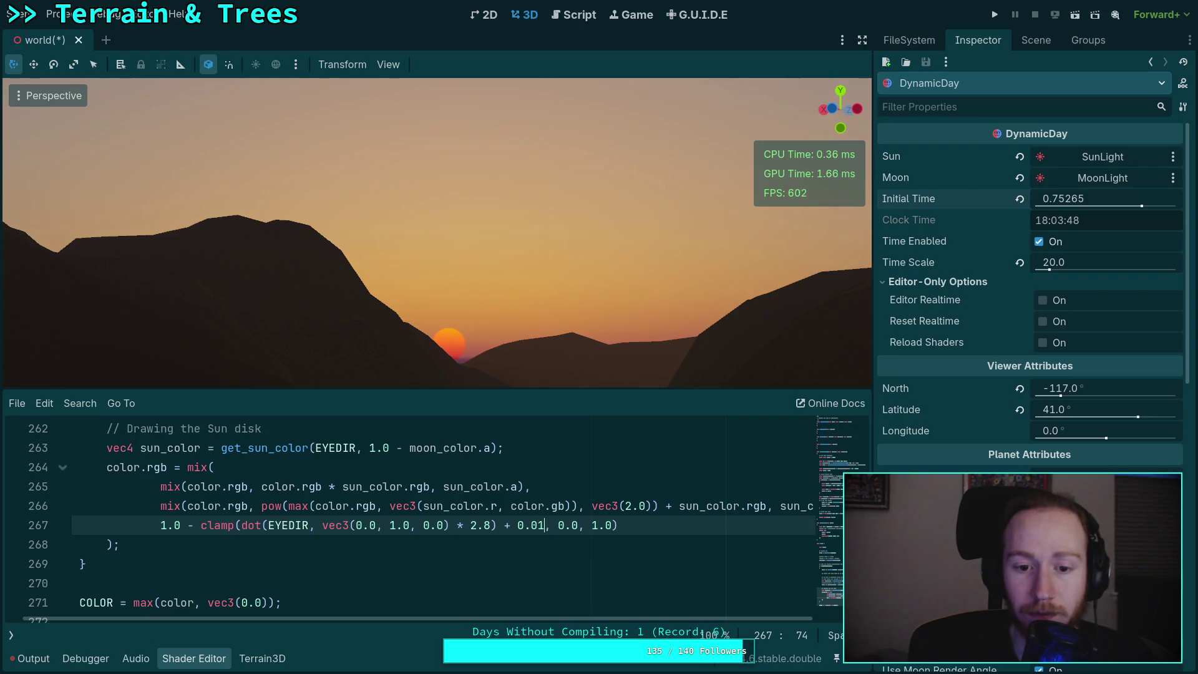
{"action": "key", "text": "BackSpace"}
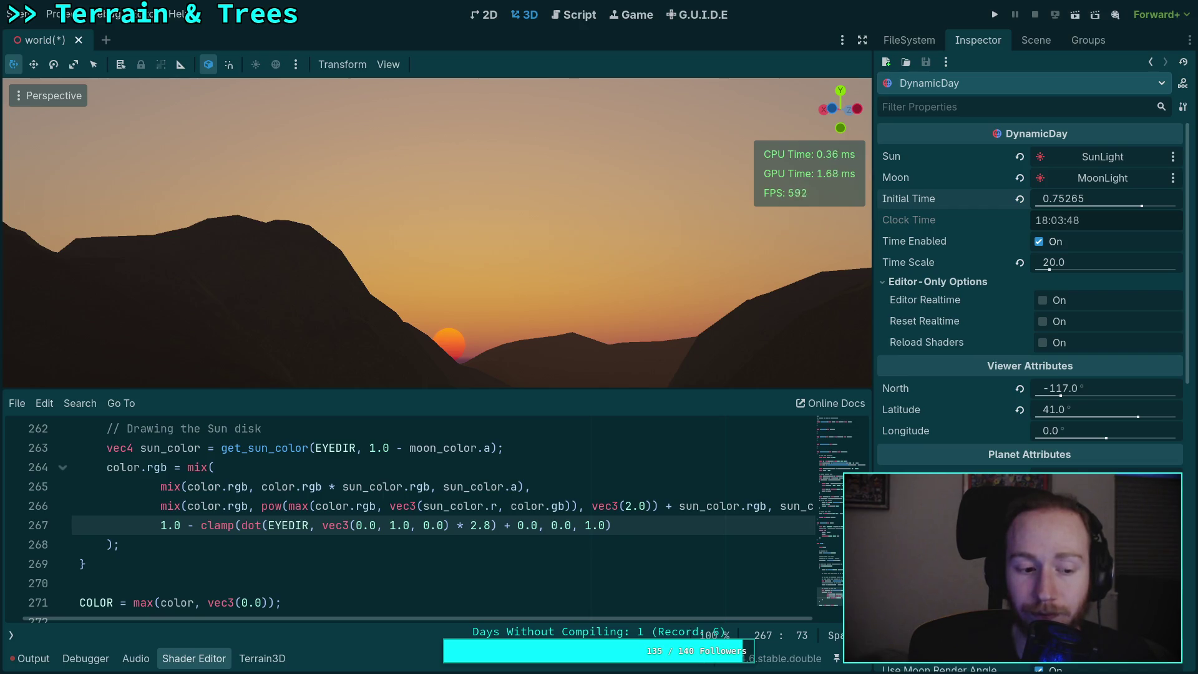
{"action": "key", "text": "Left"}
{"action": "key", "text": "Left"}
{"action": "key", "text": "BackSpace"}
{"action": "type", "text": "-"}
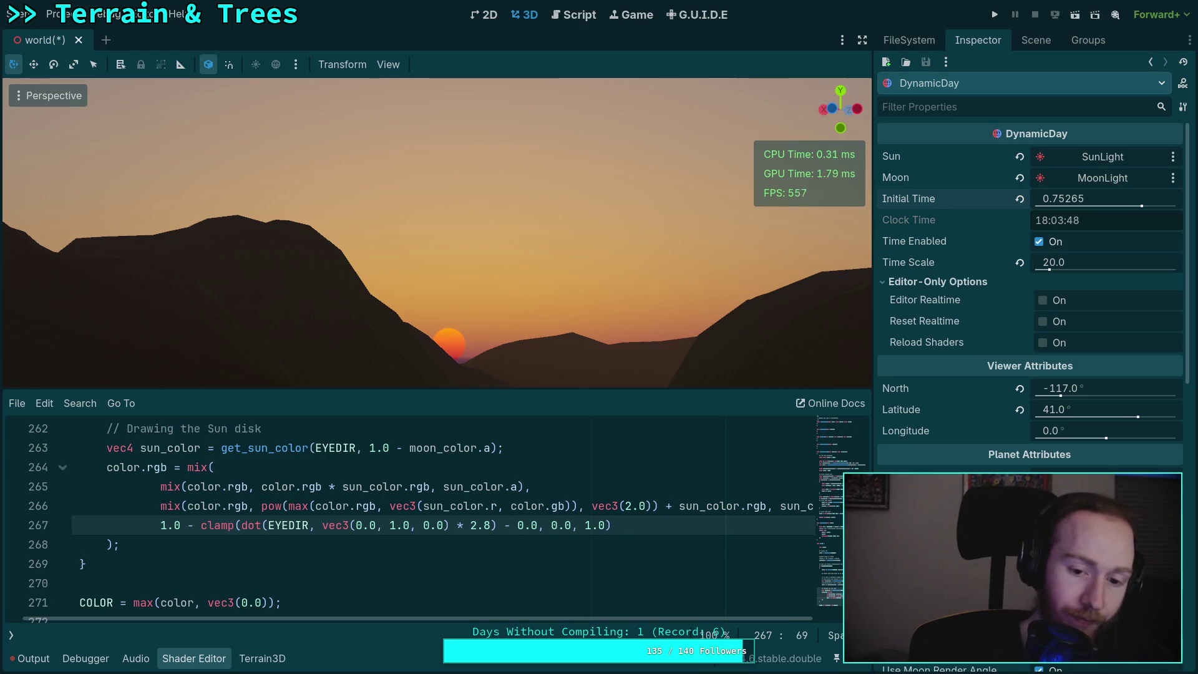
{"action": "key", "text": "BackSpace"}
{"action": "type", "text": "1"}
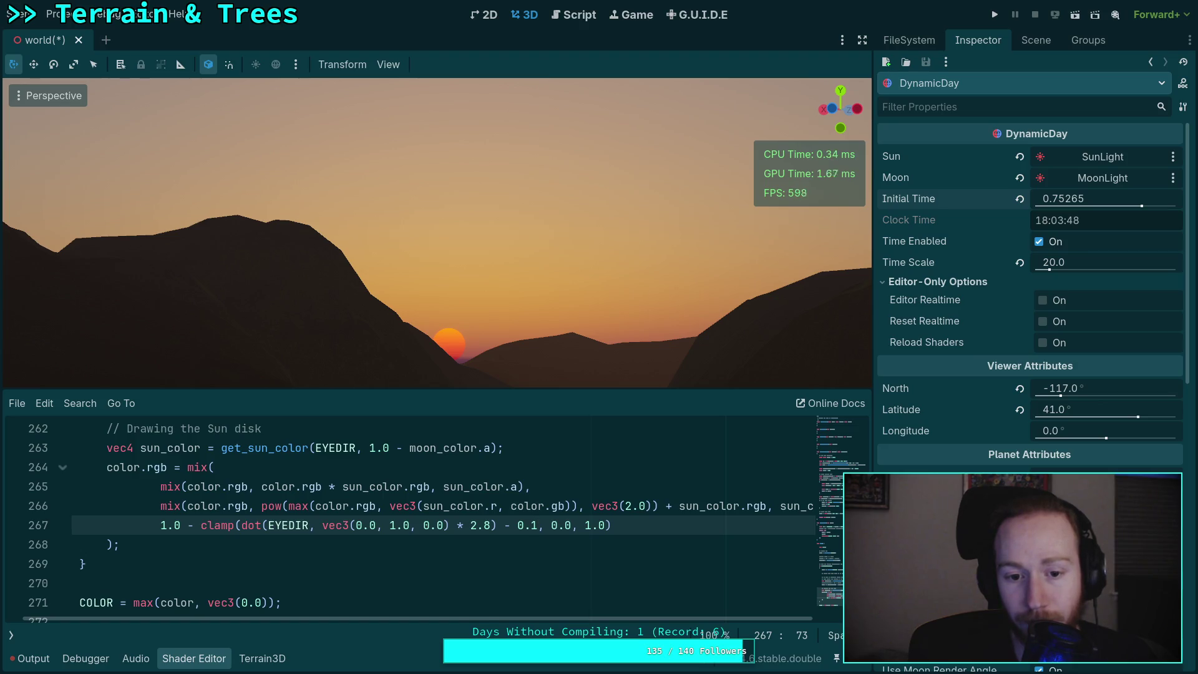
{"action": "key", "text": "Left"}
{"action": "key", "text": "Left"}
{"action": "key", "text": "BackSpace"}
{"action": "type", "text": "+"}
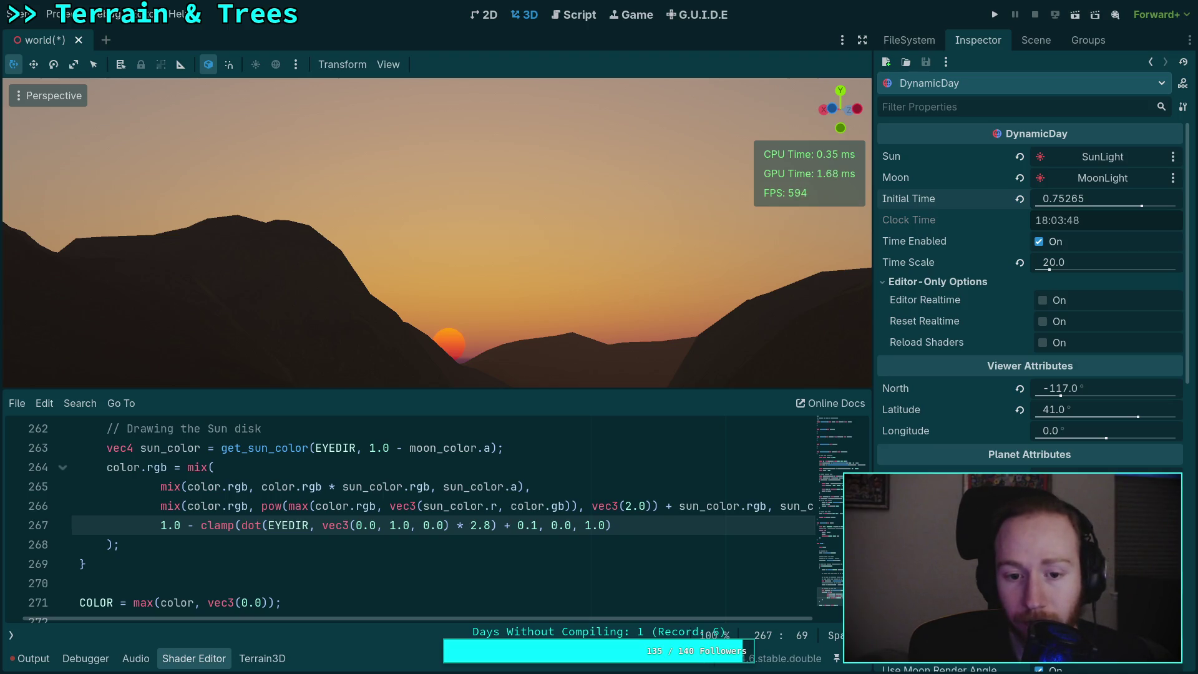
{"action": "key", "text": "Delete"}
{"action": "type", "text": "2"}
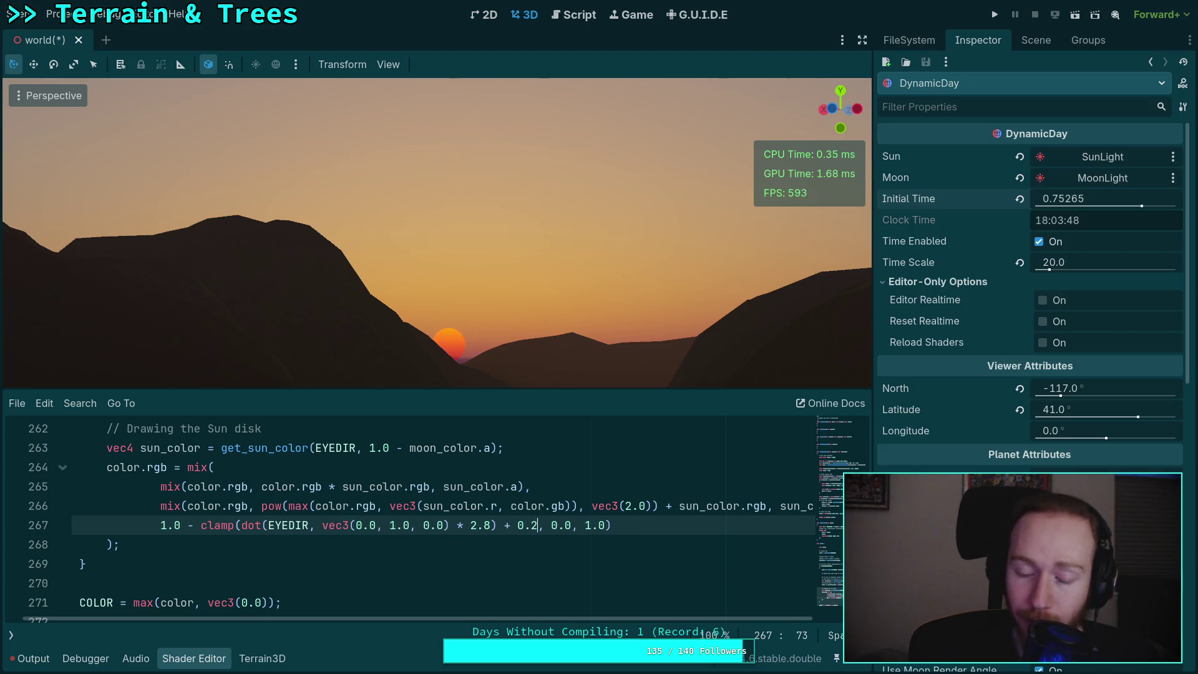
{"action": "key", "text": "BackSpace"}
{"action": "type", "text": "6"}
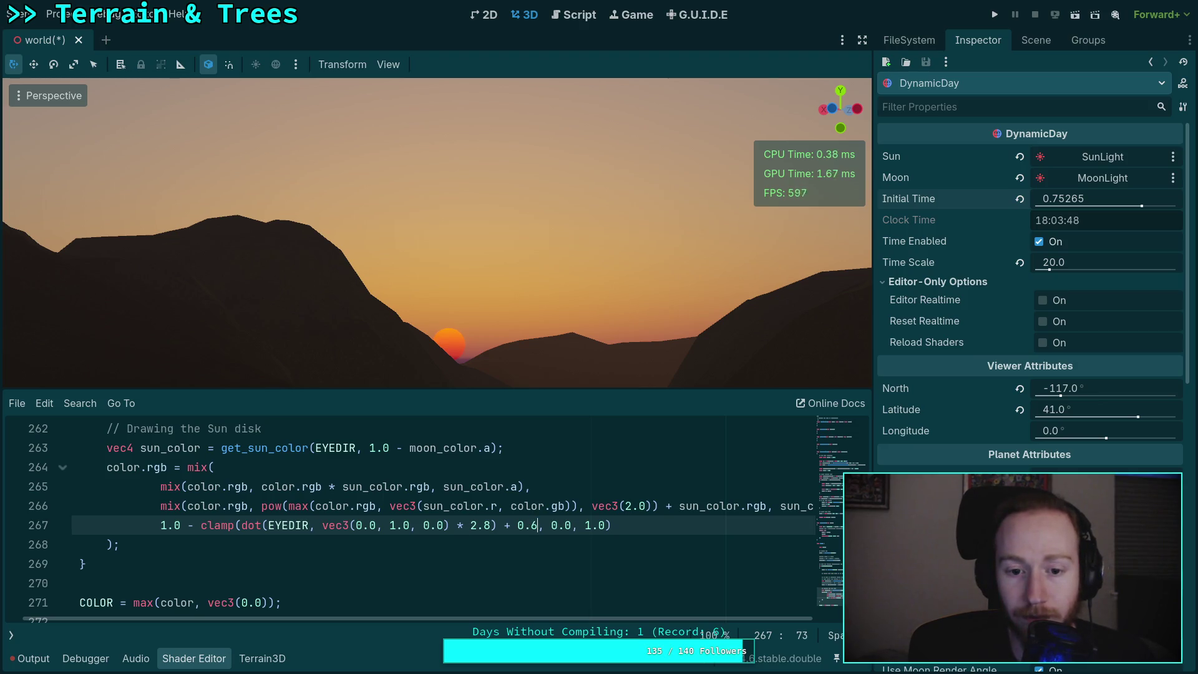
- Compare further horizon fade offsets of 0.5, 0.3, 0.0, 0.1, 0.5, 0.4 and 0.3
{"action": "key", "text": "shift+Left"}
{"action": "type", "text": "5"}
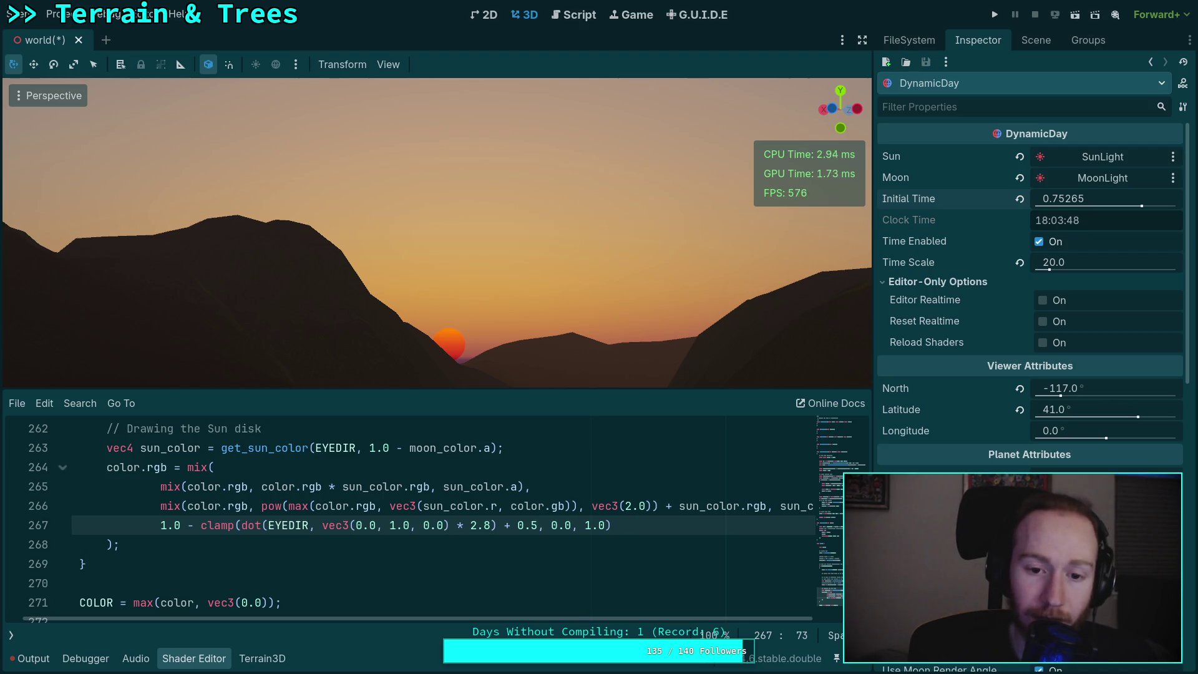
{"action": "key", "text": "shift+Left"}
{"action": "type", "text": "3"}
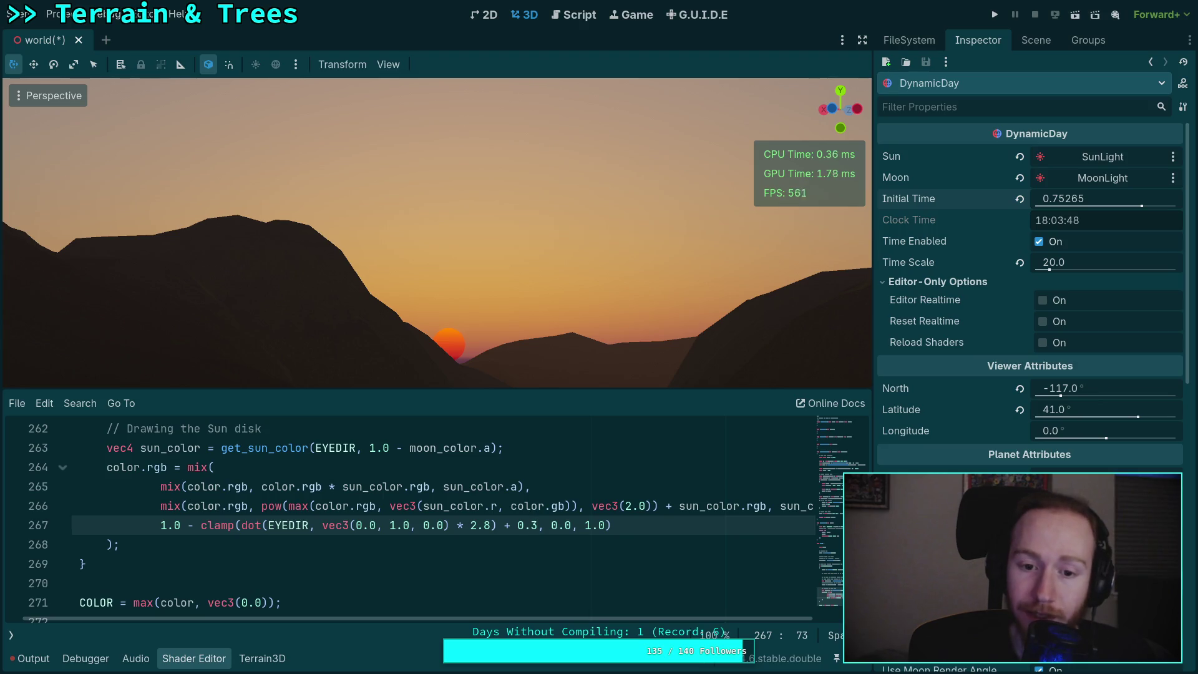
{"action": "key", "text": "shift+Left"}
{"action": "type", "text": "0"}
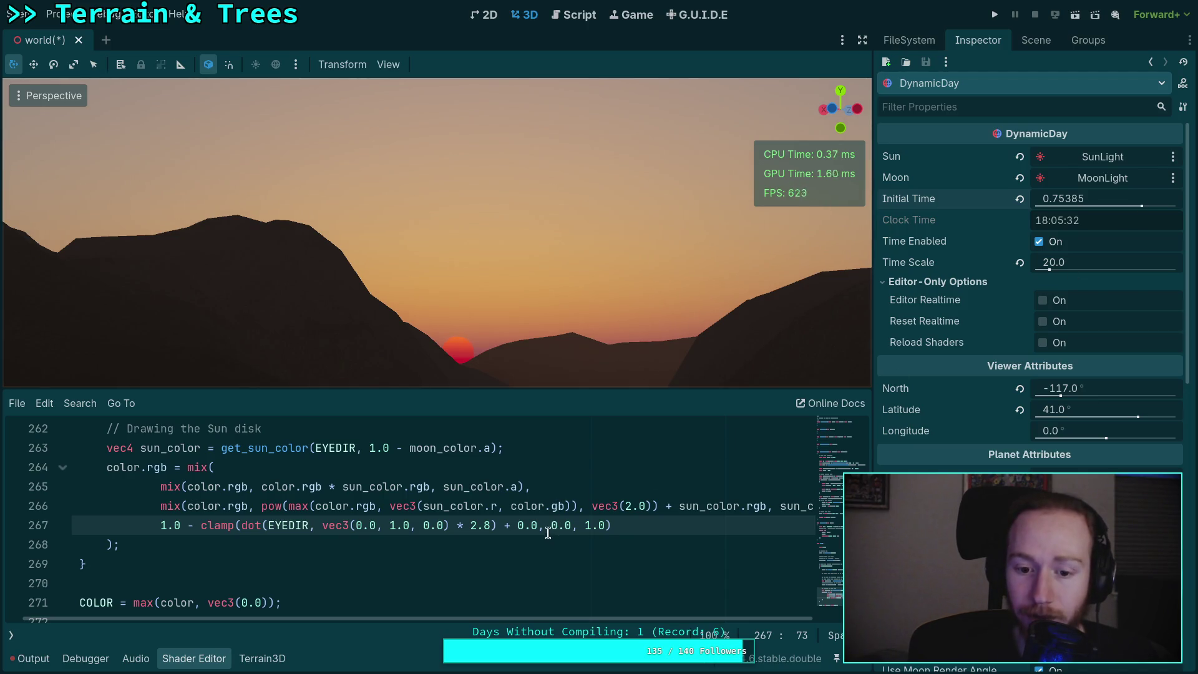
{"action": "key", "text": "BackSpace"}
{"action": "type", "text": "1"}
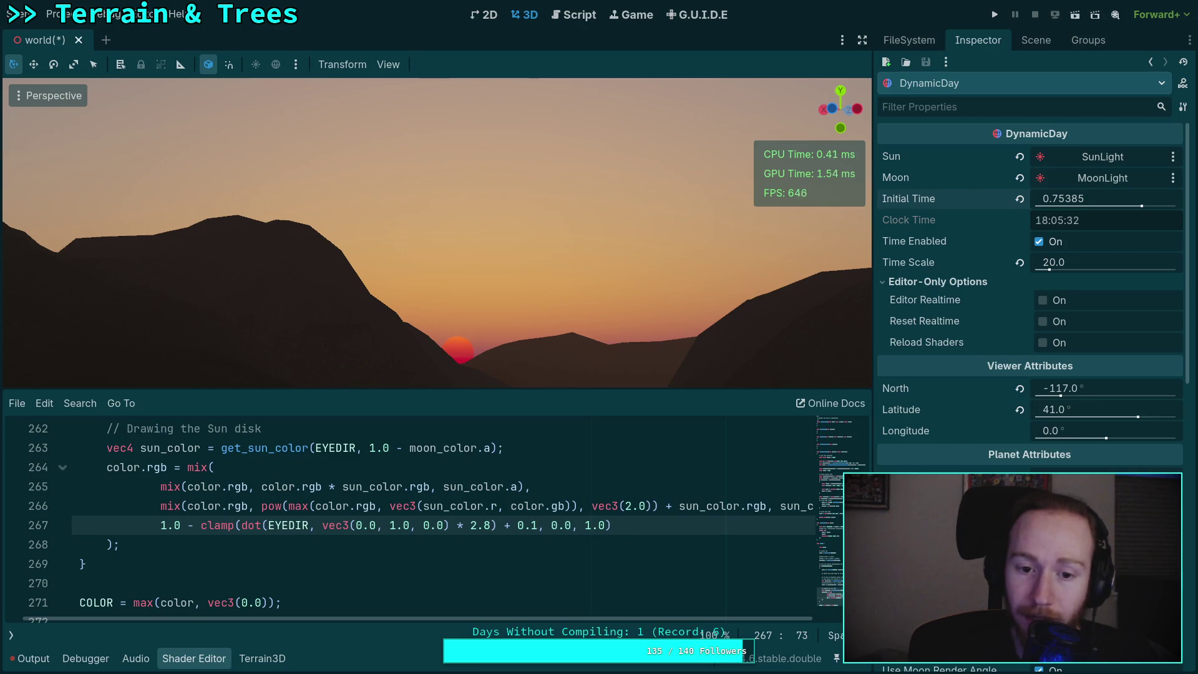
{"action": "key", "text": "BackSpace"}
{"action": "type", "text": "5"}
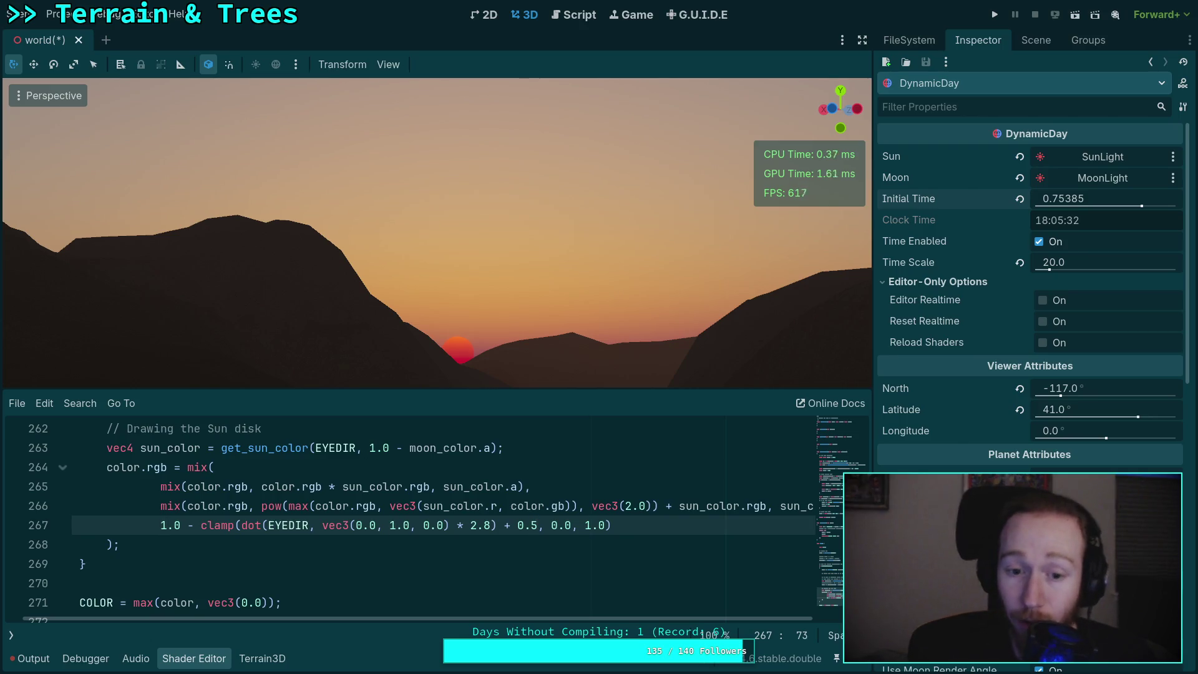
{"action": "key", "text": "BackSpace"}
{"action": "type", "text": "4"}
{"action": "key", "text": "shift+Left"}
{"action": "type", "text": "3"}
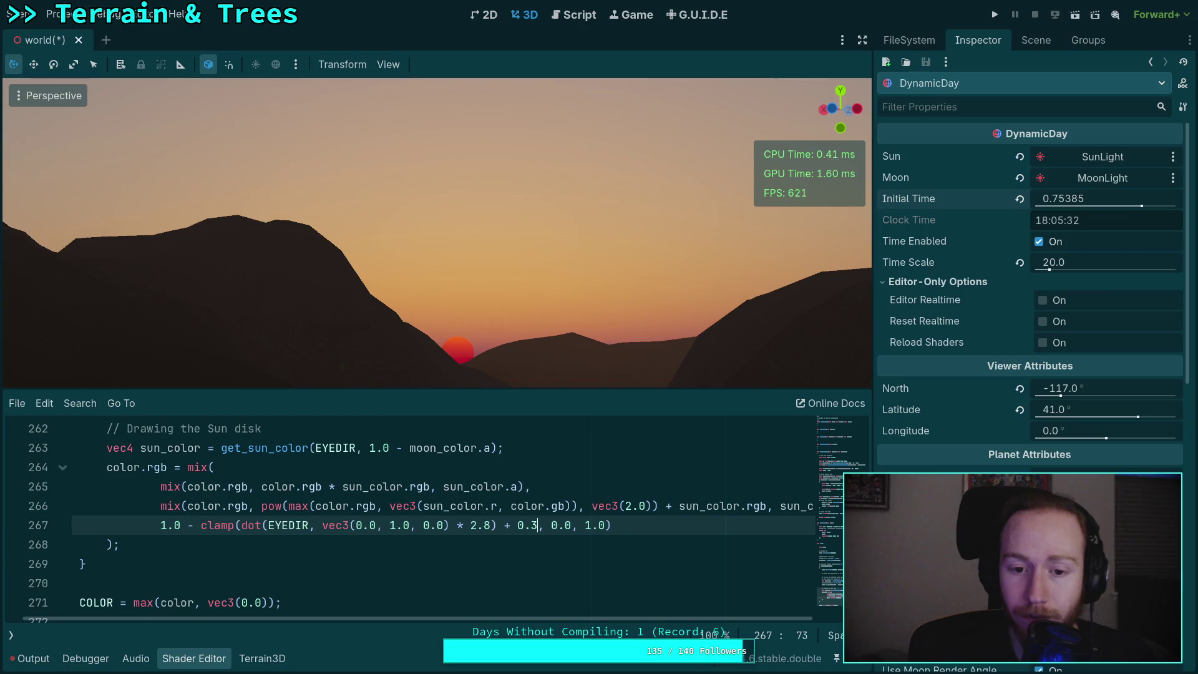
- Delete the '+ 0.3' offset, leaving clamp(dot(EYEDIR, up) * 2.8, 0.0, 1.0)
{"action": "key", "text": "Left"}
{"action": "key", "text": "Left"}
{"action": "key", "text": "Left"}
{"action": "key", "text": "shift+Right"}
{"action": "key", "text": "shift+Right"}
{"action": "key", "text": "shift+Right"}
{"action": "key", "text": "Delete"}
- Change the sun blend exponent from 2.0 to 3.0 and advance the time of day
{"action": "left_click_drag", "start_coordinate": [564, 617], "coordinate": [612, 616]}
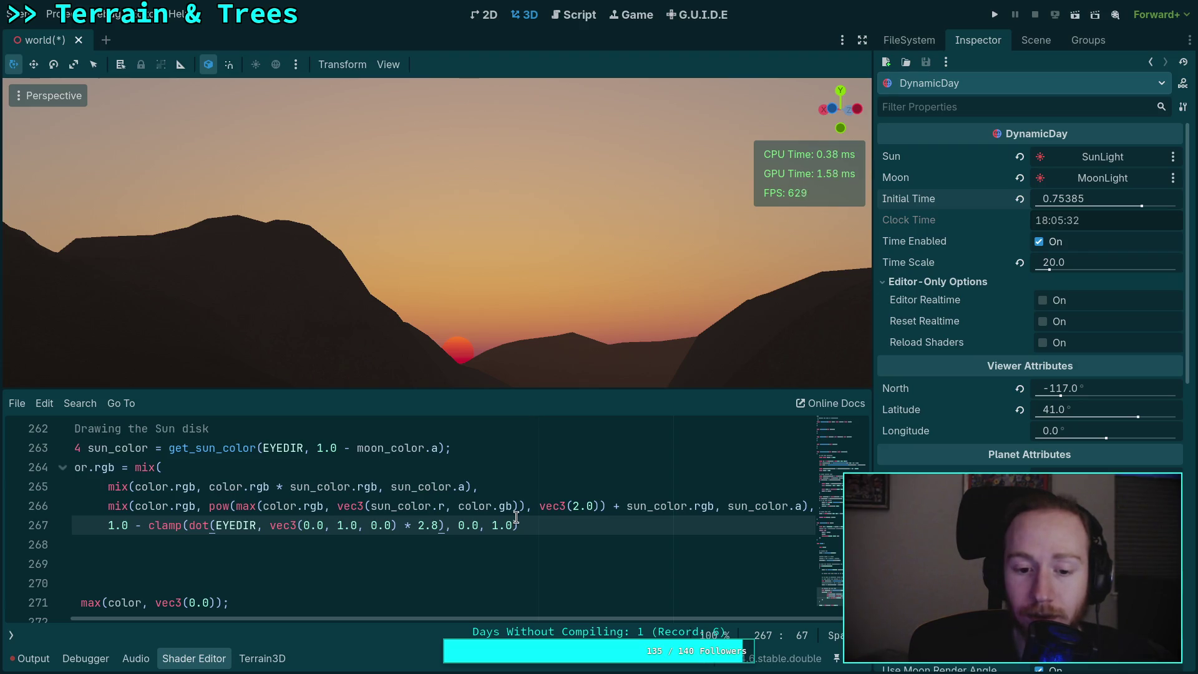
{"action": "double_click", "coordinate": [578, 506]}
{"action": "type", "text": "3"}
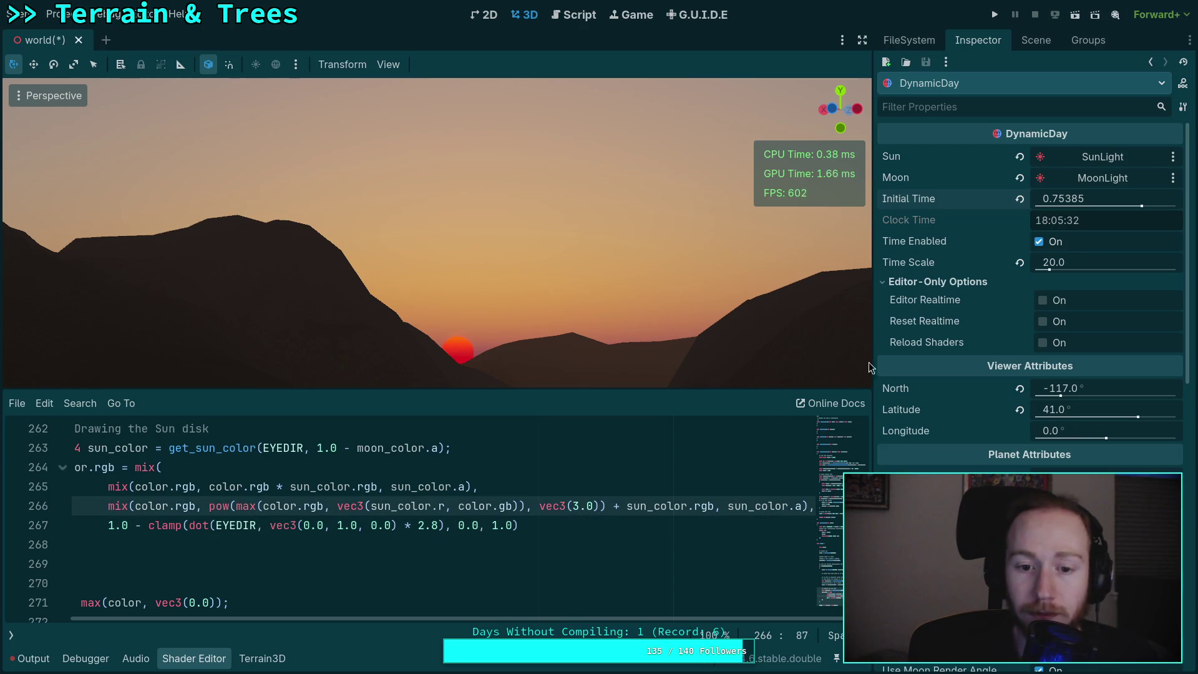
{"action": "left_click_drag", "start_coordinate": [1105, 209], "coordinate": [1131, 220]}
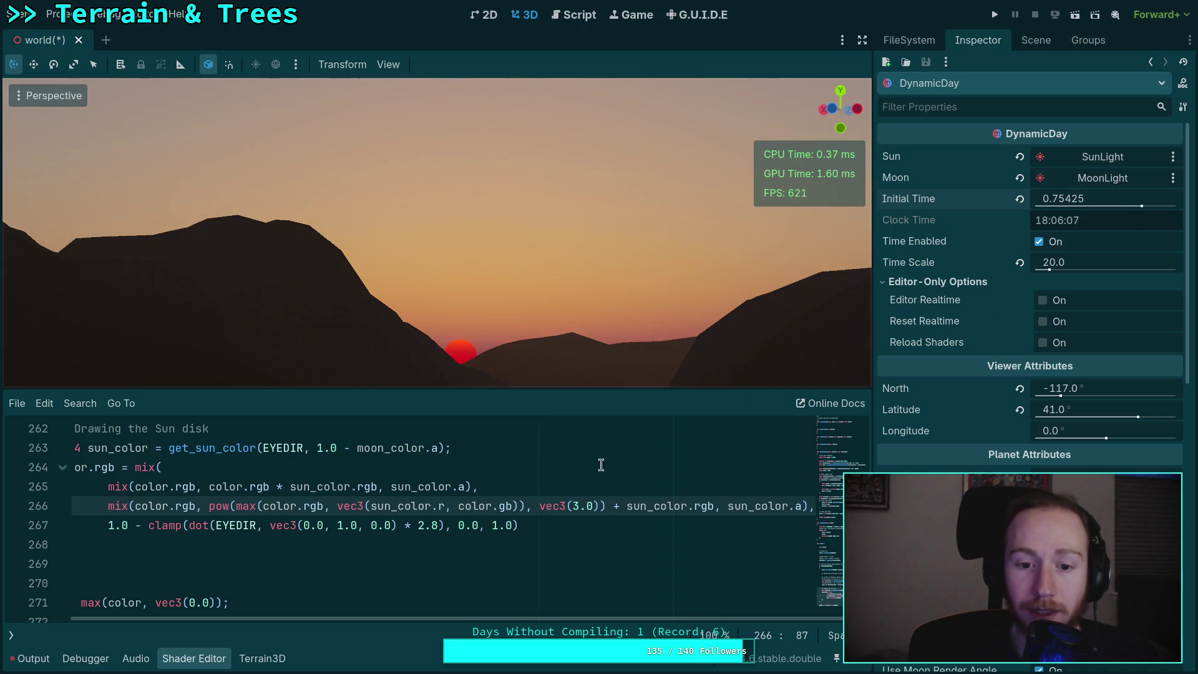
- Replace the vec3(sun_color.r, color.gb) wrapper with sun_color.rgb inside max() to clear the compile error
{"action": "left_click", "coordinate": [574, 506]}
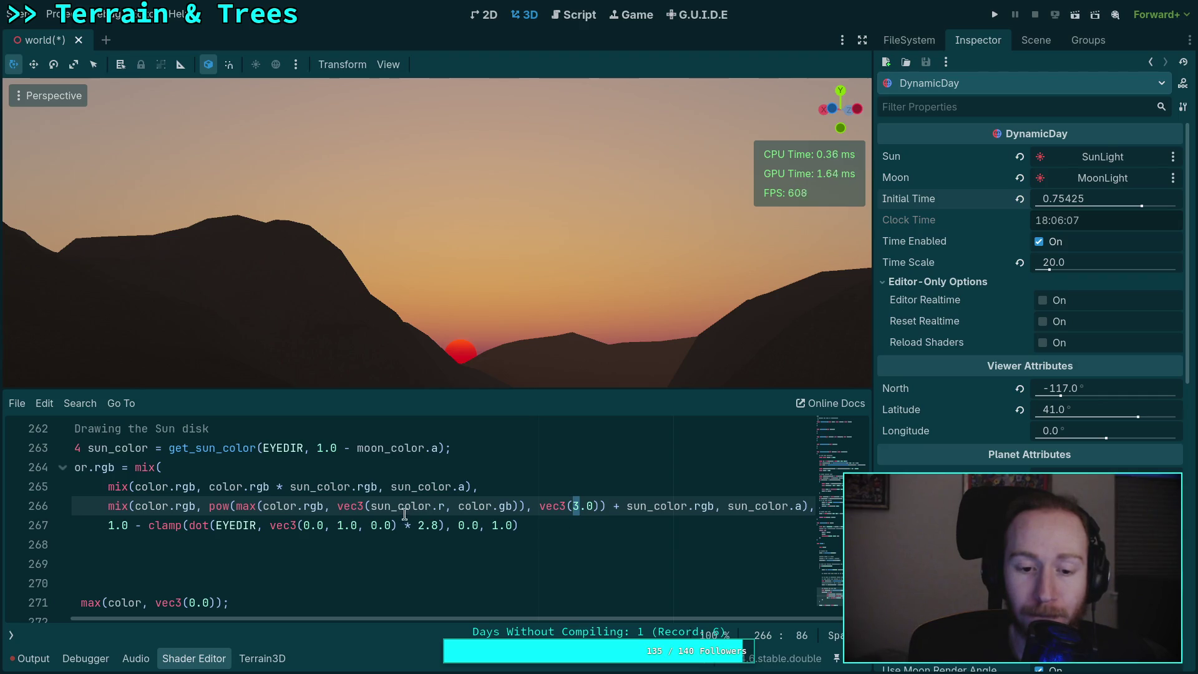
{"action": "double_click", "coordinate": [368, 506]}
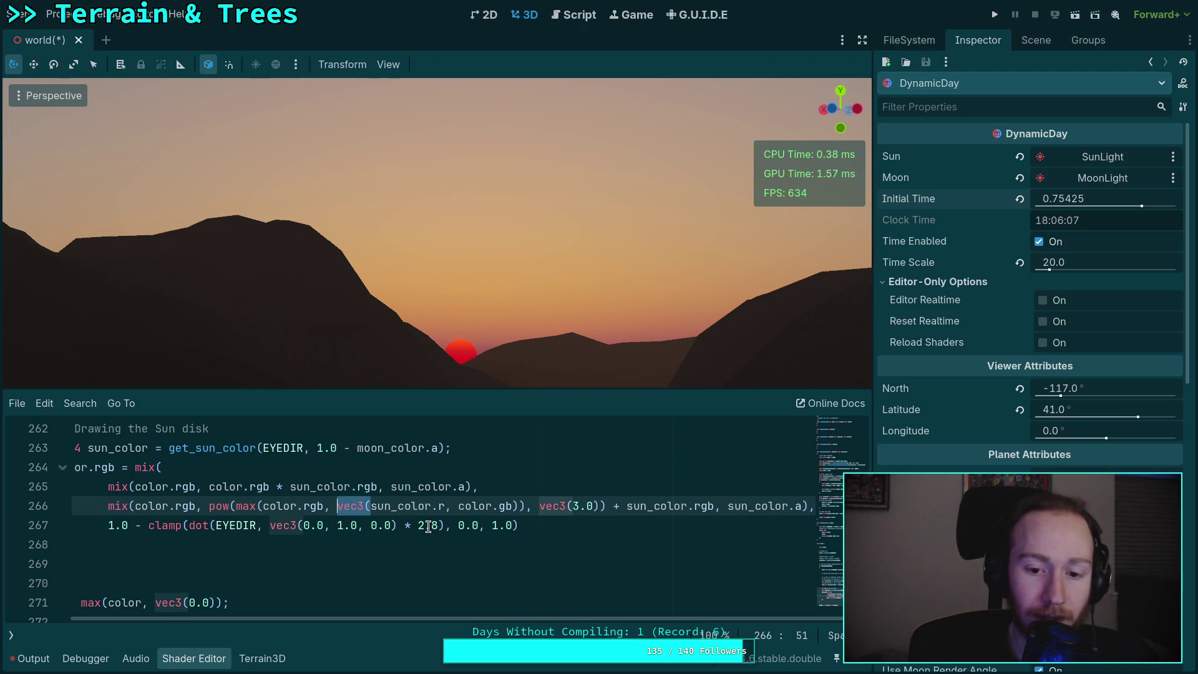
{"action": "key", "text": "BackSpace"}
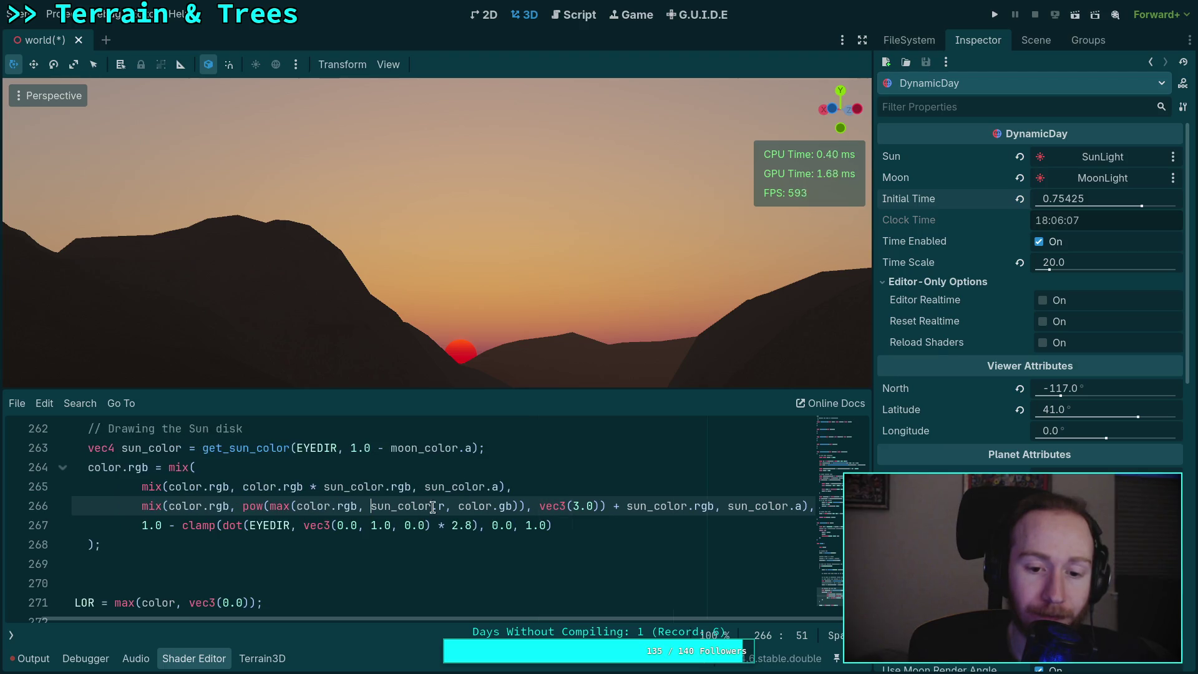
{"action": "left_click_drag", "start_coordinate": [446, 507], "coordinate": [499, 511]}
{"action": "key", "text": "BackSpace"}
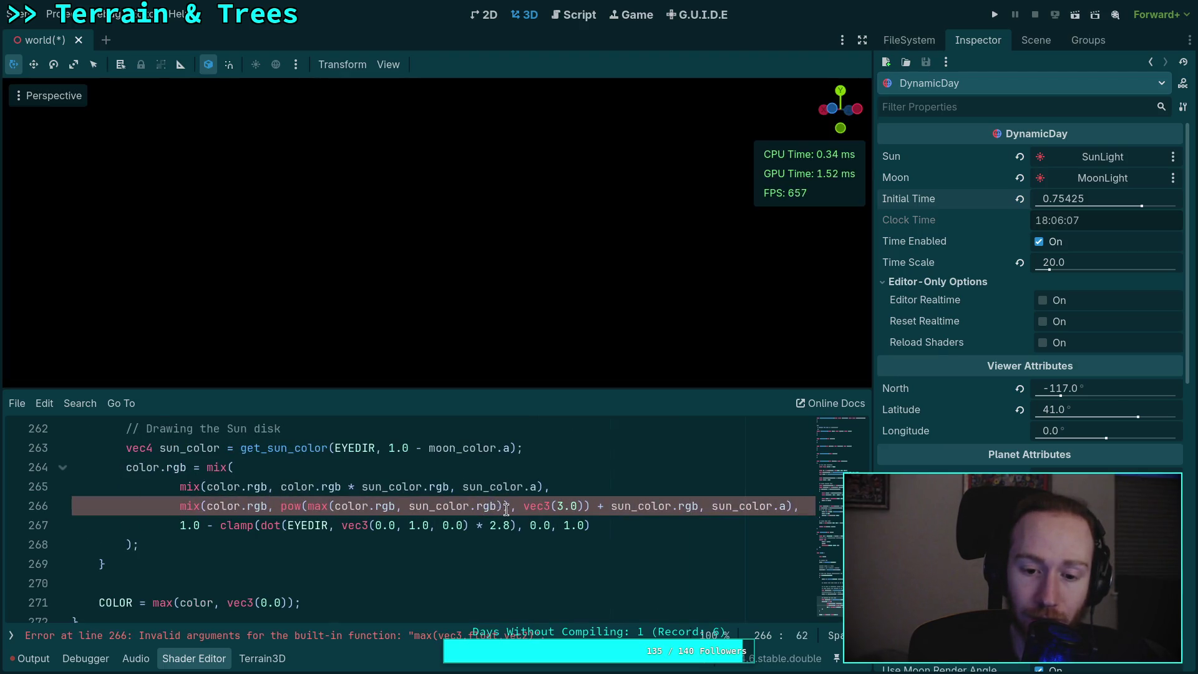
{"action": "type", "text": "r"}
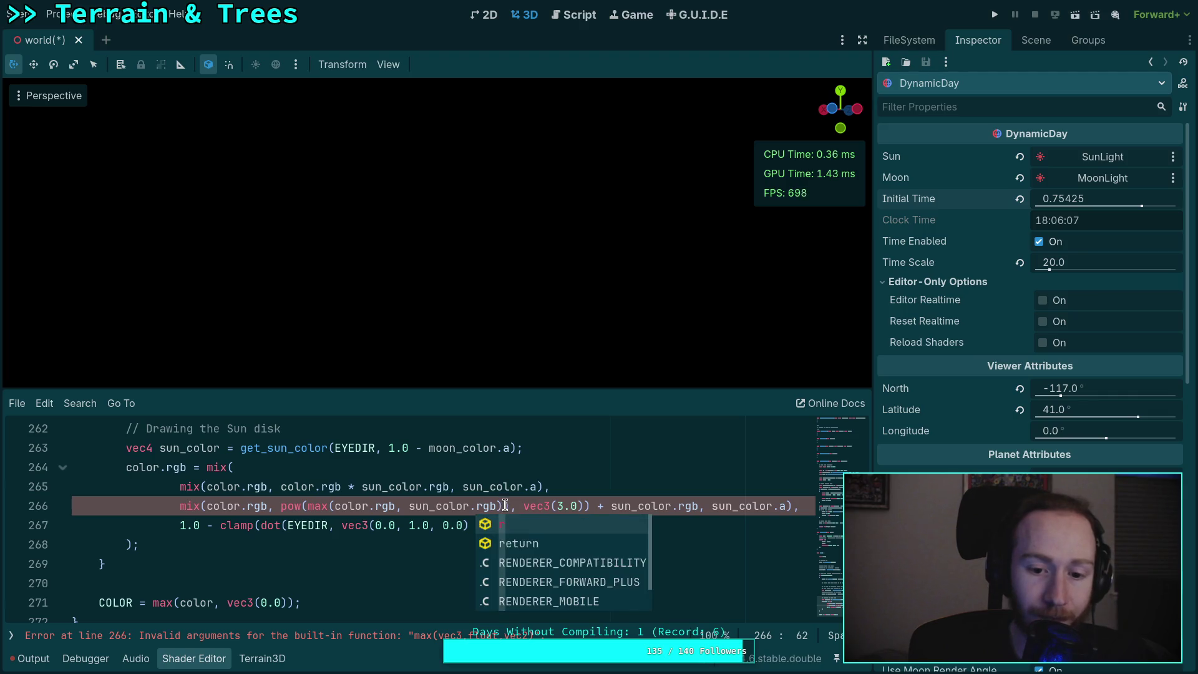
{"action": "left_click", "coordinate": [506, 506]}
{"action": "key", "text": "BackSpace"}
{"action": "left_click", "coordinate": [555, 506]}
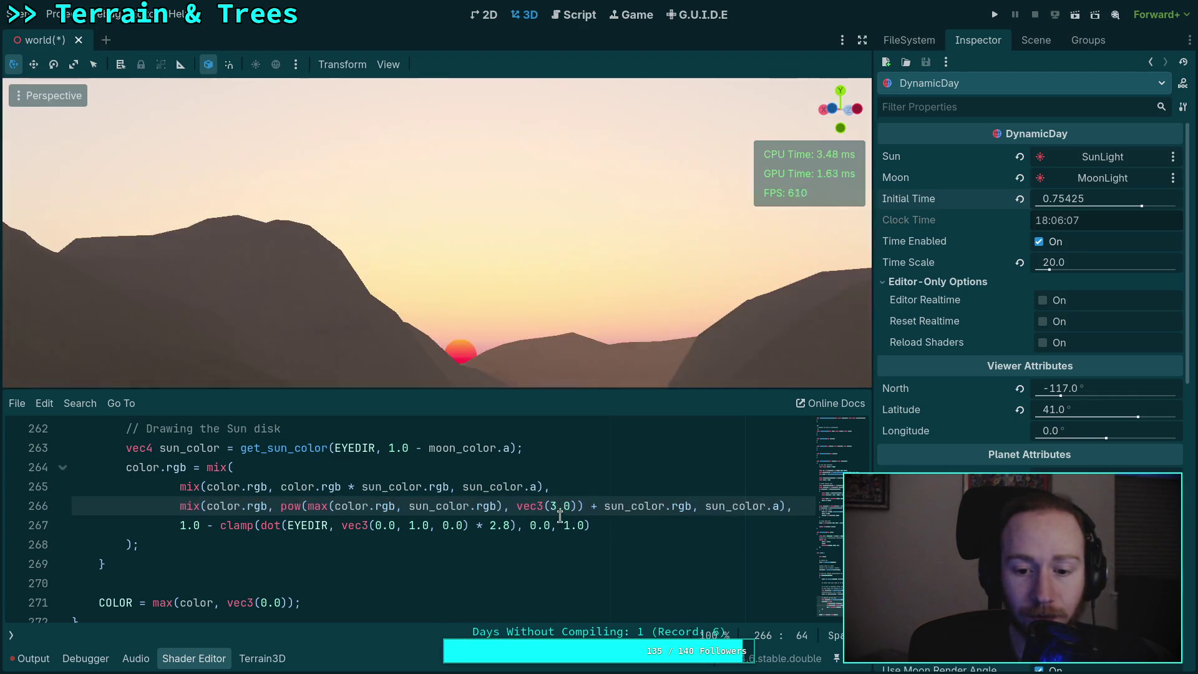
- Try sun blend exponents 2.2 and 3.0, moving Initial Time earlier to compare
{"action": "key", "text": "BackSpace"}
{"action": "type", "text": "2"}
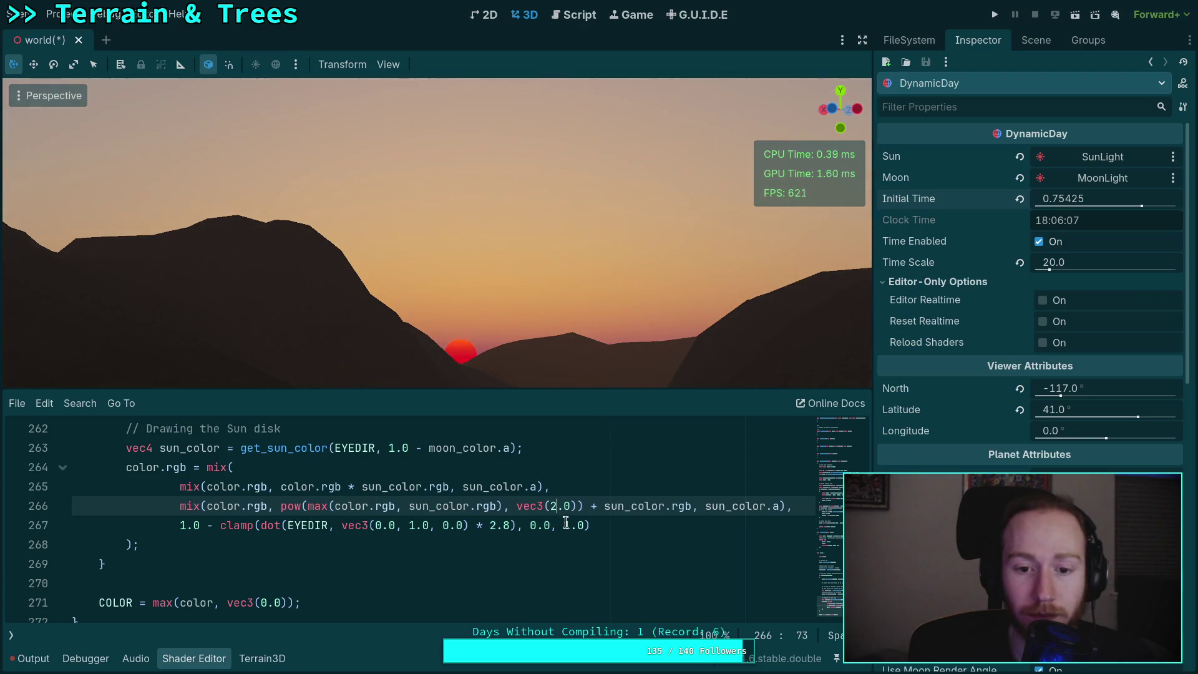
{"action": "left_click", "coordinate": [563, 506]}
{"action": "type", "text": "2"}
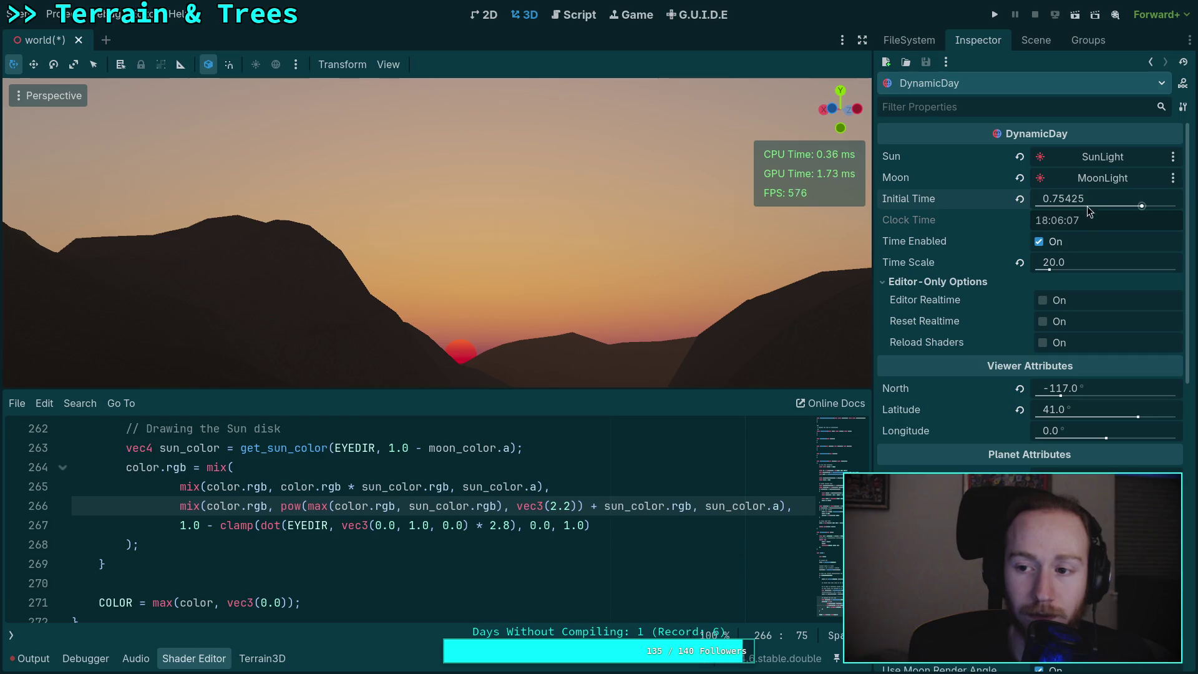
{"action": "mouse_move", "coordinate": [1092, 199]}
{"action": "left_mouse_down"}
{"action": "mouse_move", "coordinate": [1072, 199]}
{"action": "mouse_move", "coordinate": [1090, 200]}
{"action": "left_mouse_up"}
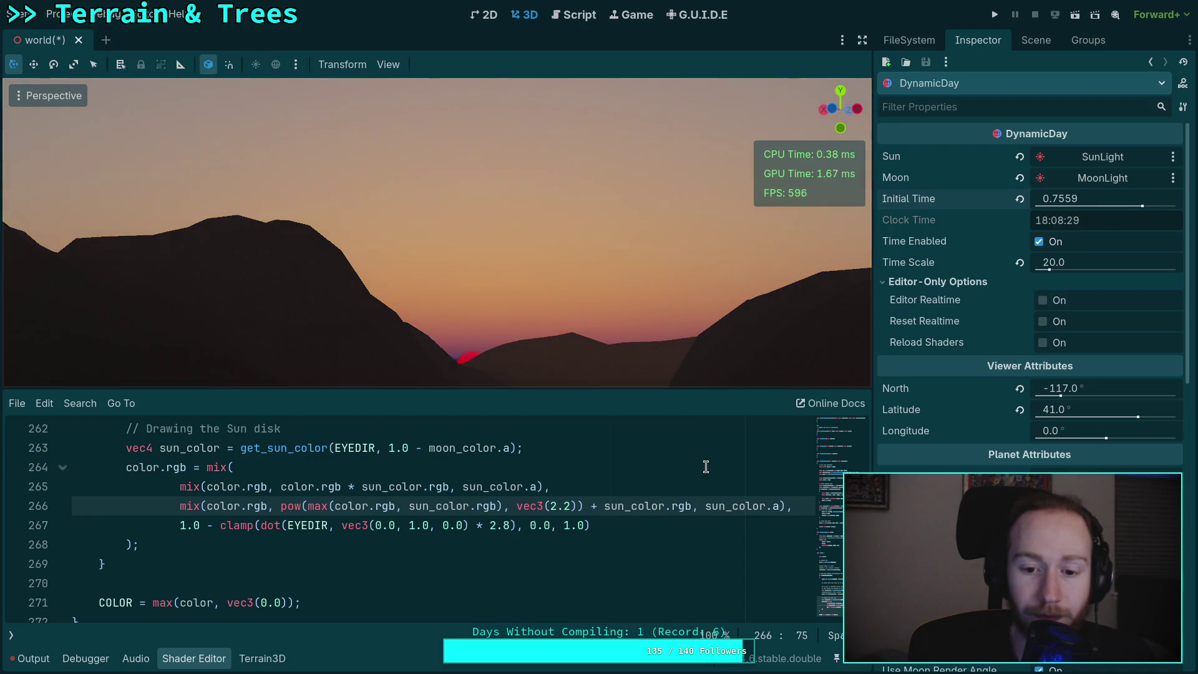
{"action": "left_click_drag", "start_coordinate": [549, 506], "coordinate": [573, 506]}
{"action": "type", "text": "3.0"}
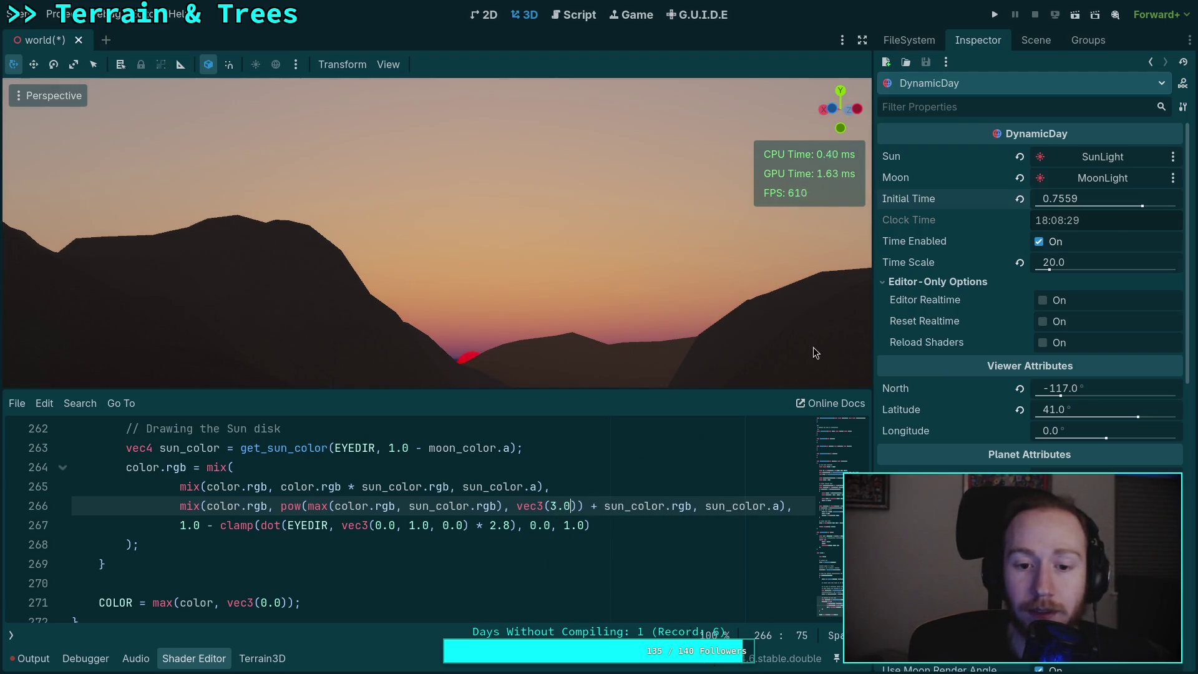
{"action": "left_click_drag", "start_coordinate": [1093, 204], "coordinate": [1078, 203]}
- Set the exponent to 2.5 and adjust Initial Time to 0.7426 for a yellow sun above the hills
{"action": "double_click", "coordinate": [550, 507]}
{"action": "type", "text": "2"}
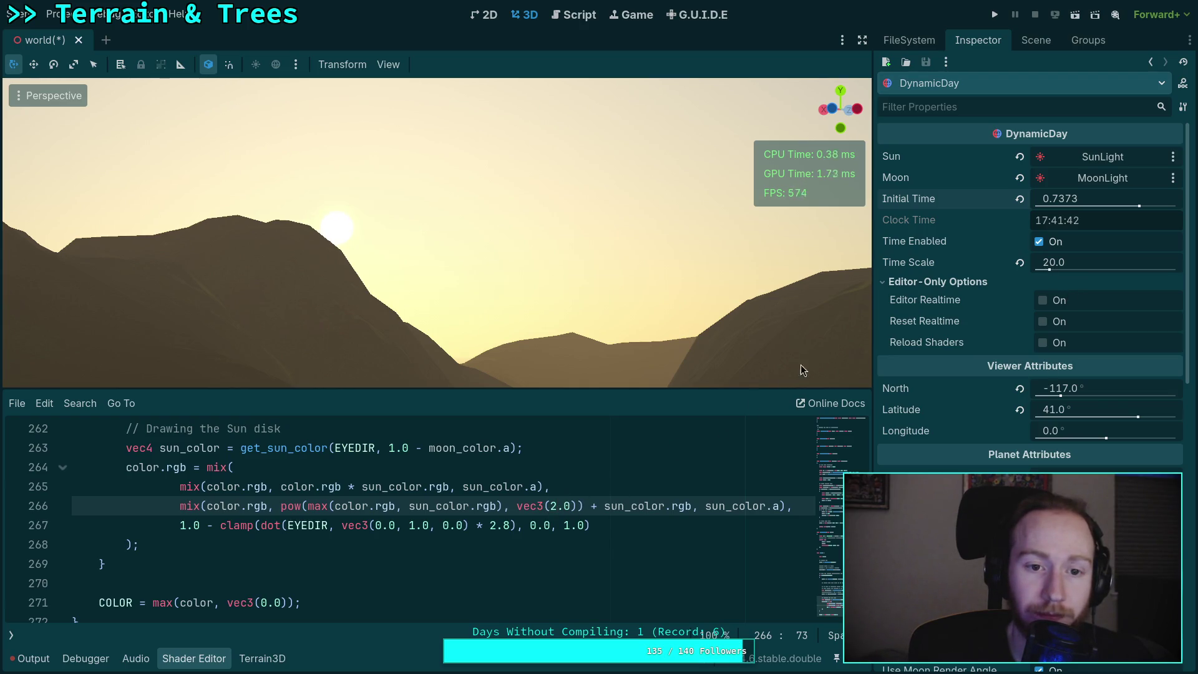
{"action": "left_click_drag", "start_coordinate": [1074, 203], "coordinate": [1083, 204]}
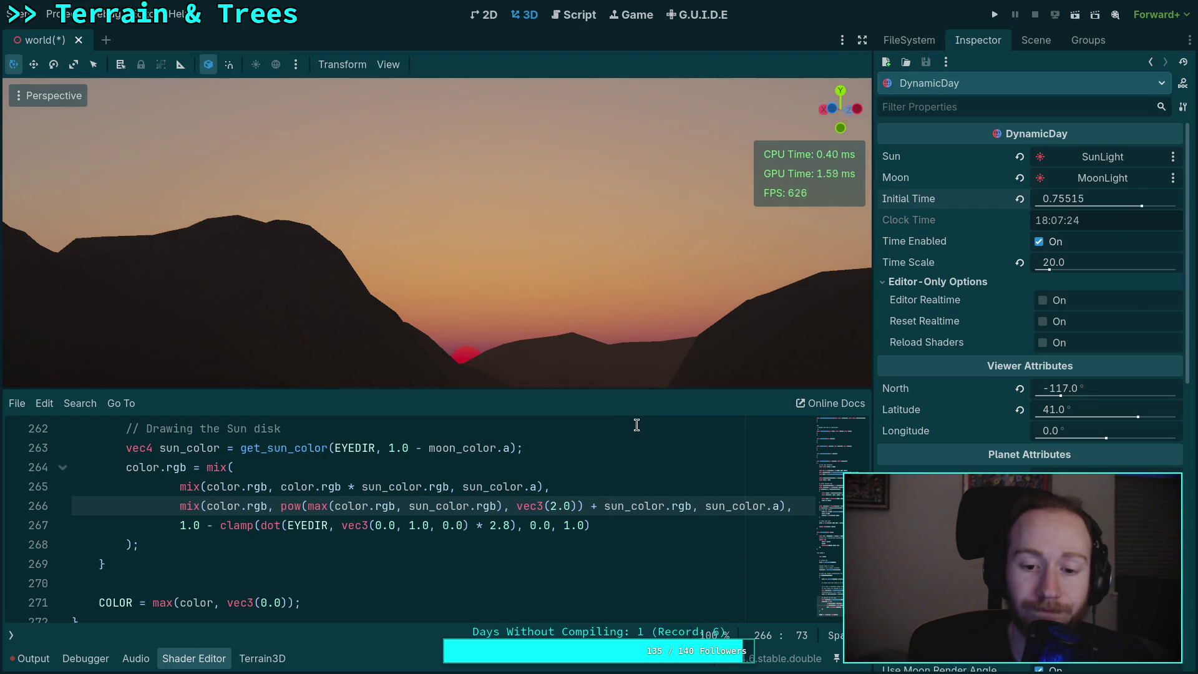
{"action": "double_click", "coordinate": [568, 505]}
{"action": "type", "text": "5"}
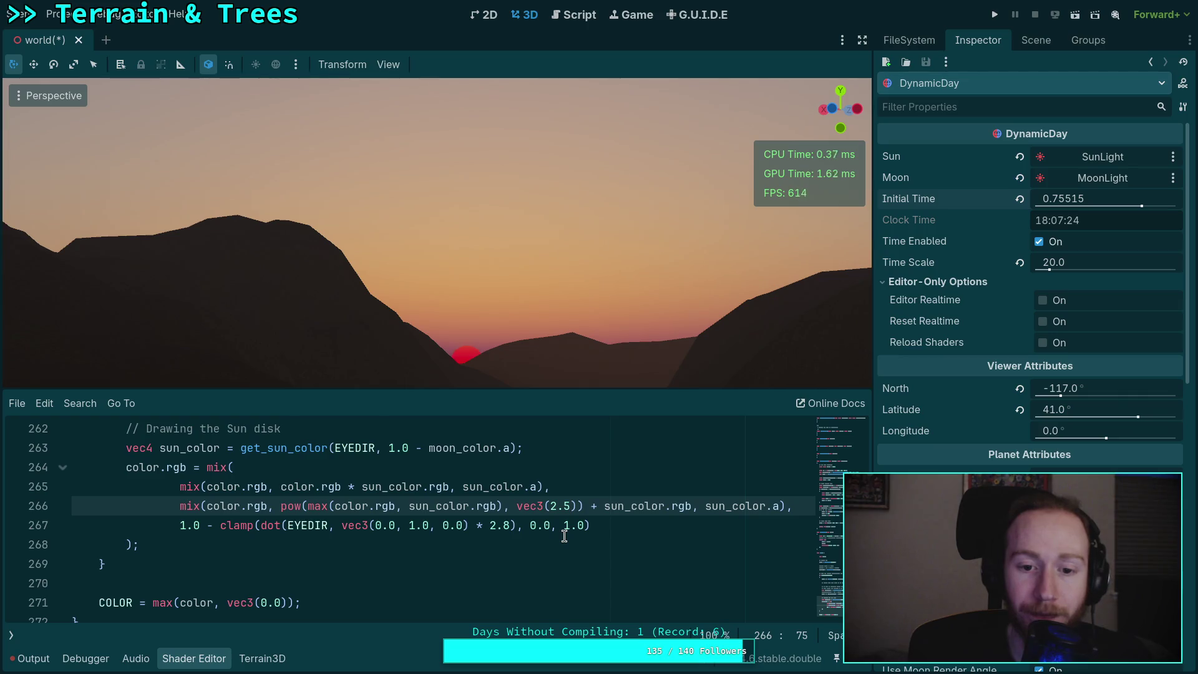
{"action": "left_click_drag", "start_coordinate": [1085, 204], "coordinate": [1061, 204]}
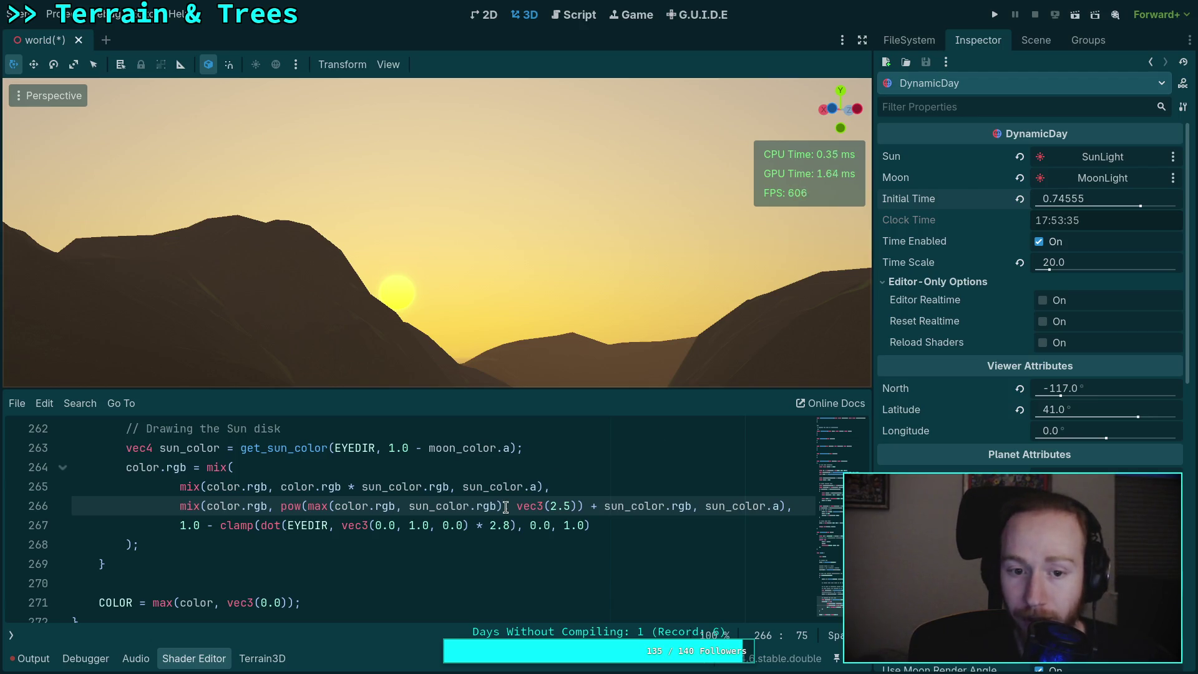
{"action": "left_click_drag", "start_coordinate": [1098, 201], "coordinate": [1088, 202]}
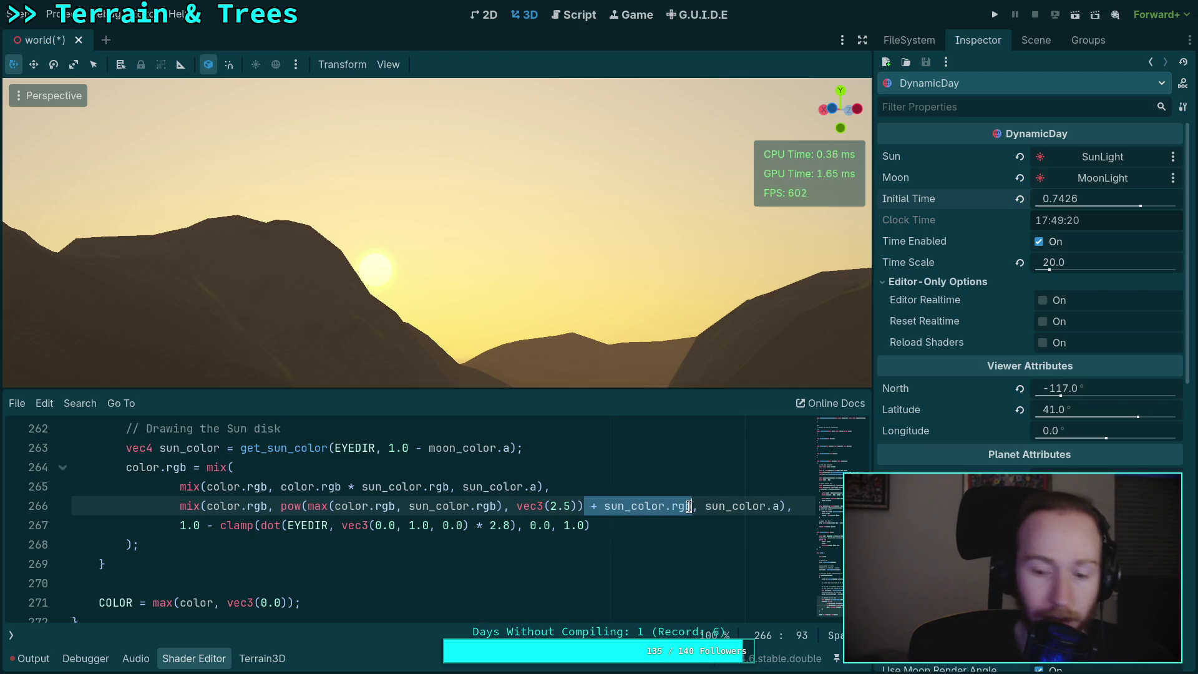
- Test removing the '+ sun_color.rgb' term, then restore it with undo
{"action": "key", "text": "BackSpace"}
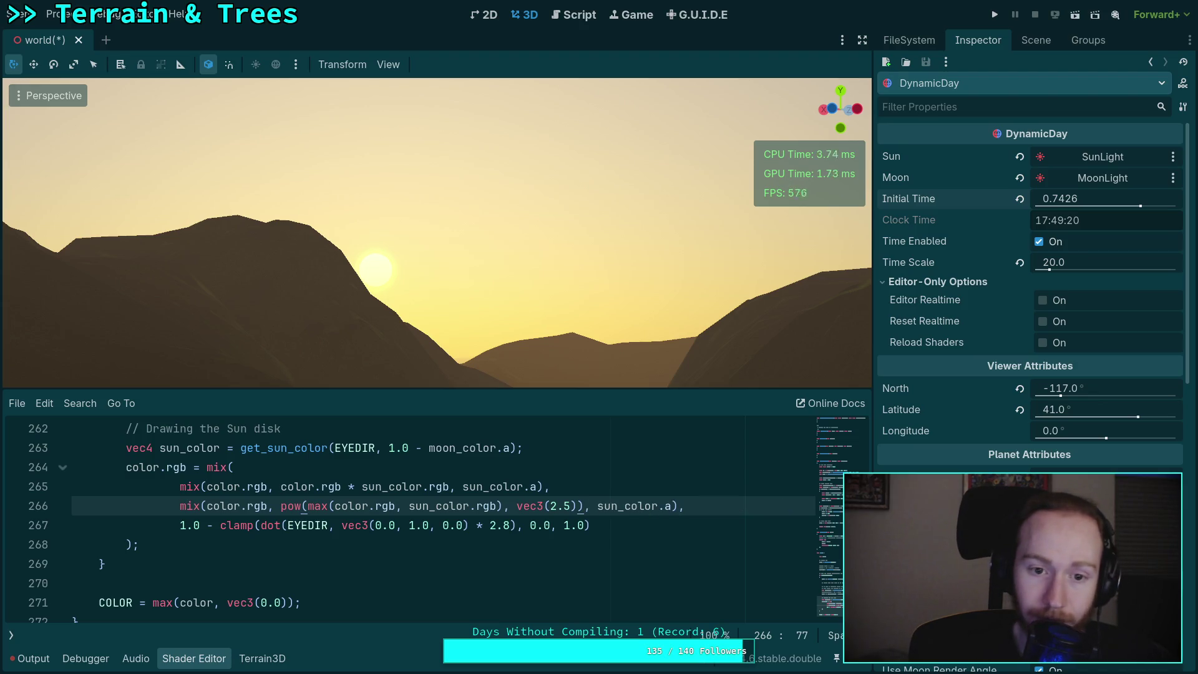
{"action": "key", "text": "ctrl+z"}
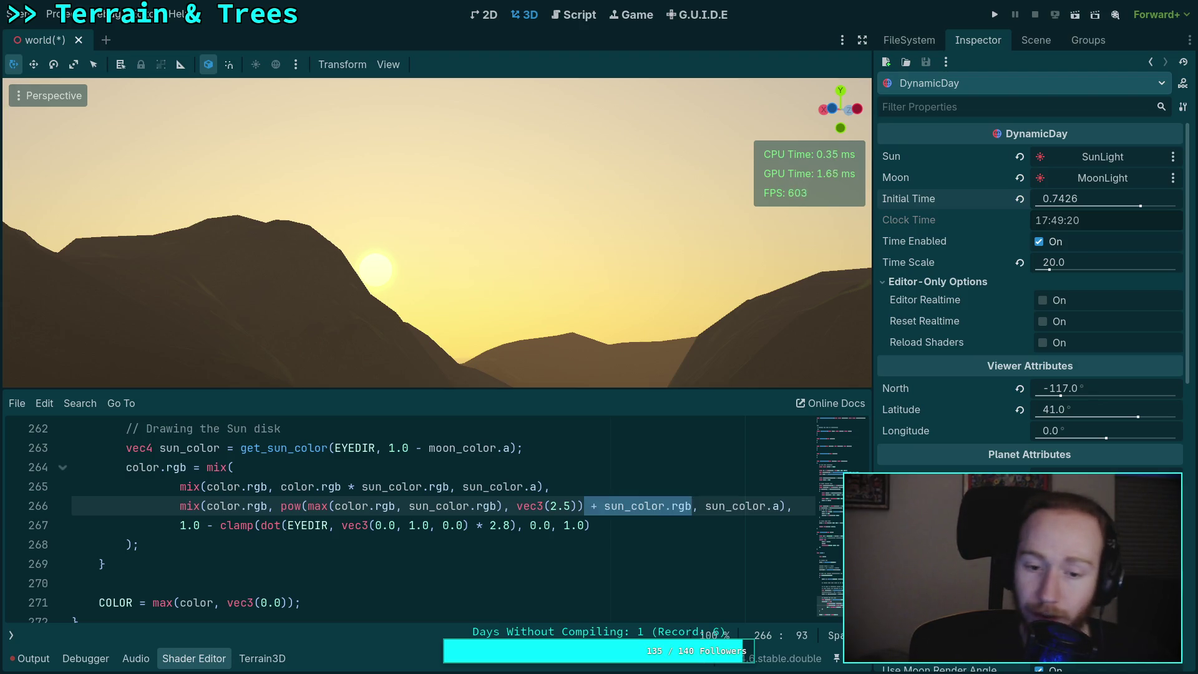
{"action": "left_click", "coordinate": [648, 529]}
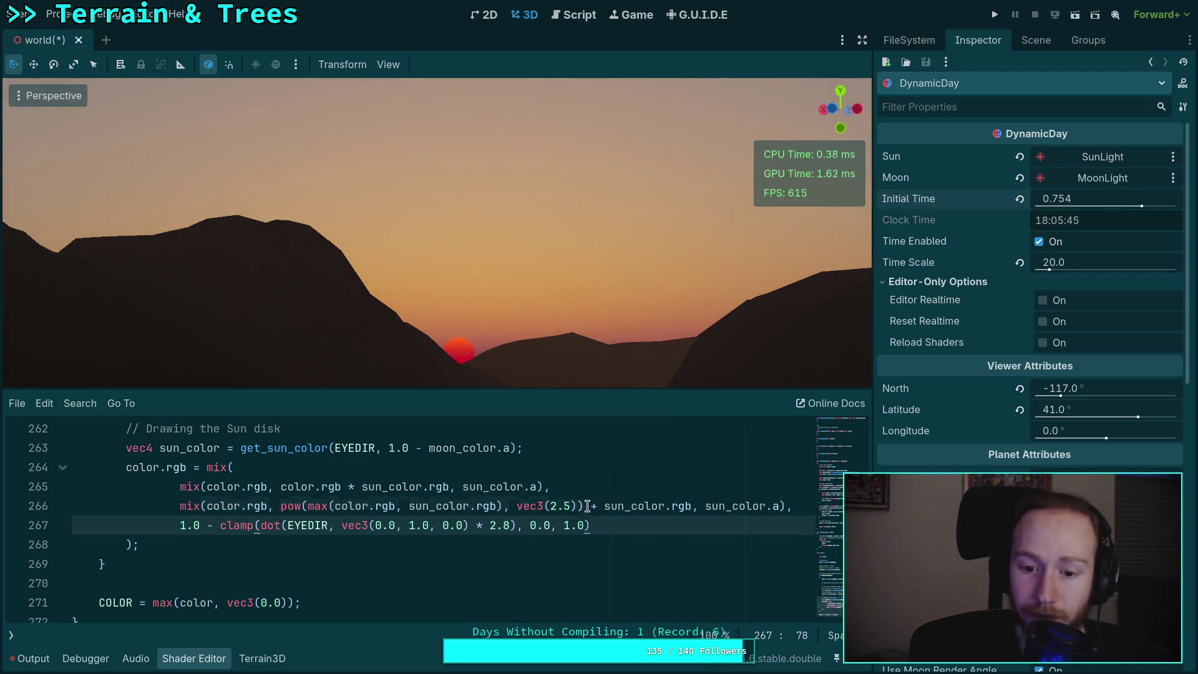
{"action": "left_click_drag", "start_coordinate": [587, 506], "coordinate": [690, 506]}
{"action": "key", "text": "BackSpace"}
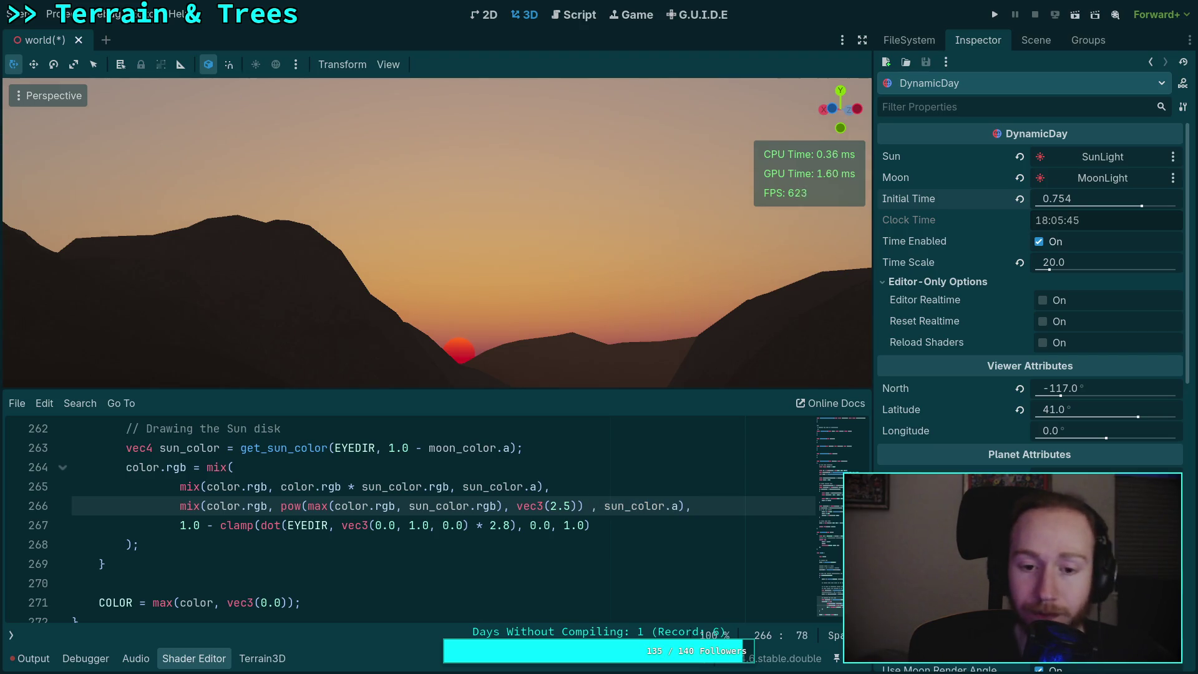
{"action": "key", "text": "ctrl+z"}
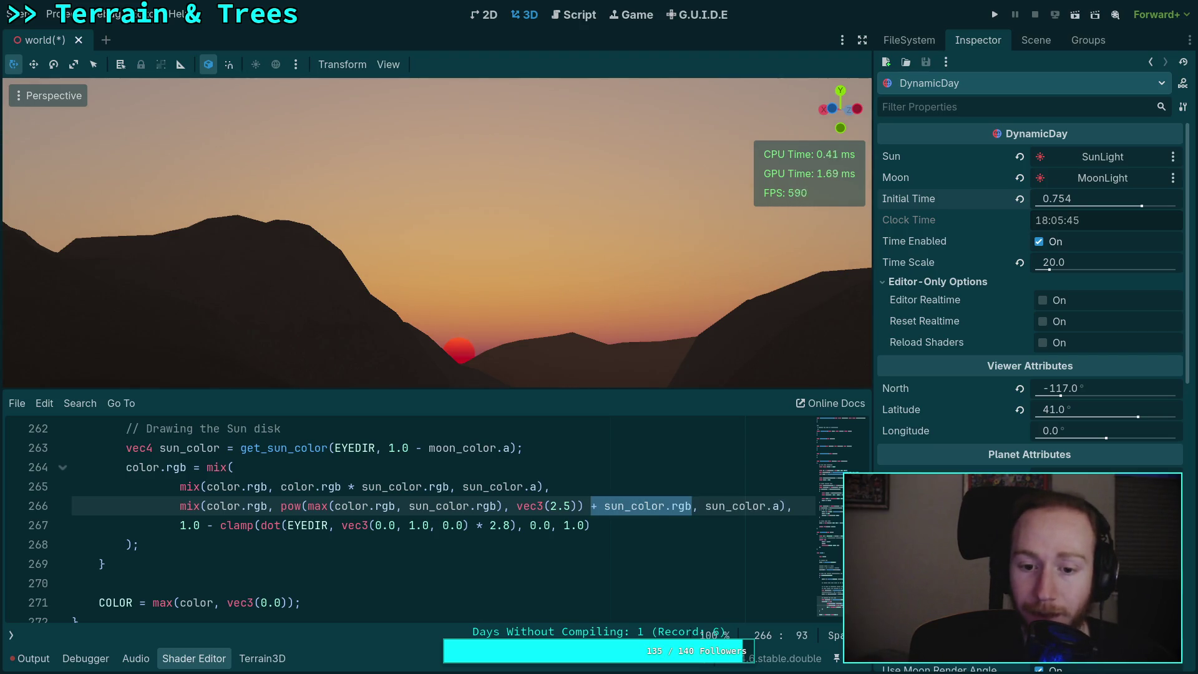
{"action": "left_click", "coordinate": [680, 509]}
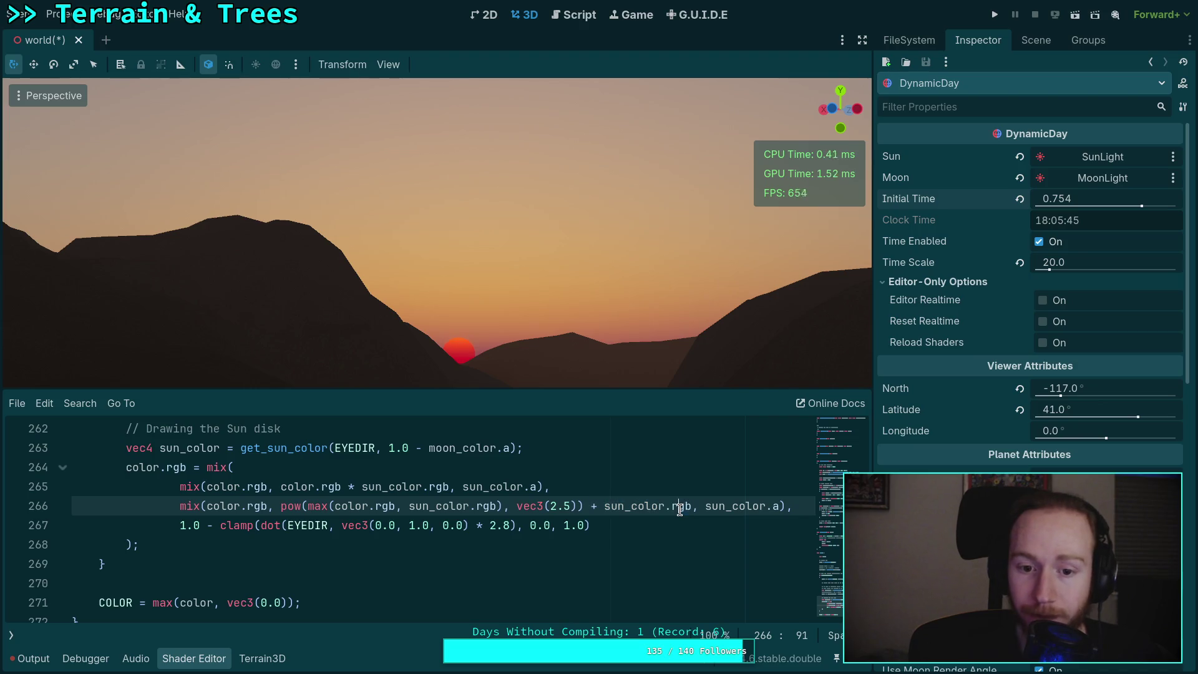
- Try sun blend exponents 2.2 and 2.0 while moving Initial Time later
{"action": "left_click", "coordinate": [570, 506]}
{"action": "key", "text": "BackSpace"}
{"action": "type", "text": "2"}
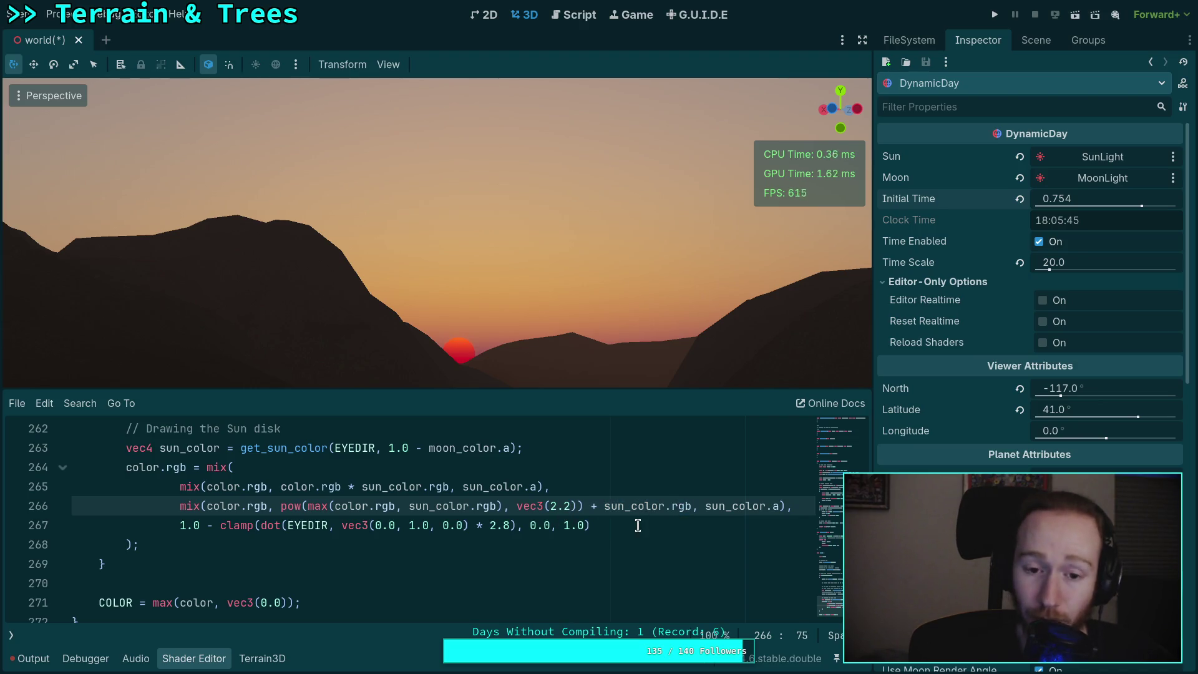
{"action": "left_click_drag", "start_coordinate": [1068, 200], "coordinate": [1068, 199]}
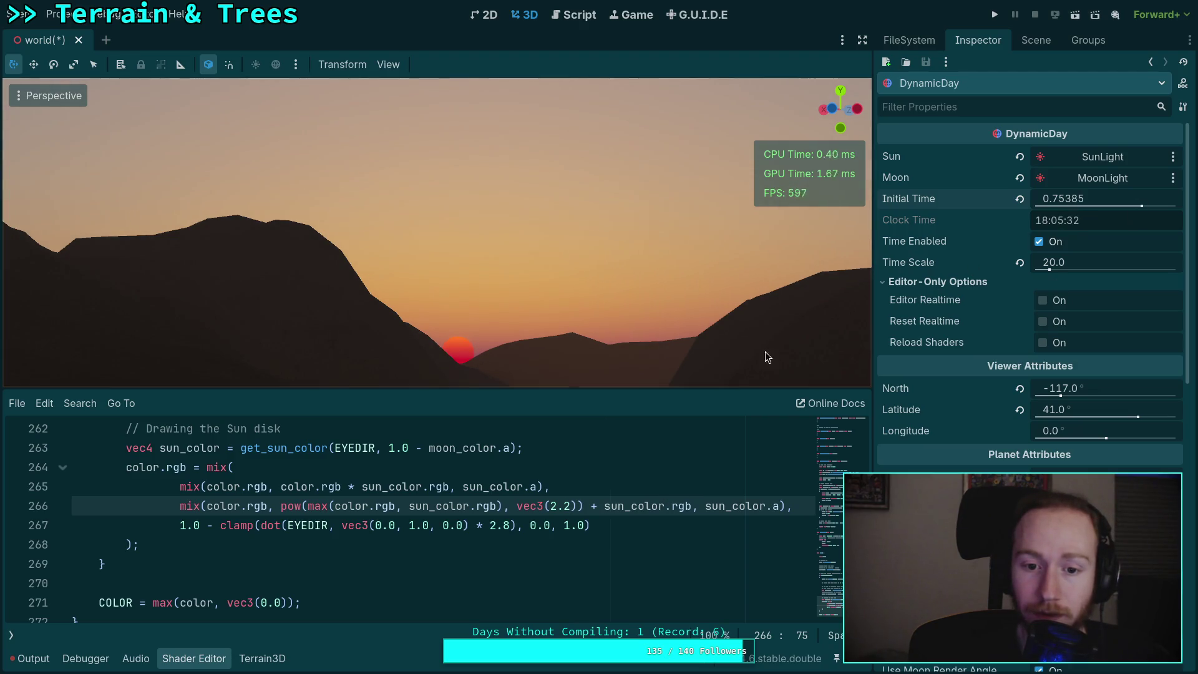
{"action": "double_click", "coordinate": [566, 504]}
{"action": "type", "text": "0"}
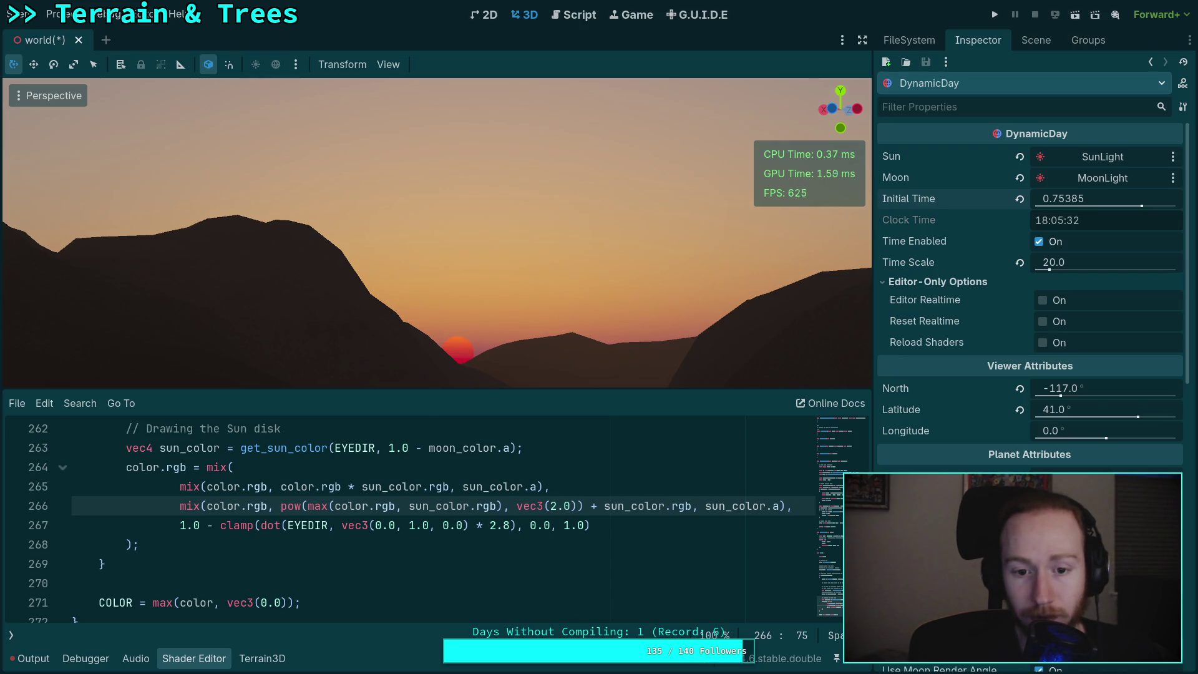
{"action": "left_click_drag", "start_coordinate": [1063, 200], "coordinate": [1067, 199]}
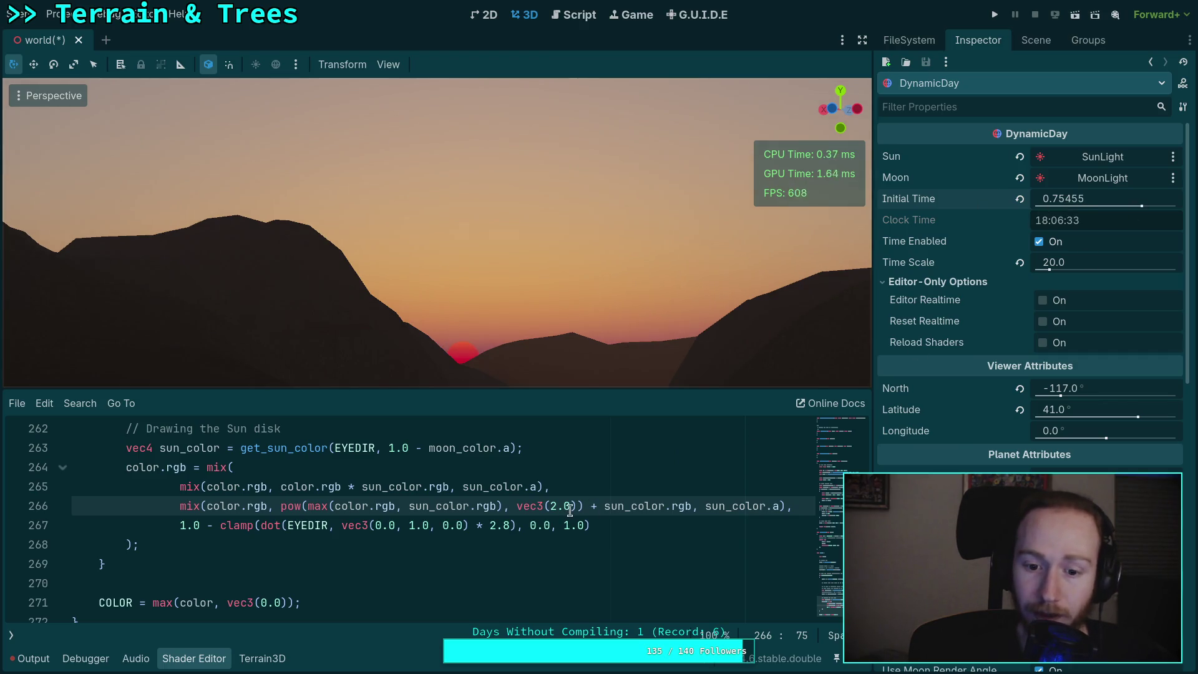
- Settle the exponent at 2.3 after trying 2.5 and 2.2, with Initial Time 0.7537 for a red sunset
{"action": "key", "text": "BackSpace"}
{"action": "type", "text": "5"}
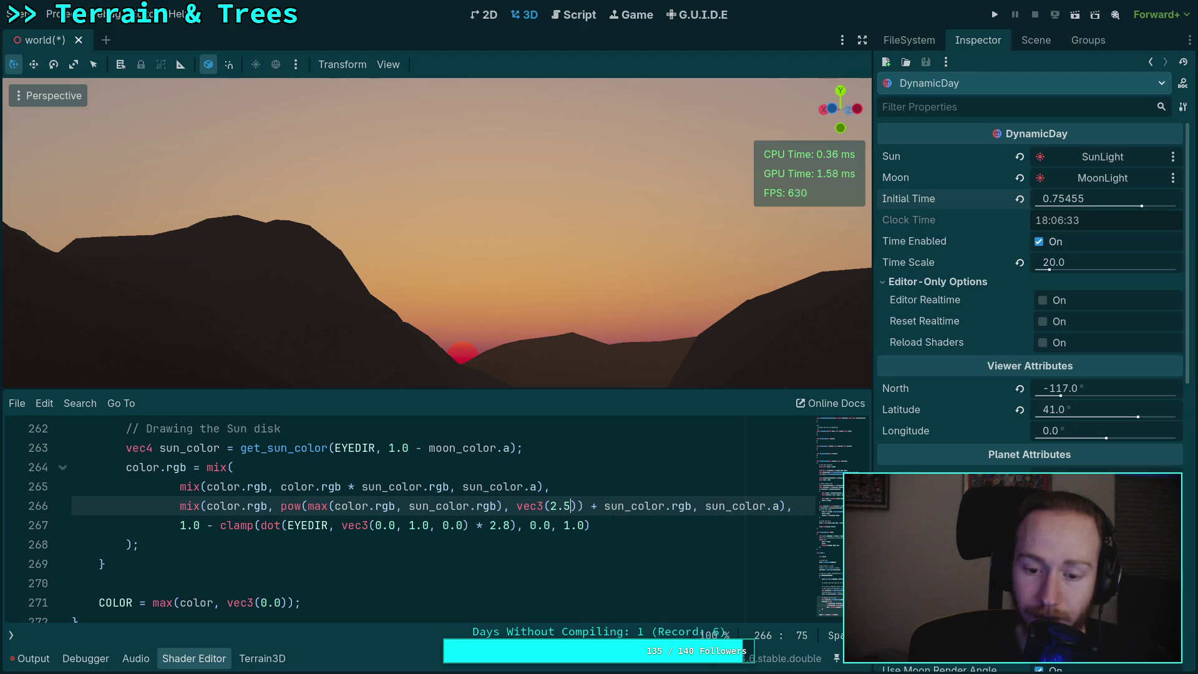
{"action": "key", "text": "BackSpace"}
{"action": "type", "text": "3"}
{"action": "key", "text": "BackSpace"}
{"action": "type", "text": "2"}
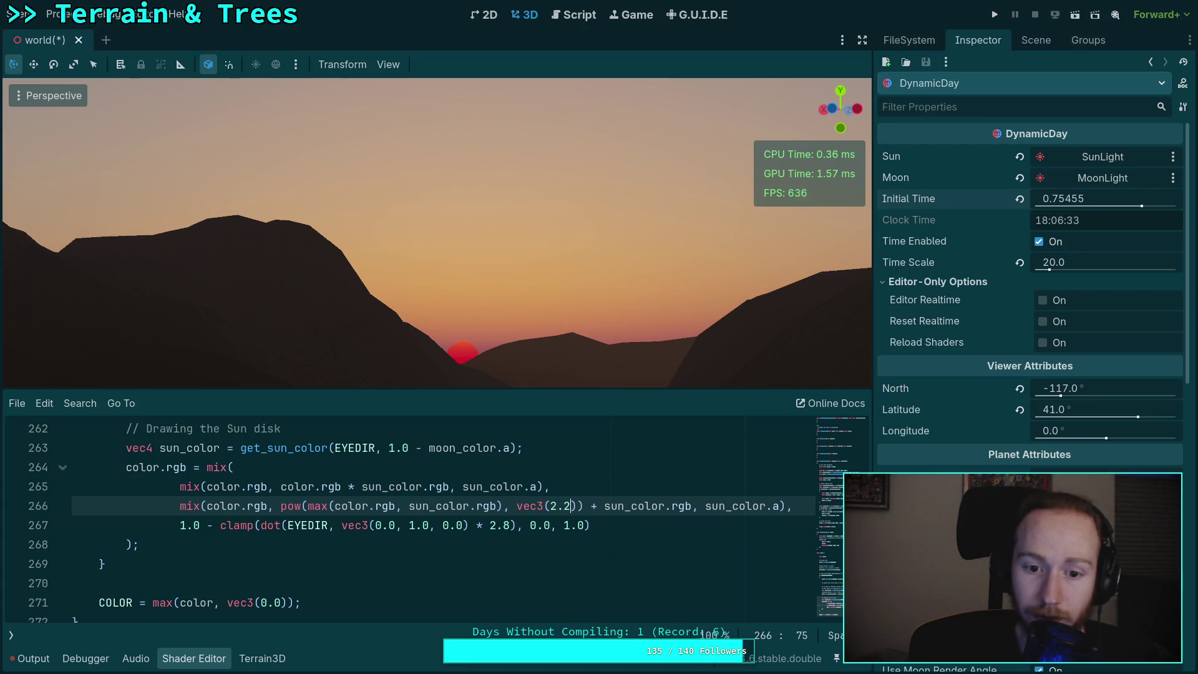
{"action": "key", "text": "BackSpace"}
{"action": "type", "text": "3"}
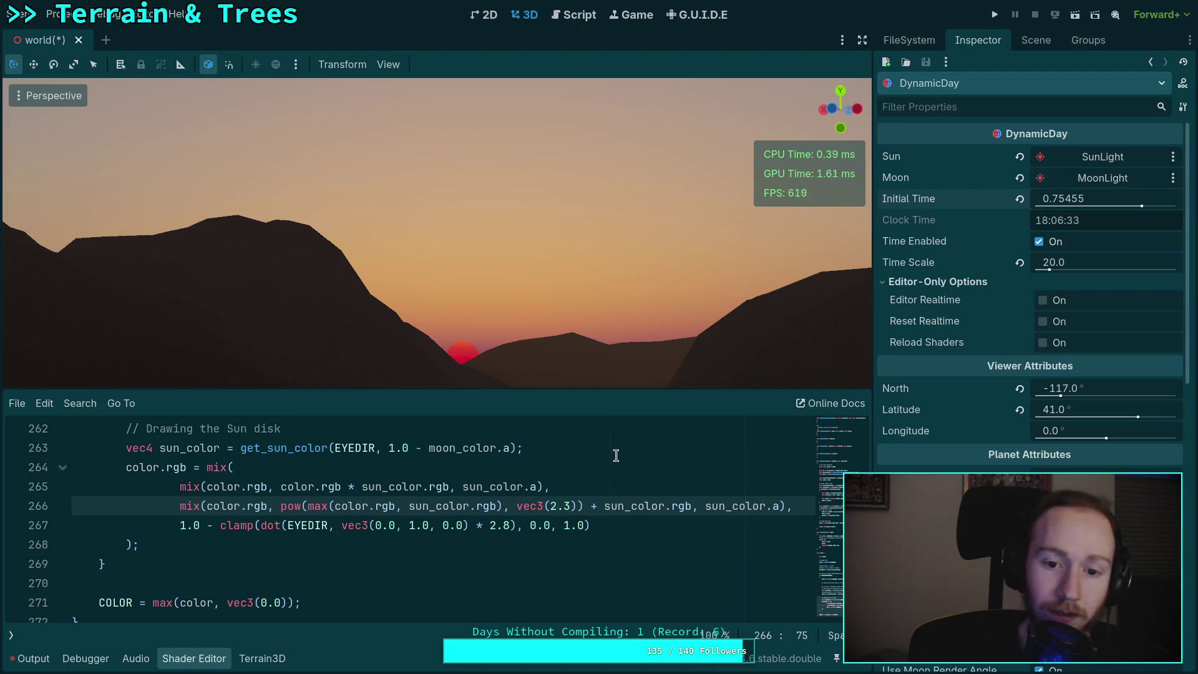
{"action": "mouse_move", "coordinate": [1045, 212]}
{"action": "left_mouse_down"}
{"action": "mouse_move", "coordinate": [1030, 212]}
{"action": "mouse_move", "coordinate": [1059, 212]}
{"action": "mouse_move", "coordinate": [1037, 199]}
{"action": "left_mouse_up"}
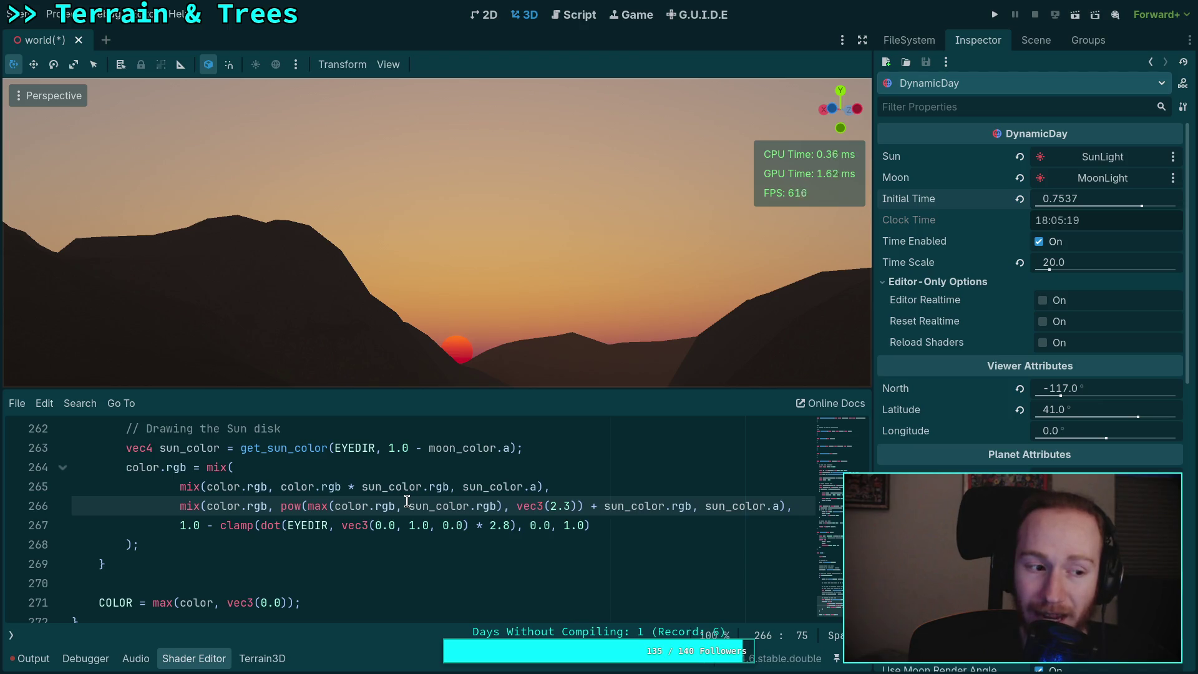
- Wrap the blend in vec3() using the max of the red channels plus a sun_color.g + color.g term
{"action": "left_click", "coordinate": [312, 506]}
{"action": "type", "text": "vec3("}
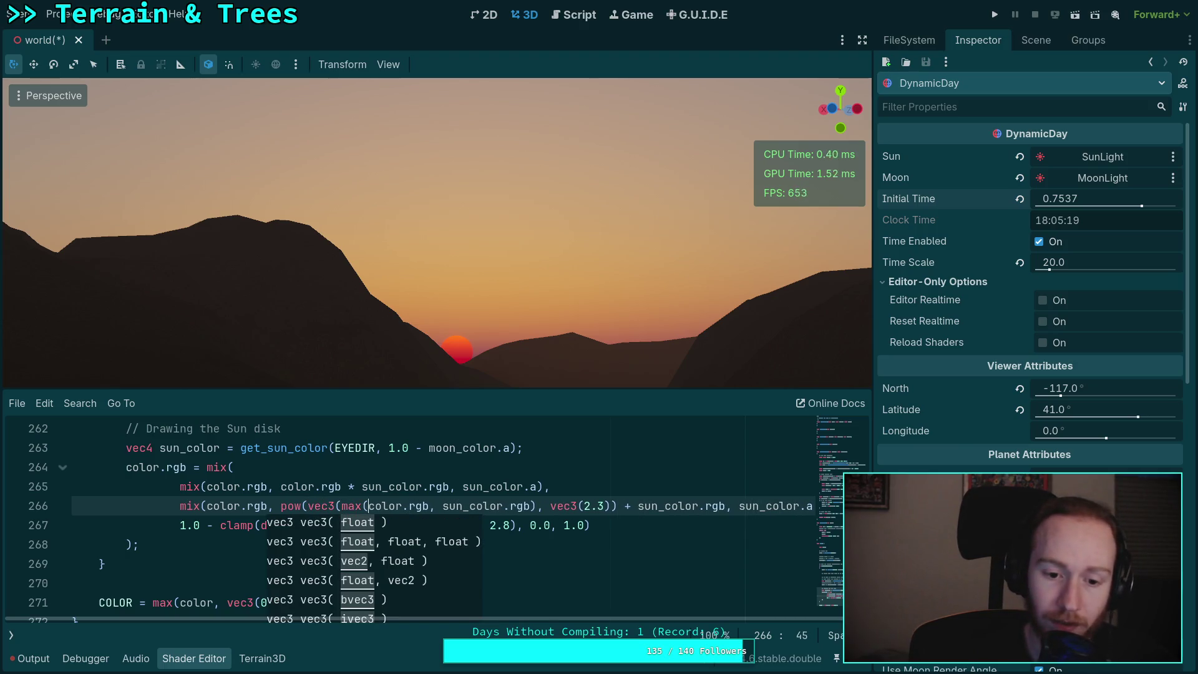
{"action": "key", "text": "Right"}
{"action": "key", "text": "Delete"}
{"action": "key", "text": "Delete"}
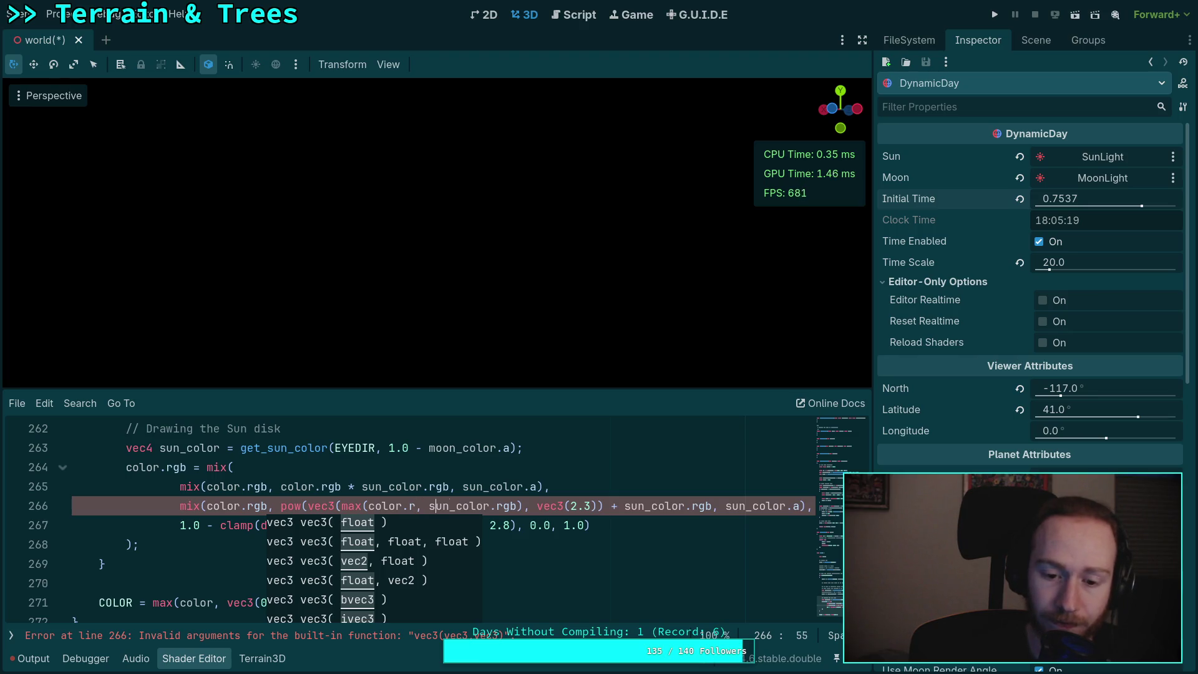
{"action": "key", "text": "Delete"}
{"action": "key", "text": "Delete"}
{"action": "type", "text": ", "}
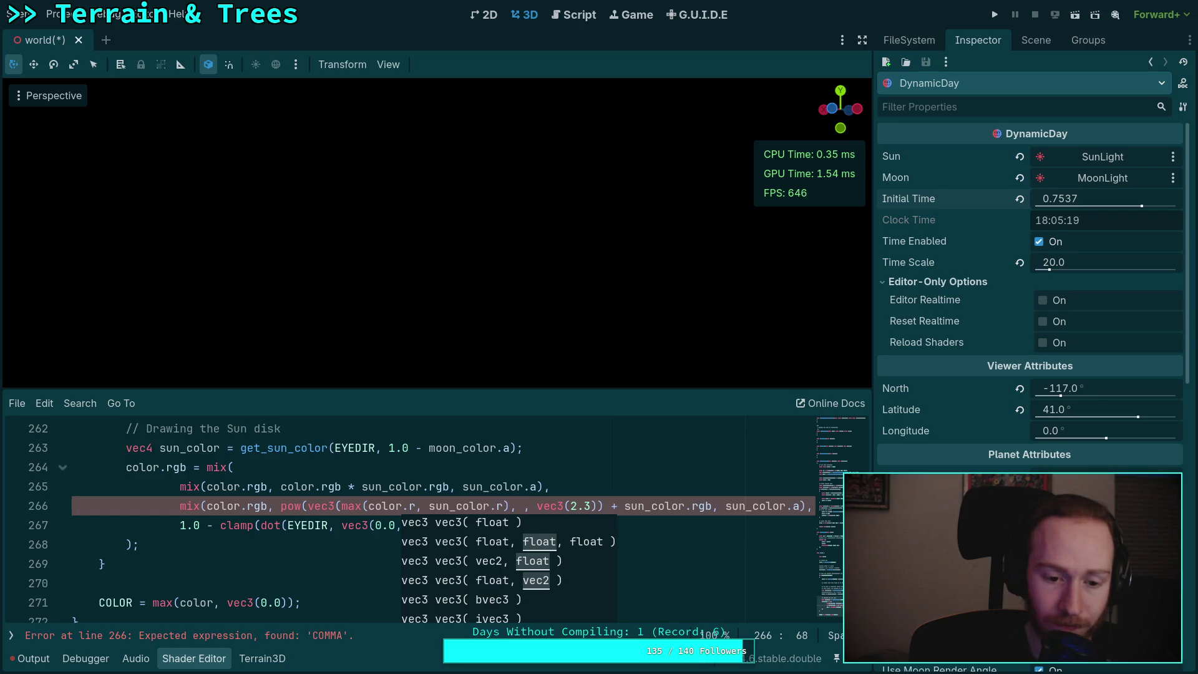
{"action": "type", "text": "sun_color"}
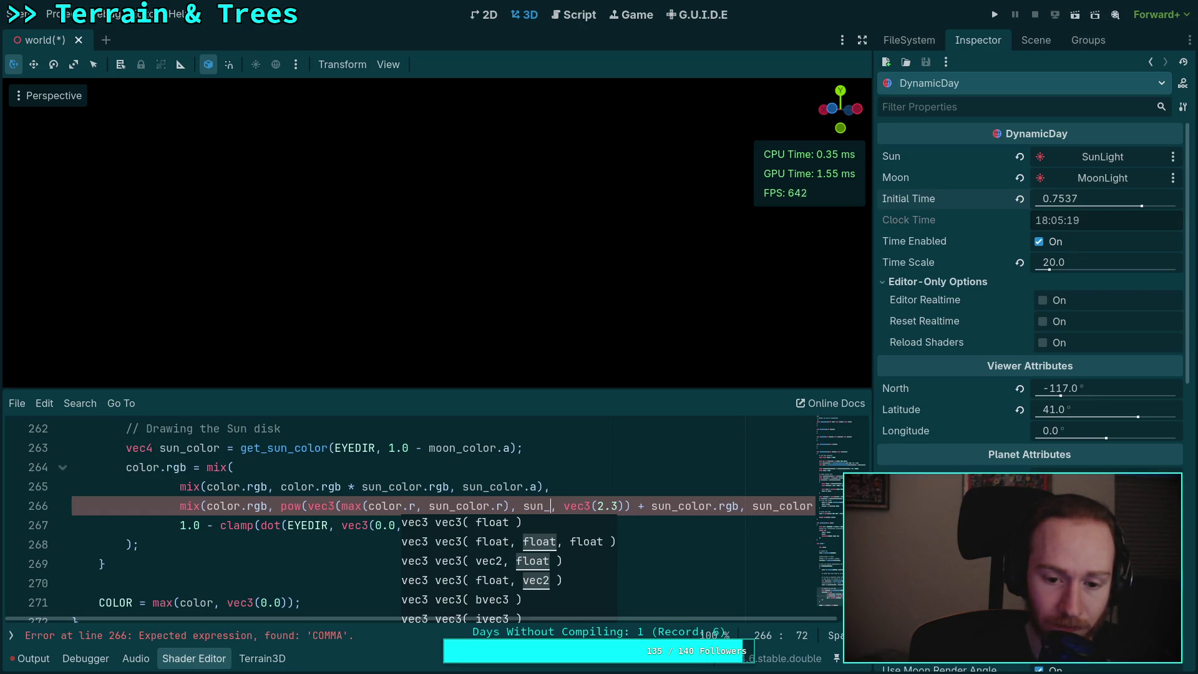
{"action": "type", "text": ".g "}
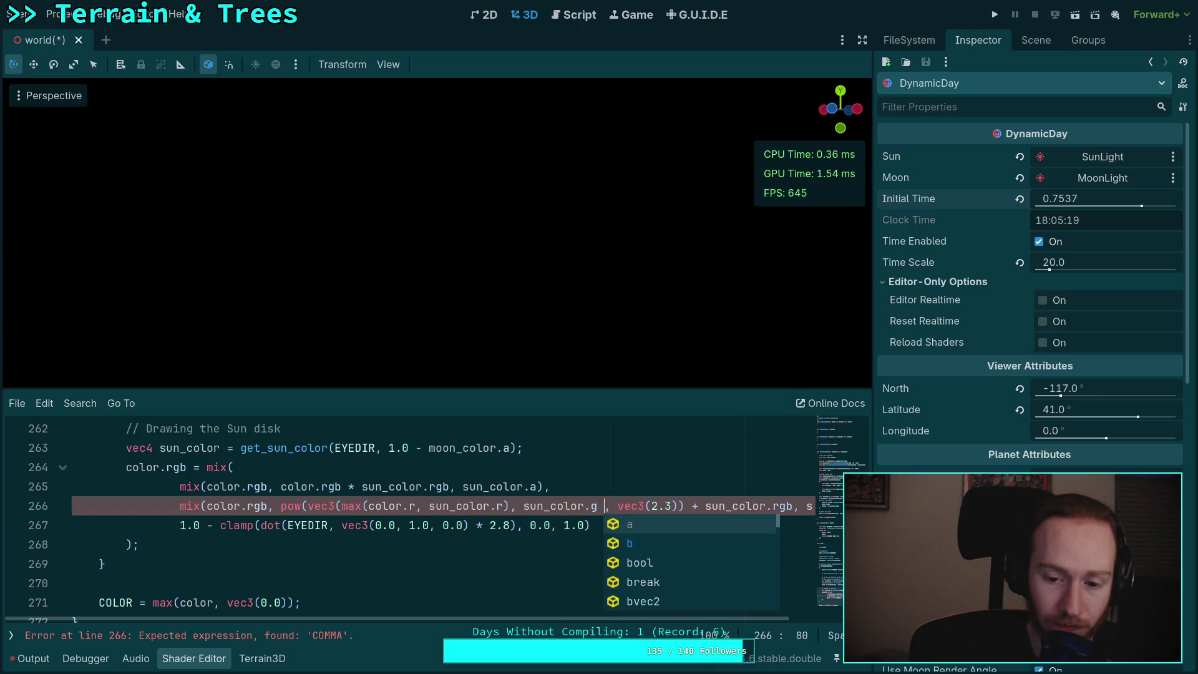
{"action": "type", "text": "+ color.g"}
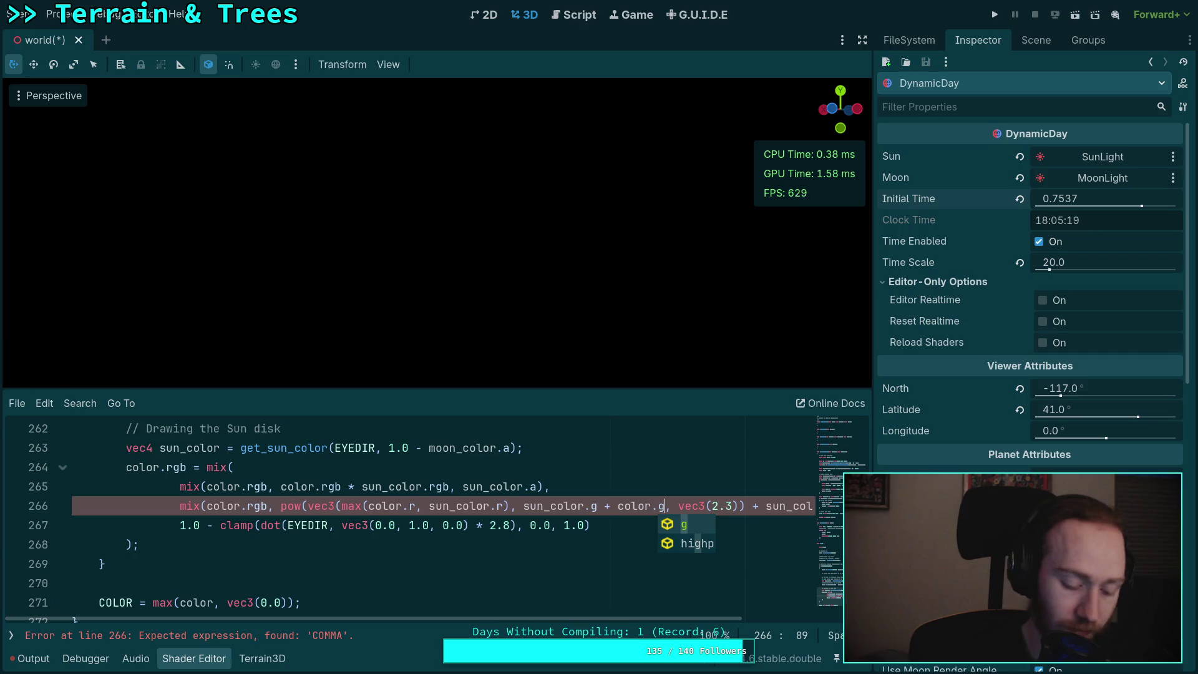
- Average the green term with '/ 2.0' and add min(color.b, sun_color.b) as the blue channel
{"action": "left_click", "coordinate": [527, 506]}
{"action": "type", "text": "("}
{"action": "left_click", "coordinate": [672, 506]}
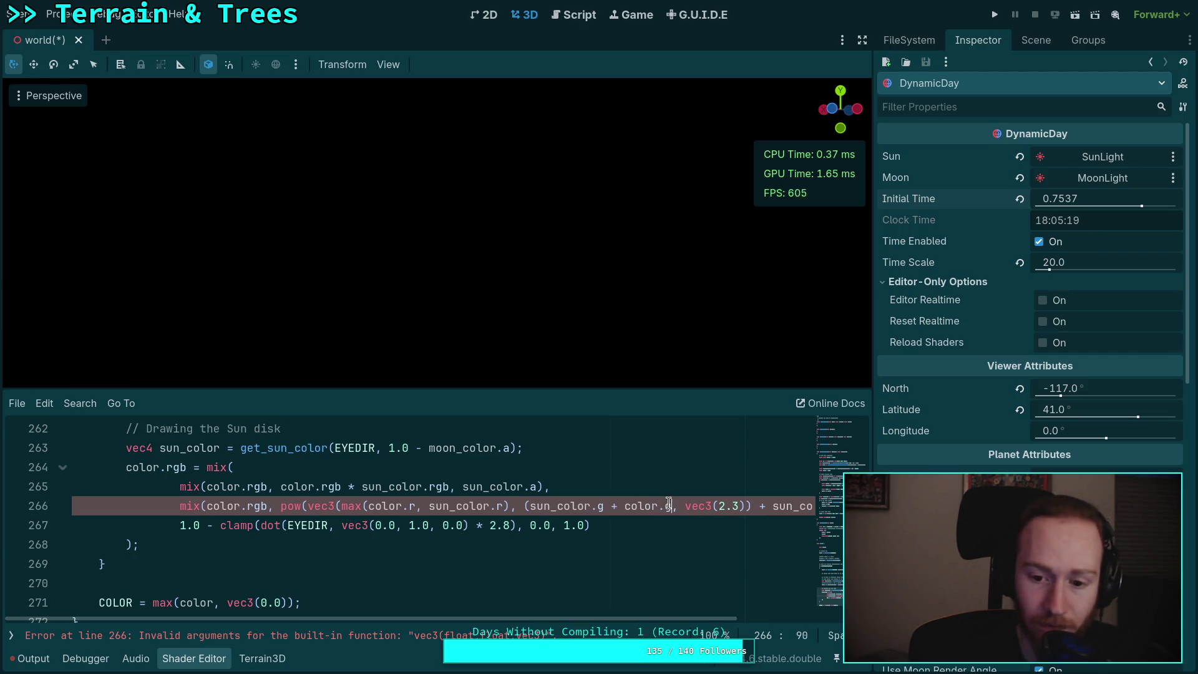
{"action": "type", "text": ") / 2."}
{"action": "type", "text": "0, mun"}
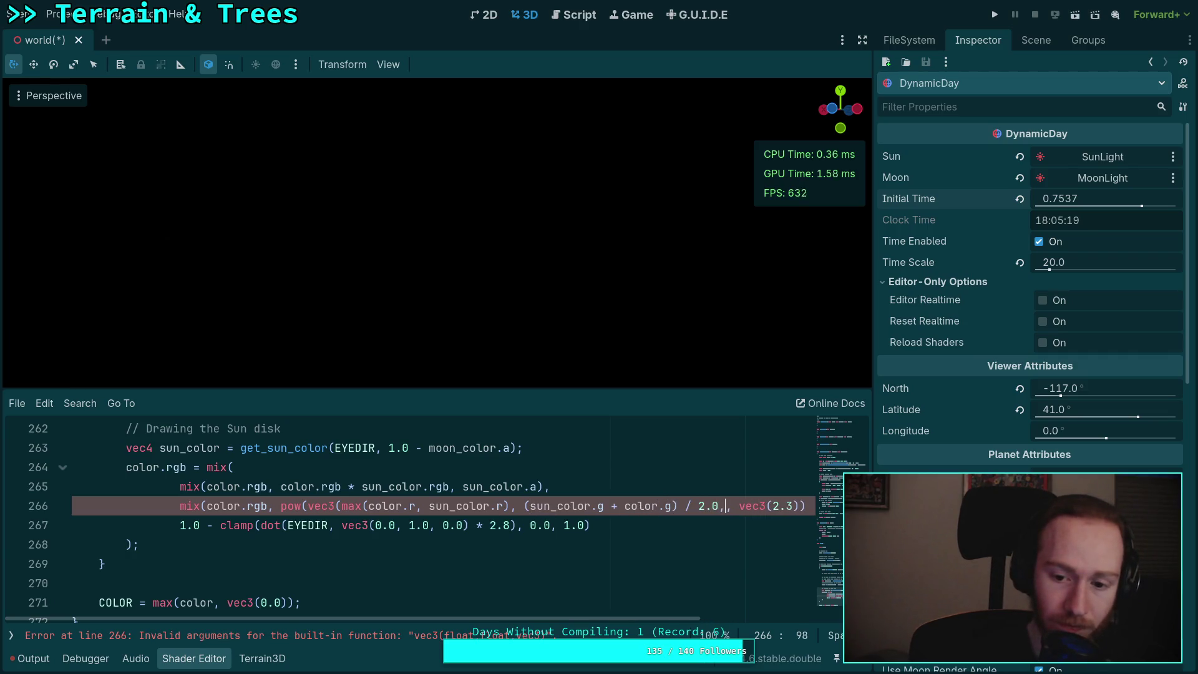
{"action": "key", "text": "BackSpace"}
{"action": "key", "text": "BackSpace"}
{"action": "type", "text": "in"}
{"action": "key", "text": "Return"}
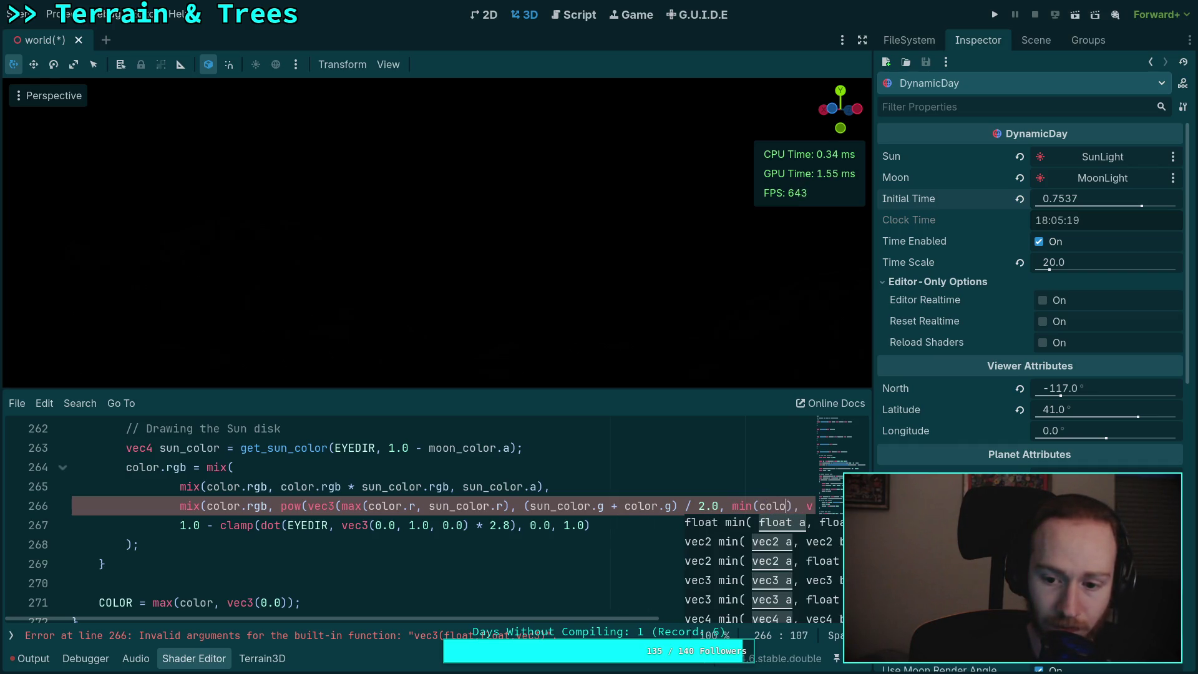
{"action": "type", "text": "r.b, "}
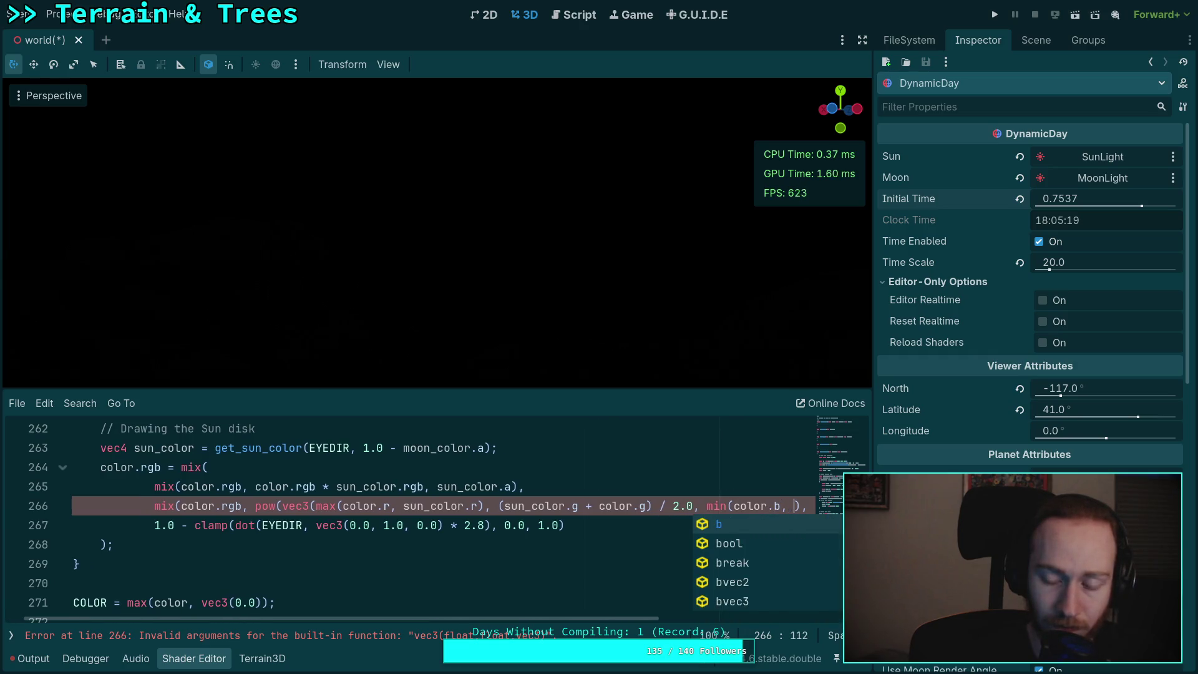
{"action": "type", "text": "sun_color.b)"}
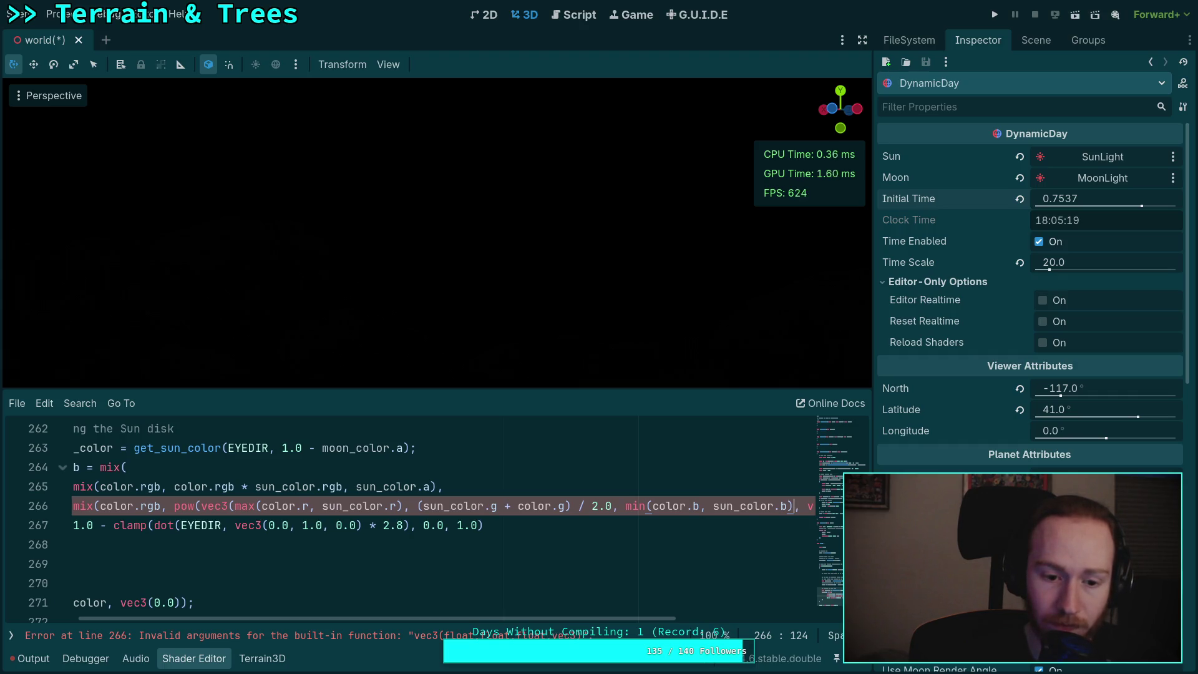
{"action": "type", "text": ")"}
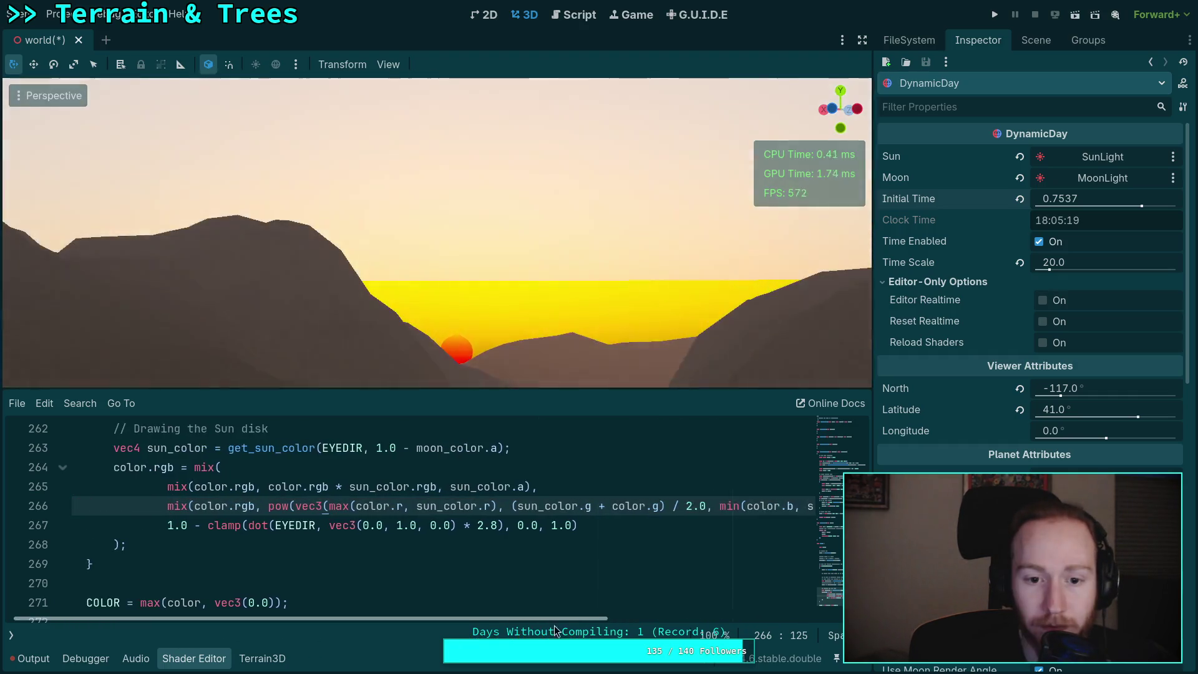
{"action": "mouse_move", "coordinate": [527, 620]}
{"action": "left_mouse_down"}
{"action": "mouse_move", "coordinate": [818, 624]}
{"action": "mouse_move", "coordinate": [496, 616]}
{"action": "mouse_move", "coordinate": [799, 628]}
{"action": "left_mouse_up"}
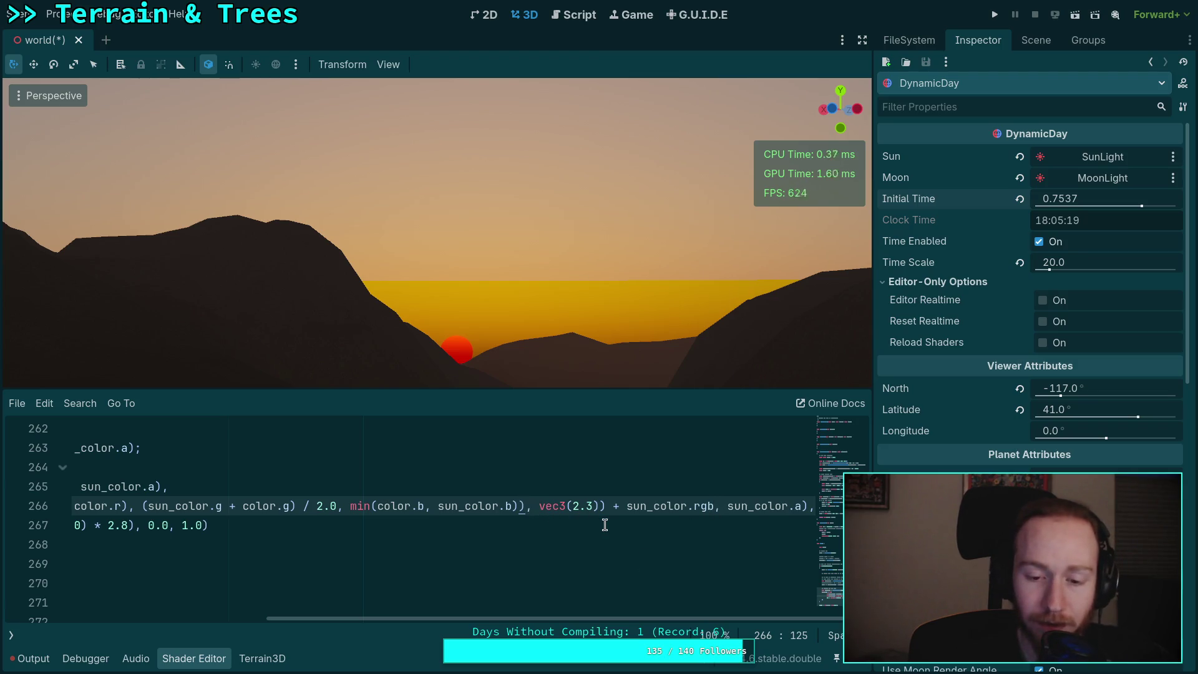
- Move the sun-disk mix's pow call onto its own indented line
{"action": "left_click", "coordinate": [597, 506]}
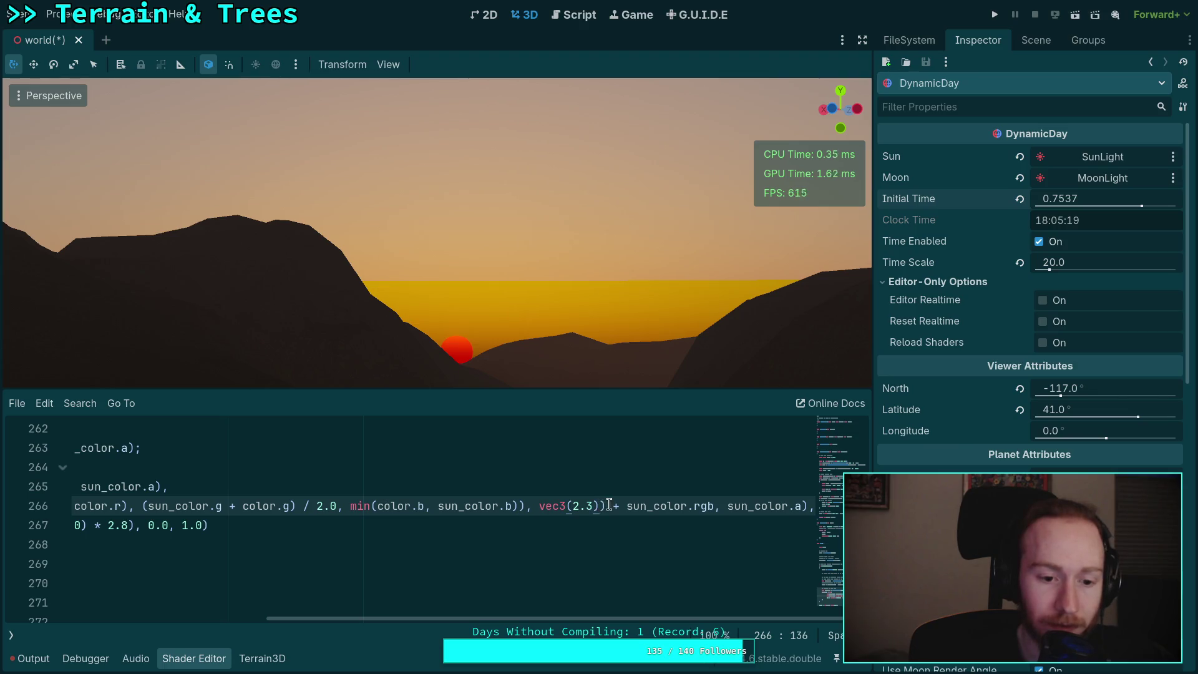
{"action": "left_click", "coordinate": [607, 505]}
{"action": "scroll", "coordinate": [503, 620], "scroll_direction": "left", "scroll_amount": 2}
{"action": "left_click_drag", "start_coordinate": [503, 619], "coordinate": [316, 620]}
{"action": "left_click", "coordinate": [281, 507]}
{"action": "key", "text": "Return"}
{"action": "key", "text": "Tab"}
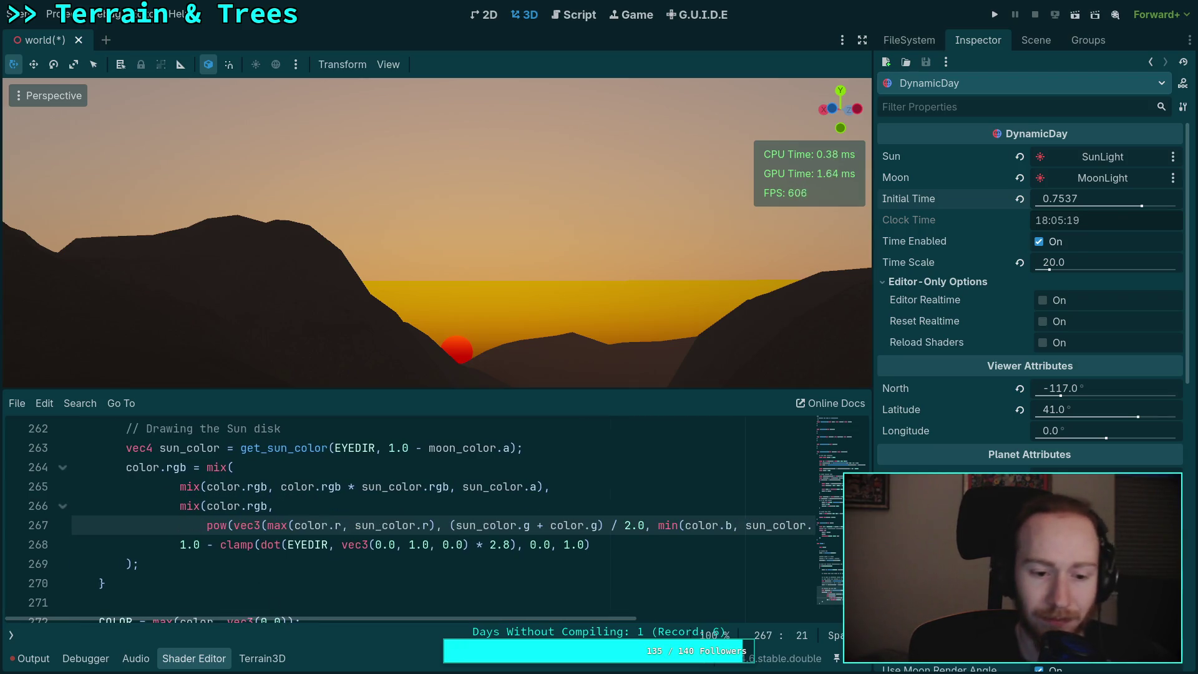
- Put the vec3 argument and its red, green and blue channel terms on separate lines
{"action": "left_click", "coordinate": [236, 525]}
{"action": "key", "text": "Return"}
{"action": "left_click", "coordinate": [267, 544]}
{"action": "key", "text": "Return"}
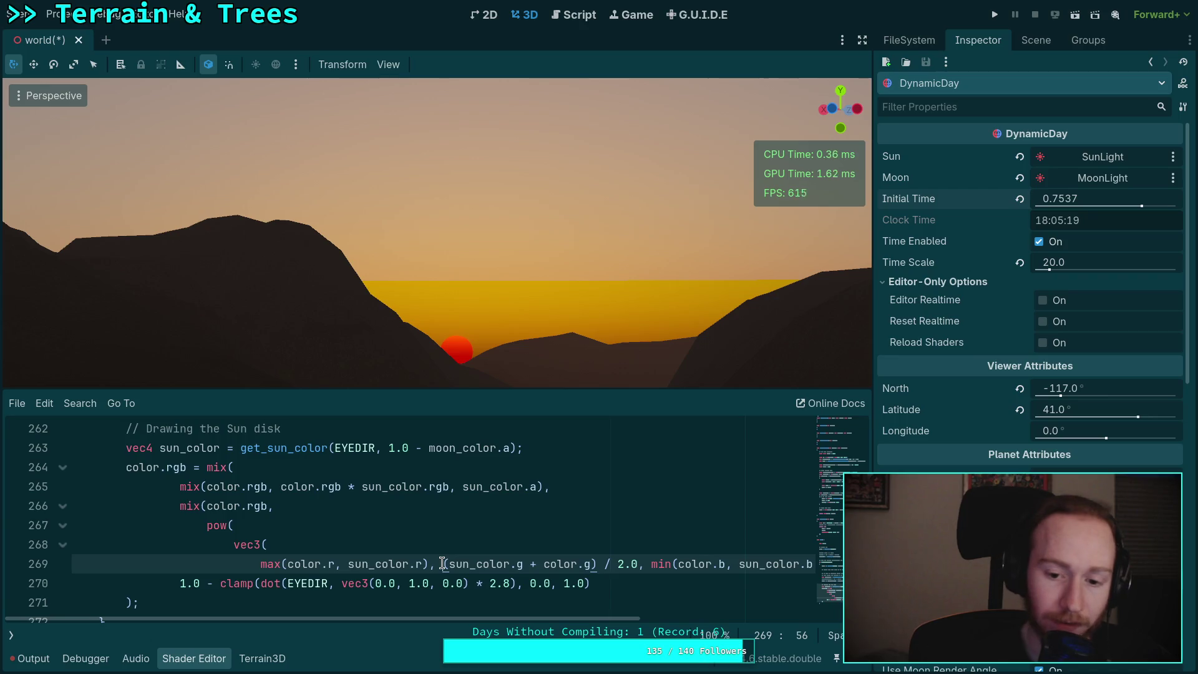
{"action": "key", "text": "Return"}
{"action": "left_click", "coordinate": [469, 583]}
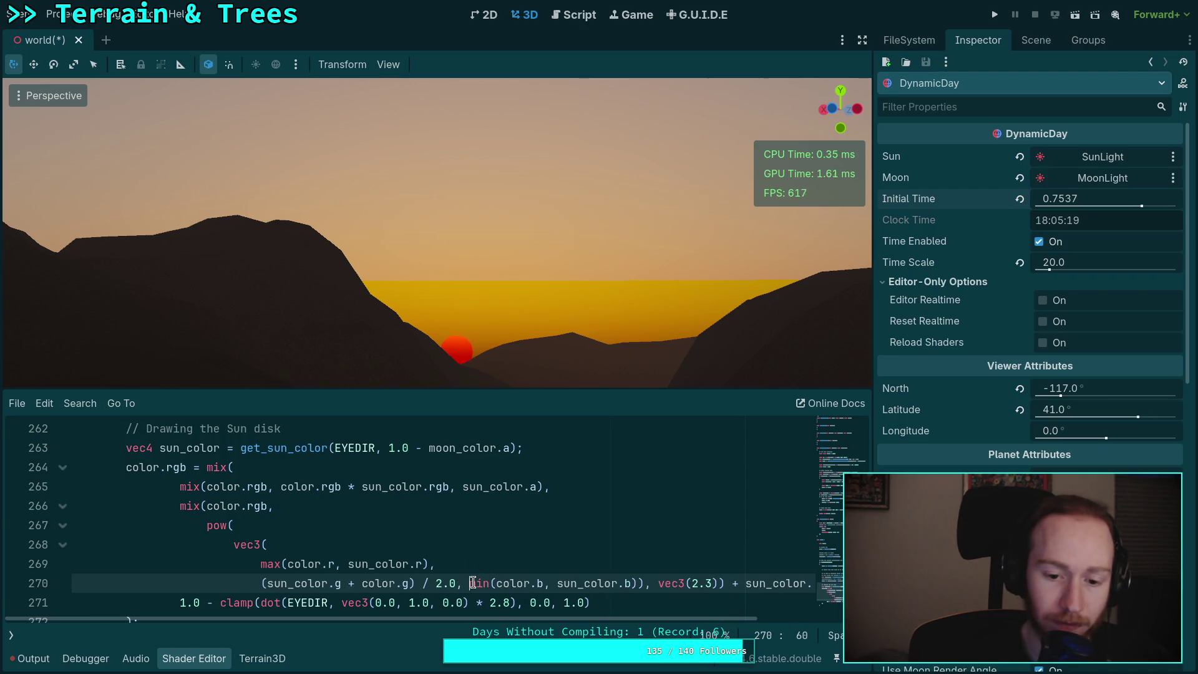
{"action": "key", "text": "Return"}
{"action": "left_click", "coordinate": [430, 603]}
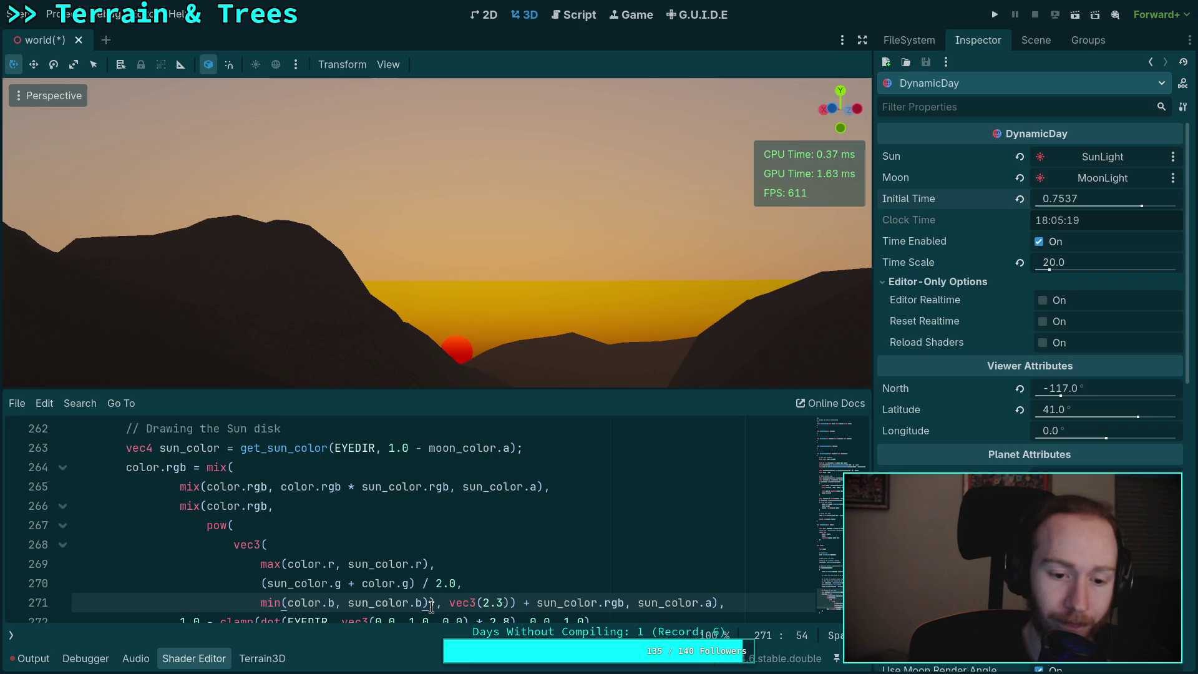
{"action": "key", "text": "Return"}
- Clamp the blue term at zero as max(min(color.b, sun_color.b), 0.0)
{"action": "scroll", "coordinate": [399, 549], "scroll_direction": "down", "scroll_amount": 1}
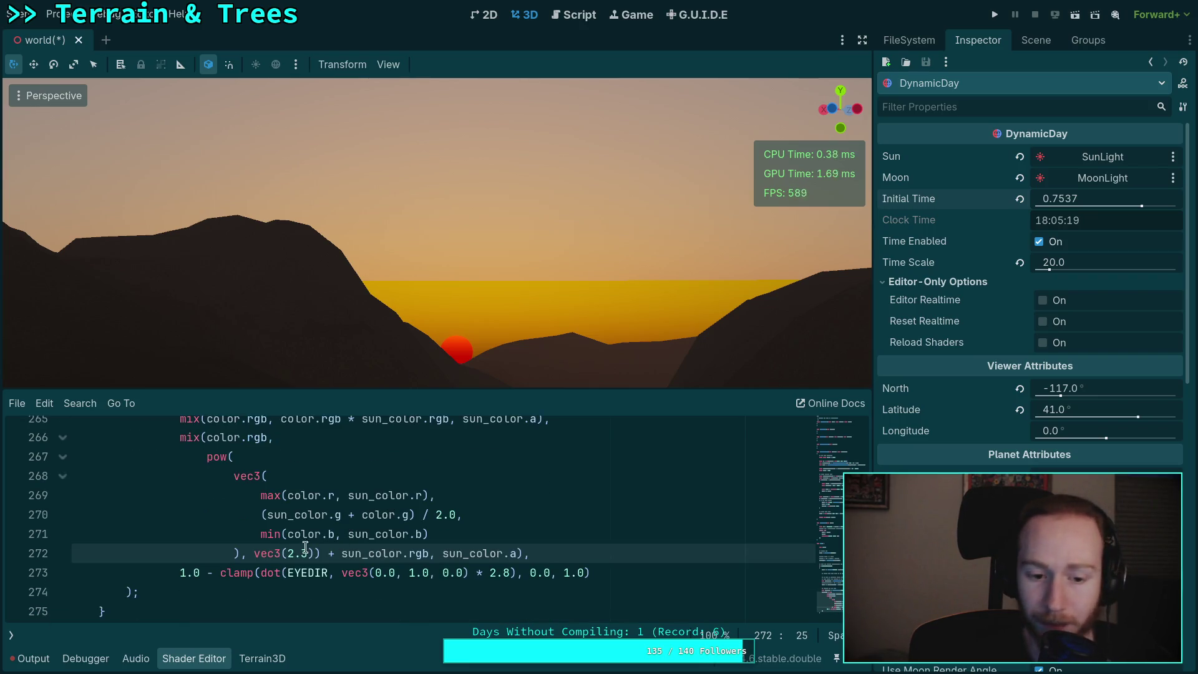
{"action": "left_click", "coordinate": [240, 555]}
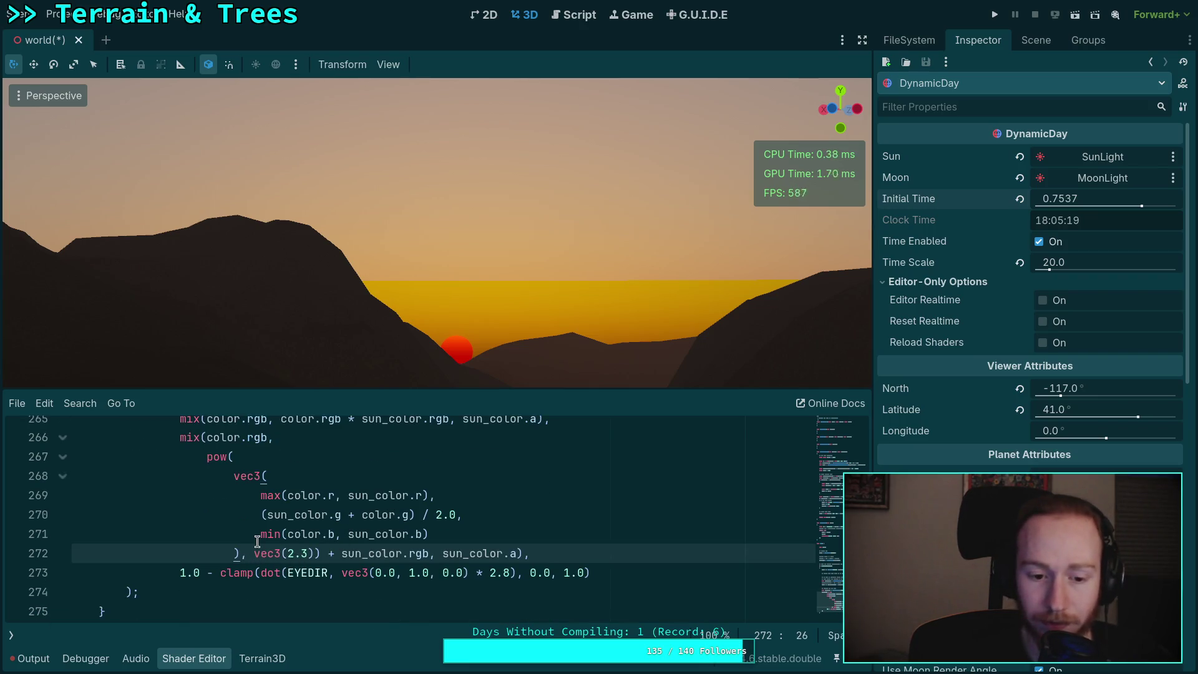
{"action": "left_click", "coordinate": [258, 535]}
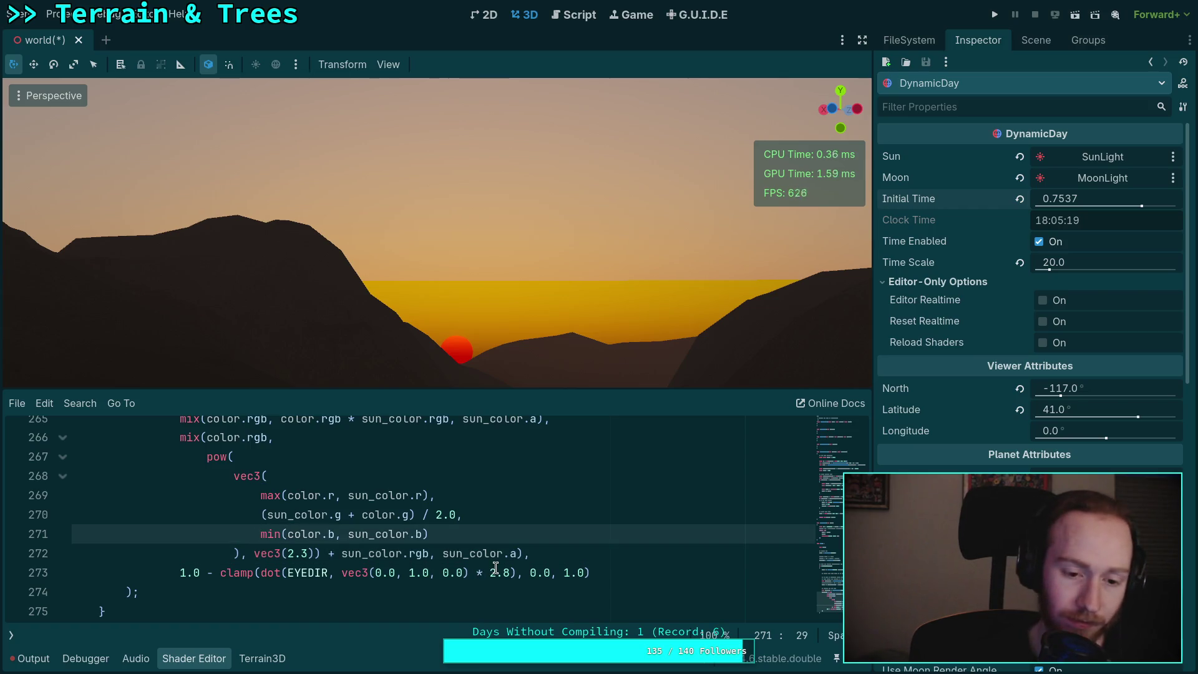
{"action": "type", "text": "clam."}
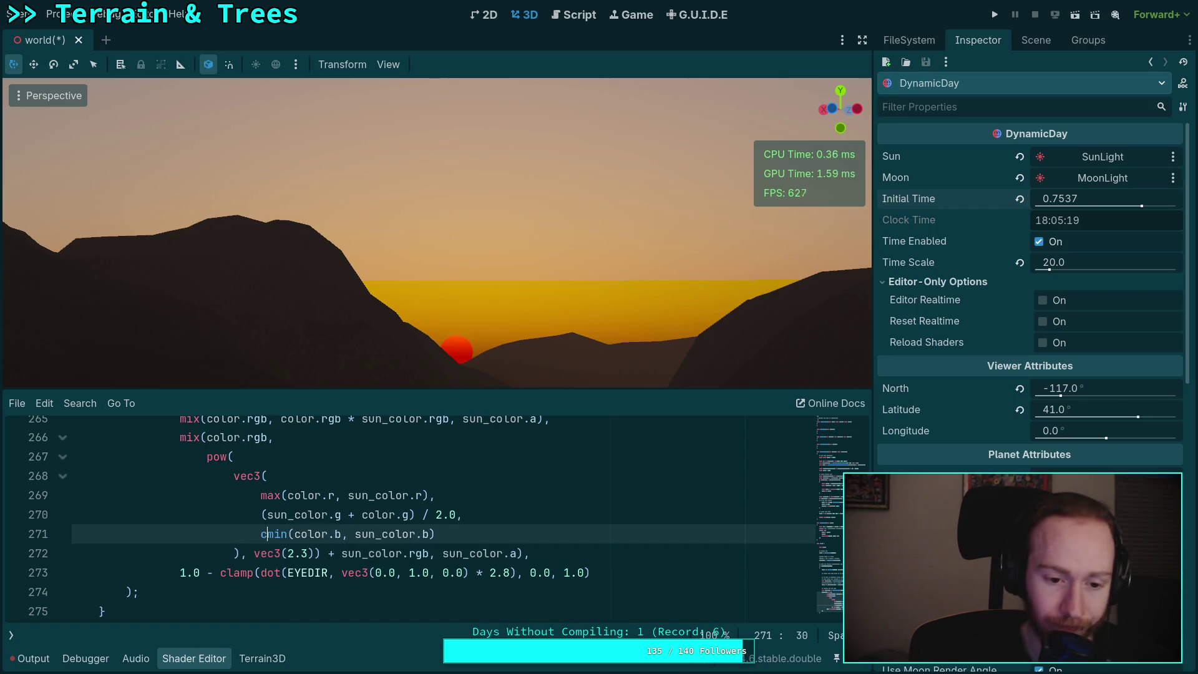
{"action": "key", "text": "BackSpace"}
{"action": "key", "text": "BackSpace"}
{"action": "key", "text": "BackSpace"}
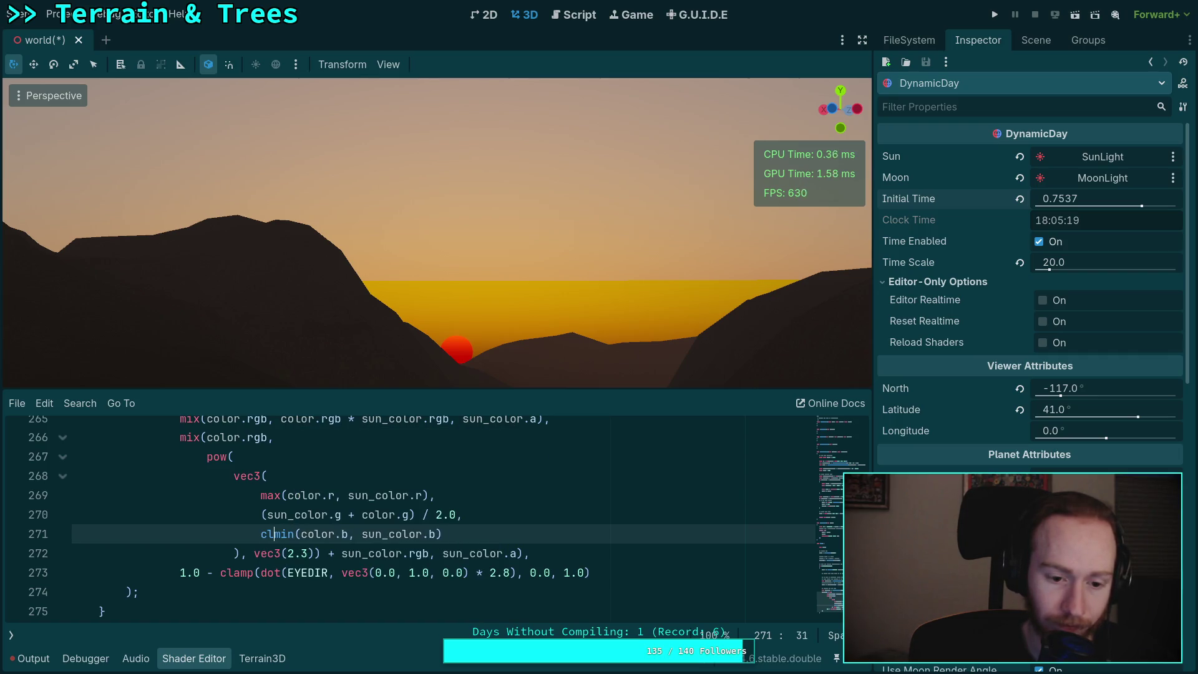
{"action": "type", "text": "max("}
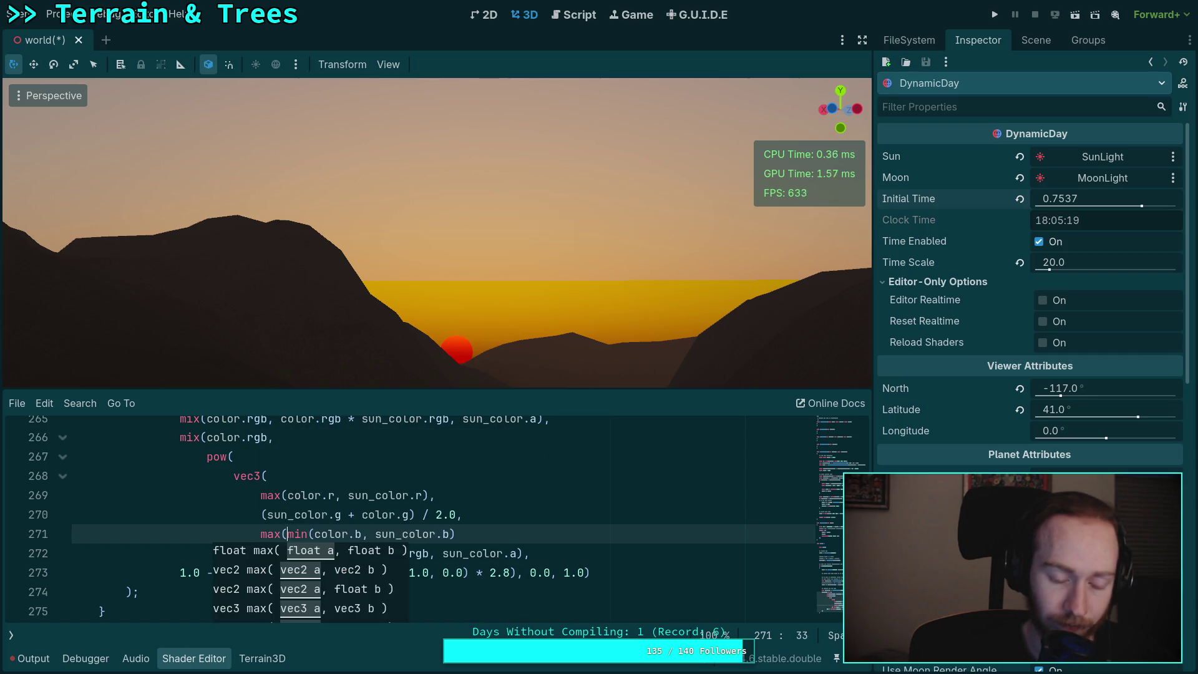
{"action": "key", "text": "End"}
{"action": "type", "text": ", 0"}
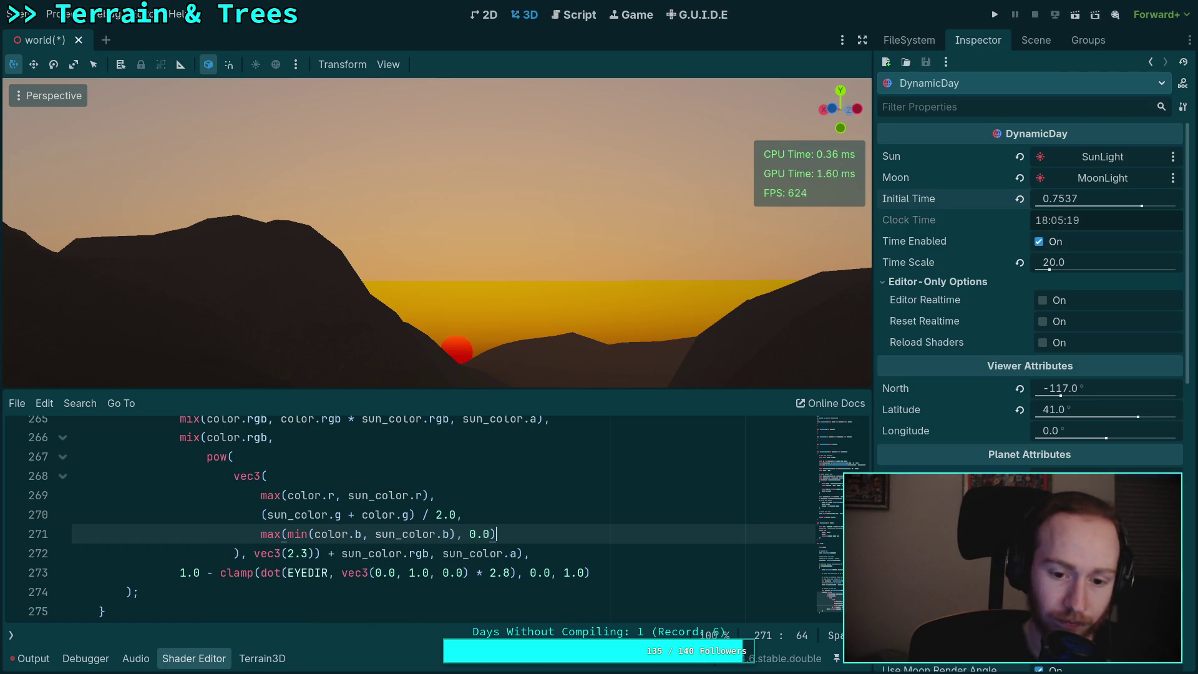
- Give the vec3(2.3) exponent, trailing sum, sun_color.a and closing parenthesis their own lines
{"action": "left_click", "coordinate": [255, 553]}
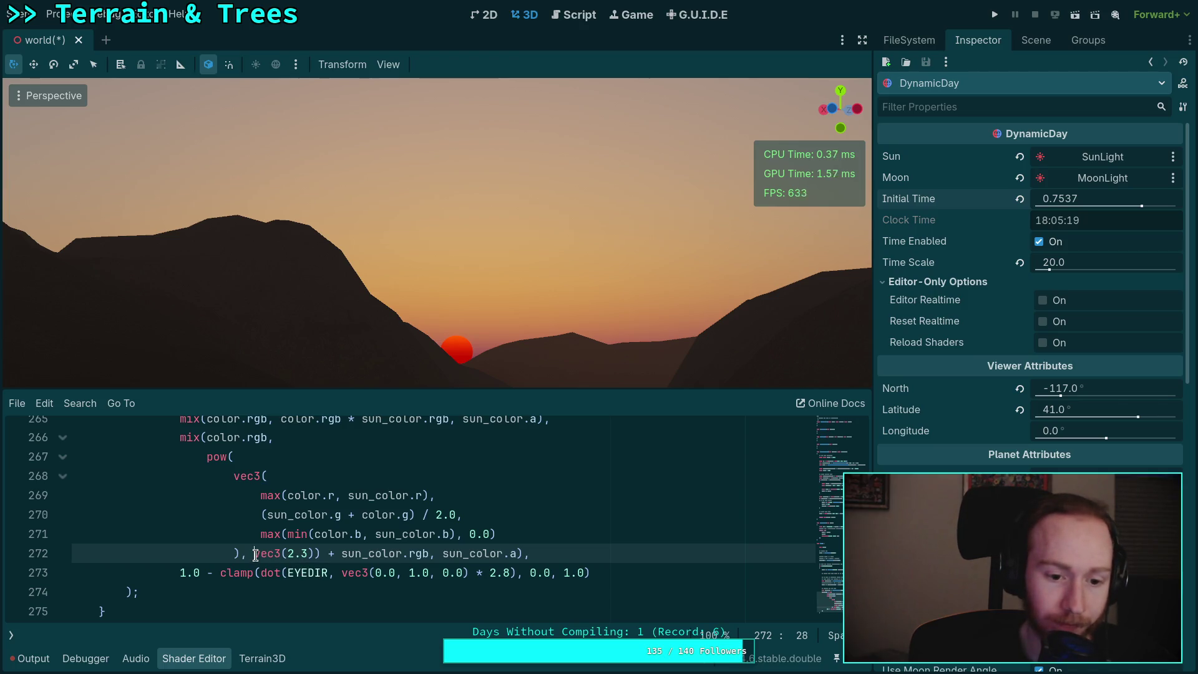
{"action": "key", "text": "Return"}
{"action": "key", "text": "Right"}
{"action": "key", "text": "Right"}
{"action": "key", "text": "Right"}
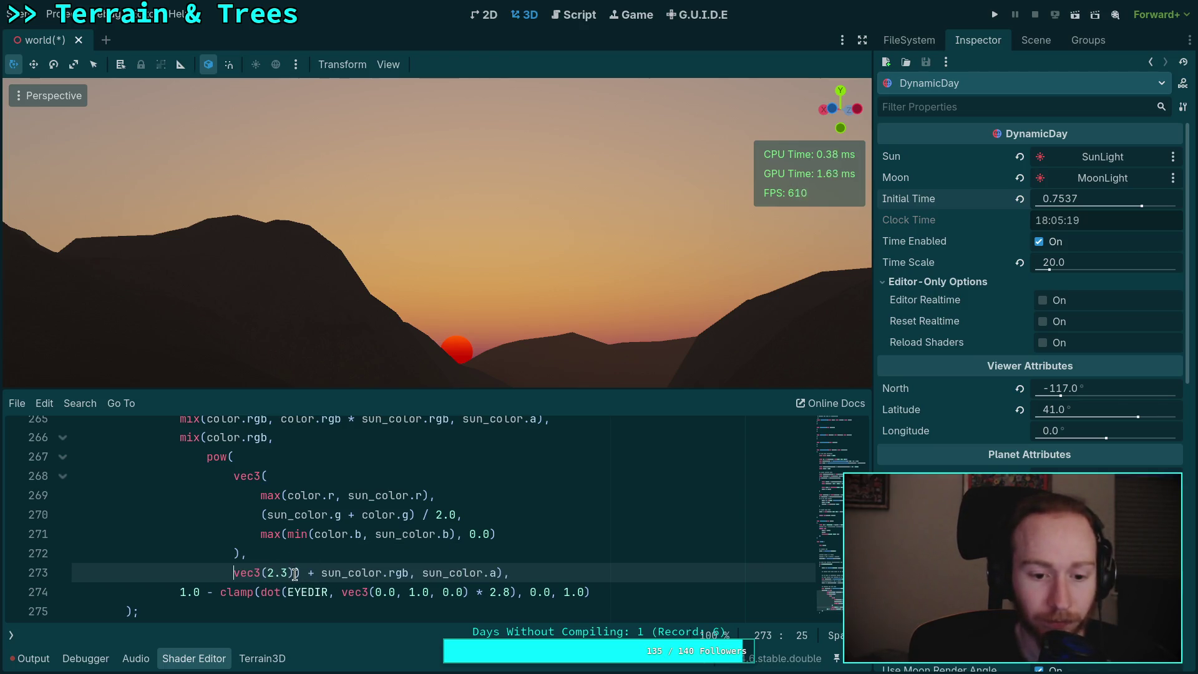
{"action": "key", "text": "Return"}
{"action": "left_click", "coordinate": [332, 591]}
{"action": "key", "text": "Return"}
{"action": "left_click", "coordinate": [282, 611]}
{"action": "key", "text": "Return"}
- Move color.rgb onto its own line after mix(
{"action": "scroll", "coordinate": [262, 583], "scroll_direction": "up", "scroll_amount": 1}
{"action": "scroll", "coordinate": [256, 561], "scroll_direction": "up", "scroll_amount": 1}
{"action": "left_click", "coordinate": [207, 495]}
{"action": "key", "text": "Return"}
{"action": "scroll", "coordinate": [269, 538], "scroll_direction": "down", "scroll_amount": 2}
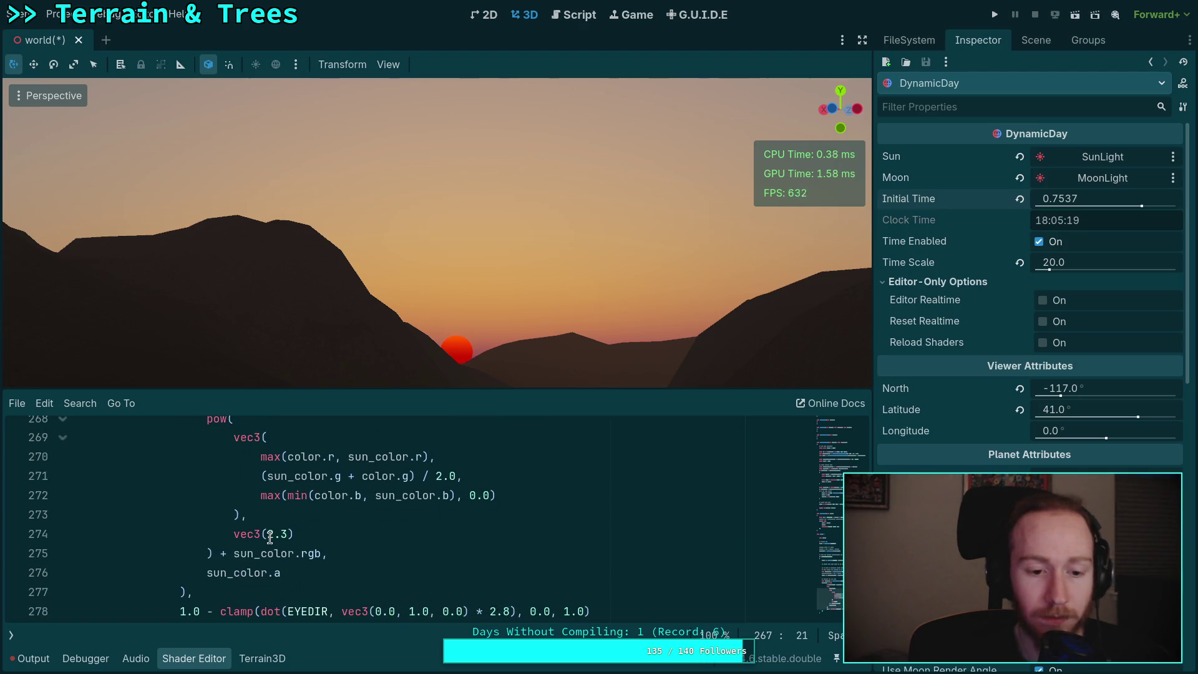
{"action": "left_click", "coordinate": [320, 574]}
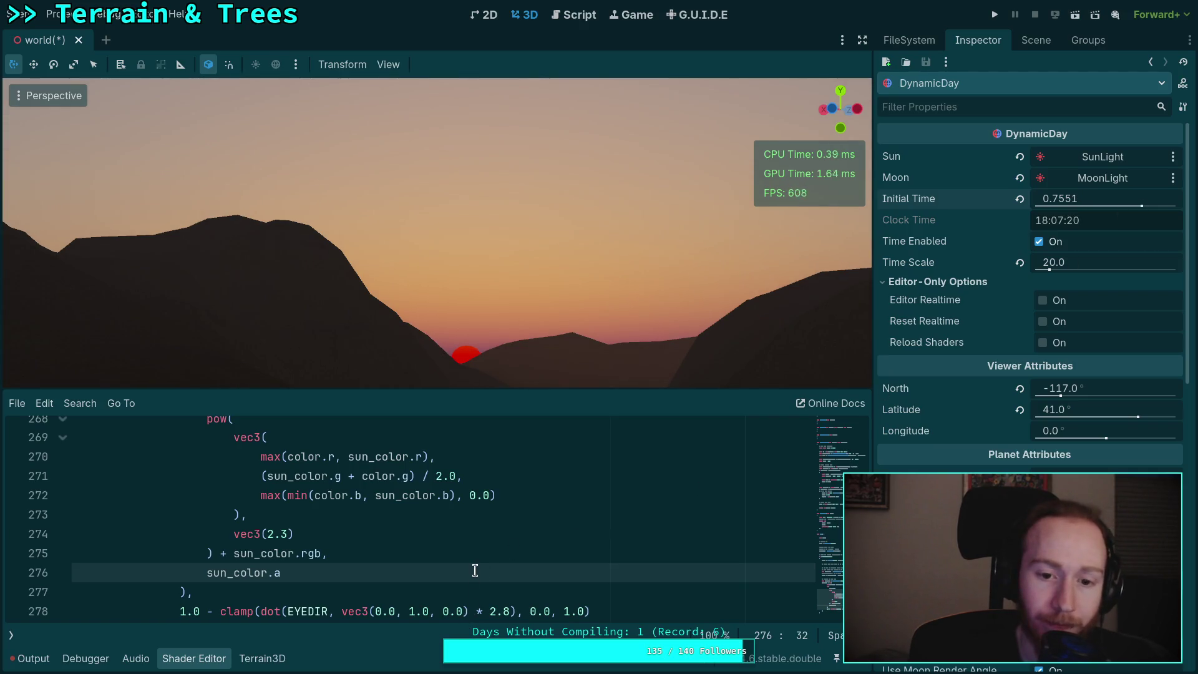
- Lower Initial Time to 0.55555 (13:19:59), orbiting the camera to follow the rising sun
{"action": "left_click_drag", "start_coordinate": [1099, 198], "coordinate": [1076, 198]}
{"action": "scroll", "coordinate": [355, 537], "scroll_direction": "up", "scroll_amount": 1}
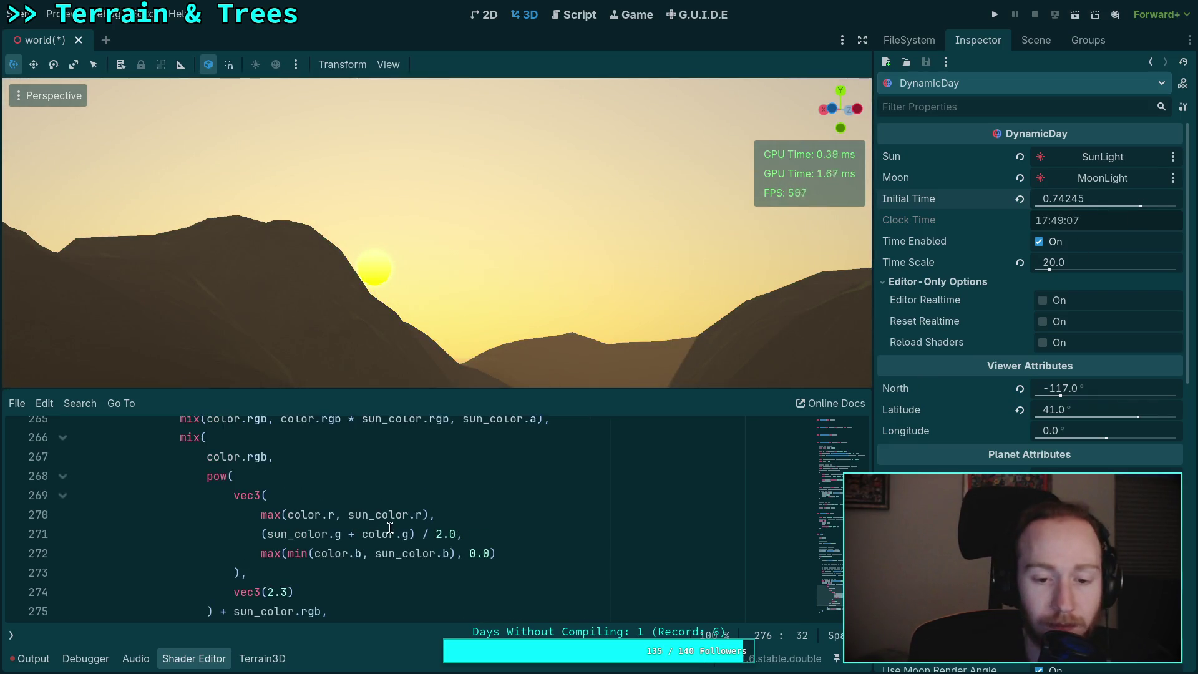
{"action": "scroll", "coordinate": [389, 528], "scroll_direction": "down", "scroll_amount": 1}
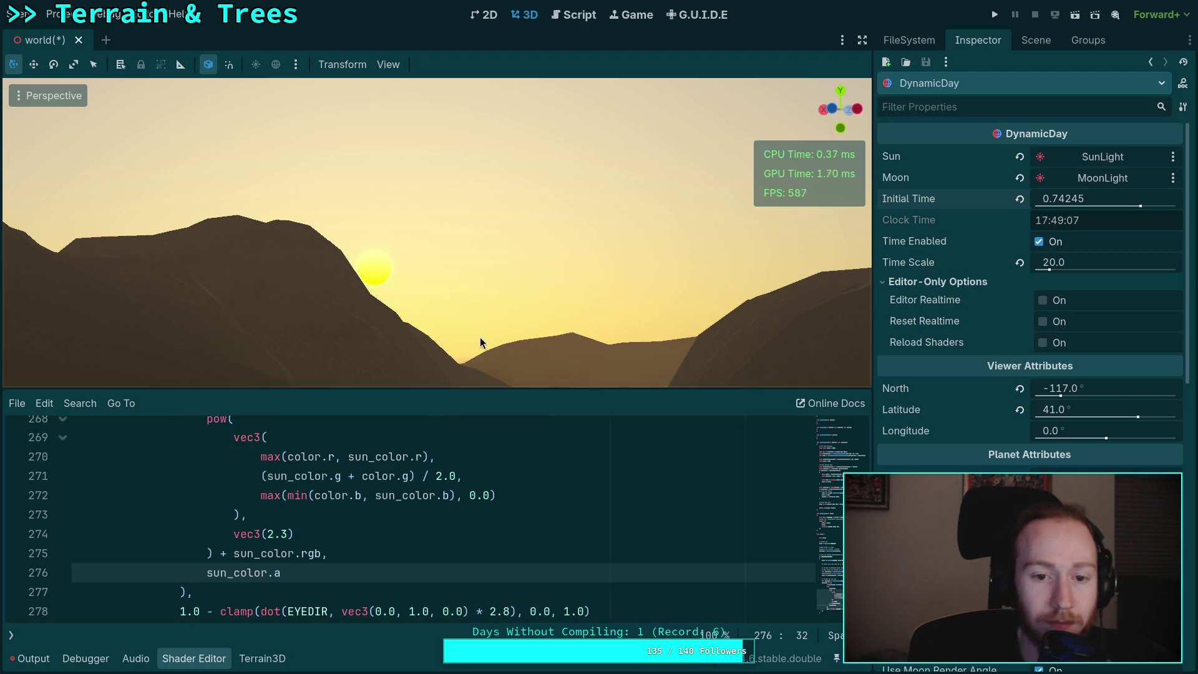
{"action": "left_click_drag", "start_coordinate": [478, 339], "coordinate": [476, 327]}
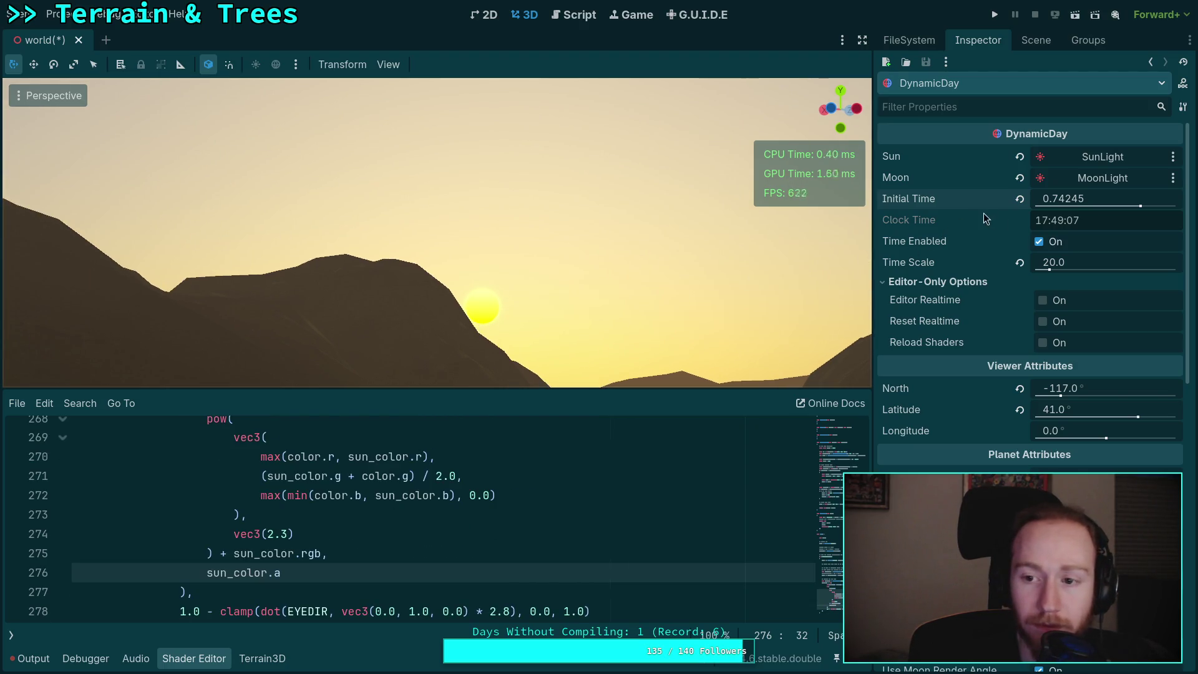
{"action": "mouse_move", "coordinate": [1089, 197]}
{"action": "left_mouse_down"}
{"action": "mouse_move", "coordinate": [1023, 206]}
{"action": "mouse_move", "coordinate": [984, 238]}
{"action": "mouse_move", "coordinate": [905, 499]}
{"action": "mouse_move", "coordinate": [536, 341]}
{"action": "left_mouse_up"}
{"action": "left_click_drag", "start_coordinate": [541, 290], "coordinate": [534, 295]}
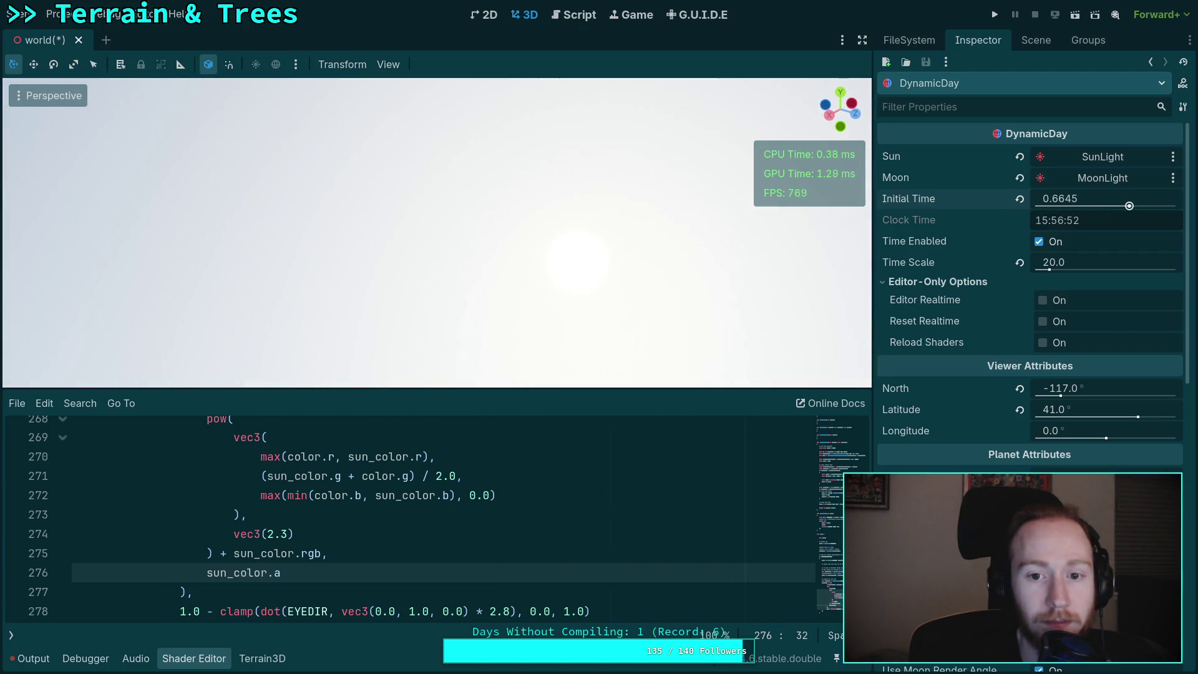
{"action": "left_click_drag", "start_coordinate": [1067, 201], "coordinate": [262, 361]}
{"action": "left_click_drag", "start_coordinate": [1081, 205], "coordinate": [743, 240]}
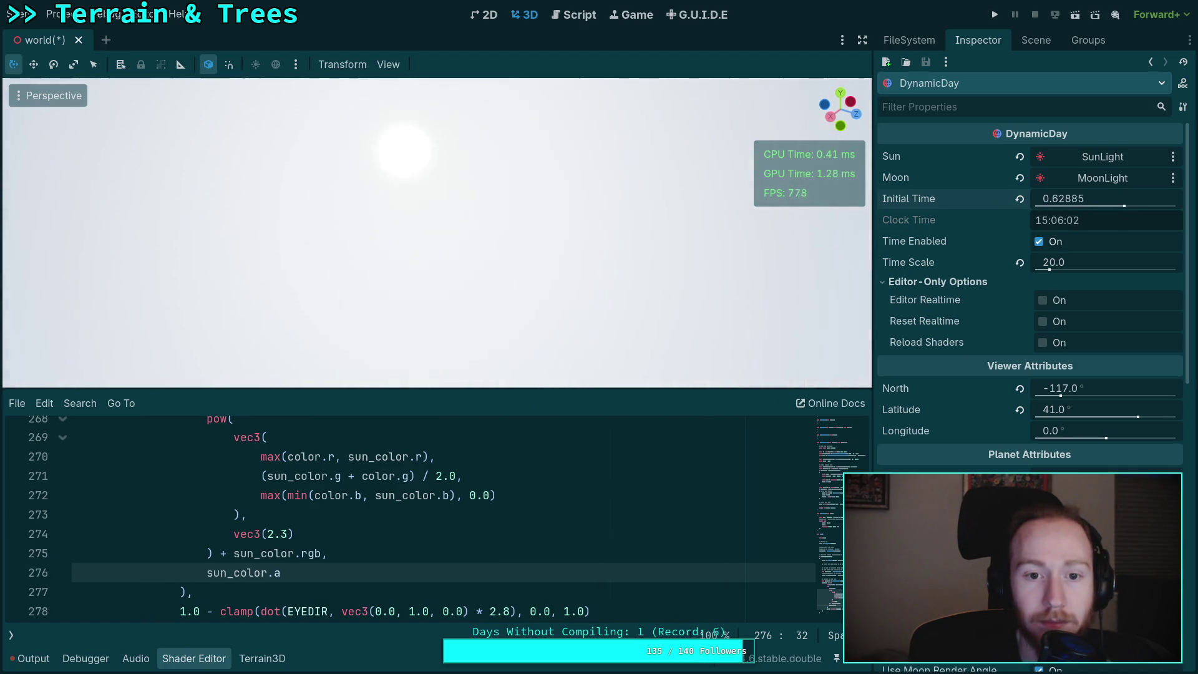
{"action": "left_click_drag", "start_coordinate": [1097, 210], "coordinate": [730, 245]}
{"action": "mouse_move", "coordinate": [1104, 209]}
{"action": "left_mouse_down"}
{"action": "mouse_move", "coordinate": [873, 219]}
{"action": "mouse_move", "coordinate": [865, 274]}
{"action": "left_mouse_up"}
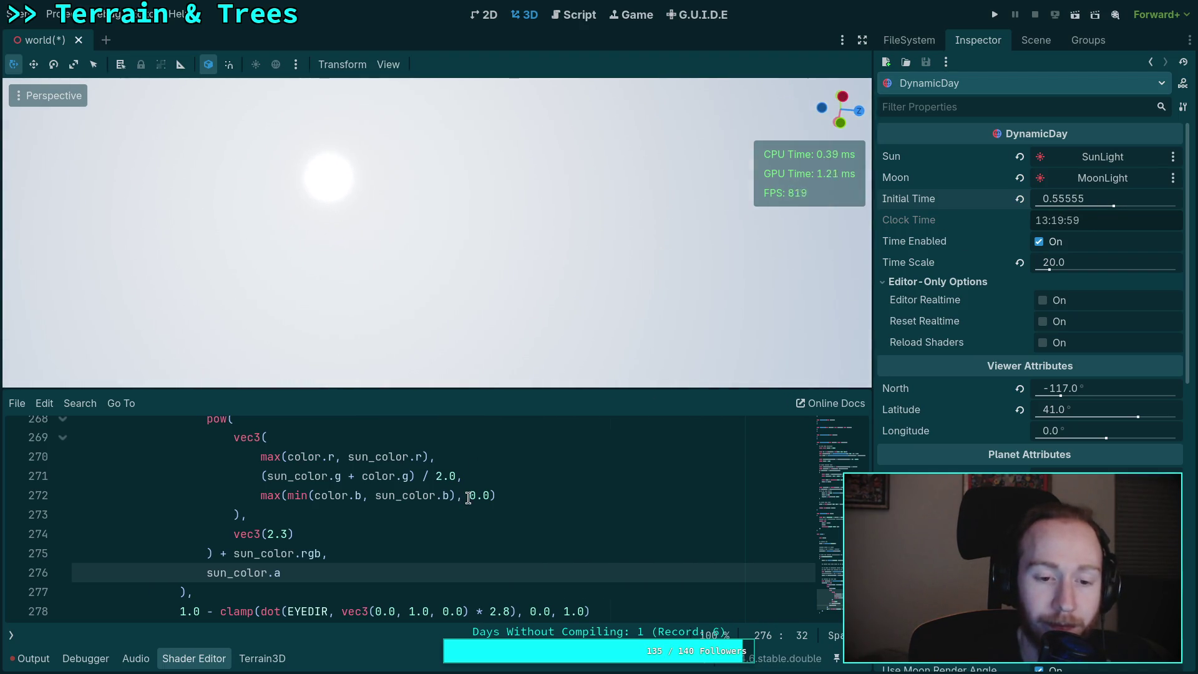
- Try 0 in the vec3(2.3) exponent, then revert it to 2.3
{"action": "double_click", "coordinate": [285, 535]}
{"action": "type", "text": "0"}
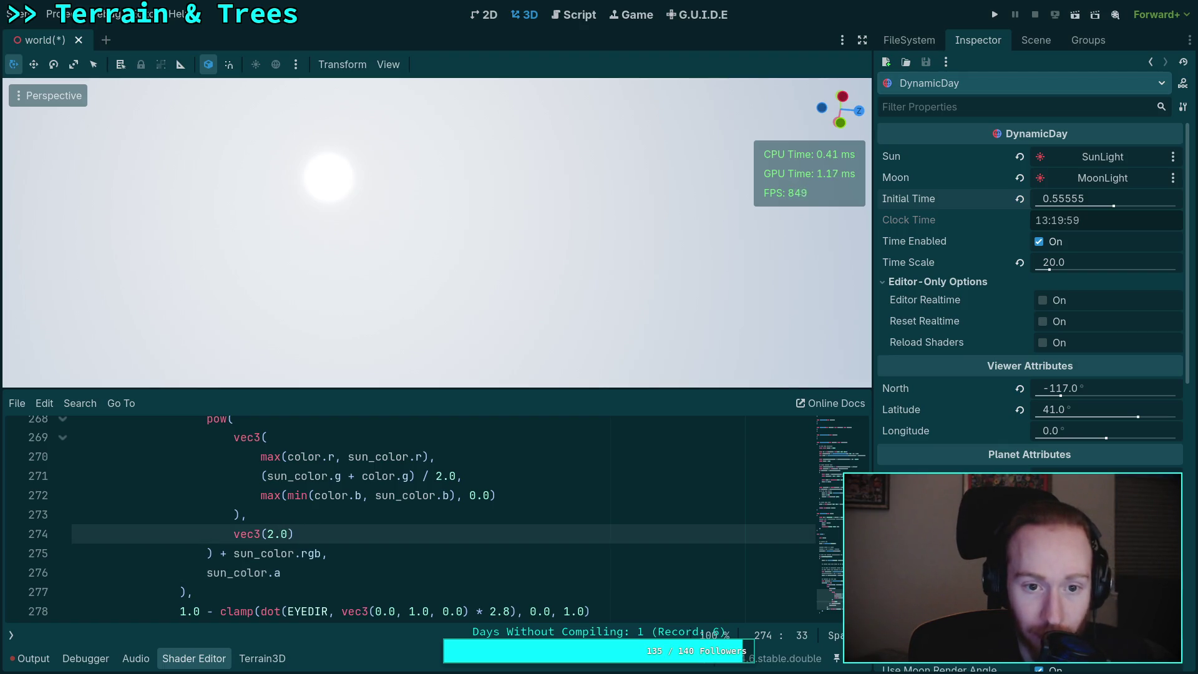
{"action": "key", "text": "ctrl+z"}
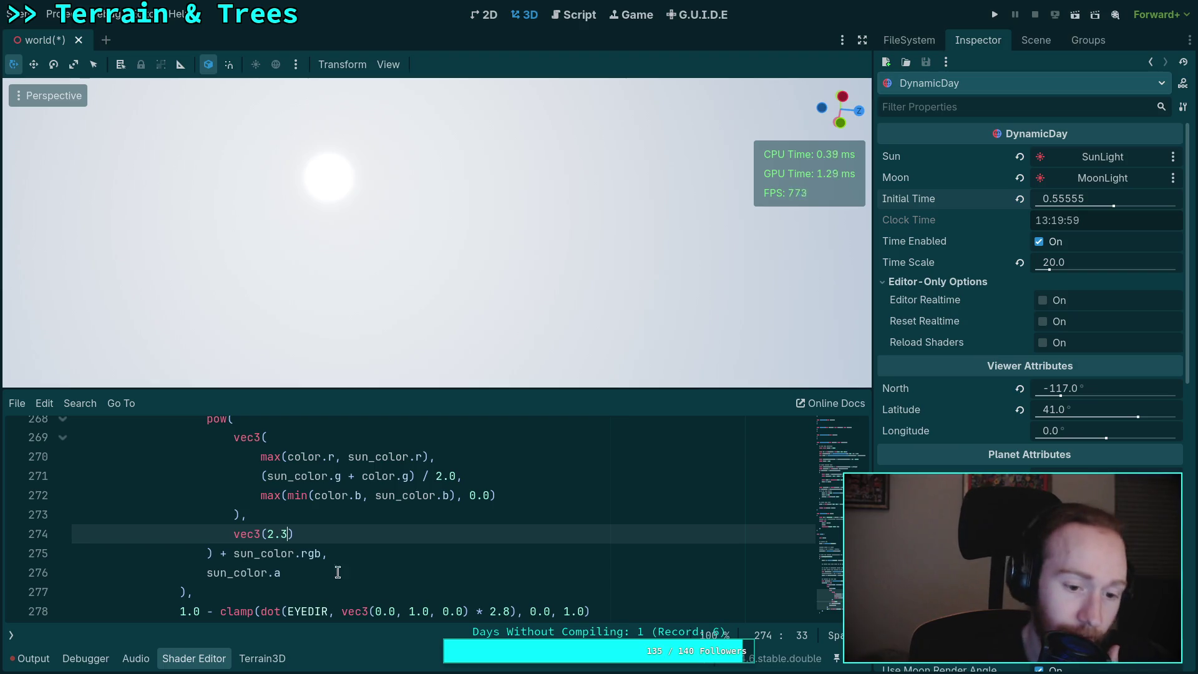
{"action": "scroll", "coordinate": [349, 555], "scroll_direction": "up", "scroll_amount": 2}
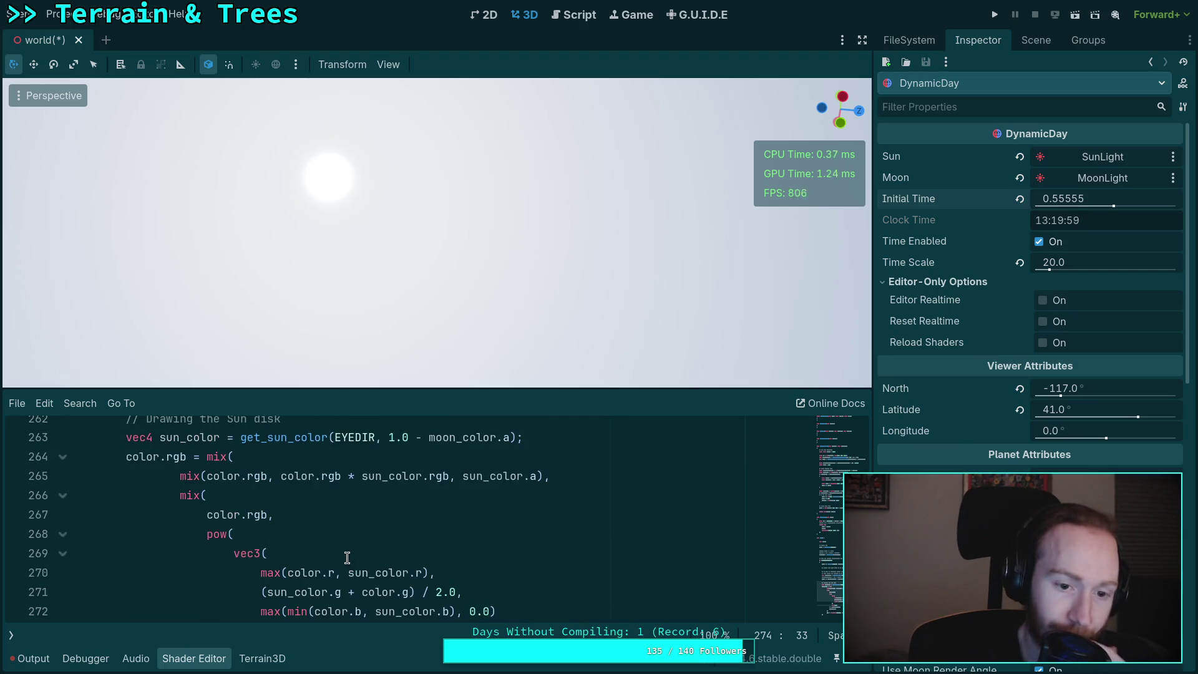
{"action": "scroll", "coordinate": [342, 551], "scroll_direction": "down", "scroll_amount": 4}
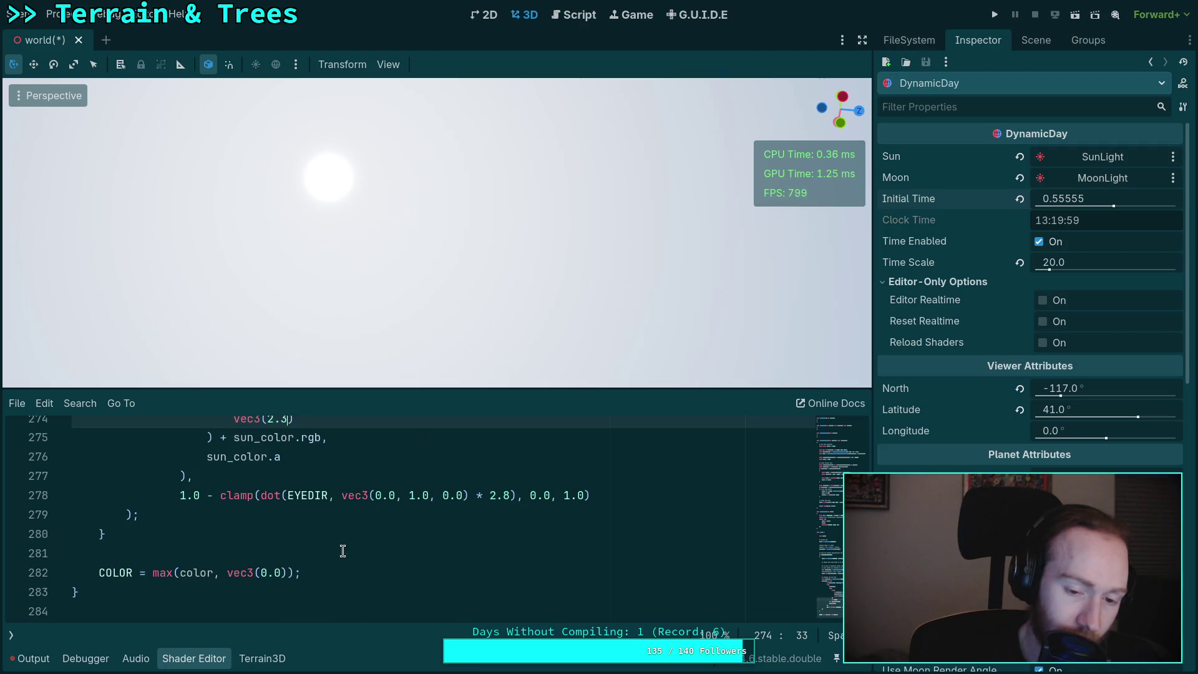
{"action": "scroll", "coordinate": [343, 551], "scroll_direction": "up", "scroll_amount": 1}
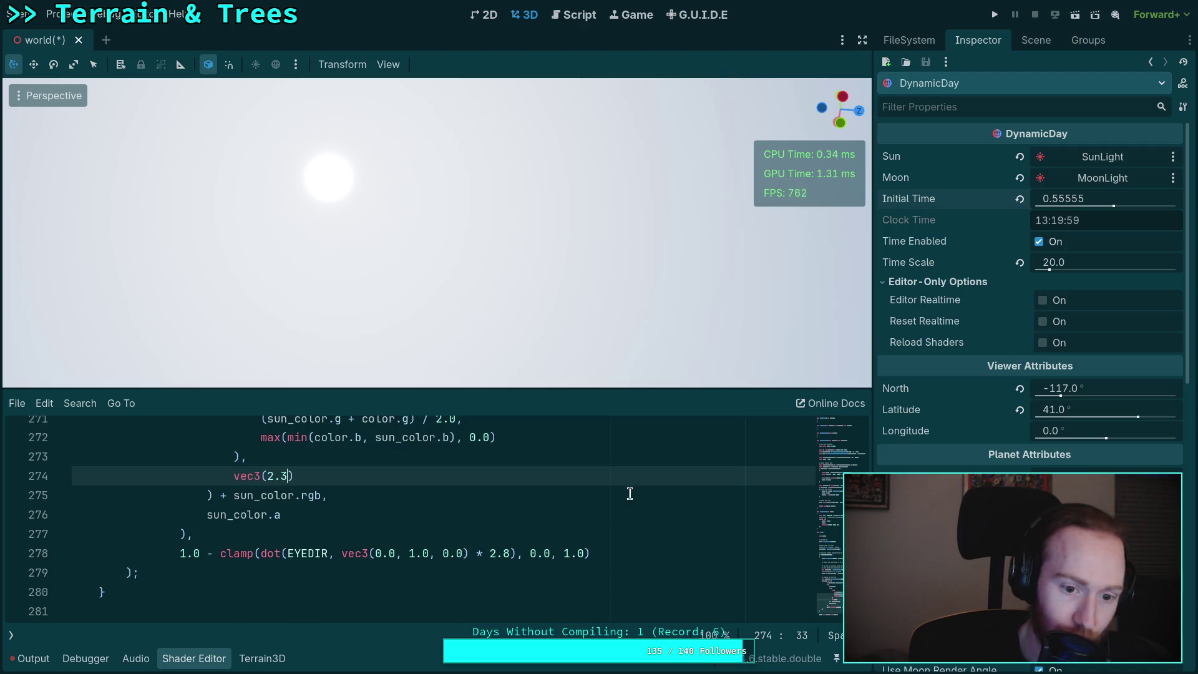
{"action": "scroll", "coordinate": [629, 493], "scroll_direction": "up", "scroll_amount": 3}
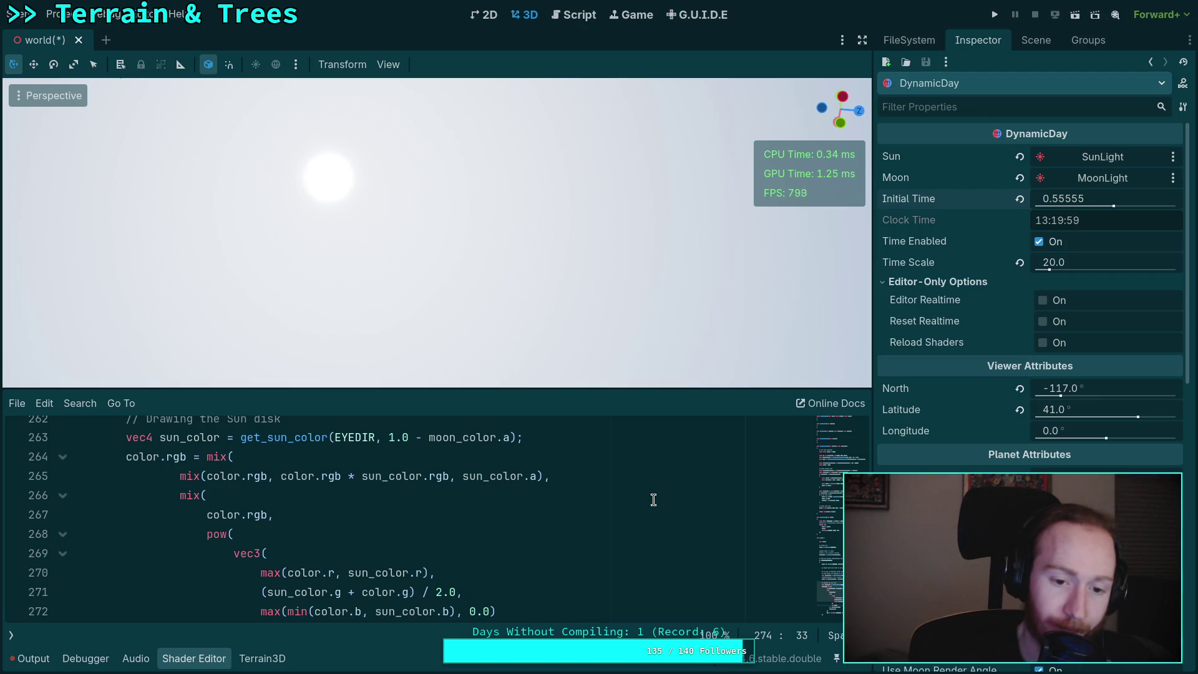
- Change line 265's sun blend from * to +, and raise Initial Time to 0.6915
{"action": "double_click", "coordinate": [350, 475]}
{"action": "type", "text": "+"}
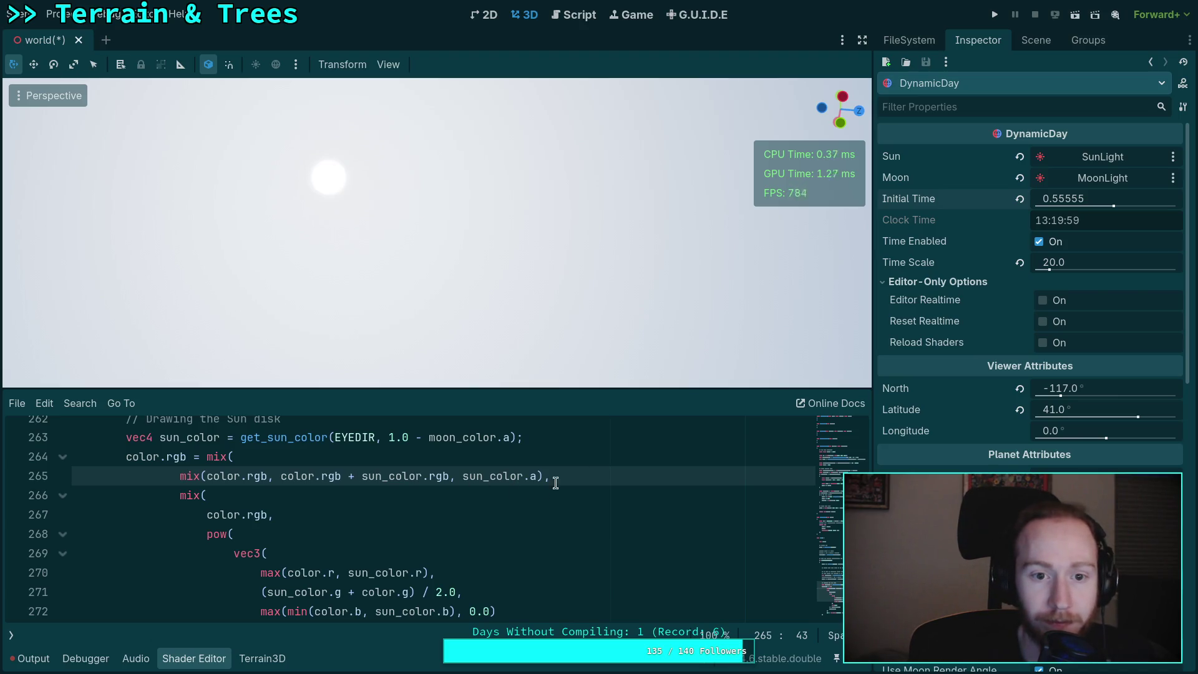
{"action": "mouse_move", "coordinate": [1058, 198]}
{"action": "left_mouse_down"}
{"action": "mouse_move", "coordinate": [1086, 200]}
{"action": "mouse_move", "coordinate": [1067, 202]}
{"action": "left_mouse_up"}
{"action": "left_click_drag", "start_coordinate": [671, 168], "coordinate": [661, 171]}
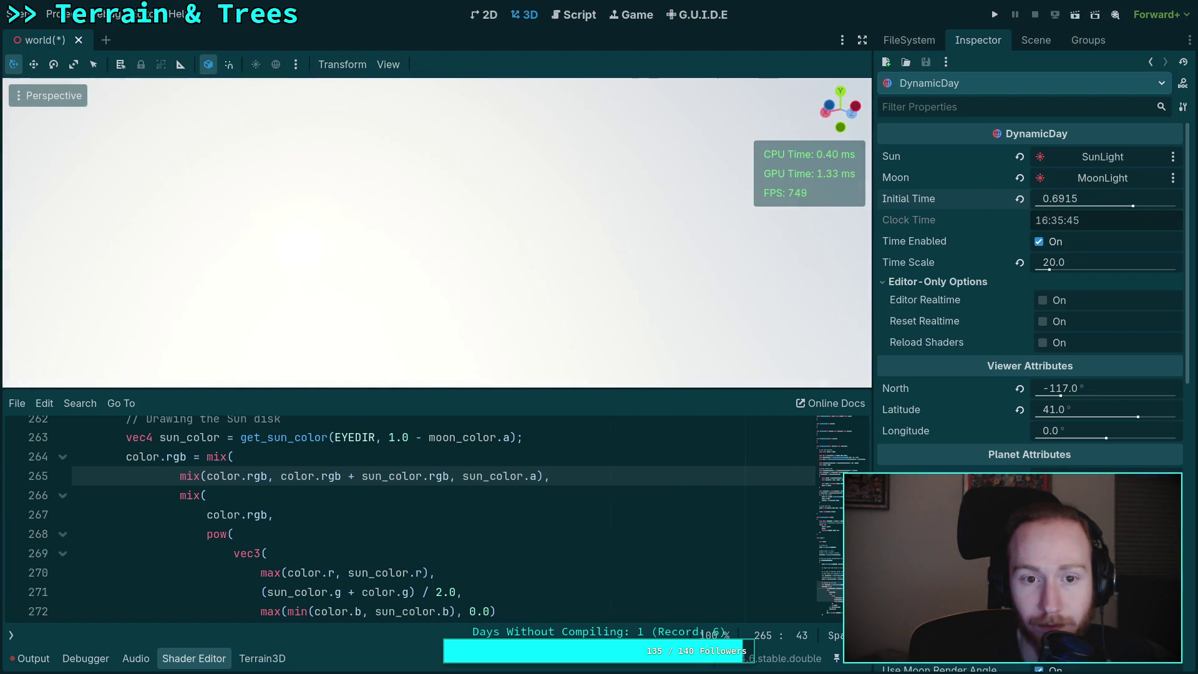
- Set Initial Time to 0.7534 (18:04:53) so a red sun sets between the hills
{"action": "left_click_drag", "start_coordinate": [1060, 202], "coordinate": [1075, 202]}
{"action": "left_click_drag", "start_coordinate": [662, 171], "coordinate": [655, 175]}
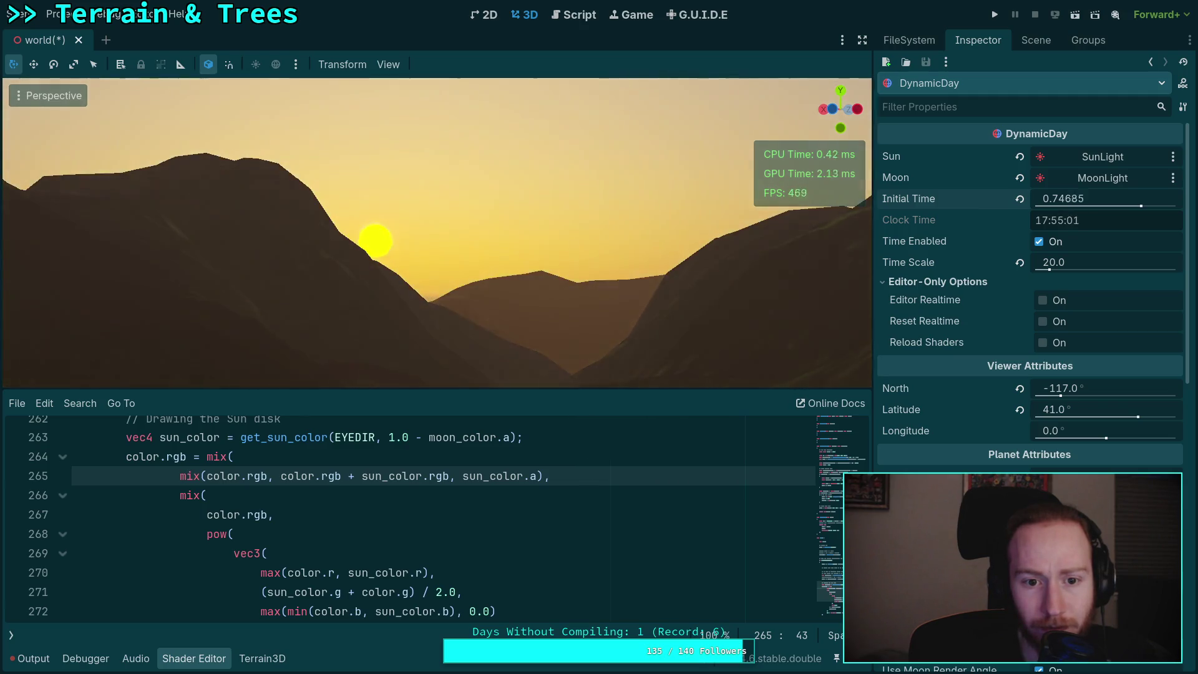
{"action": "mouse_move", "coordinate": [1098, 199]}
{"action": "left_mouse_down"}
{"action": "mouse_move", "coordinate": [1065, 198]}
{"action": "mouse_move", "coordinate": [1087, 198]}
{"action": "left_mouse_up"}
{"action": "scroll", "coordinate": [512, 501], "scroll_direction": "down", "scroll_amount": 3}
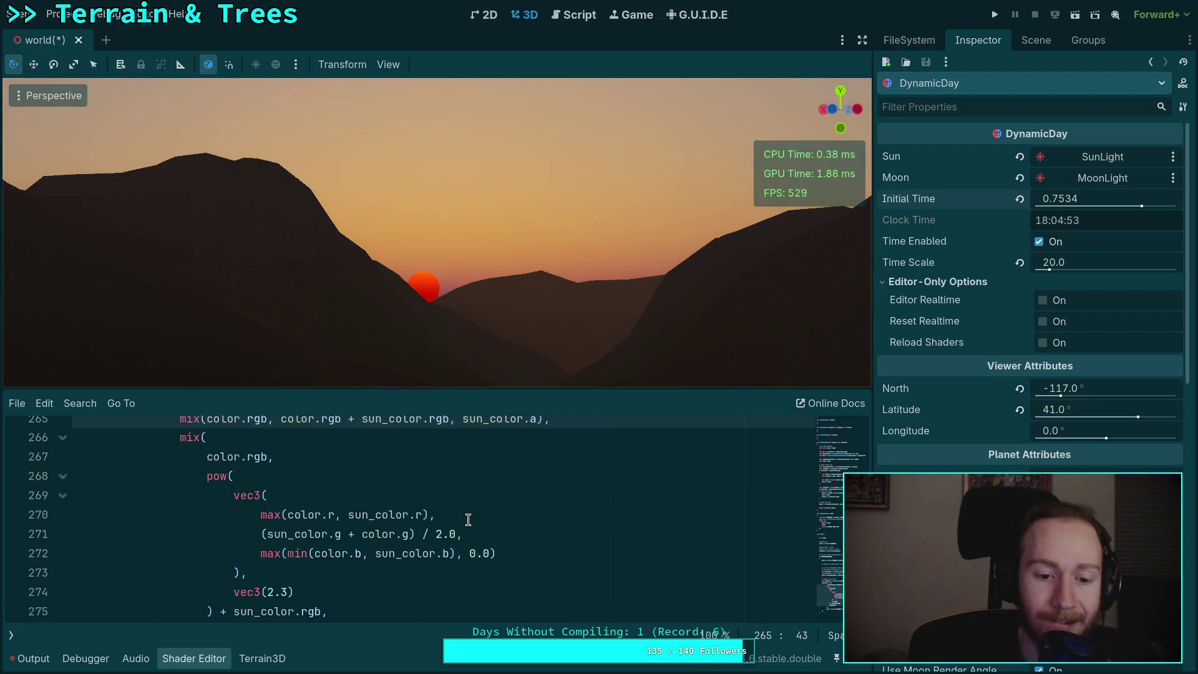
- Place the caret after 2.8 on line 278, then before the mix call on line 265
{"action": "left_click", "coordinate": [514, 553]}
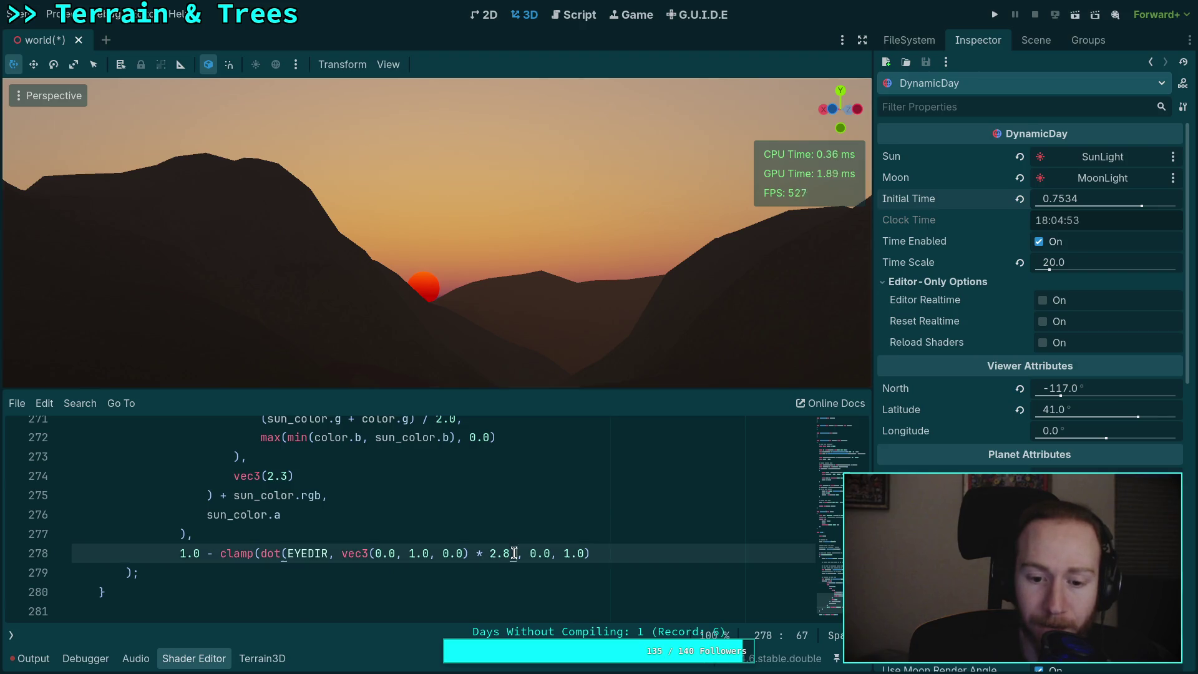
{"action": "scroll", "coordinate": [257, 534], "scroll_direction": "up", "scroll_amount": 1}
{"action": "scroll", "coordinate": [257, 533], "scroll_direction": "up", "scroll_amount": 3}
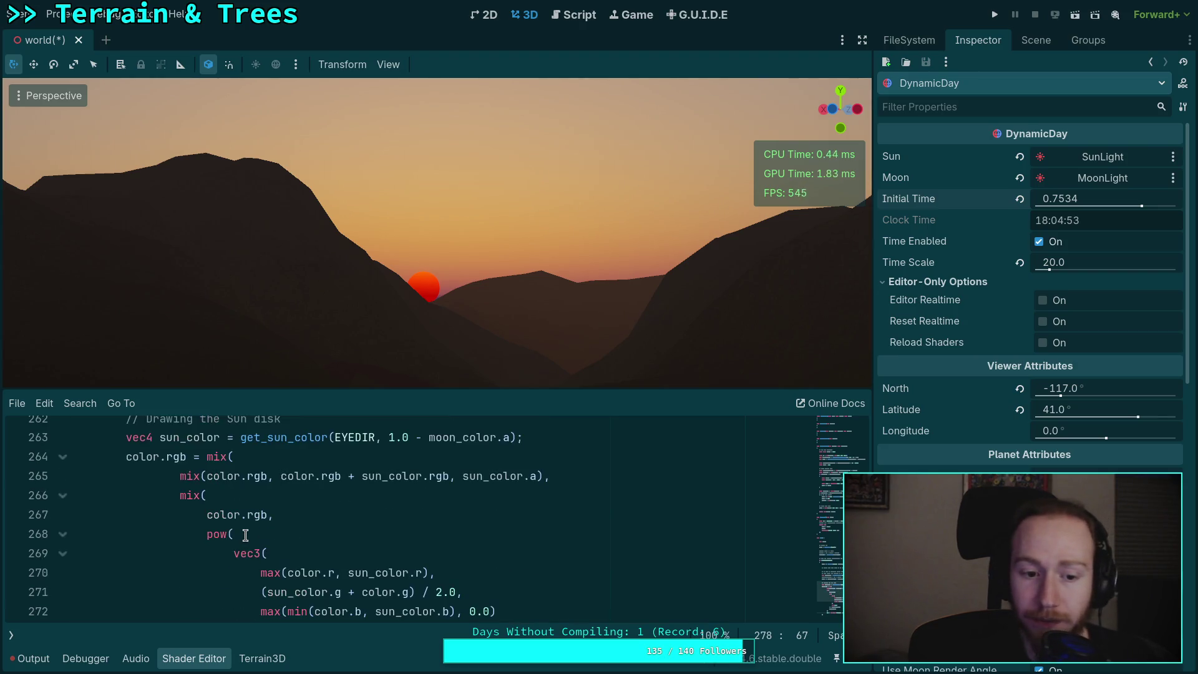
{"action": "left_click", "coordinate": [180, 478]}
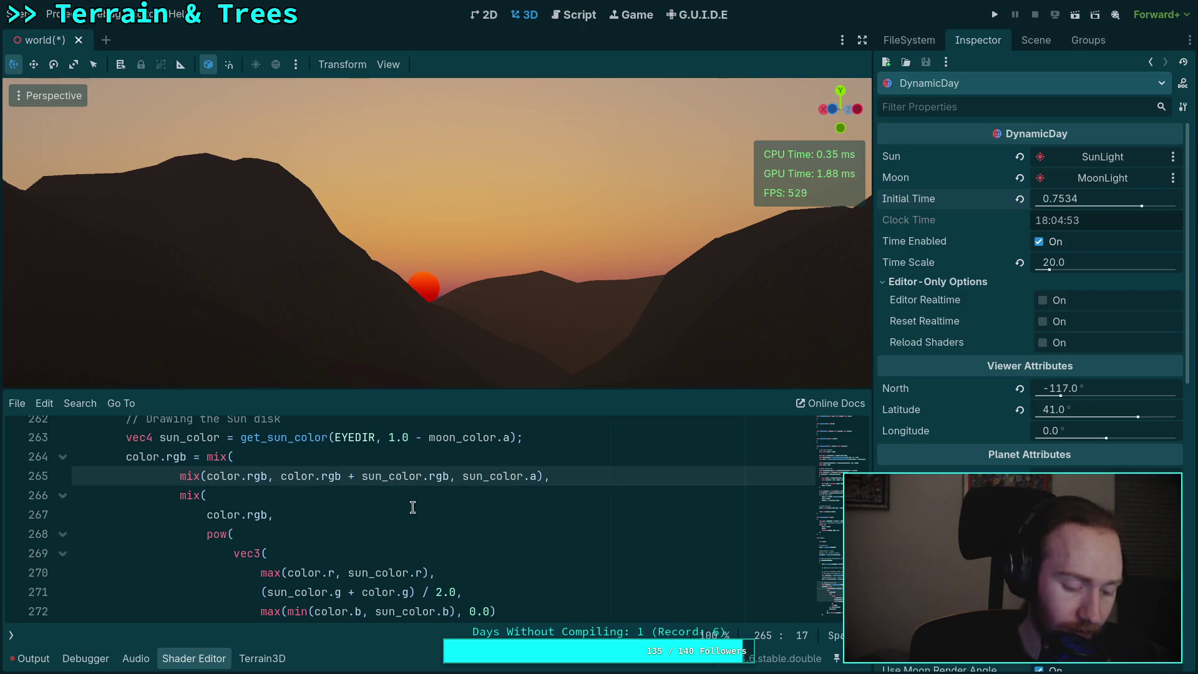
- Insert vec3(0.0), // before line 265's mix call, commenting out the original blend
{"action": "type", "text": "vec3(0.0,"}
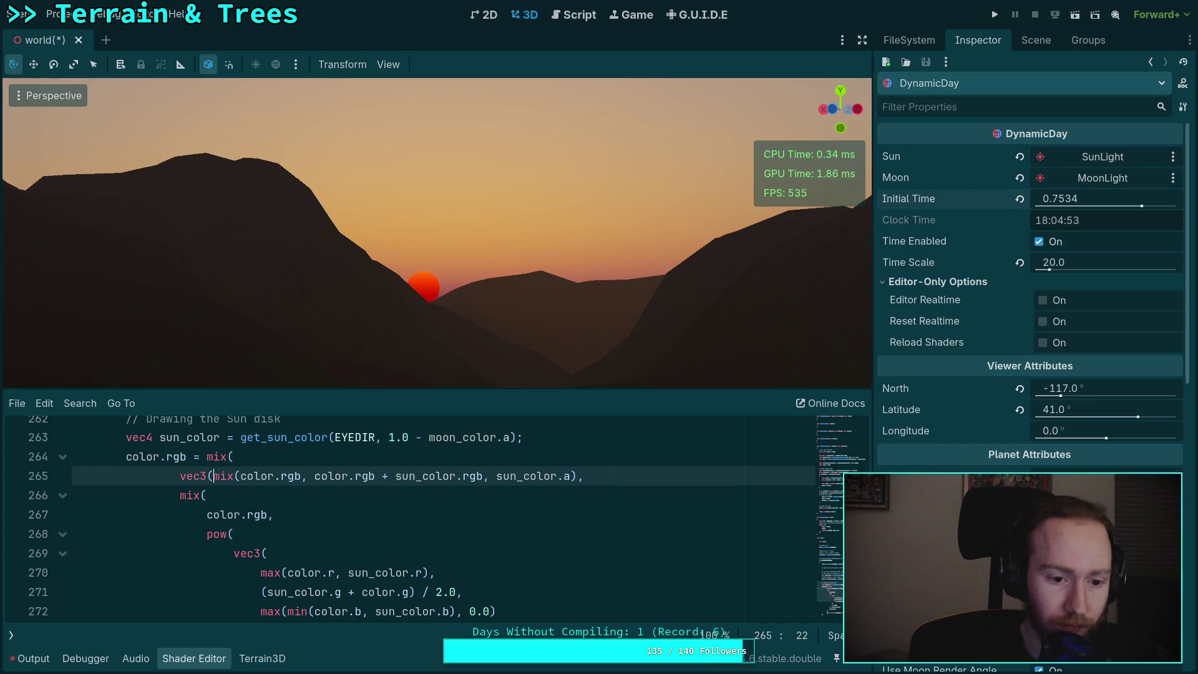
{"action": "key", "text": "BackSpace"}
{"action": "type", "text": "), //"}
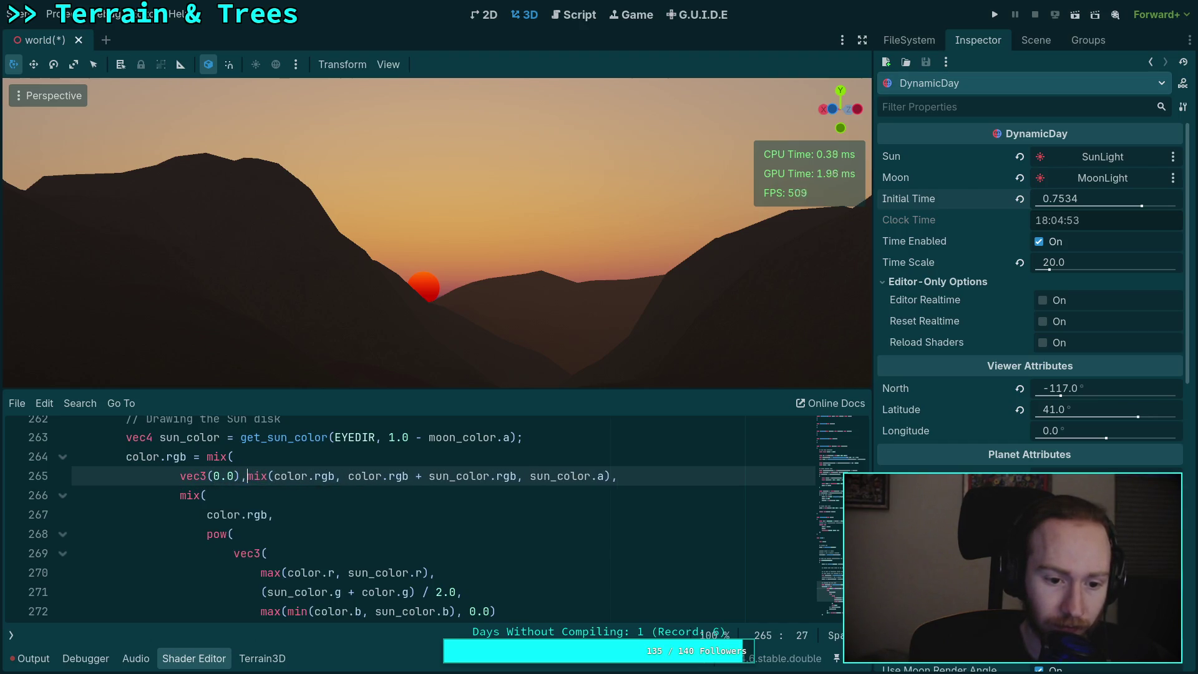
{"action": "scroll", "coordinate": [455, 561], "scroll_direction": "down", "scroll_amount": 2}
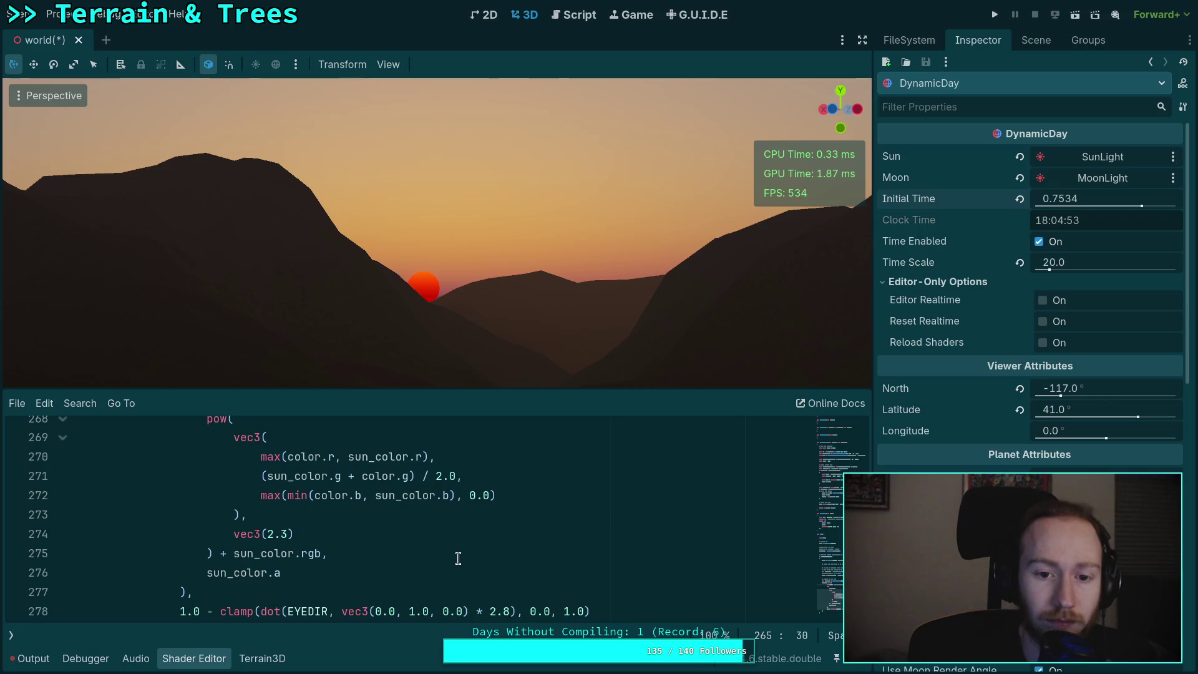
{"action": "left_click_drag", "start_coordinate": [773, 214], "coordinate": [774, 214]}
{"action": "left_click_drag", "start_coordinate": [610, 342], "coordinate": [610, 342]}
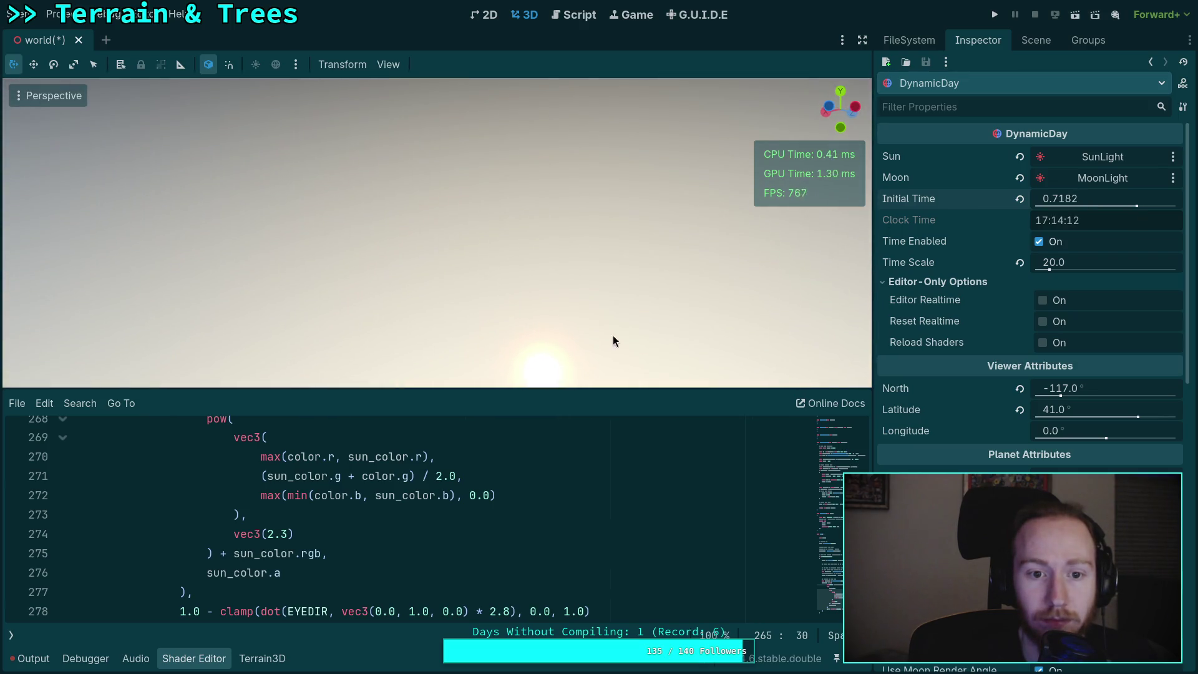
- Tune Initial Time to 0.7431 (17:50:03), orbiting to frame the yellow sun above the ridge
{"action": "left_click_drag", "start_coordinate": [1107, 216], "coordinate": [1107, 216]}
{"action": "left_click_drag", "start_coordinate": [788, 216], "coordinate": [788, 216]}
{"action": "left_click_drag", "start_coordinate": [1098, 198], "coordinate": [1098, 198]}
{"action": "left_click_drag", "start_coordinate": [436, 230], "coordinate": [250, 231]}
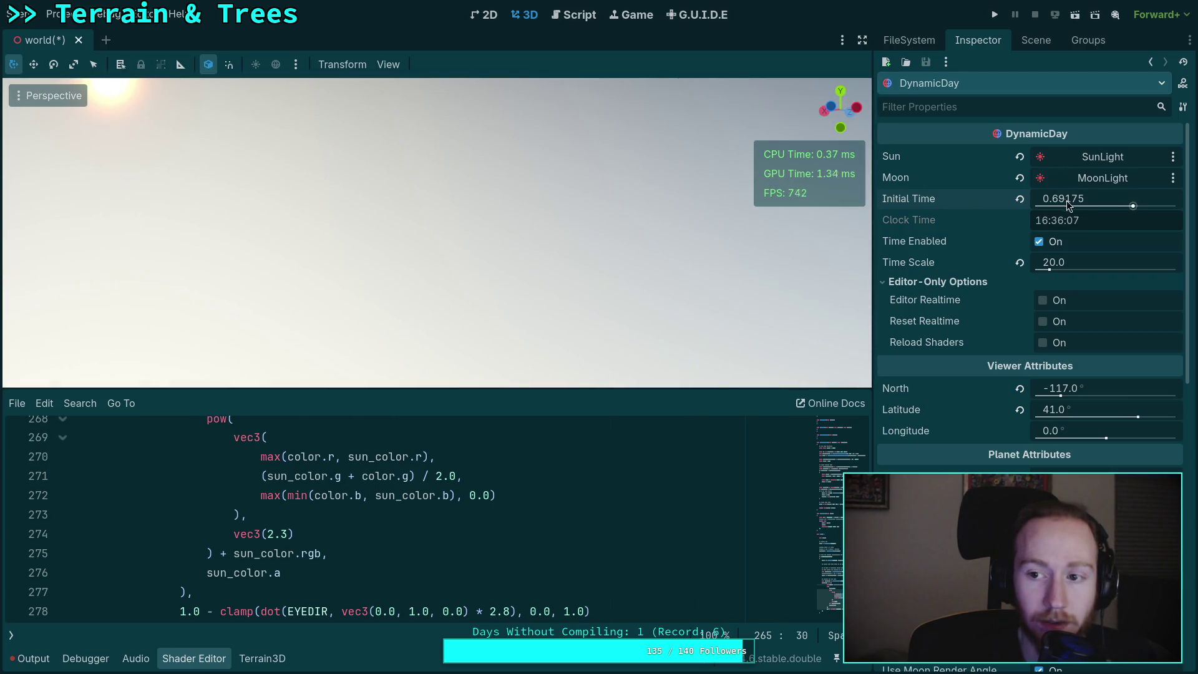
{"action": "left_click_drag", "start_coordinate": [1133, 206], "coordinate": [1142, 208]}
{"action": "left_click_drag", "start_coordinate": [533, 250], "coordinate": [533, 138]}
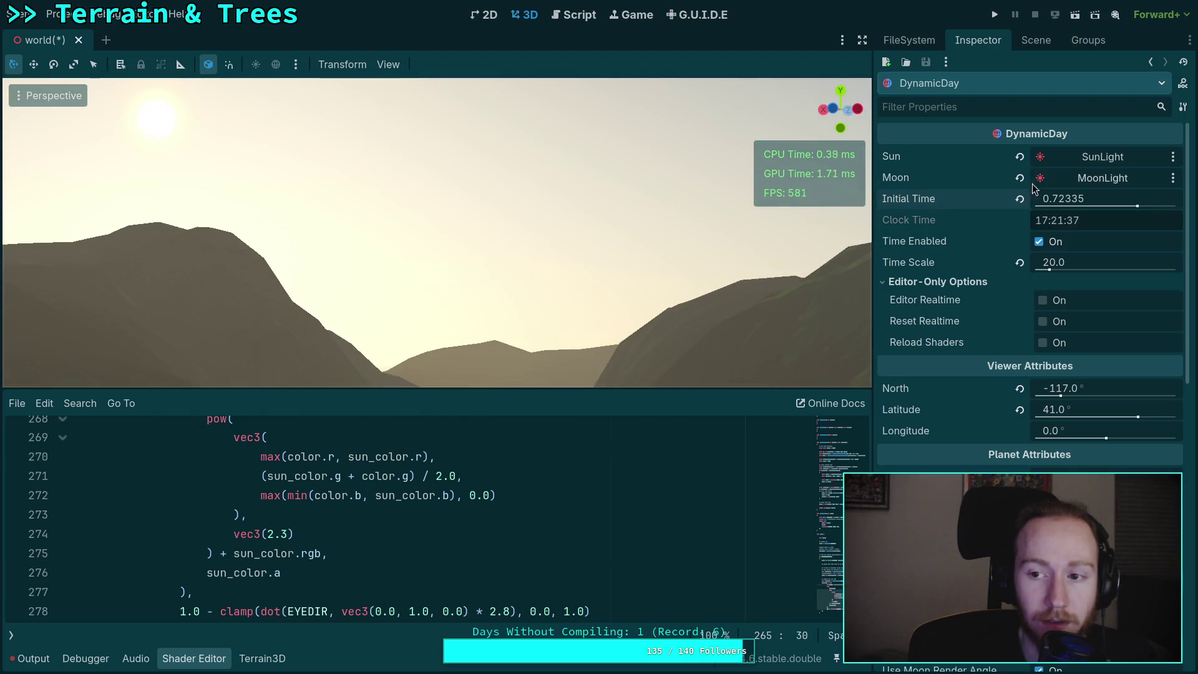
{"action": "left_click_drag", "start_coordinate": [639, 156], "coordinate": [554, 149]}
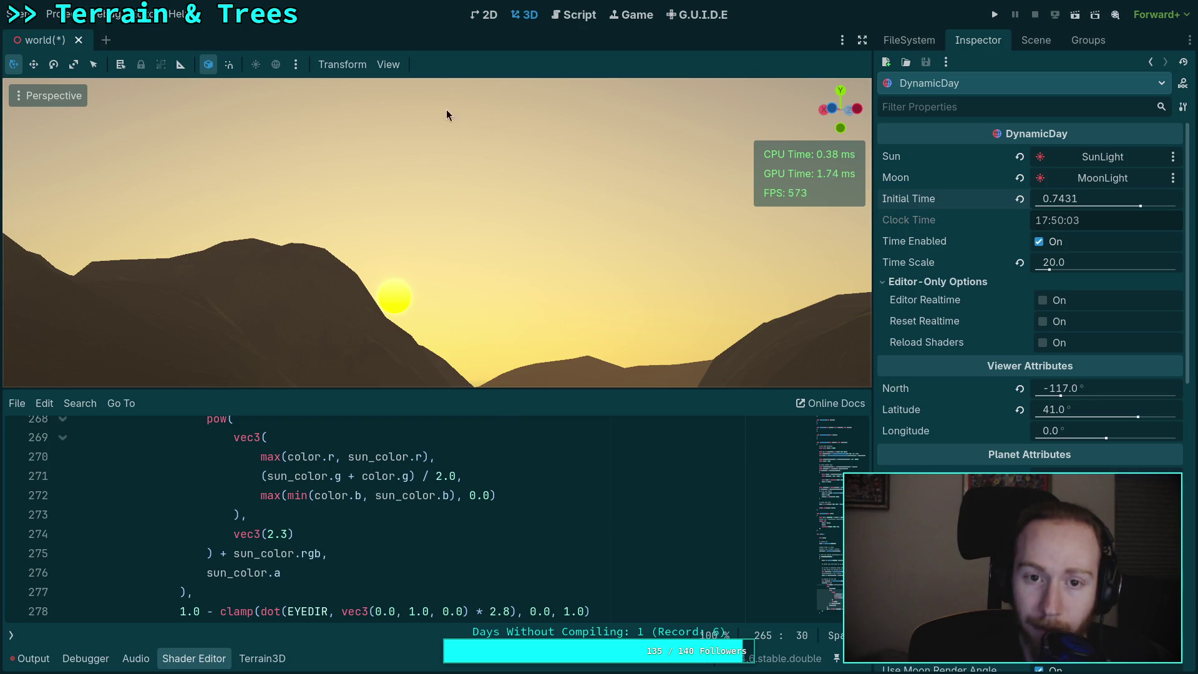
- Set the viewport's Perspective VFOV to 20 in View Settings
{"action": "left_click", "coordinate": [385, 64]}
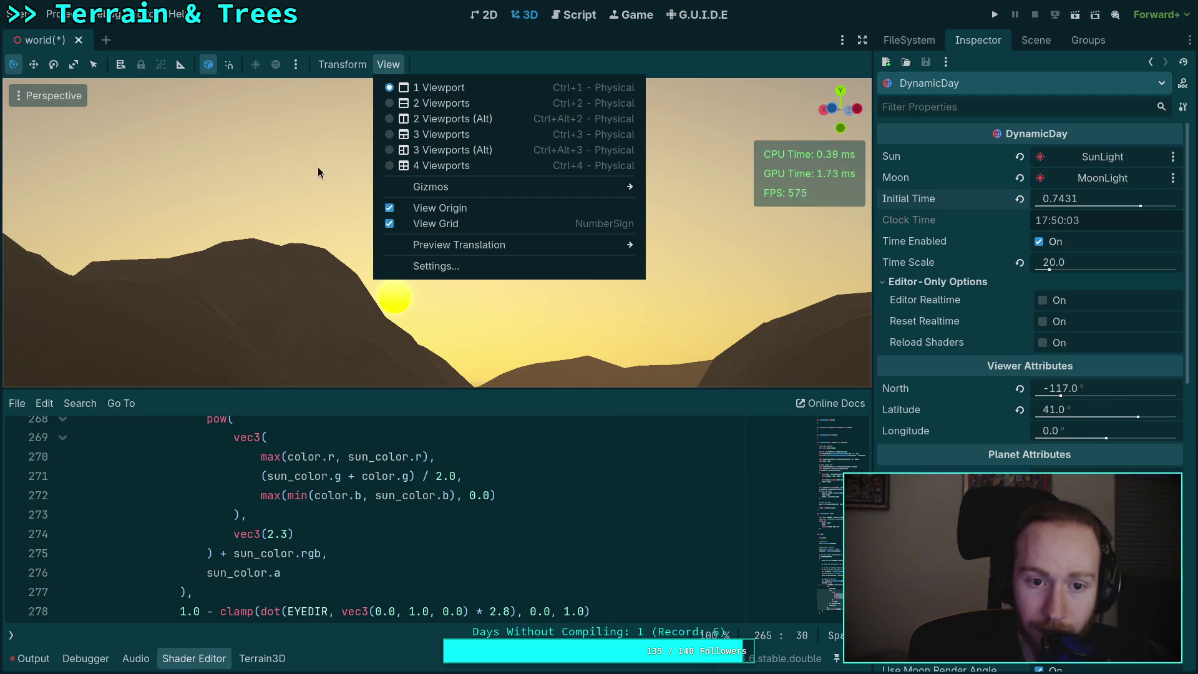
{"action": "left_click", "coordinate": [421, 265]}
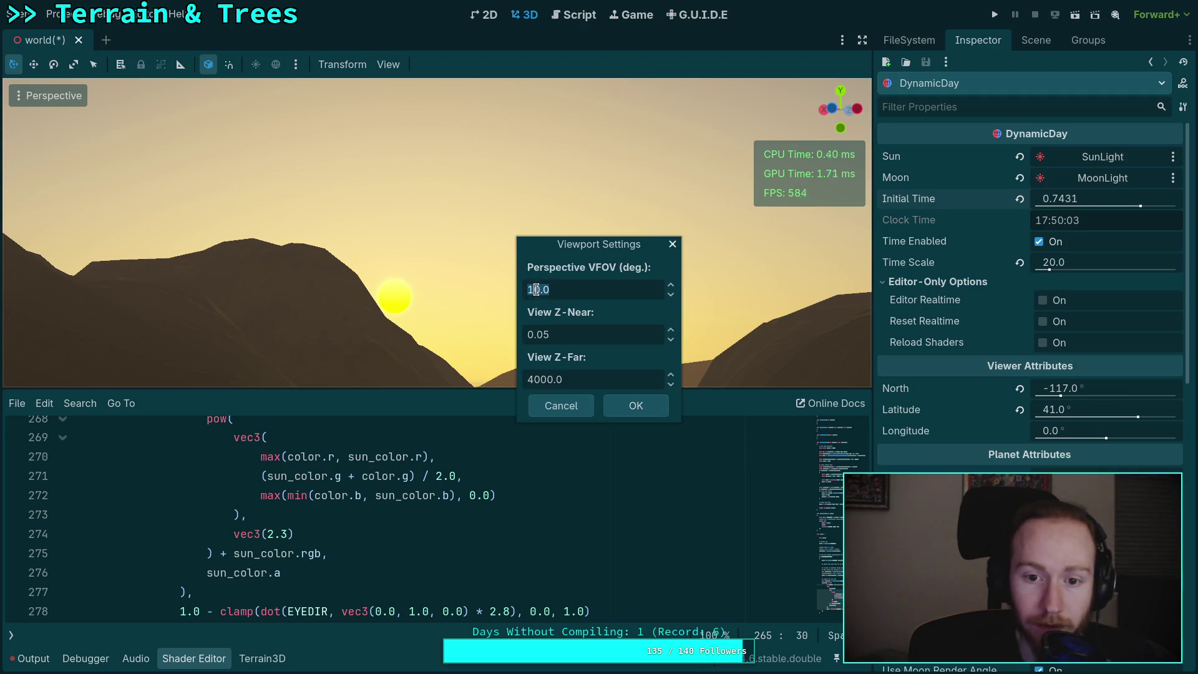
{"action": "type", "text": "20"}
{"action": "key", "text": "Tab"}
{"action": "left_click", "coordinate": [630, 406]}
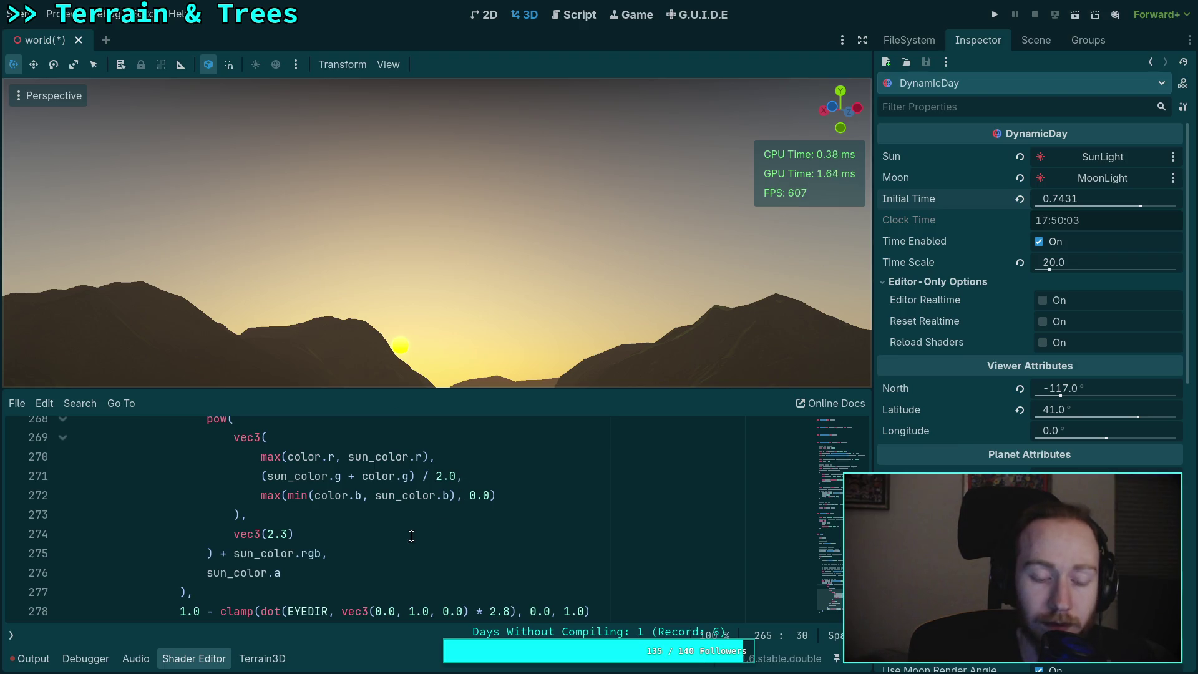
- Try 2.0 and 3.0 as line 278's horizon-fade multiplier, reverting to 2.0
{"action": "scroll", "coordinate": [379, 566], "scroll_direction": "down", "scroll_amount": 1}
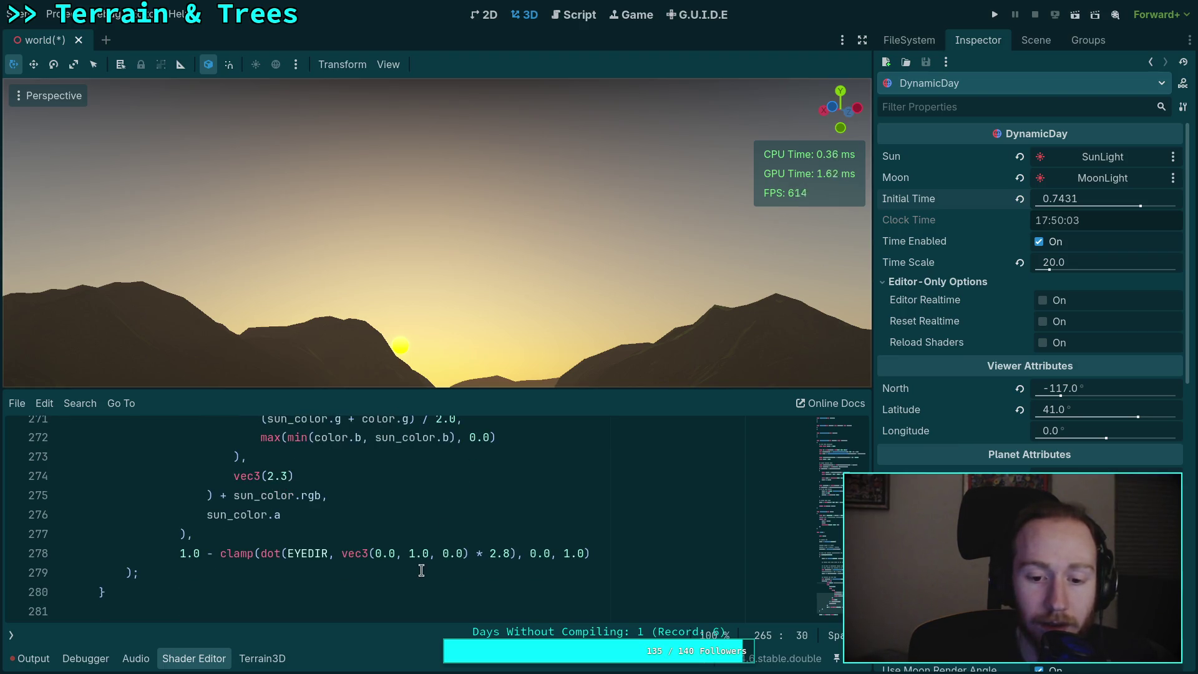
{"action": "double_click", "coordinate": [501, 552]}
{"action": "left_click_drag", "start_coordinate": [504, 553], "coordinate": [508, 552]}
{"action": "type", "text": "2.0"}
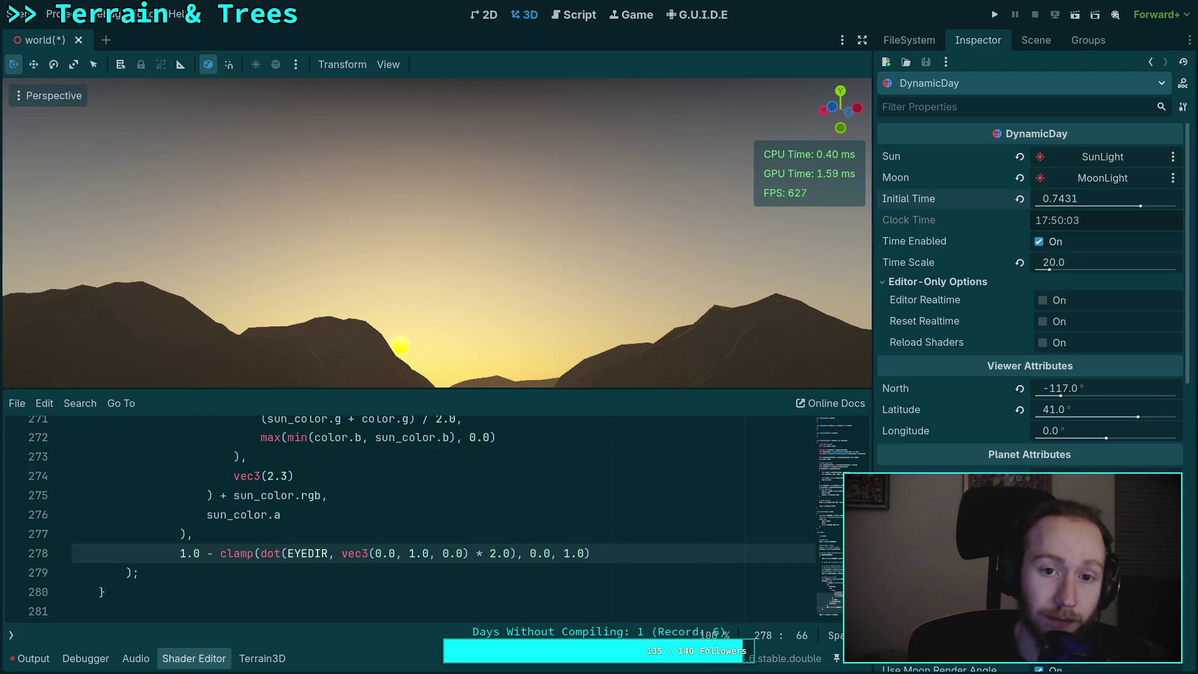
{"action": "key", "text": "shift+Left"}
{"action": "key", "text": "shift+Left"}
{"action": "key", "text": "shift+Left"}
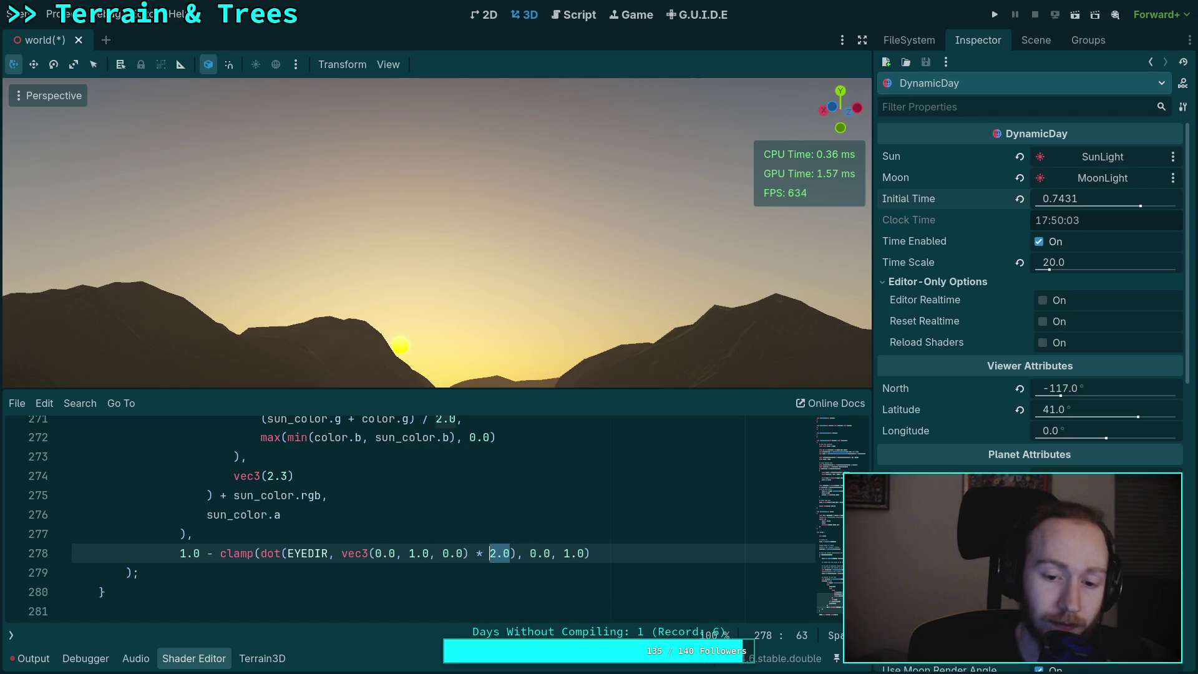
{"action": "type", "text": "3.0"}
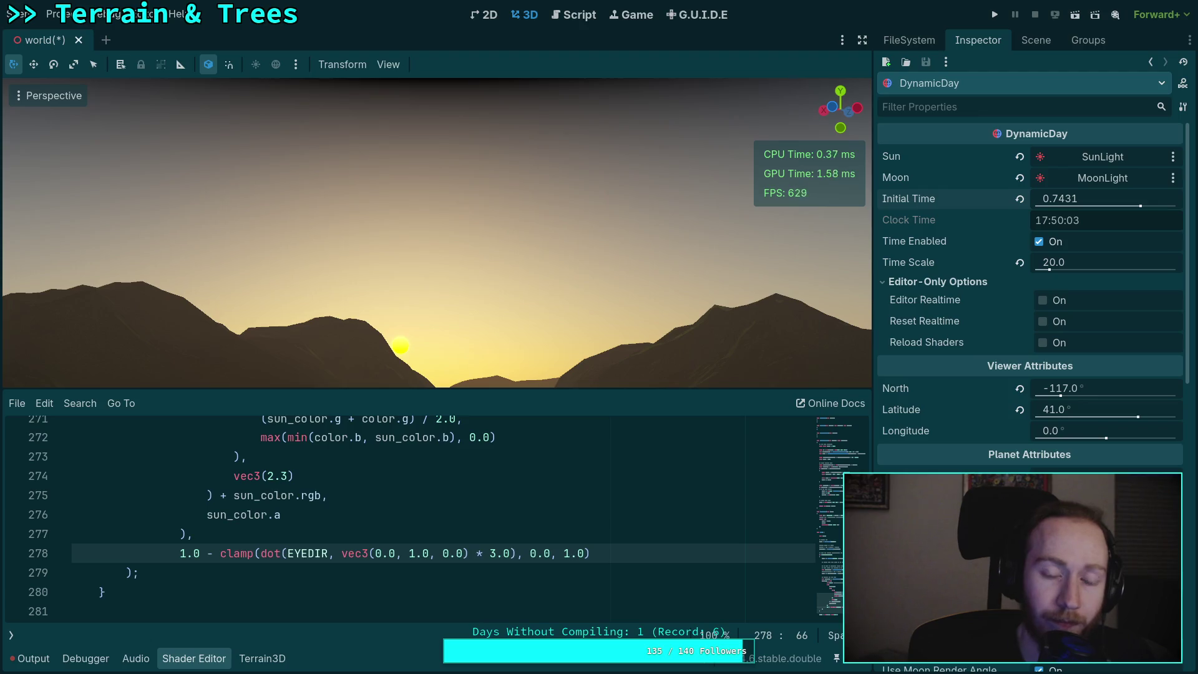
{"action": "left_click_drag", "start_coordinate": [386, 374], "coordinate": [411, 399]}
{"action": "key", "text": "ctrl+z"}
{"action": "key", "text": "ctrl+z"}
{"action": "key", "text": "Right"}
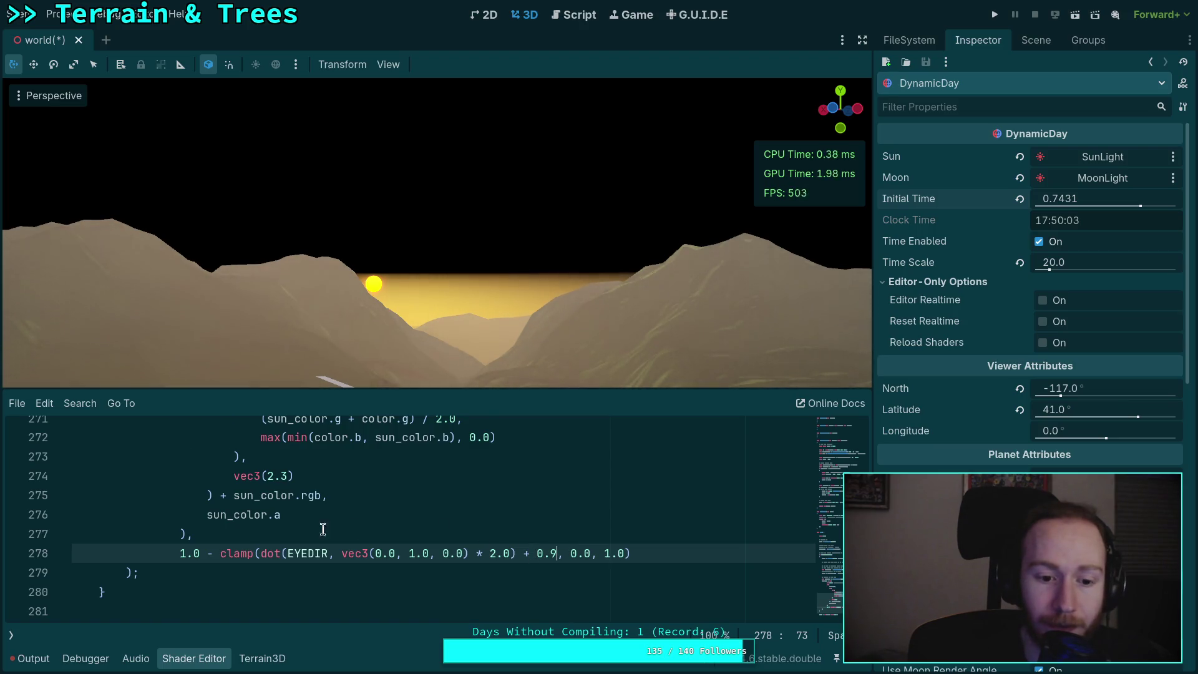
- Change line 278's horizon fade to * 1.0) + 0.94
{"action": "double_click", "coordinate": [494, 553]}
{"action": "type", "text": "1"}
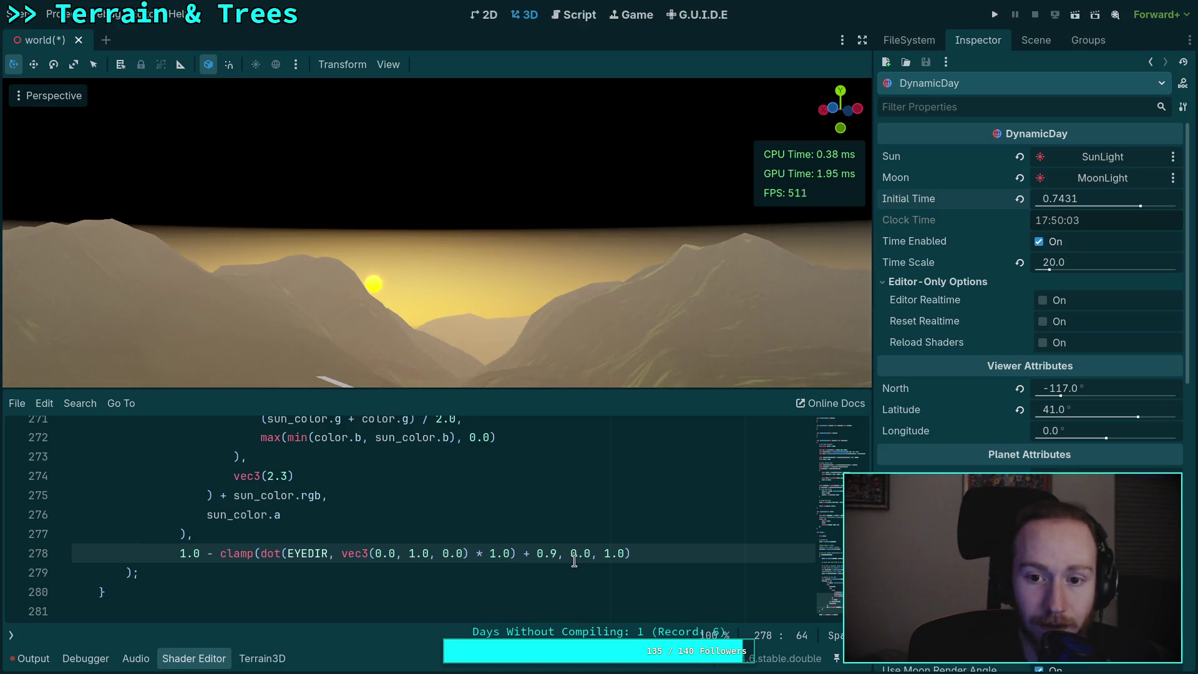
{"action": "left_click_drag", "start_coordinate": [557, 553], "coordinate": [552, 550]}
{"action": "type", "text": "98"}
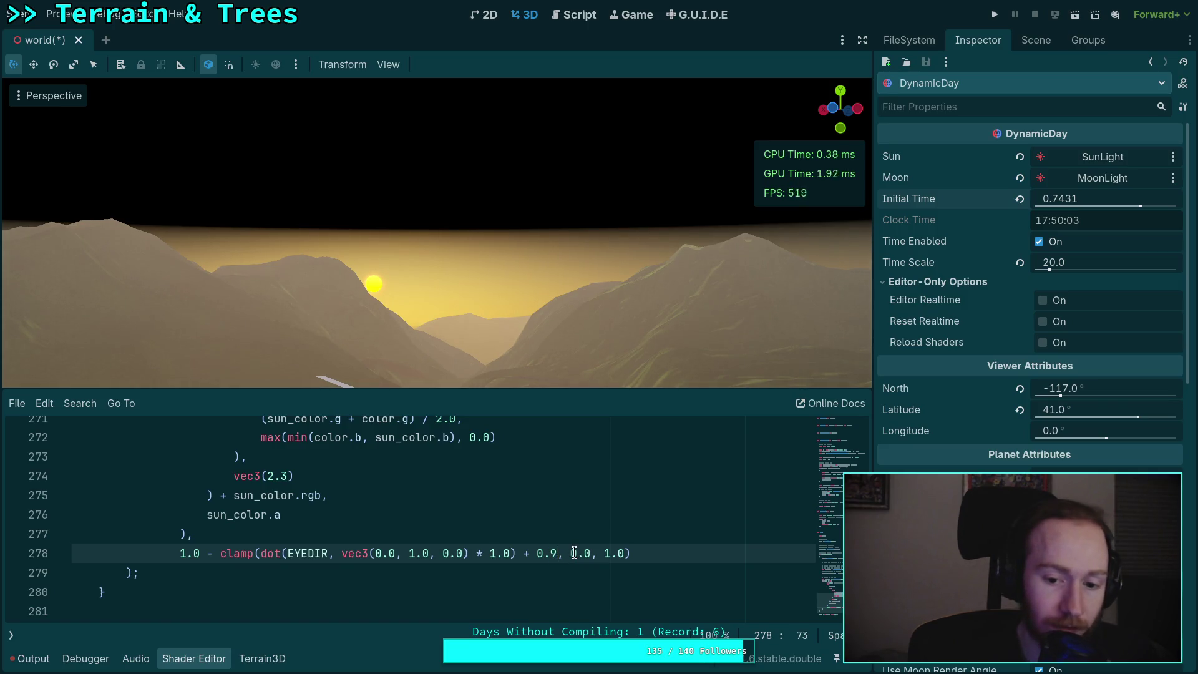
{"action": "key", "text": "BackSpace"}
{"action": "type", "text": "6"}
{"action": "key", "text": "shift+Left"}
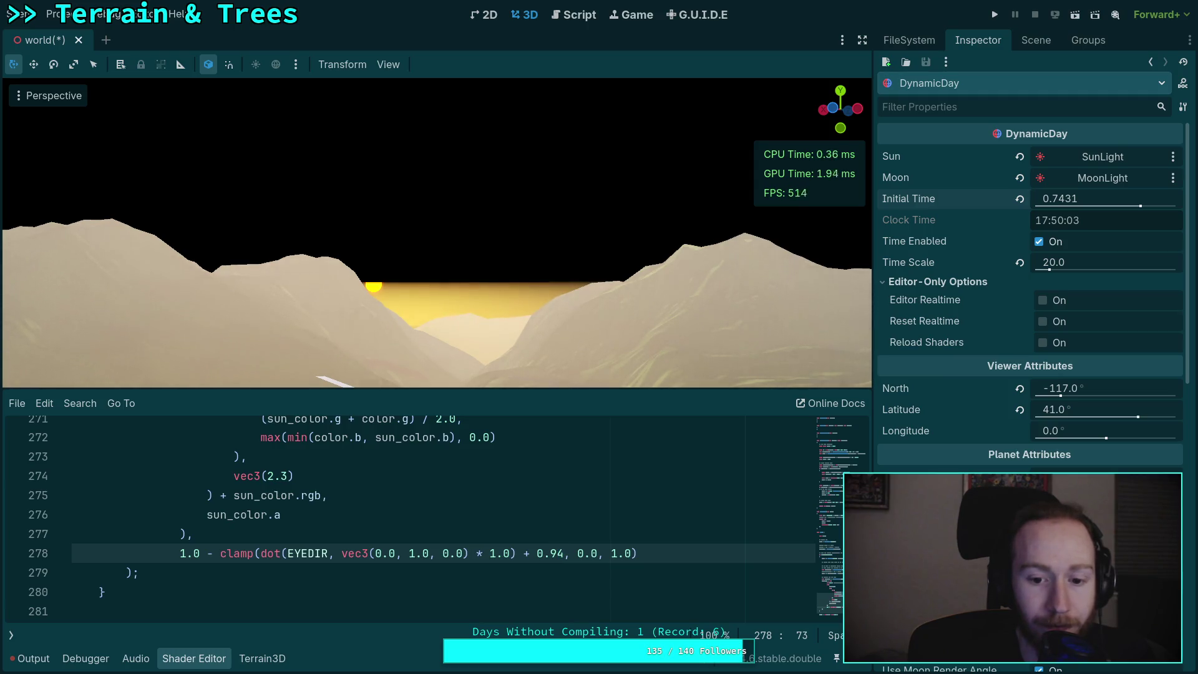
{"action": "key", "text": "Right"}
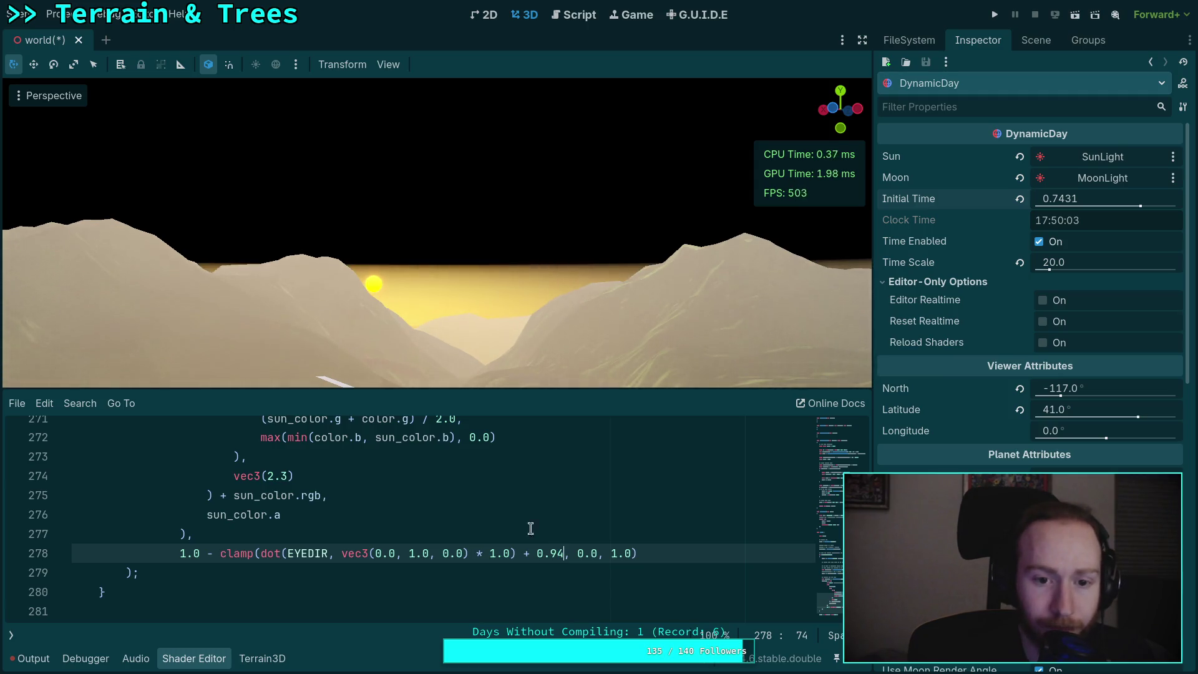
- Delete the vec3(0.0), // placeholder to restore line 265's original sun-disk mix
{"action": "scroll", "coordinate": [405, 518], "scroll_direction": "up", "scroll_amount": 3}
{"action": "left_click_drag", "start_coordinate": [179, 476], "coordinate": [262, 474]}
{"action": "key", "text": "BackSpace"}
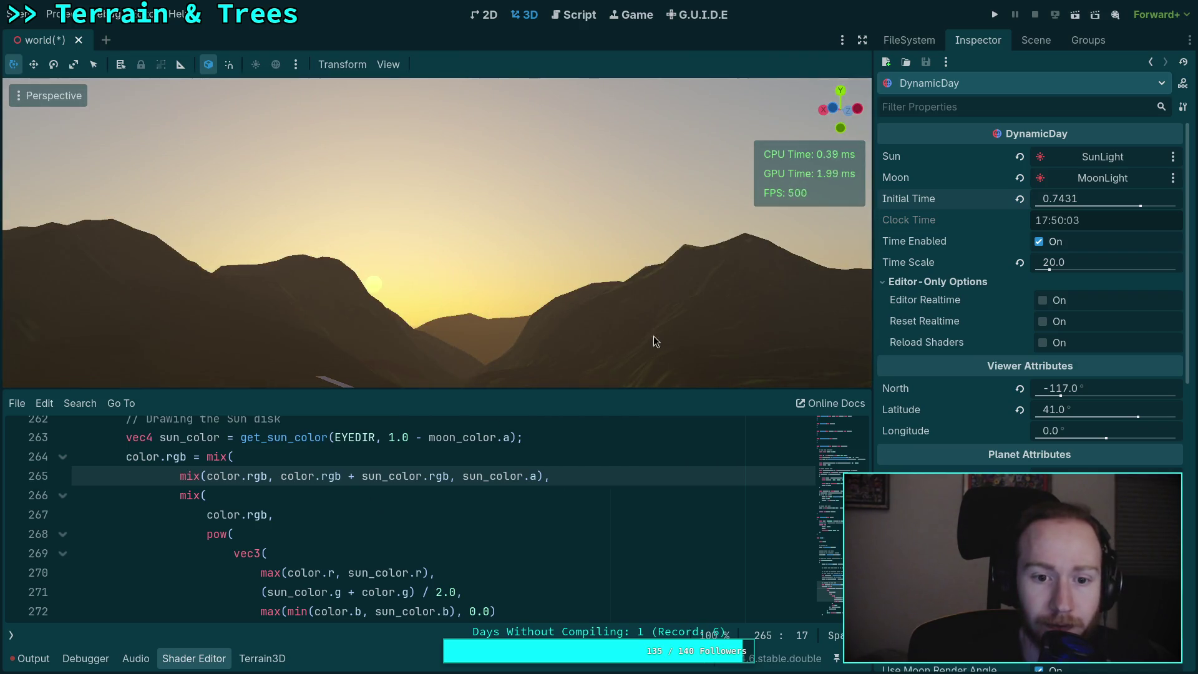
- Nudge Initial Time to 0.7555 with the sun kept in frame
{"action": "left_click_drag", "start_coordinate": [653, 335], "coordinate": [683, 317]}
{"action": "left_click_drag", "start_coordinate": [1140, 206], "coordinate": [1142, 206]}
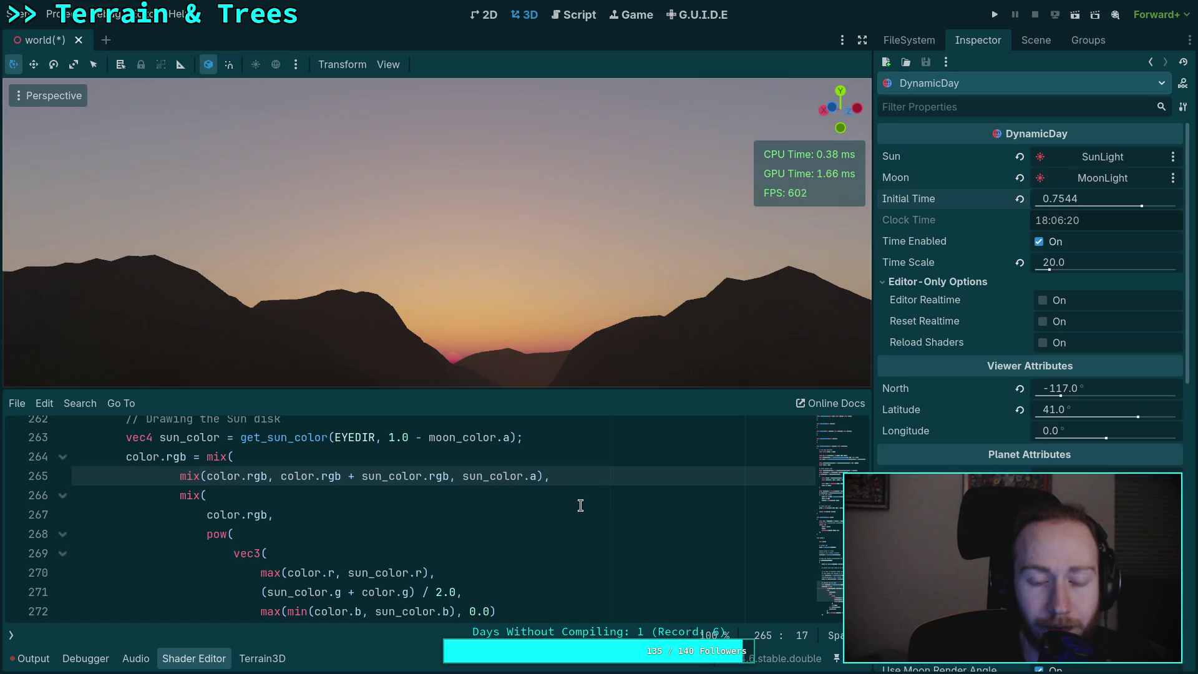
{"action": "left_click_drag", "start_coordinate": [1072, 200], "coordinate": [1073, 201]}
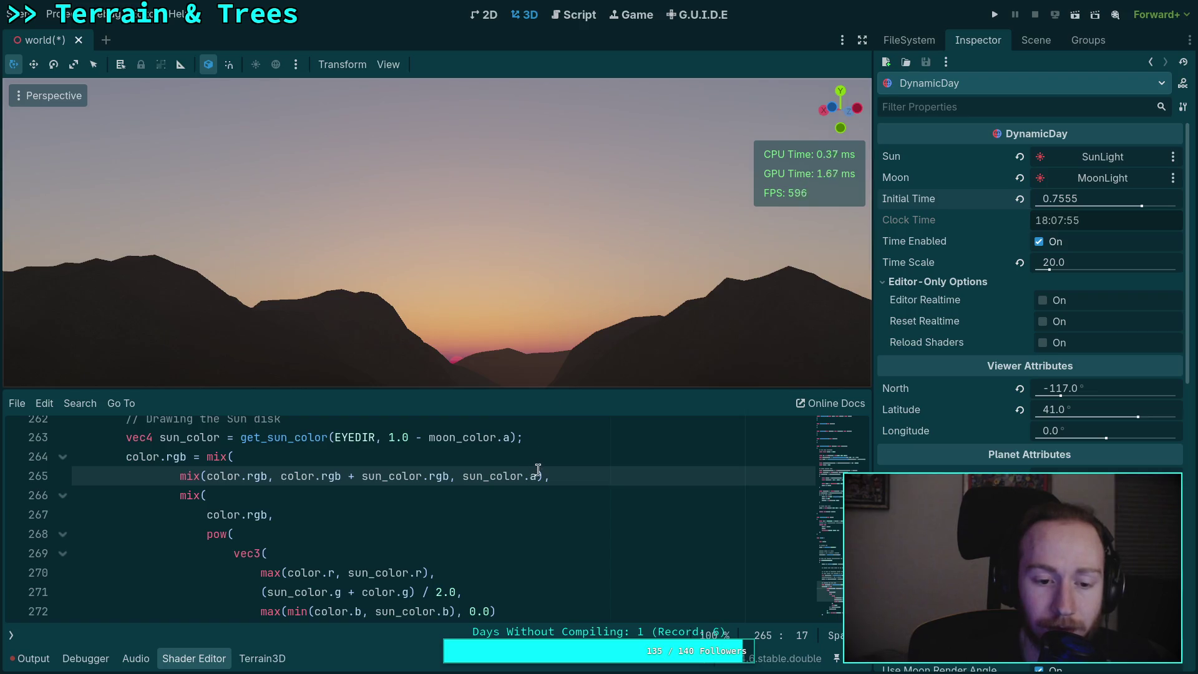
- Change line 278's horizon-fade multiplier from 1.0 to 5.0, trying 4 first
{"action": "scroll", "coordinate": [538, 469], "scroll_direction": "down", "scroll_amount": 3}
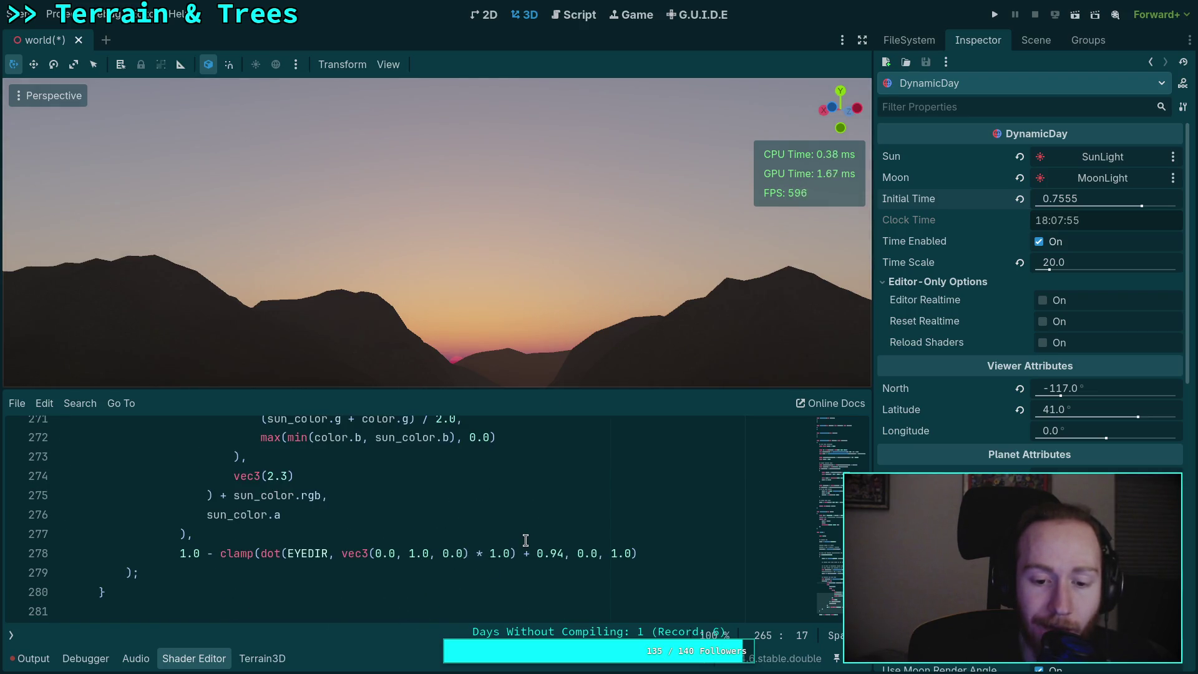
{"action": "double_click", "coordinate": [492, 555]}
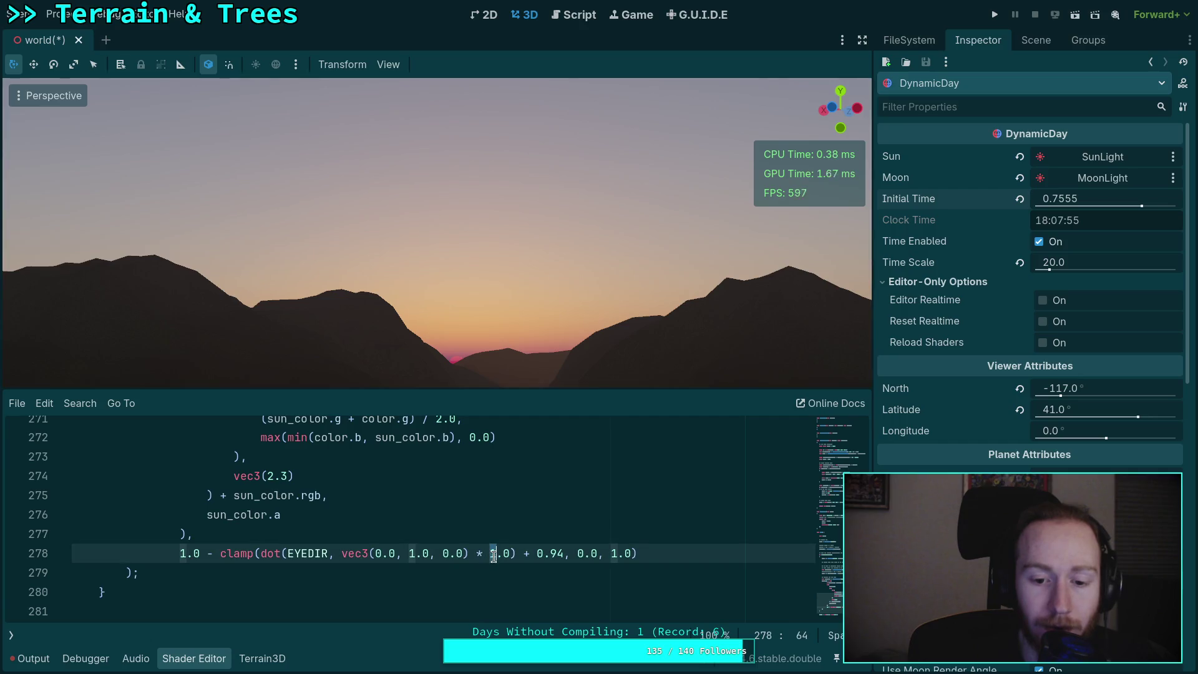
{"action": "type", "text": "4"}
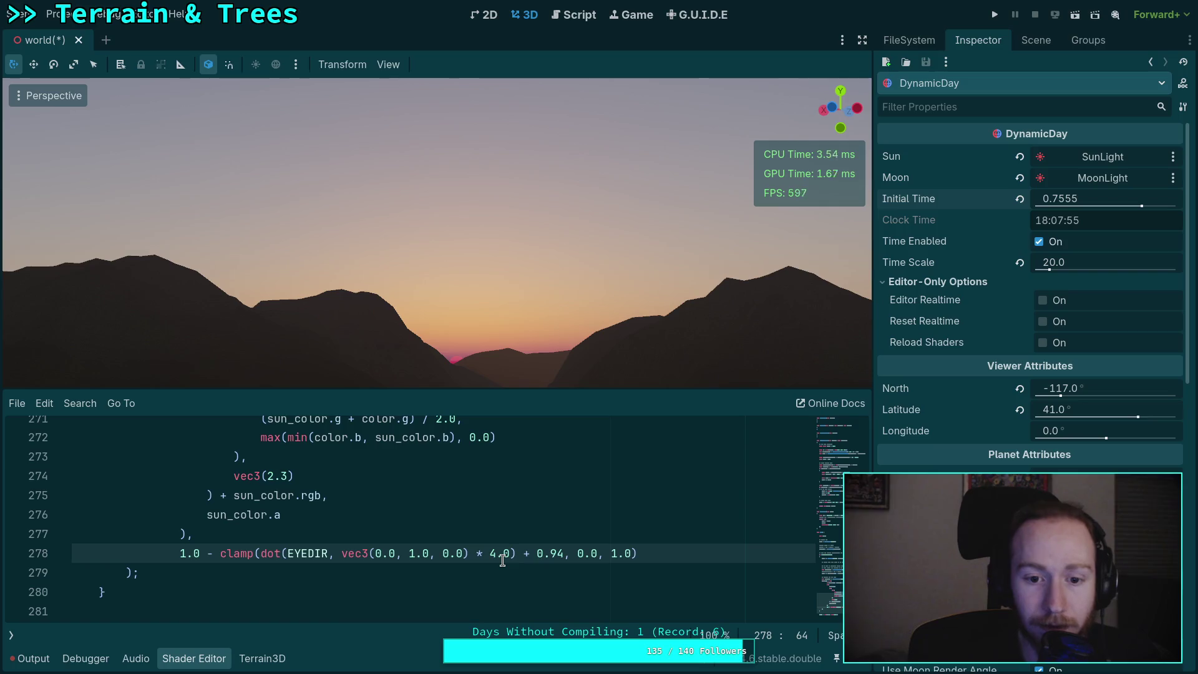
{"action": "double_click", "coordinate": [492, 553]}
{"action": "type", "text": "5"}
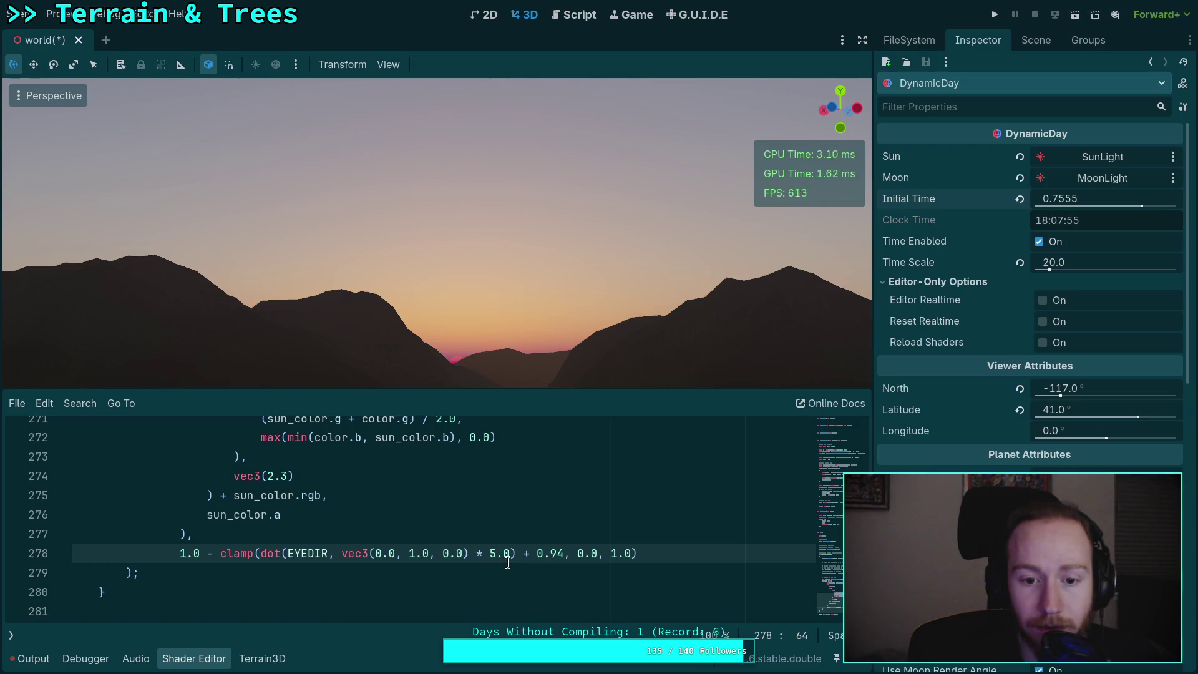
{"action": "scroll", "coordinate": [254, 515], "scroll_direction": "up", "scroll_amount": 3}
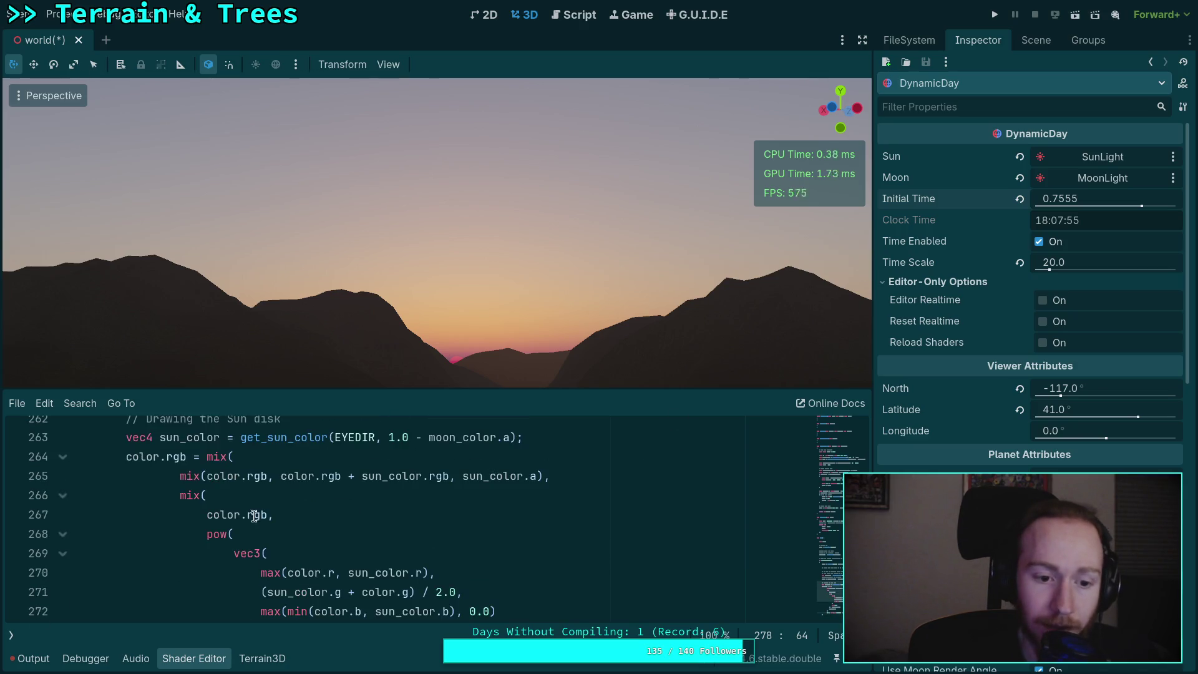
- Replace the sun-disk blend on line 265 with black by inserting 'vec3(0.0), //' before mix
{"action": "left_click", "coordinate": [179, 477]}
{"action": "type", "text": "vec3("}
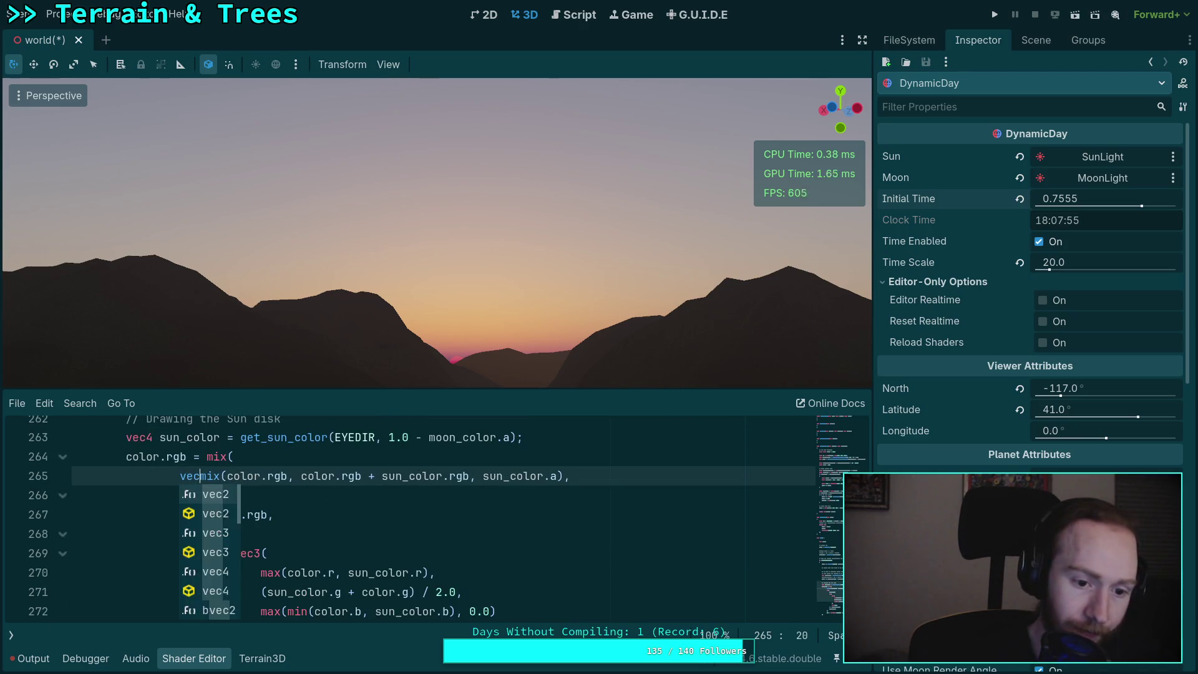
{"action": "type", "text": "0.0),"}
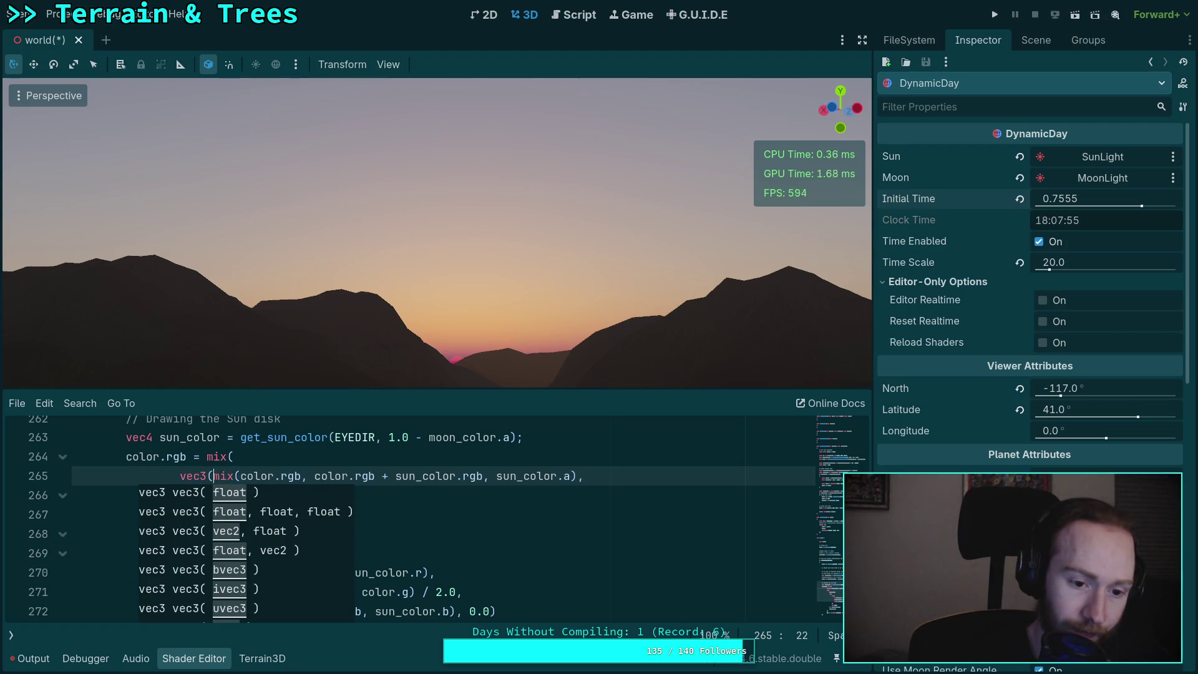
{"action": "type", "text": " //"}
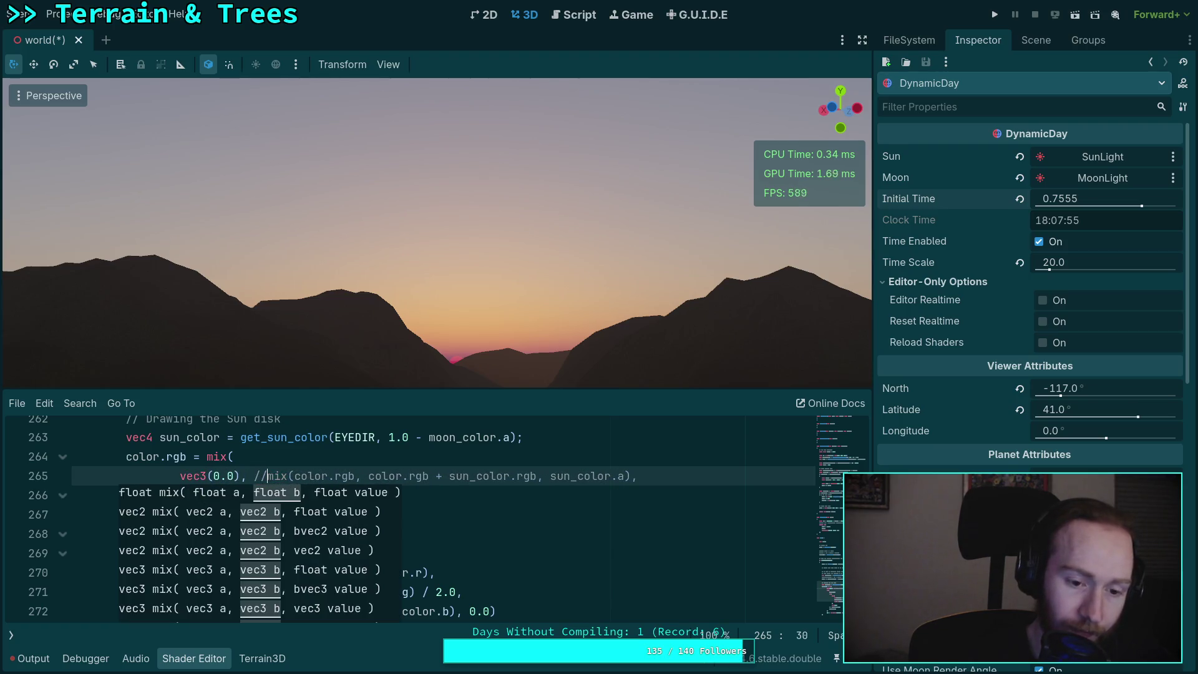
{"action": "left_click", "coordinate": [514, 541]}
{"action": "scroll", "coordinate": [517, 541], "scroll_direction": "down", "scroll_amount": 3}
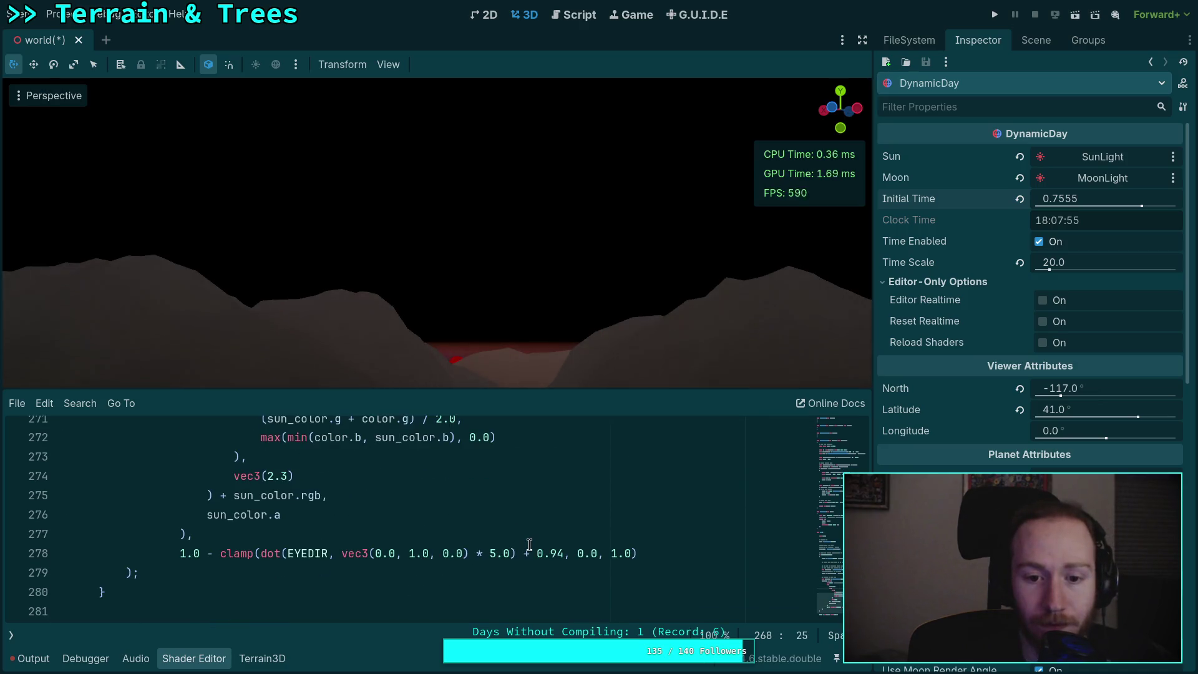
- Set the horizon fade multiplier to 10 and step its offset from 0.94 down to 0.5
{"action": "left_click", "coordinate": [490, 555]}
{"action": "type", "text": "10"}
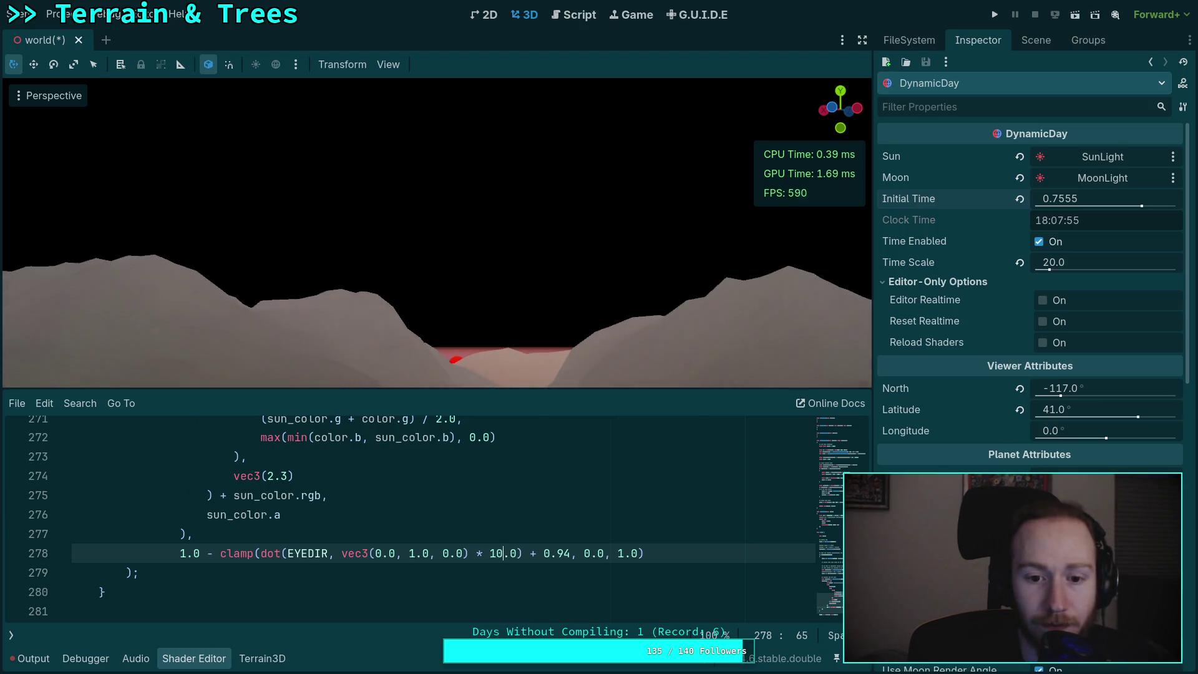
{"action": "left_click", "coordinate": [570, 554]}
{"action": "key", "text": "BackSpace"}
{"action": "type", "text": "5"}
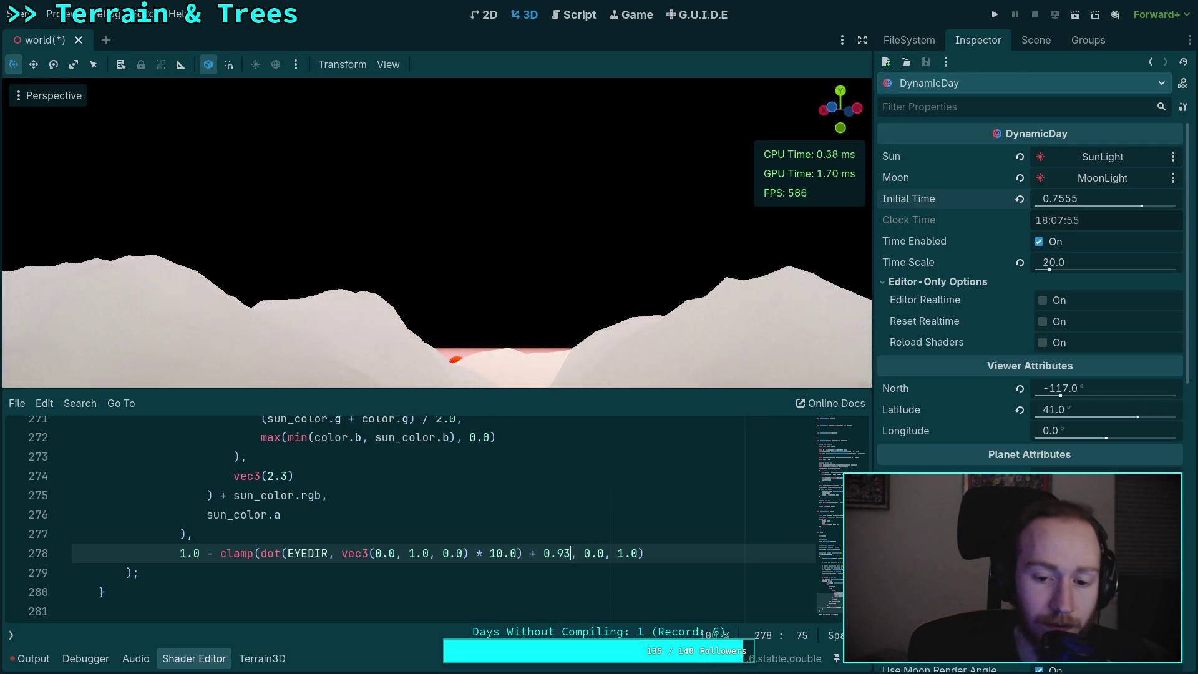
{"action": "key", "text": "shift+Left"}
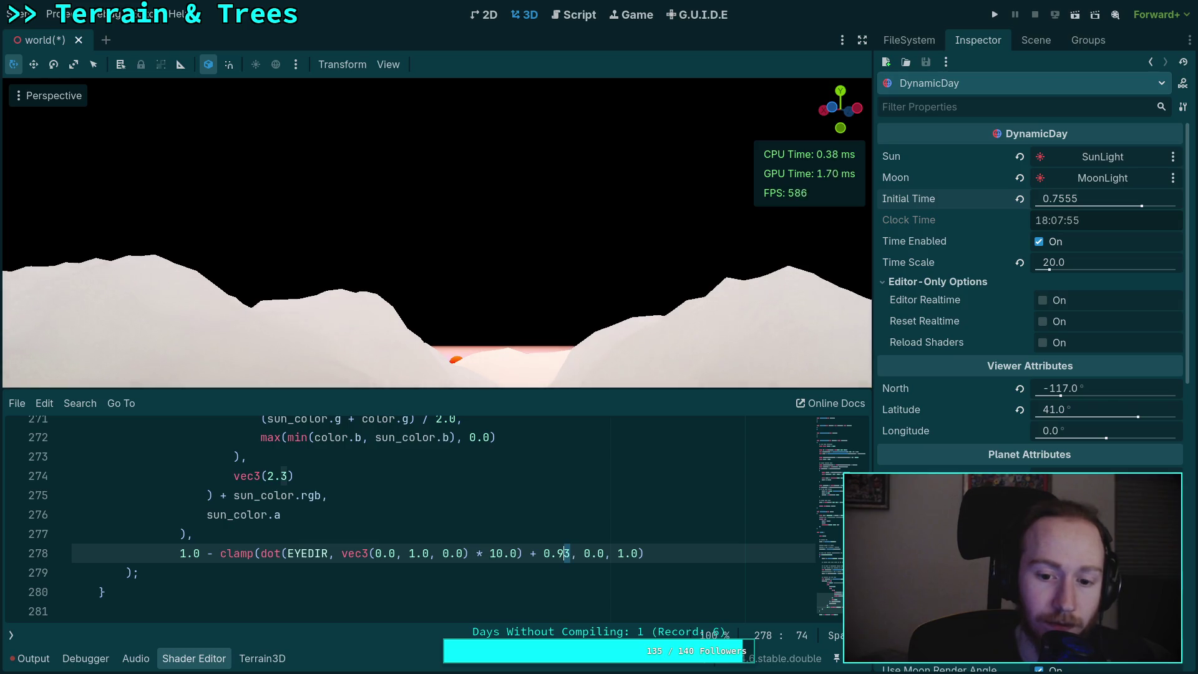
{"action": "type", "text": "0"}
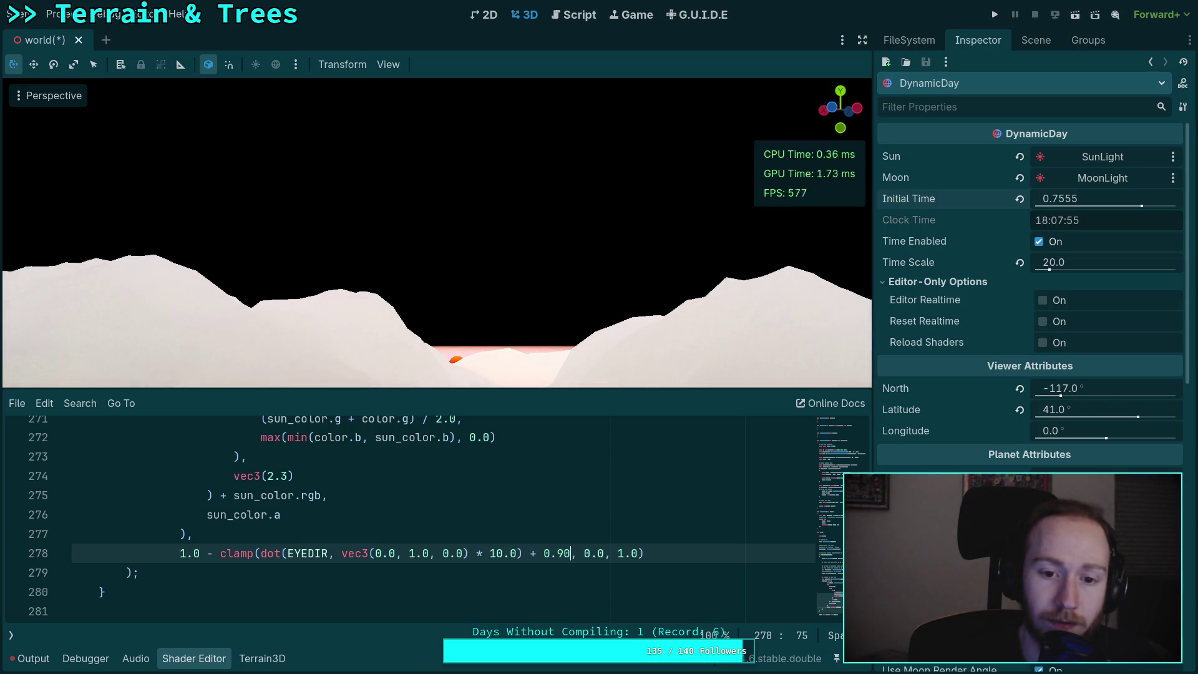
{"action": "key", "text": "shift+Left"}
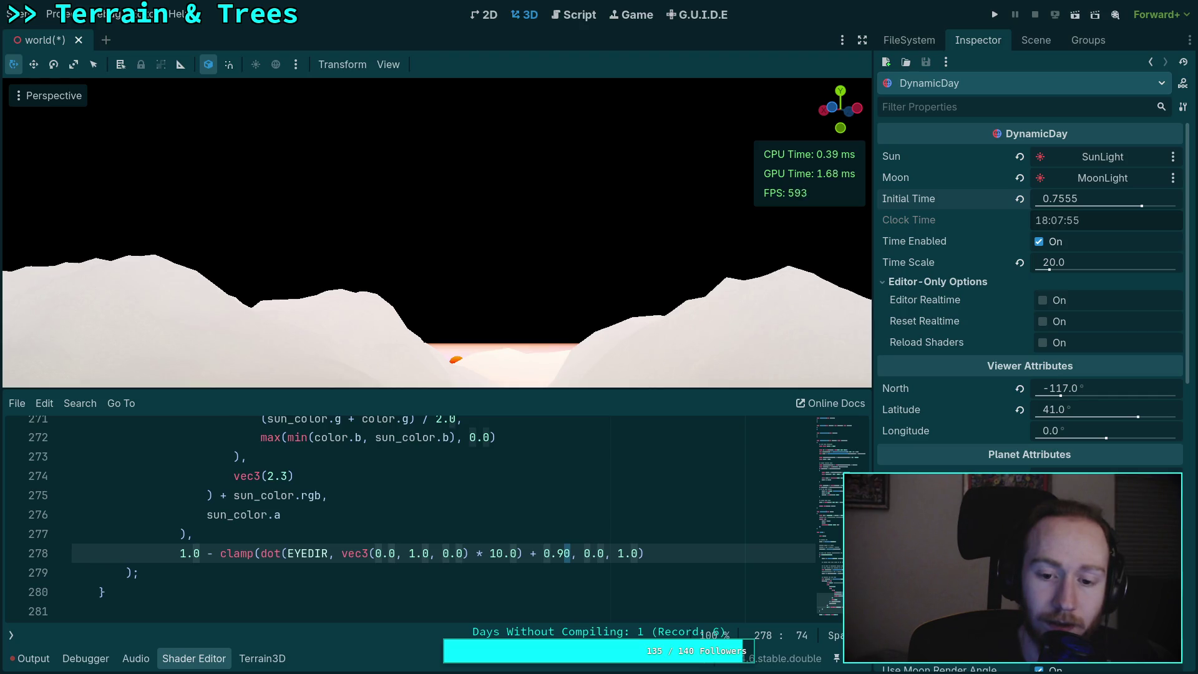
{"action": "key", "text": "shift+Left"}
{"action": "type", "text": "8"}
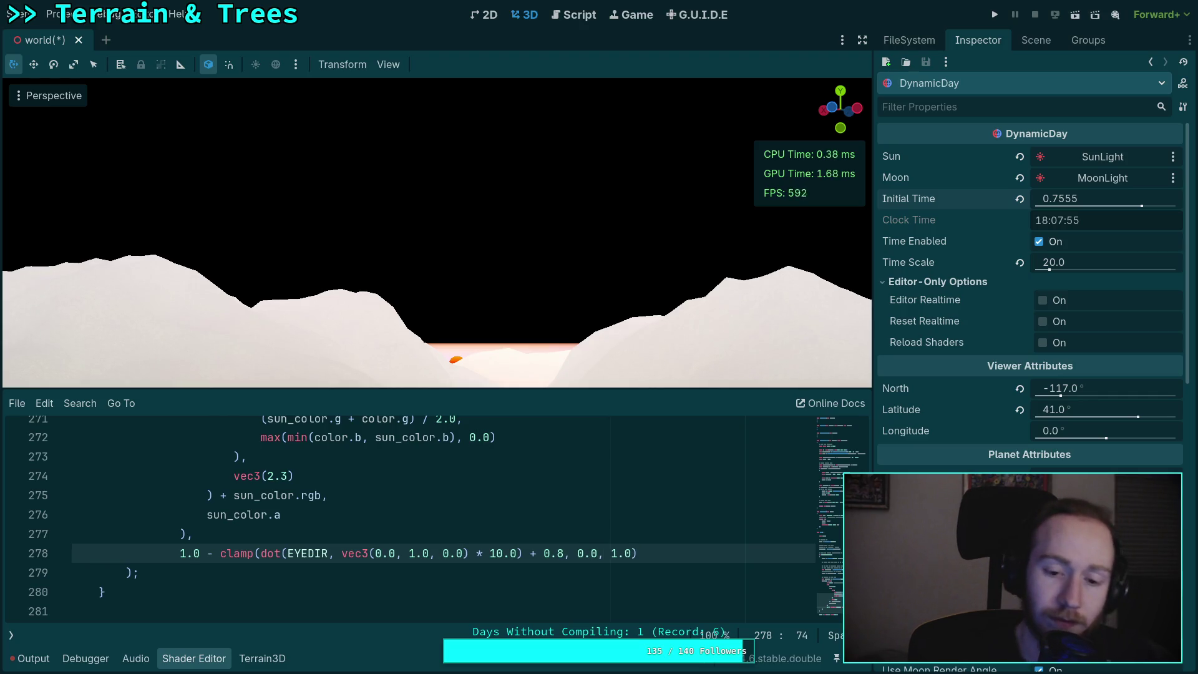
{"action": "key", "text": "shift+Left"}
{"action": "type", "text": "5"}
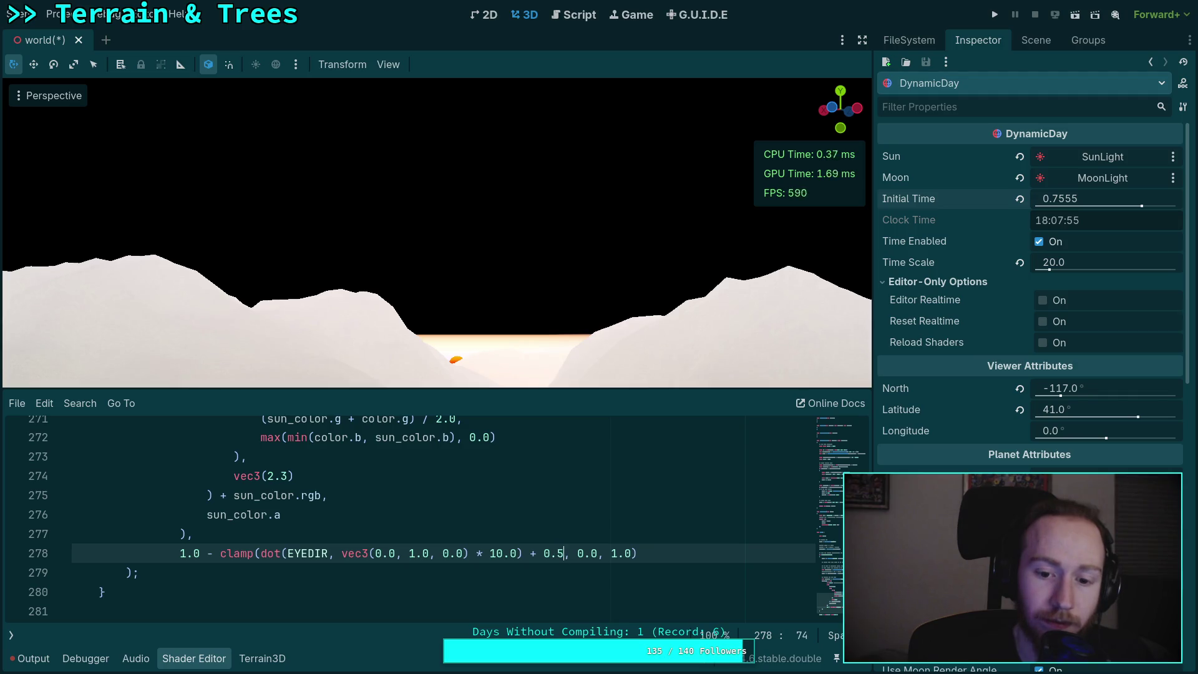
{"action": "key", "text": "shift+Left"}
{"action": "left_click", "coordinate": [609, 553]}
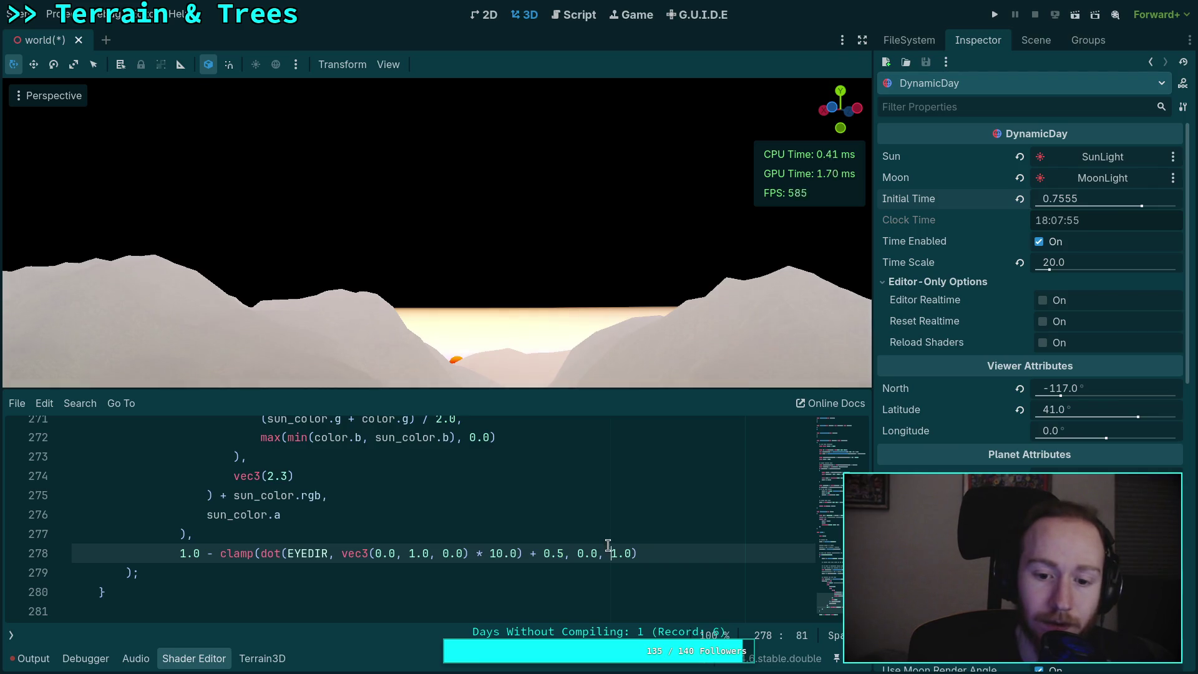
- Try horizon fade multipliers from 1.0 up to 6.0, settling on 5.0
{"action": "key", "text": "shift+Left"}
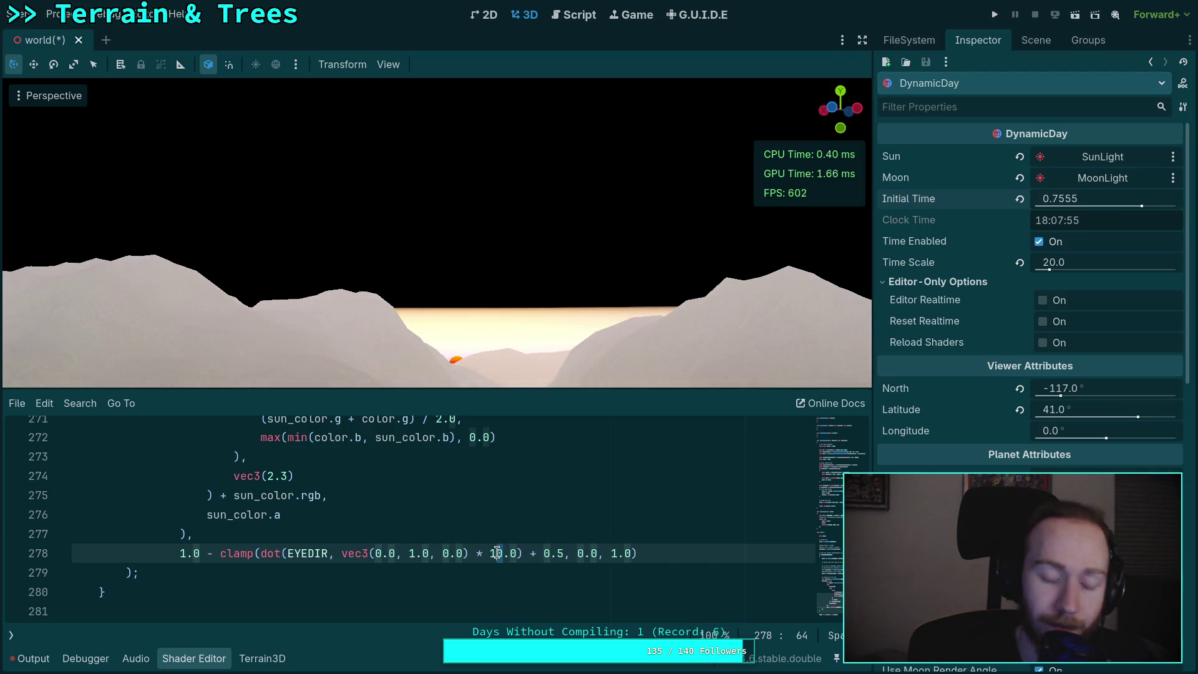
{"action": "key", "text": "BackSpace"}
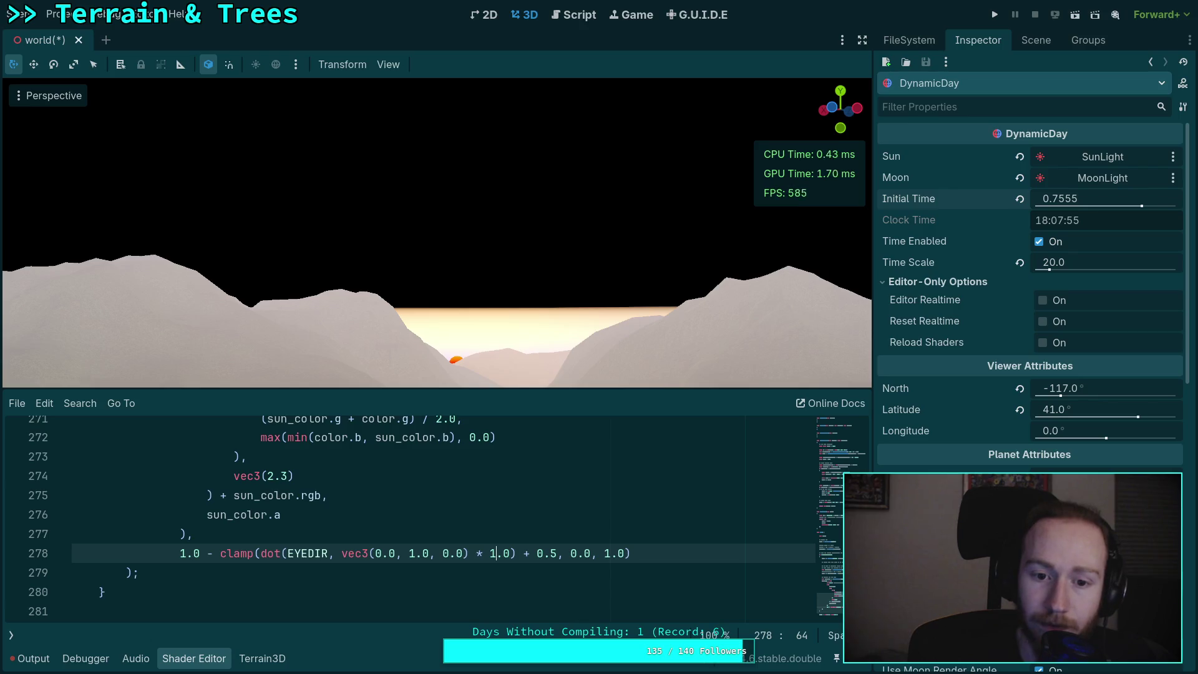
{"action": "key", "text": "shift+Left"}
{"action": "type", "text": "2"}
{"action": "key", "text": "shift+Left"}
{"action": "type", "text": "3"}
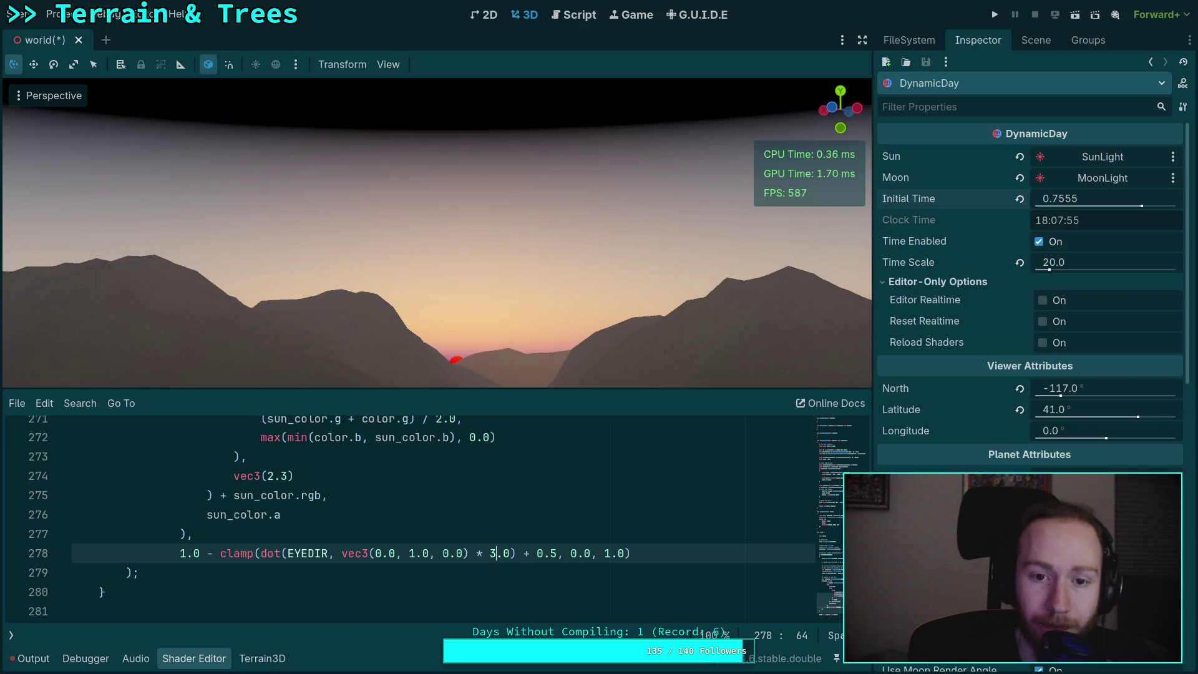
{"action": "key", "text": "shift+Left"}
{"action": "type", "text": "4"}
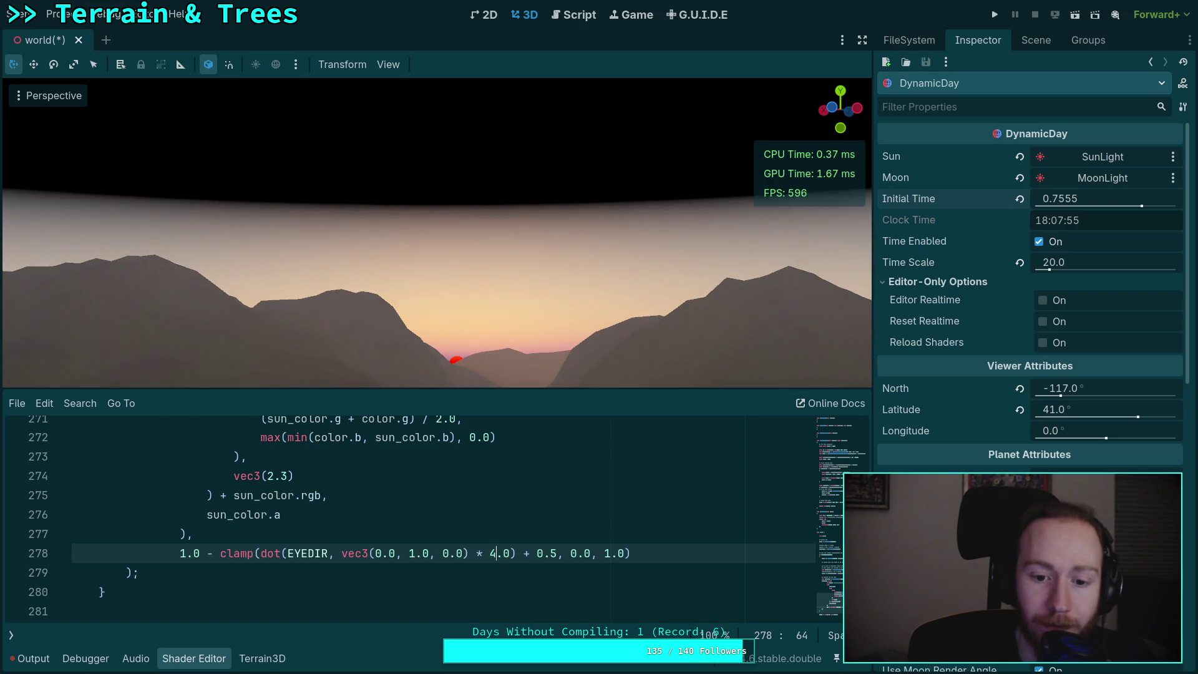
{"action": "key", "text": "shift+Left"}
{"action": "type", "text": "5"}
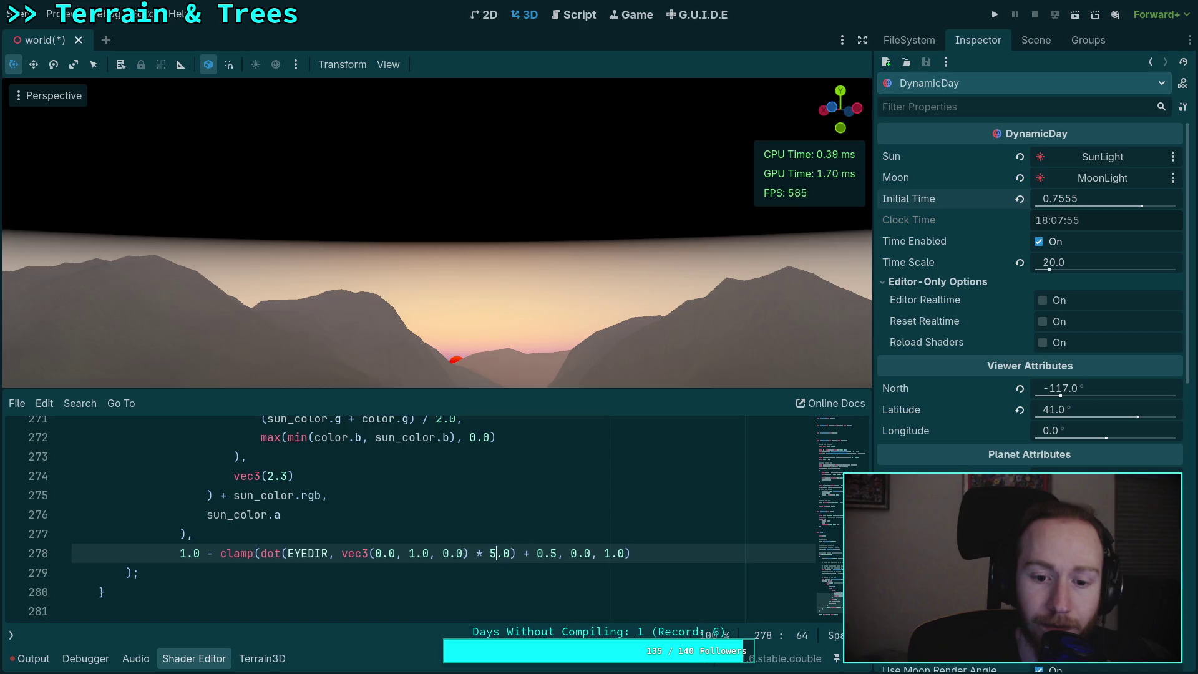
{"action": "key", "text": "shift+Left"}
{"action": "type", "text": "6"}
{"action": "key", "text": "shift+Left"}
{"action": "type", "text": "5"}
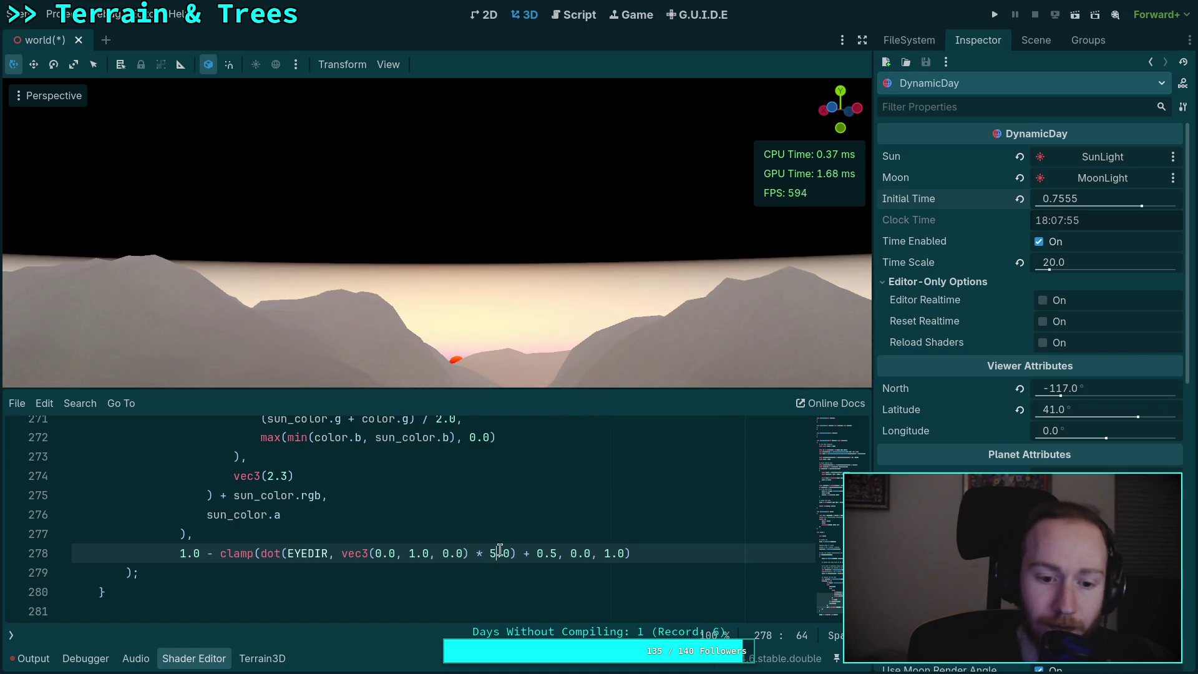
{"action": "scroll", "coordinate": [499, 552], "scroll_direction": "up", "scroll_amount": 5}
- Restore the sun-disk mix on line 265 by deleting the black vec3(0.0) placeholder
{"action": "left_click", "coordinate": [198, 590]}
{"action": "double_click", "coordinate": [194, 591]}
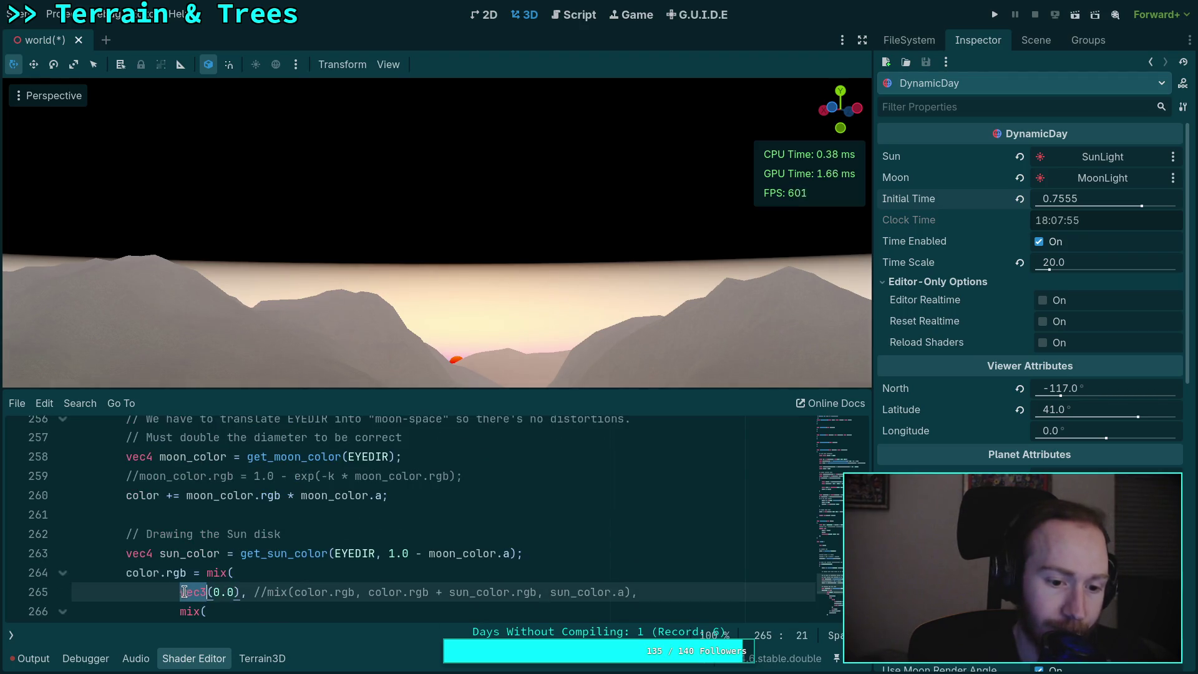
{"action": "left_click", "coordinate": [261, 586]}
{"action": "left_click_drag", "start_coordinate": [267, 591], "coordinate": [180, 591]}
{"action": "key", "text": "BackSpace"}
{"action": "scroll", "coordinate": [375, 580], "scroll_direction": "down", "scroll_amount": 2}
{"action": "scroll", "coordinate": [375, 580], "scroll_direction": "down", "scroll_amount": 2}
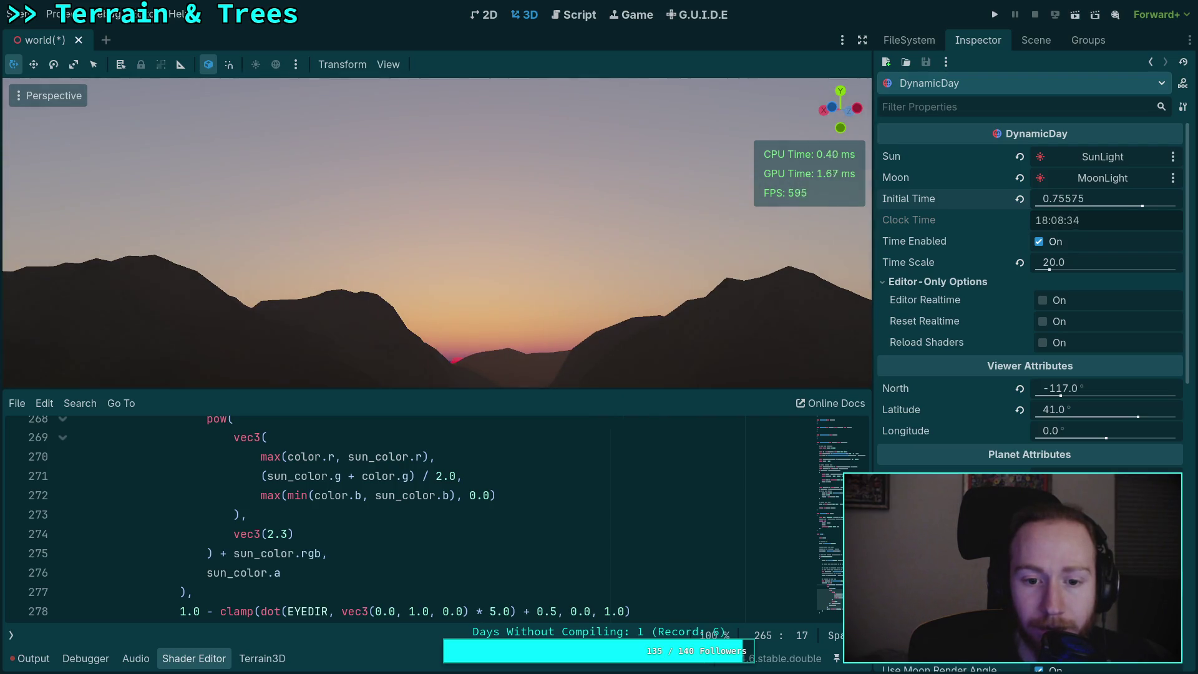
- Move the day's Initial Time earlier and change the horizon offset from 0.5 to 0.0
{"action": "left_click_drag", "start_coordinate": [1064, 199], "coordinate": [1057, 199]}
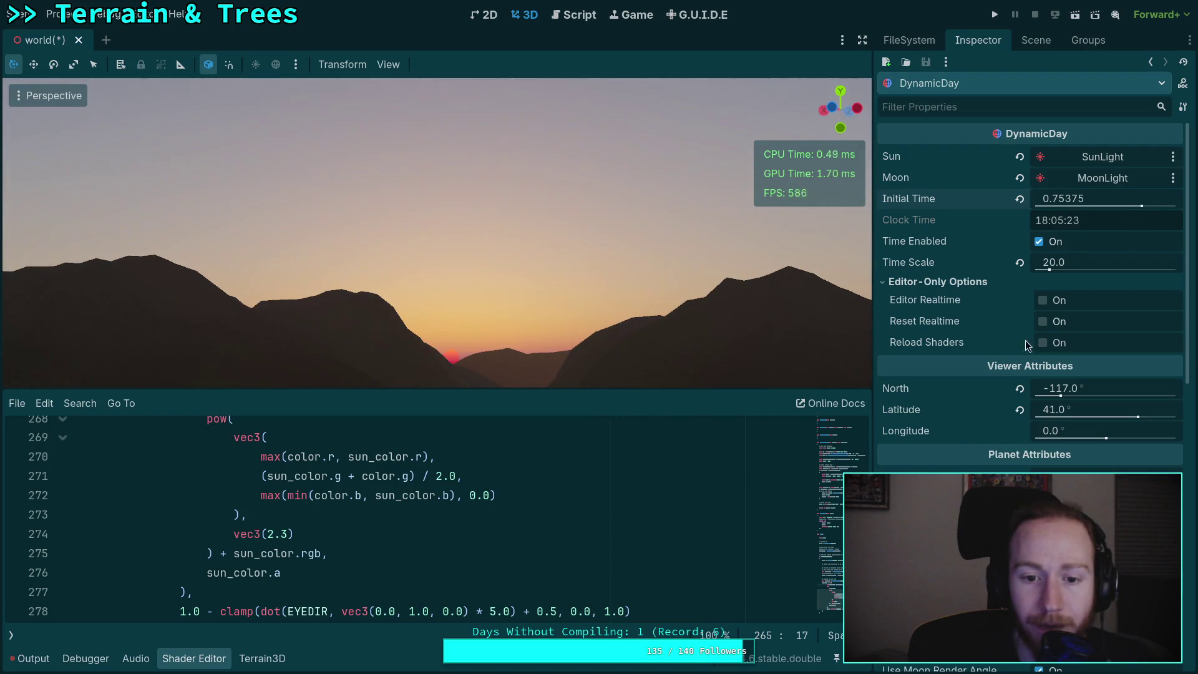
{"action": "scroll", "coordinate": [496, 556], "scroll_direction": "down", "scroll_amount": 1}
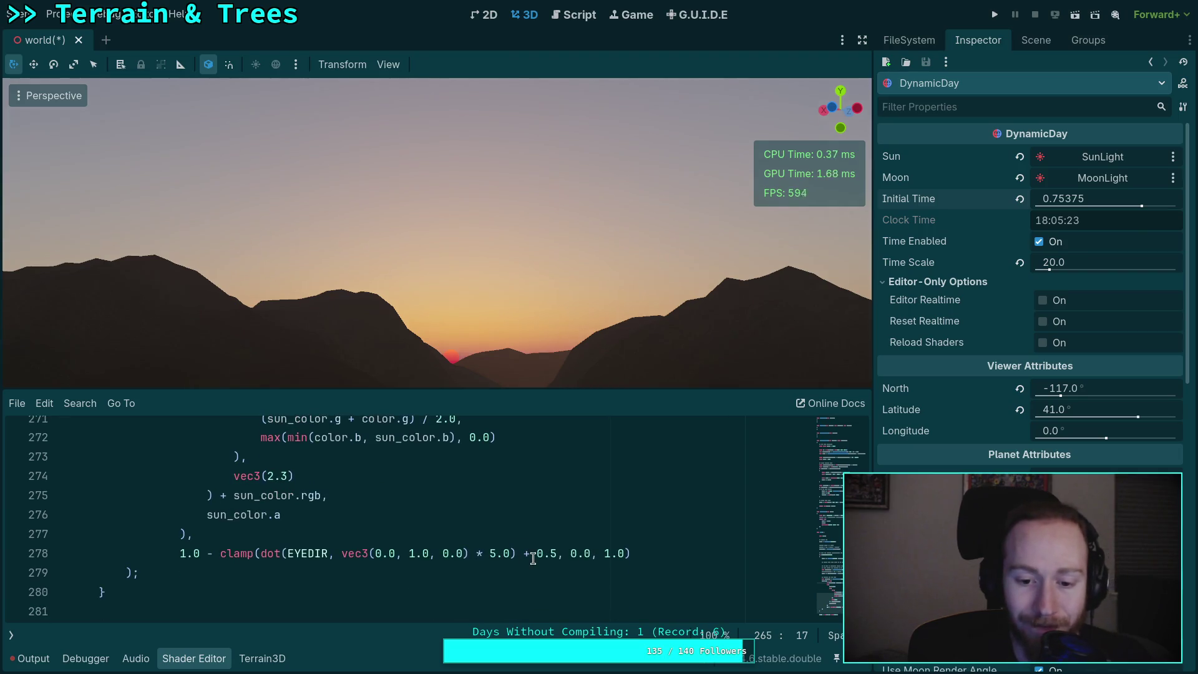
{"action": "left_click", "coordinate": [554, 553]}
{"action": "key", "text": "BackSpace"}
{"action": "type", "text": "0"}
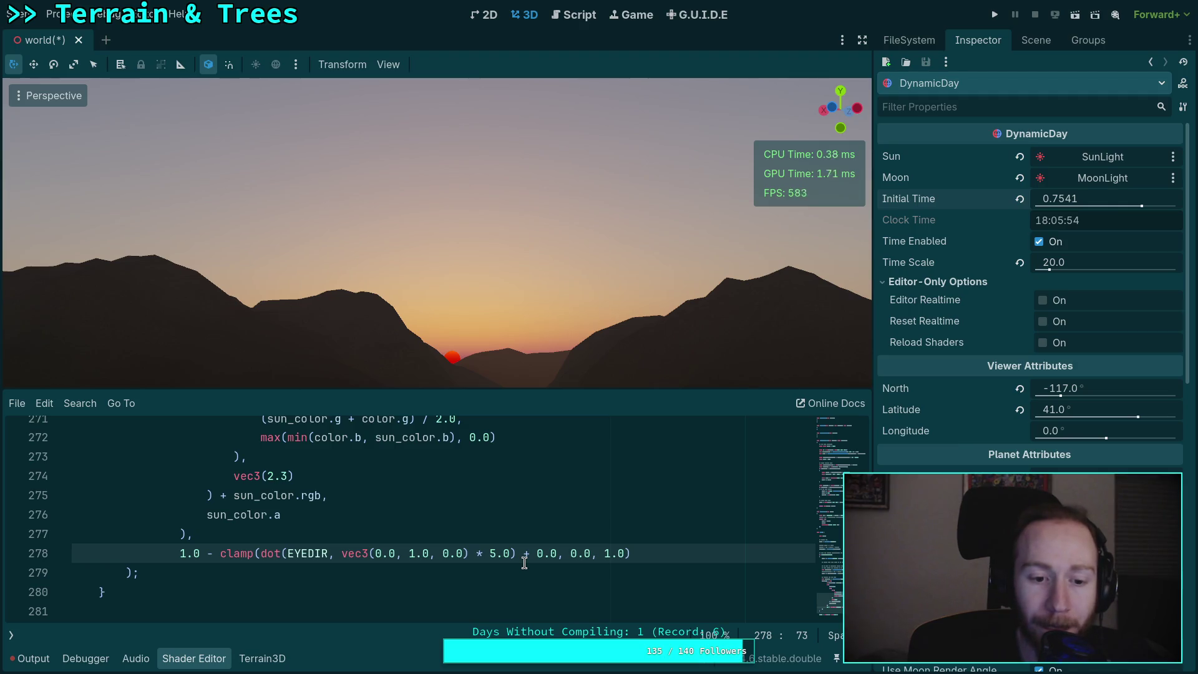
- Make line 278's sun-blend weight a constant 1.0, commenting out the clamp expression
{"action": "scroll", "coordinate": [523, 565], "scroll_direction": "up", "scroll_amount": 3}
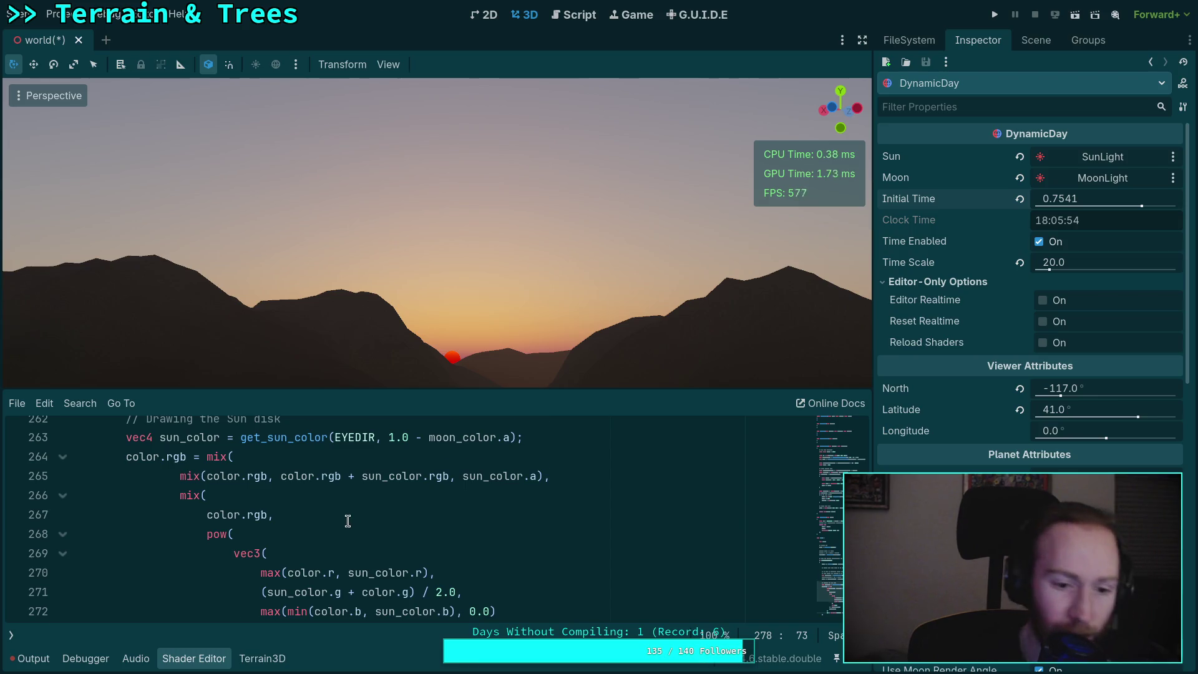
{"action": "scroll", "coordinate": [361, 545], "scroll_direction": "down", "scroll_amount": 2}
{"action": "scroll", "coordinate": [224, 586], "scroll_direction": "down", "scroll_amount": 1}
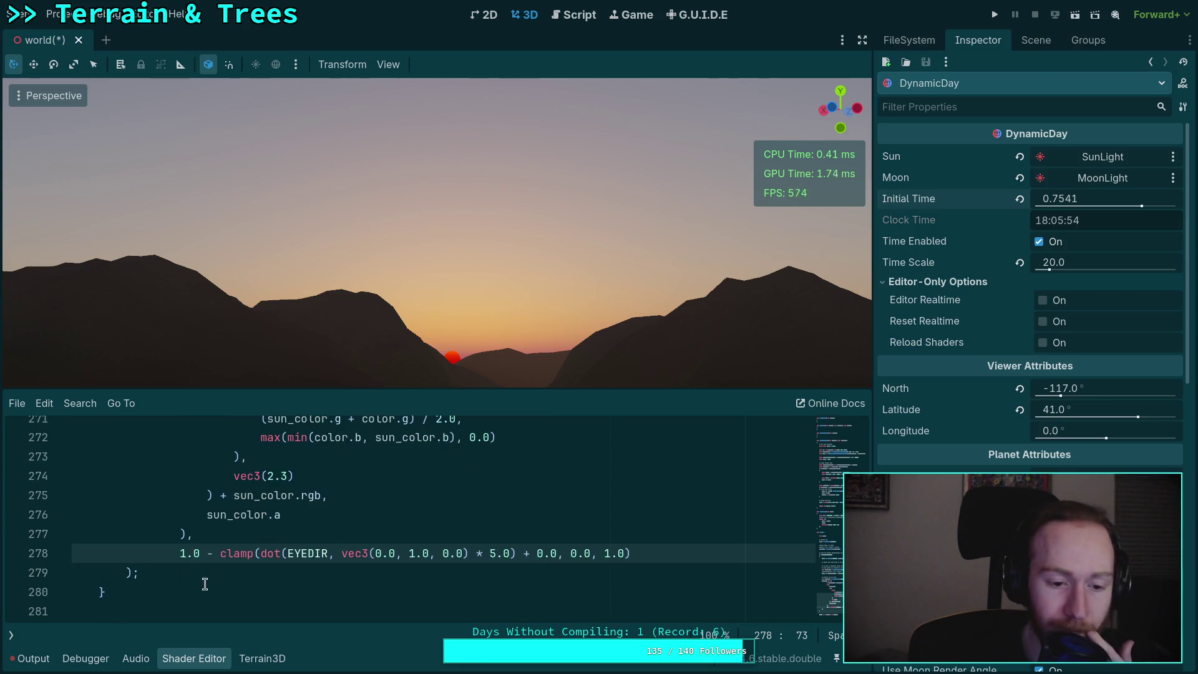
{"action": "type", "text": "1.0 //"}
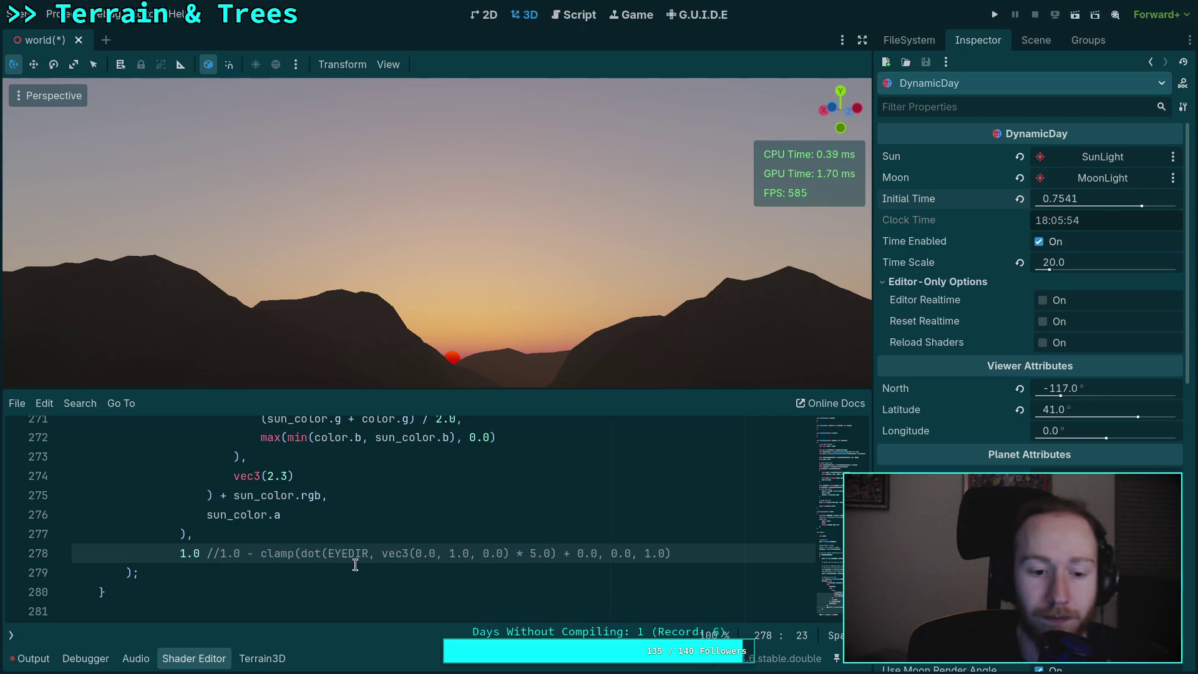
- Shift Initial Time toward midday, then try vec3(2.9) and revert it to 2.3
{"action": "left_click_drag", "start_coordinate": [1096, 204], "coordinate": [1048, 201]}
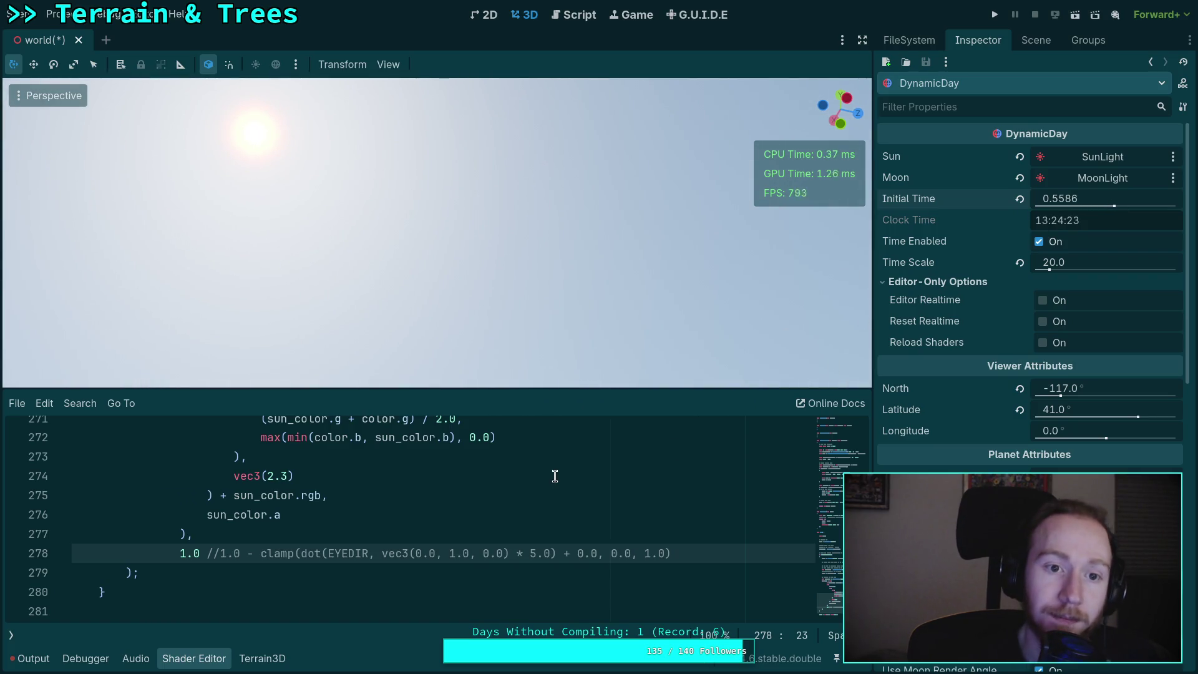
{"action": "left_click_drag", "start_coordinate": [337, 186], "coordinate": [444, 285]}
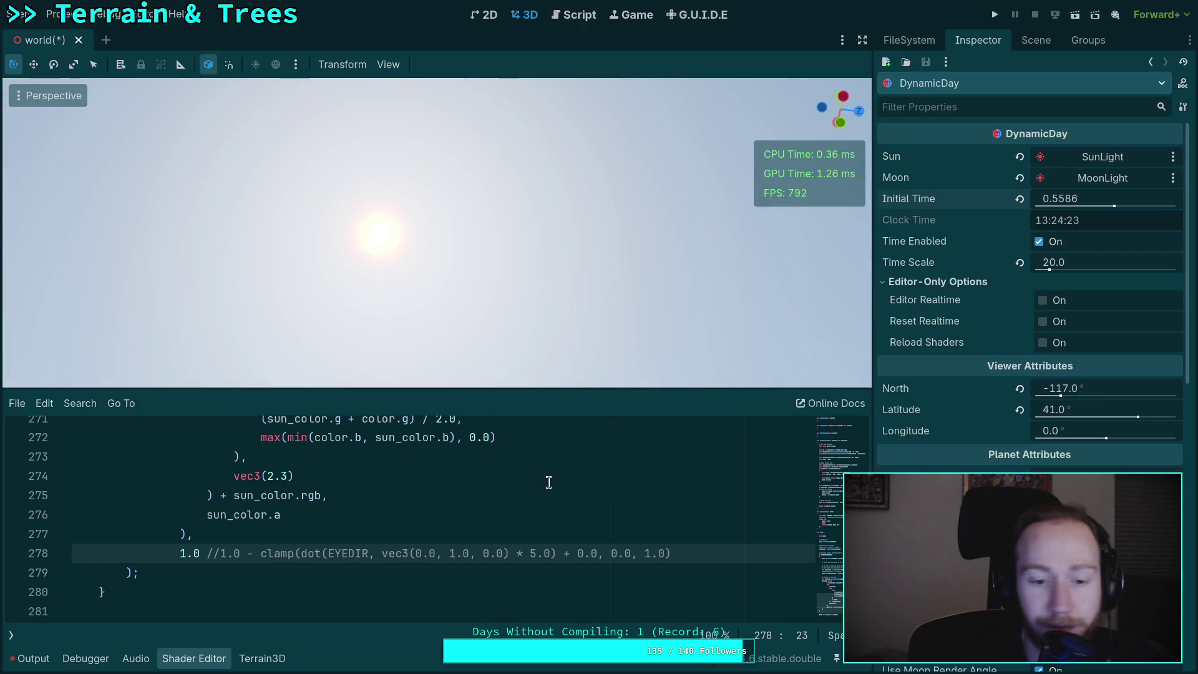
{"action": "scroll", "coordinate": [476, 500], "scroll_direction": "up", "scroll_amount": 2}
{"action": "left_click", "coordinate": [283, 591]}
{"action": "double_click", "coordinate": [284, 591]}
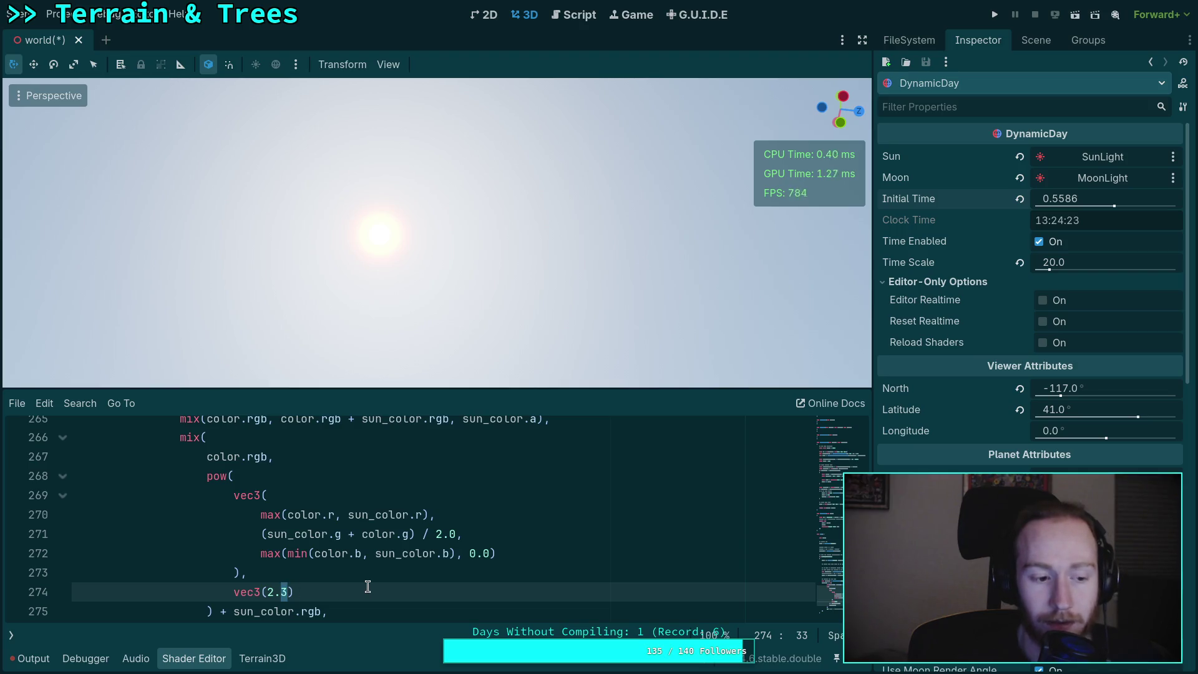
{"action": "type", "text": "9"}
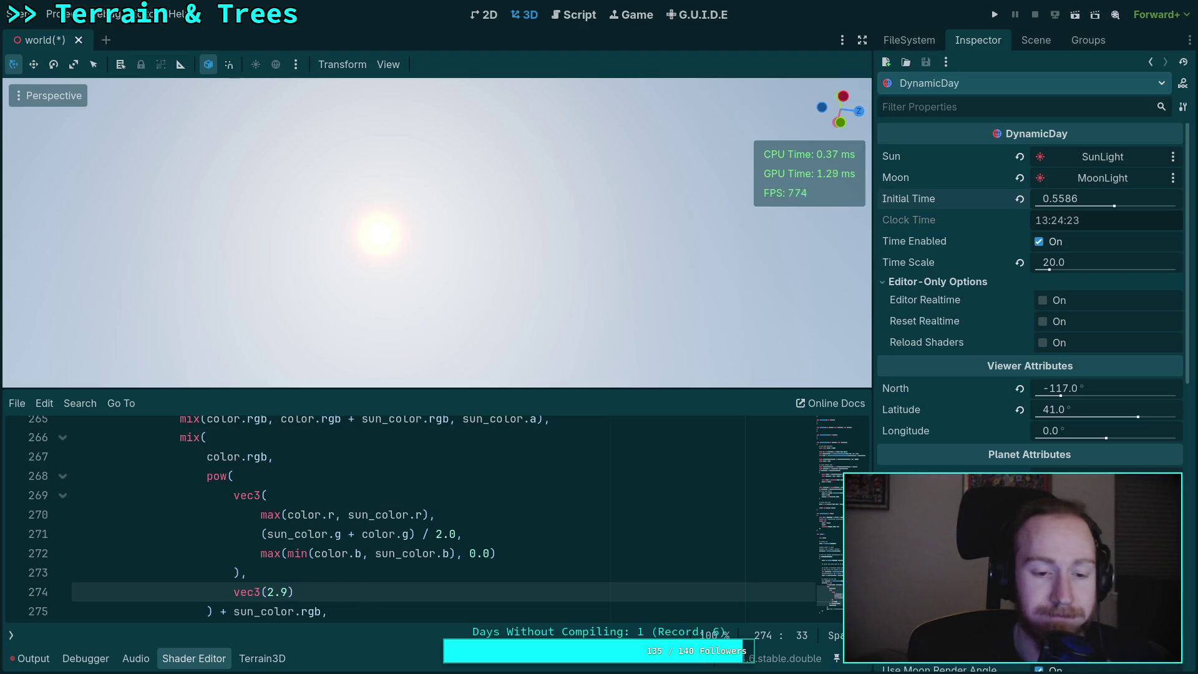
{"action": "key", "text": "shift+Left"}
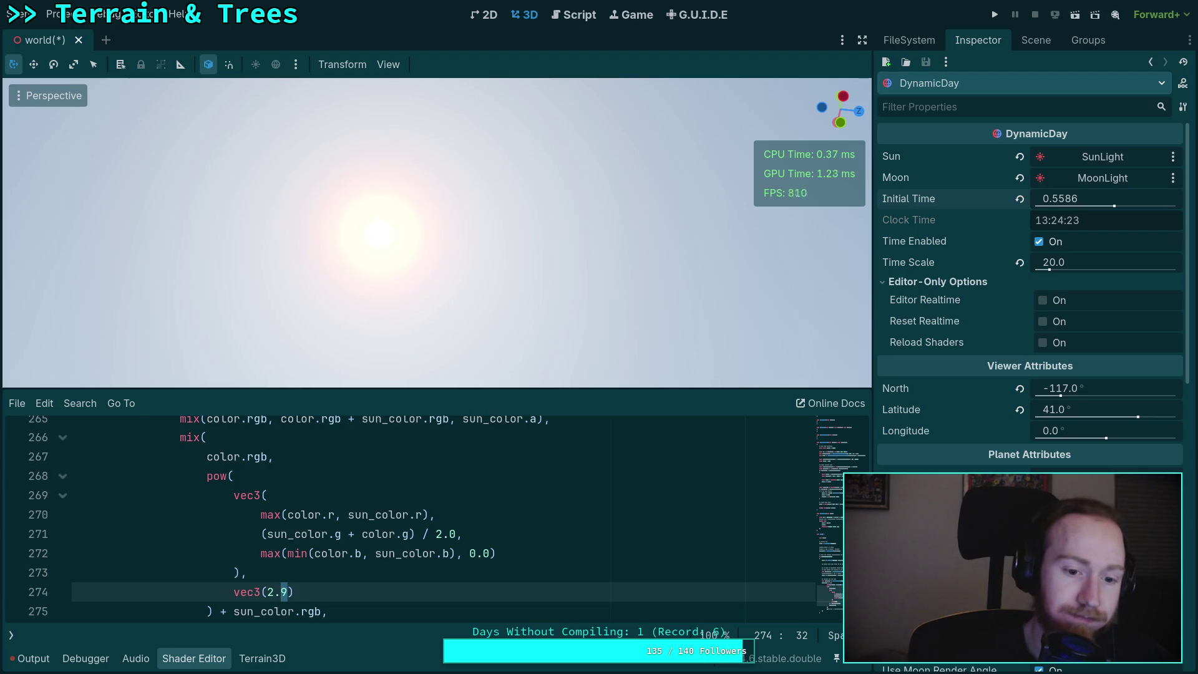
{"action": "type", "text": "3"}
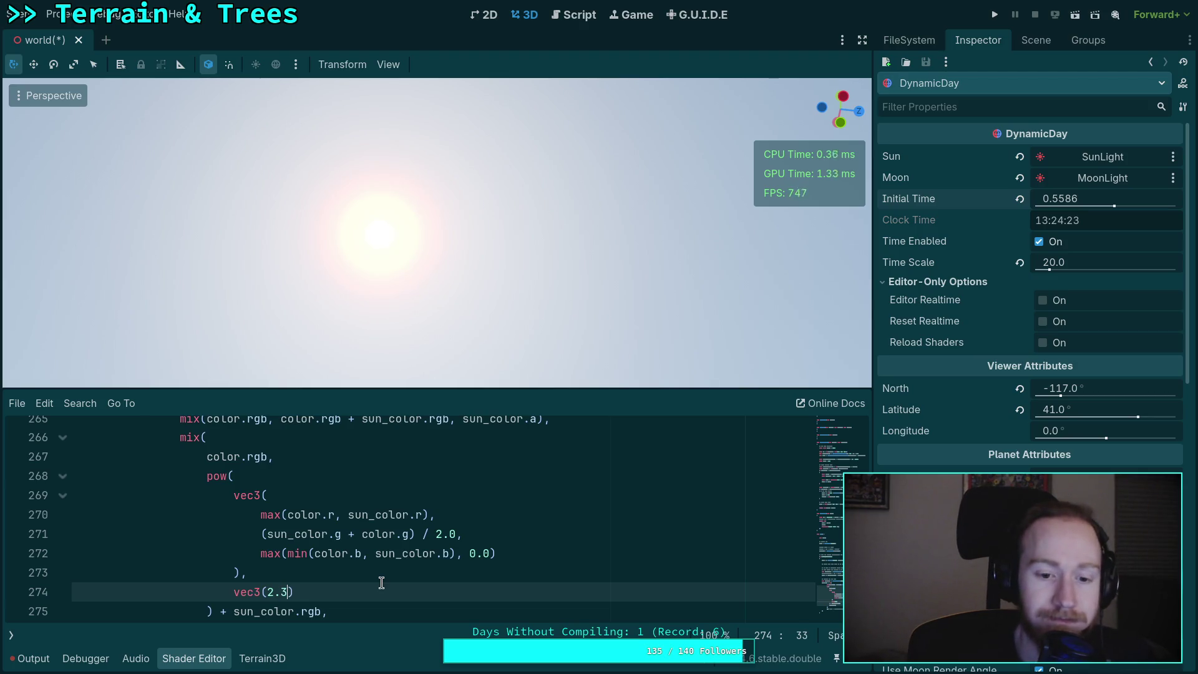
- Reactivate the horizon-fade clamp with a 2.8 multiplier and no + 0.0 offset
{"action": "scroll", "coordinate": [381, 565], "scroll_direction": "down", "scroll_amount": 3}
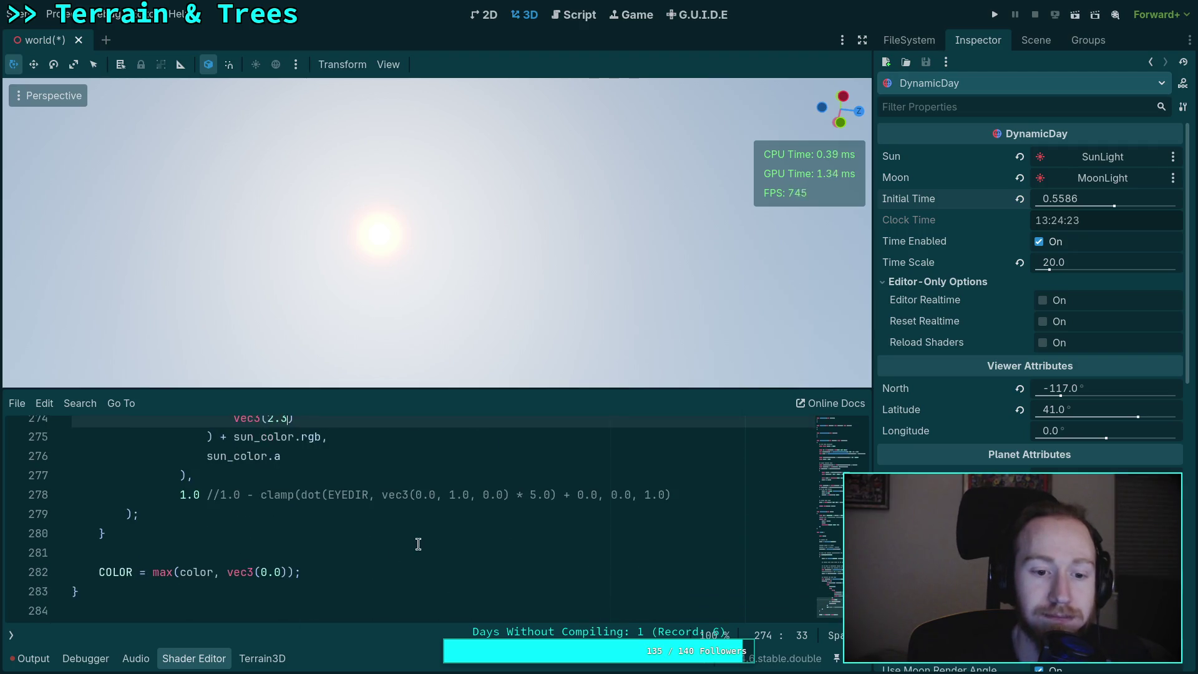
{"action": "scroll", "coordinate": [418, 544], "scroll_direction": "up", "scroll_amount": 1}
{"action": "left_click_drag", "start_coordinate": [219, 552], "coordinate": [178, 552]}
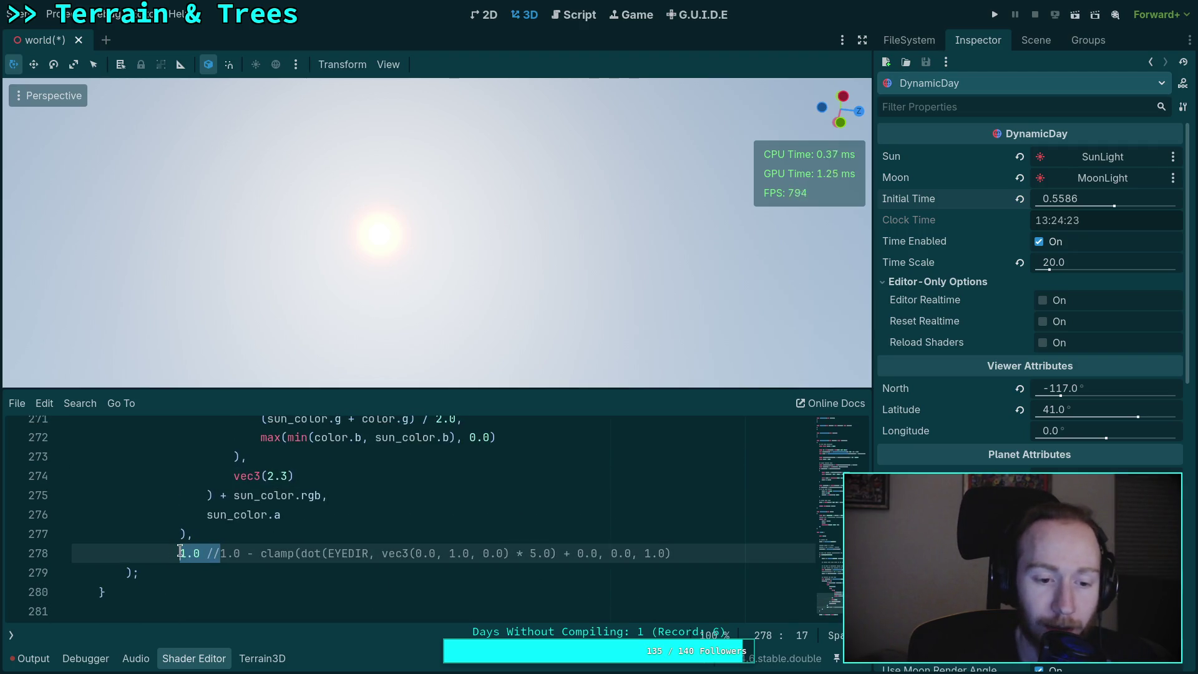
{"action": "key", "text": "BackSpace"}
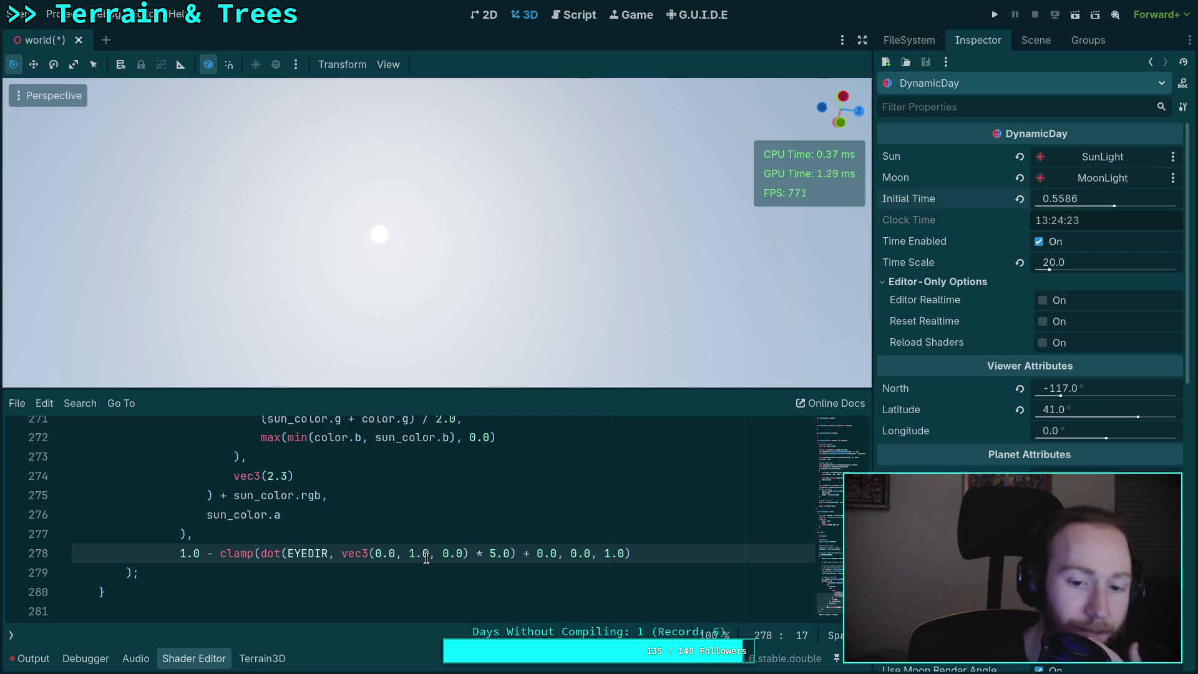
{"action": "left_click_drag", "start_coordinate": [490, 553], "coordinate": [510, 552]}
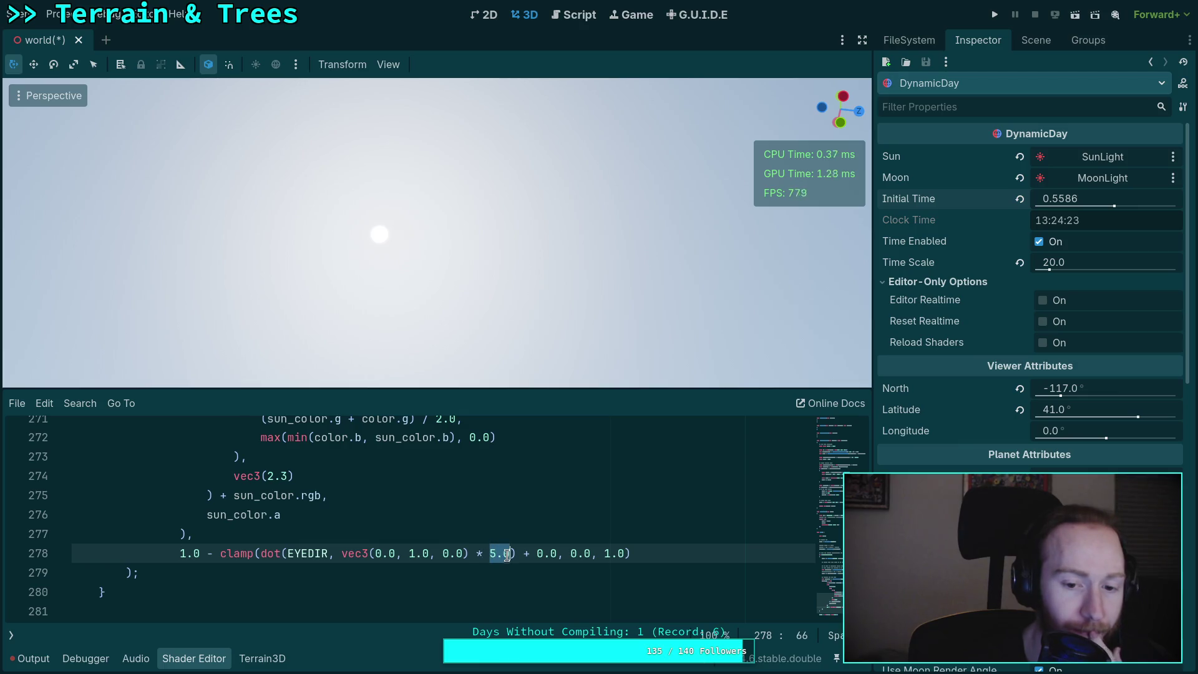
{"action": "type", "text": "5.02.8"}
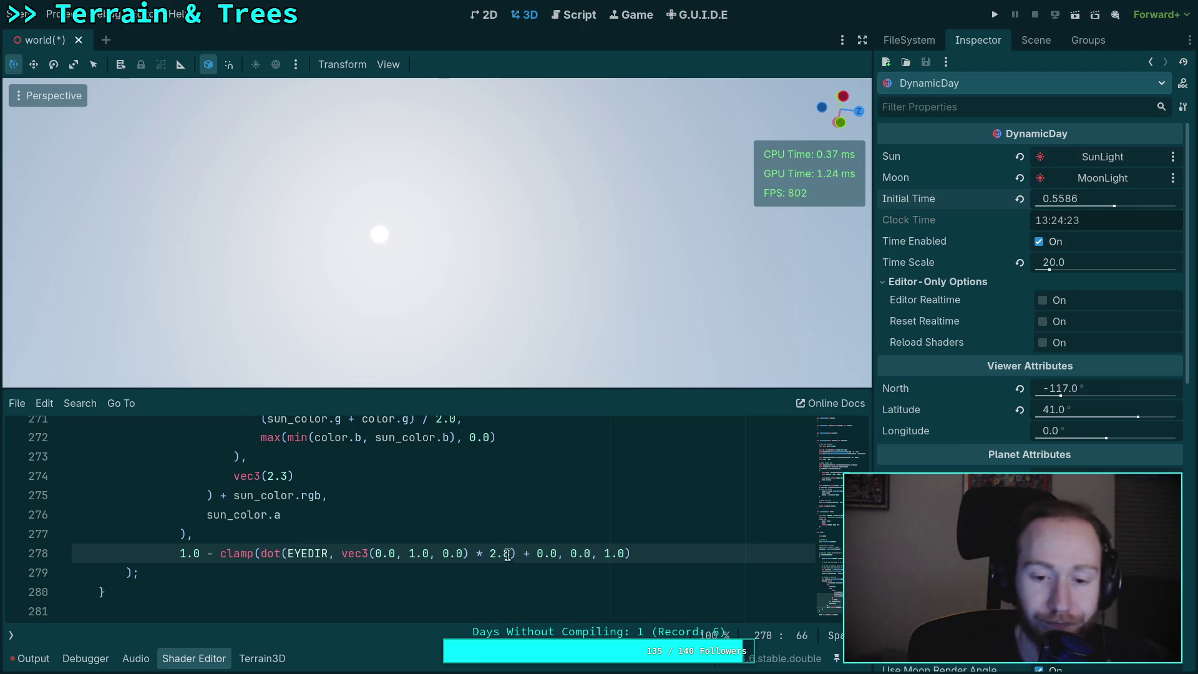
{"action": "left_click_drag", "start_coordinate": [515, 554], "coordinate": [560, 553]}
{"action": "key", "text": "BackSpace"}
{"action": "scroll", "coordinate": [499, 518], "scroll_direction": "up", "scroll_amount": 1}
{"action": "scroll", "coordinate": [499, 515], "scroll_direction": "up", "scroll_amount": 2}
- Adjust Initial Time around sunset, settling on 0.7226 (17:20:32)
{"action": "left_click_drag", "start_coordinate": [1079, 211], "coordinate": [1166, 211]}
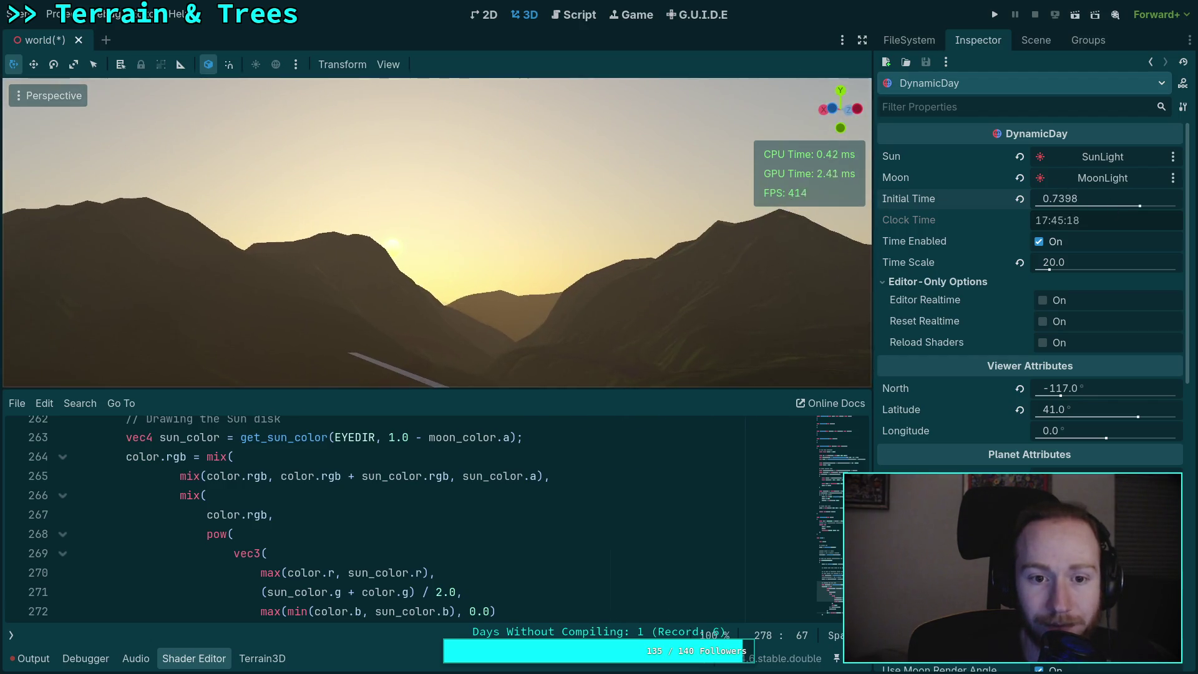
{"action": "left_click_drag", "start_coordinate": [1060, 198], "coordinate": [1060, 199]}
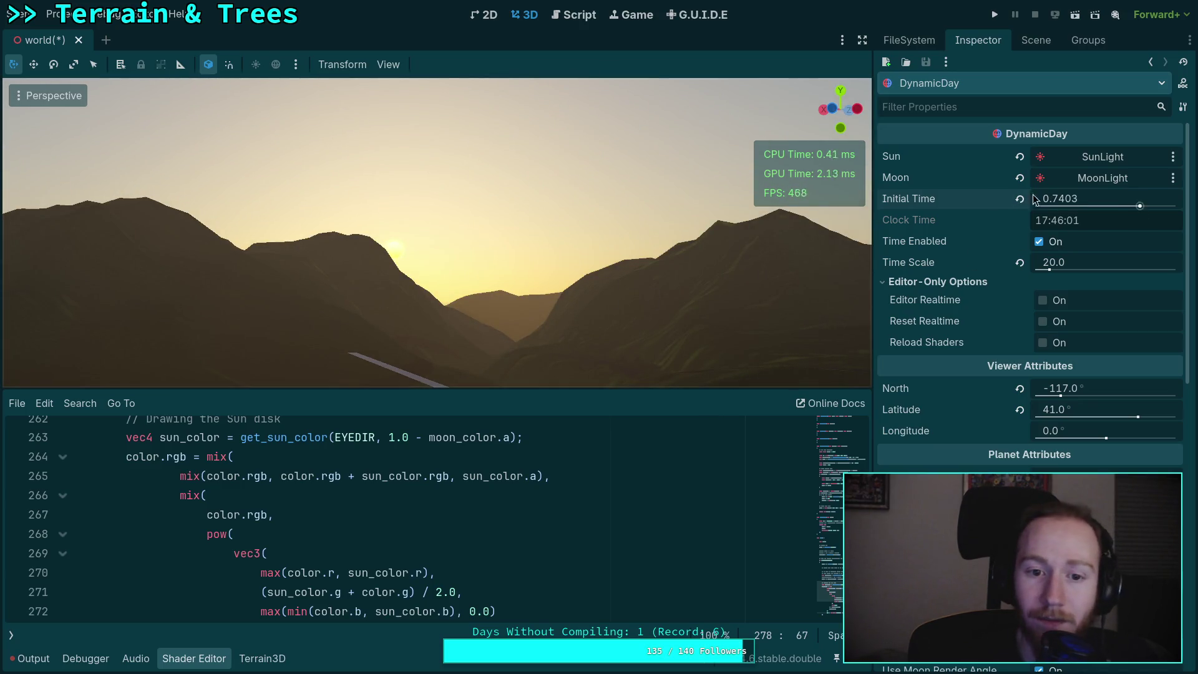
{"action": "mouse_move", "coordinate": [1060, 198]}
{"action": "left_mouse_down"}
{"action": "mouse_move", "coordinate": [1078, 199]}
{"action": "mouse_move", "coordinate": [1060, 198]}
{"action": "left_mouse_up"}
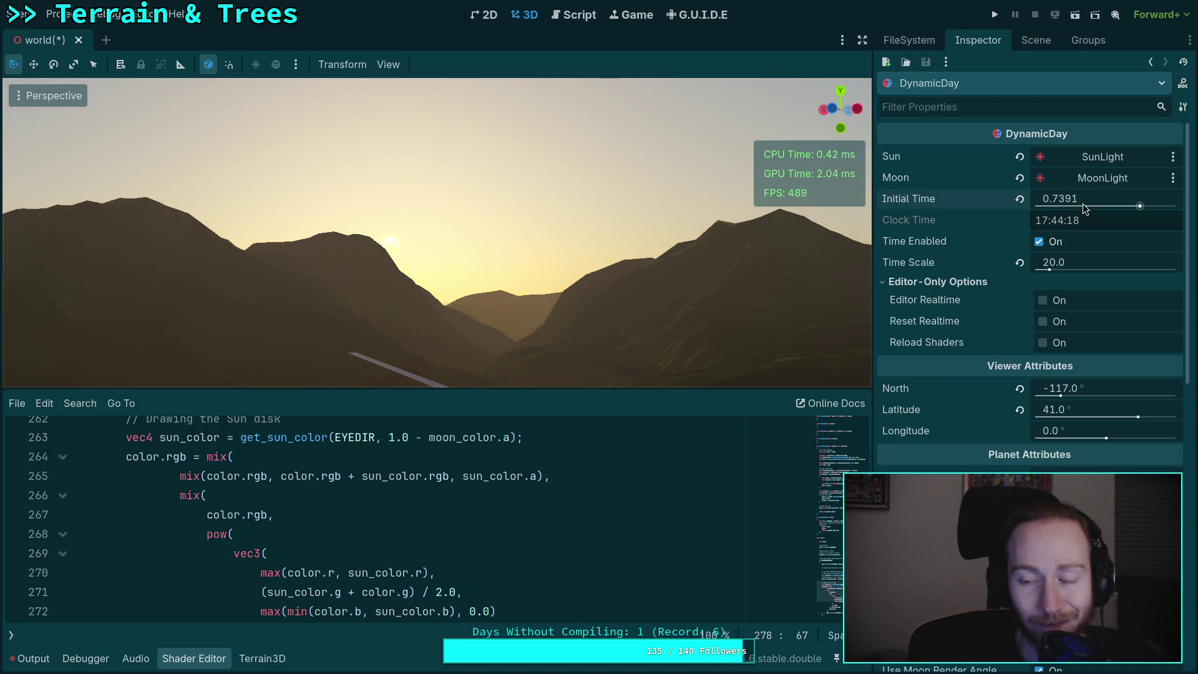
{"action": "left_click_drag", "start_coordinate": [1082, 203], "coordinate": [1071, 204]}
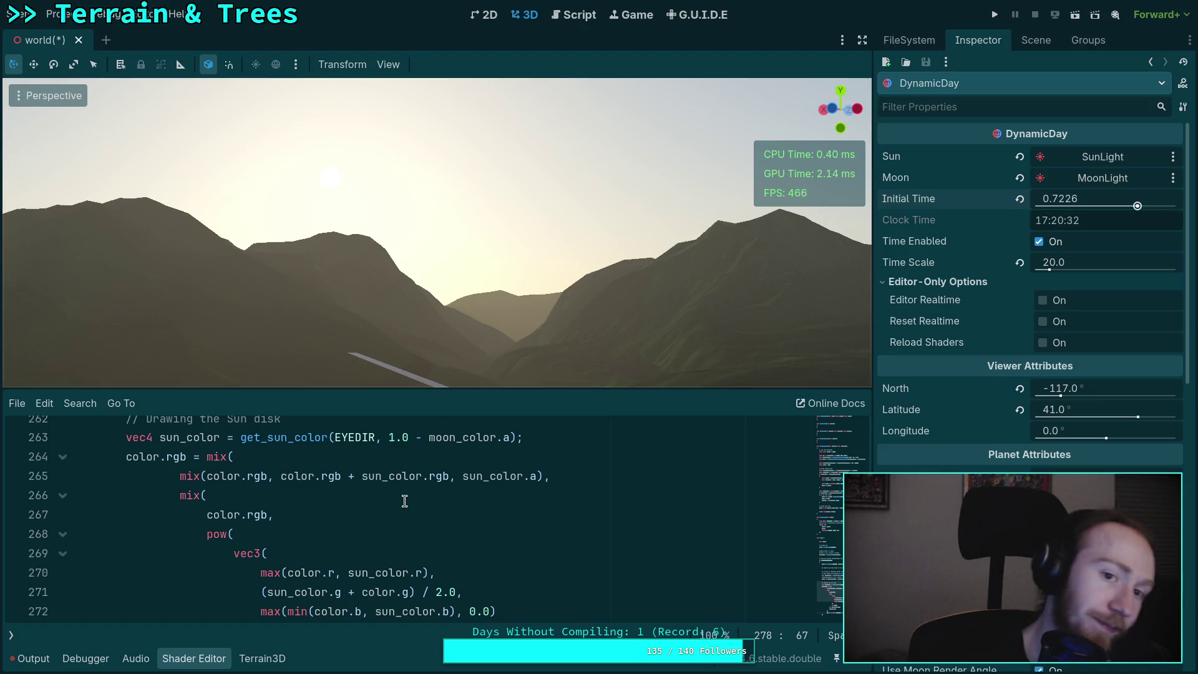
- Save the world scene with Ctrl+S
{"action": "scroll", "coordinate": [520, 504], "scroll_direction": "down", "scroll_amount": 2}
{"action": "scroll", "coordinate": [500, 516], "scroll_direction": "down", "scroll_amount": 1}
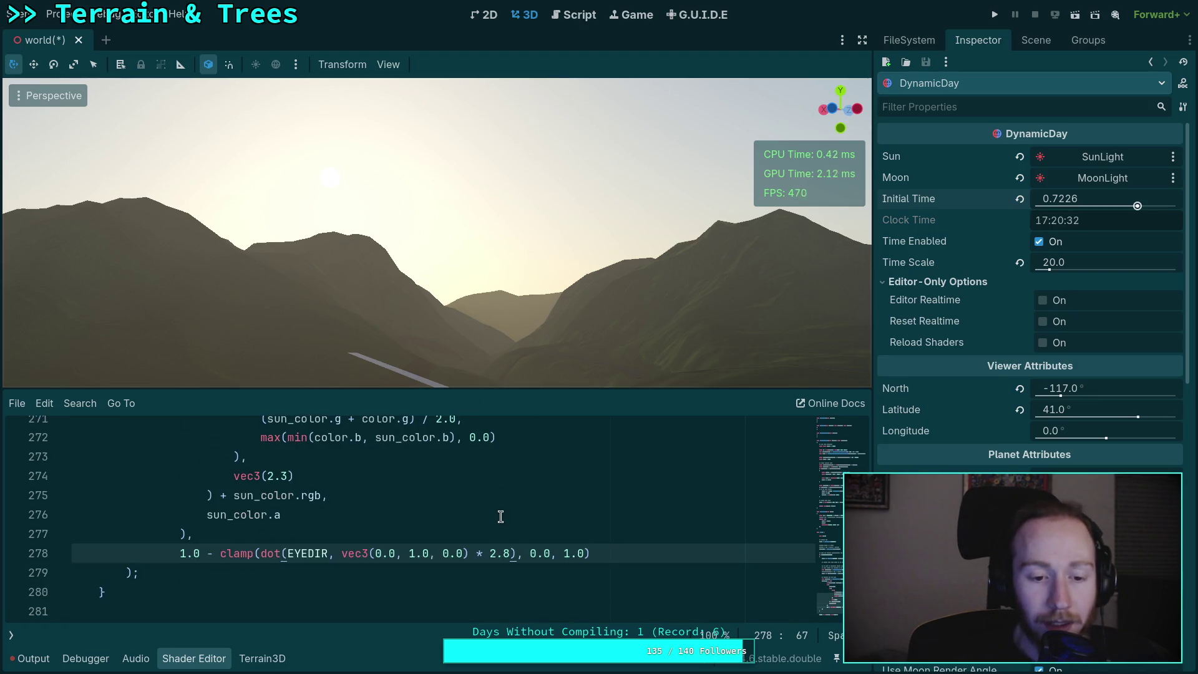
{"action": "left_click", "coordinate": [500, 516]}
{"action": "key", "text": "ctrl+s"}
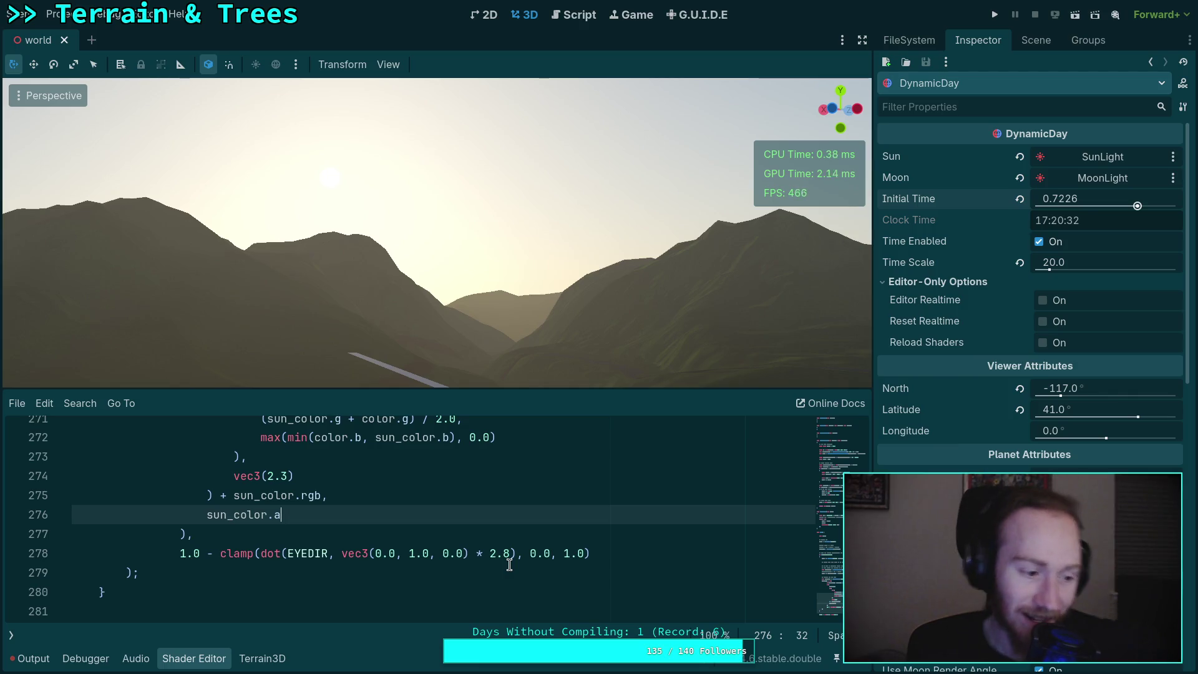
- Delete the commented-out moon_color line 259 below get_moon_color
{"action": "scroll", "coordinate": [523, 529], "scroll_direction": "up", "scroll_amount": 6}
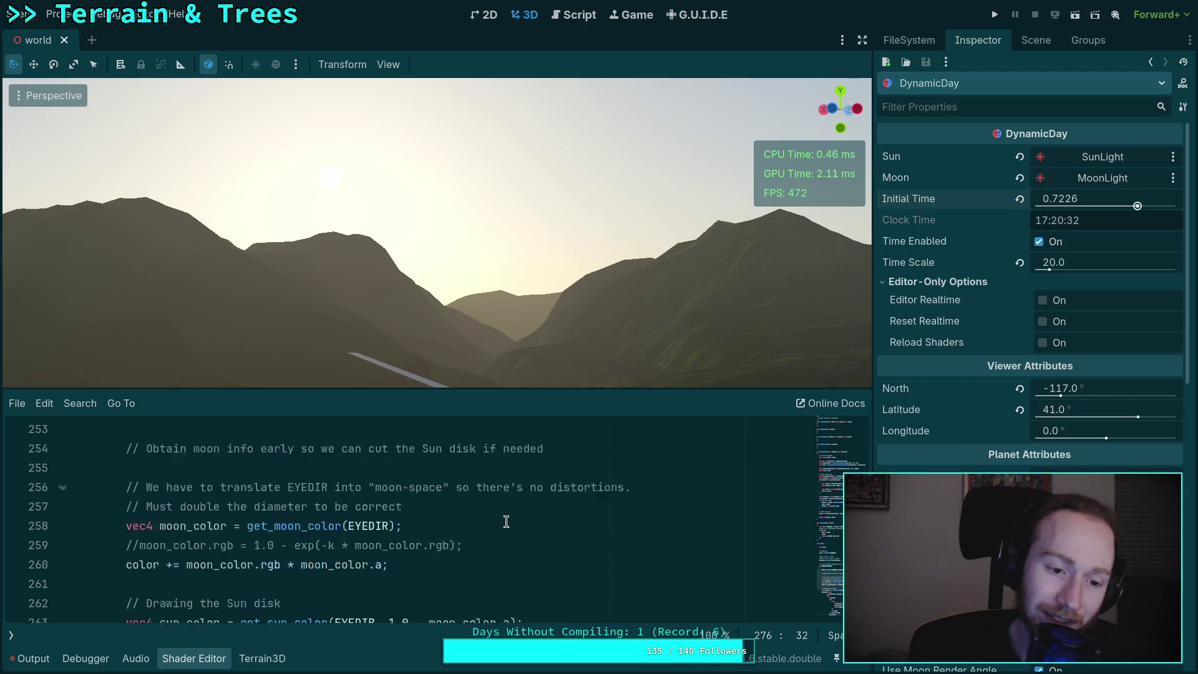
{"action": "scroll", "coordinate": [506, 522], "scroll_direction": "up", "scroll_amount": 1}
{"action": "left_click_drag", "start_coordinate": [514, 584], "coordinate": [520, 571]}
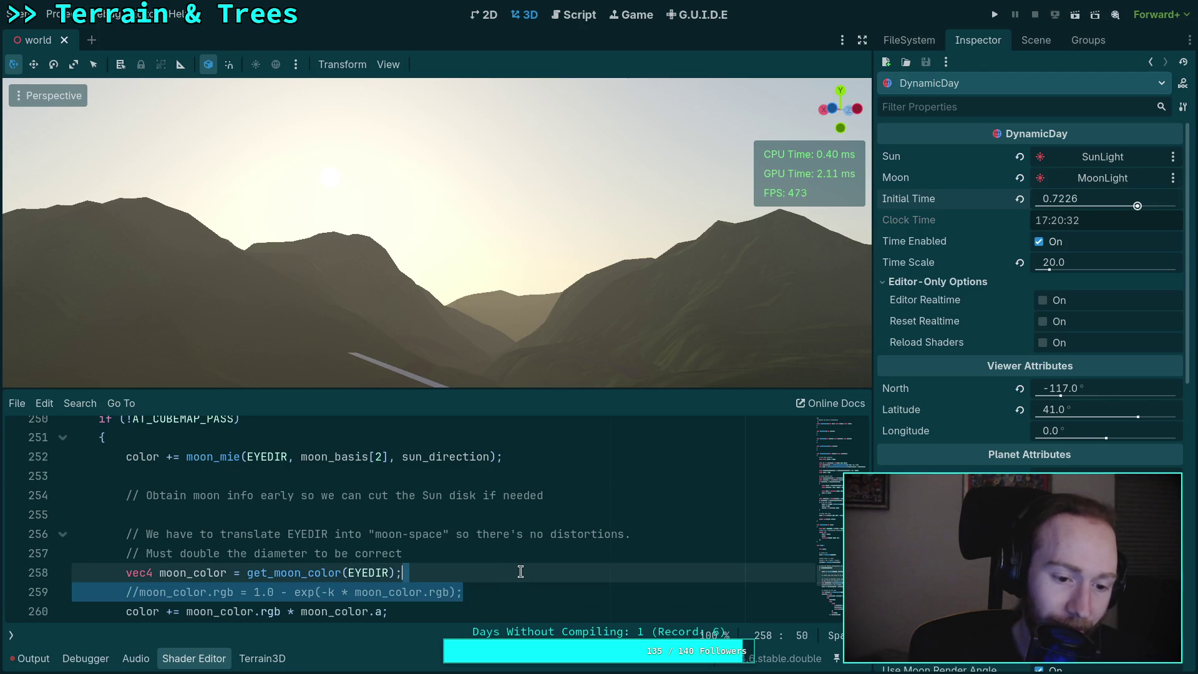
{"action": "key", "text": "BackSpace"}
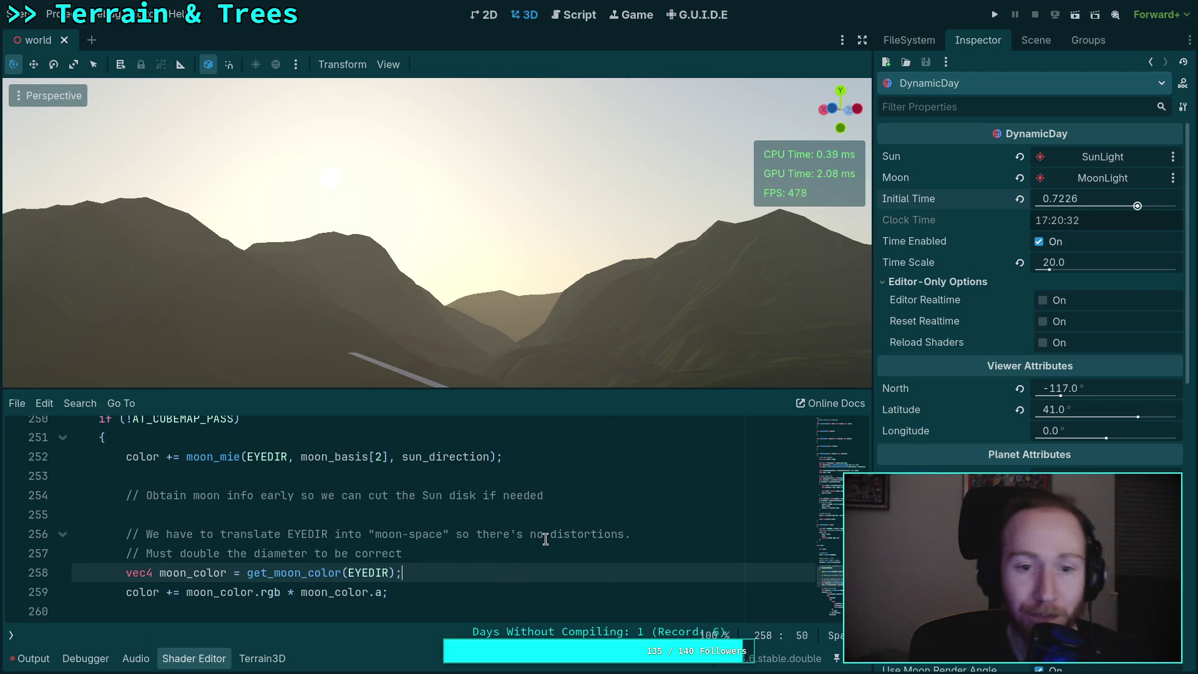
- Select the sun disk colour lines 217–218 in the sky shader
{"action": "scroll", "coordinate": [545, 539], "scroll_direction": "up", "scroll_amount": 1}
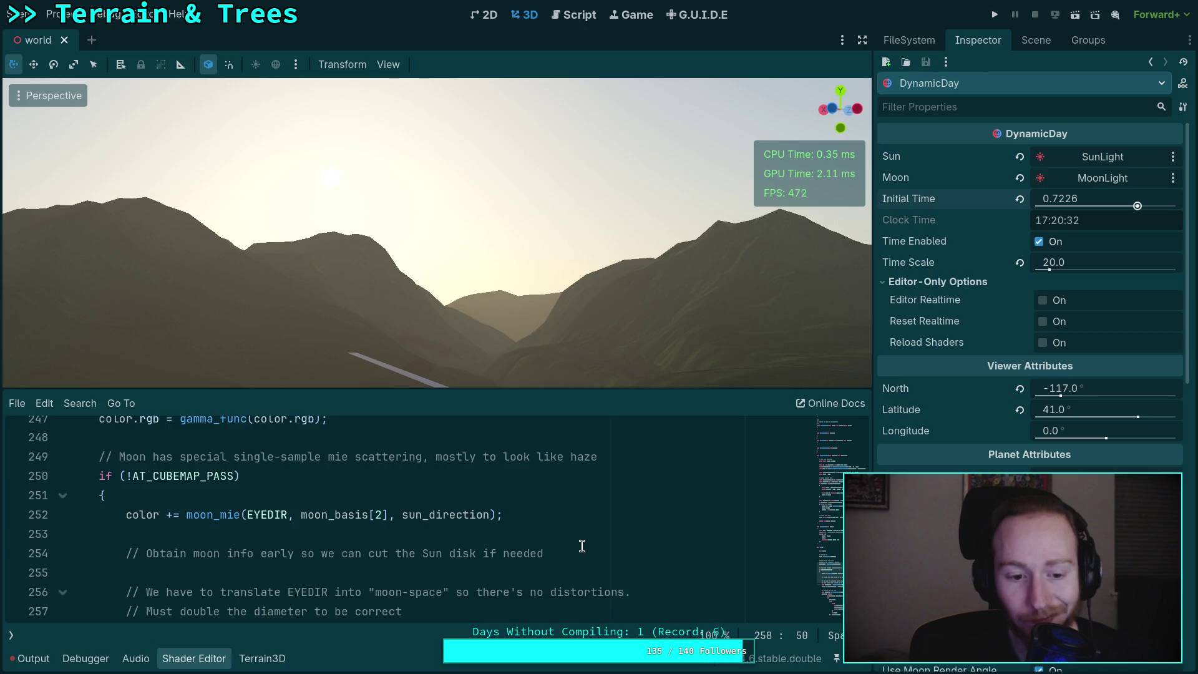
{"action": "scroll", "coordinate": [582, 546], "scroll_direction": "up", "scroll_amount": 4}
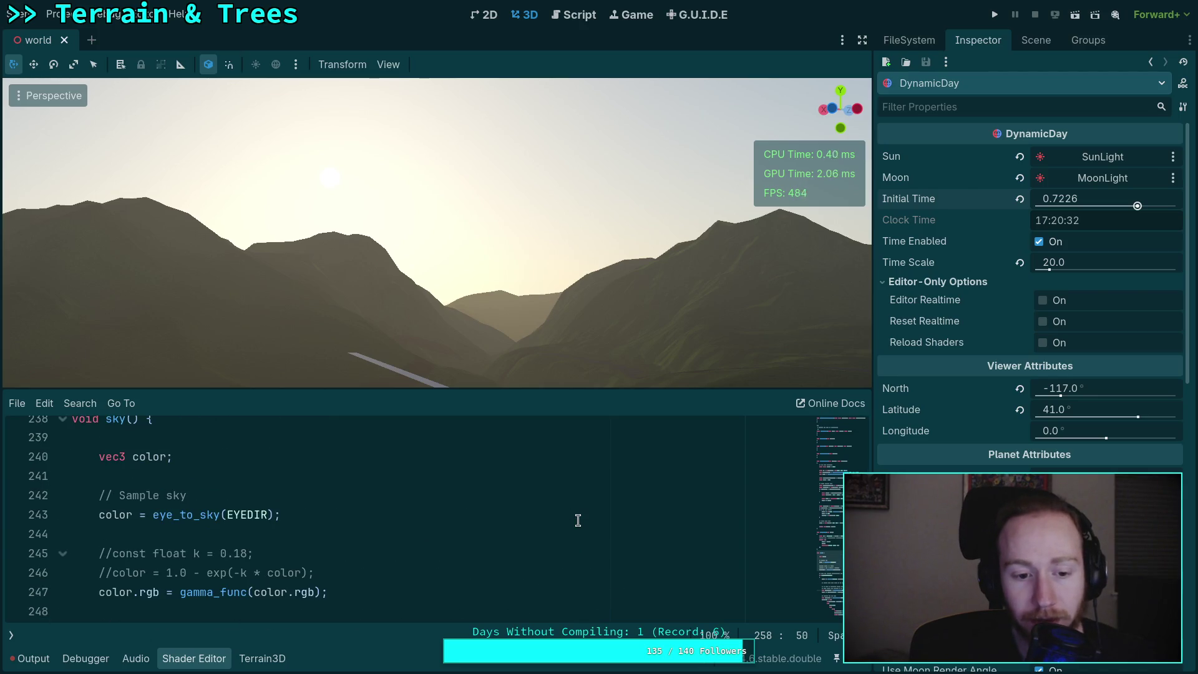
{"action": "scroll", "coordinate": [577, 520], "scroll_direction": "up", "scroll_amount": 1}
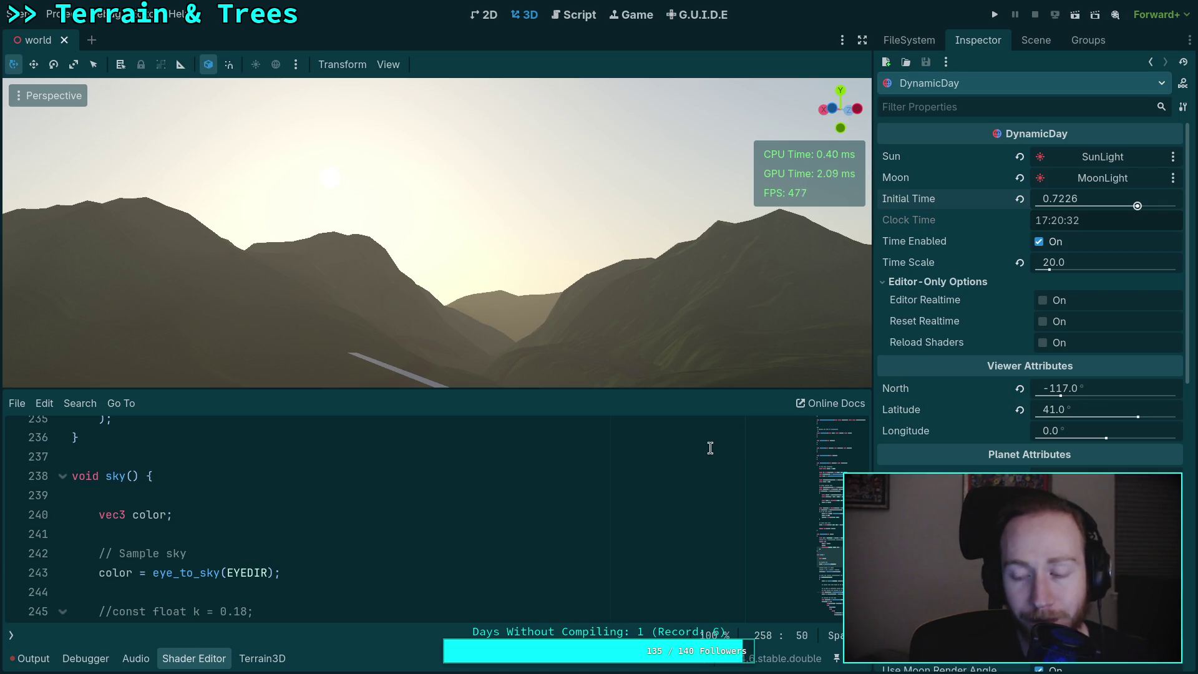
{"action": "scroll", "coordinate": [643, 502], "scroll_direction": "down", "scroll_amount": 5}
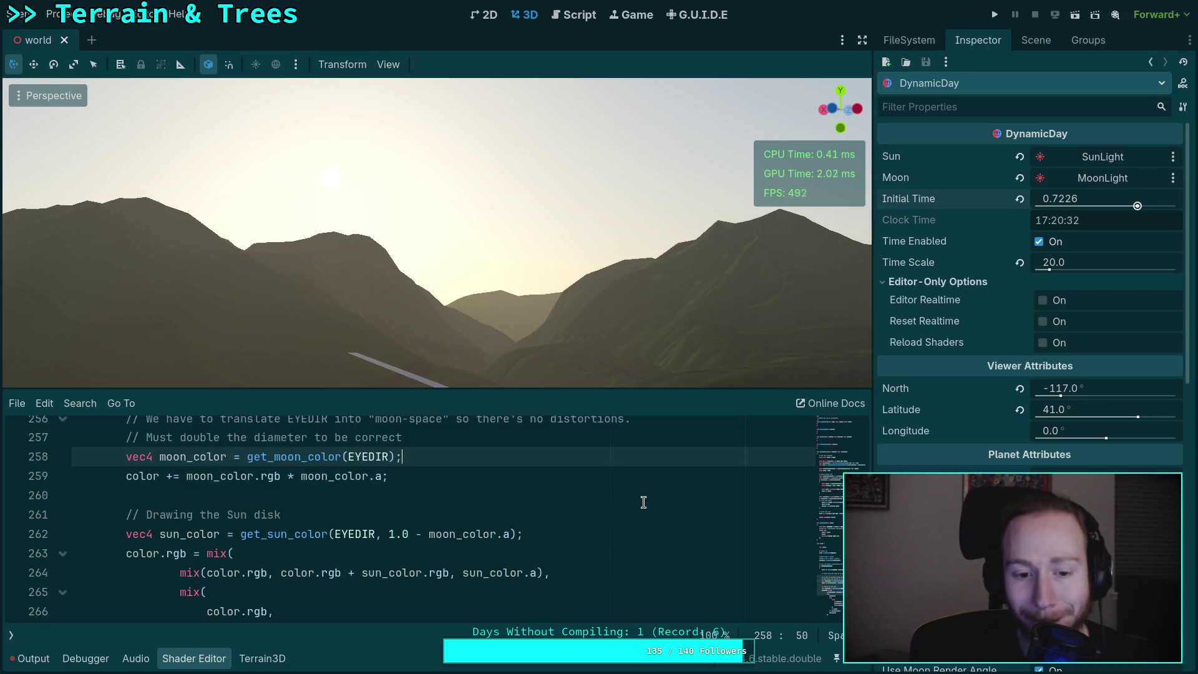
{"action": "scroll", "coordinate": [643, 498], "scroll_direction": "down", "scroll_amount": 3}
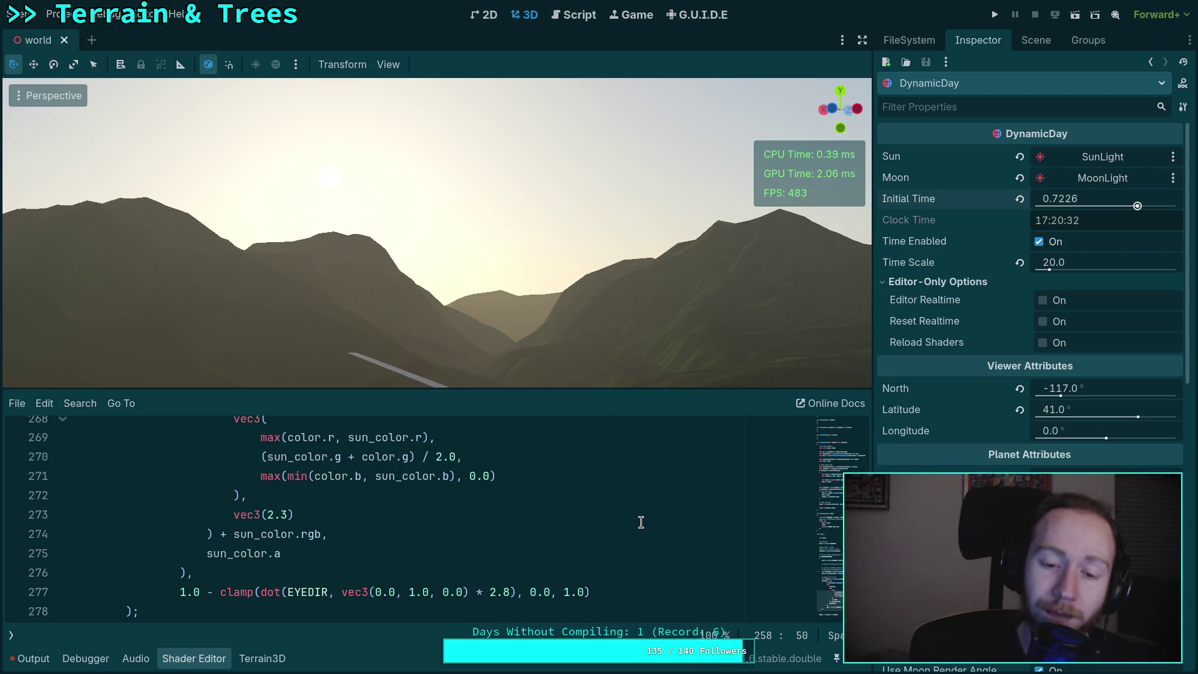
{"action": "scroll", "coordinate": [642, 518], "scroll_direction": "up", "scroll_amount": 15}
{"action": "scroll", "coordinate": [654, 512], "scroll_direction": "down", "scroll_amount": 3}
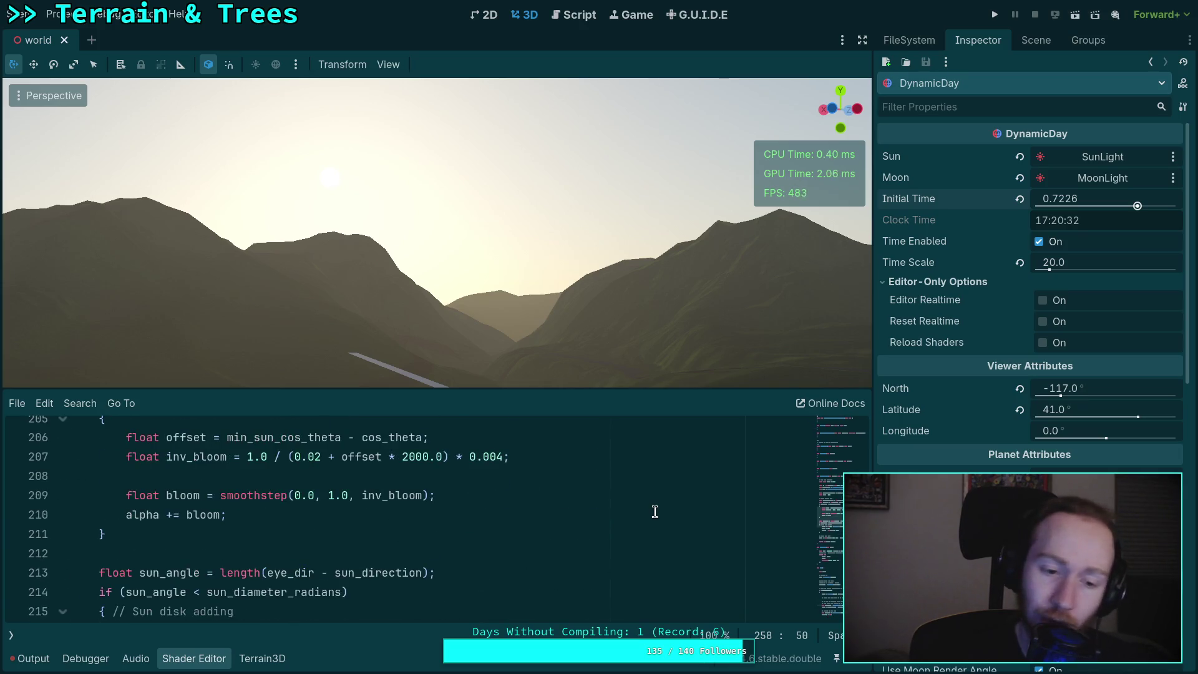
{"action": "scroll", "coordinate": [654, 511], "scroll_direction": "up", "scroll_amount": 1}
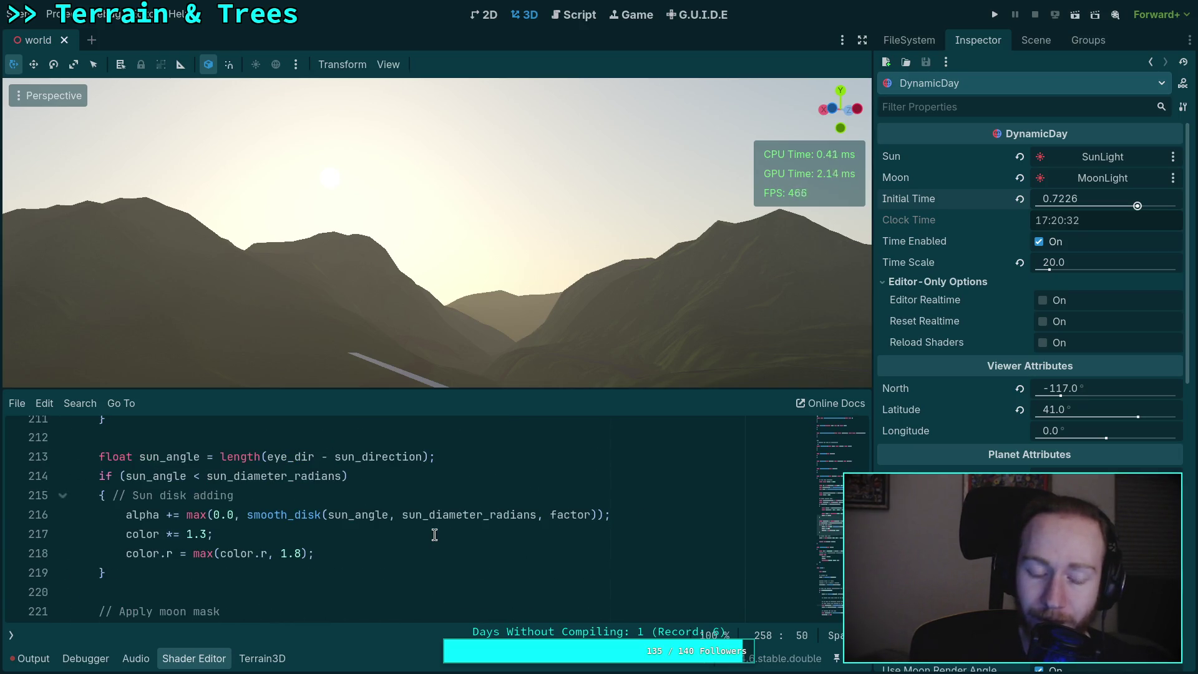
{"action": "left_click", "coordinate": [226, 532]}
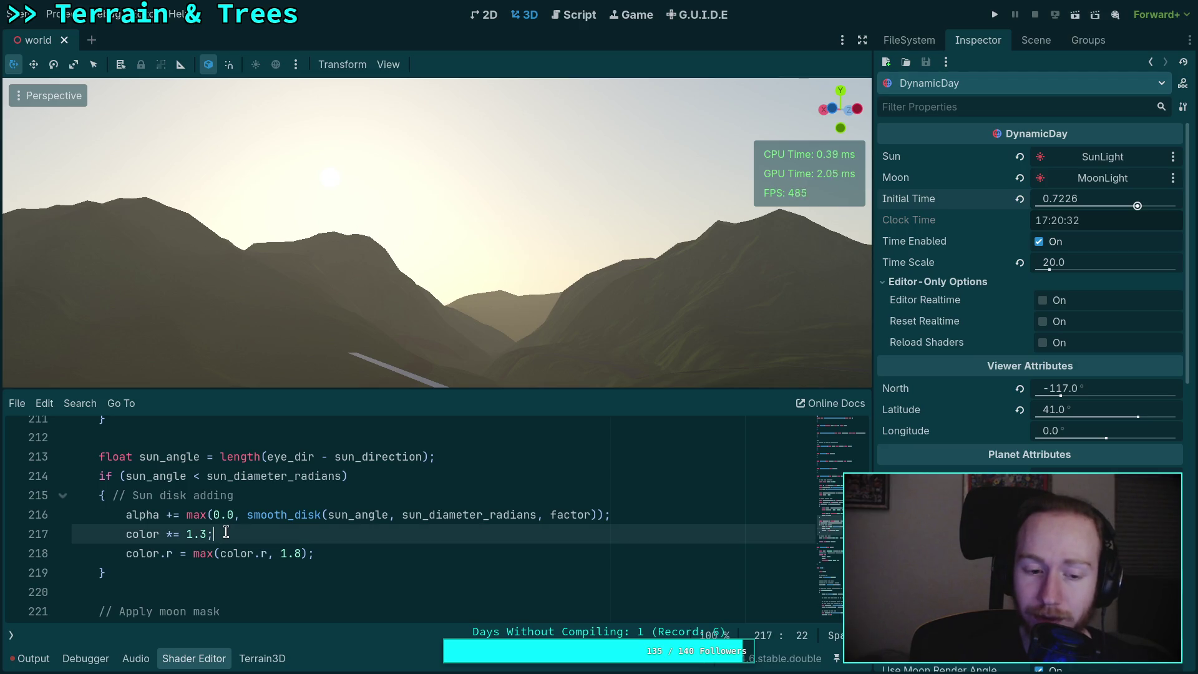
{"action": "left_click_drag", "start_coordinate": [331, 556], "coordinate": [66, 530]}
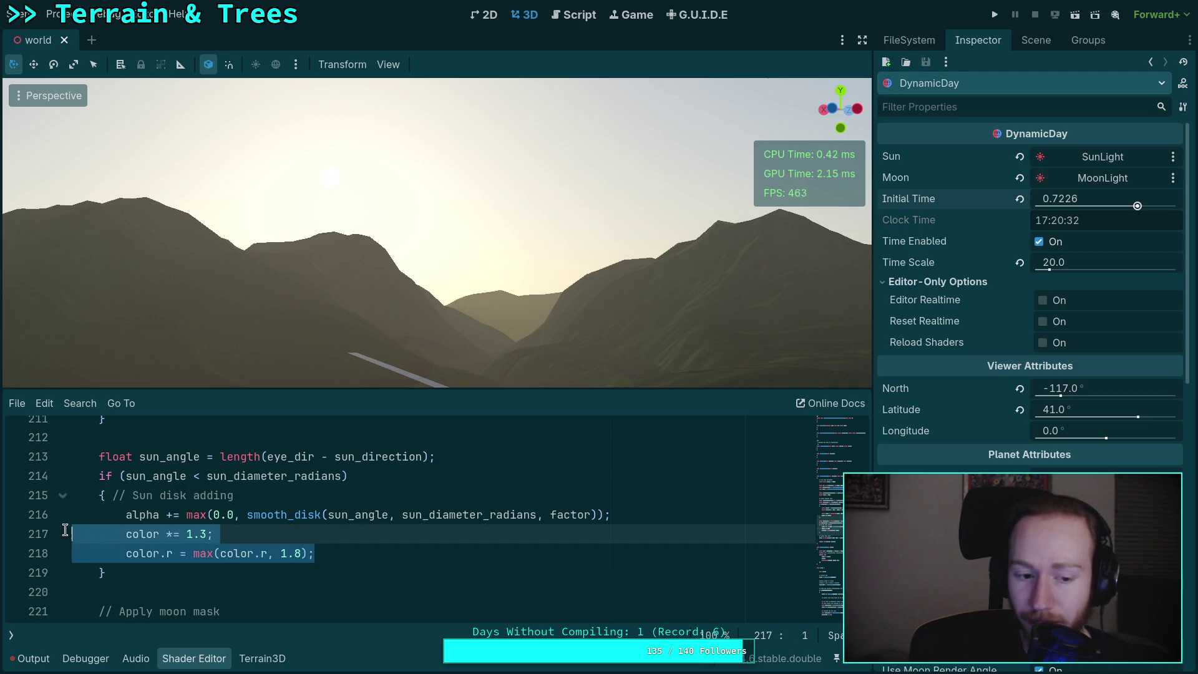
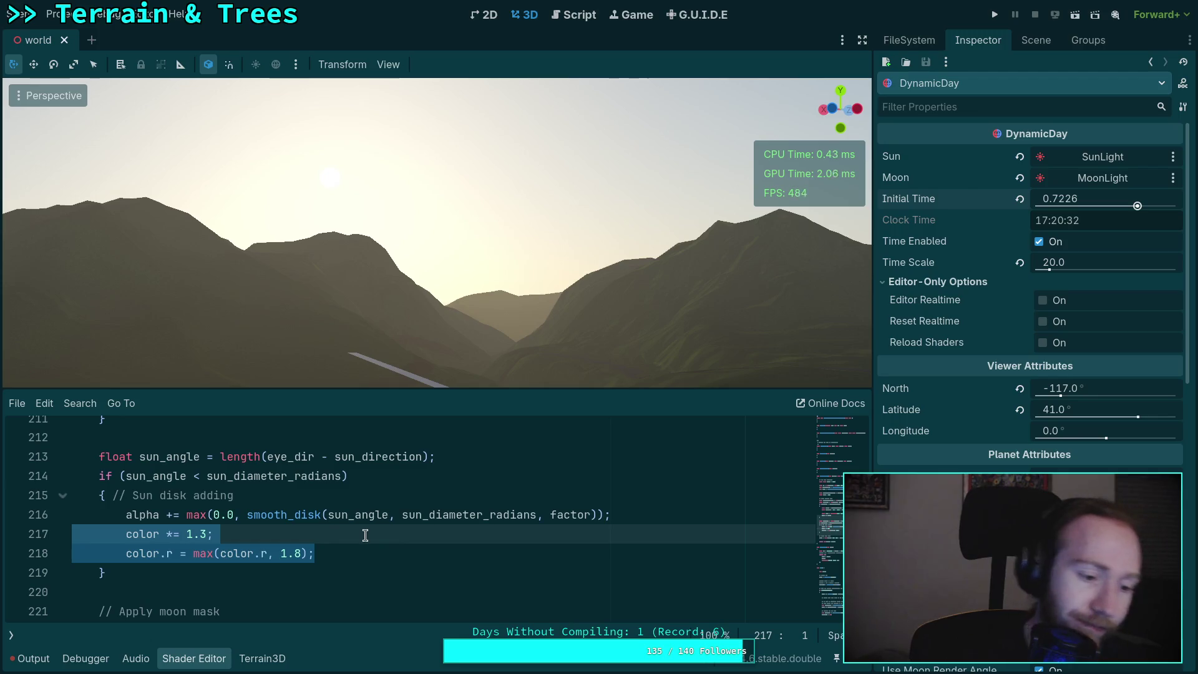
- Highlight the color *= 1.3 and color.r = max lines, then raise Initial Time to about 0.753
{"action": "left_click", "coordinate": [387, 545]}
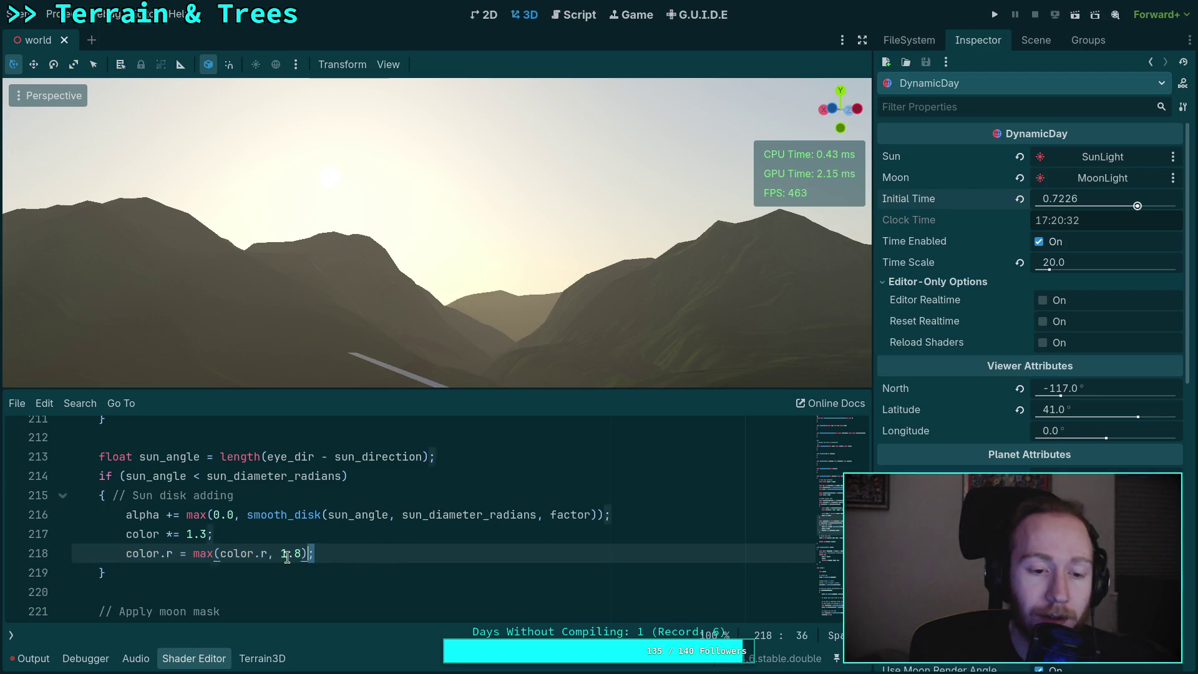
{"action": "key", "text": "shift+Up"}
{"action": "key", "text": "shift+Home"}
{"action": "key", "text": "shift+Home"}
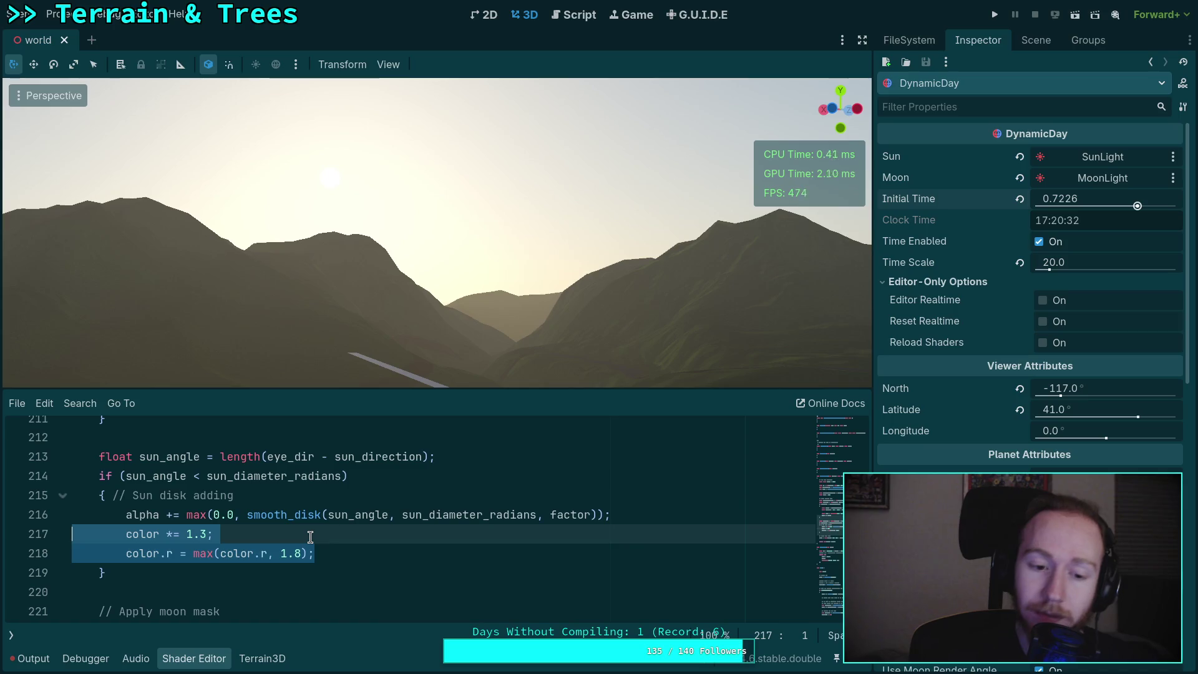
{"action": "left_click", "coordinate": [199, 533]}
{"action": "left_click_drag", "start_coordinate": [126, 533], "coordinate": [215, 534]}
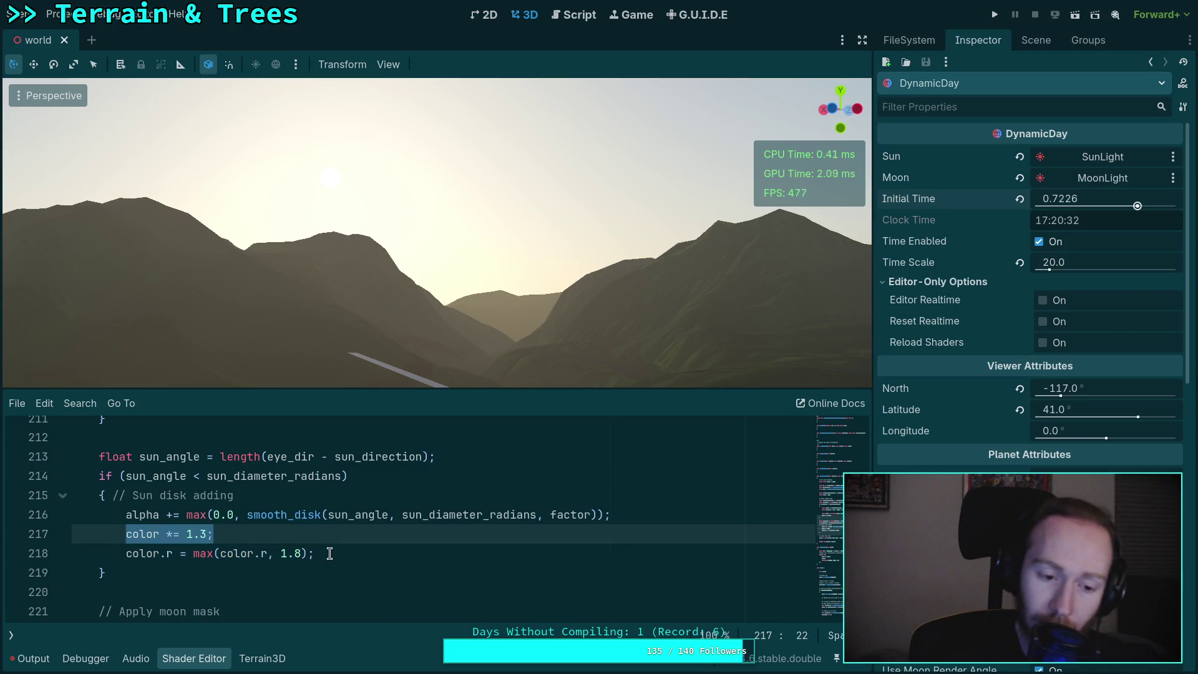
{"action": "mouse_move", "coordinate": [339, 549]}
{"action": "left_mouse_down"}
{"action": "mouse_move", "coordinate": [117, 557]}
{"action": "mouse_move", "coordinate": [136, 550]}
{"action": "left_mouse_up"}
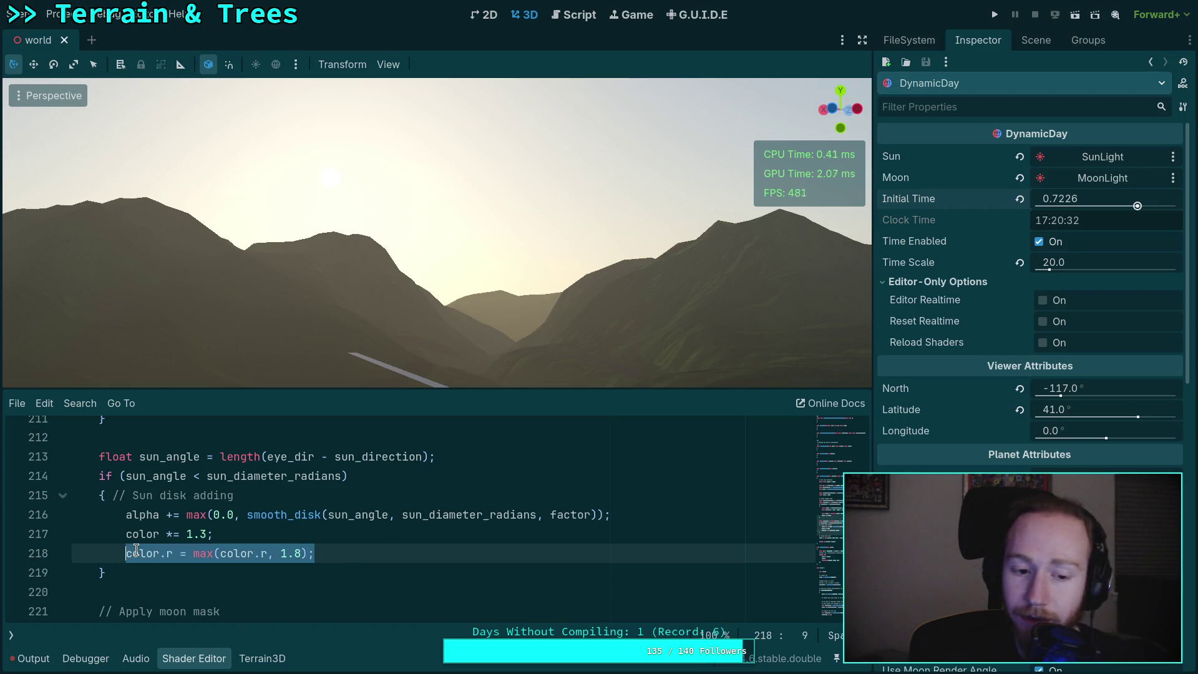
{"action": "left_click_drag", "start_coordinate": [1066, 198], "coordinate": [1078, 198]}
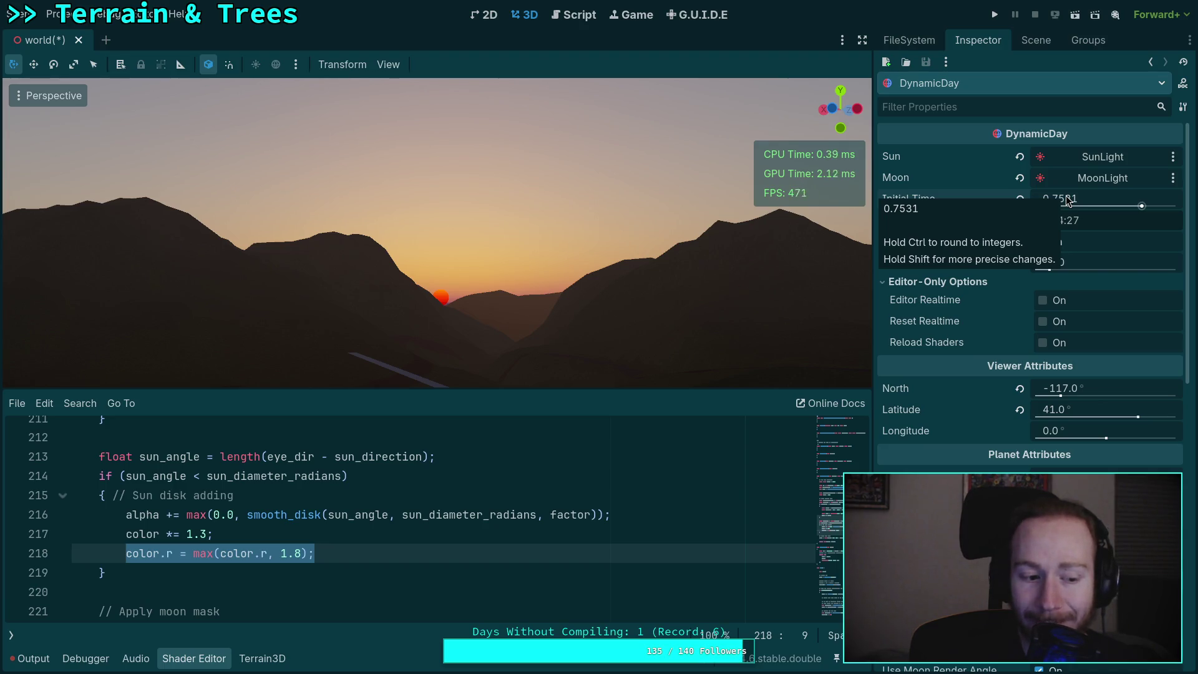
{"action": "key", "text": "alt+Tab"}
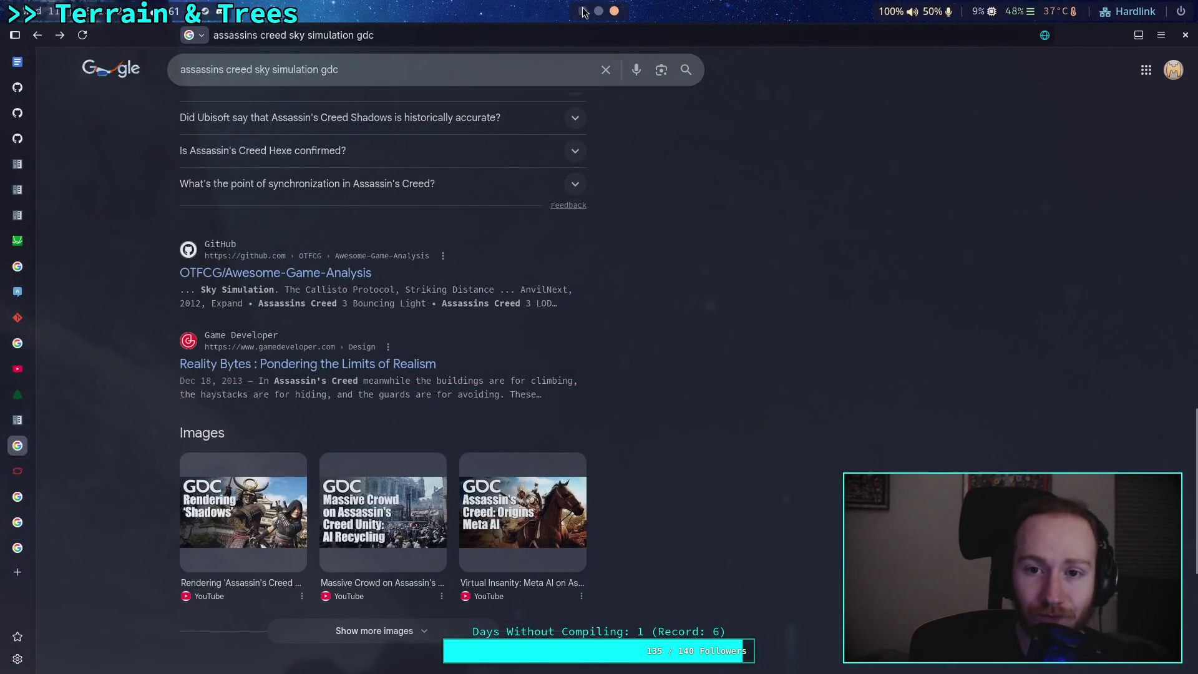
{"action": "key", "text": "alt+Tab"}
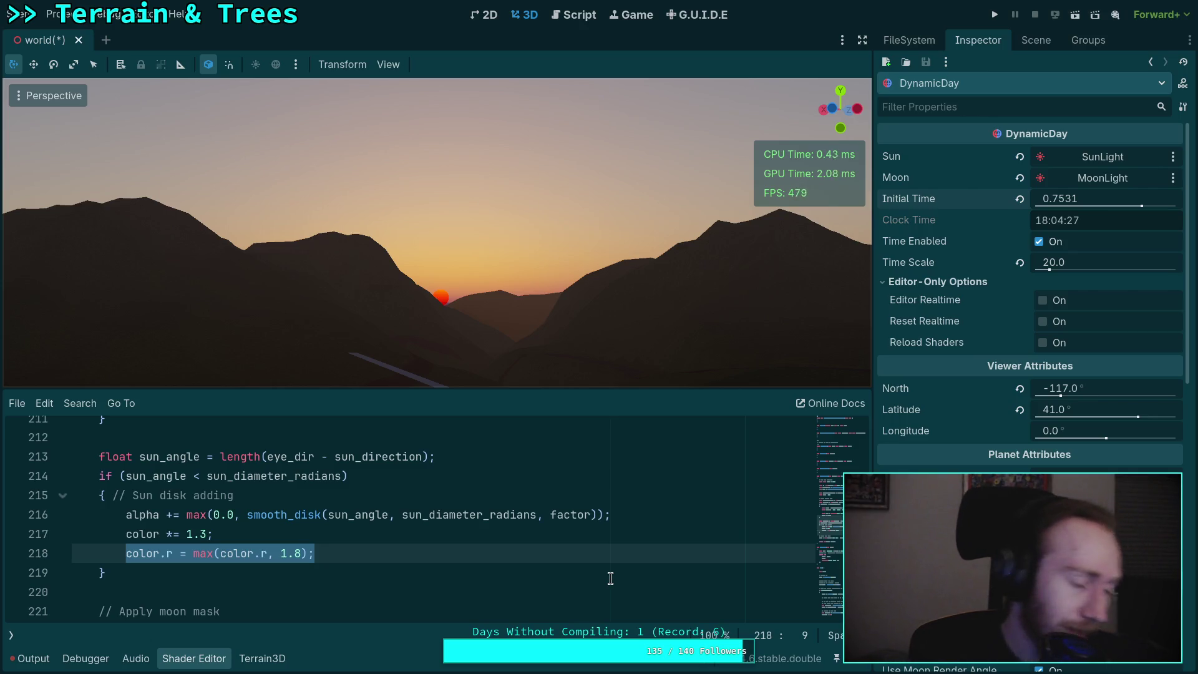
- Scrub Initial Time back and forth, settling at 0.7545 so the red sun meets the horizon
{"action": "left_click", "coordinate": [290, 569]}
{"action": "left_click_drag", "start_coordinate": [1090, 201], "coordinate": [1064, 201]}
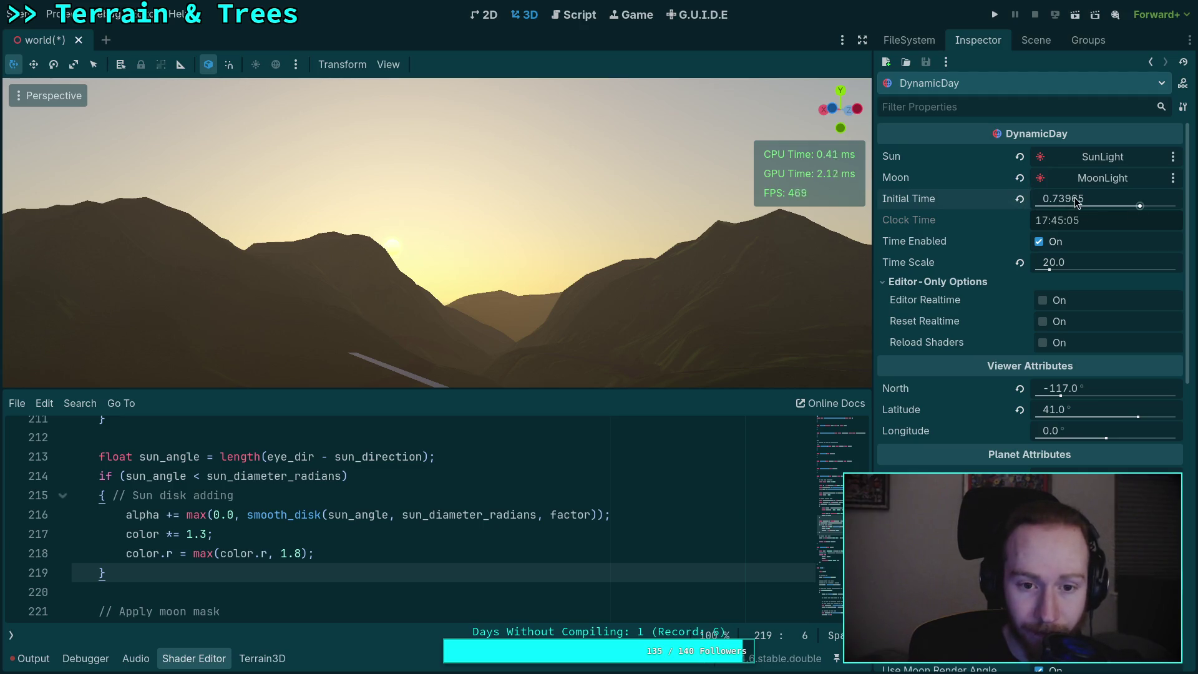
{"action": "left_click_drag", "start_coordinate": [1075, 203], "coordinate": [1096, 203]}
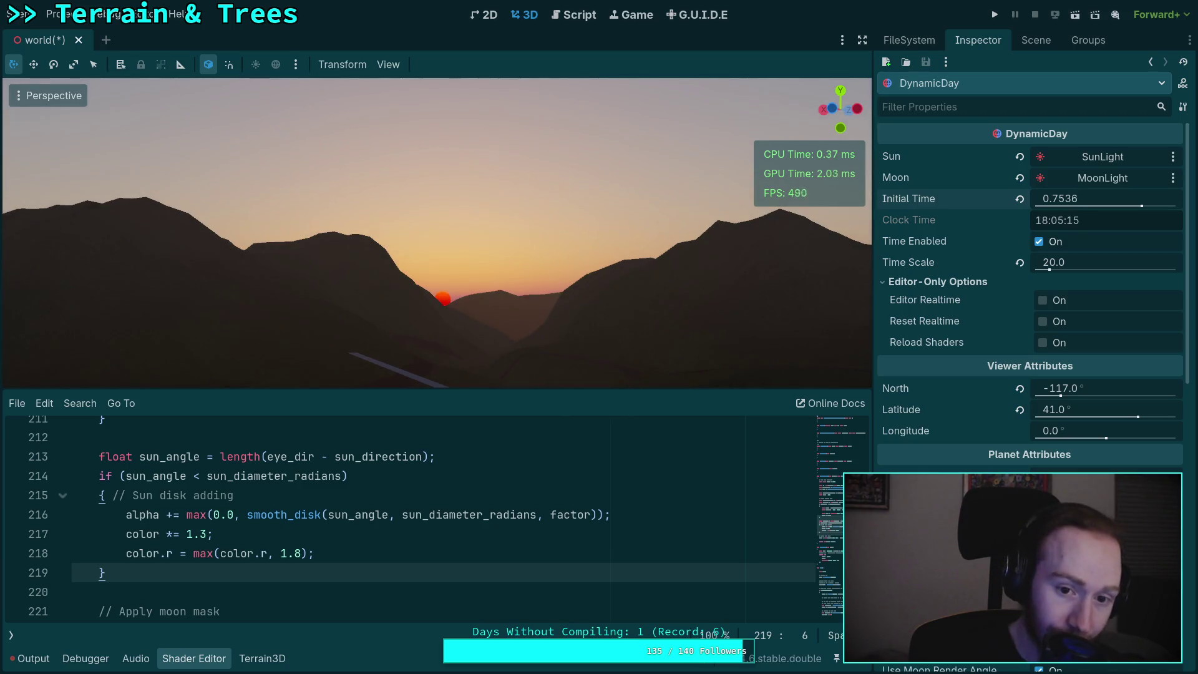
{"action": "left_click_drag", "start_coordinate": [1091, 203], "coordinate": [1139, 212]}
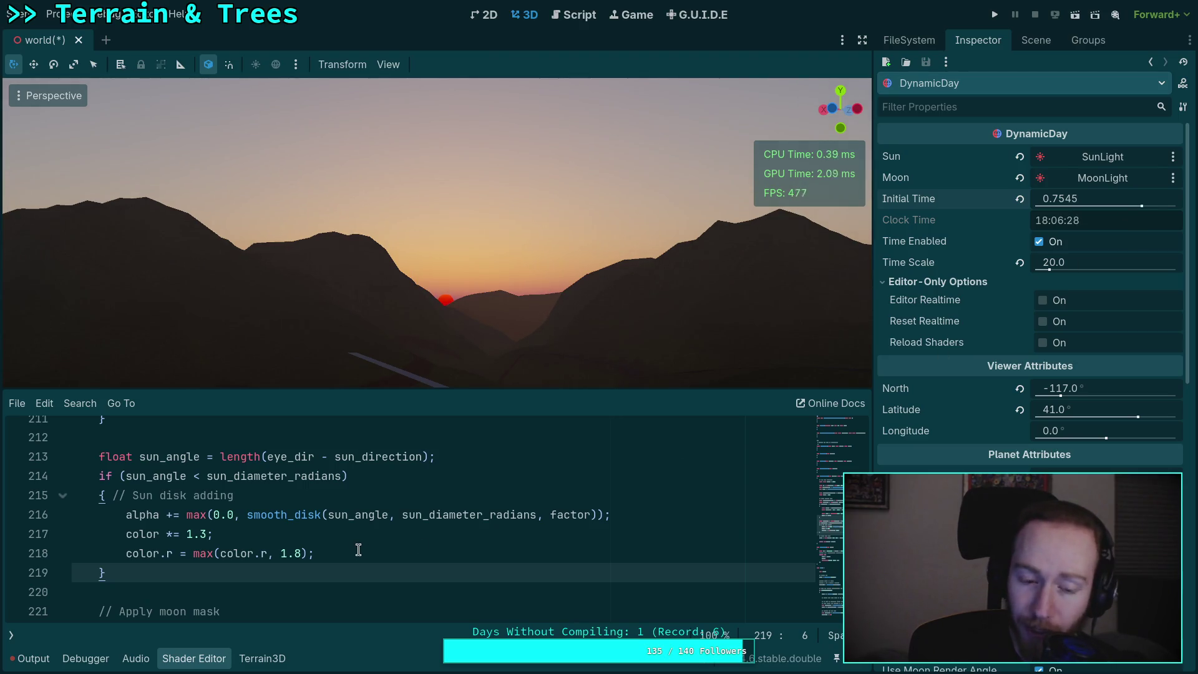
{"action": "scroll", "coordinate": [297, 546], "scroll_direction": "down", "scroll_amount": 6}
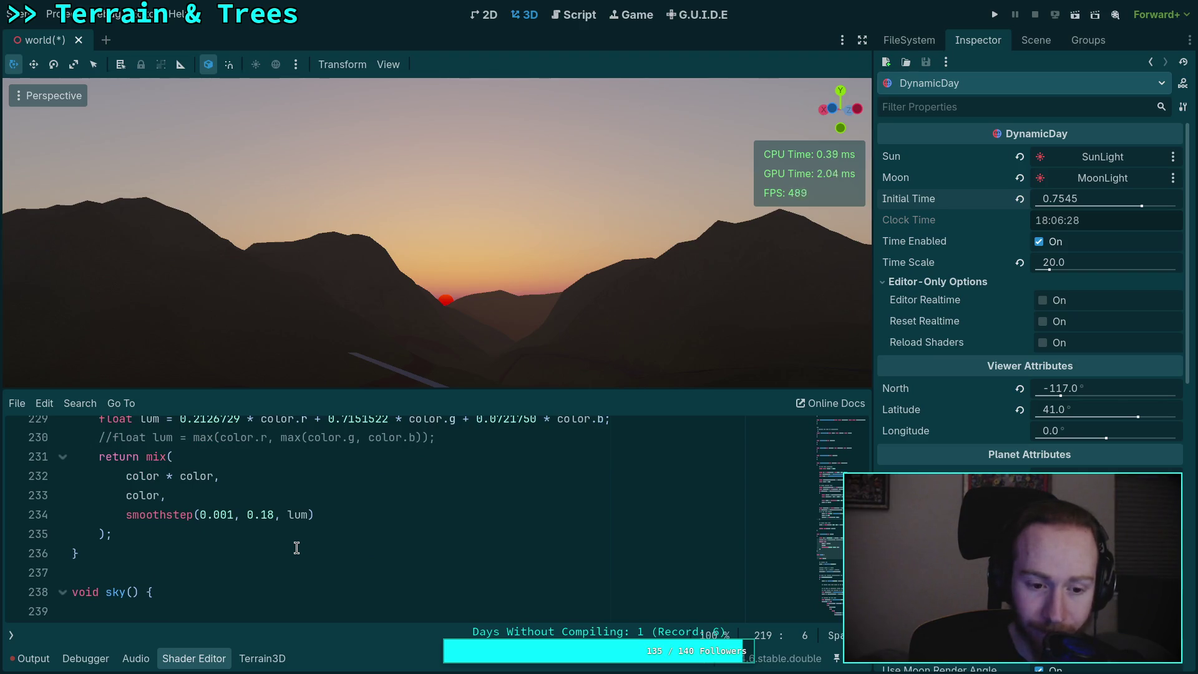
- Insert an 'if (true) {' line after the sun_color declaration
{"action": "scroll", "coordinate": [296, 548], "scroll_direction": "up", "scroll_amount": 2}
{"action": "scroll", "coordinate": [297, 548], "scroll_direction": "down", "scroll_amount": 10}
{"action": "scroll", "coordinate": [297, 548], "scroll_direction": "down", "scroll_amount": 7}
{"action": "scroll", "coordinate": [297, 547], "scroll_direction": "up", "scroll_amount": 5}
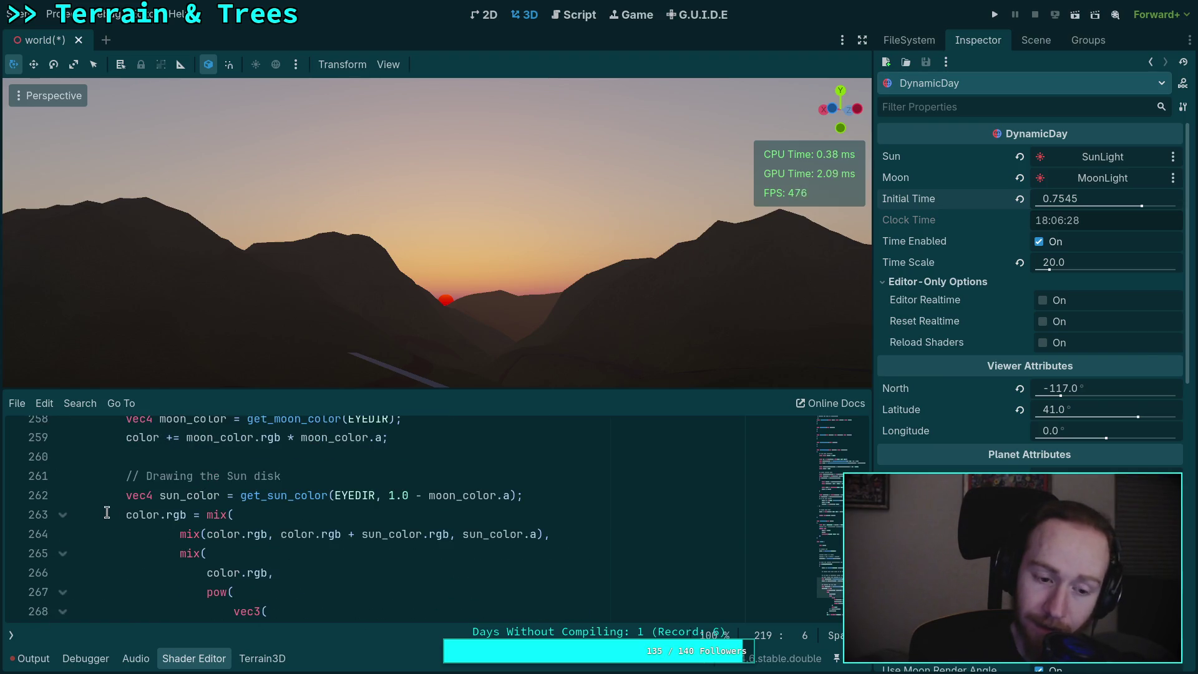
{"action": "mouse_move", "coordinate": [123, 514]}
{"action": "left_mouse_down"}
{"action": "mouse_move", "coordinate": [206, 554]}
{"action": "mouse_move", "coordinate": [226, 549]}
{"action": "left_mouse_up"}
{"action": "scroll", "coordinate": [215, 551], "scroll_direction": "down", "scroll_amount": 3}
{"action": "scroll", "coordinate": [225, 549], "scroll_direction": "up", "scroll_amount": 2}
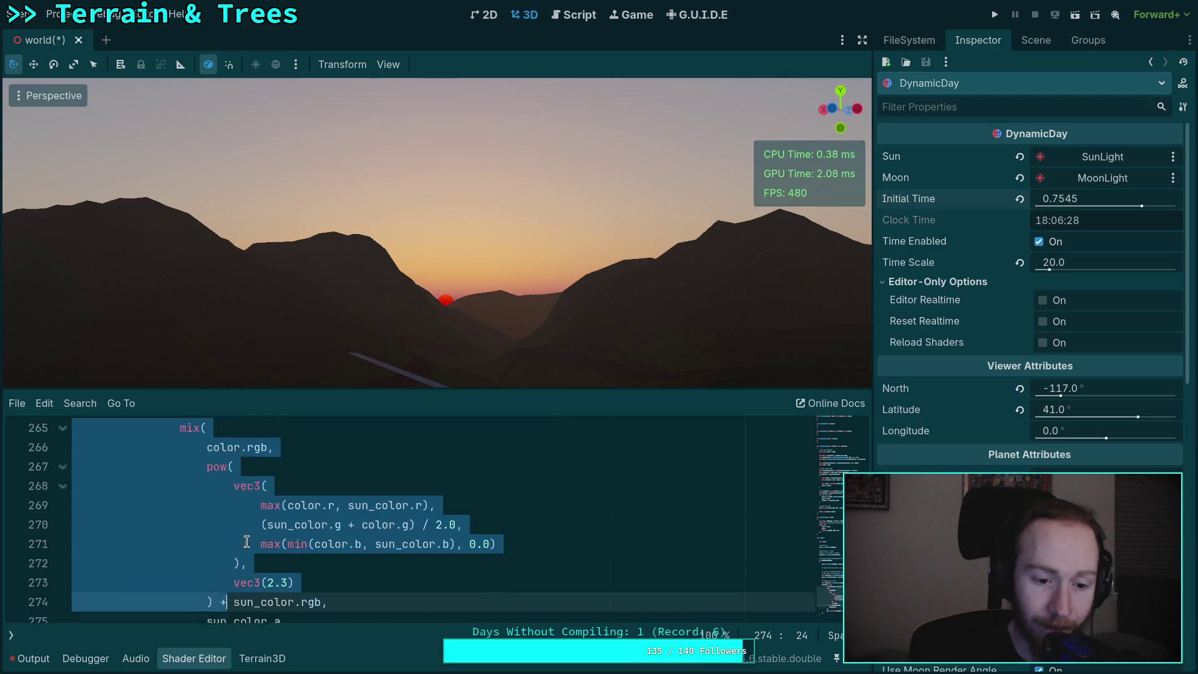
{"action": "left_click", "coordinate": [587, 441]}
{"action": "key", "text": "Return"}
{"action": "type", "text": "if (true) {"}
- Add '} else {' after the sun blend statement to open an else branch
{"action": "scroll", "coordinate": [437, 518], "scroll_direction": "down", "scroll_amount": 3}
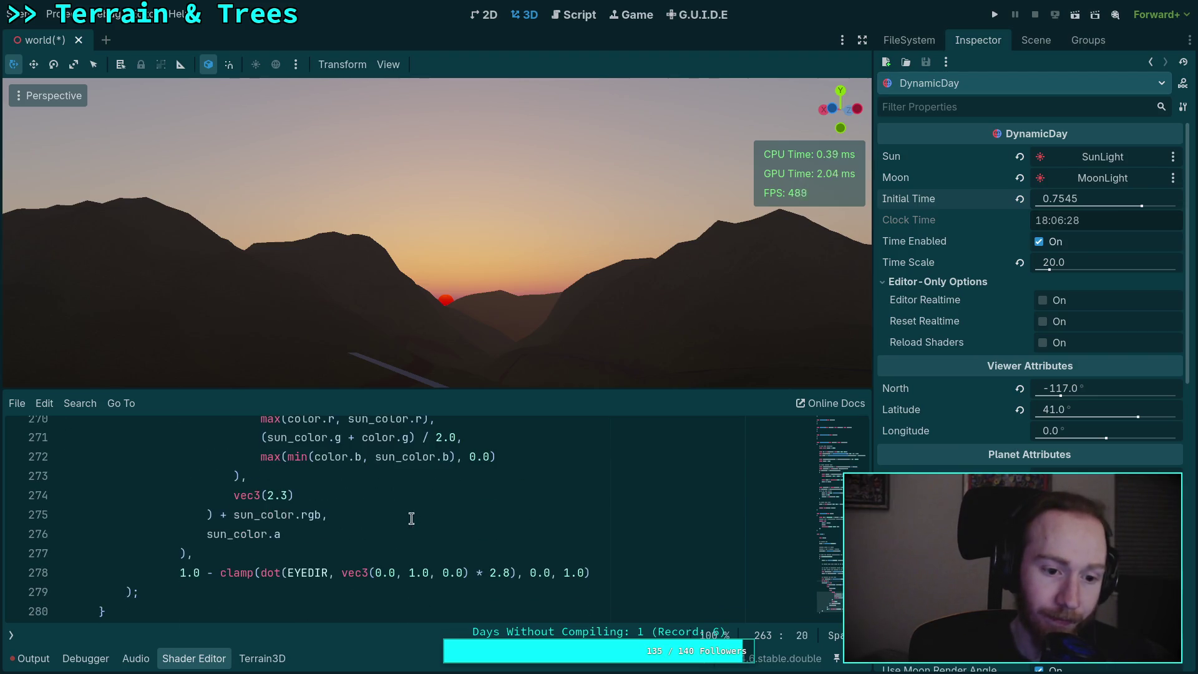
{"action": "left_click", "coordinate": [262, 593]}
{"action": "key", "text": "Return"}
{"action": "type", "text": "+"}
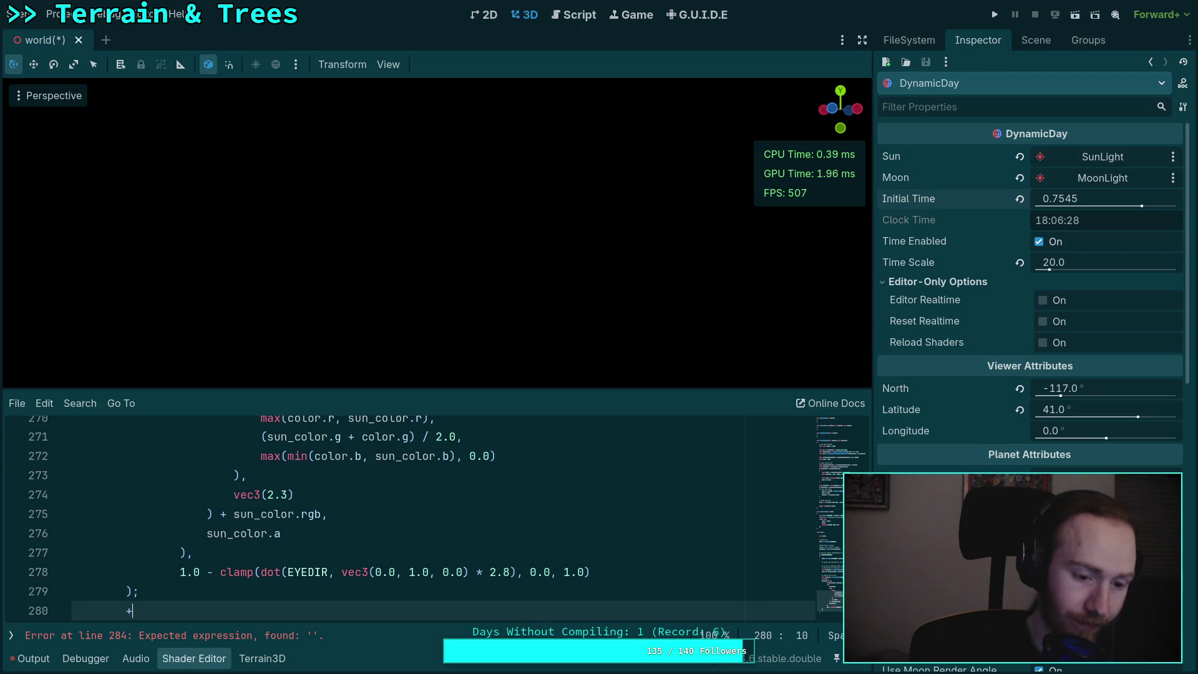
{"action": "key", "text": "BackSpace"}
{"action": "type", "text": "} else {"}
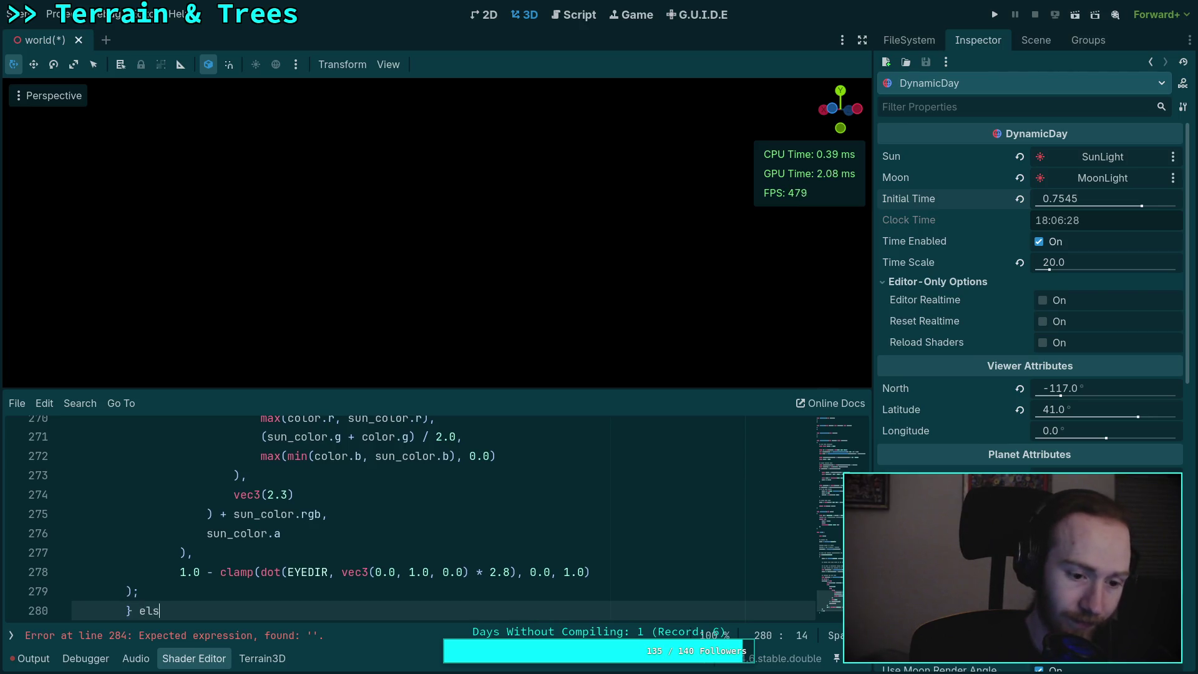
{"action": "key", "text": "Return"}
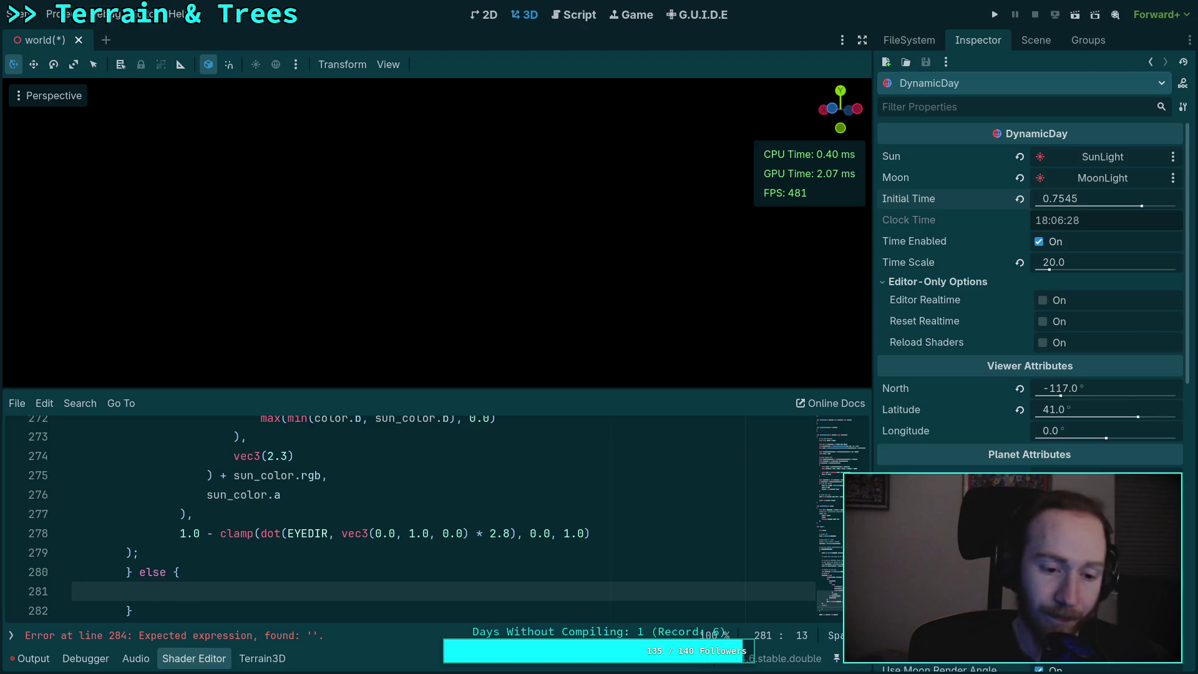
- Write 'color.rgb = mix(color.rgb, vec3(10.0, 0.0, 0.0), sun_color.a);' in the else branch
{"action": "type", "text": "color"}
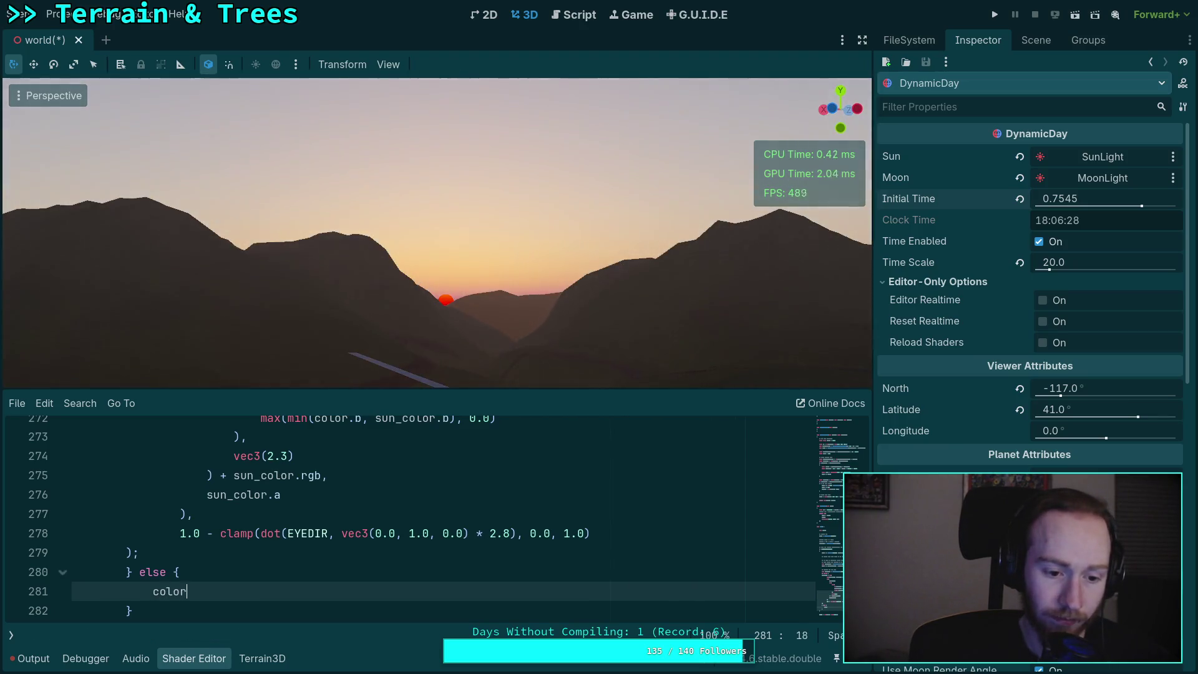
{"action": "type", "text": ".rgb = "}
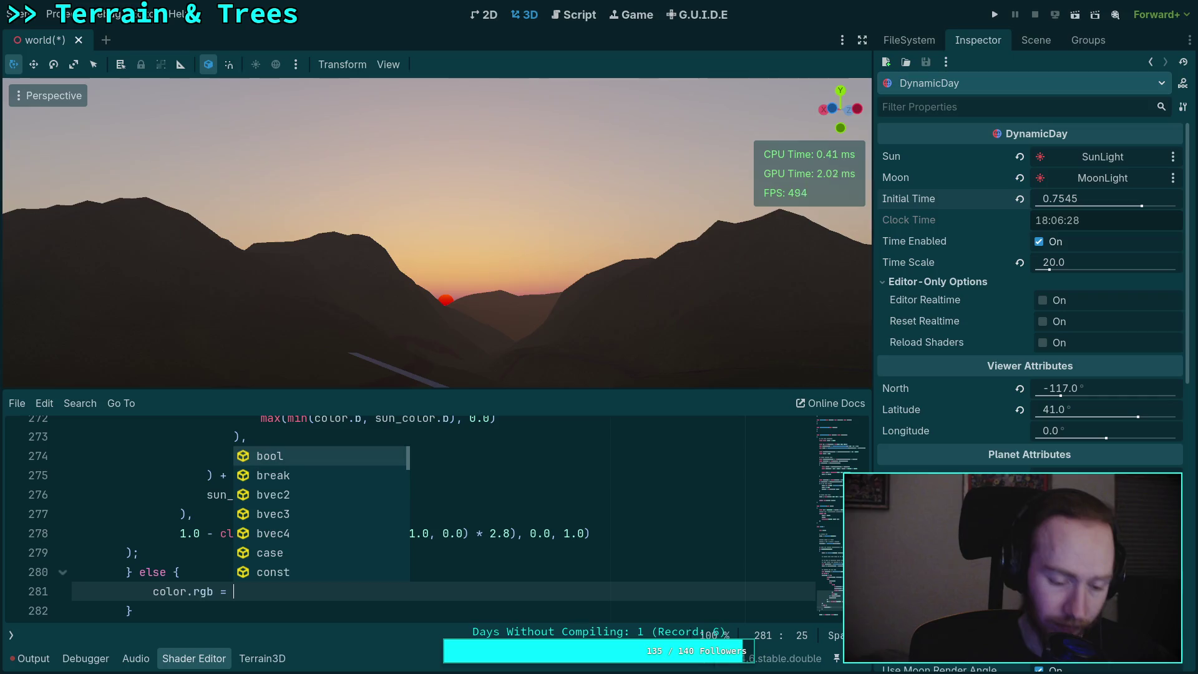
{"action": "type", "text": "mux"}
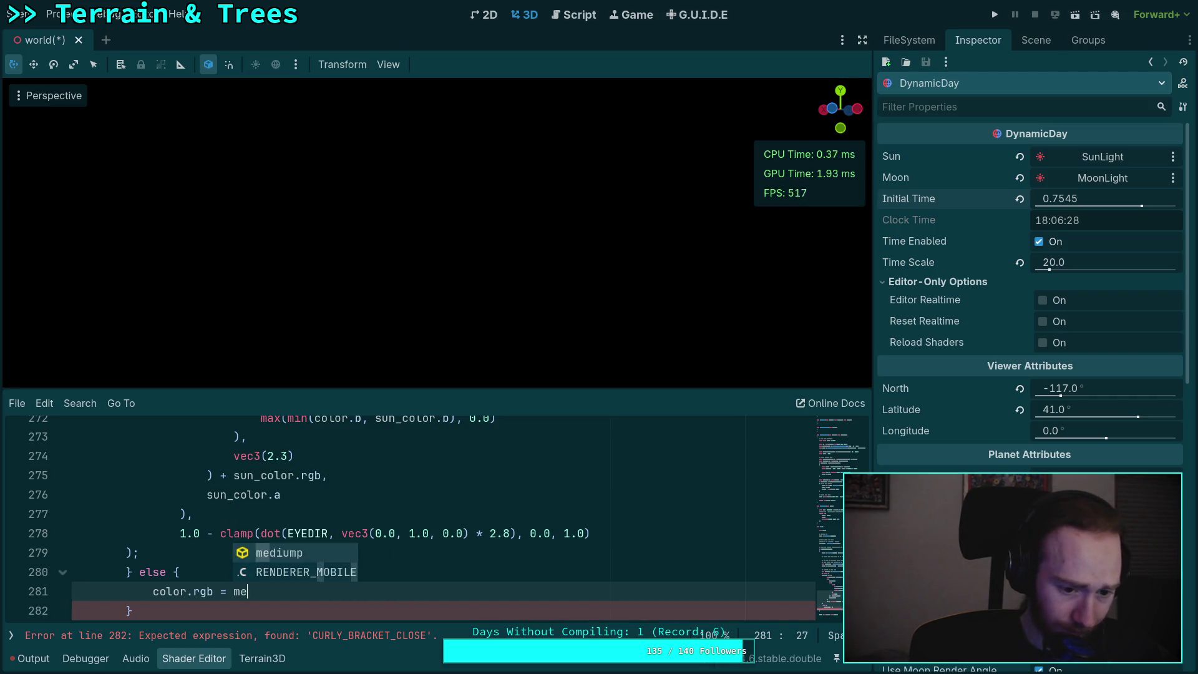
{"action": "key", "text": "BackSpace"}
{"action": "key", "text": "BackSpace"}
{"action": "type", "text": "ix"}
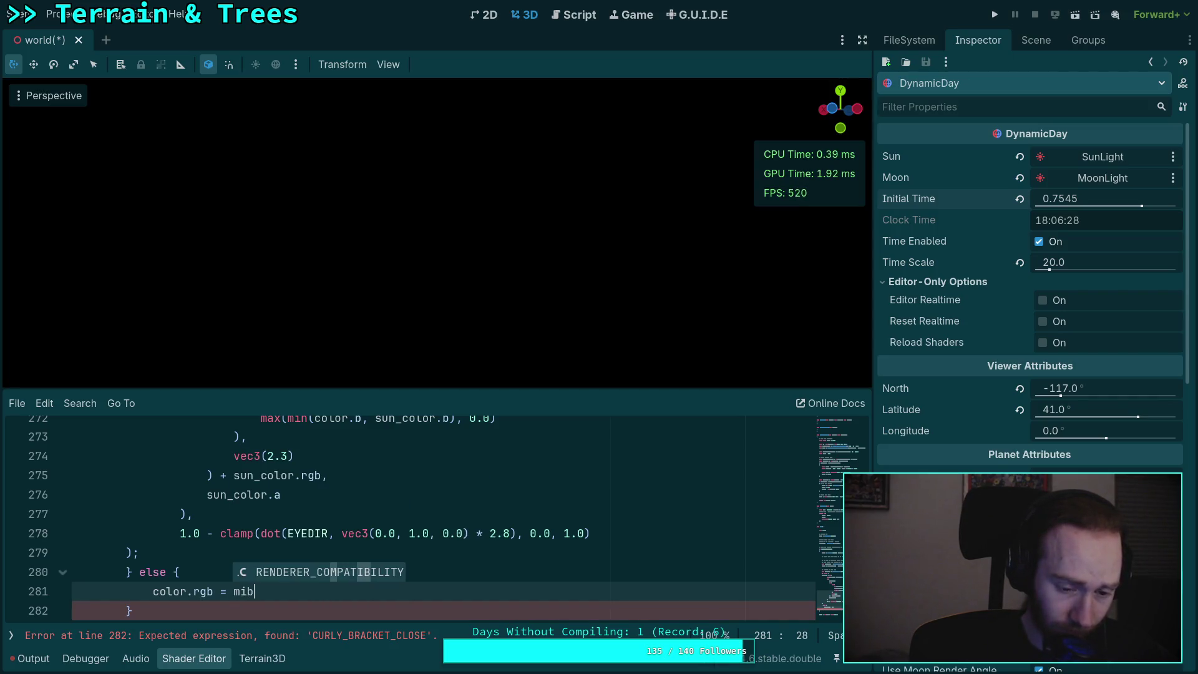
{"action": "key", "text": "Return"}
{"action": "type", "text": "color.r"}
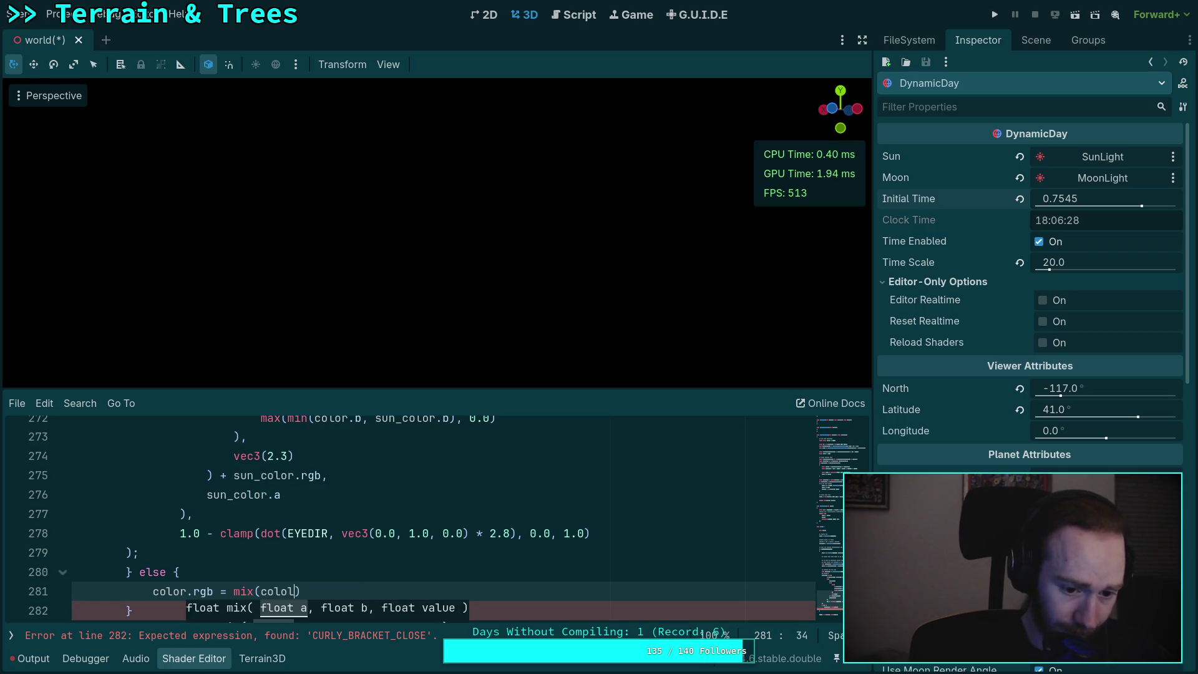
{"action": "type", "text": "gb, vec3"}
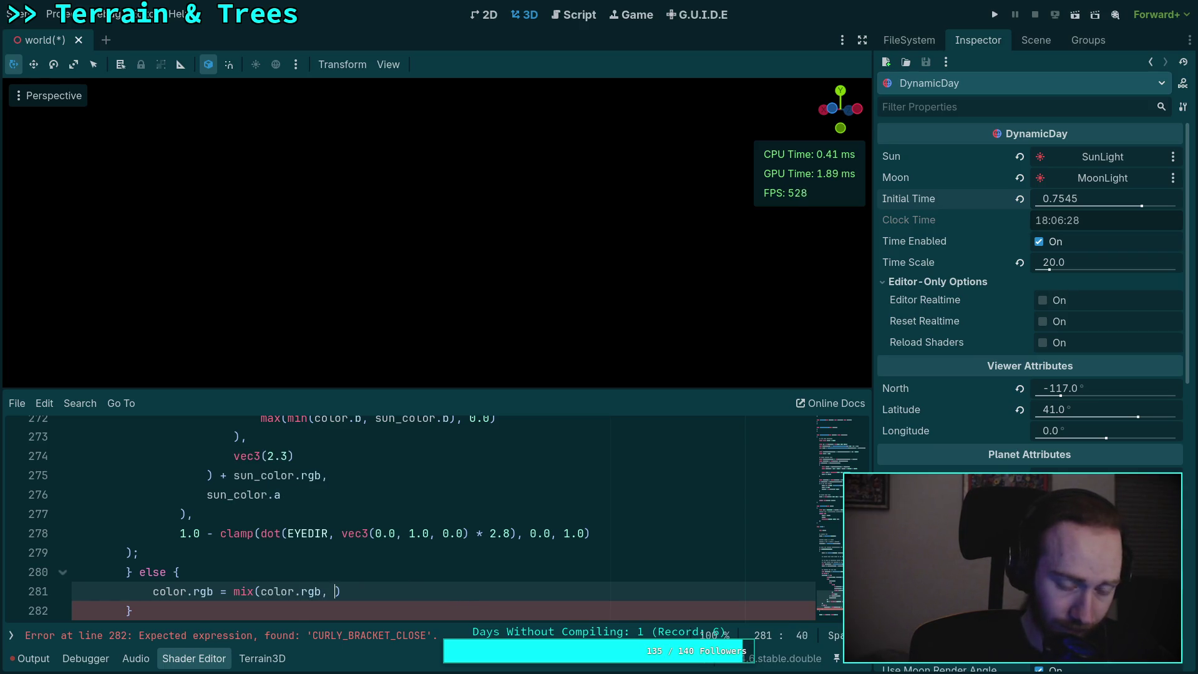
{"action": "type", "text": "(10.0"}
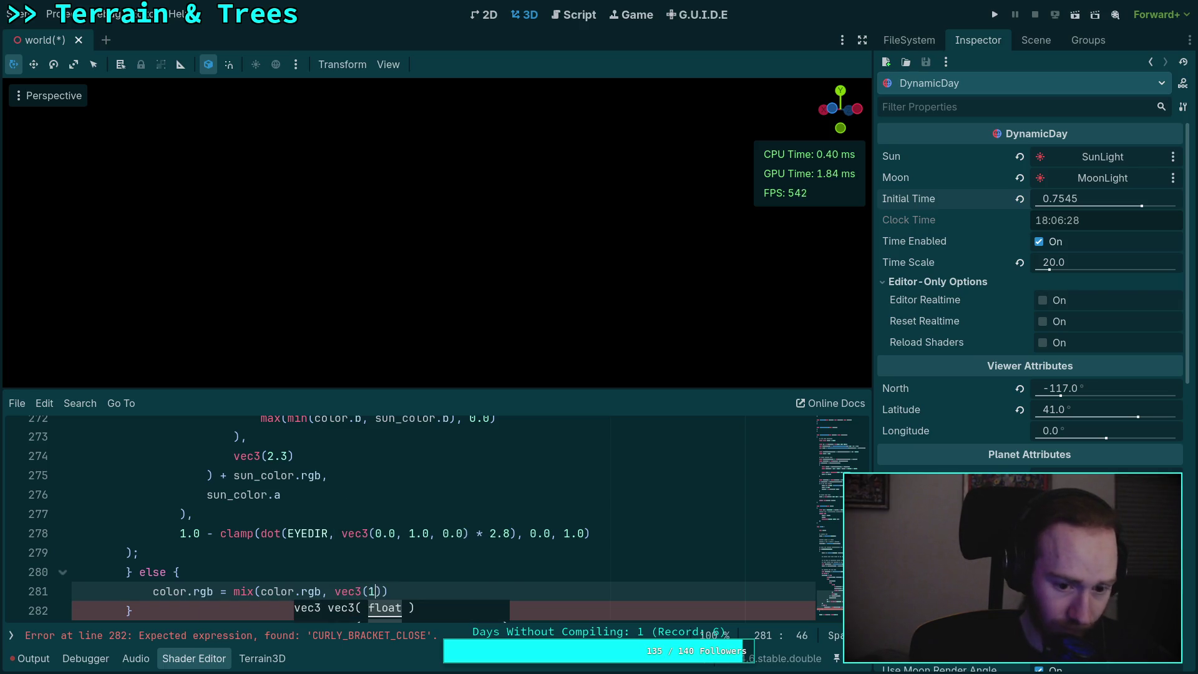
{"action": "type", "text": ", 0.0, 0.0"}
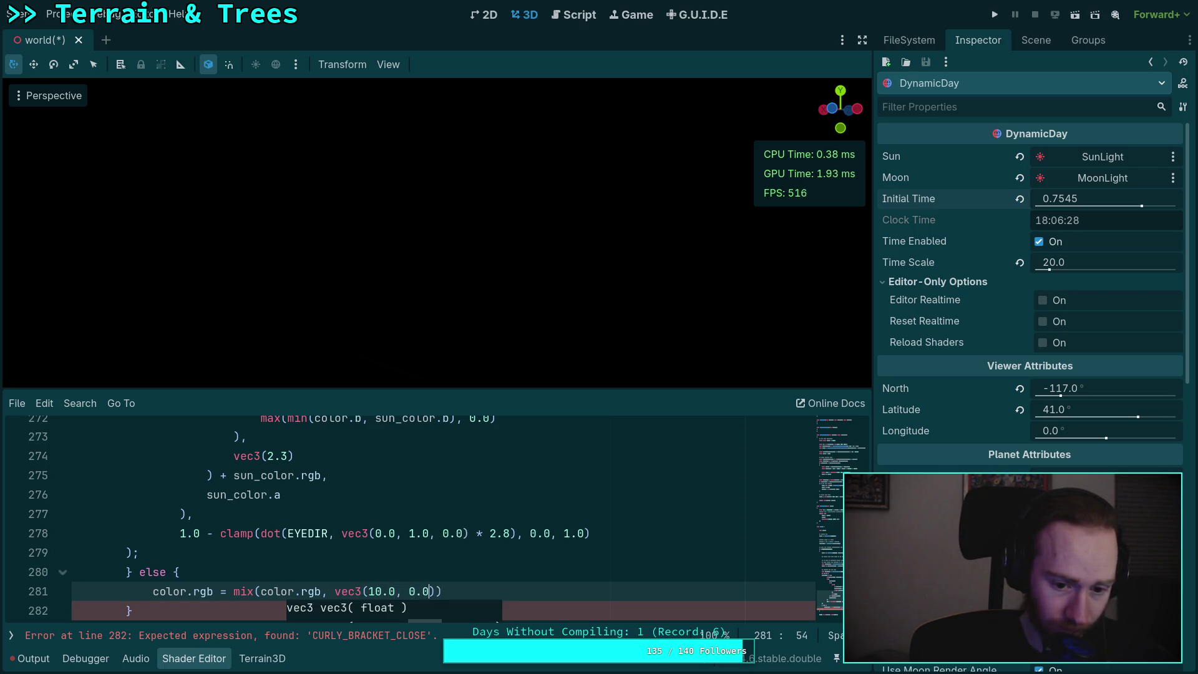
{"action": "type", "text": ")"}
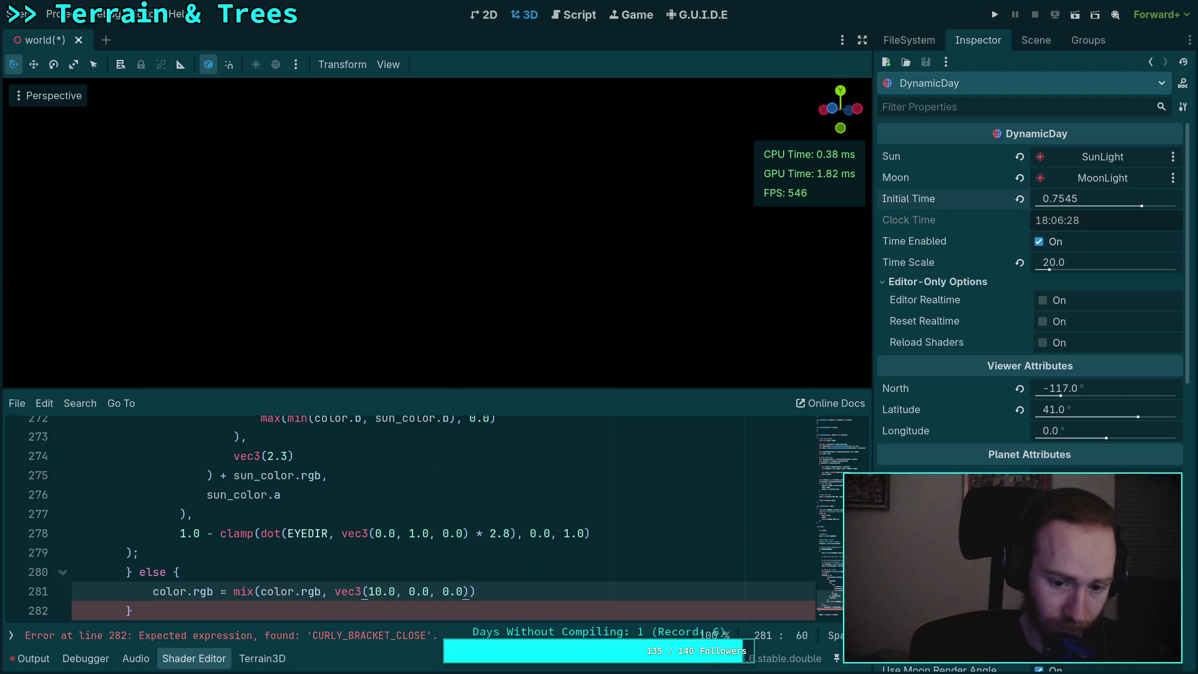
{"action": "type", "text": ", se"}
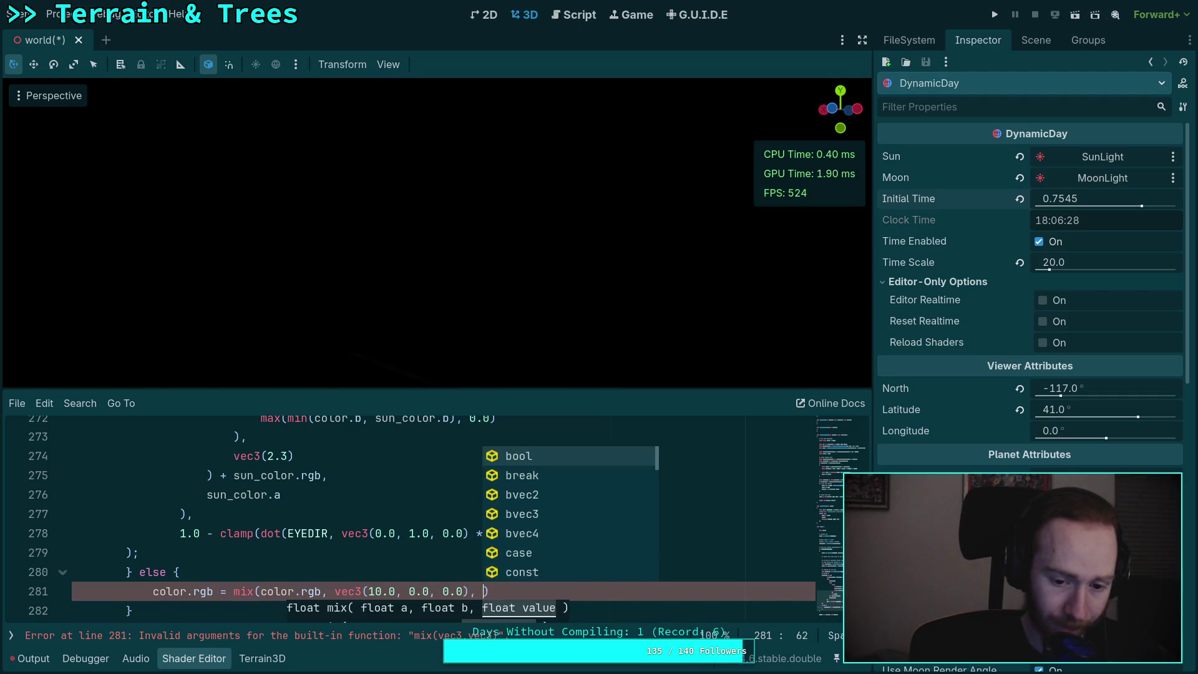
{"action": "key", "text": "BackSpace"}
{"action": "type", "text": "un_color"}
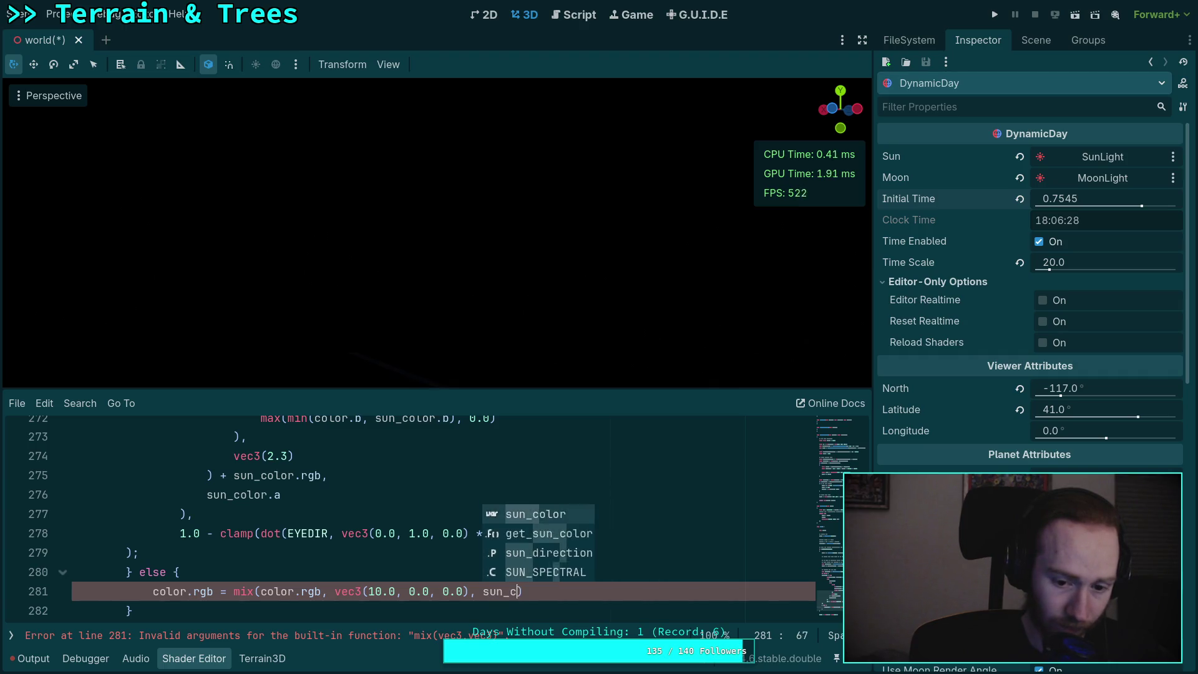
{"action": "type", "text": ".a);"}
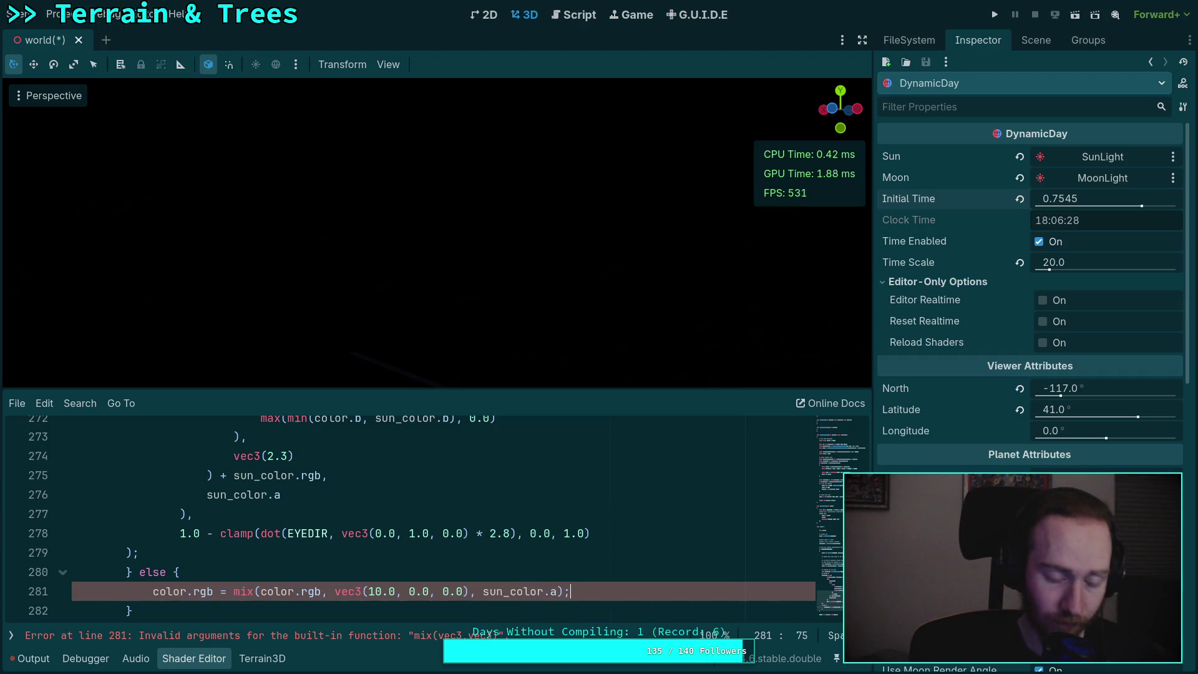
{"action": "scroll", "coordinate": [187, 568], "scroll_direction": "up", "scroll_amount": 5}
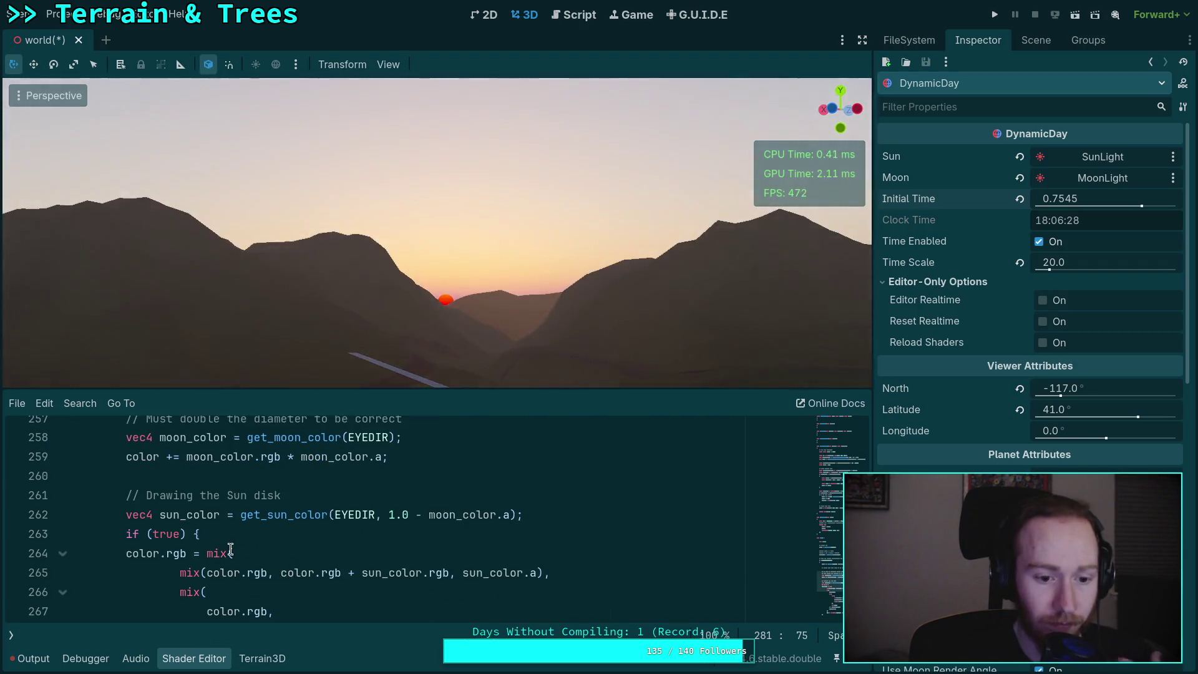
- Change the sun-disk condition to if (false) and set Initial Time to 0.74975
{"action": "double_click", "coordinate": [173, 534]}
{"action": "type", "text": "false"}
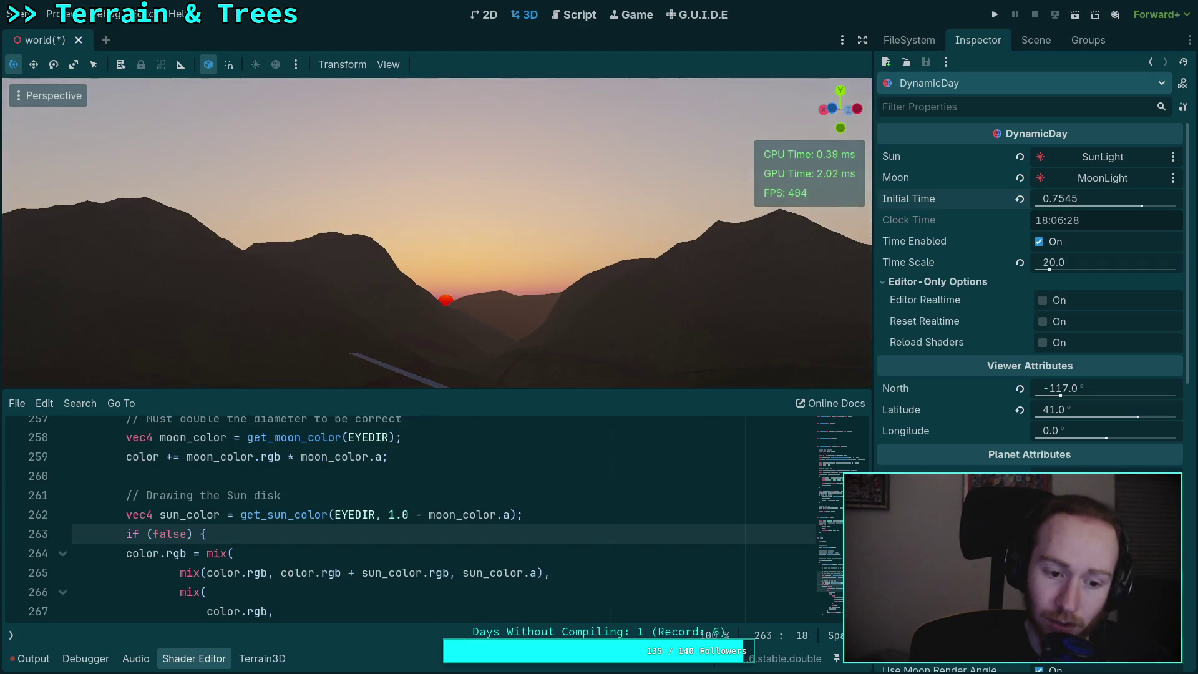
{"action": "left_click", "coordinate": [278, 553]}
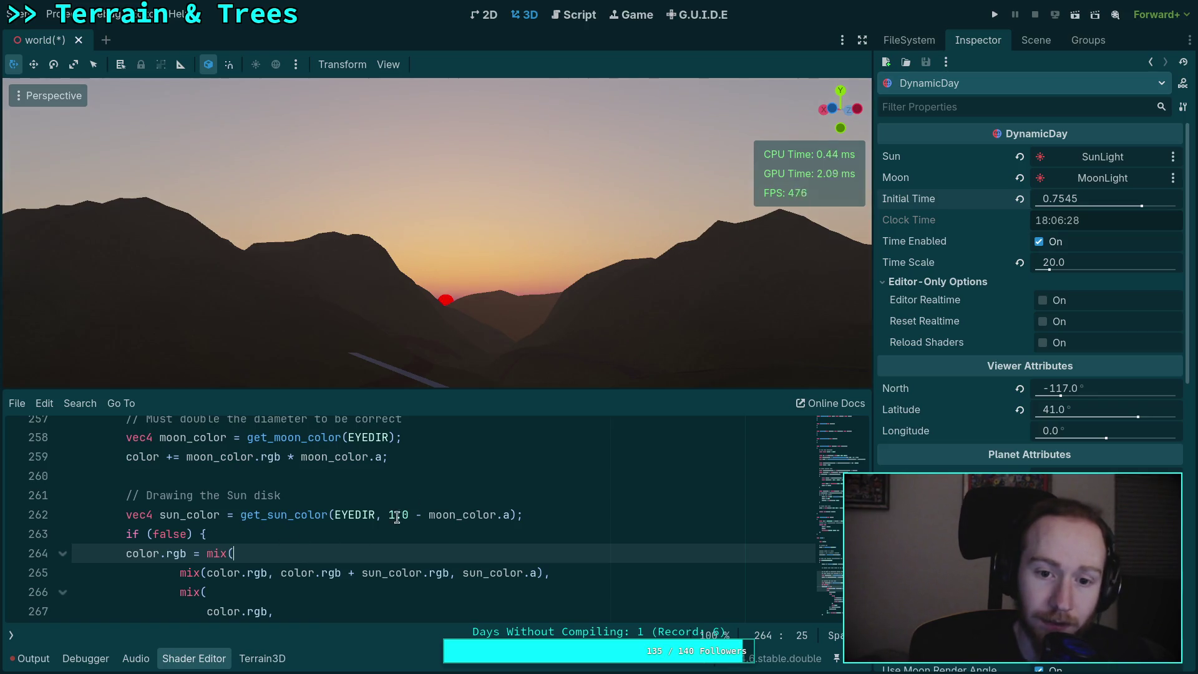
{"action": "mouse_move", "coordinate": [1060, 198]}
{"action": "left_mouse_down"}
{"action": "mouse_move", "coordinate": [1032, 199]}
{"action": "mouse_move", "coordinate": [1053, 199]}
{"action": "left_mouse_up"}
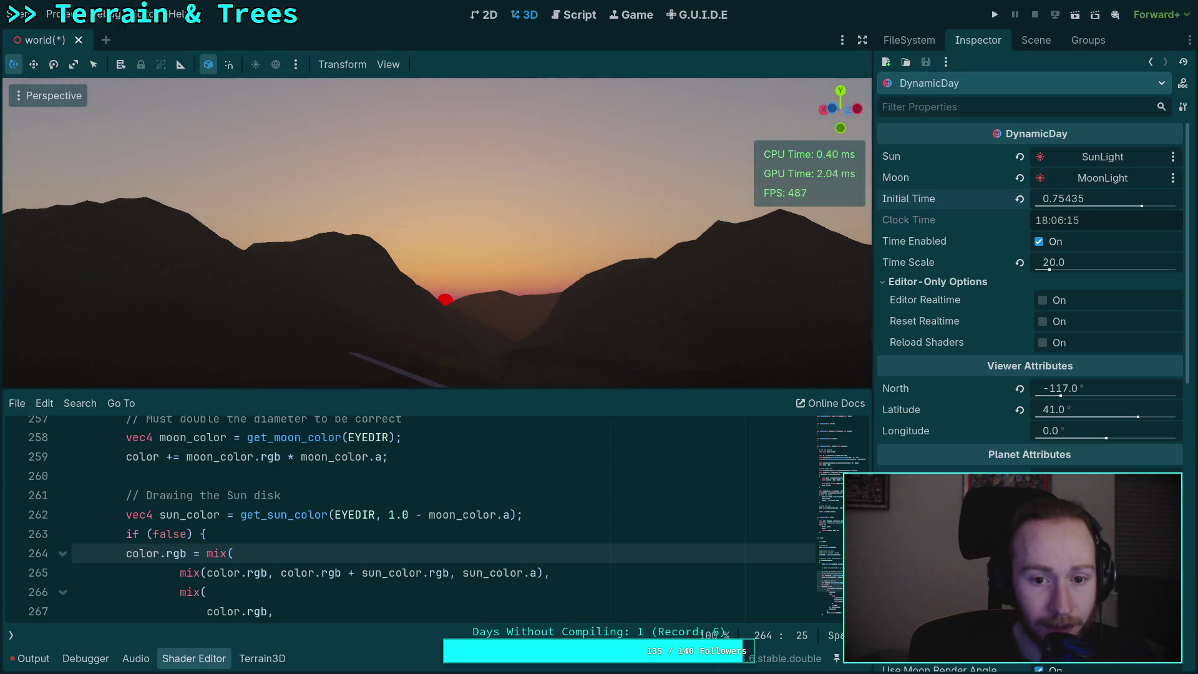
{"action": "left_click_drag", "start_coordinate": [1105, 198], "coordinate": [1085, 198]}
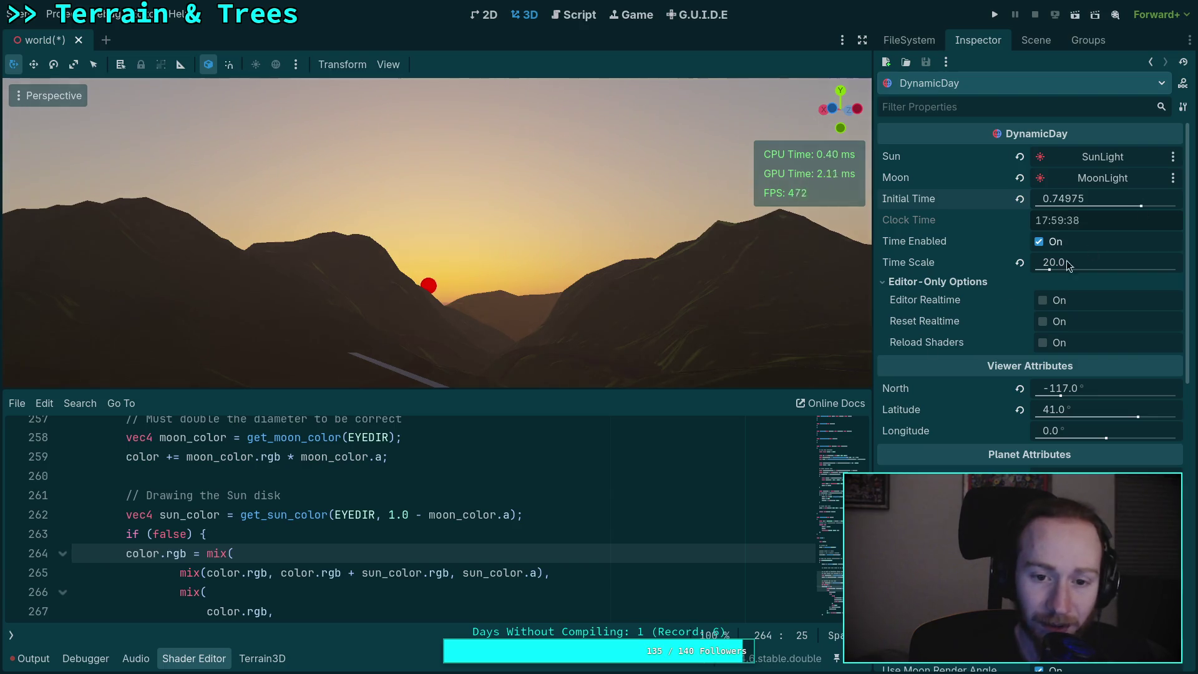
- Inspect the 1.3 brightness multiplier on line 217, leaving it unchanged
{"action": "scroll", "coordinate": [384, 521], "scroll_direction": "down", "scroll_amount": 3}
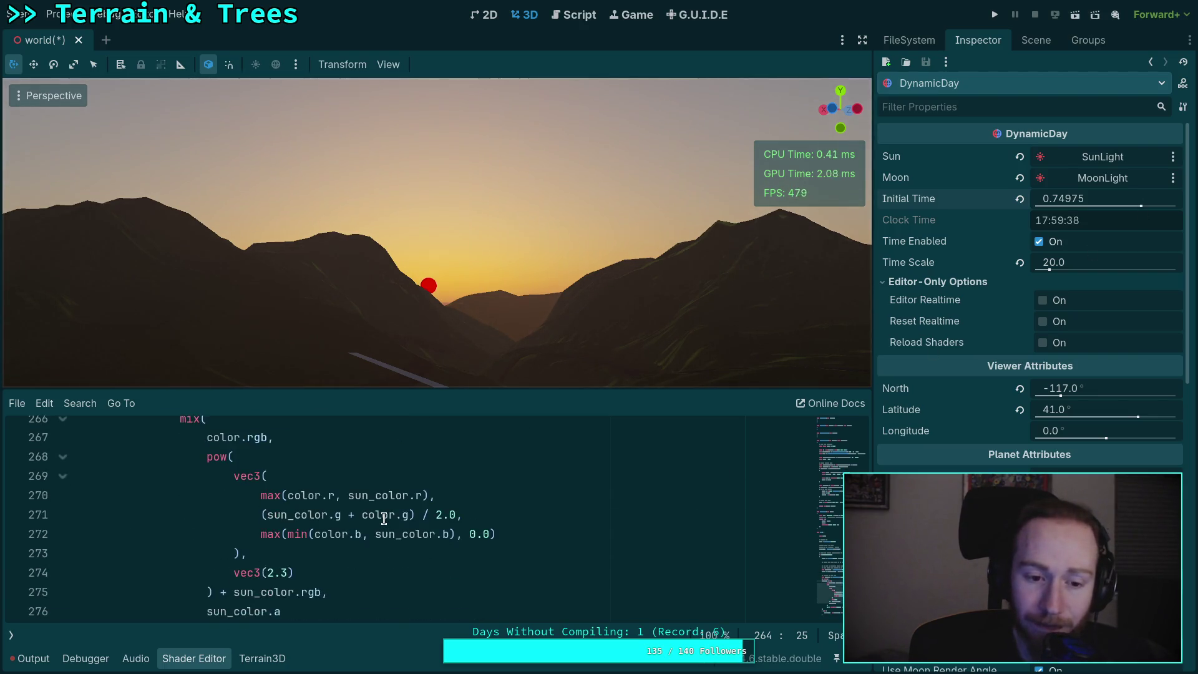
{"action": "scroll", "coordinate": [384, 521], "scroll_direction": "up", "scroll_amount": 2}
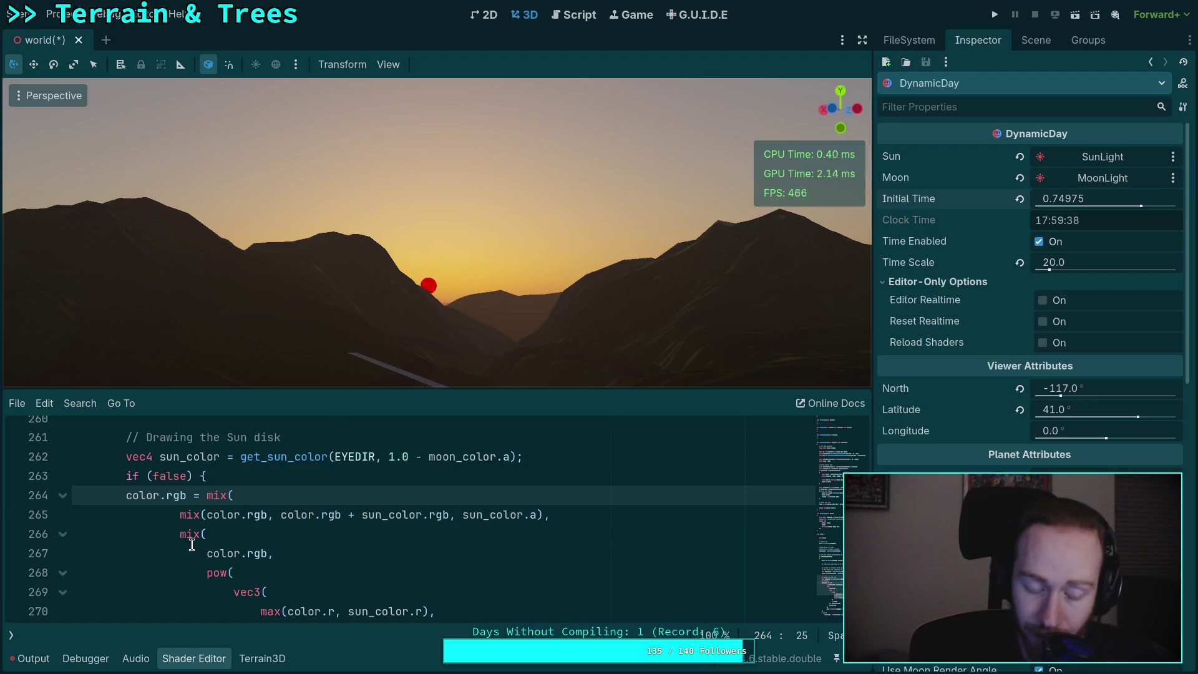
{"action": "left_click", "coordinate": [451, 515]}
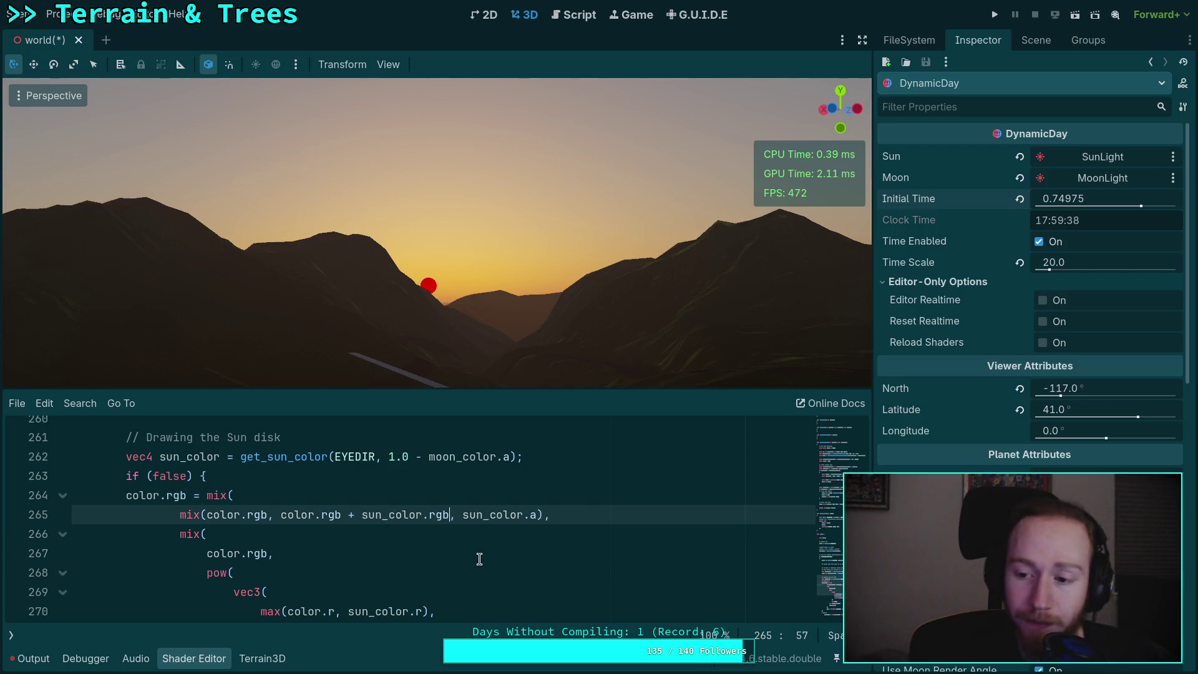
{"action": "scroll", "coordinate": [471, 552], "scroll_direction": "up", "scroll_amount": 5}
{"action": "scroll", "coordinate": [337, 540], "scroll_direction": "up", "scroll_amount": 10}
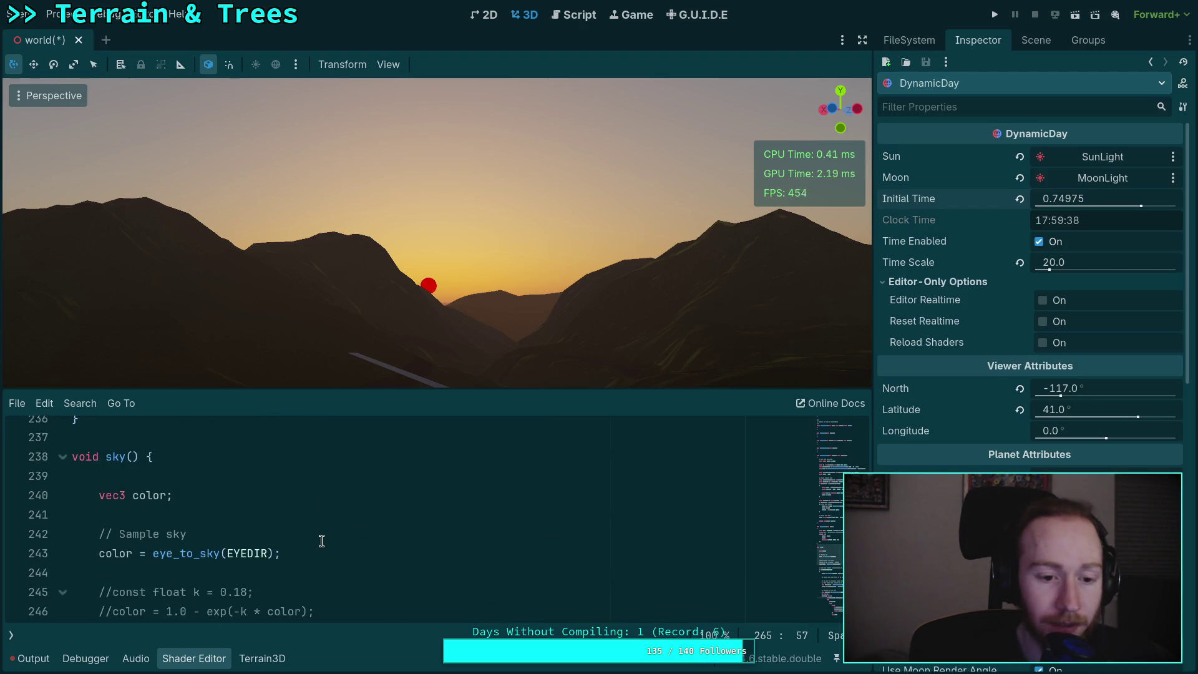
{"action": "scroll", "coordinate": [251, 553], "scroll_direction": "up", "scroll_amount": 1}
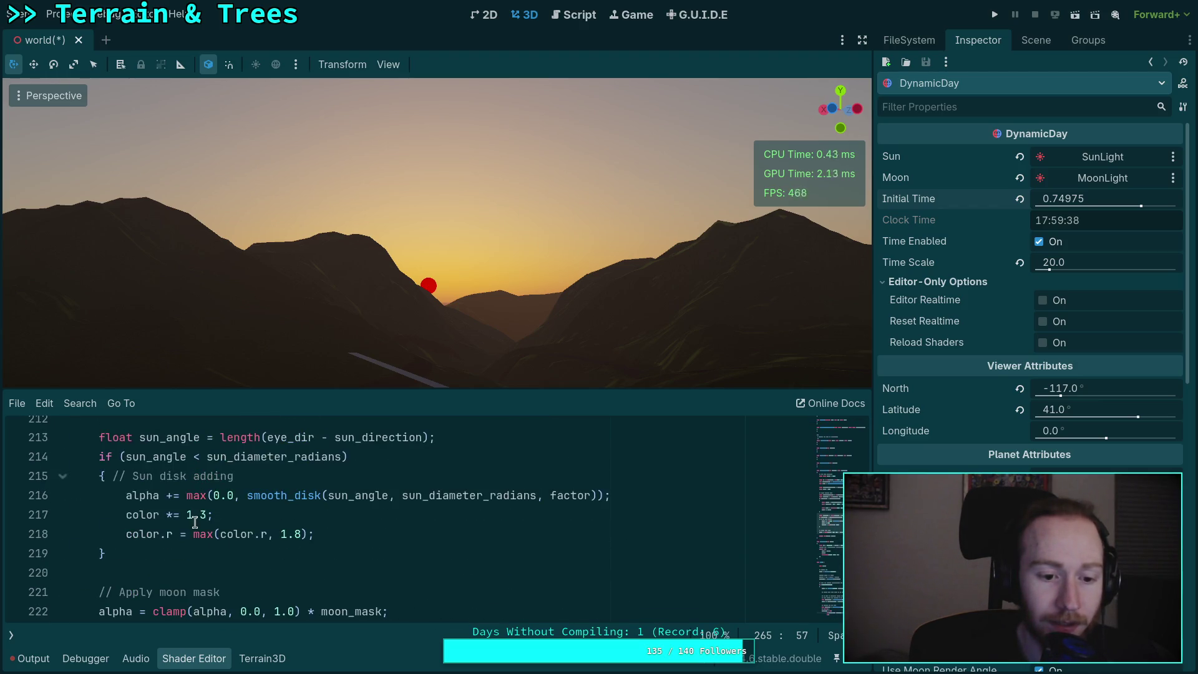
{"action": "left_click", "coordinate": [200, 516]}
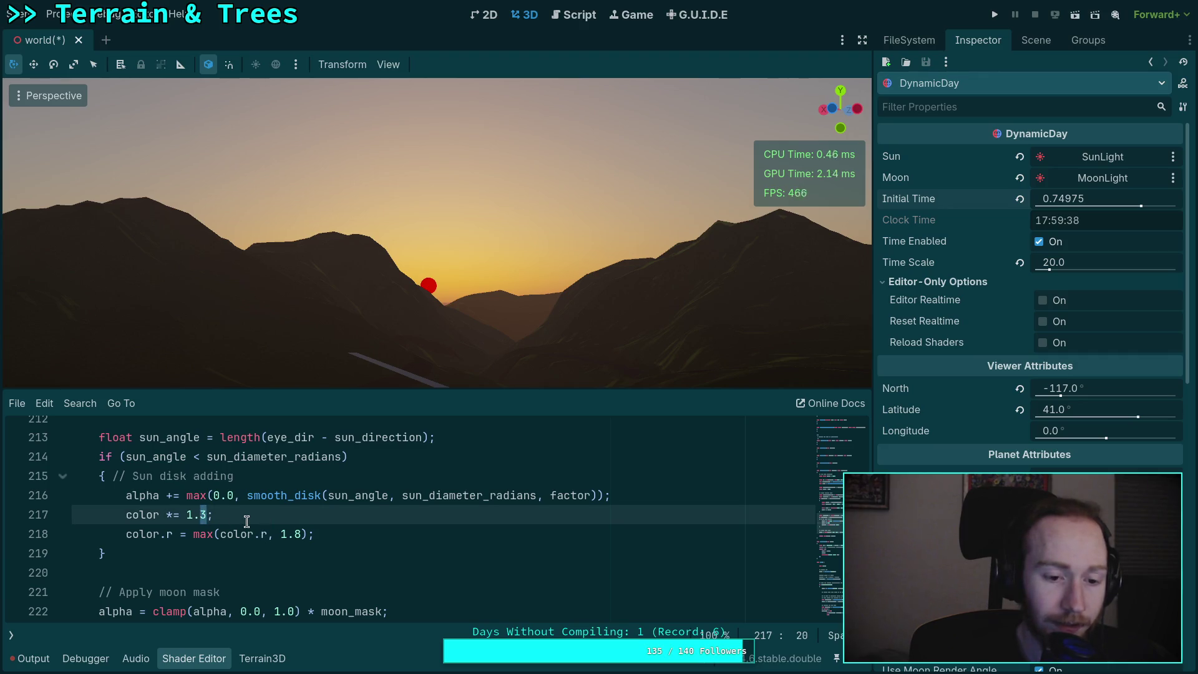
{"action": "left_click_drag", "start_coordinate": [187, 516], "coordinate": [208, 517]}
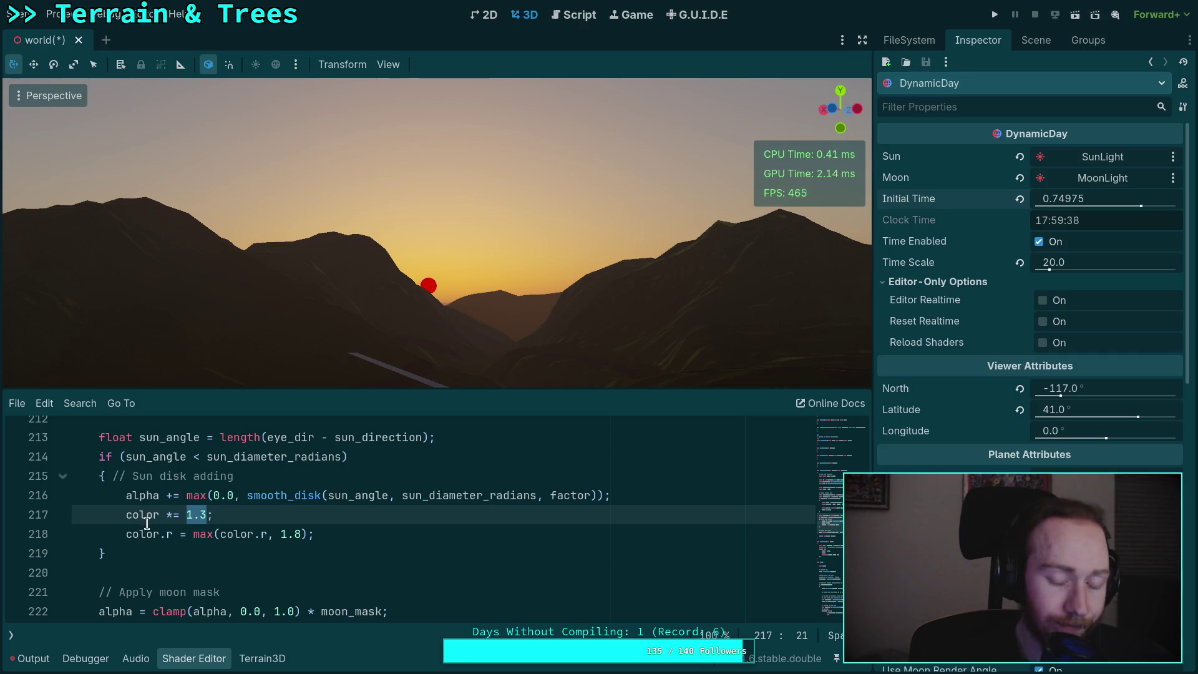
{"action": "left_click", "coordinate": [323, 513]}
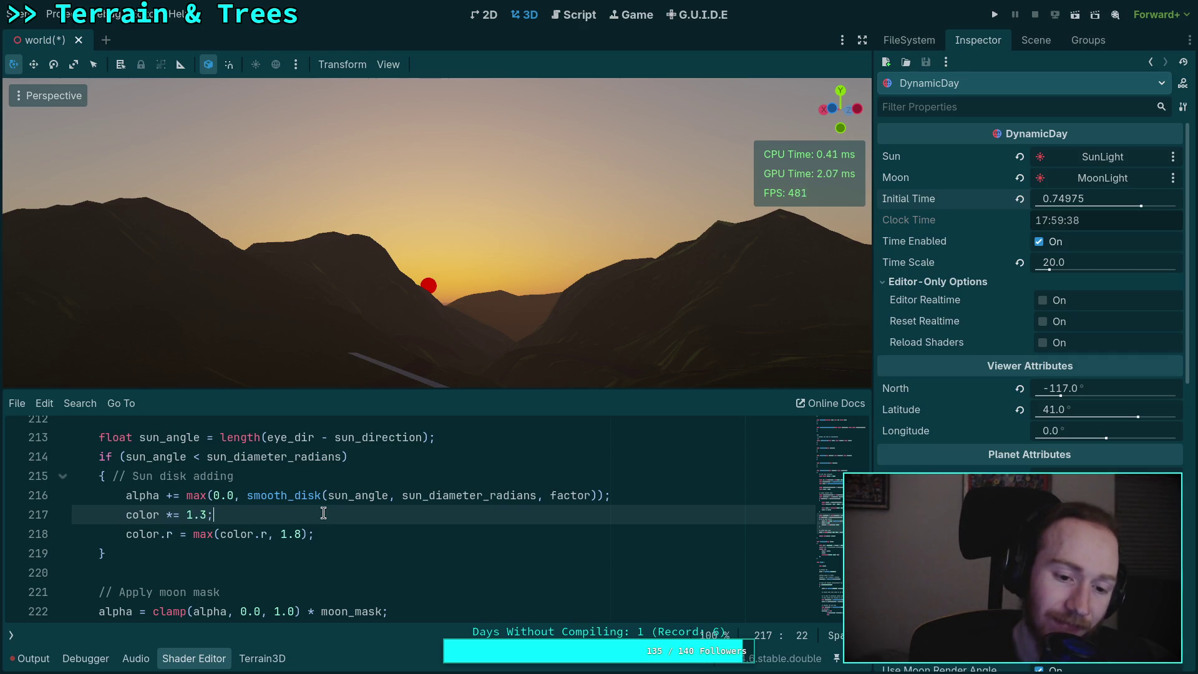
{"action": "scroll", "coordinate": [324, 513], "scroll_direction": "up", "scroll_amount": 8}
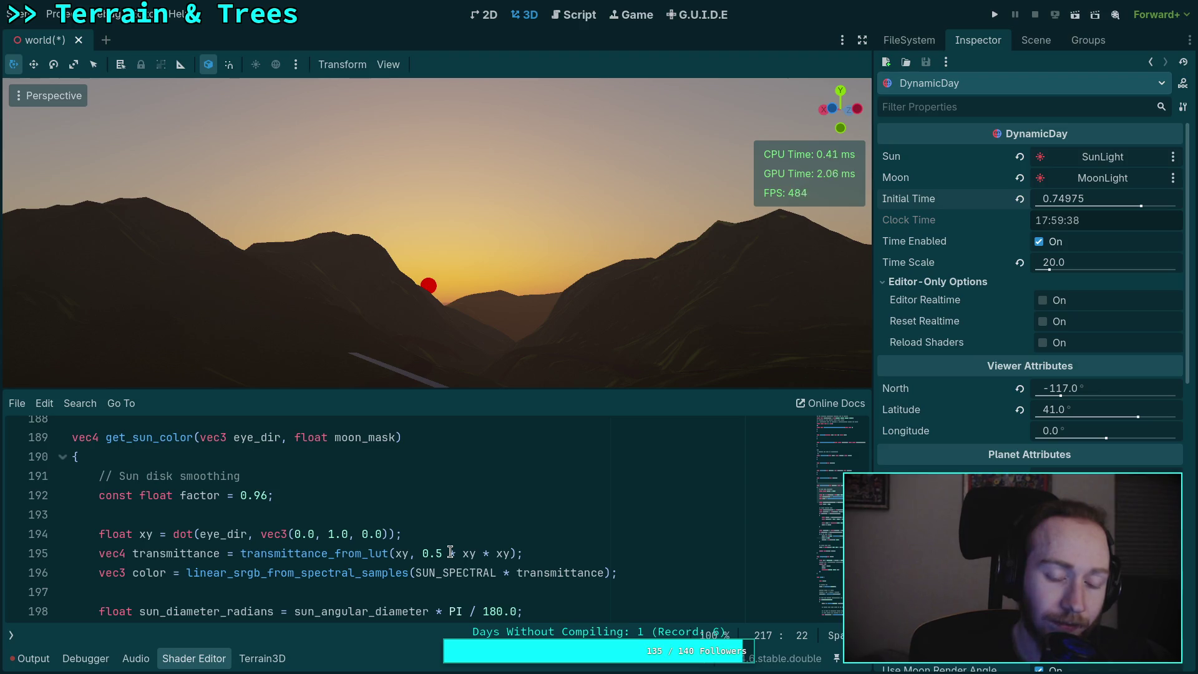
- Scale SUN_SPECTRAL by 2.0 on line 196, then select the vec3(10.0, 0.0, 0.0) mix target
{"action": "left_click", "coordinate": [414, 572]}
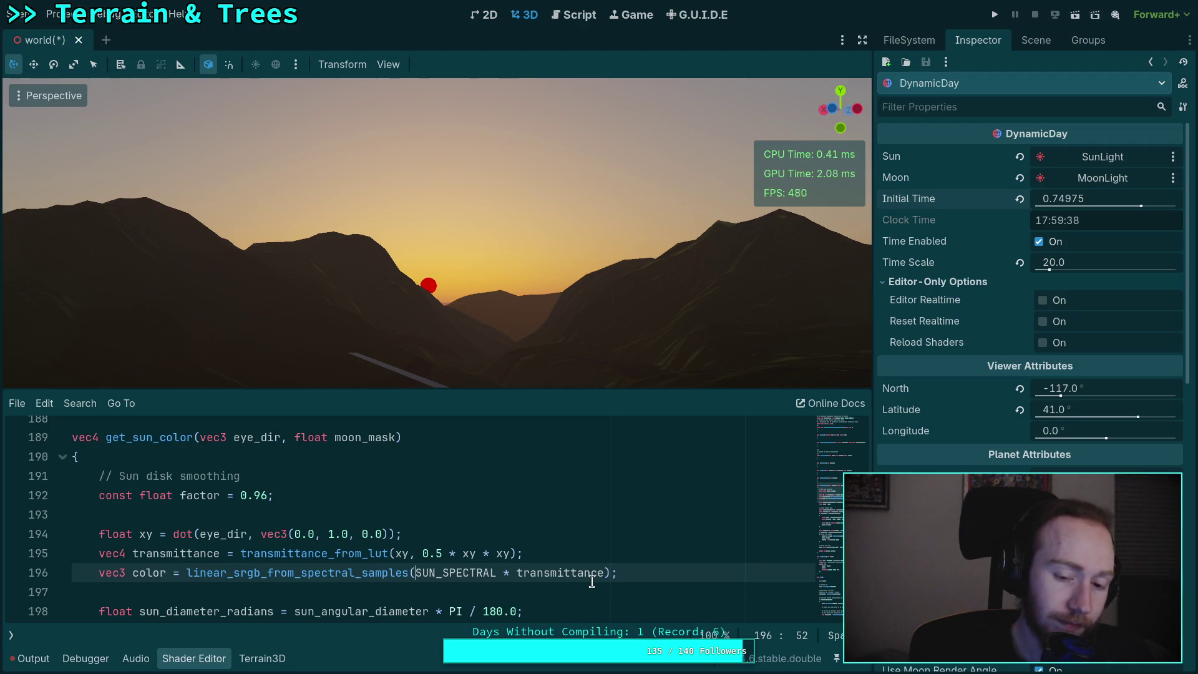
{"action": "type", "text": "2.0 *"}
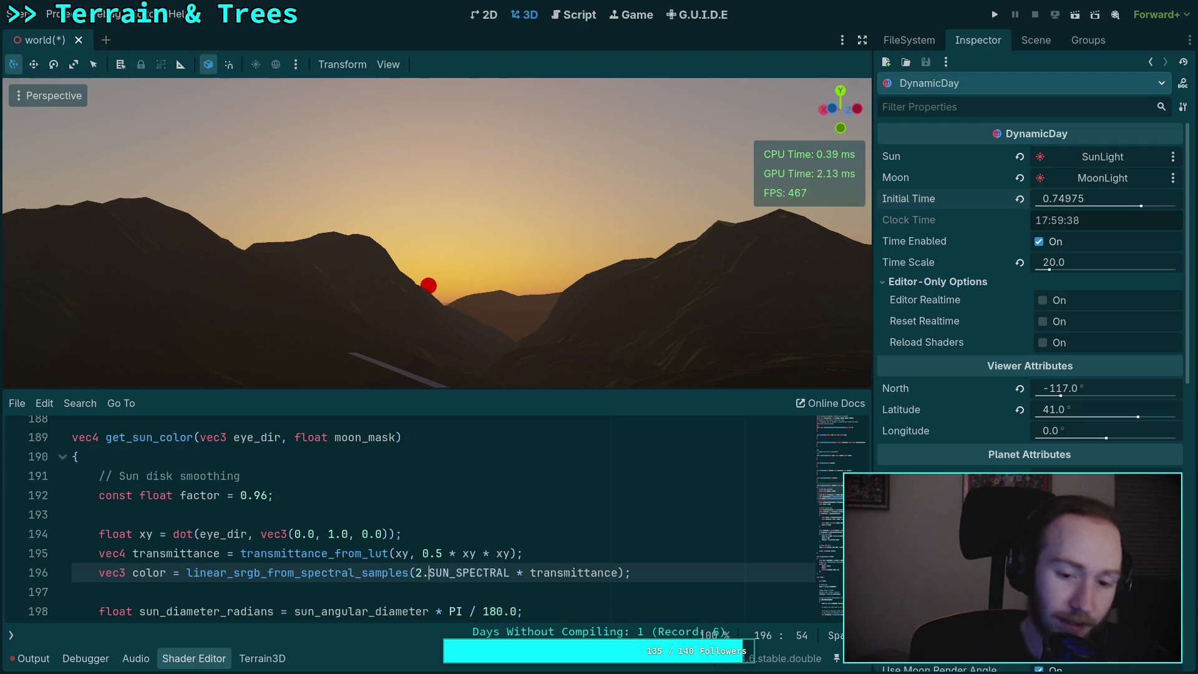
{"action": "scroll", "coordinate": [549, 555], "scroll_direction": "down", "scroll_amount": 8}
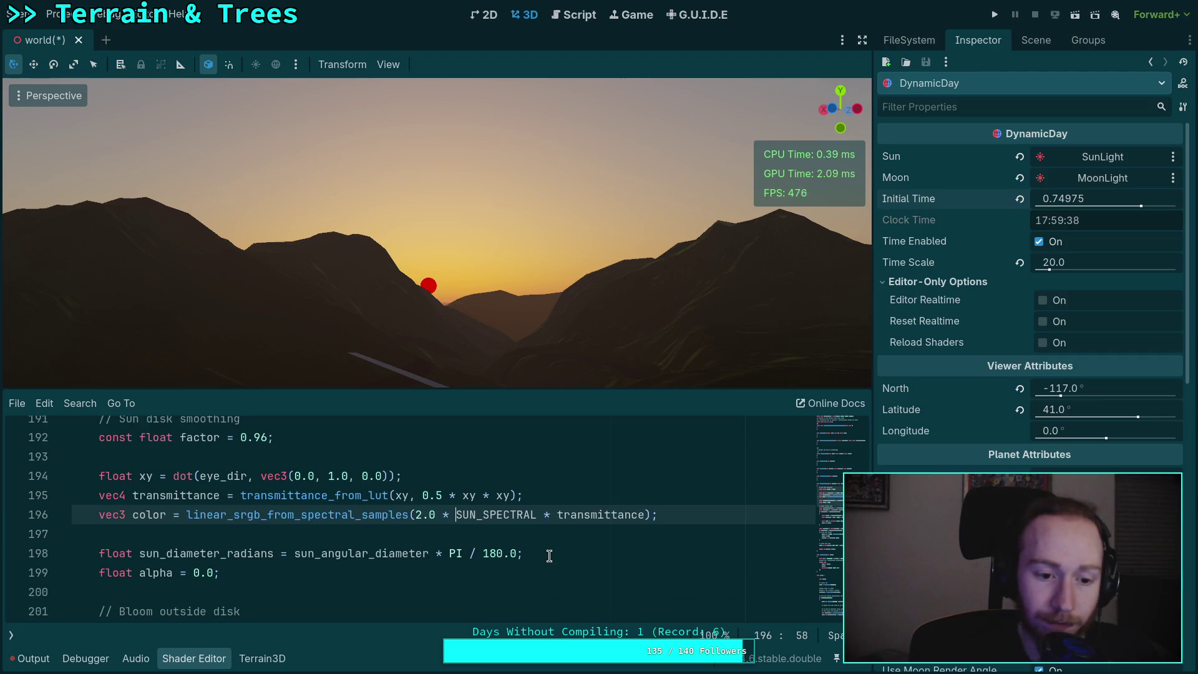
{"action": "scroll", "coordinate": [385, 544], "scroll_direction": "down", "scroll_amount": 7}
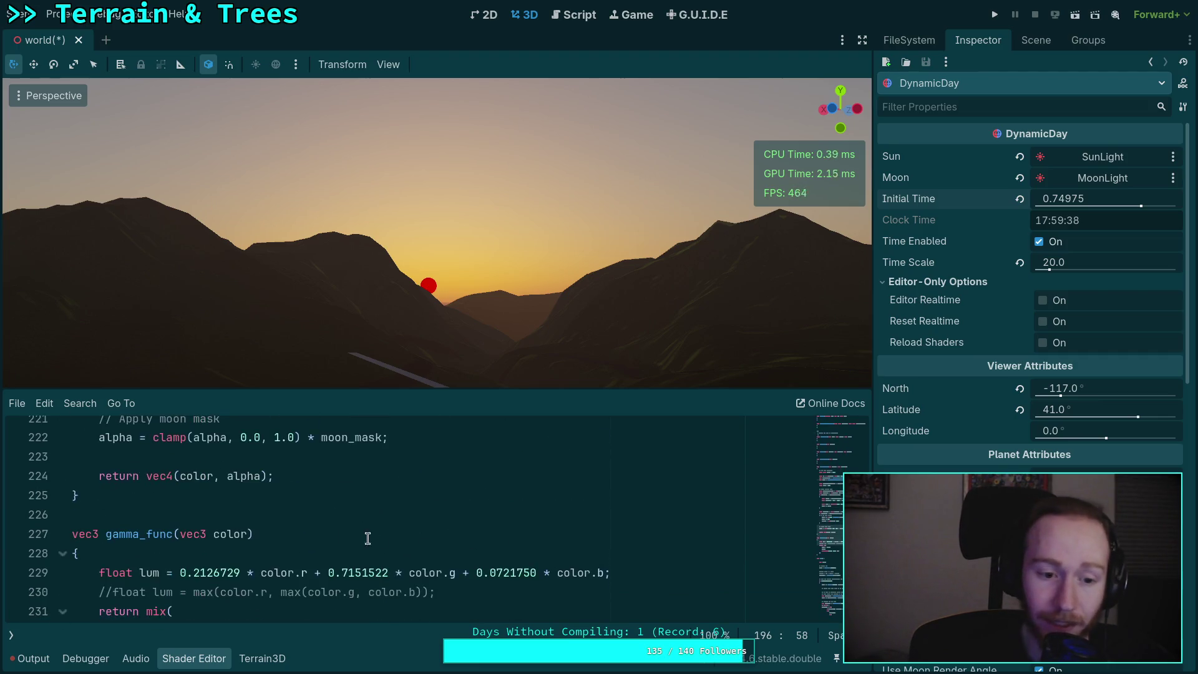
{"action": "scroll", "coordinate": [280, 527], "scroll_direction": "up", "scroll_amount": 2}
{"action": "scroll", "coordinate": [280, 527], "scroll_direction": "down", "scroll_amount": 11}
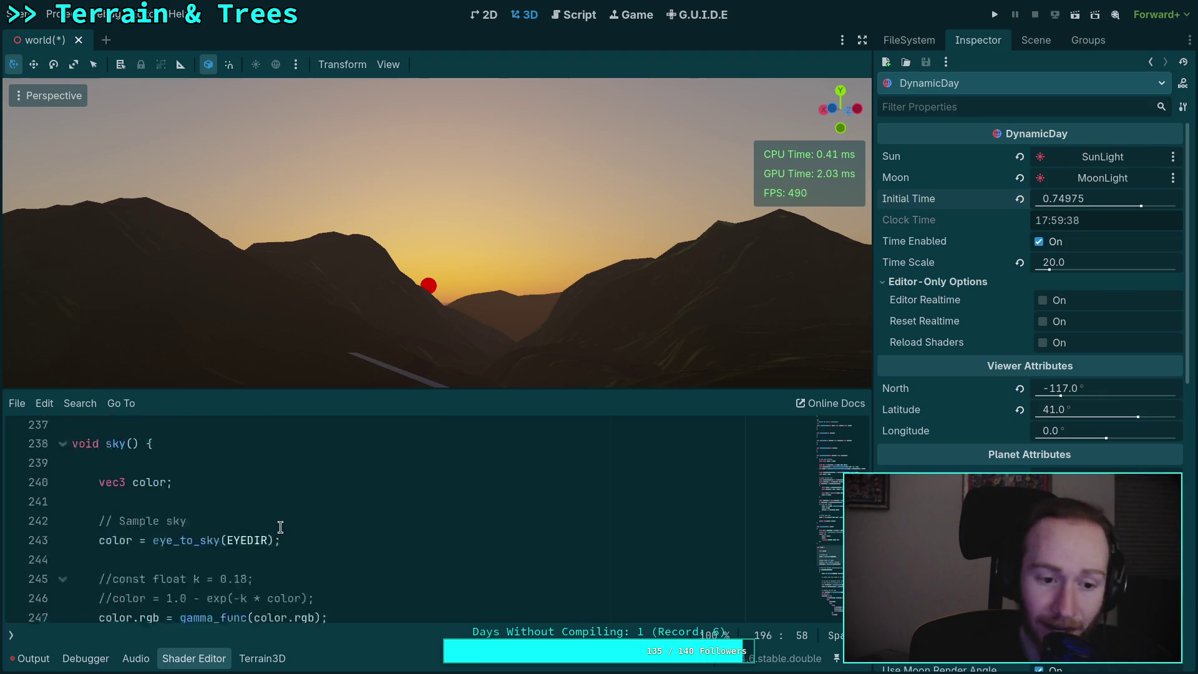
{"action": "scroll", "coordinate": [280, 527], "scroll_direction": "down", "scroll_amount": 6}
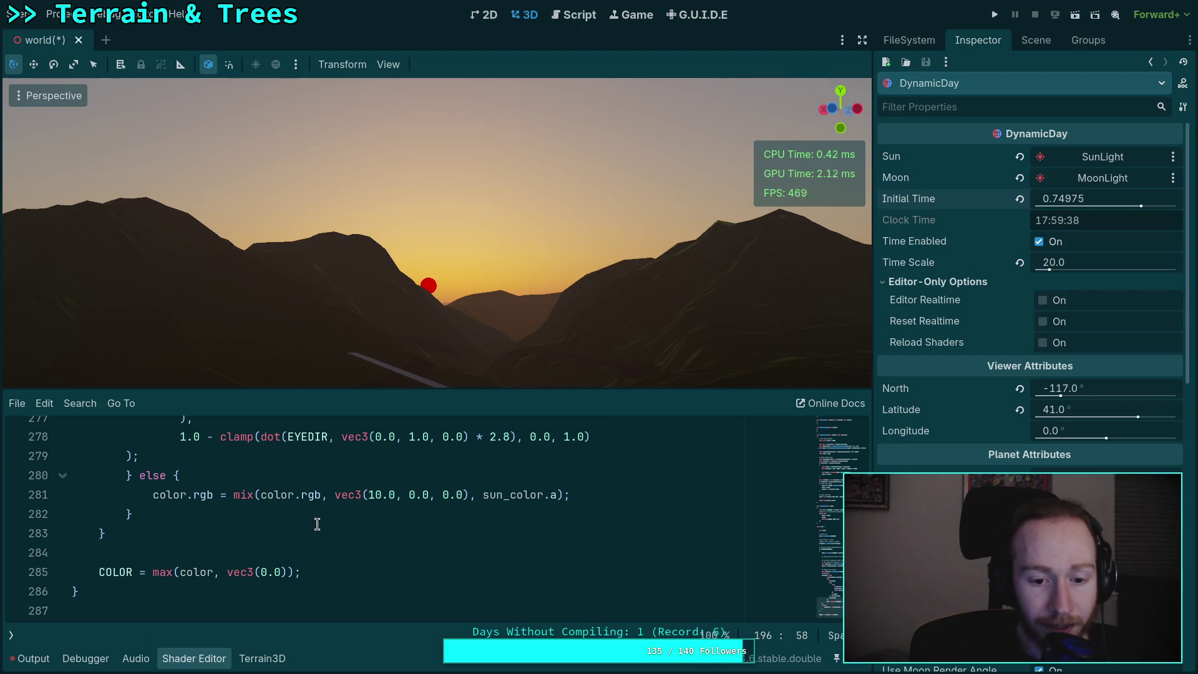
{"action": "left_click_drag", "start_coordinate": [335, 494], "coordinate": [468, 490]}
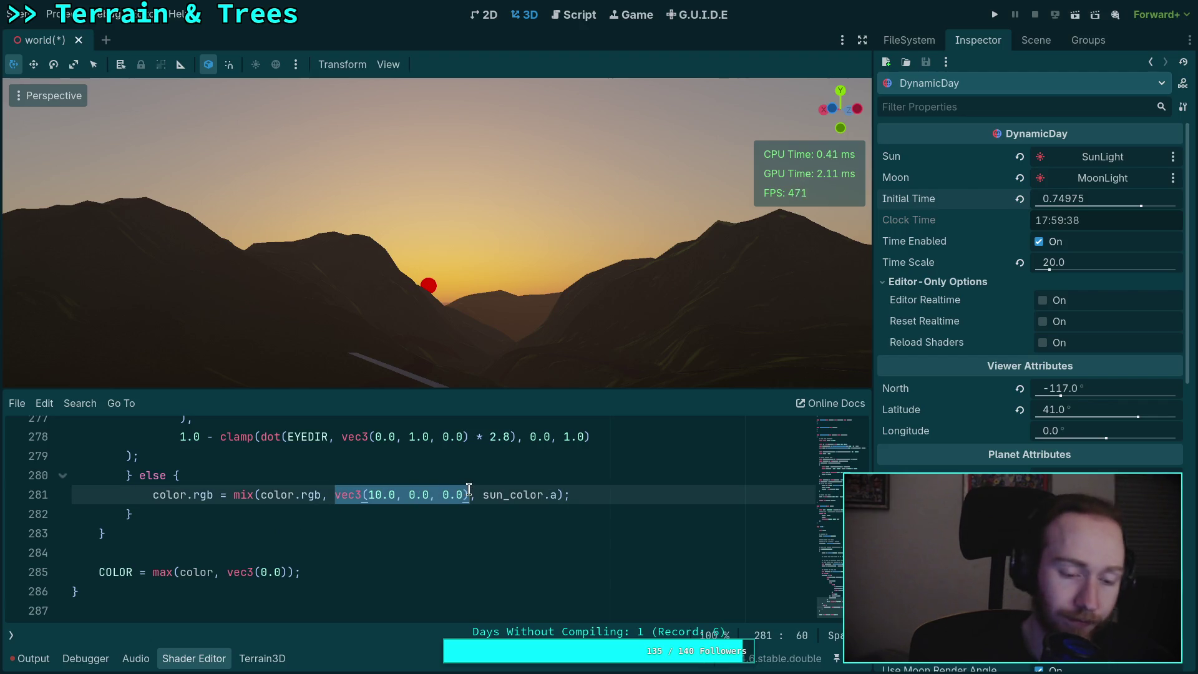
- Replace the mix target with sun_color.rgb and advance Initial Time toward sunset
{"action": "type", "text": "sun_c"}
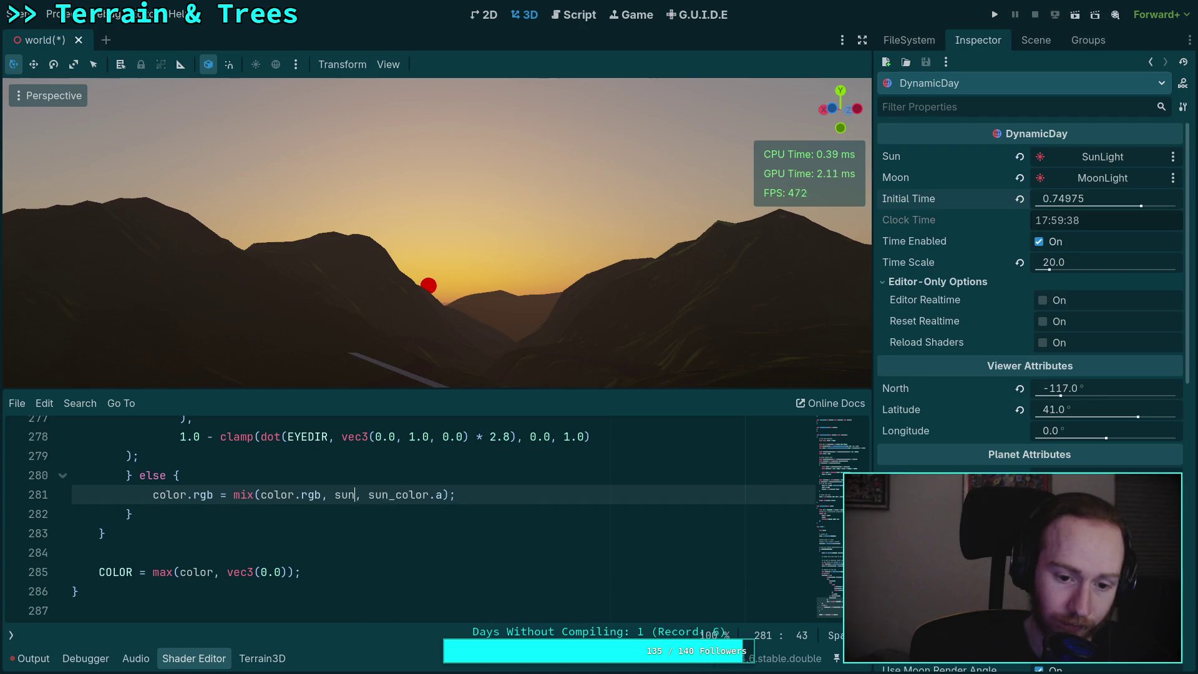
{"action": "type", "text": "olor.a"}
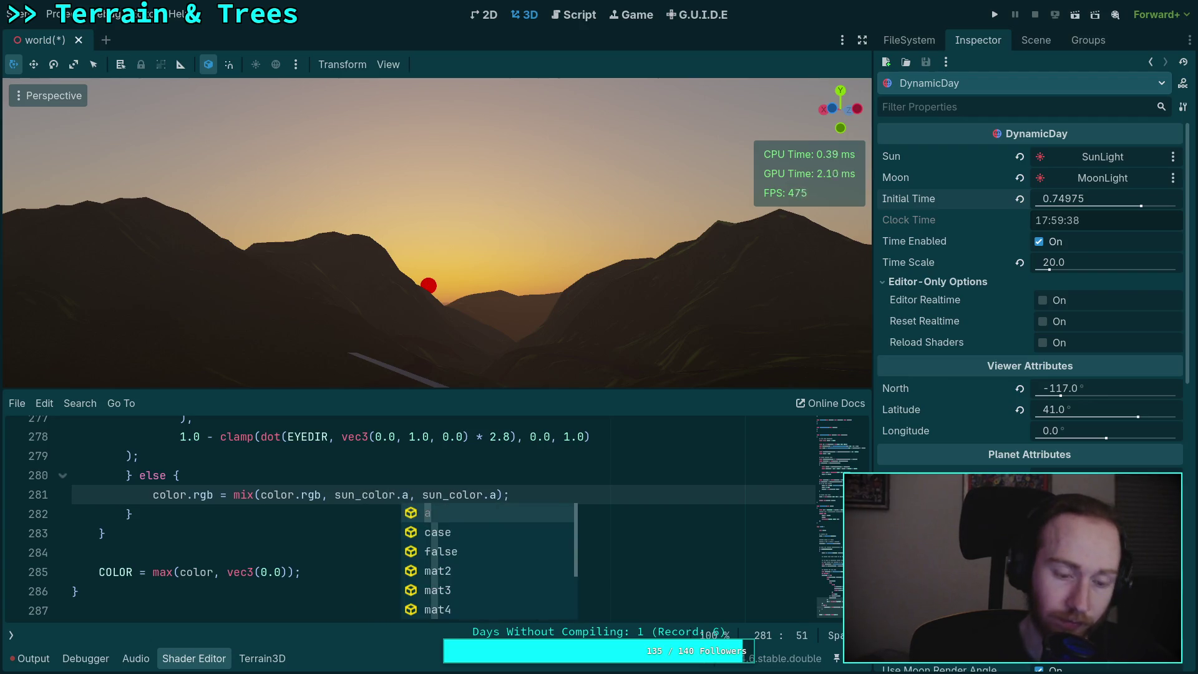
{"action": "type", "text": "rgb"}
{"action": "scroll", "coordinate": [437, 518], "scroll_direction": "up", "scroll_amount": 1}
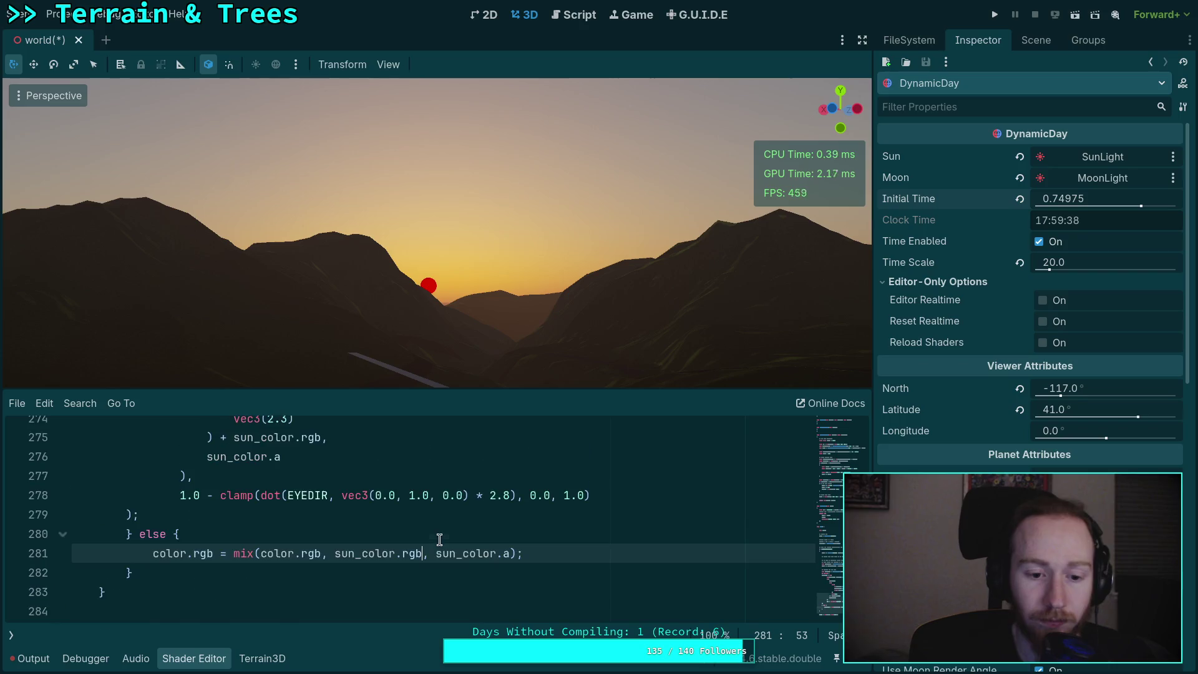
{"action": "mouse_move", "coordinate": [1061, 204]}
{"action": "left_mouse_down"}
{"action": "mouse_move", "coordinate": [1082, 204]}
{"action": "mouse_move", "coordinate": [998, 204]}
{"action": "mouse_move", "coordinate": [1067, 204]}
{"action": "left_mouse_up"}
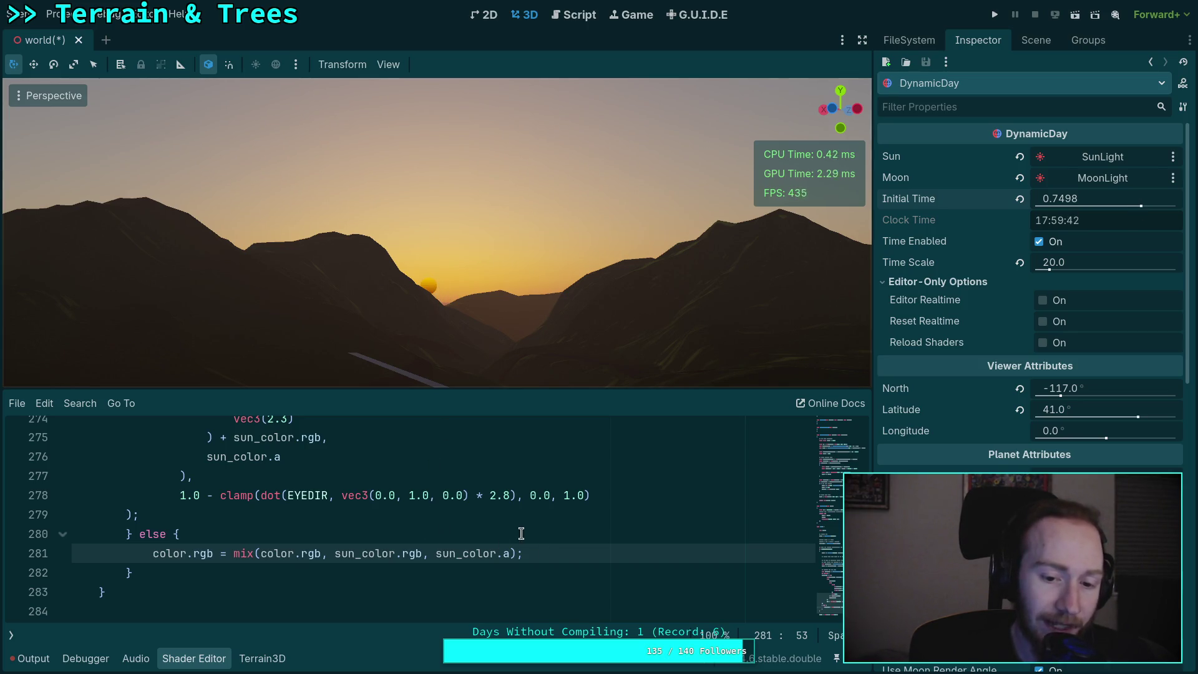
{"action": "scroll", "coordinate": [521, 534], "scroll_direction": "up", "scroll_amount": 15}
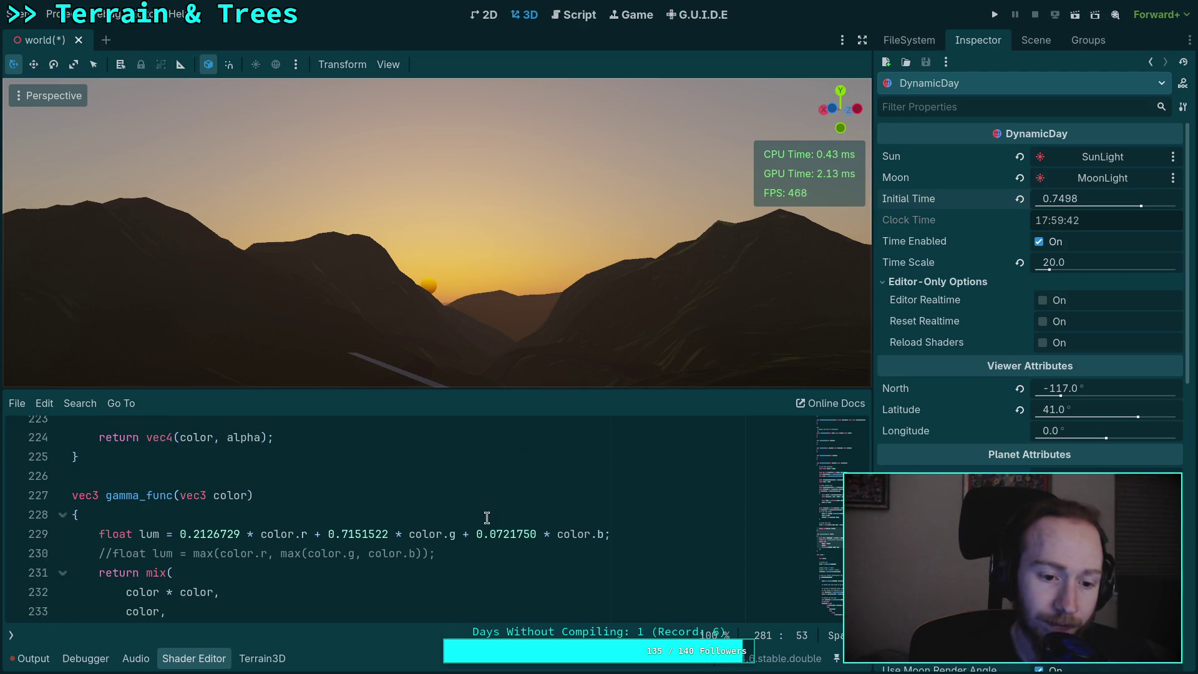
{"action": "scroll", "coordinate": [487, 518], "scroll_direction": "up", "scroll_amount": 8}
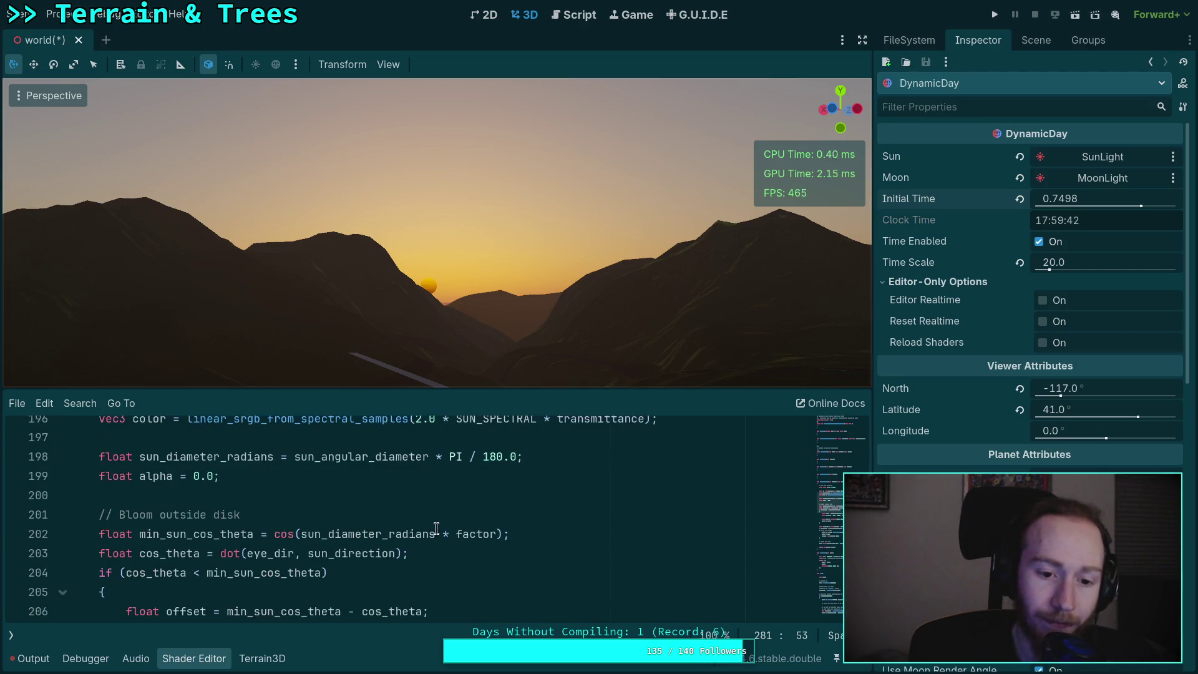
{"action": "scroll", "coordinate": [436, 527], "scroll_direction": "up", "scroll_amount": 2}
{"action": "scroll", "coordinate": [433, 553], "scroll_direction": "down", "scroll_amount": 6}
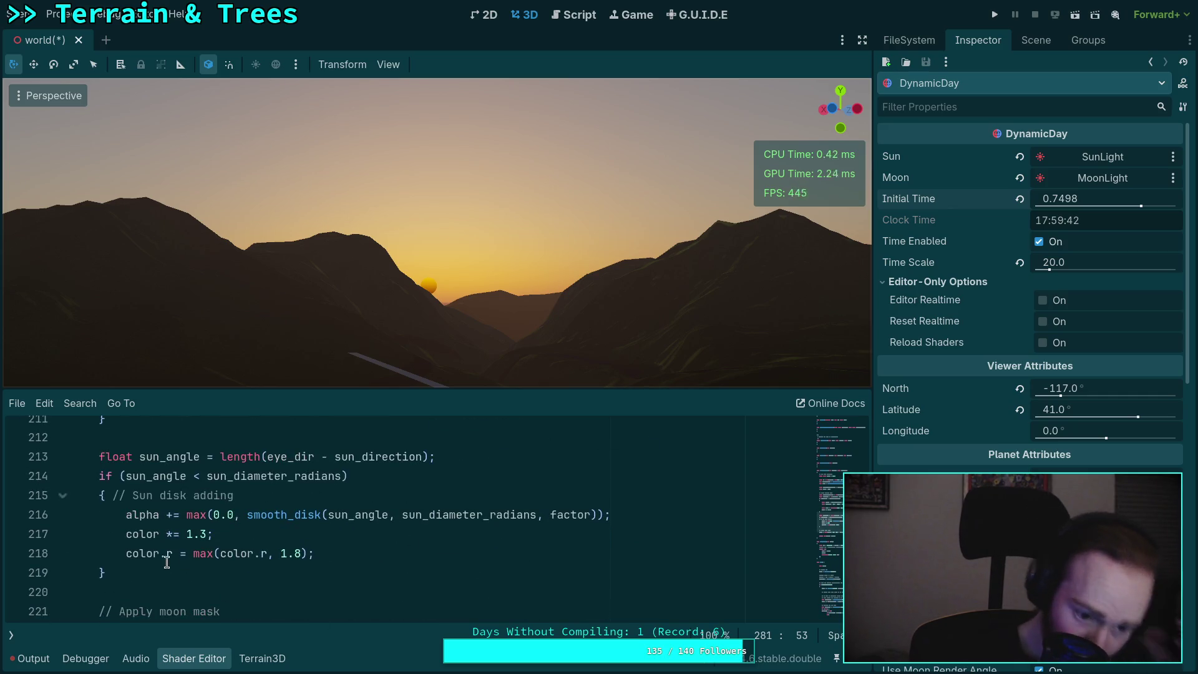
- Comment out the color *= 1.3 and color.r = max lines, rewinding Initial Time to 0.75265
{"action": "left_click", "coordinate": [129, 535]}
{"action": "type", "text": "//"}
{"action": "left_click", "coordinate": [123, 555]}
{"action": "type", "text": "//"}
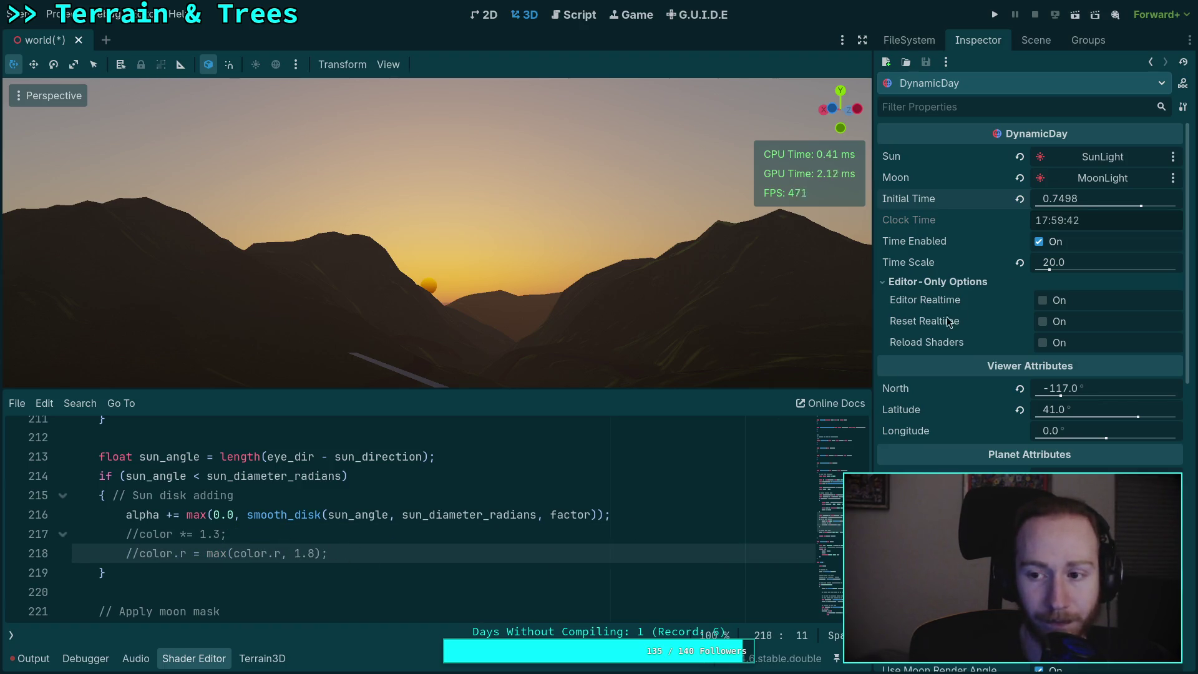
{"action": "left_click_drag", "start_coordinate": [1097, 198], "coordinate": [1141, 205]}
{"action": "scroll", "coordinate": [586, 506], "scroll_direction": "up", "scroll_amount": 8}
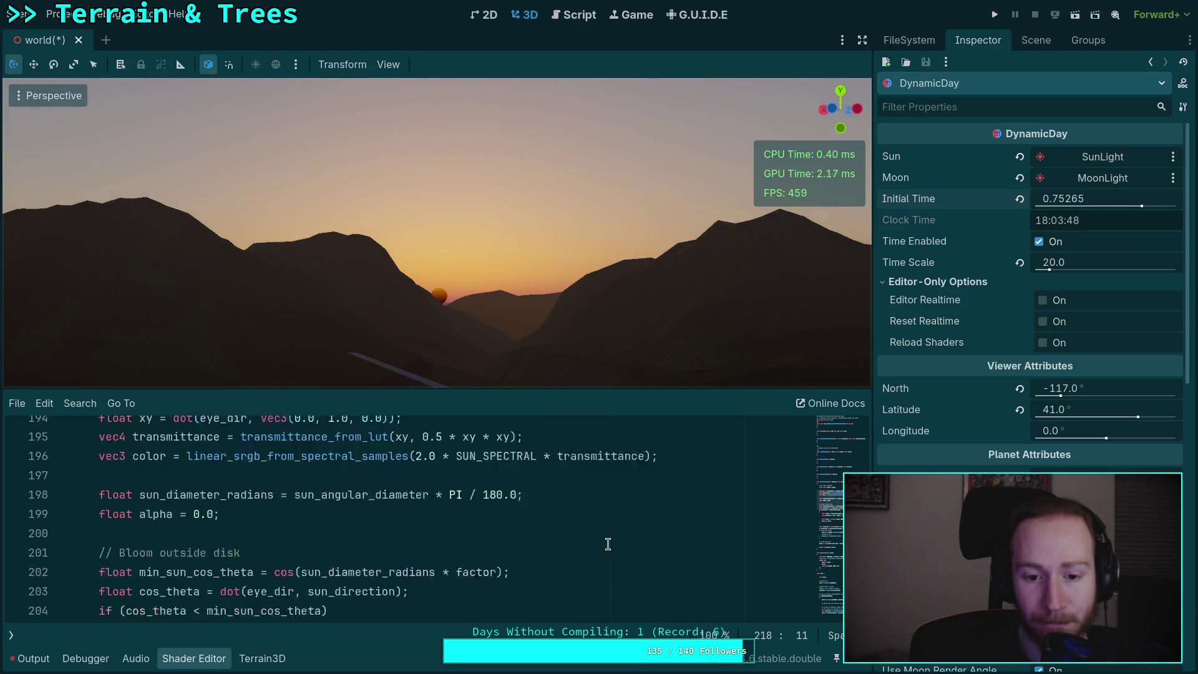
{"action": "left_click", "coordinate": [419, 591]}
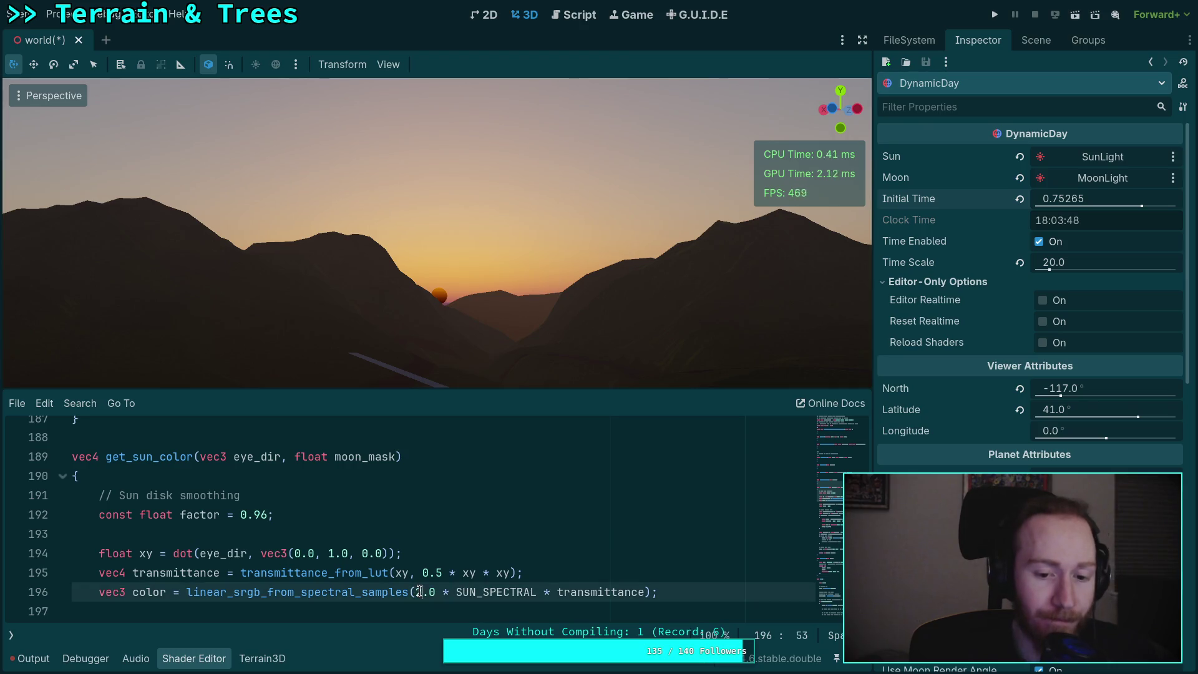
- Change the line 196 multiplier from 2.0 to 10.0 and push Initial Time later
{"action": "key", "text": "BackSpace"}
{"action": "key", "text": "Delete"}
{"action": "key", "text": "Delete"}
{"action": "key", "text": "Delete"}
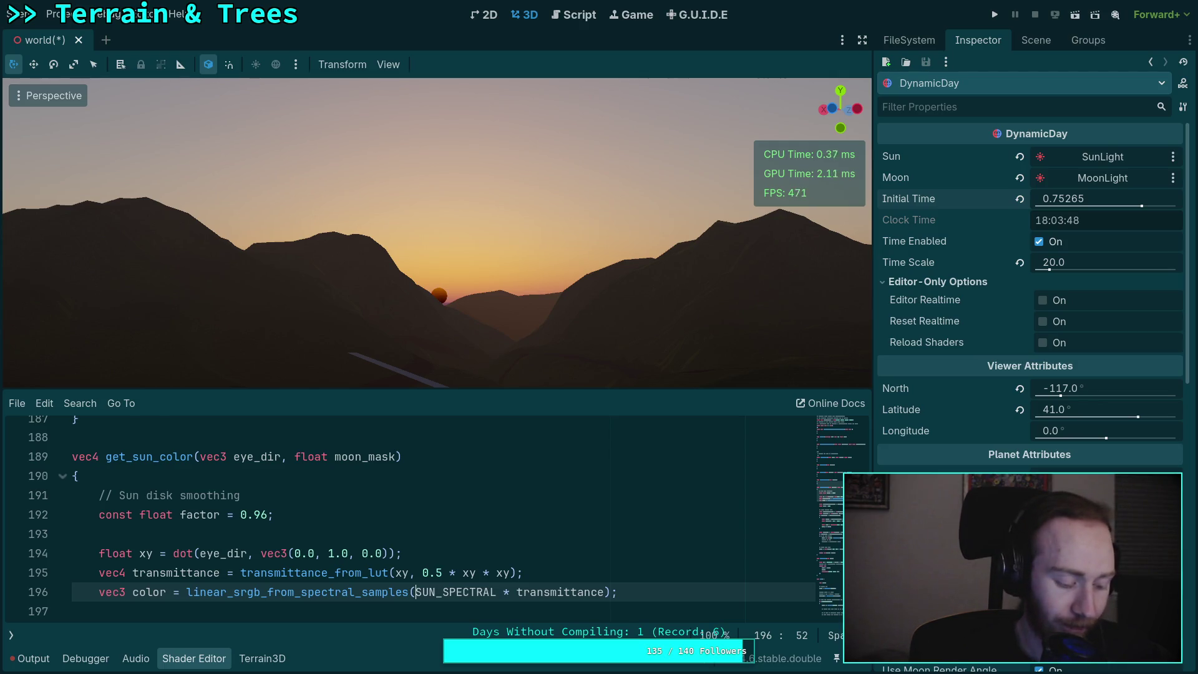
{"action": "type", "text": "10.0 *"}
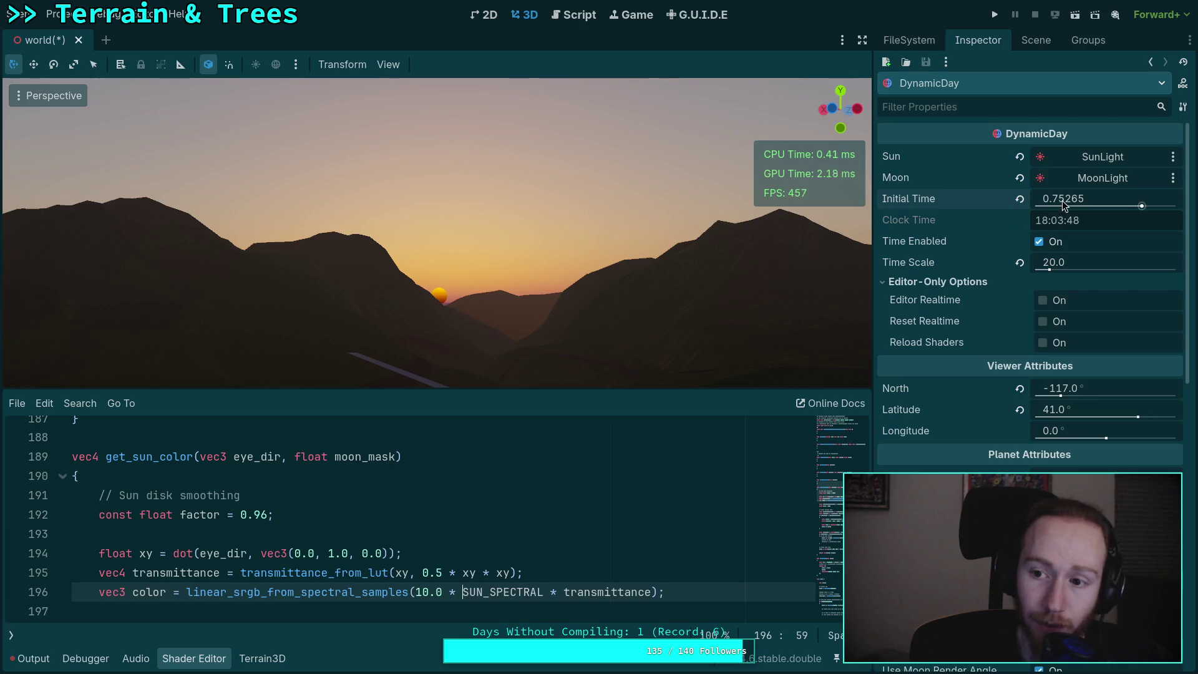
{"action": "mouse_move", "coordinate": [1061, 206]}
{"action": "left_mouse_down"}
{"action": "mouse_move", "coordinate": [1082, 205]}
{"action": "mouse_move", "coordinate": [917, 206]}
{"action": "mouse_move", "coordinate": [1050, 202]}
{"action": "left_mouse_up"}
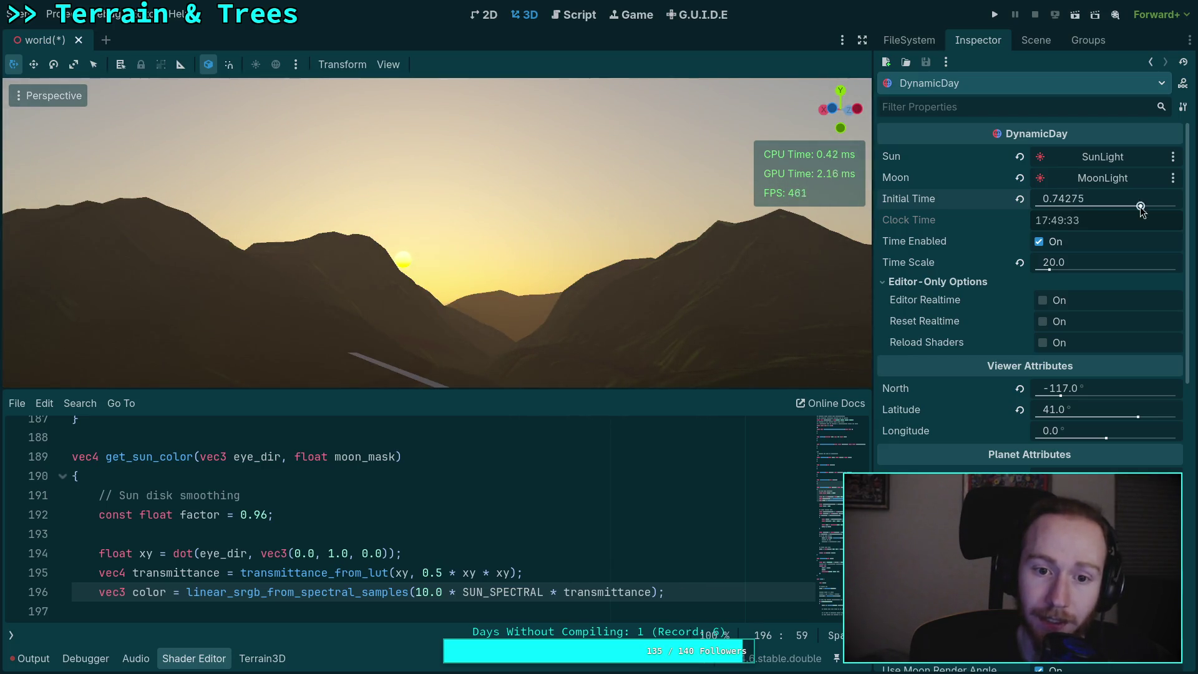
- Try a 100.0 multiplier, then delete it and rewind Initial Time to 0.75125
{"action": "left_click", "coordinate": [435, 591]}
{"action": "type", "text": "0"}
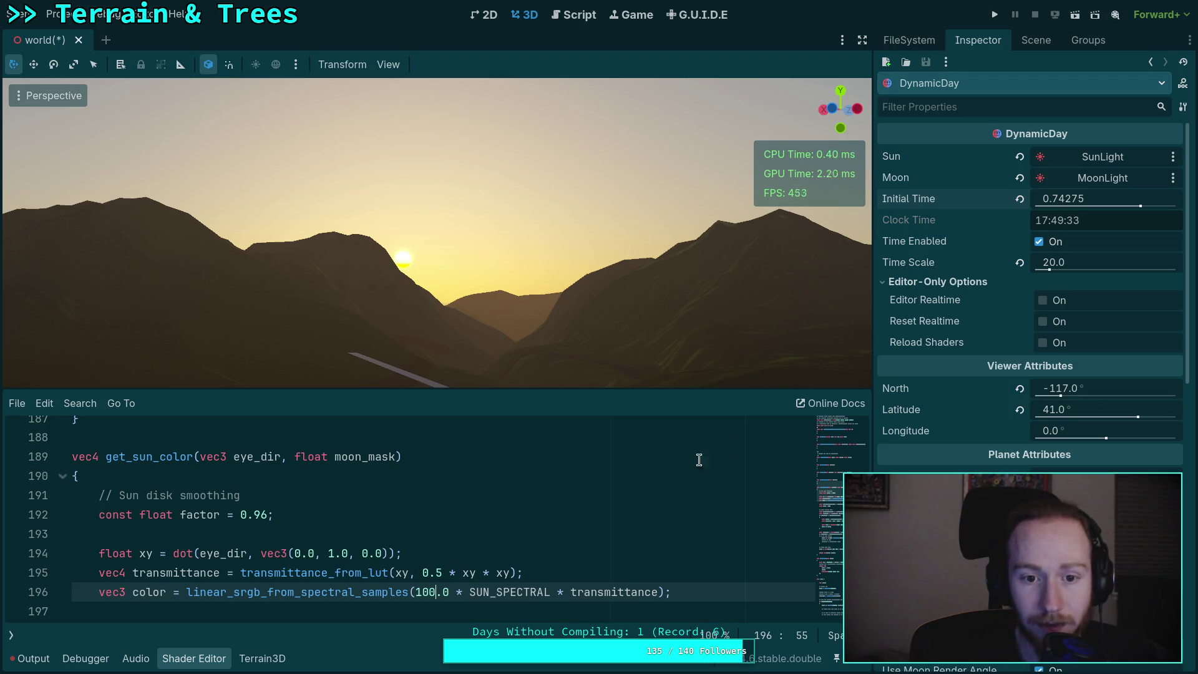
{"action": "left_click_drag", "start_coordinate": [1069, 202], "coordinate": [1098, 202]}
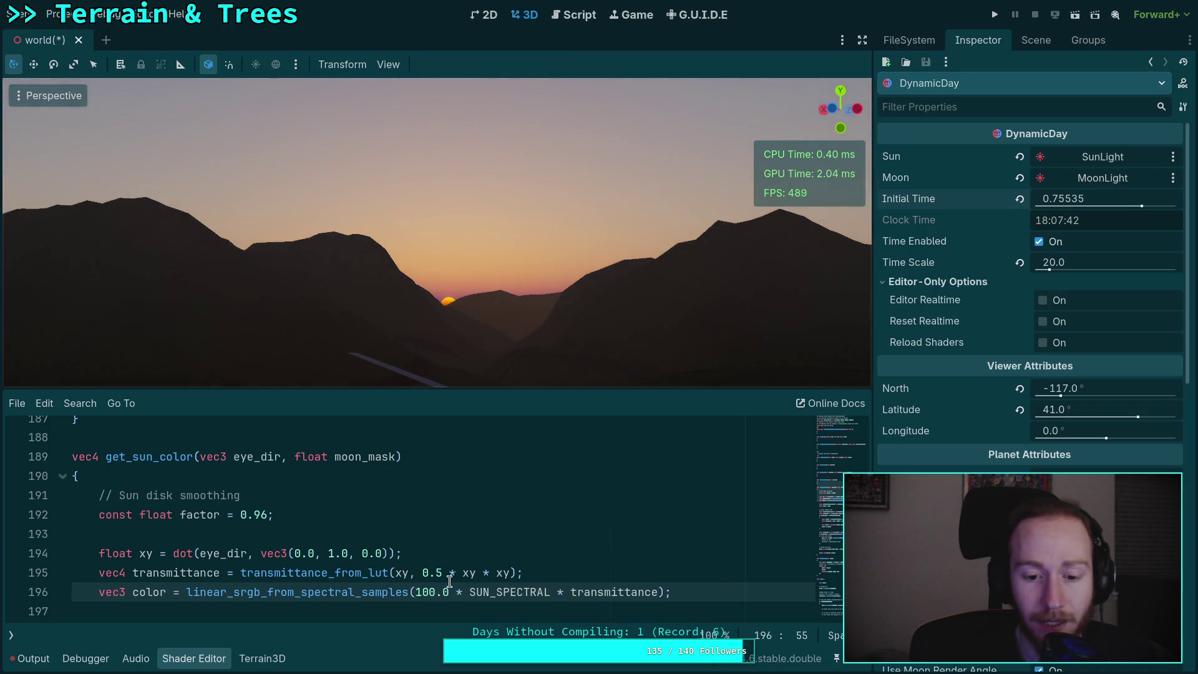
{"action": "left_click_drag", "start_coordinate": [469, 592], "coordinate": [415, 591]}
{"action": "key", "text": "BackSpace"}
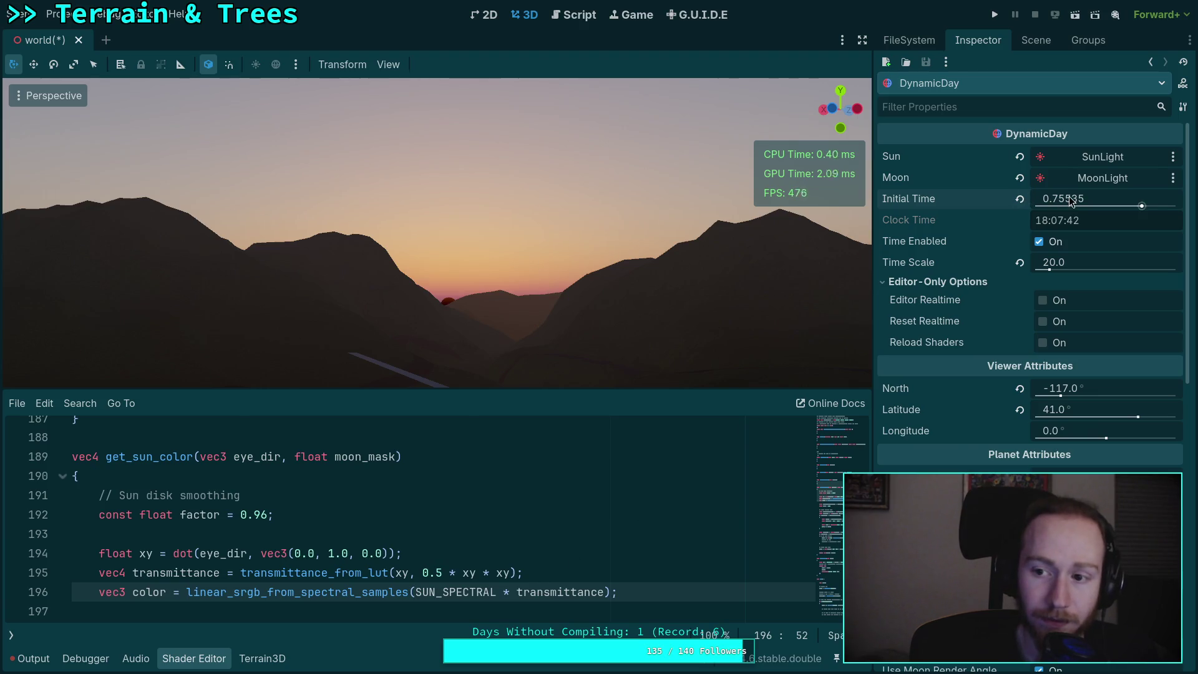
{"action": "left_click_drag", "start_coordinate": [1070, 200], "coordinate": [1060, 199]}
{"action": "scroll", "coordinate": [478, 545], "scroll_direction": "down", "scroll_amount": 13}
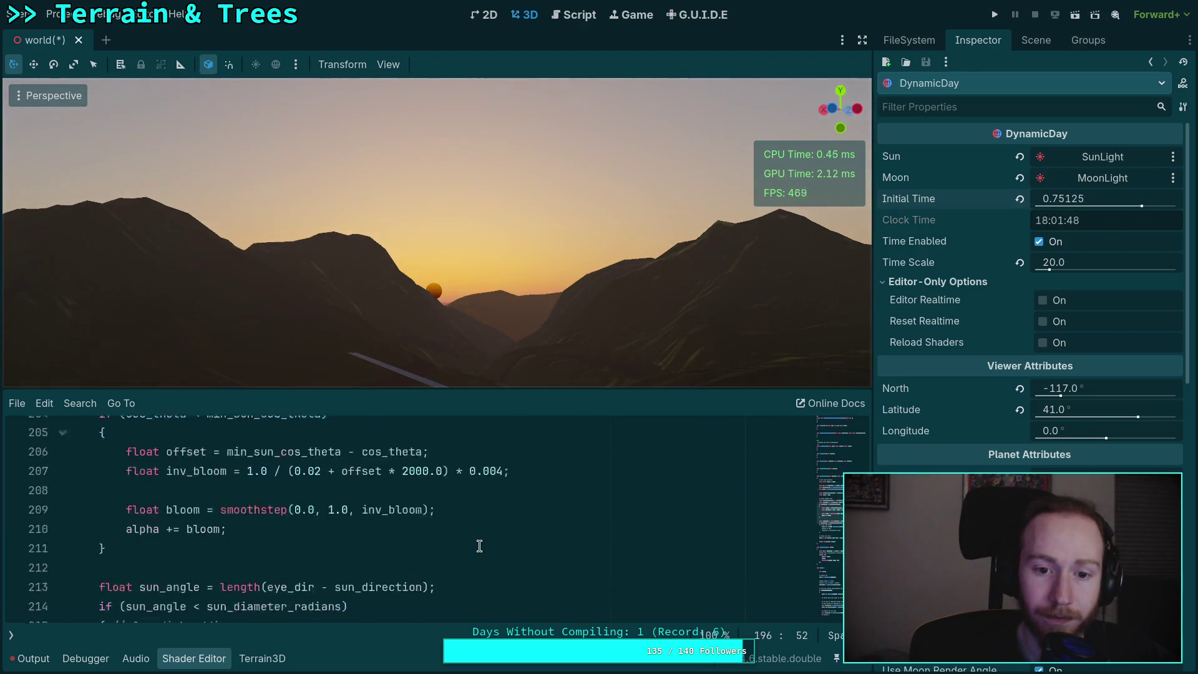
- Rewrite line 281 as 'color.rgb += sun_color.rgb * sun_color.a;', dropping the mix call
{"action": "scroll", "coordinate": [367, 557], "scroll_direction": "down", "scroll_amount": 13}
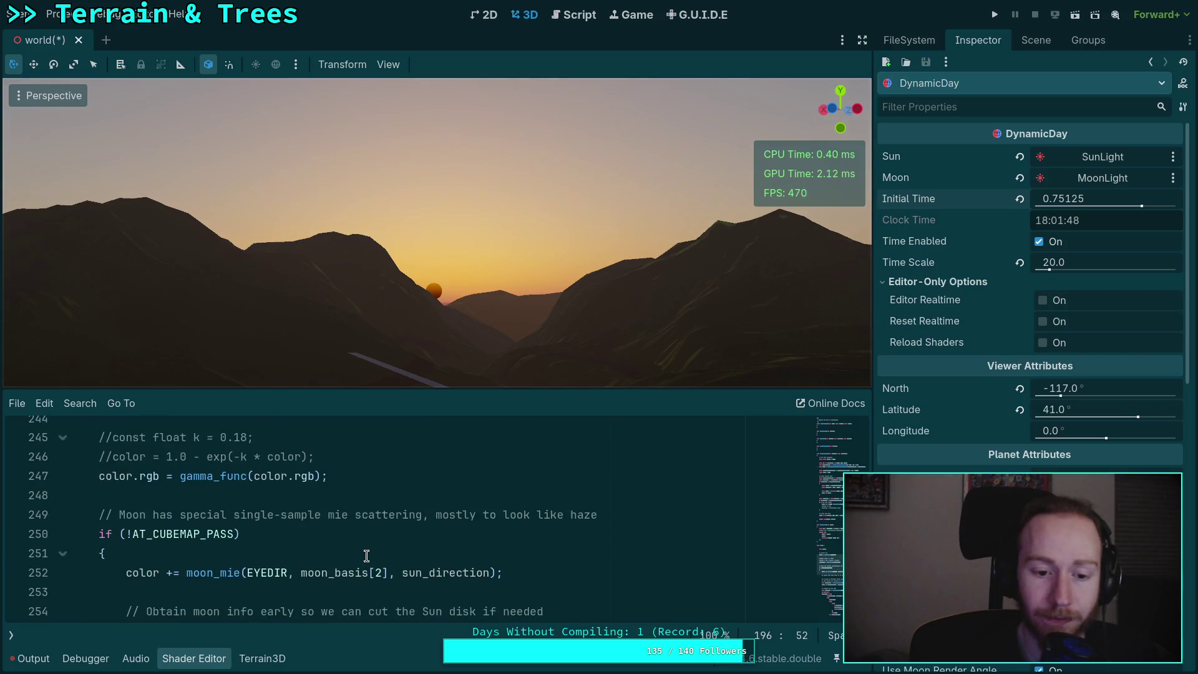
{"action": "scroll", "coordinate": [367, 555], "scroll_direction": "down", "scroll_amount": 4}
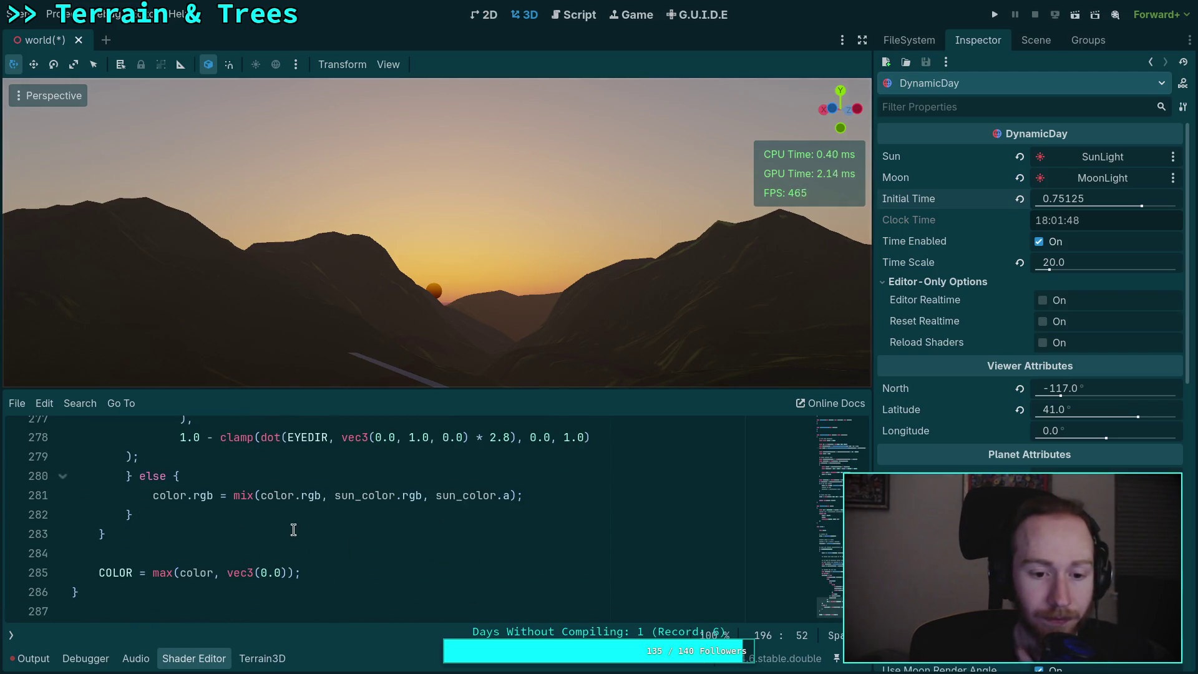
{"action": "left_click", "coordinate": [218, 495]}
{"action": "type", "text": "+"}
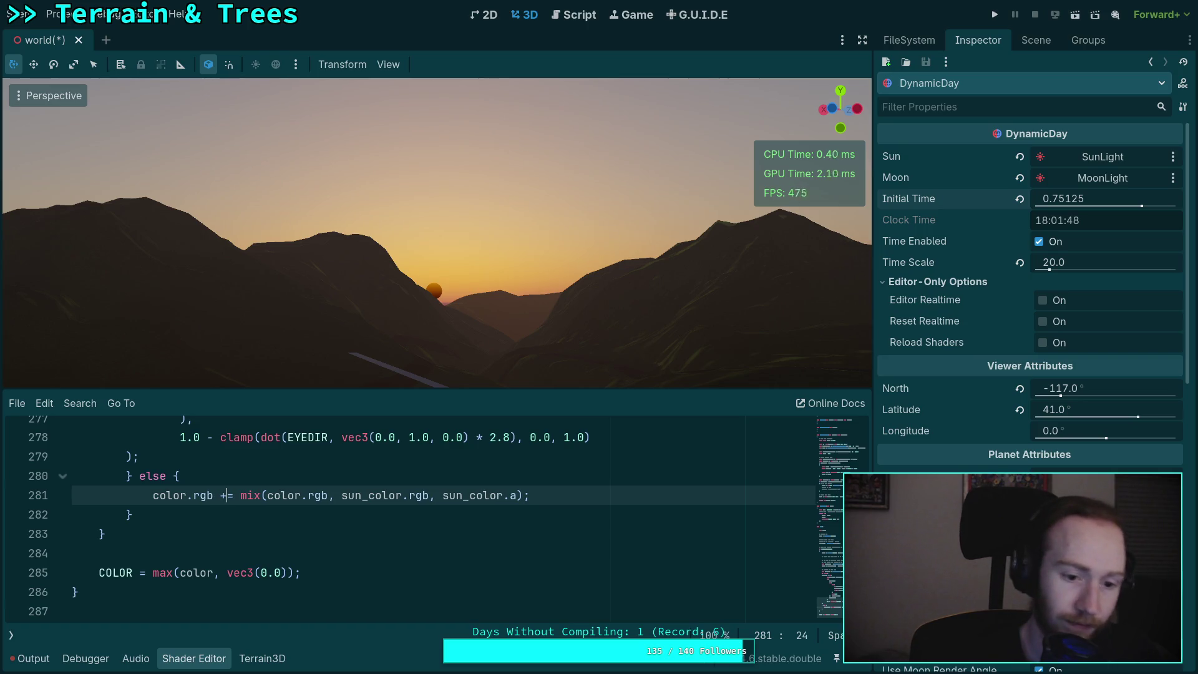
{"action": "left_click_drag", "start_coordinate": [241, 495], "coordinate": [341, 496]}
{"action": "key", "text": "BackSpace"}
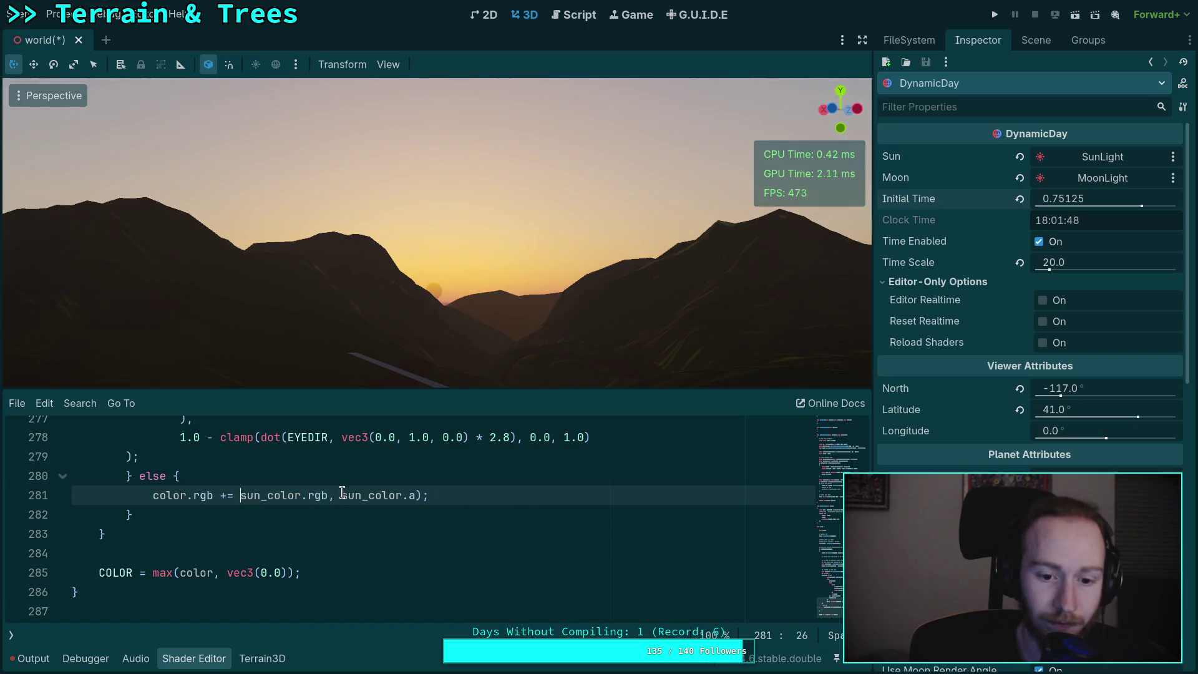
{"action": "left_click", "coordinate": [329, 499]}
{"action": "key", "text": "Delete"}
{"action": "type", "text": "*"}
{"action": "left_click", "coordinate": [431, 495]}
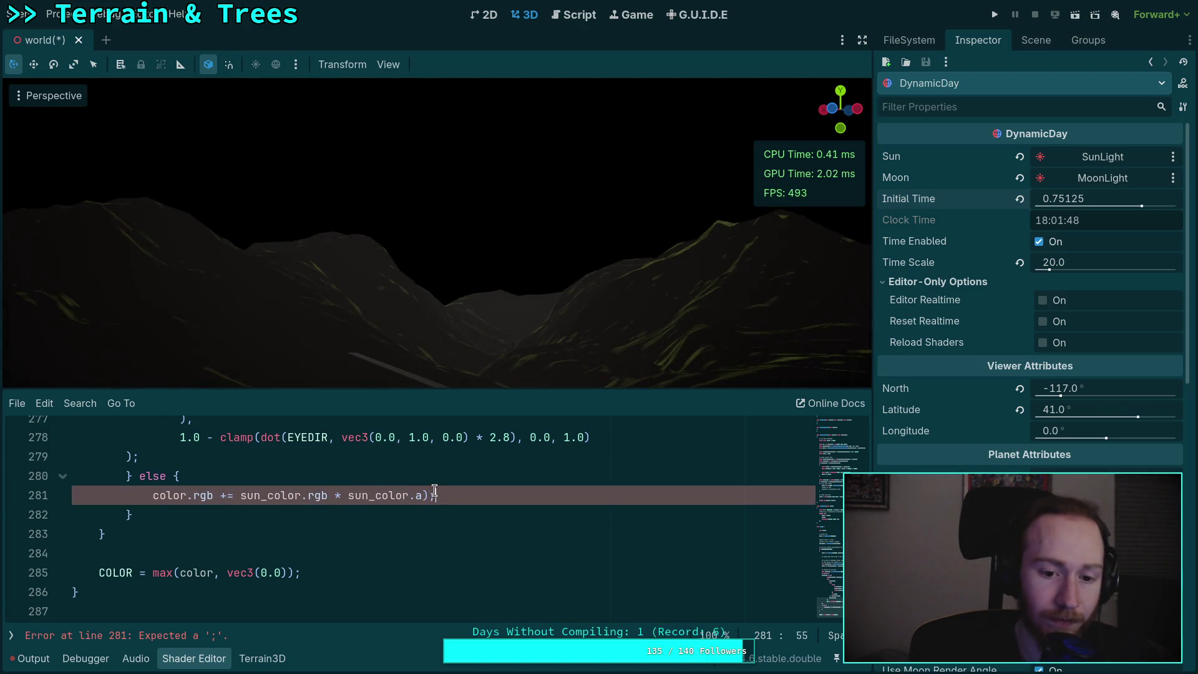
{"action": "key", "text": "BackSpace"}
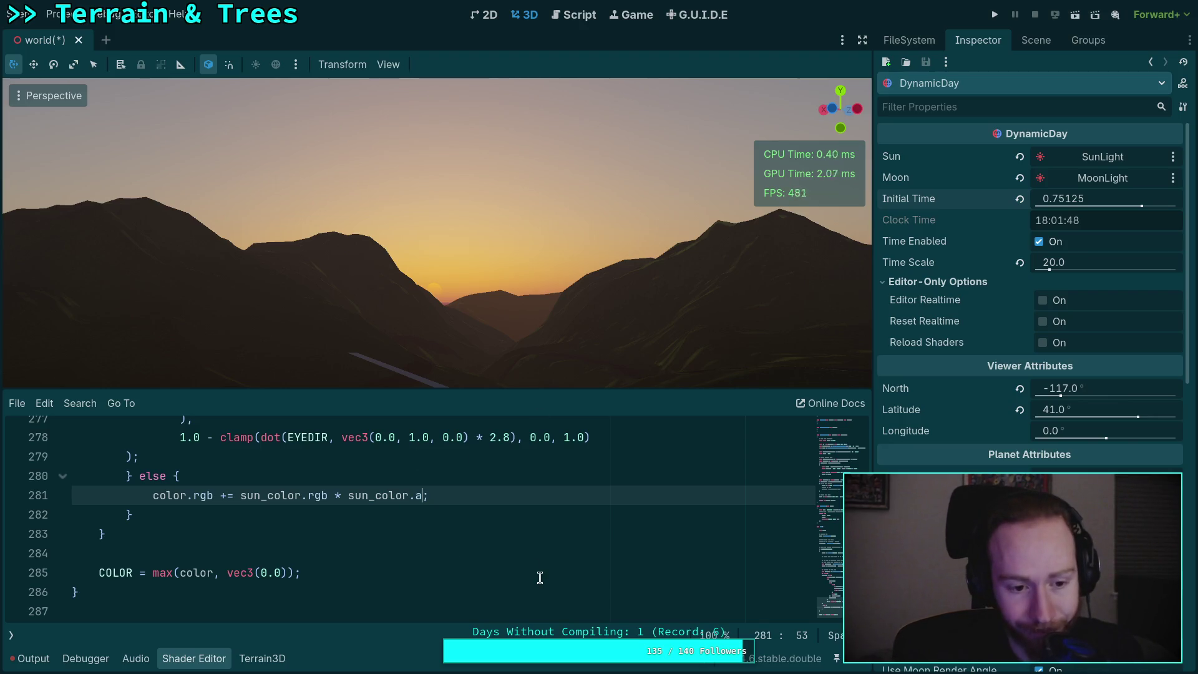
- Move Initial Time up to 0.7542 (18:06:02) so the sun sinks behind the ridge
{"action": "left_click", "coordinate": [527, 549]}
{"action": "scroll", "coordinate": [528, 549], "scroll_direction": "up", "scroll_amount": 1}
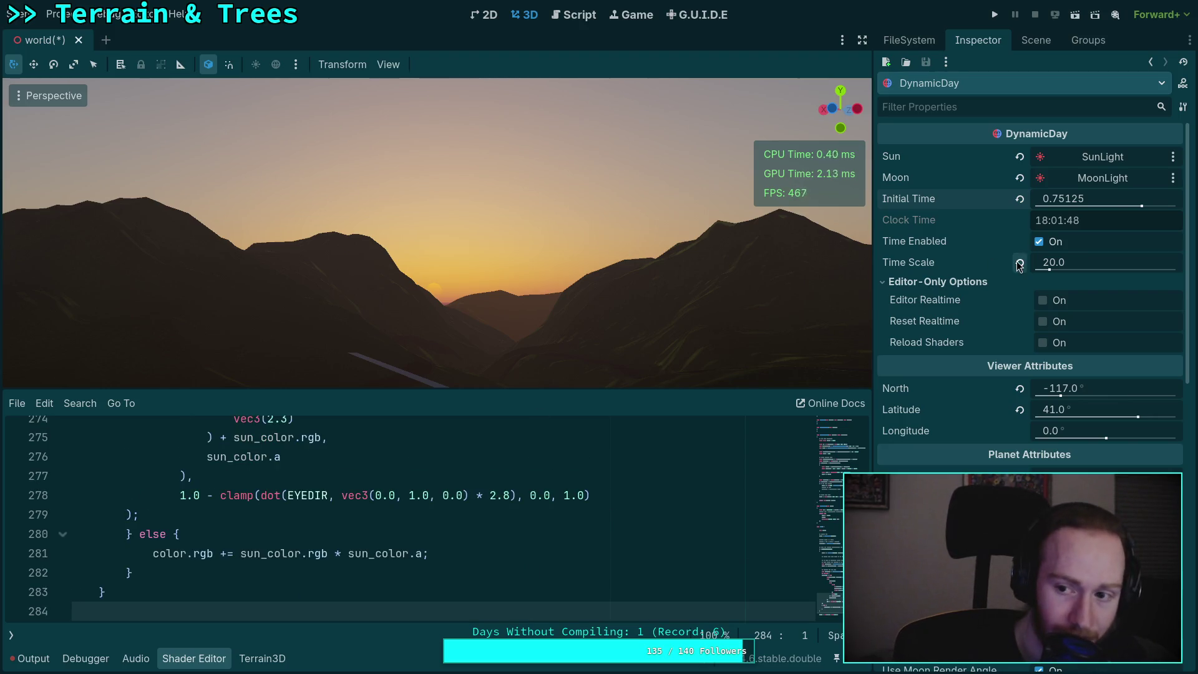
{"action": "mouse_move", "coordinate": [1116, 199]}
{"action": "left_mouse_down"}
{"action": "mouse_move", "coordinate": [1101, 198]}
{"action": "mouse_move", "coordinate": [1119, 198]}
{"action": "left_mouse_up"}
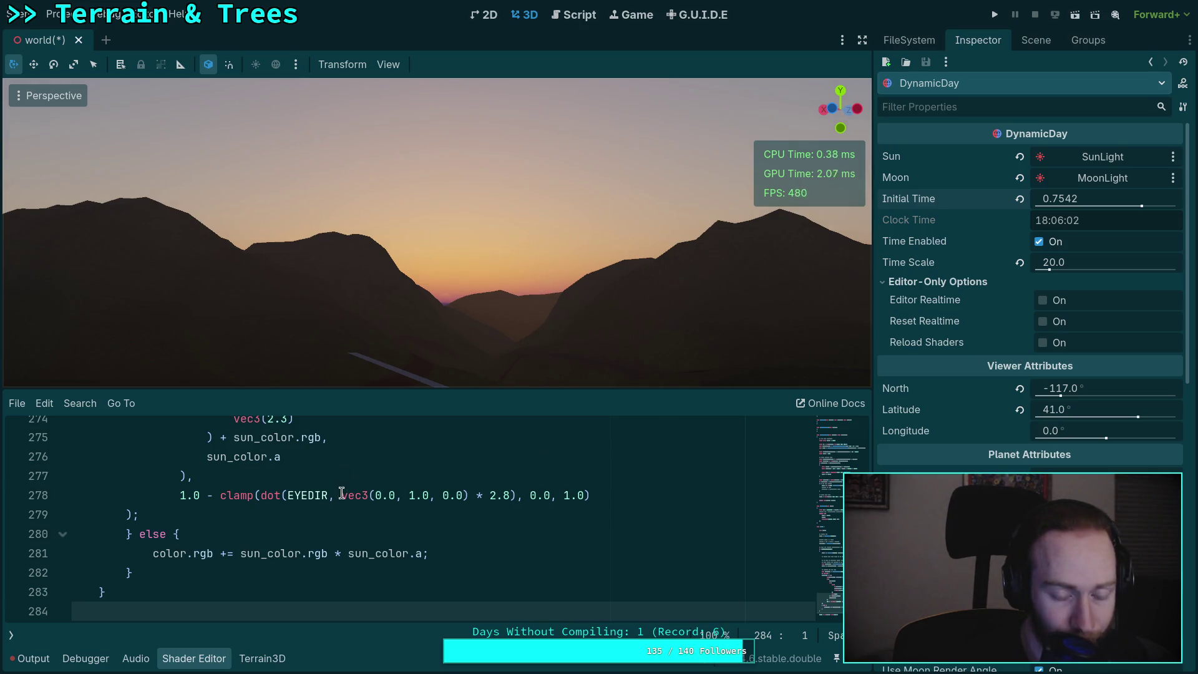
{"action": "scroll", "coordinate": [341, 493], "scroll_direction": "up", "scroll_amount": 7}
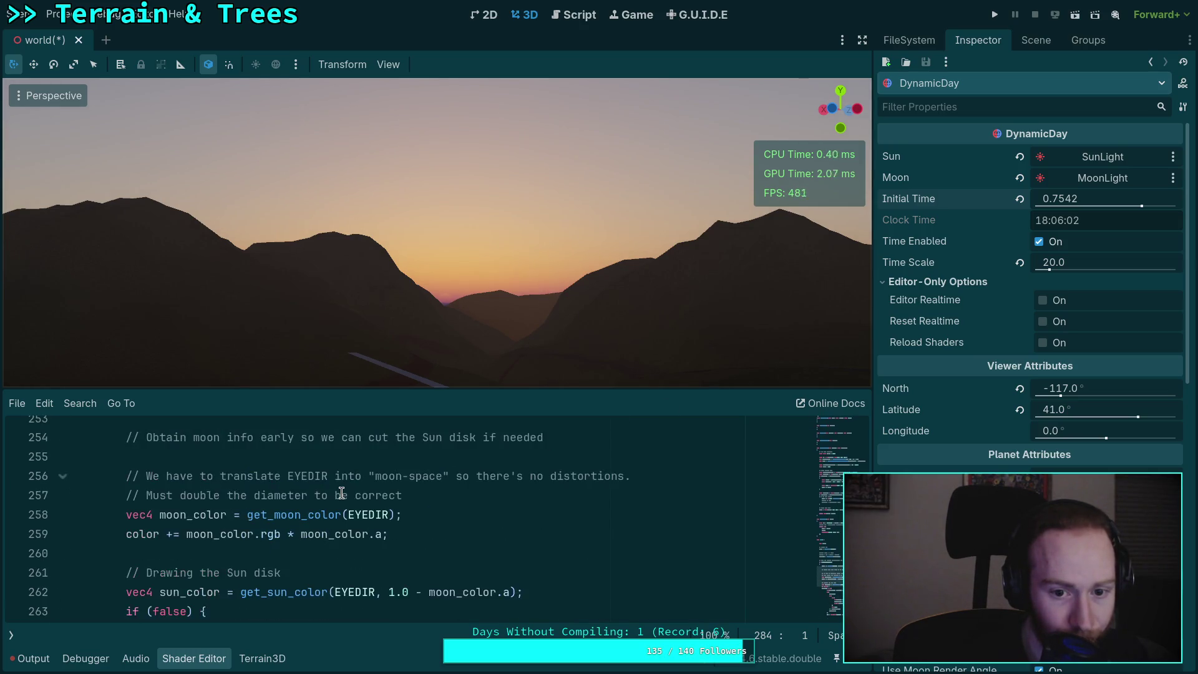
{"action": "scroll", "coordinate": [341, 493], "scroll_direction": "up", "scroll_amount": 13}
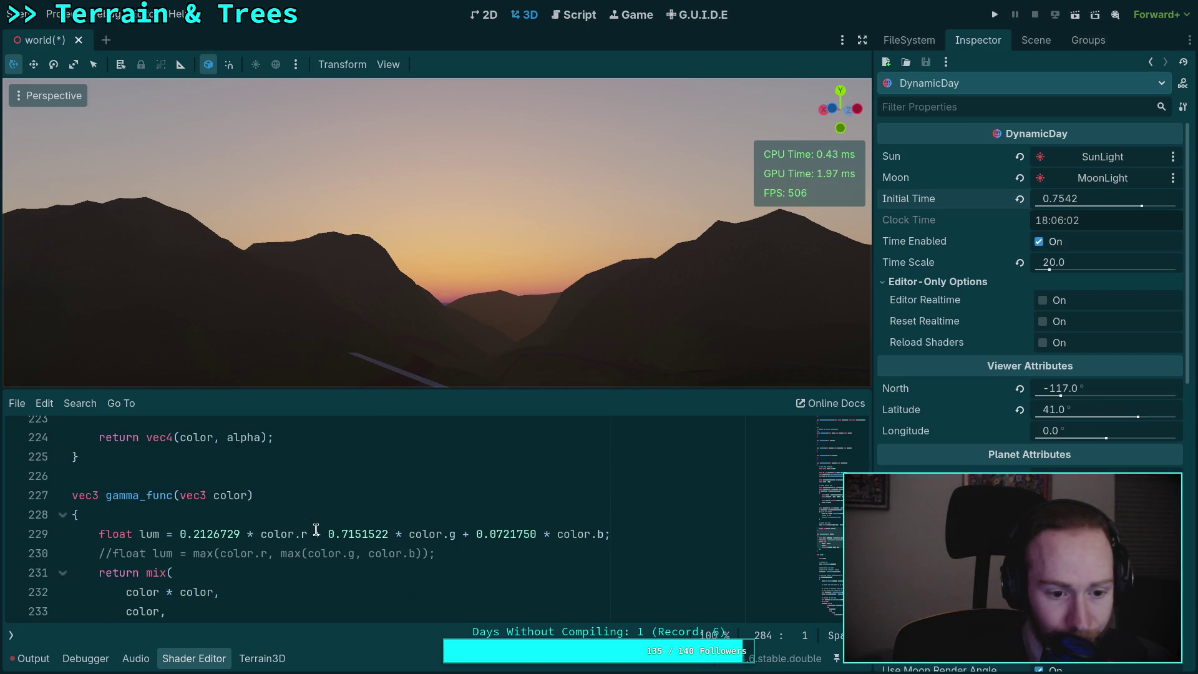